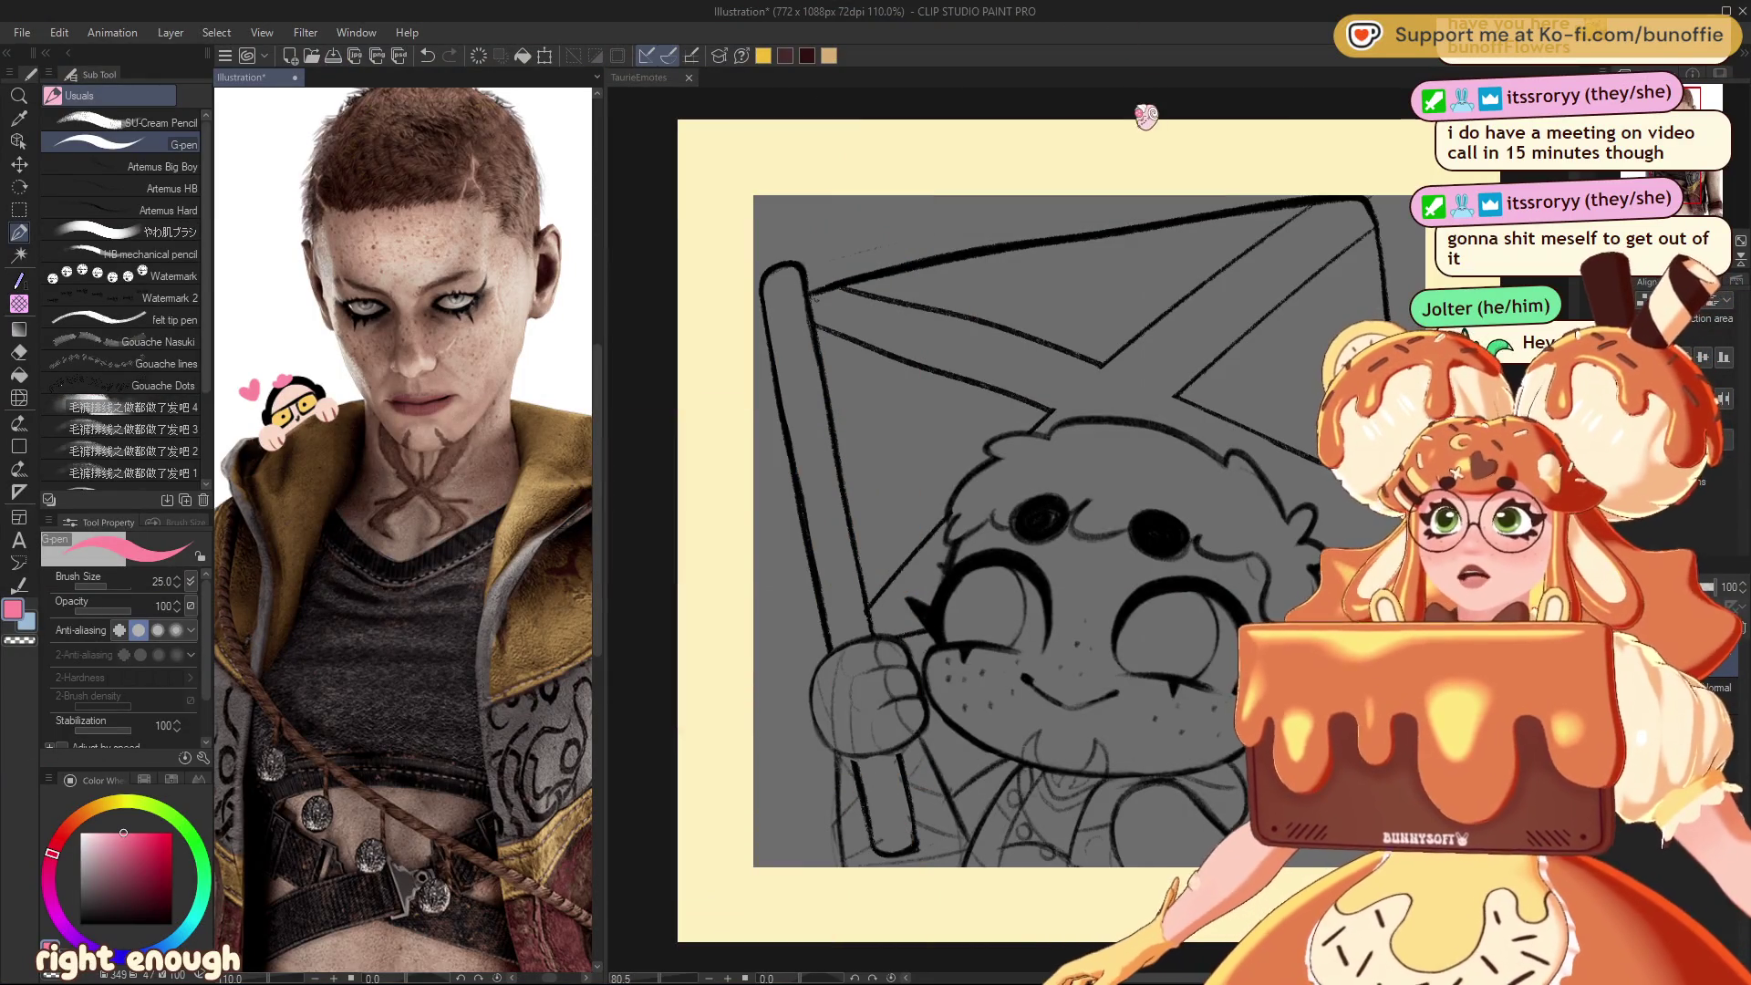
Step: Switch to the TaurieEmotes document, restoring the line art after an accidental delete
click(639, 77)
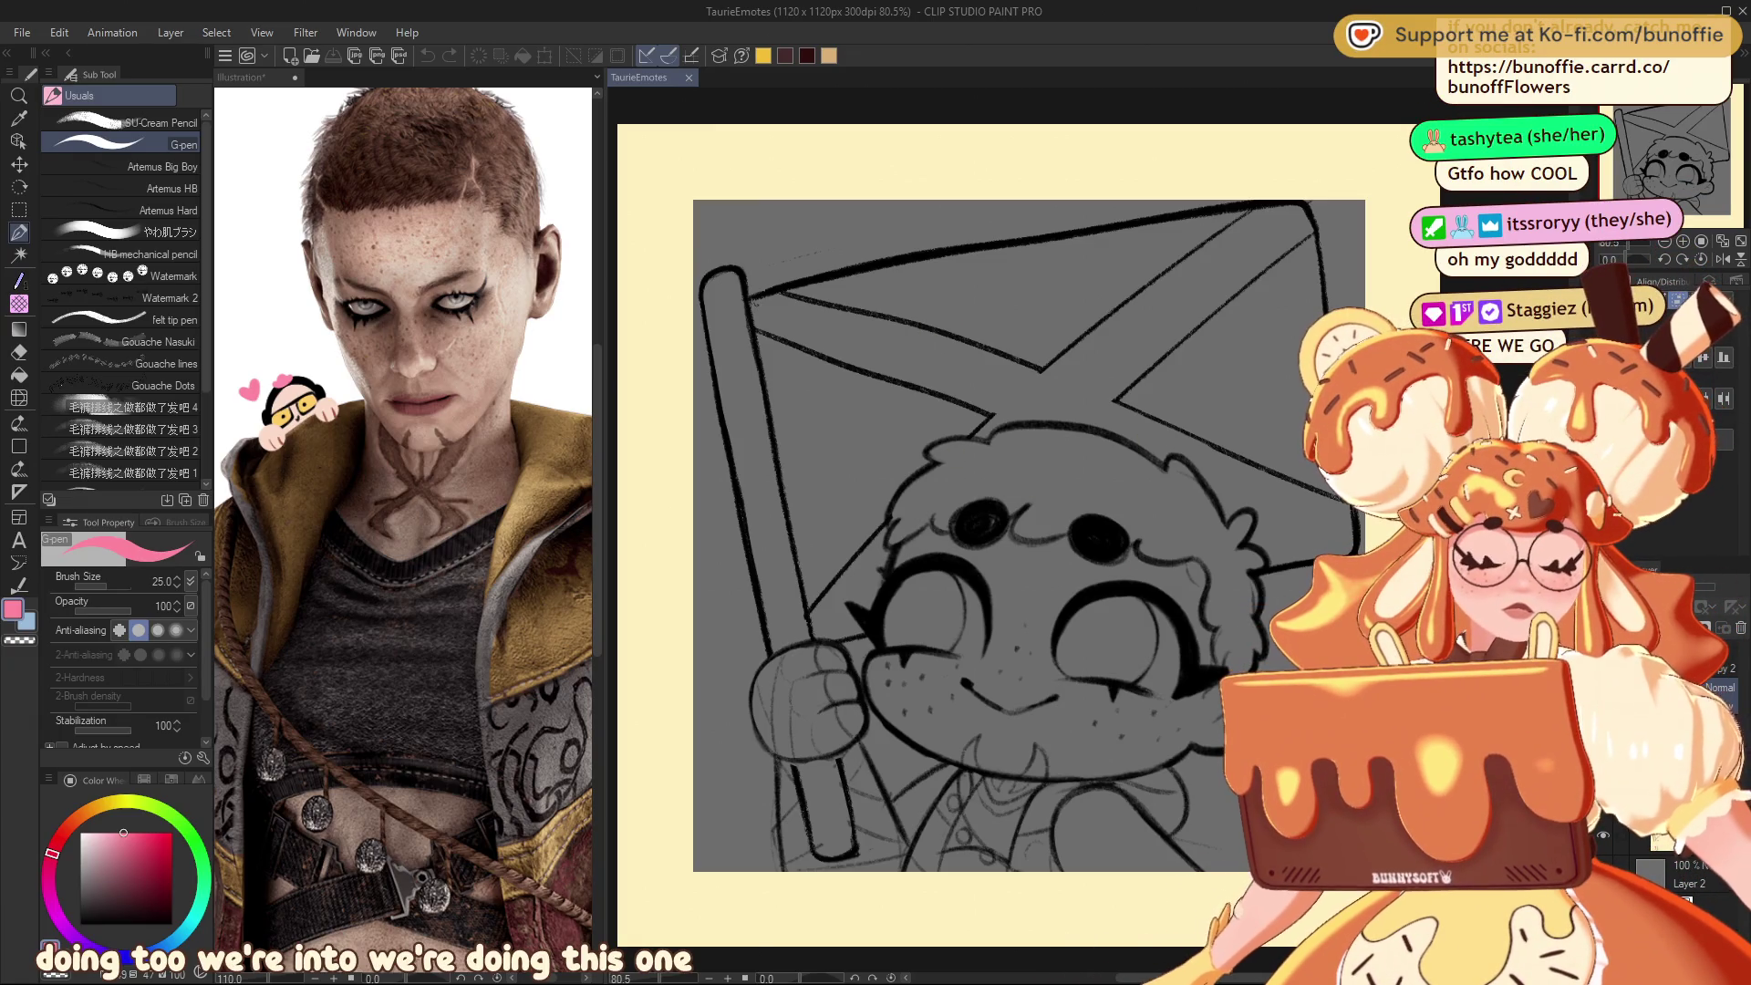
key(Delete)
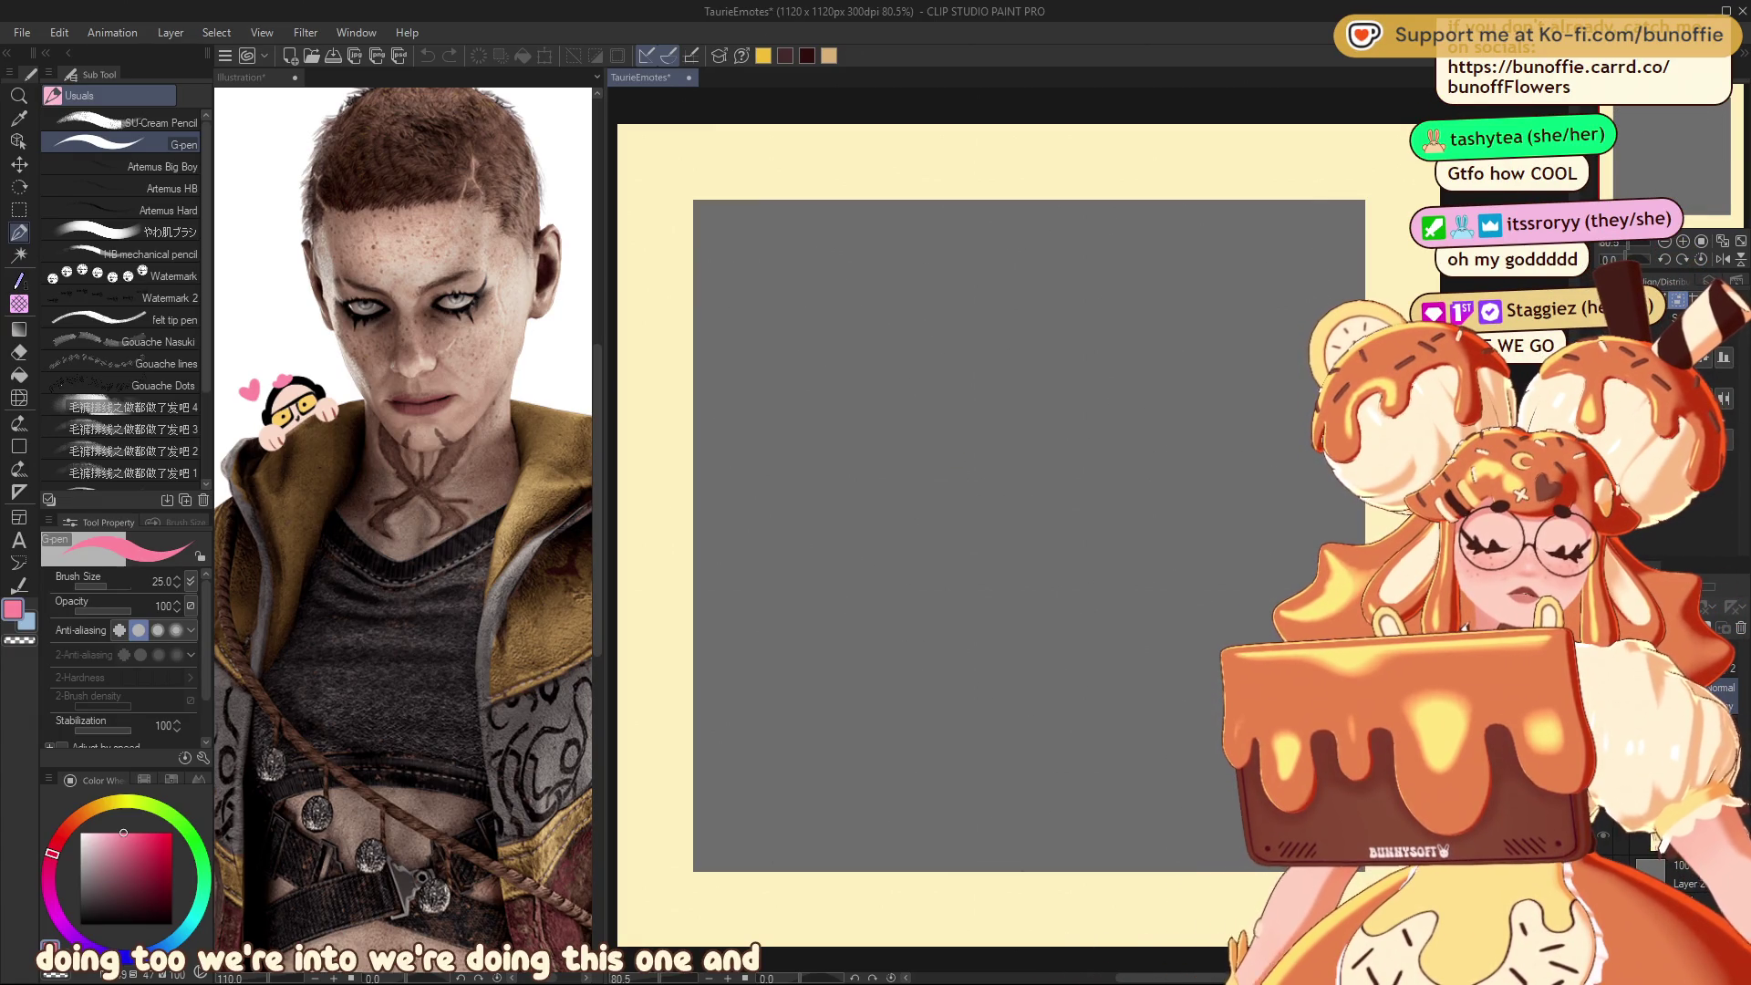
key(ctrl+z)
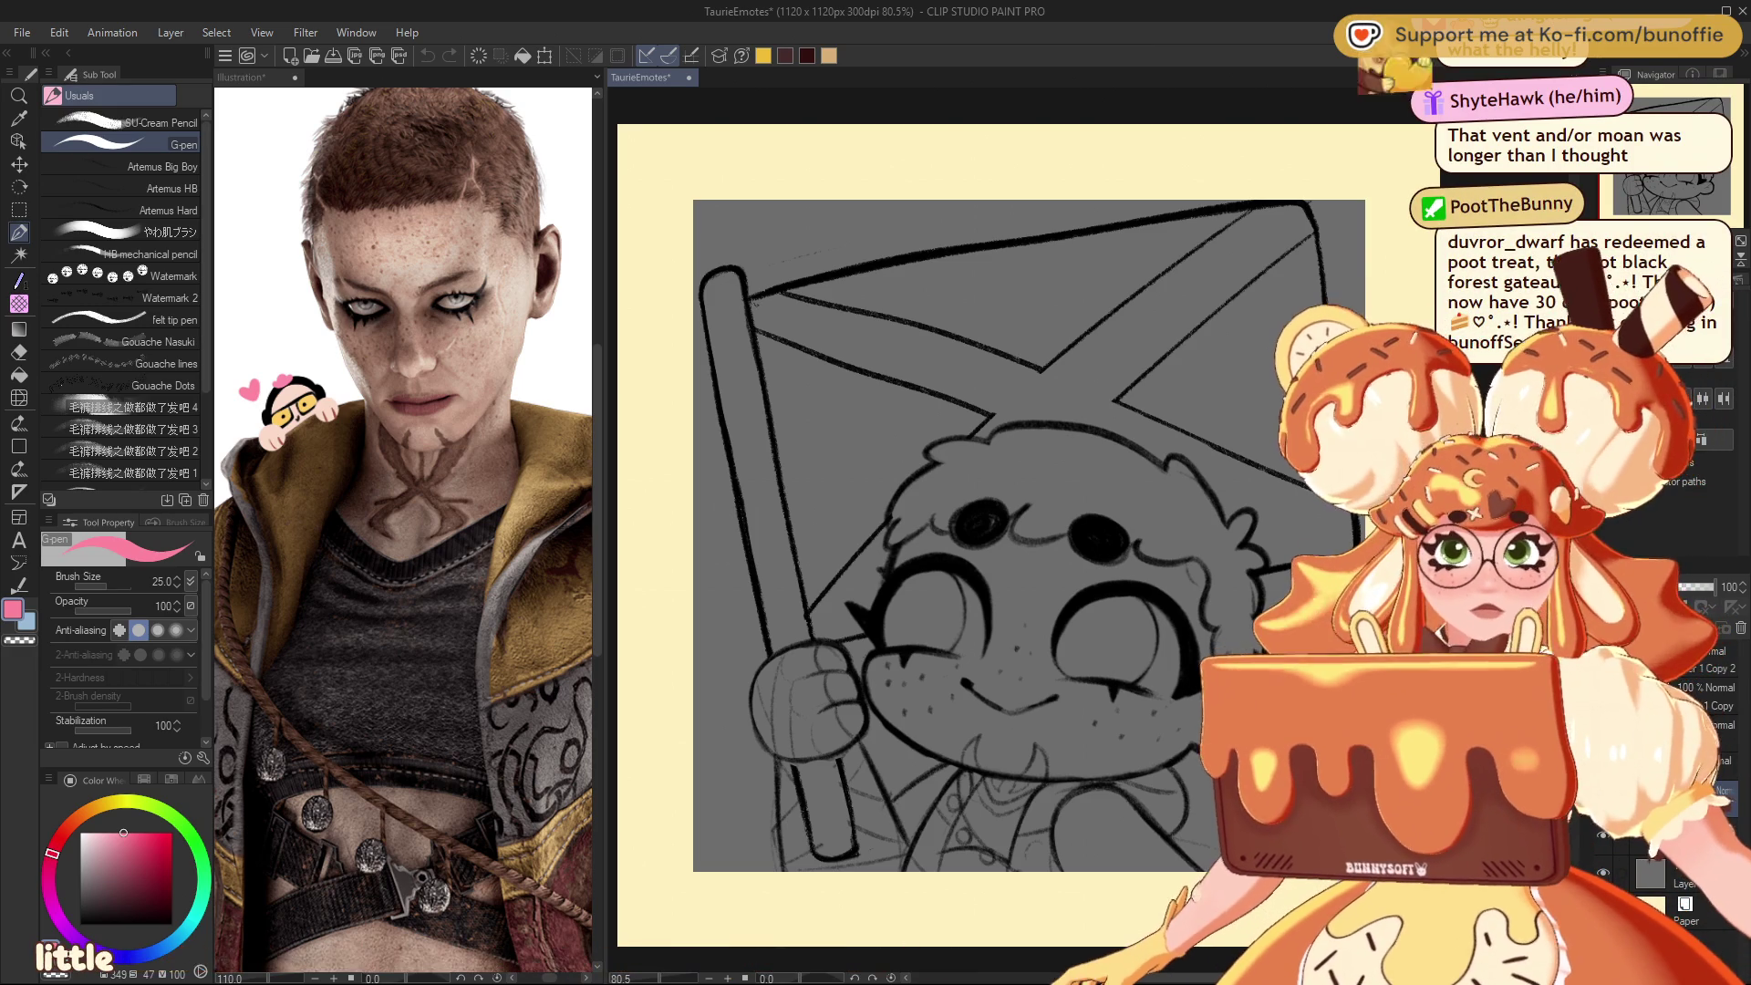
Step: Select the SU-Cream Pencil and set the main drawing colour to black
key(p)
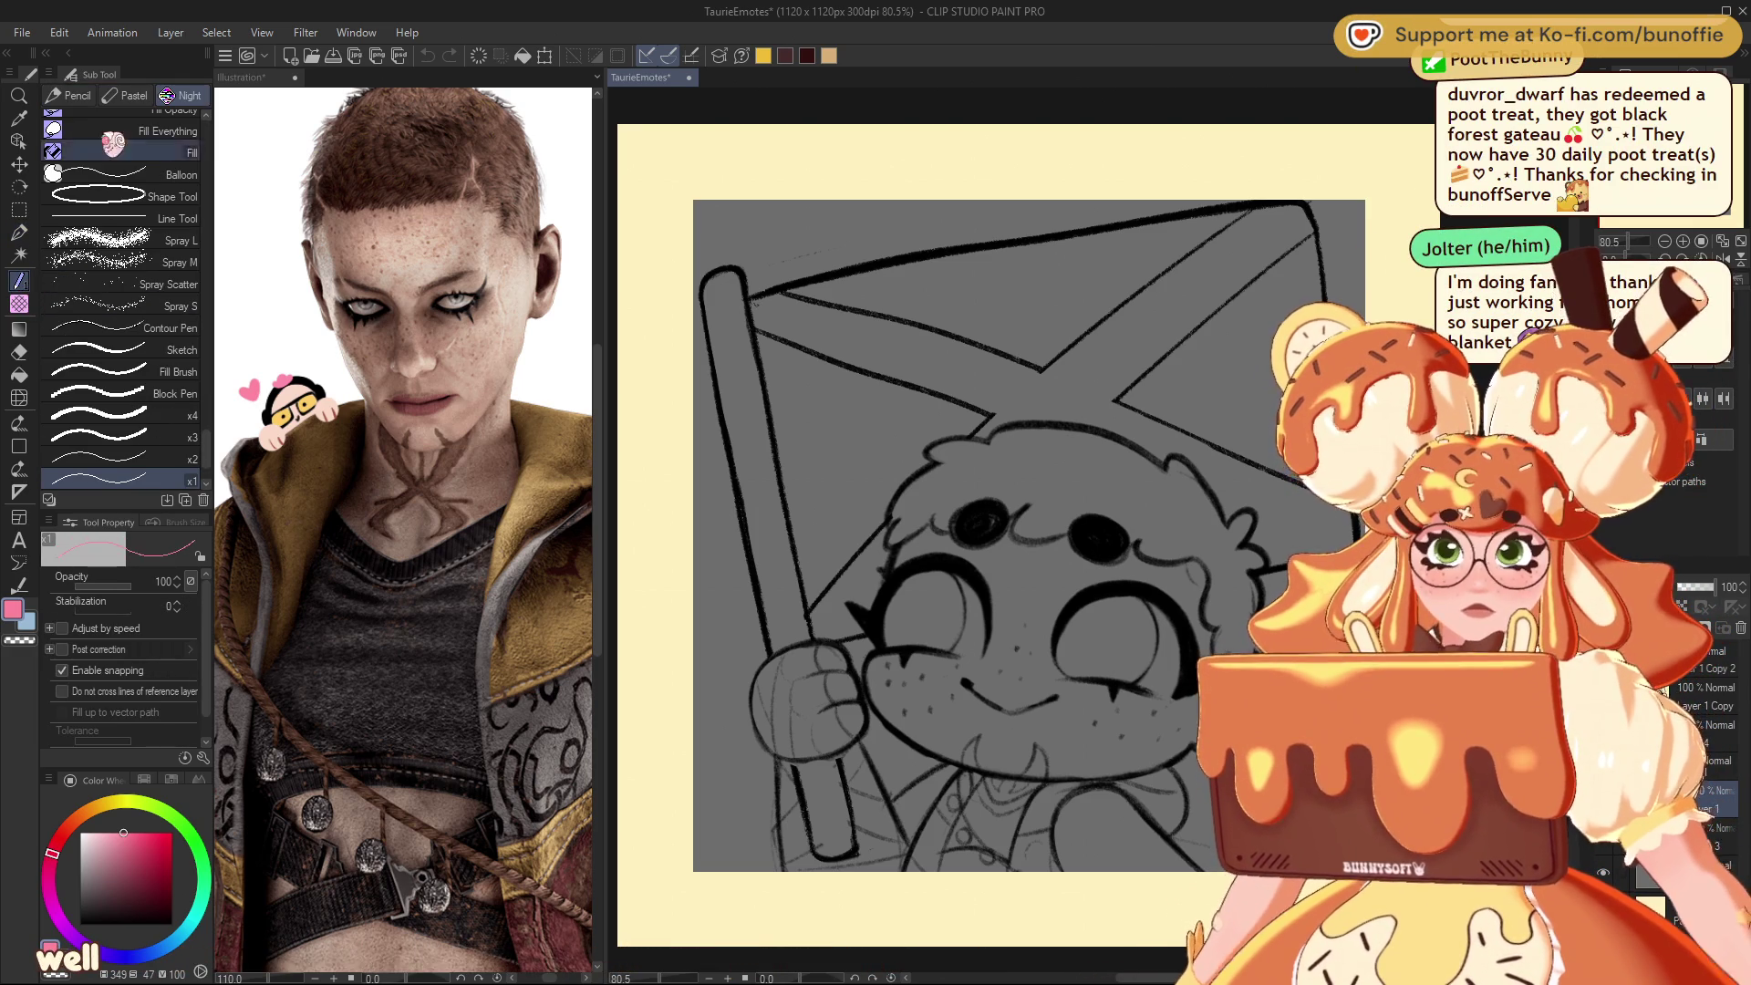
key(p)
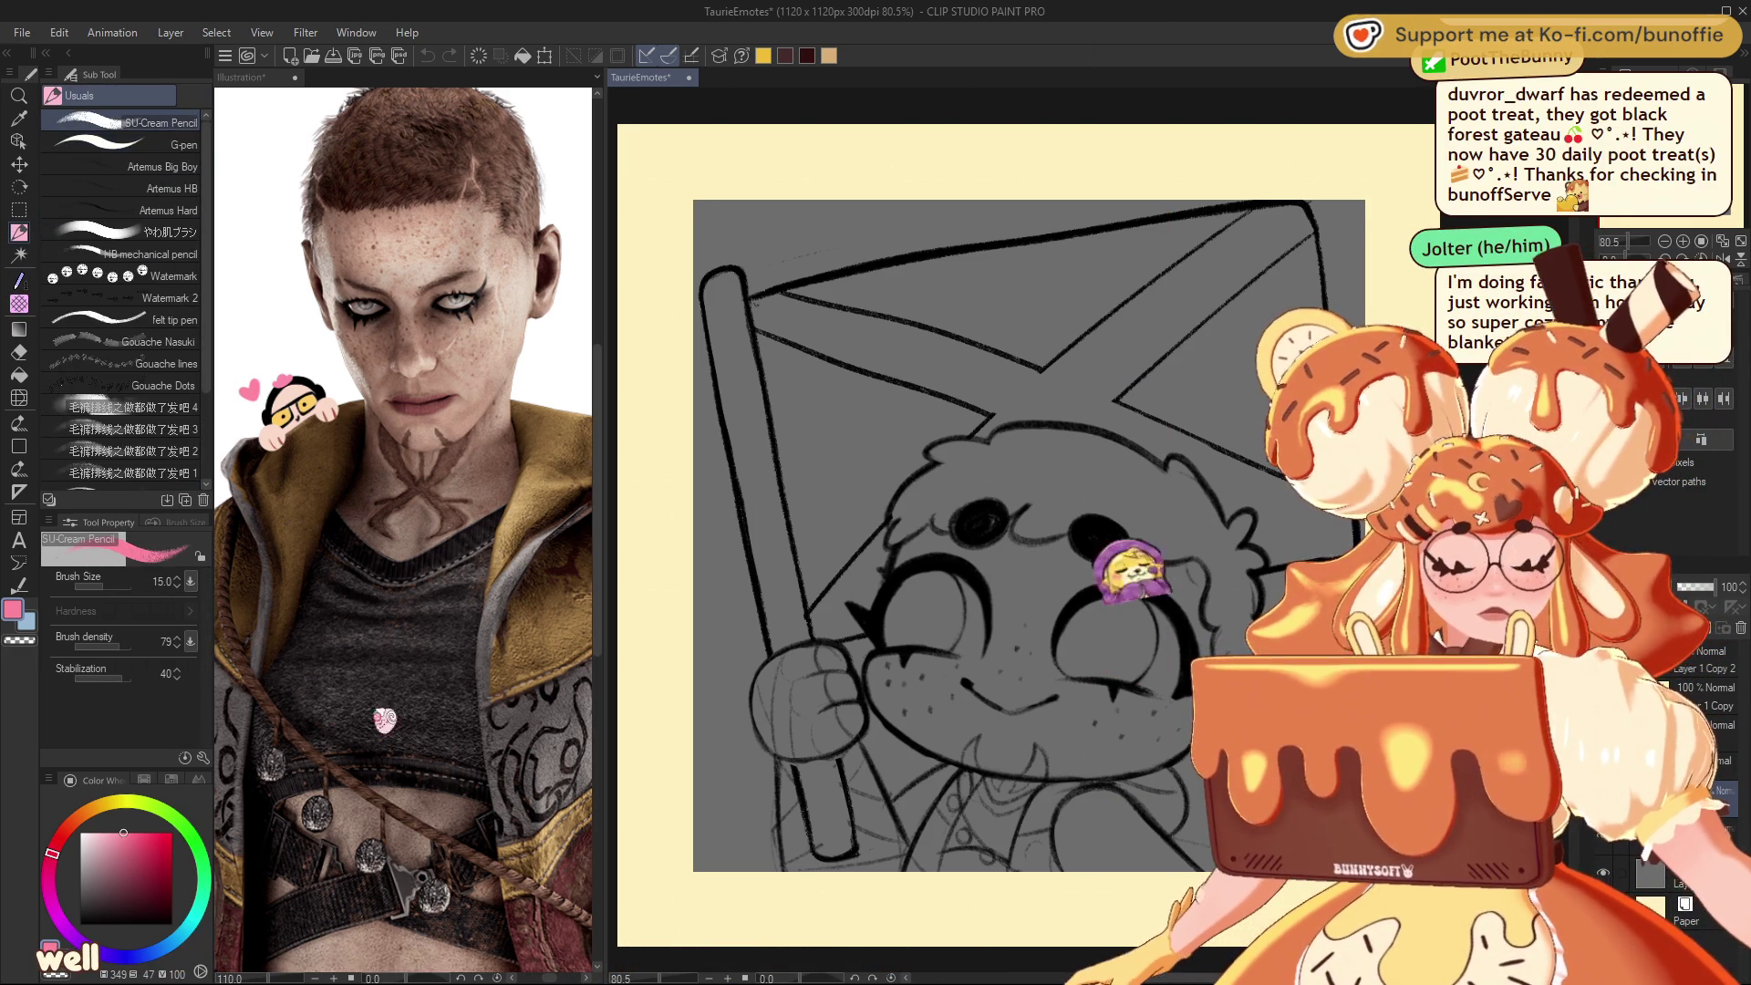
alt+click(1094, 675)
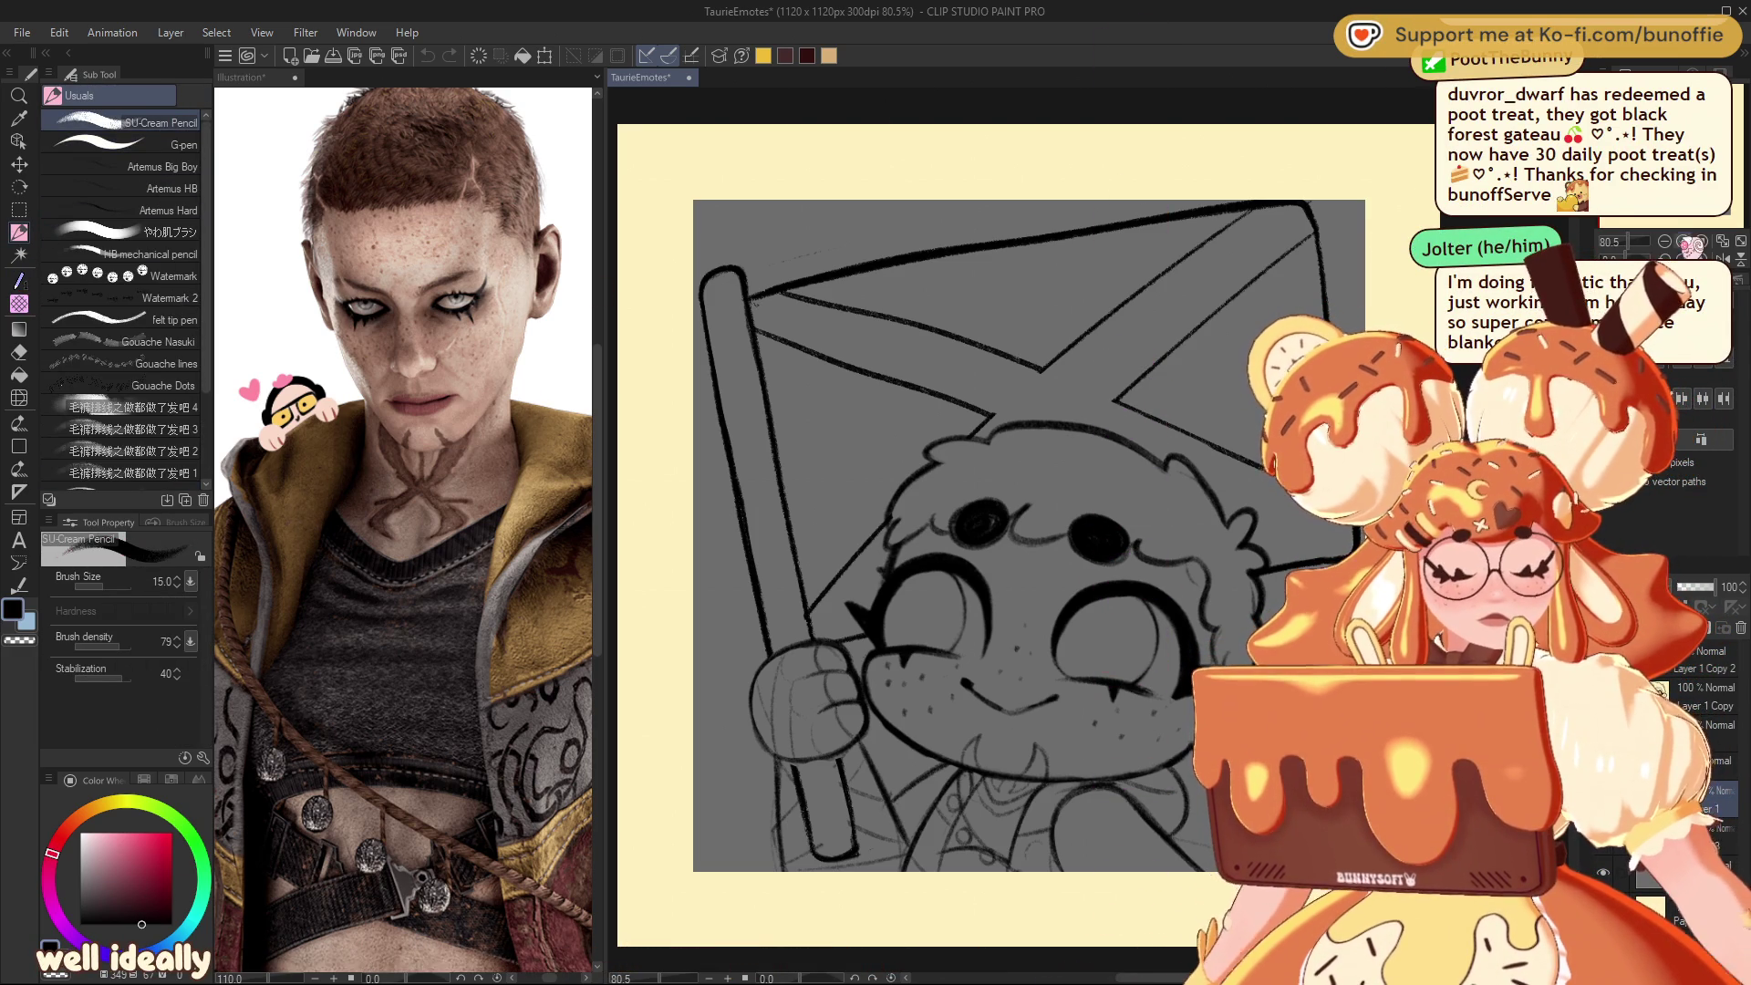
Step: Zoom in on the face and fist and erase the old finger lines with the Hard eraser
click(1664, 242)
click(1664, 241)
scroll(1048, 534, up, 3)
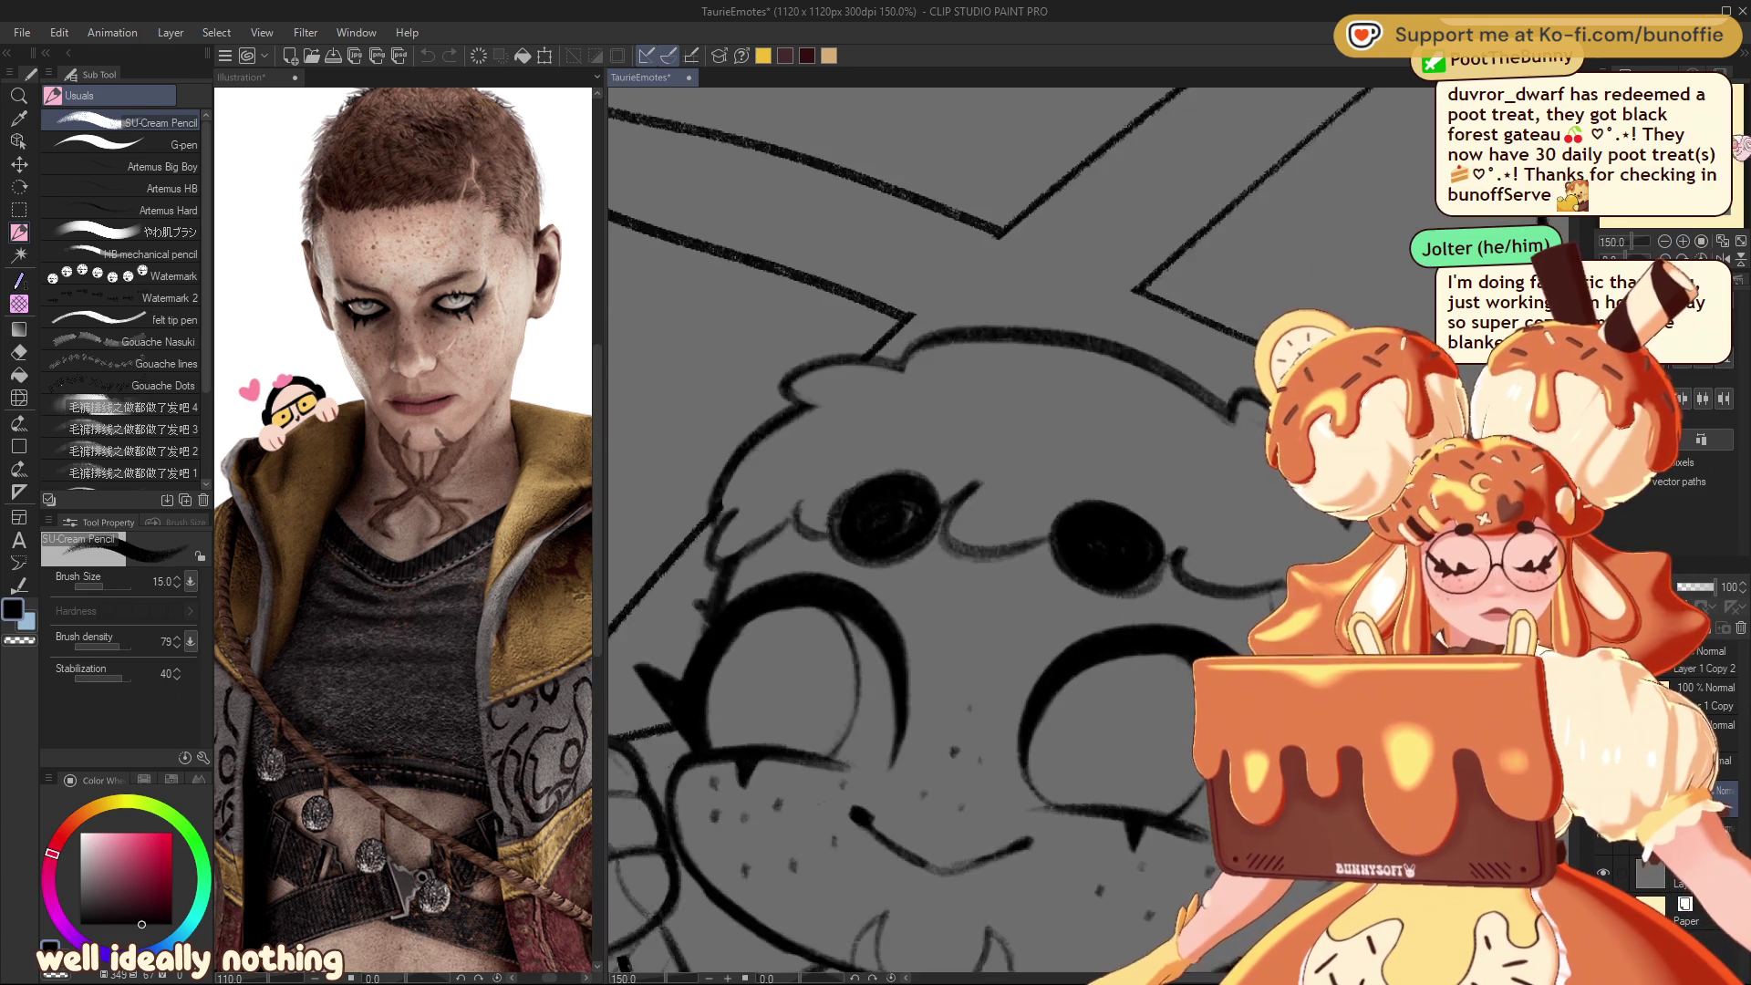
drag(1003, 456, 872, 565)
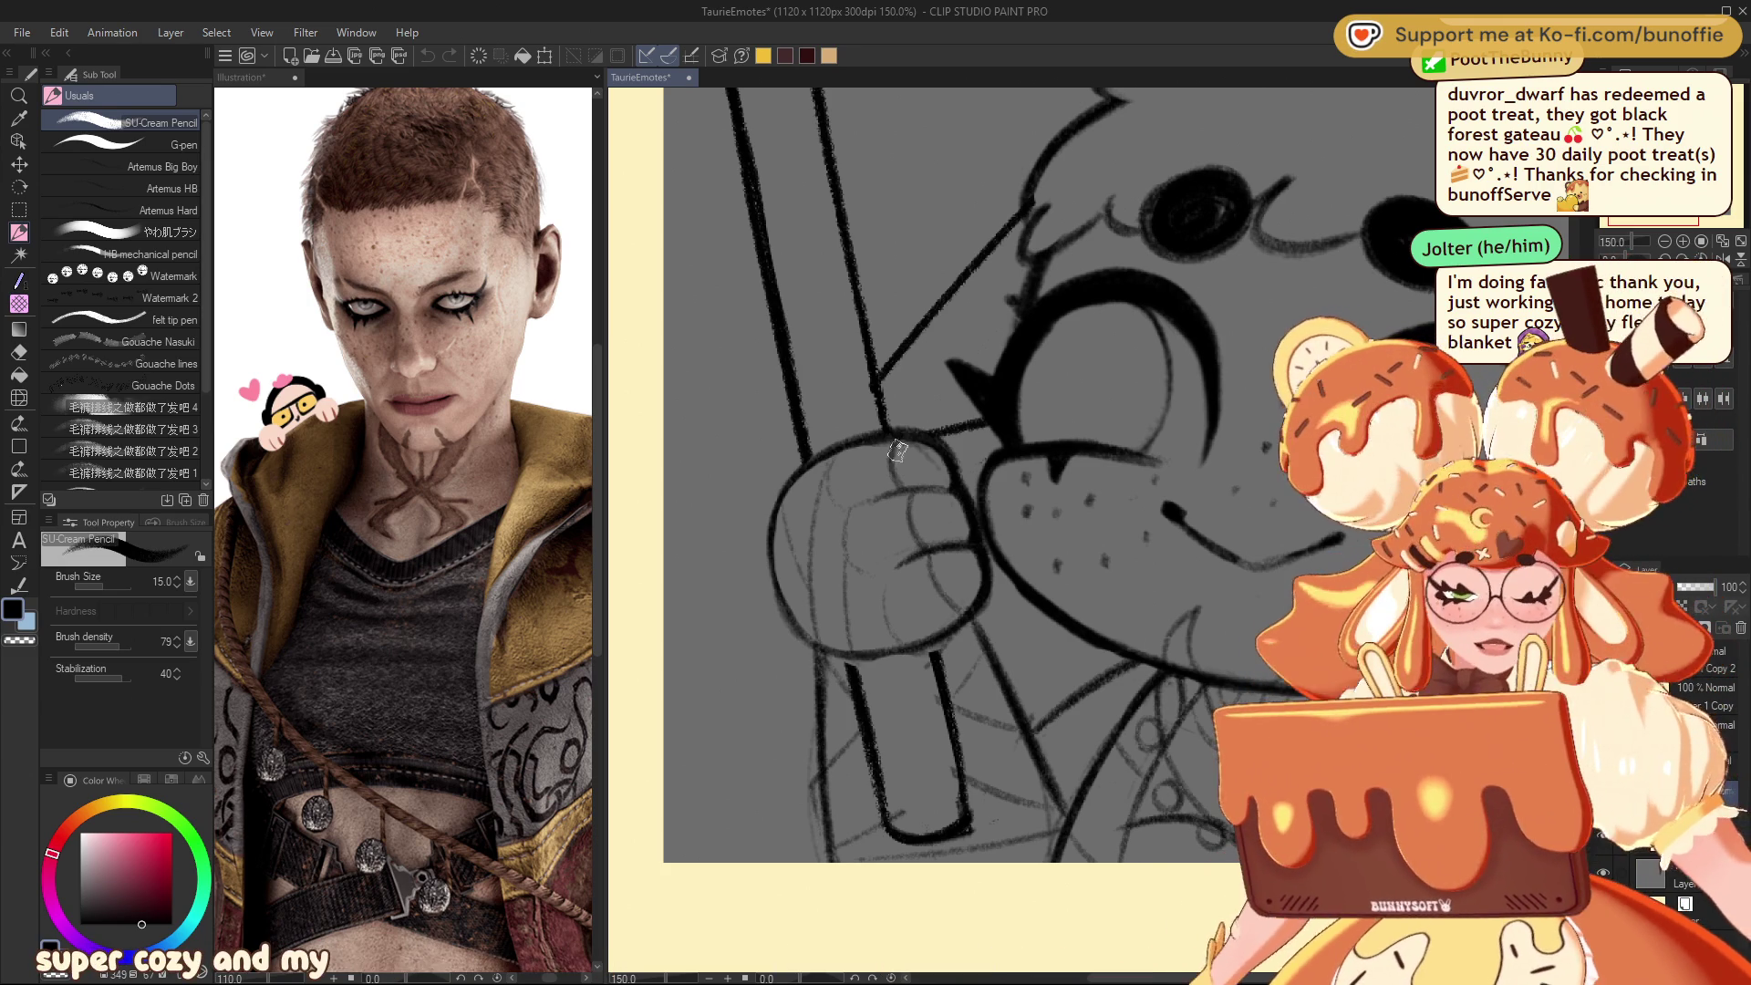
key(e)
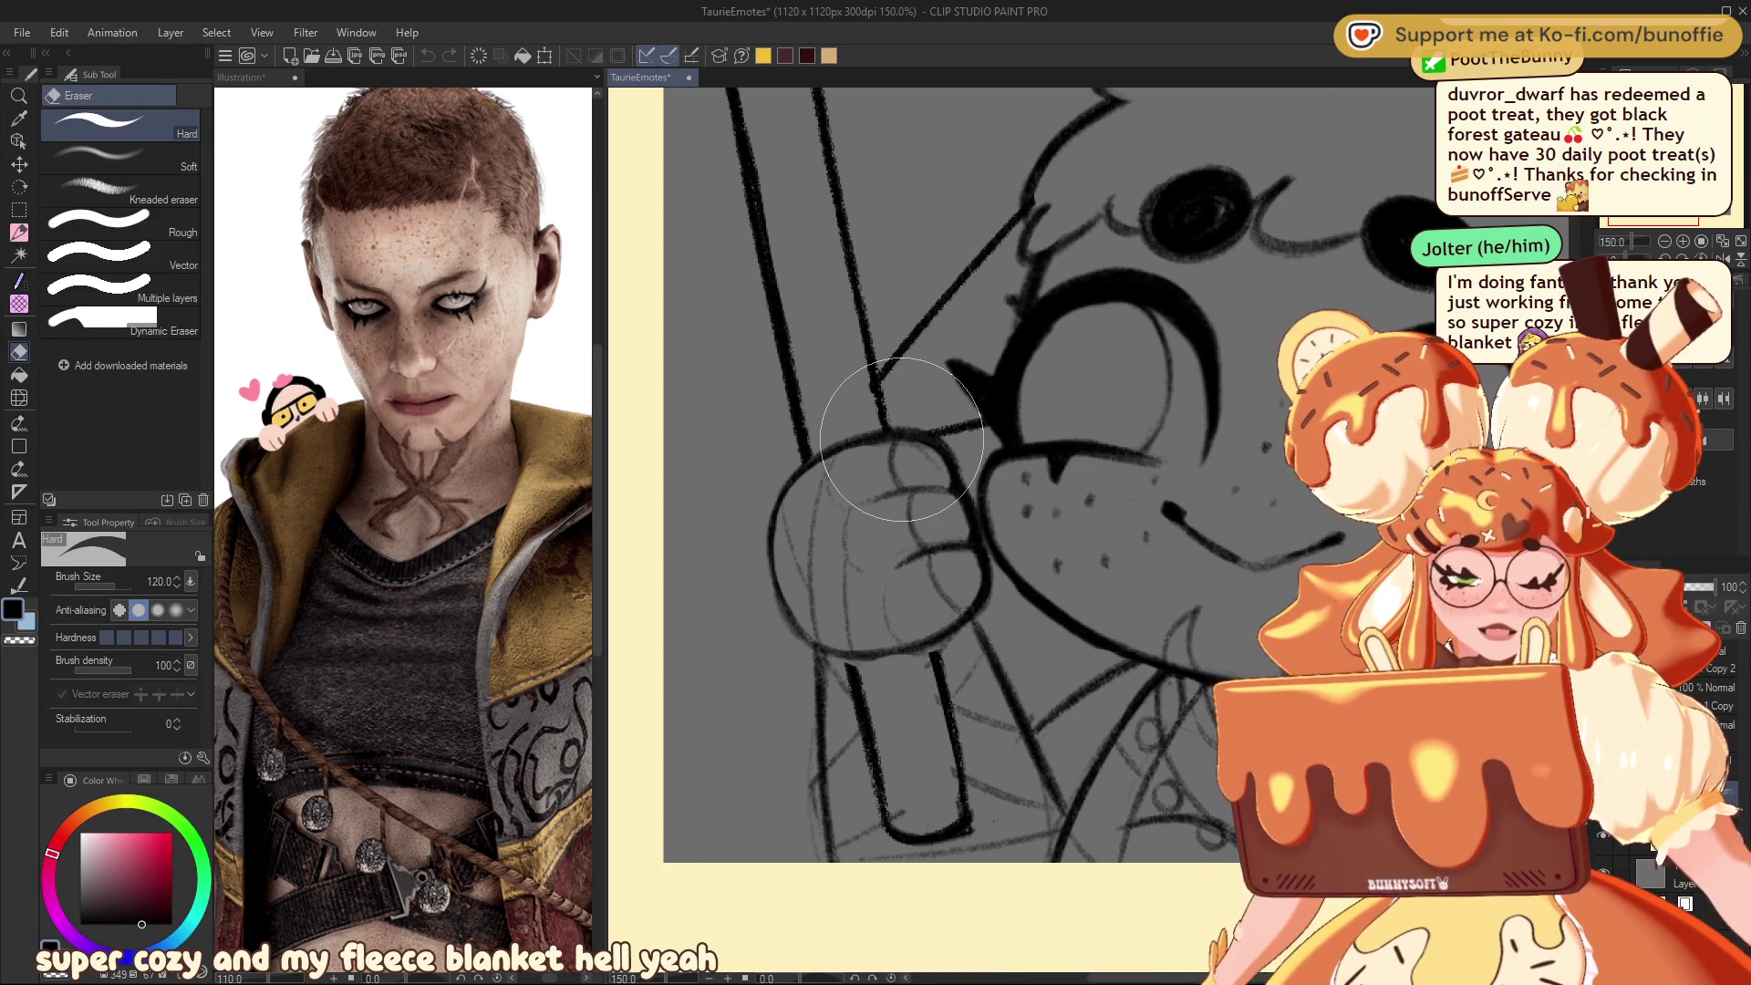
mouse_move(904, 429)
mouse_down()
mouse_move(943, 515)
mouse_move(963, 515)
mouse_move(955, 489)
mouse_move(1003, 611)
mouse_move(983, 573)
mouse_up()
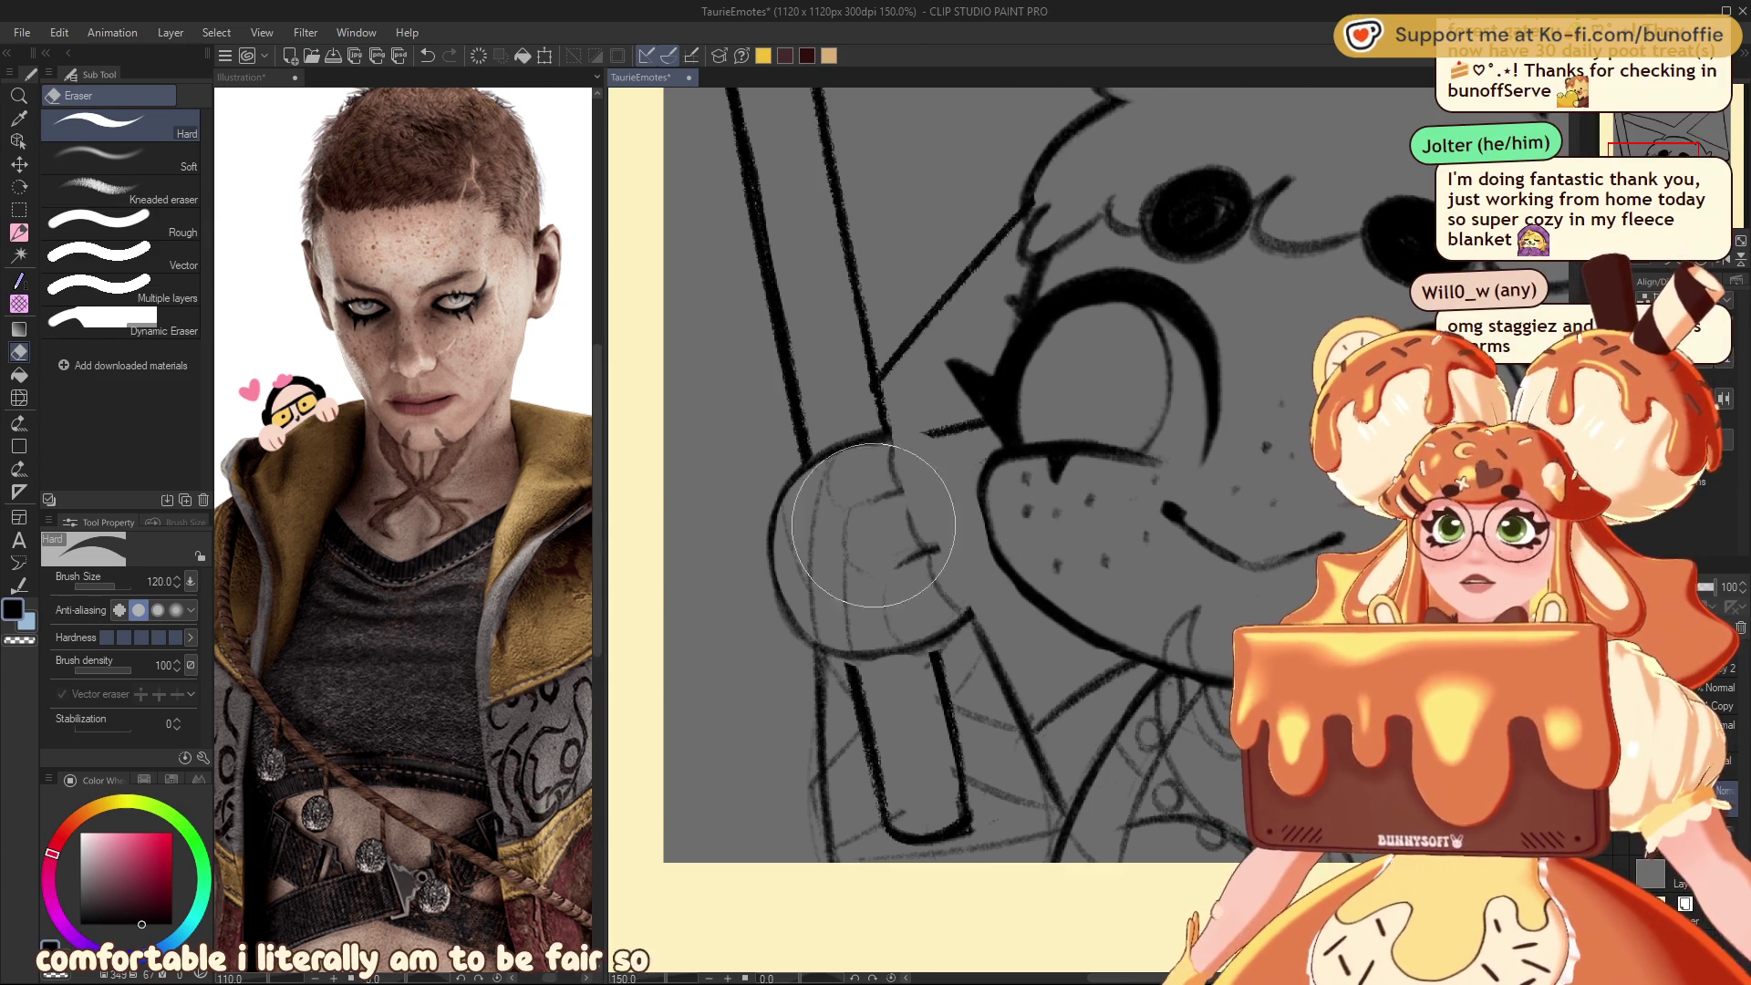
key(p)
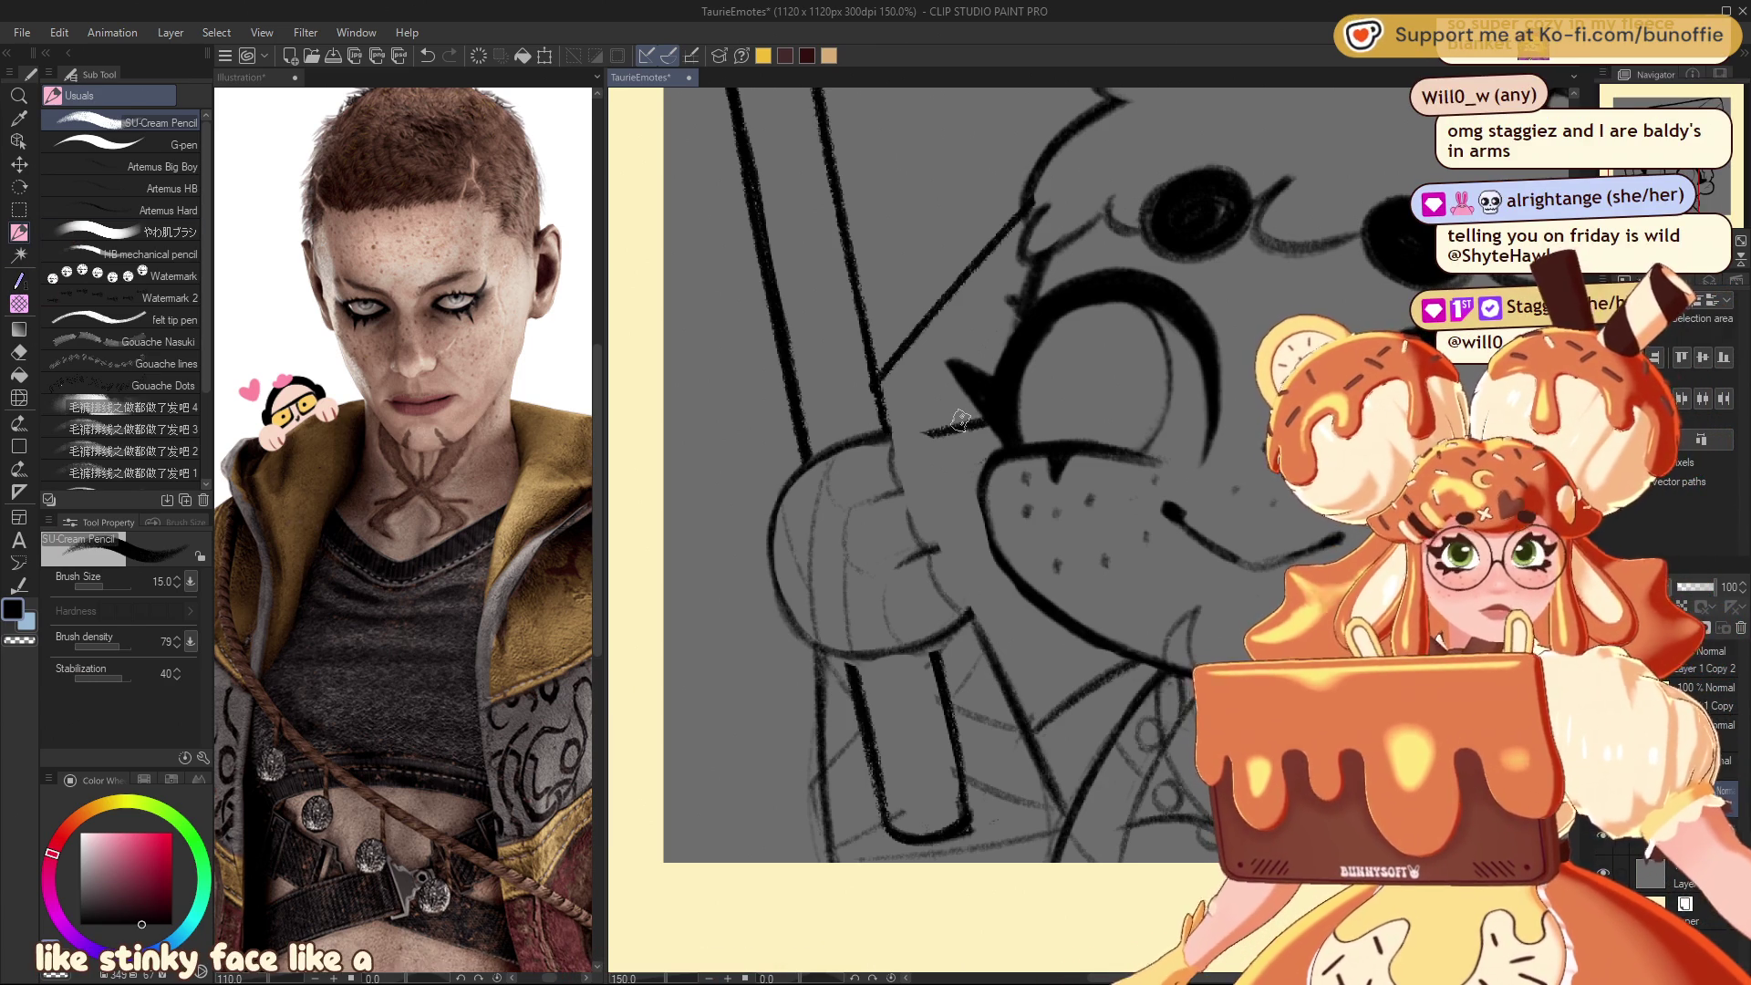
Step: Erase the old fist sketch over the flagpole with the Hard eraser
key(e)
drag(905, 483, 903, 438)
mouse_move(837, 513)
mouse_down()
mouse_move(802, 583)
mouse_move(840, 586)
mouse_move(809, 606)
mouse_move(895, 556)
mouse_up()
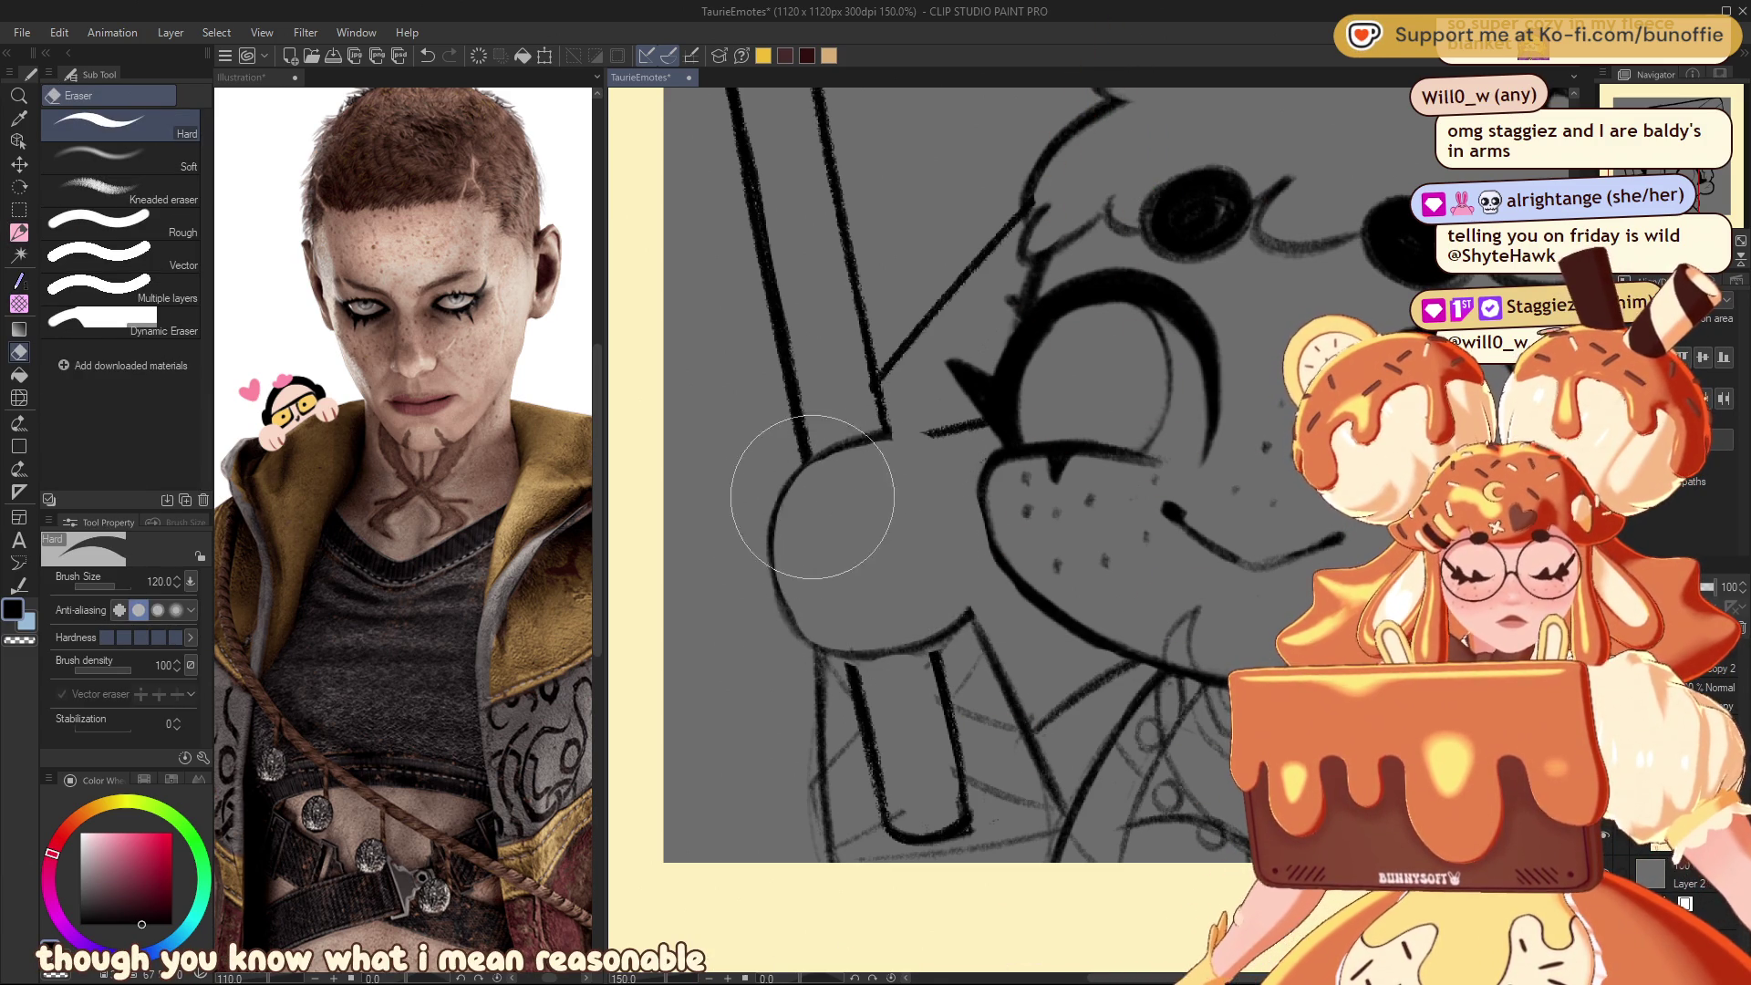
Step: Sketch the curved outer edge of the new fist with the SU-Cream Pencil
click(22, 230)
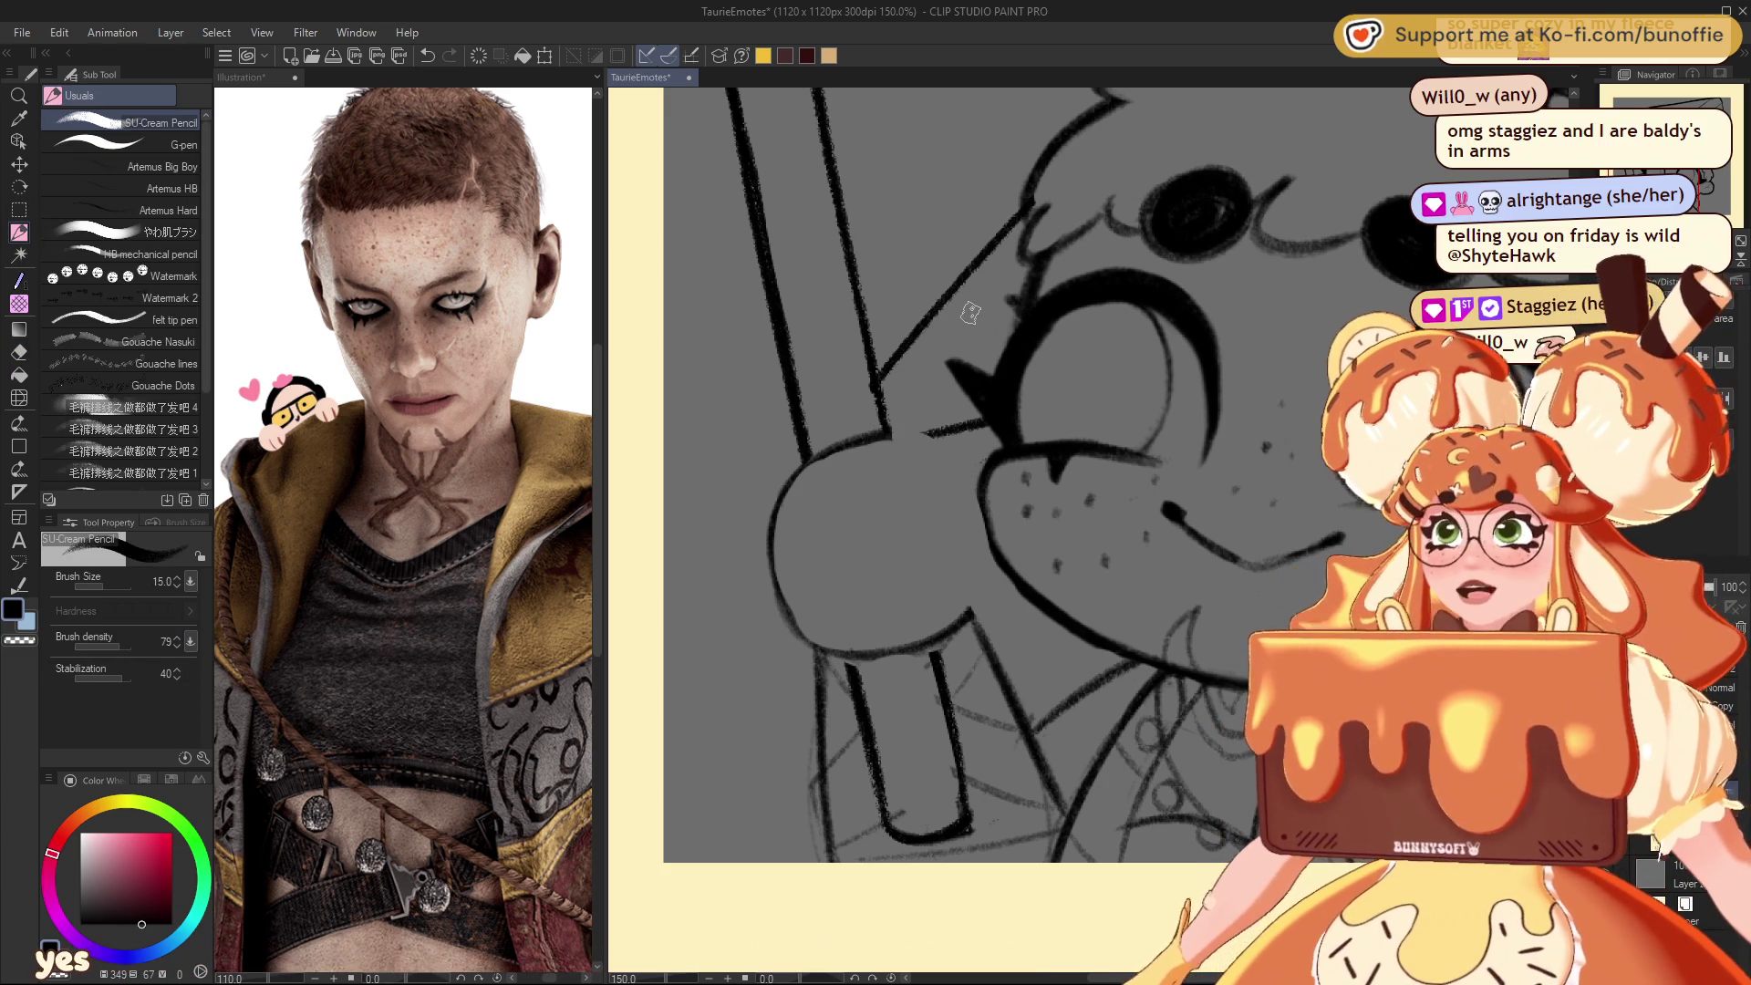
mouse_move(852, 523)
mouse_down()
mouse_move(843, 469)
mouse_move(853, 513)
mouse_up()
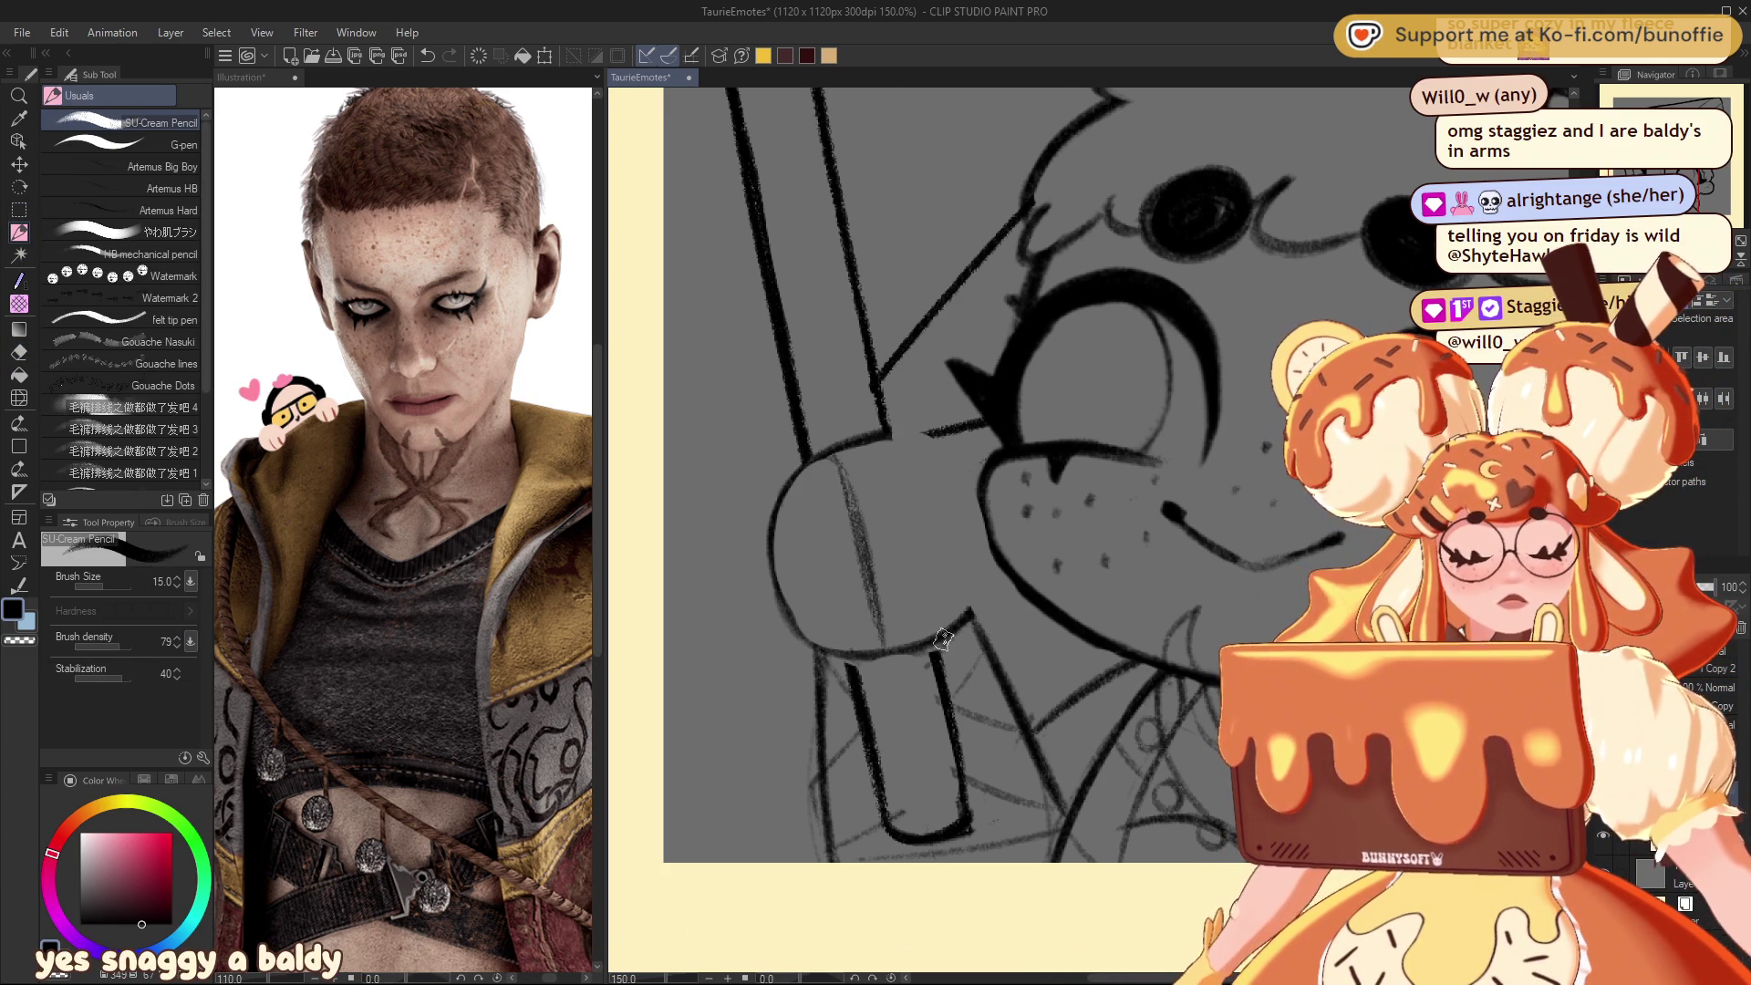
mouse_move(902, 625)
mouse_down()
mouse_move(885, 431)
mouse_move(967, 586)
mouse_up()
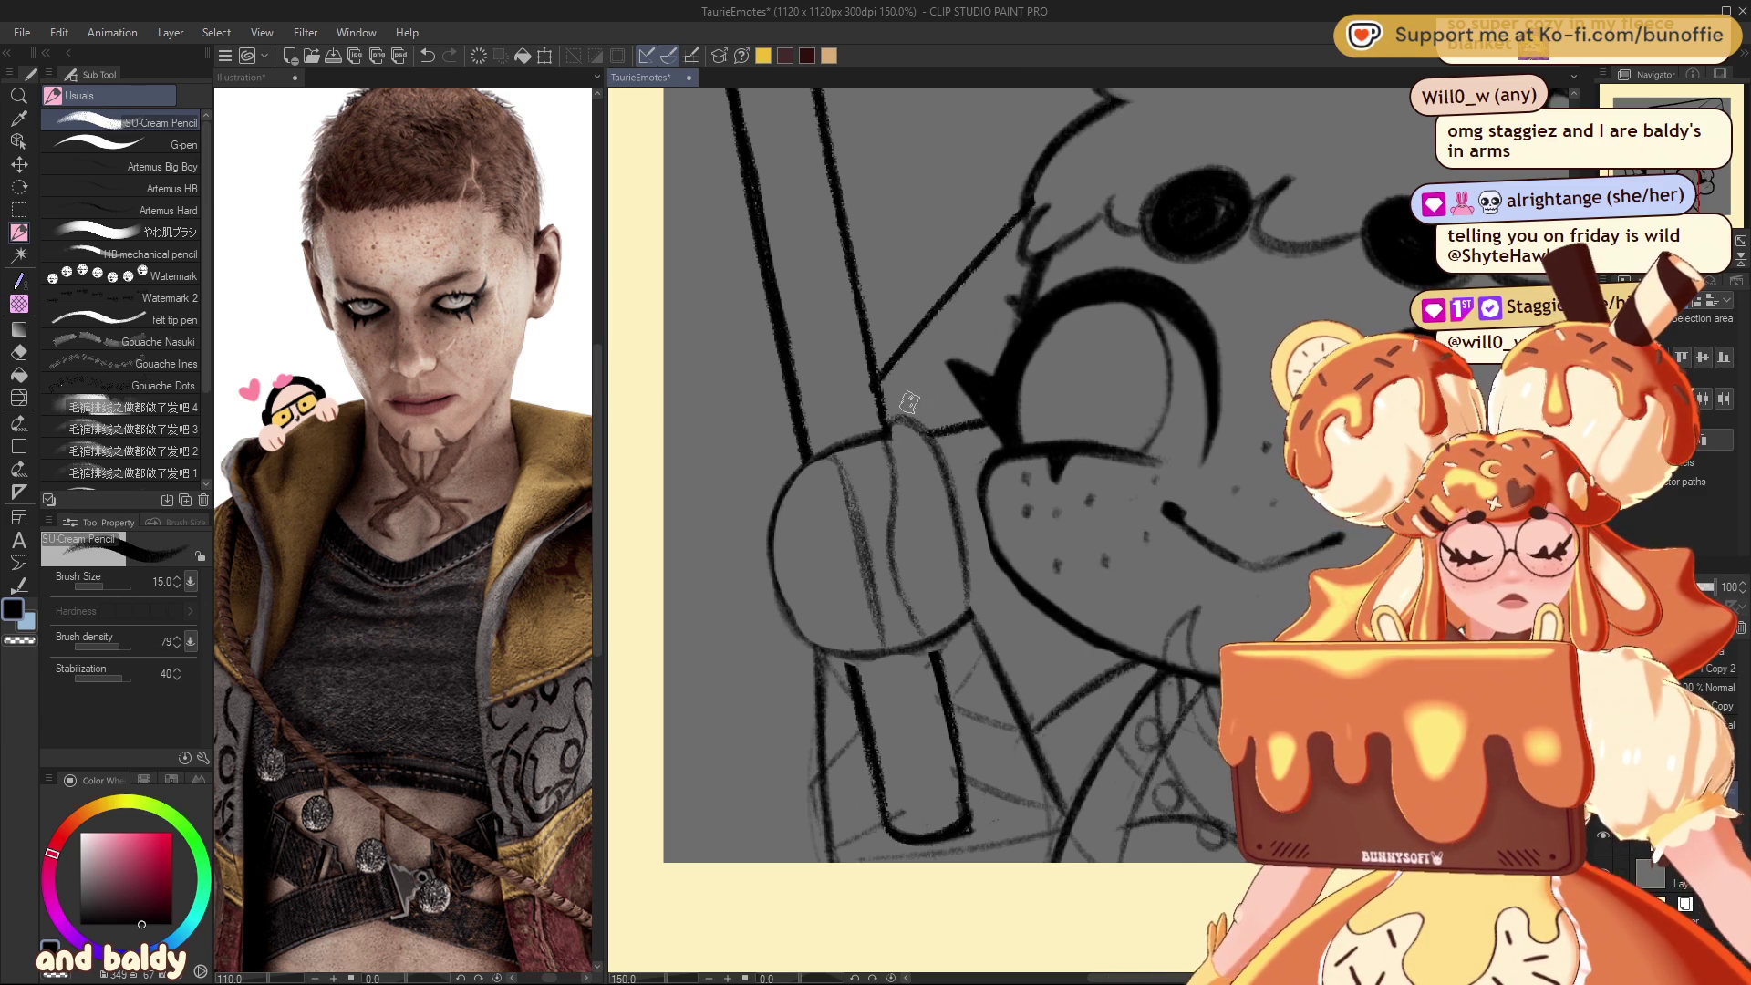
key(ctrl+z)
mouse_move(877, 394)
mouse_down()
mouse_move(916, 388)
mouse_move(980, 565)
mouse_up()
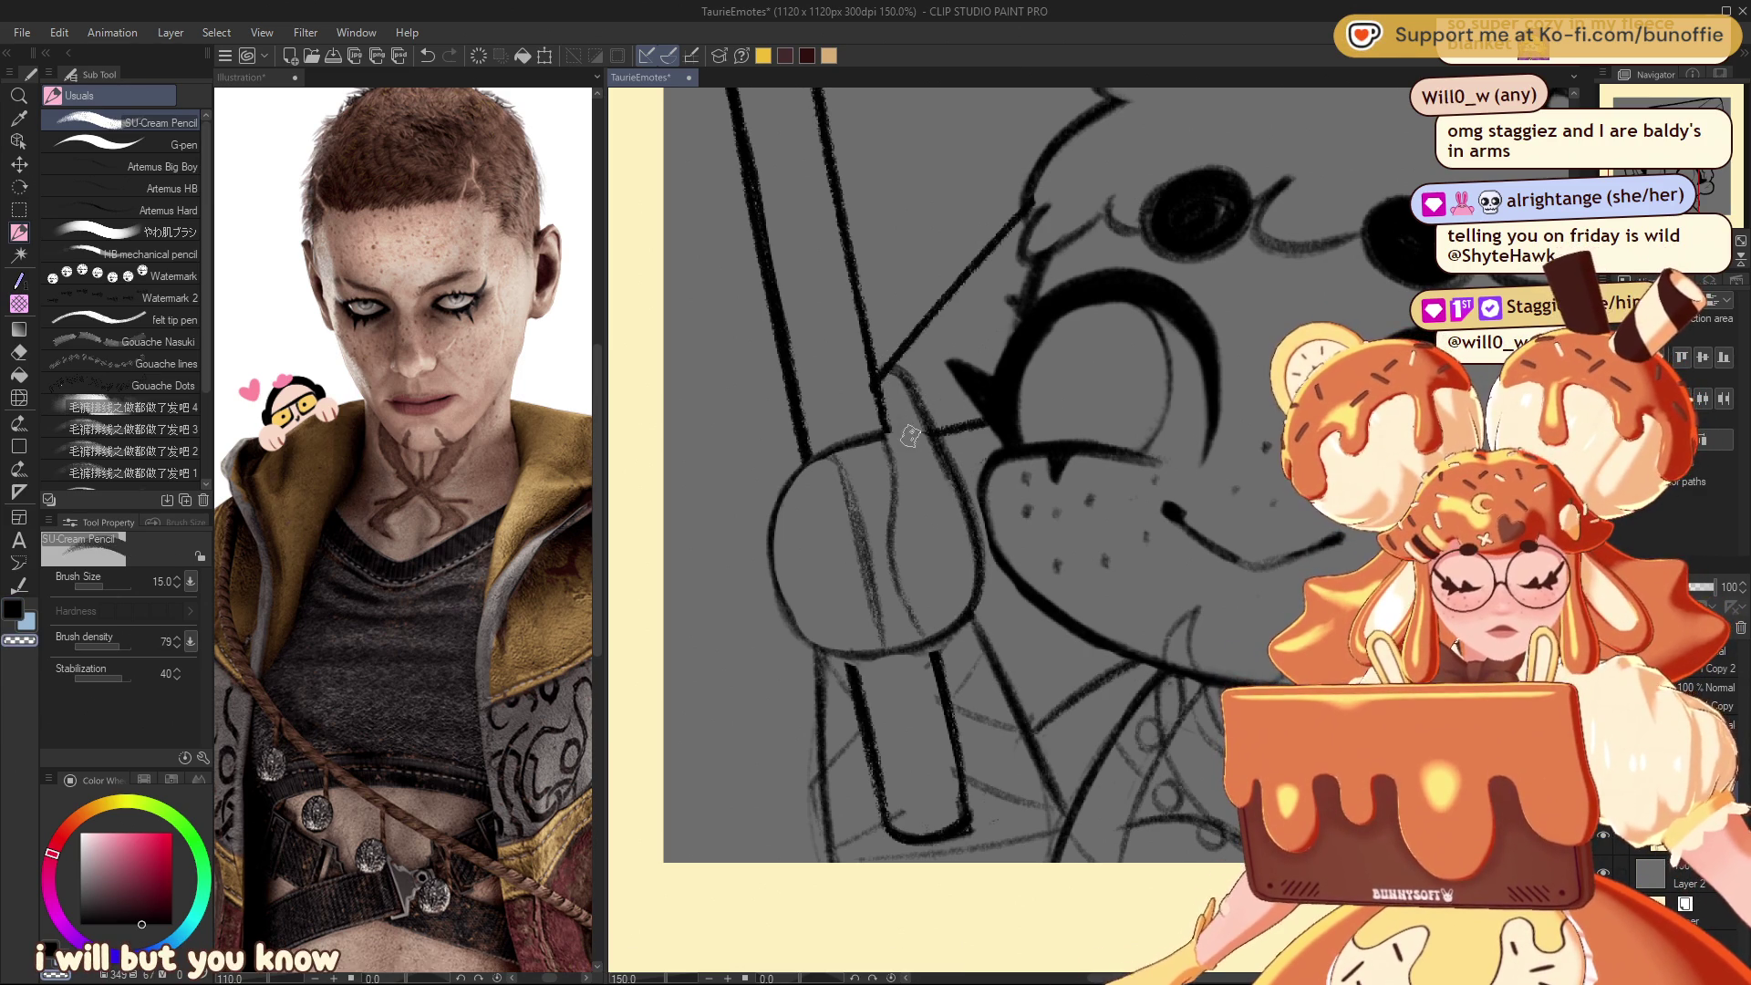
Step: Draw the fist's front and finger lines, cleaning stray lines with the transparent colour
key(c)
mouse_move(880, 378)
mouse_down()
mouse_move(880, 469)
mouse_move(971, 602)
mouse_up()
mouse_move(817, 470)
mouse_down()
mouse_move(857, 588)
mouse_move(779, 629)
mouse_move(793, 474)
mouse_up()
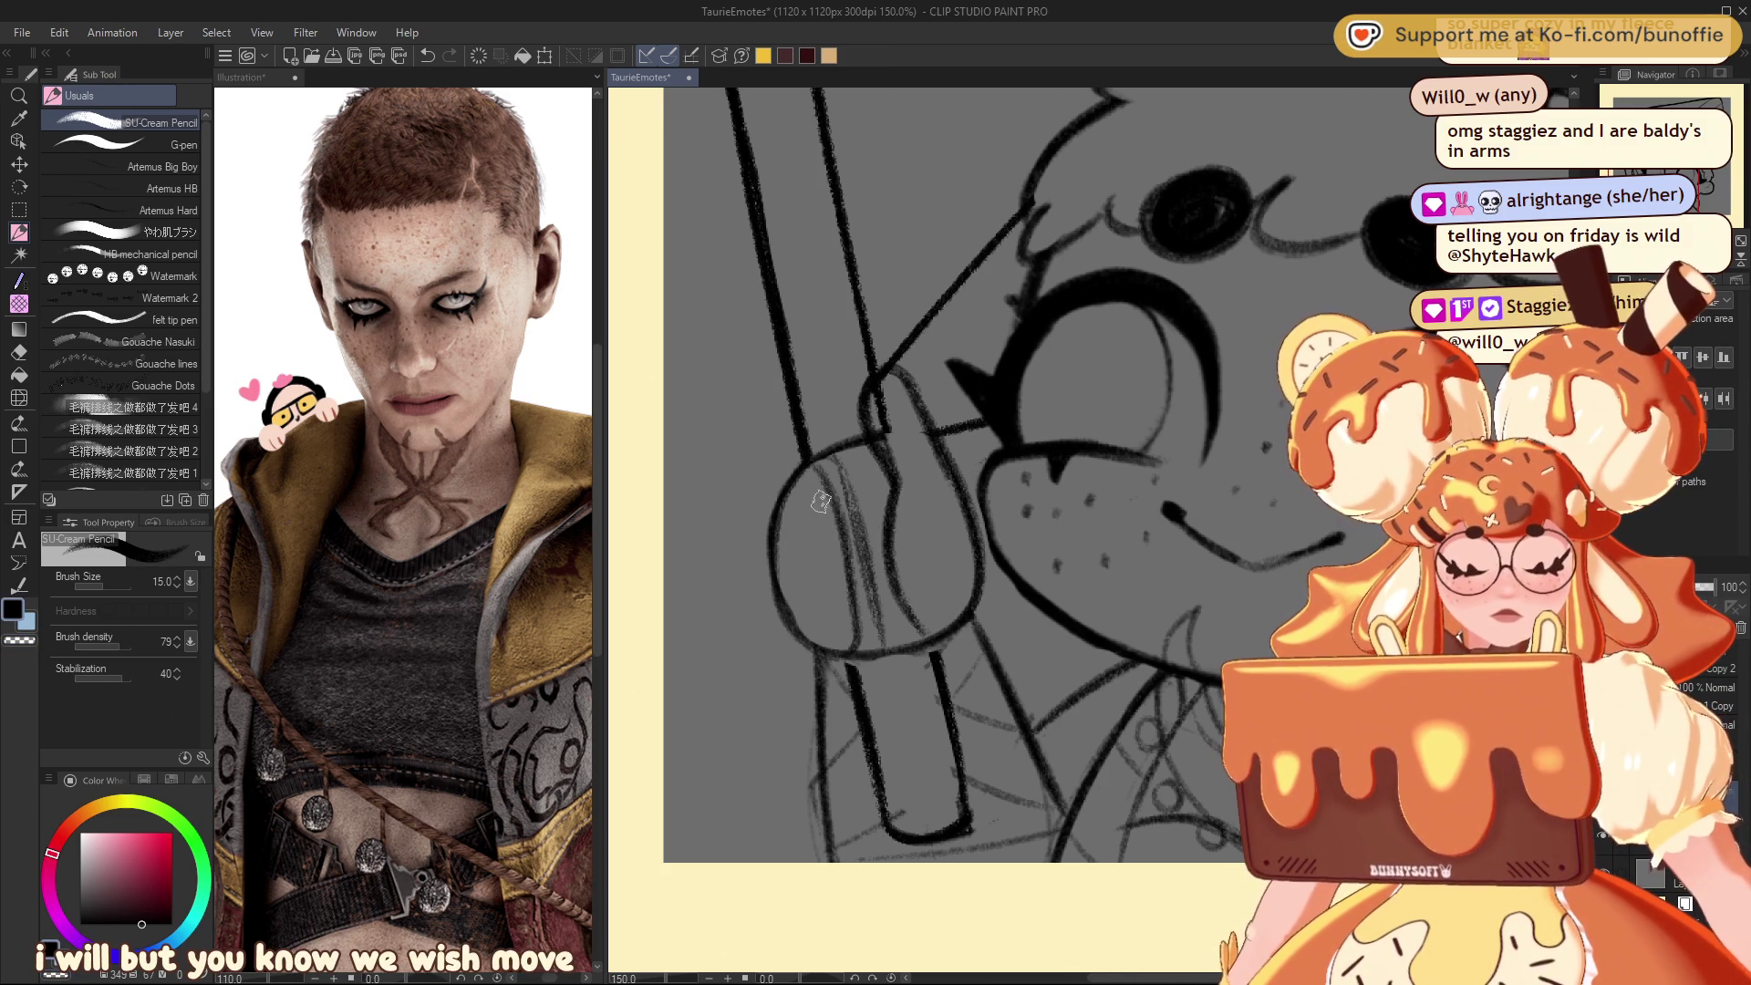
drag(836, 594, 785, 634)
key(c)
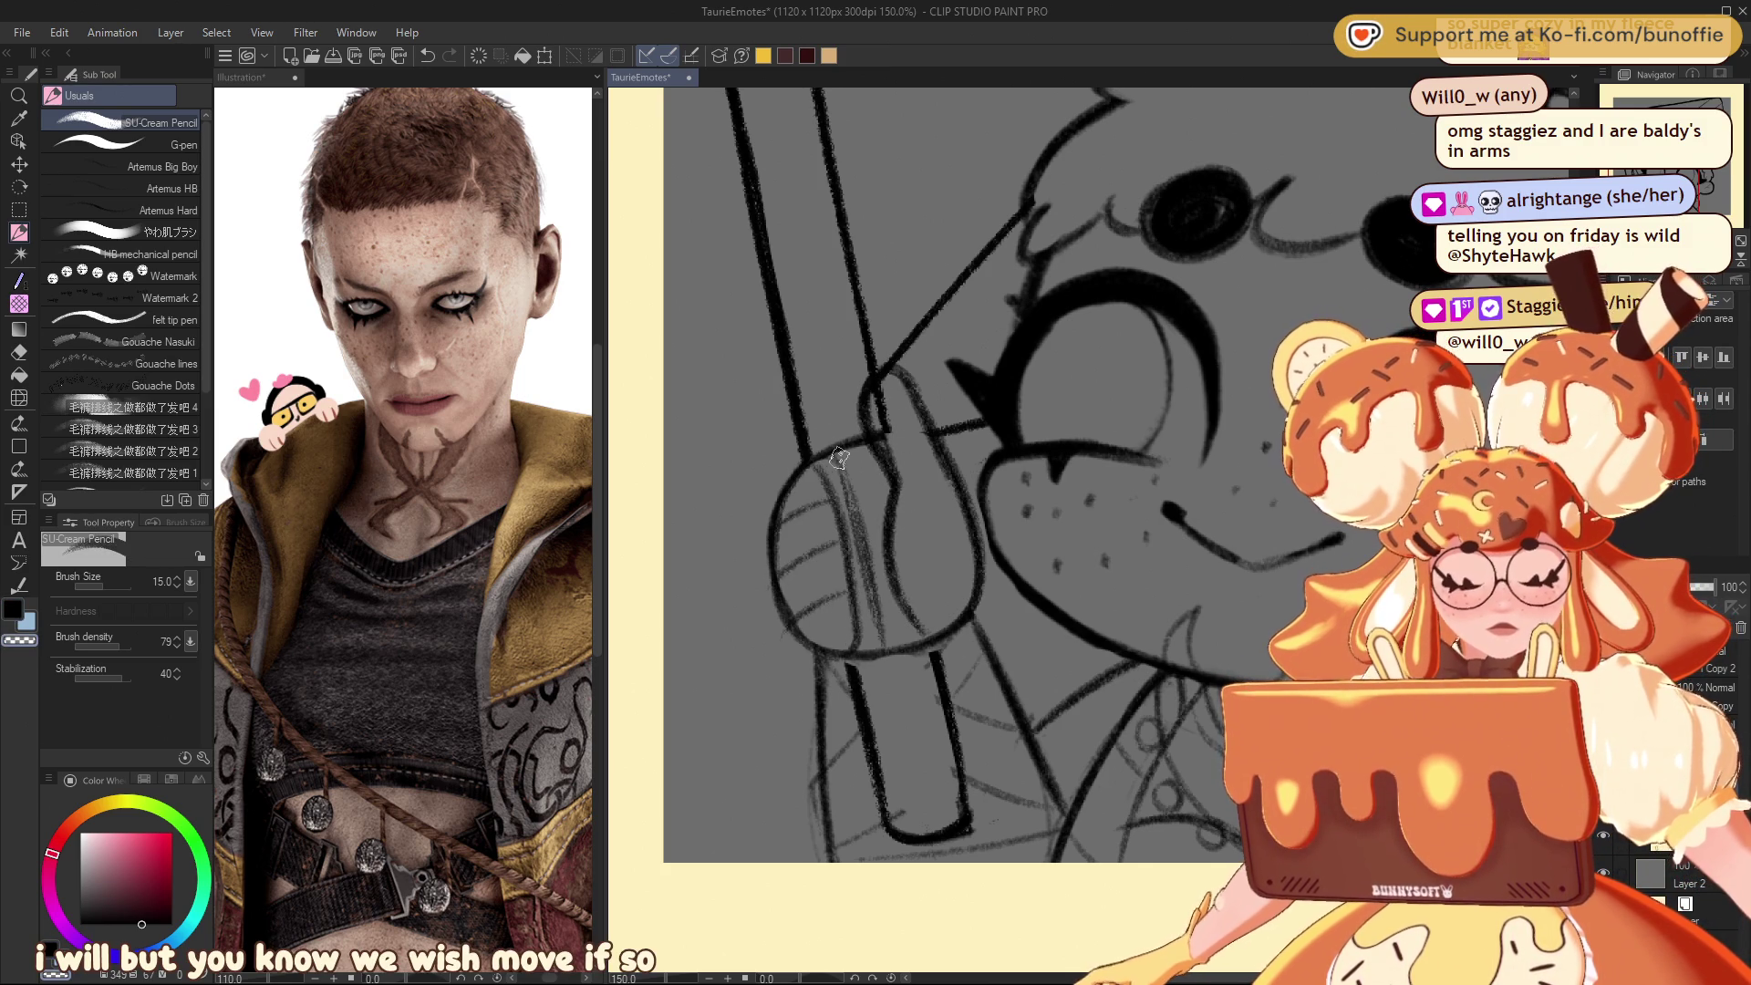
drag(844, 483, 876, 610)
key(c)
mouse_move(821, 451)
mouse_down()
mouse_move(771, 547)
mouse_move(845, 641)
mouse_up()
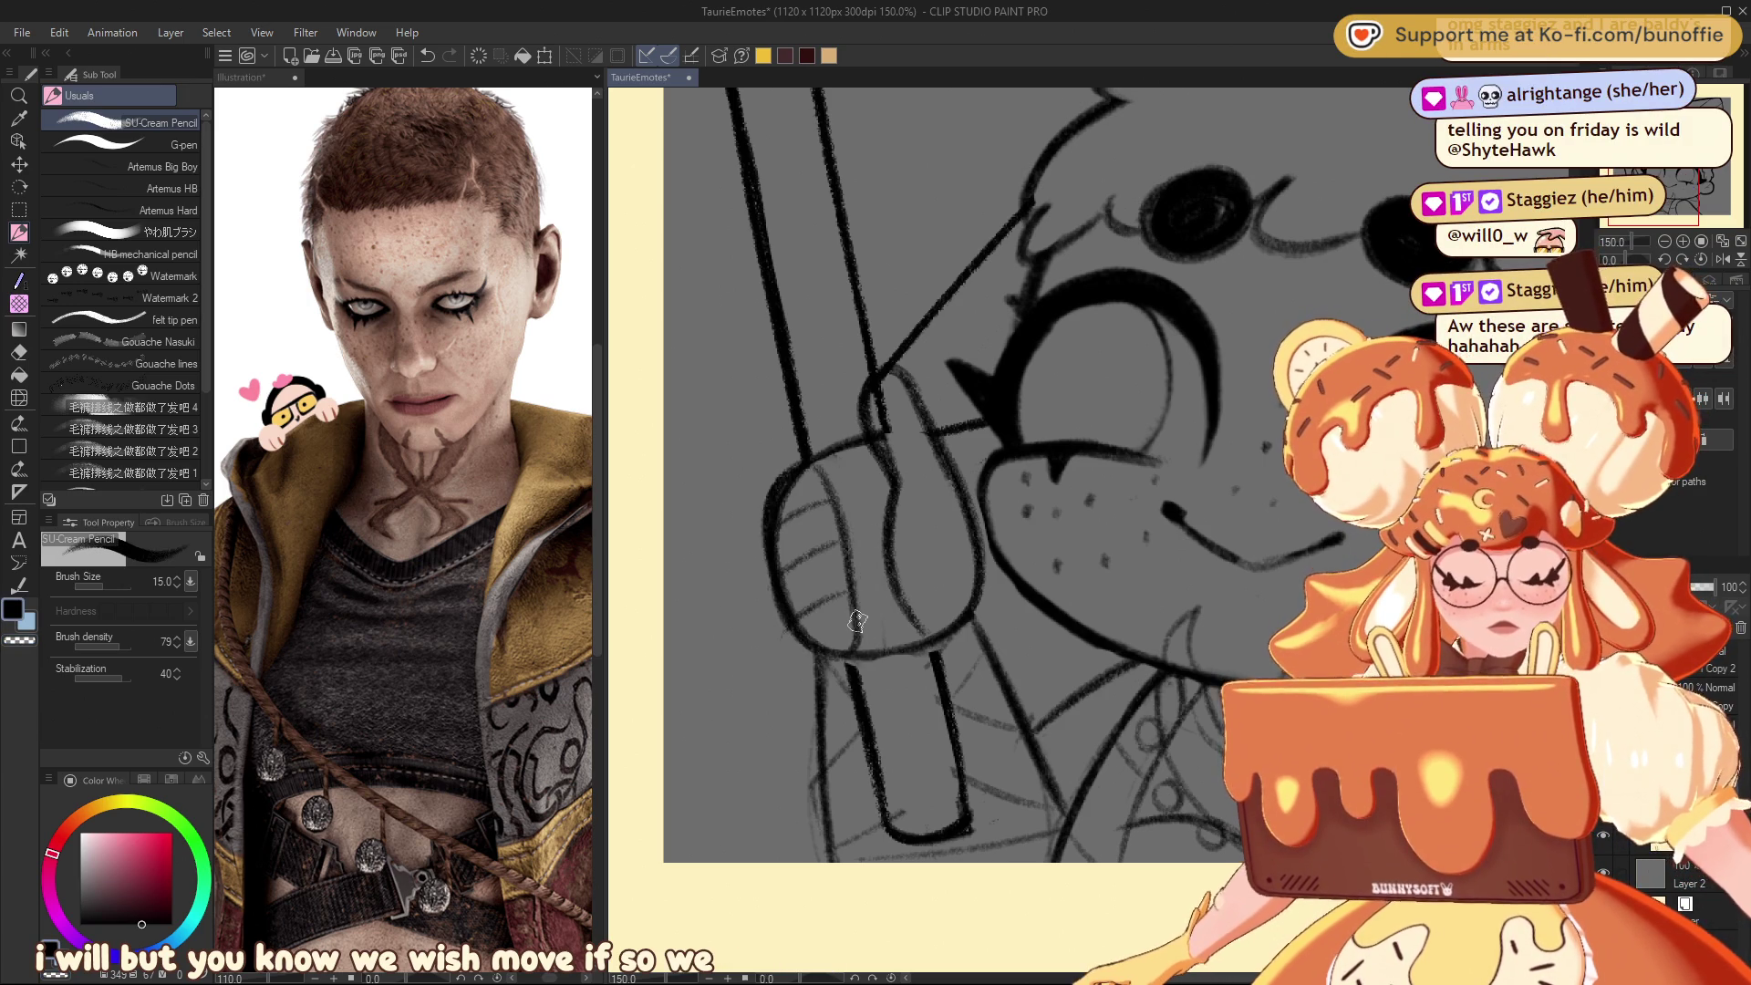
key(c)
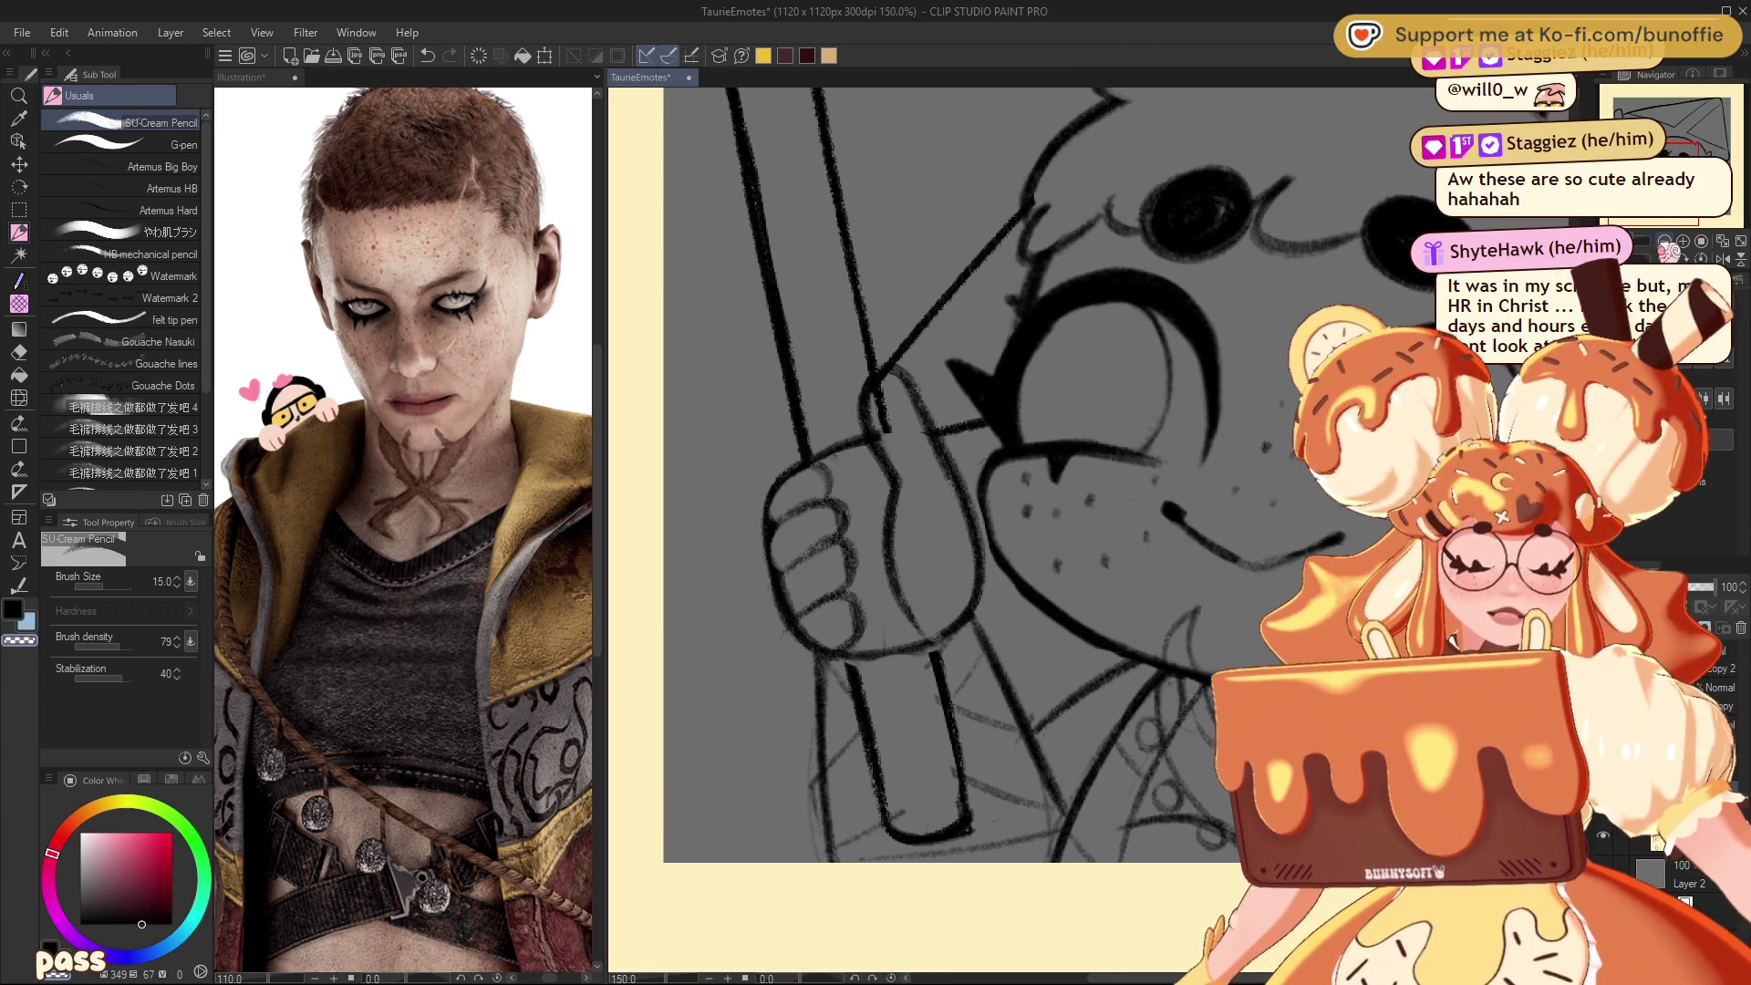
Step: Check the whole emote zoomed out, zoom back in, and reduce pencil size from 15.0 to 7.0
key(ctrl+minus)
key(ctrl+minus)
key(ctrl+minus)
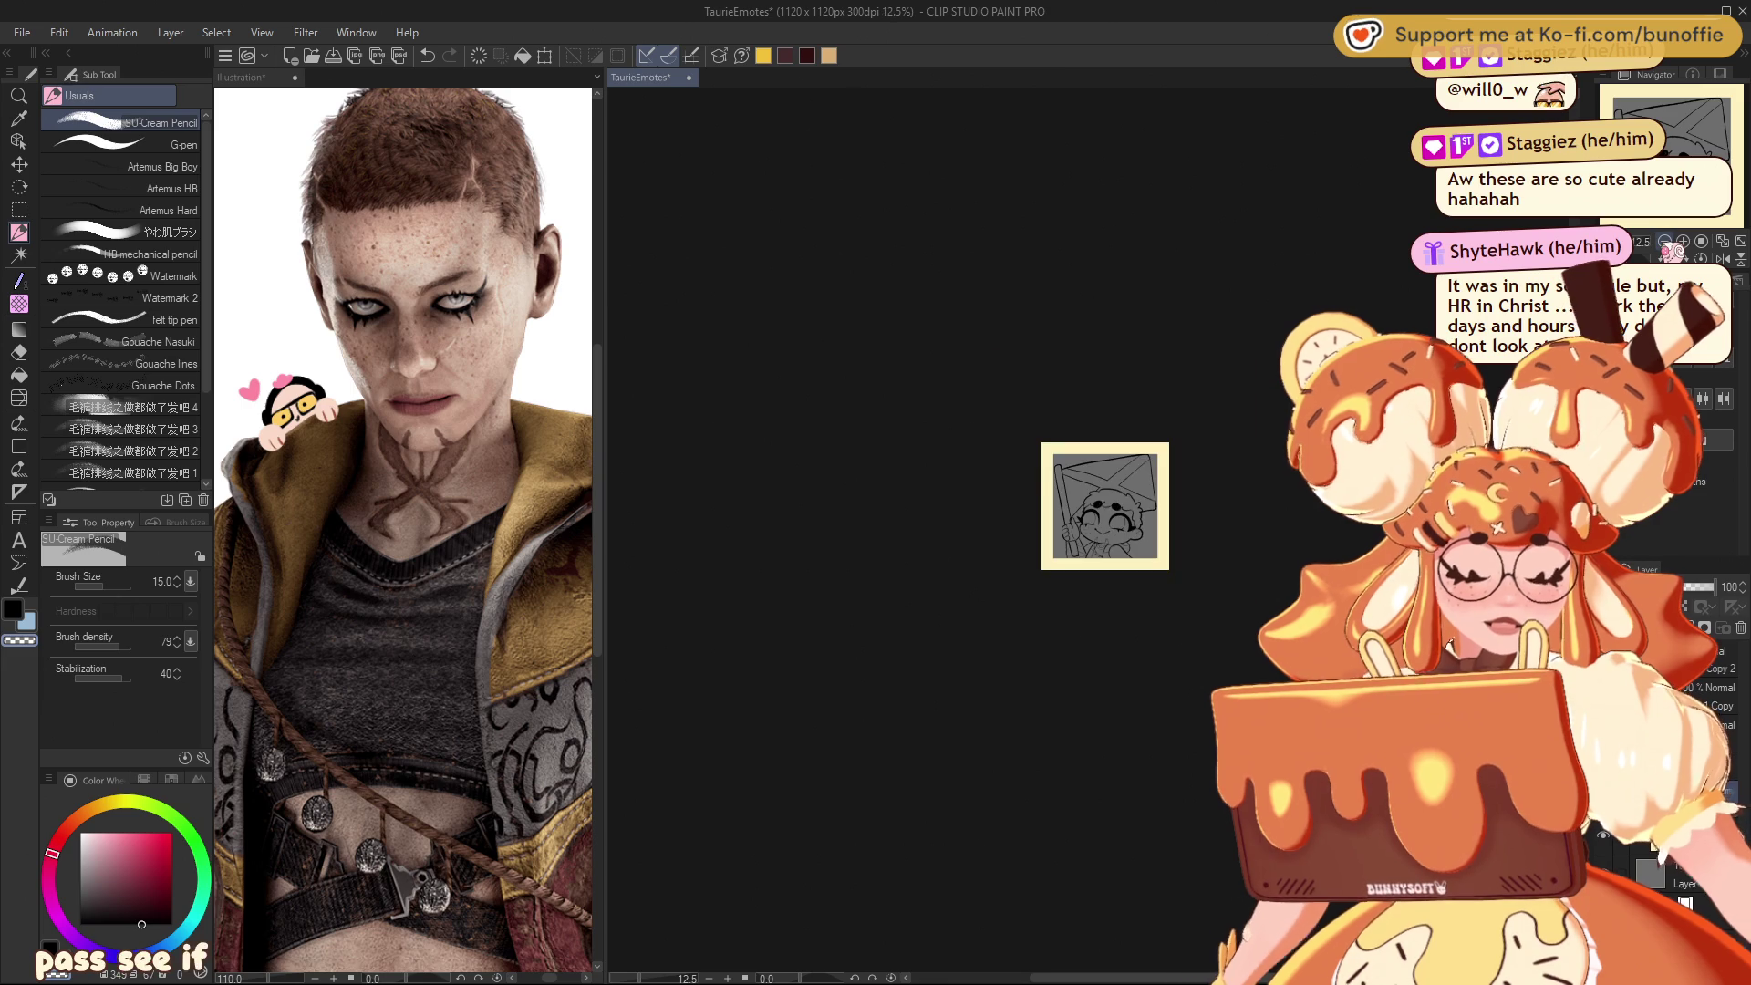
key(ctrl+plus)
key(ctrl+plus)
key(ctrl+plus)
key(ctrl+plus)
key(ctrl+plus)
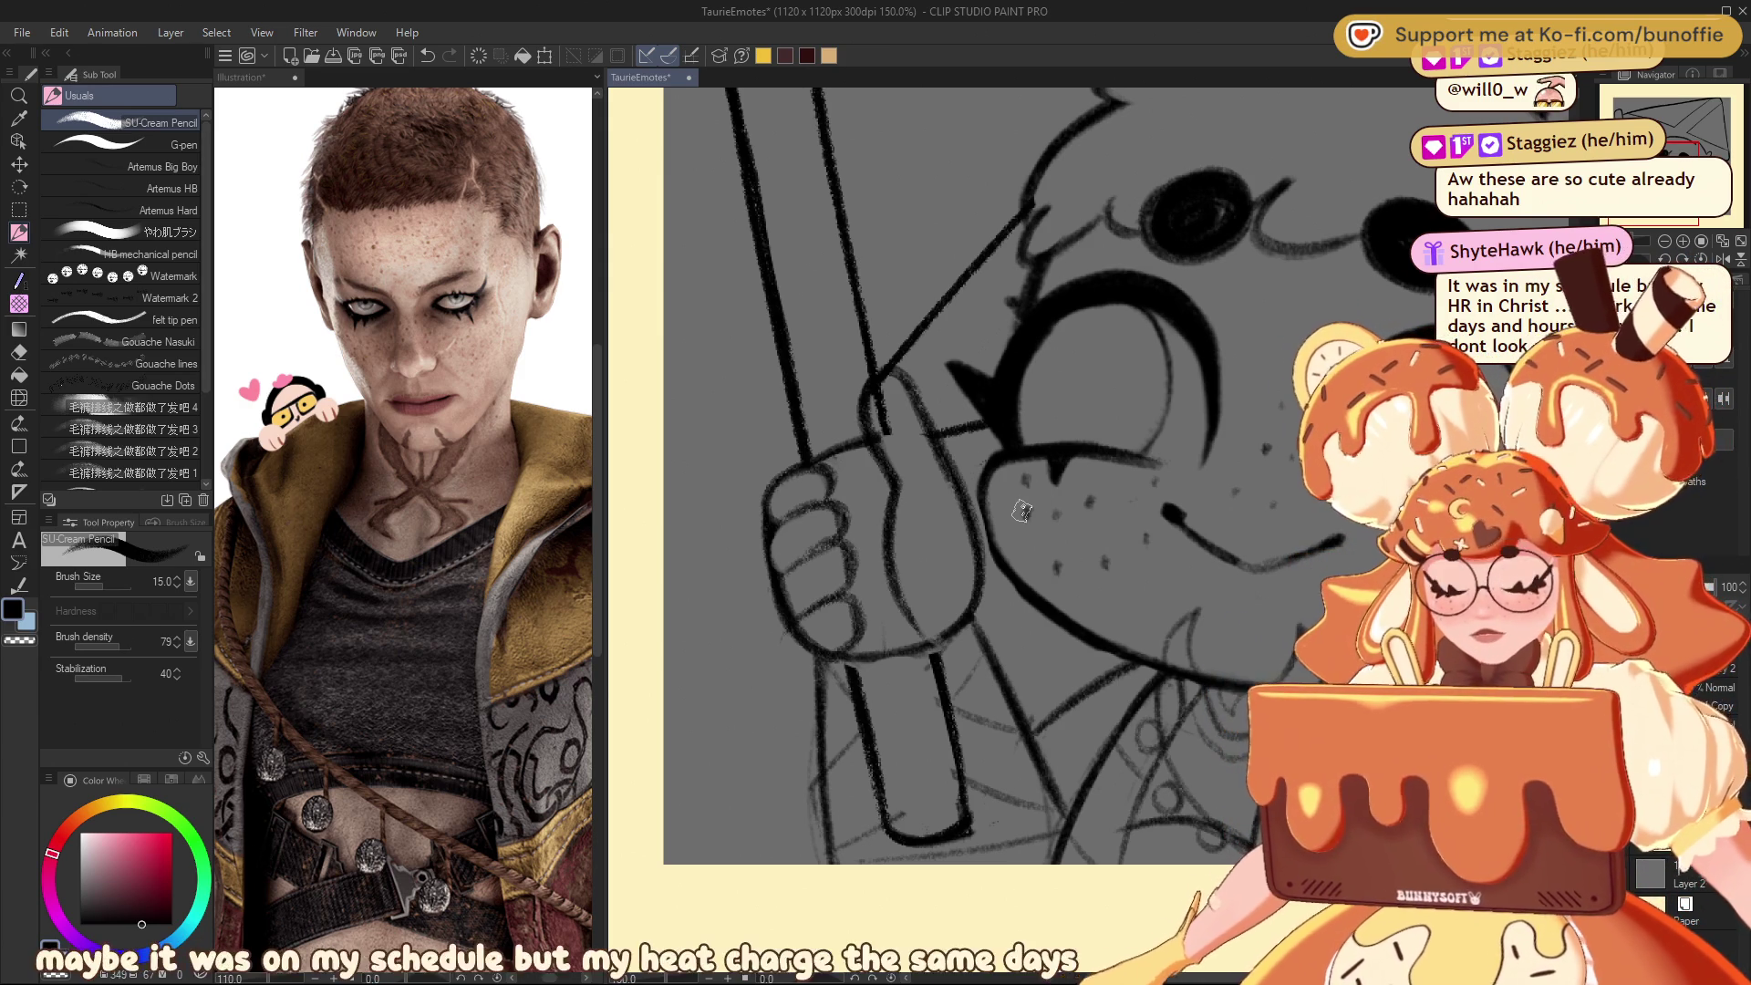
key(bracketleft)
key(bracketleft)
key(bracketleft)
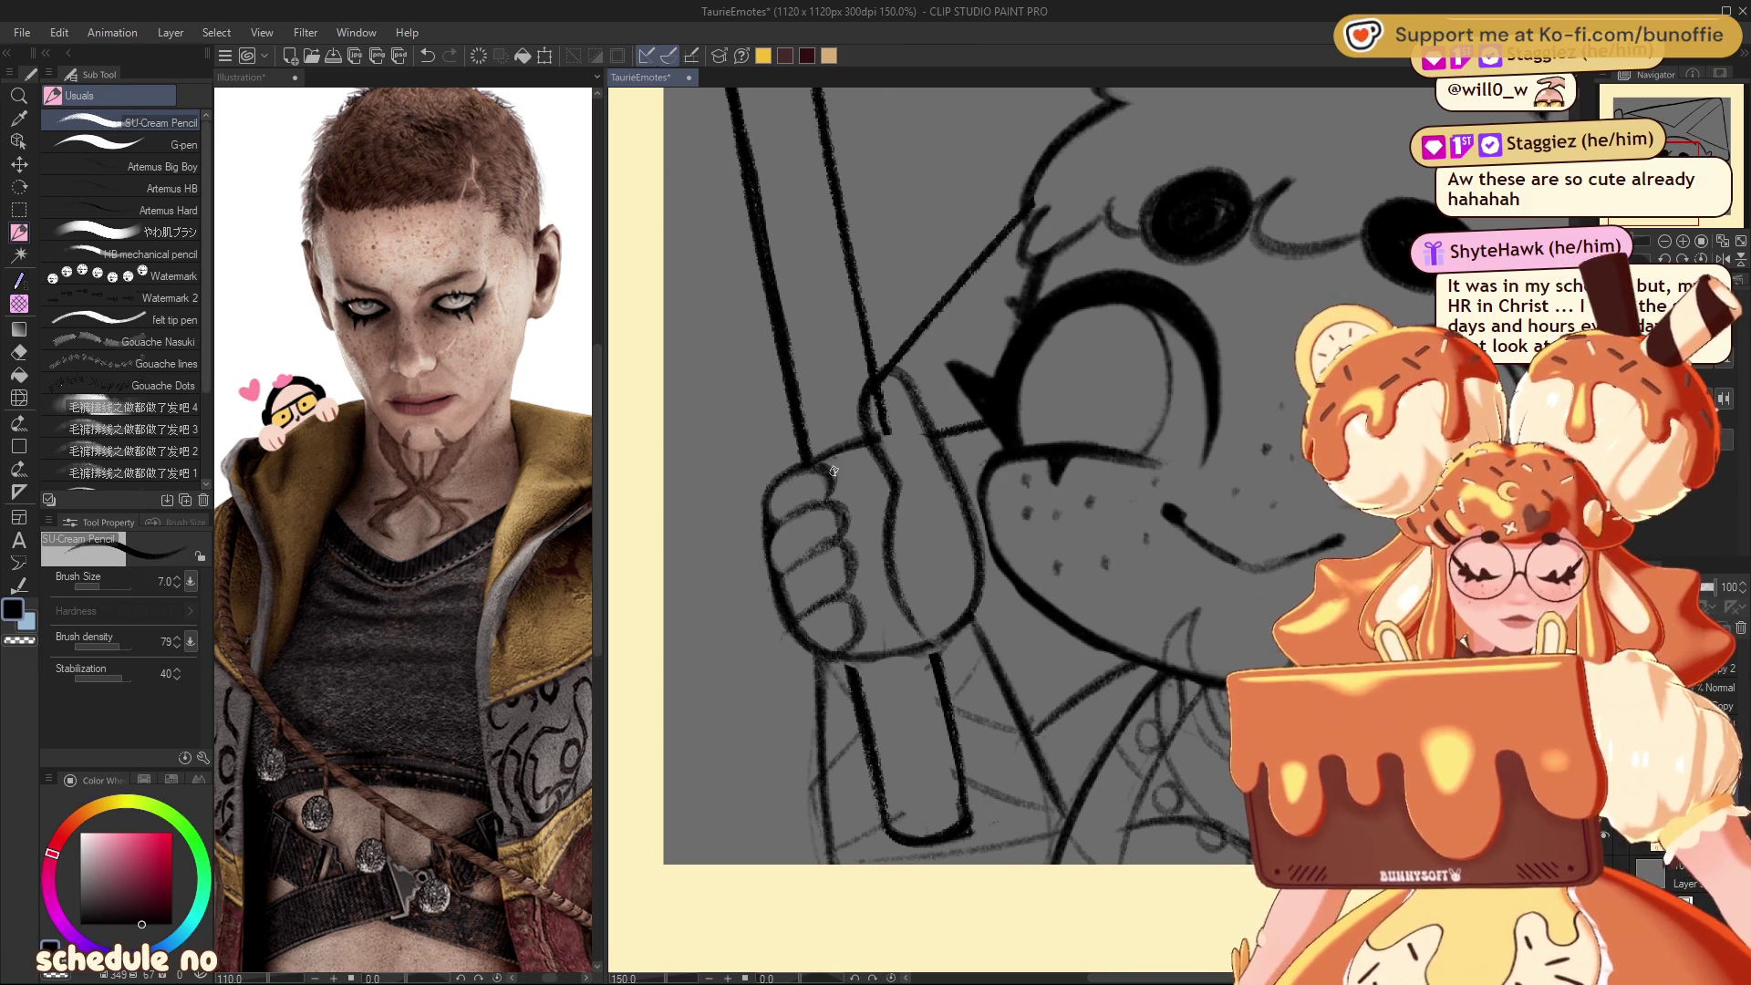
Step: Draw finer finger lines and a thumb curling over the pole, then darken the pole's right edge
drag(773, 524, 849, 503)
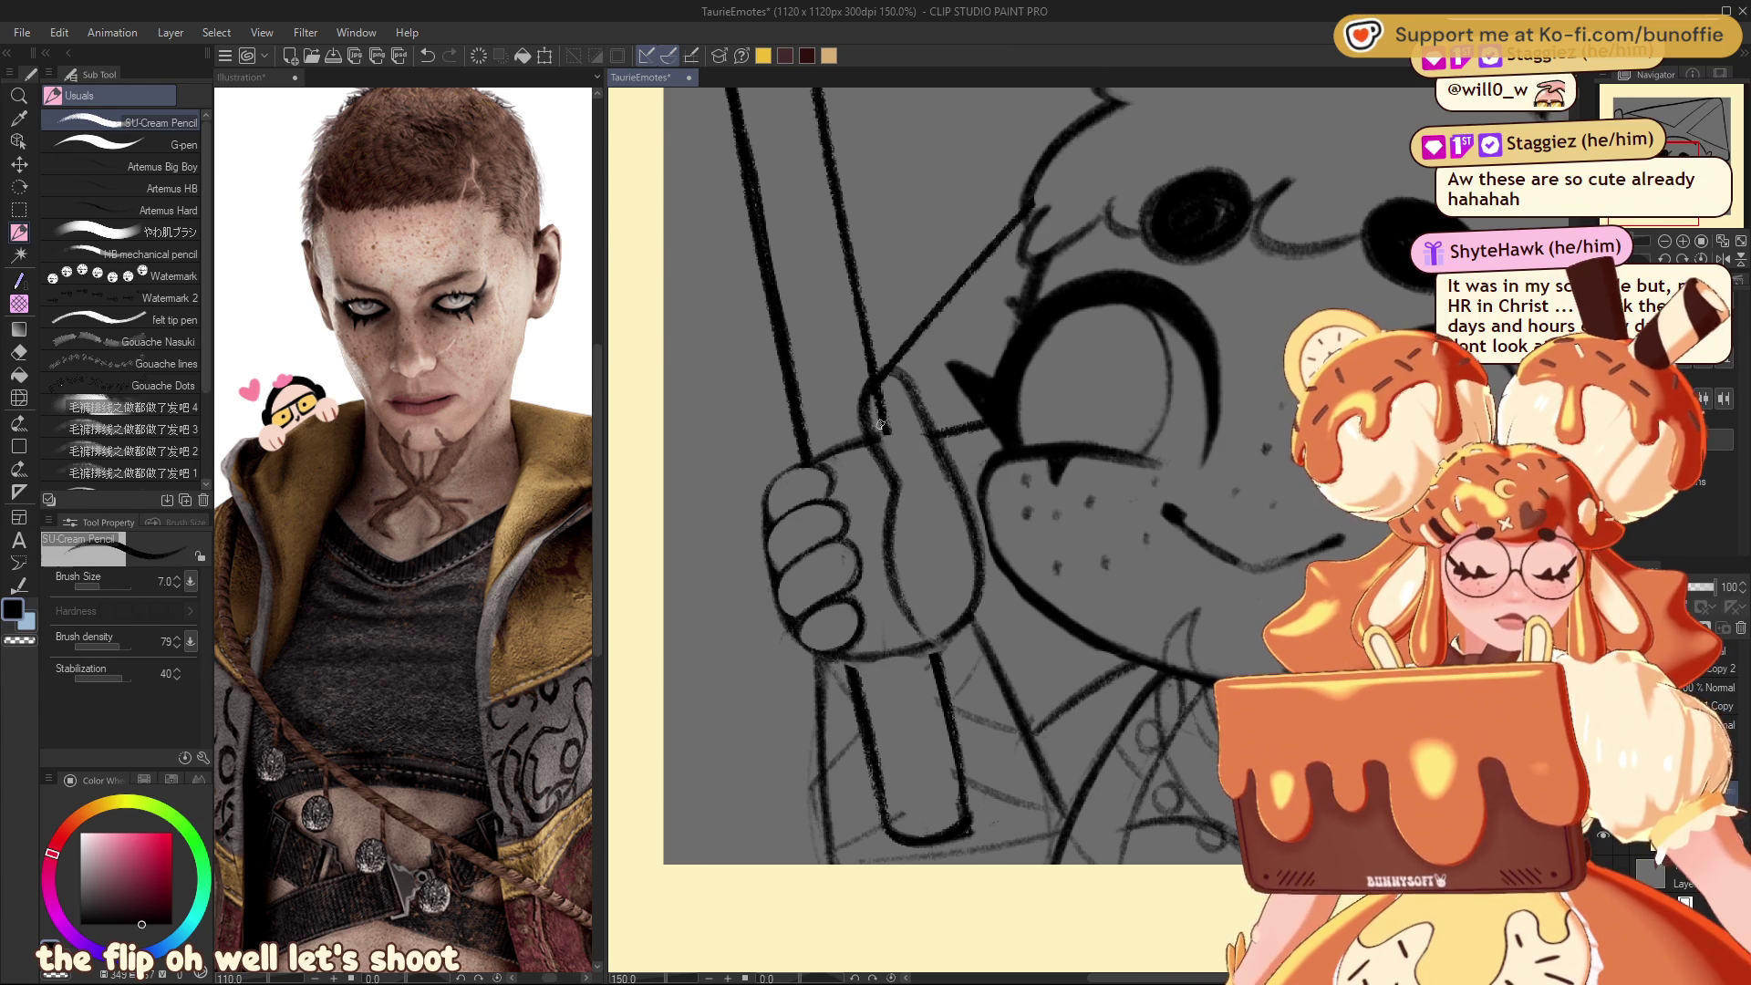
drag(867, 405, 915, 401)
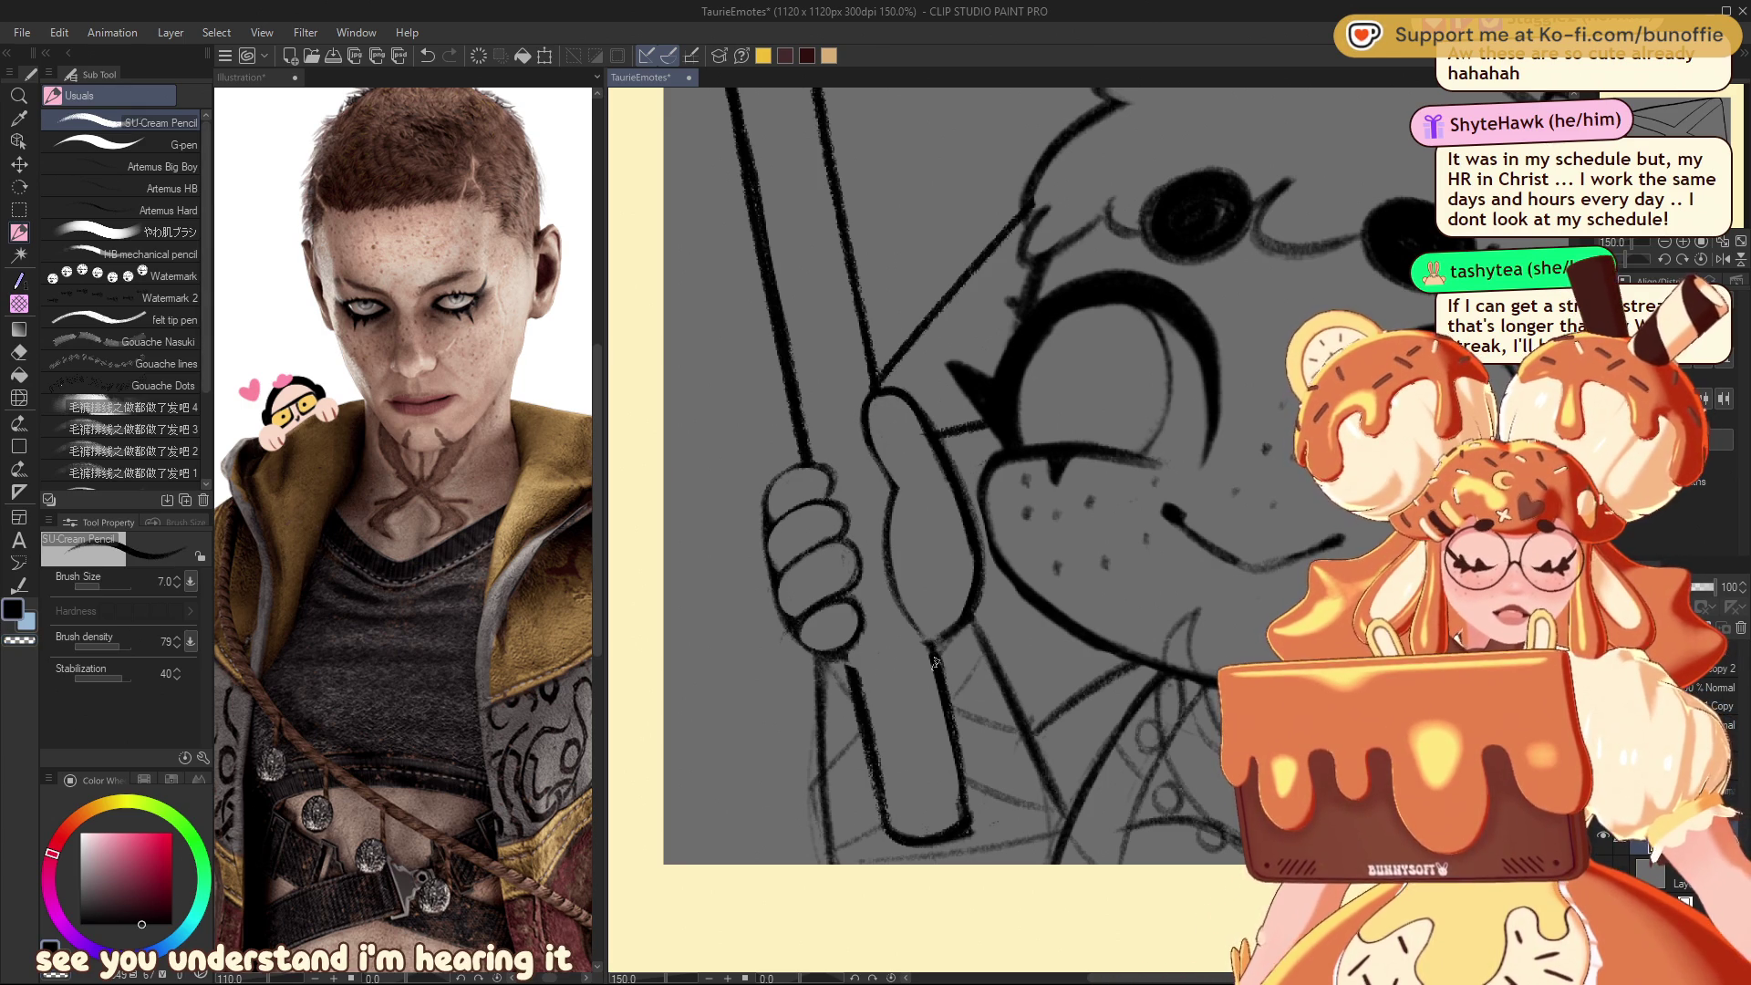
drag(933, 642, 968, 811)
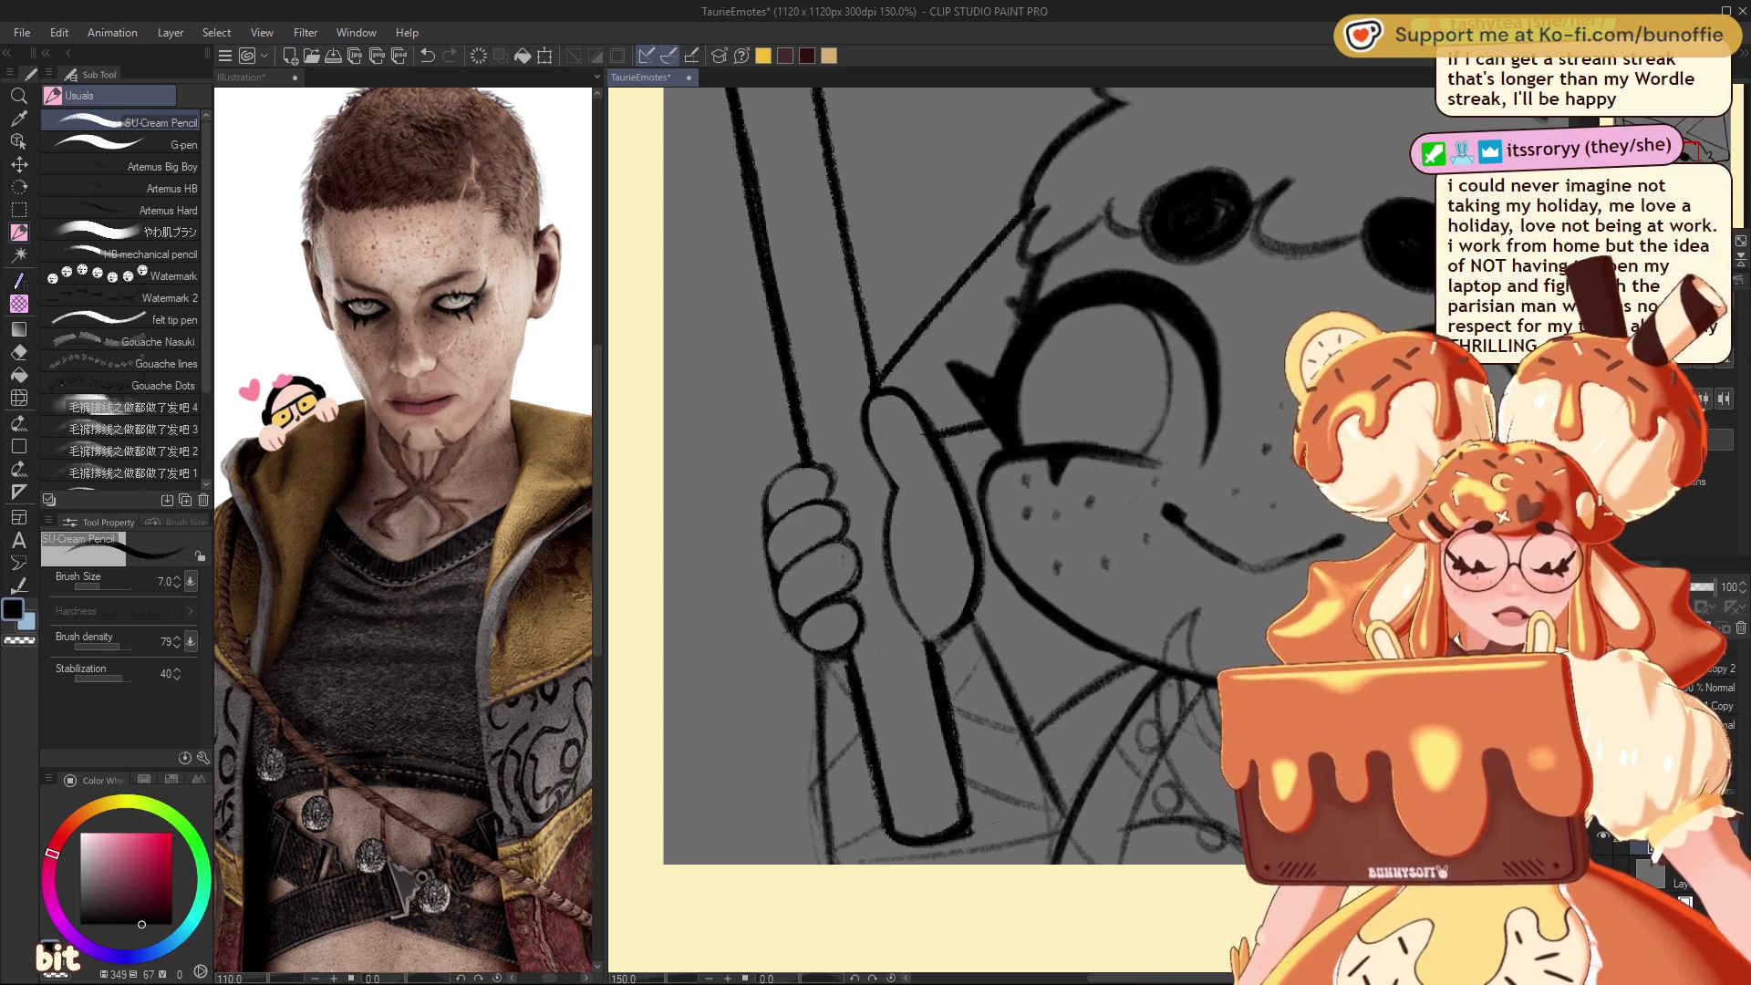
Step: Fix the hand lines with the Hard eraser, zooming out to check the whole emote
scroll(1085, 456, down, 4)
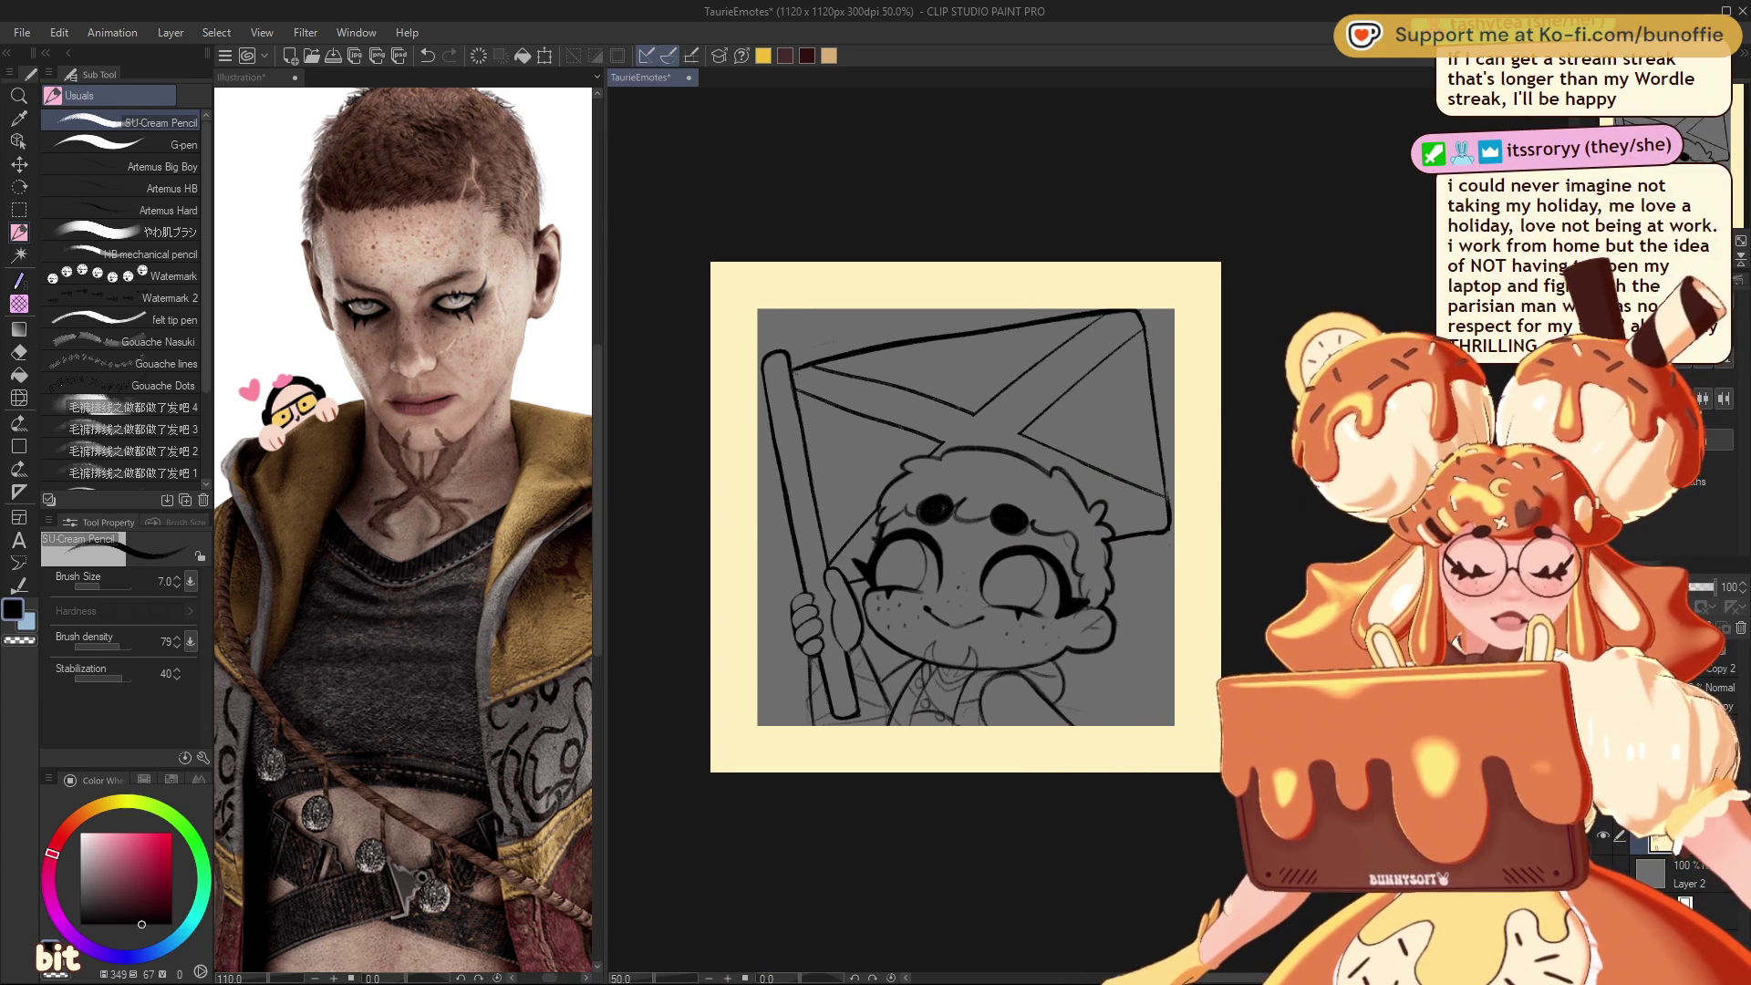
scroll(1089, 531, down, 3)
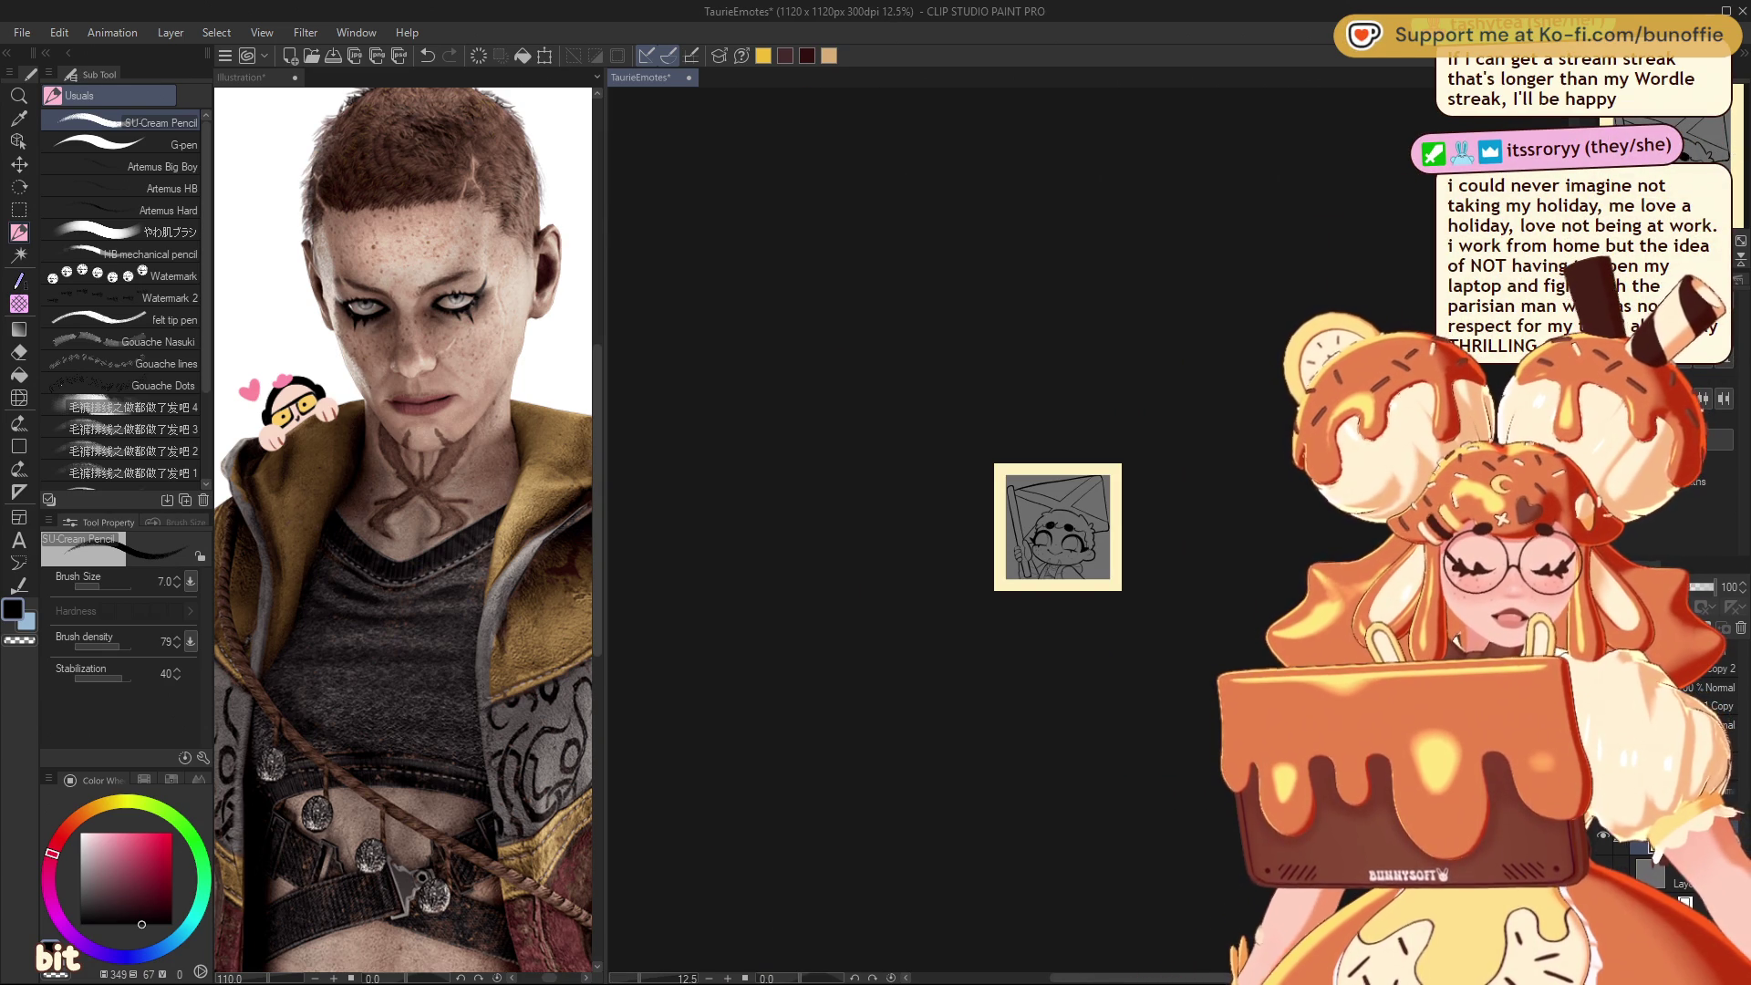
scroll(1030, 558, up, 5)
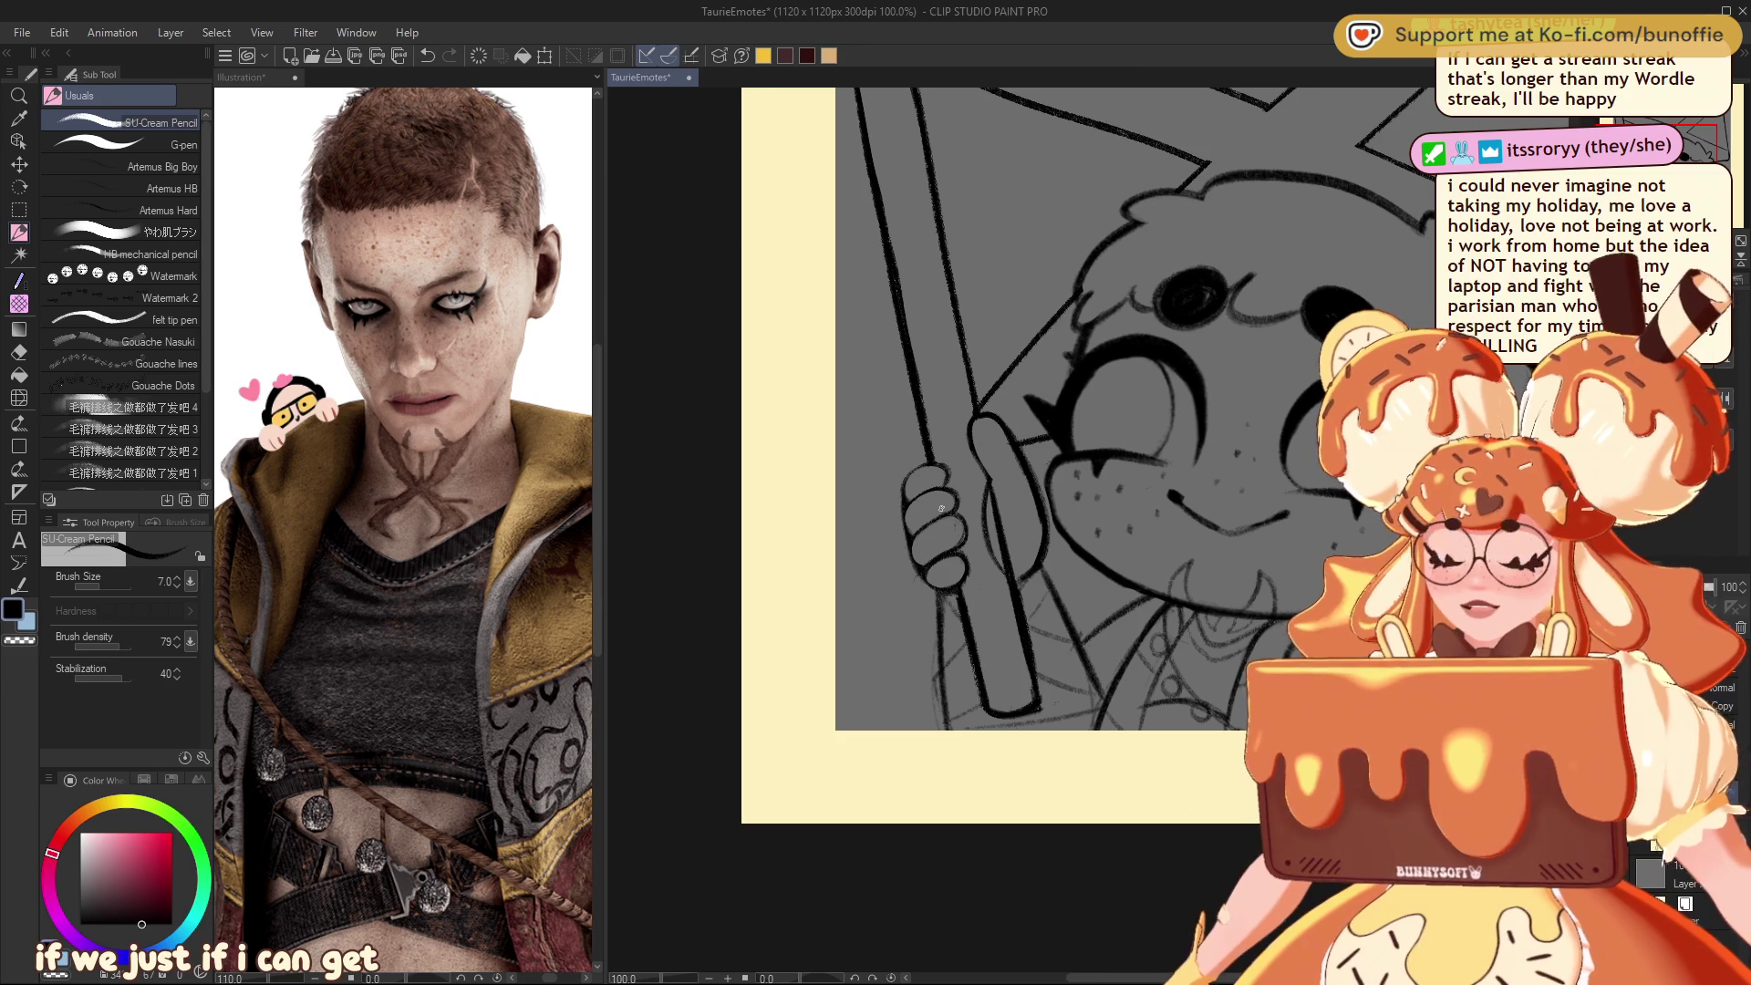
key(e)
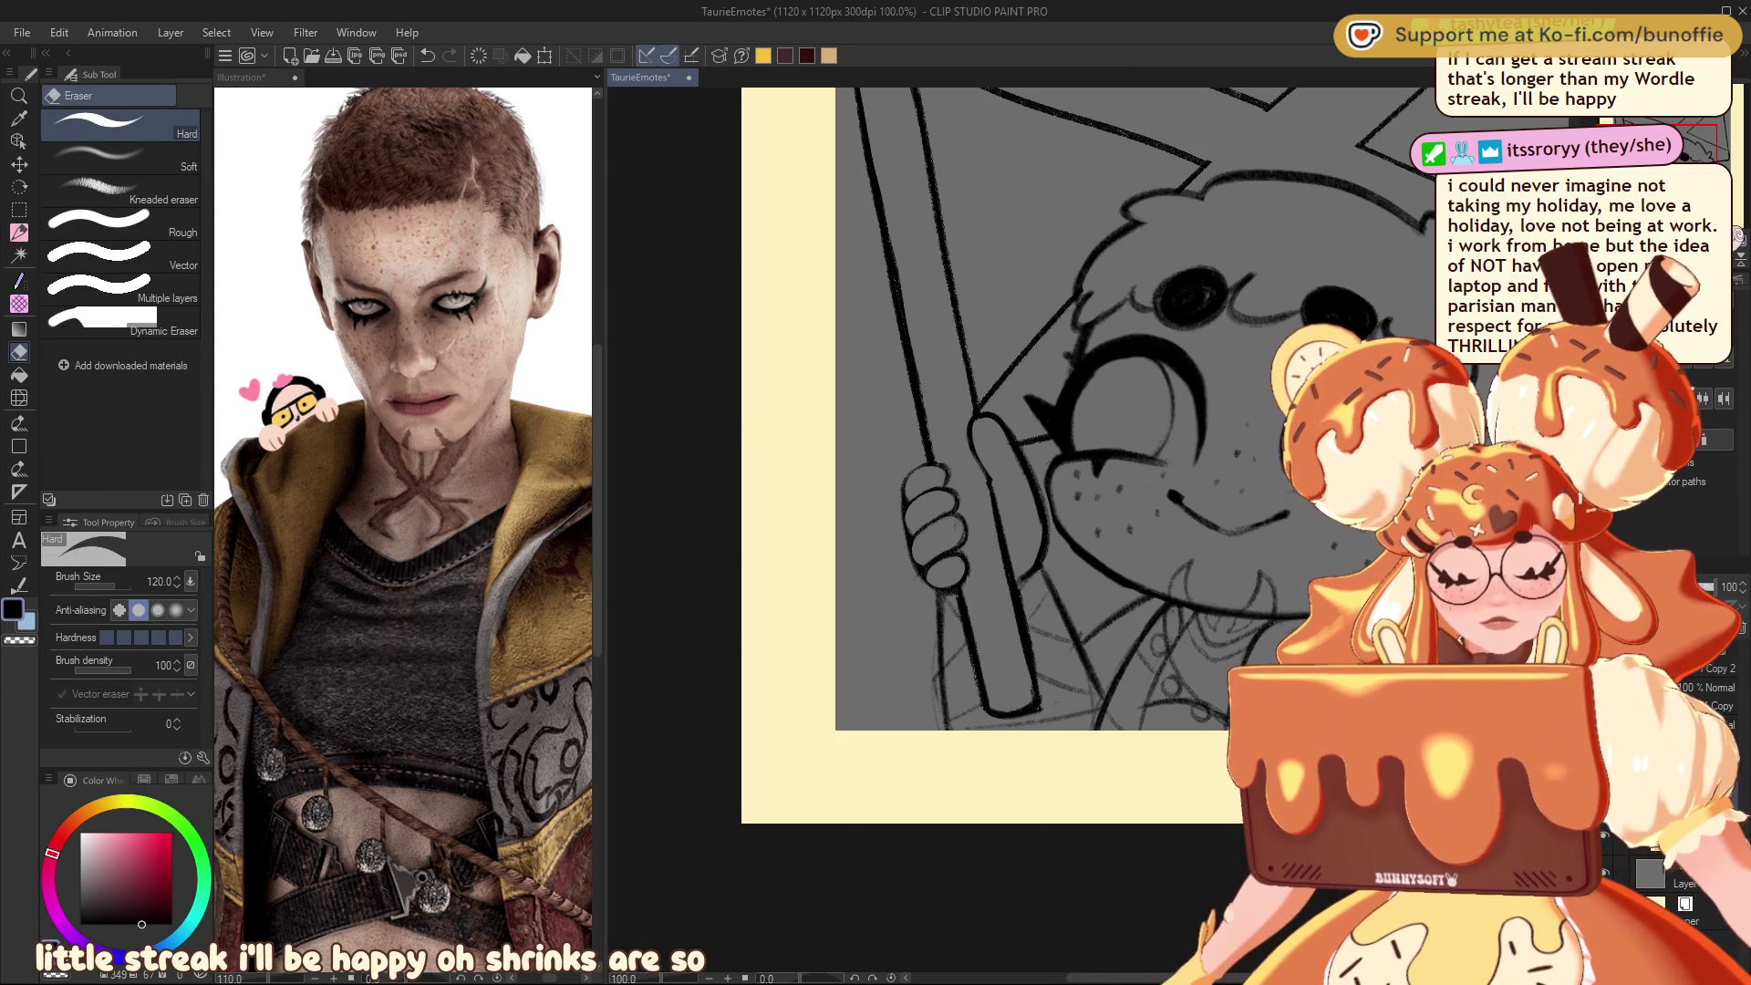
key(ctrl+minus)
key(ctrl+minus)
key(ctrl+minus)
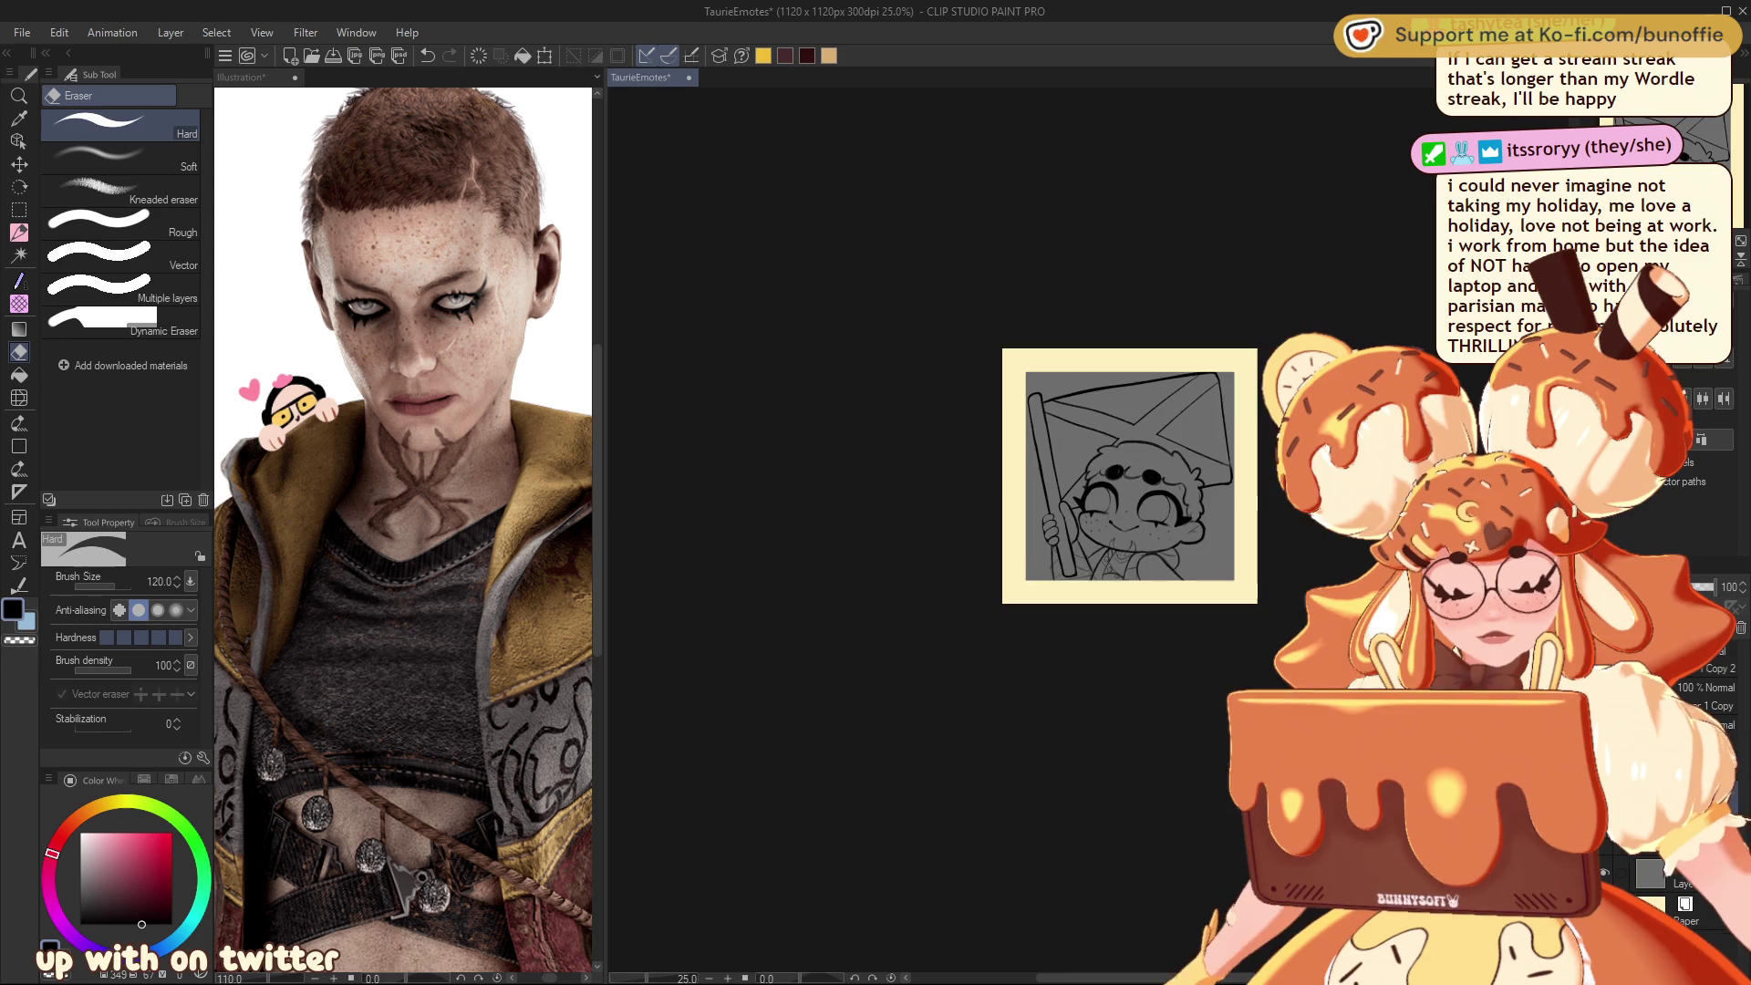
key(ctrl+minus)
key(ctrl+minus)
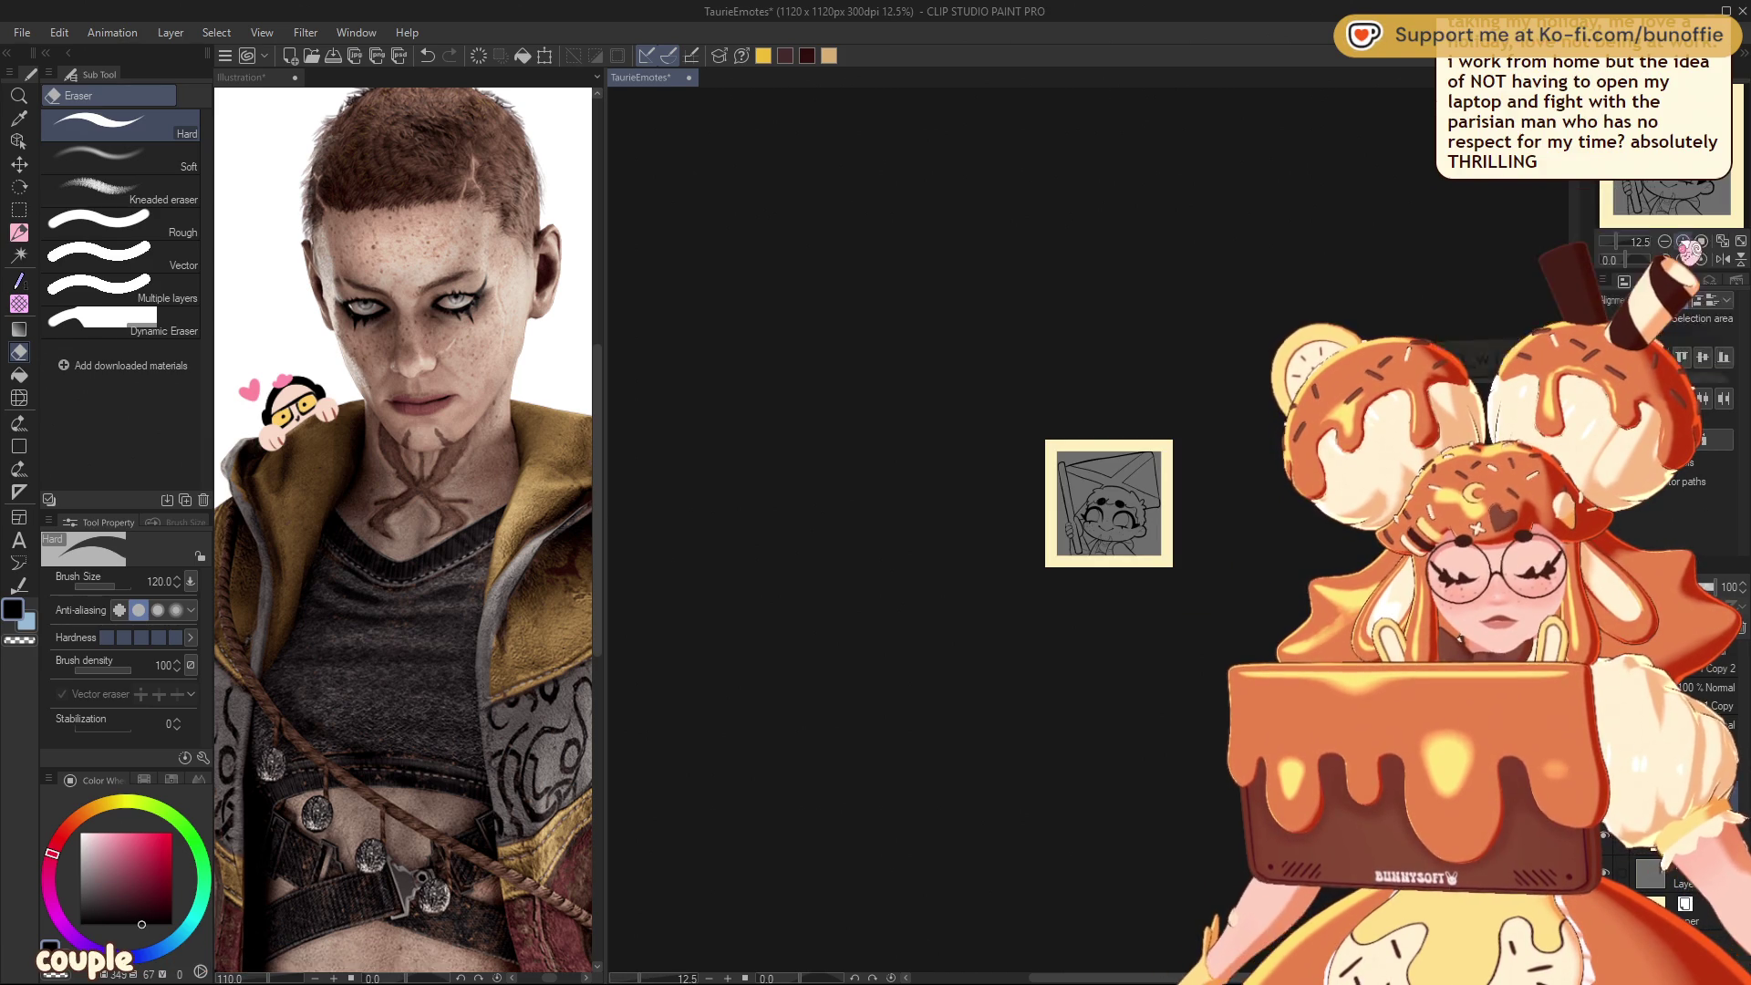
key(ctrl+plus)
key(ctrl+plus)
key(ctrl+plus)
key(ctrl+plus)
key(ctrl+plus)
key(ctrl+plus)
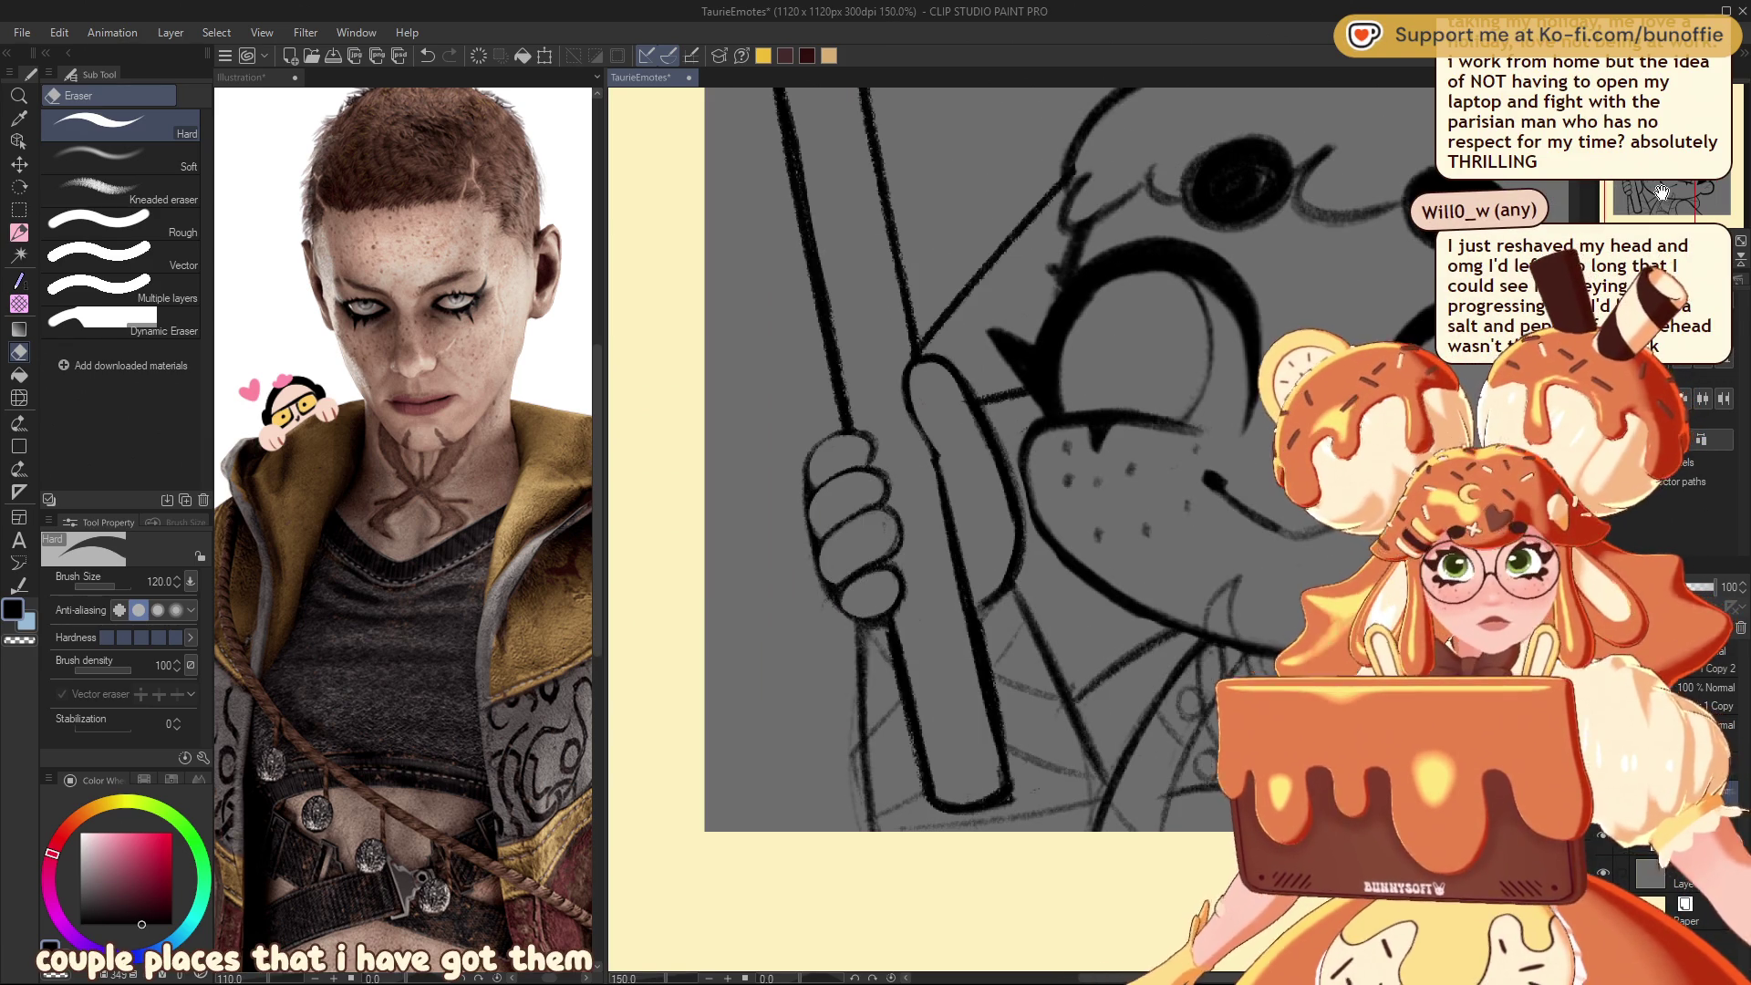
key(p)
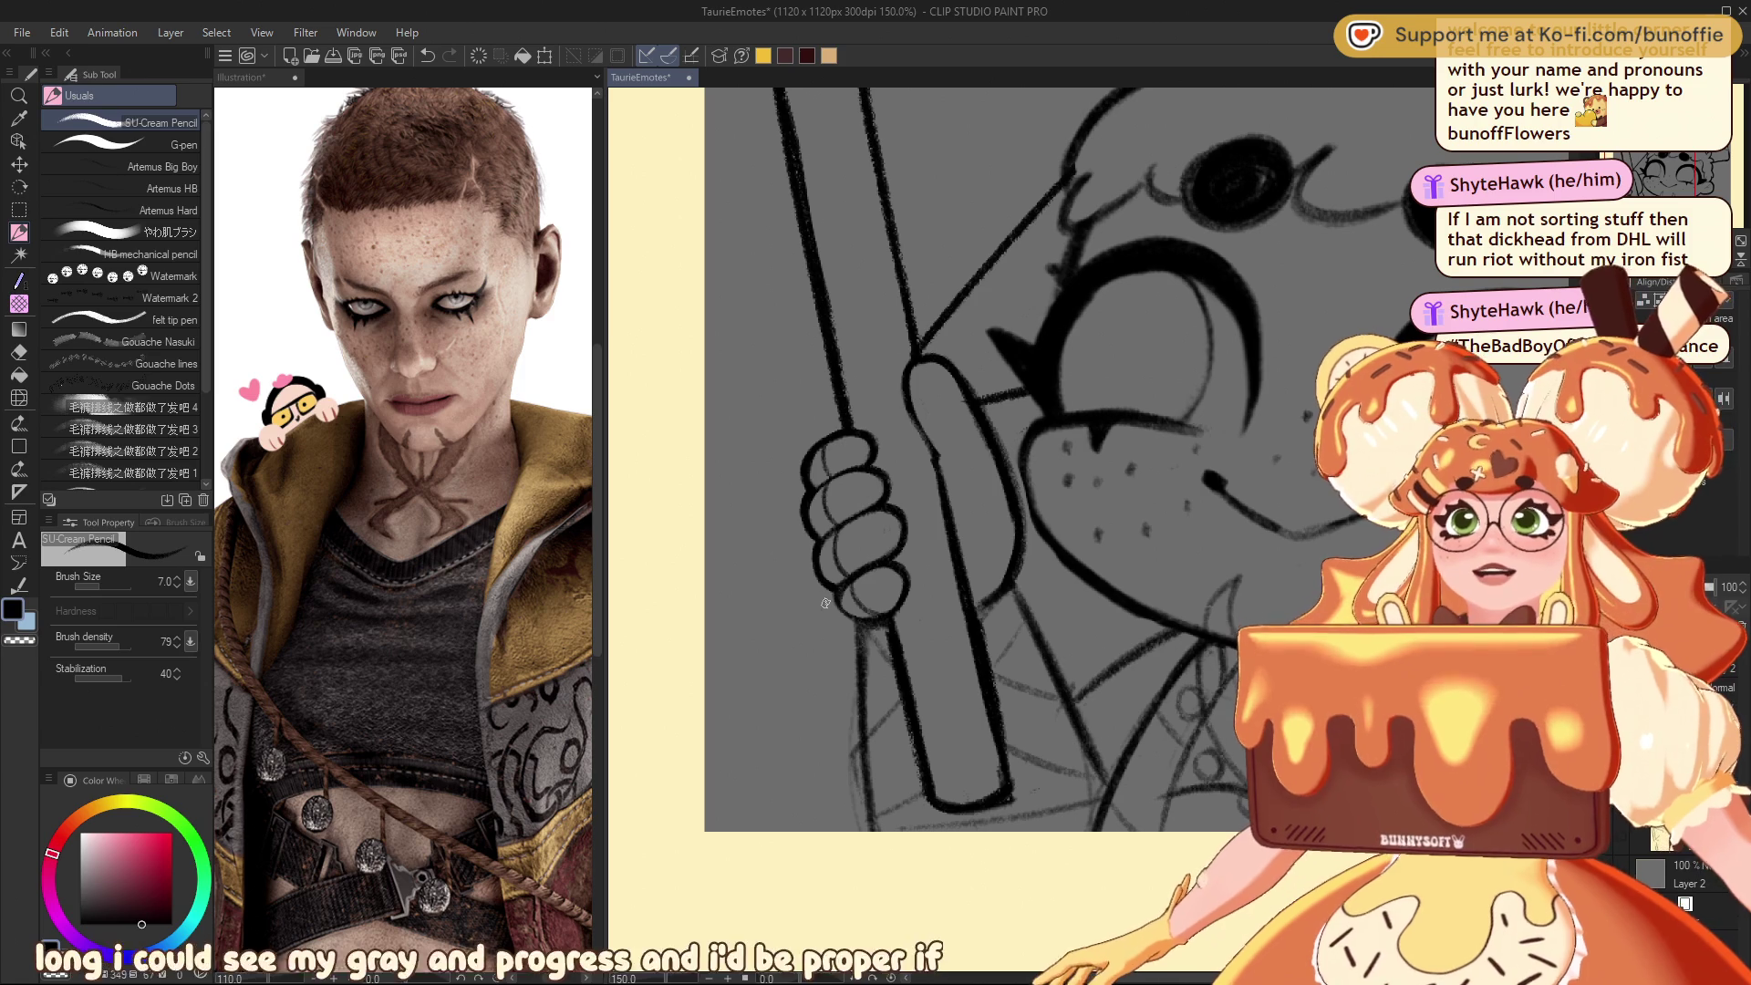
Step: Re-ink the fingers and hand outline in bolder lines, panning over the hand and face
drag(1680, 155, 1676, 170)
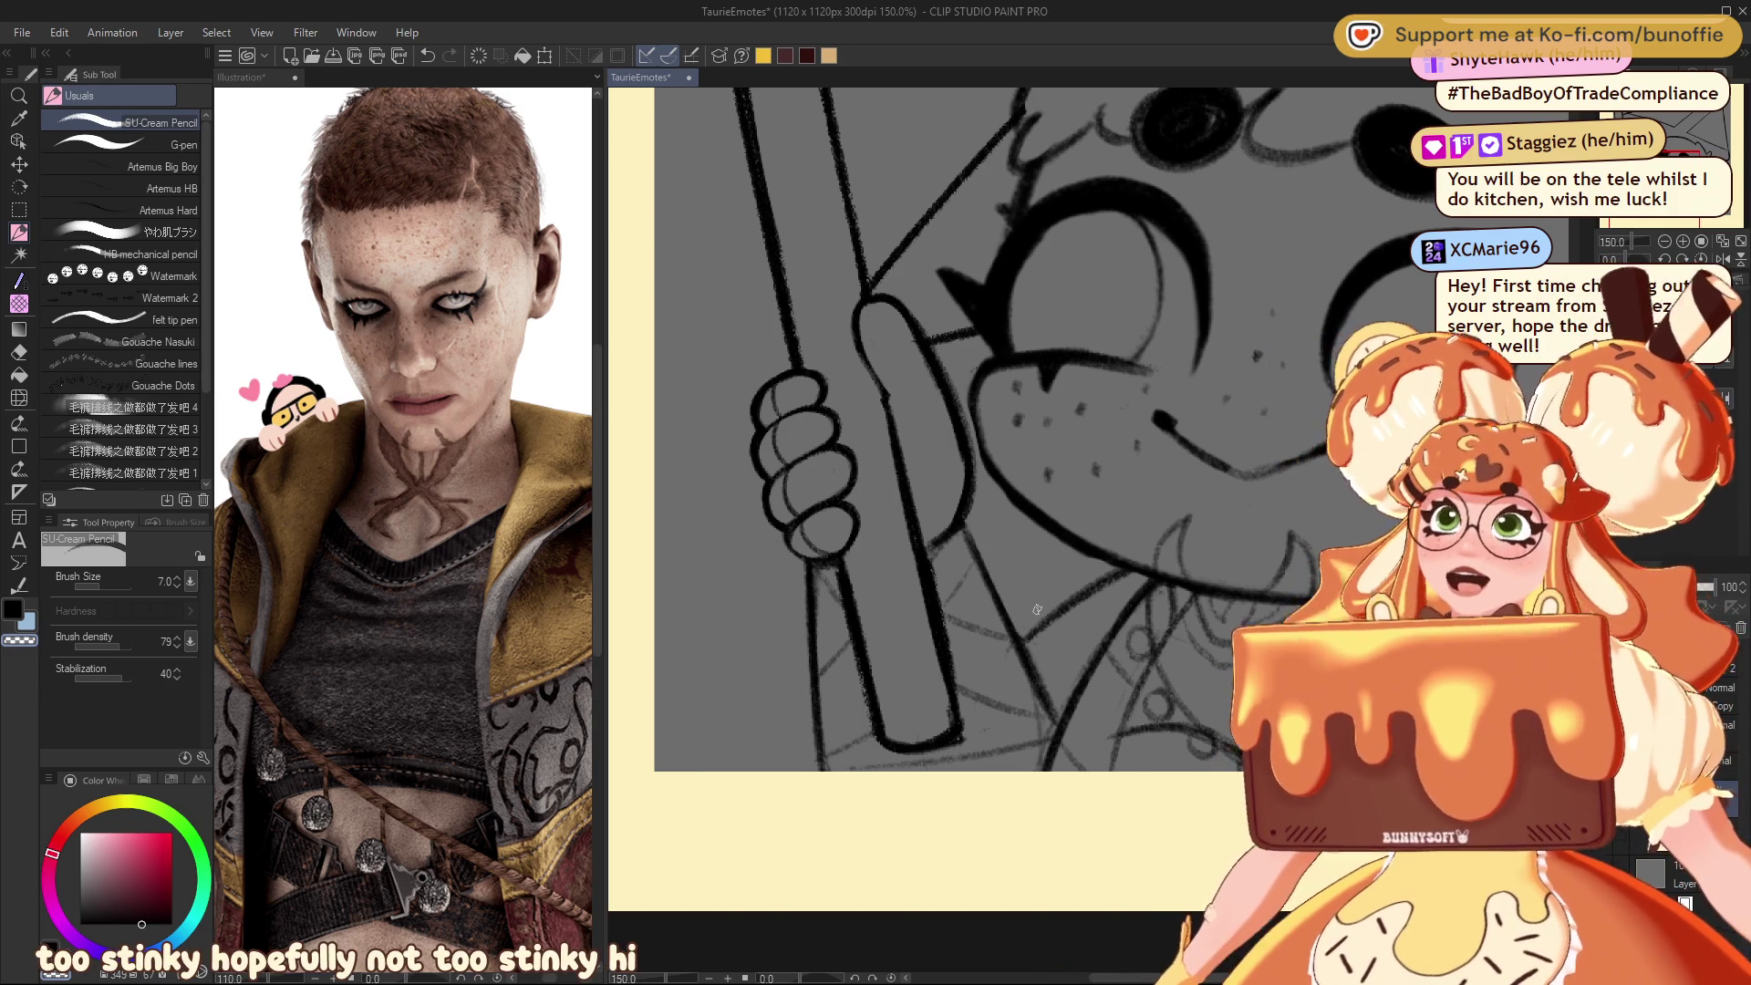
mouse_move(1037, 608)
mouse_down()
mouse_move(1037, 678)
mouse_move(991, 795)
mouse_move(1037, 718)
mouse_move(998, 718)
mouse_move(1066, 687)
mouse_up()
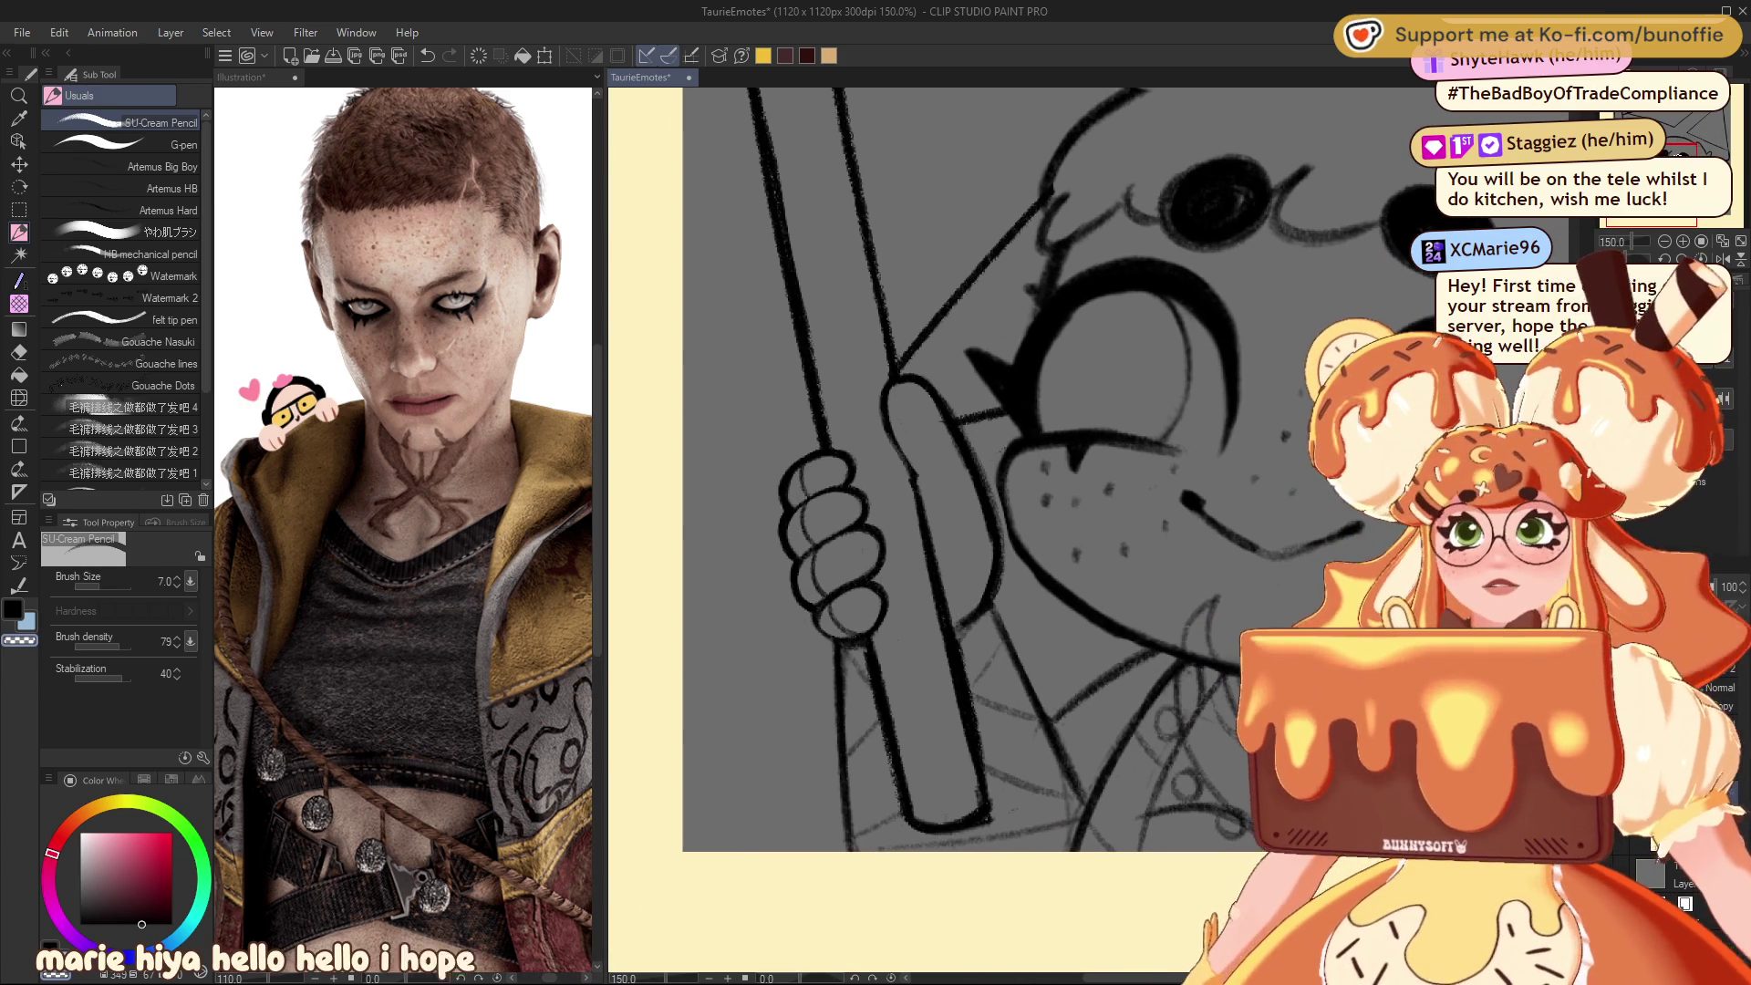
drag(1680, 145, 1682, 149)
click(1667, 243)
click(1667, 243)
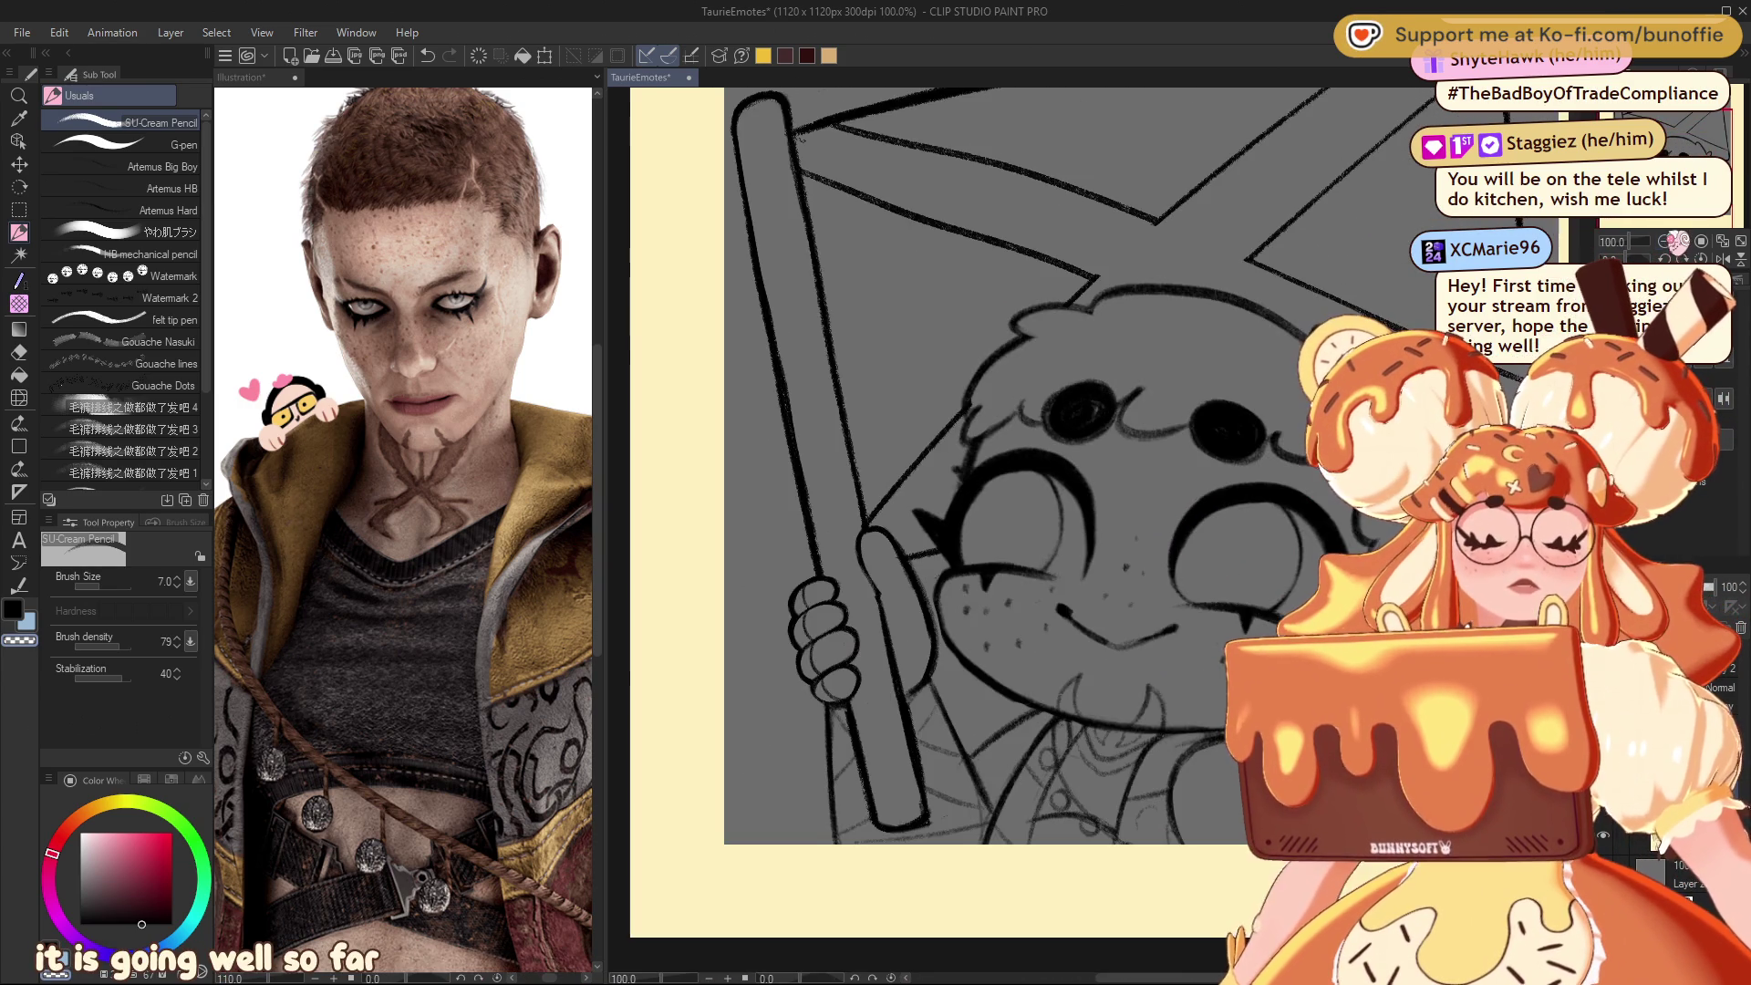
click(1667, 242)
click(1667, 242)
click(1667, 243)
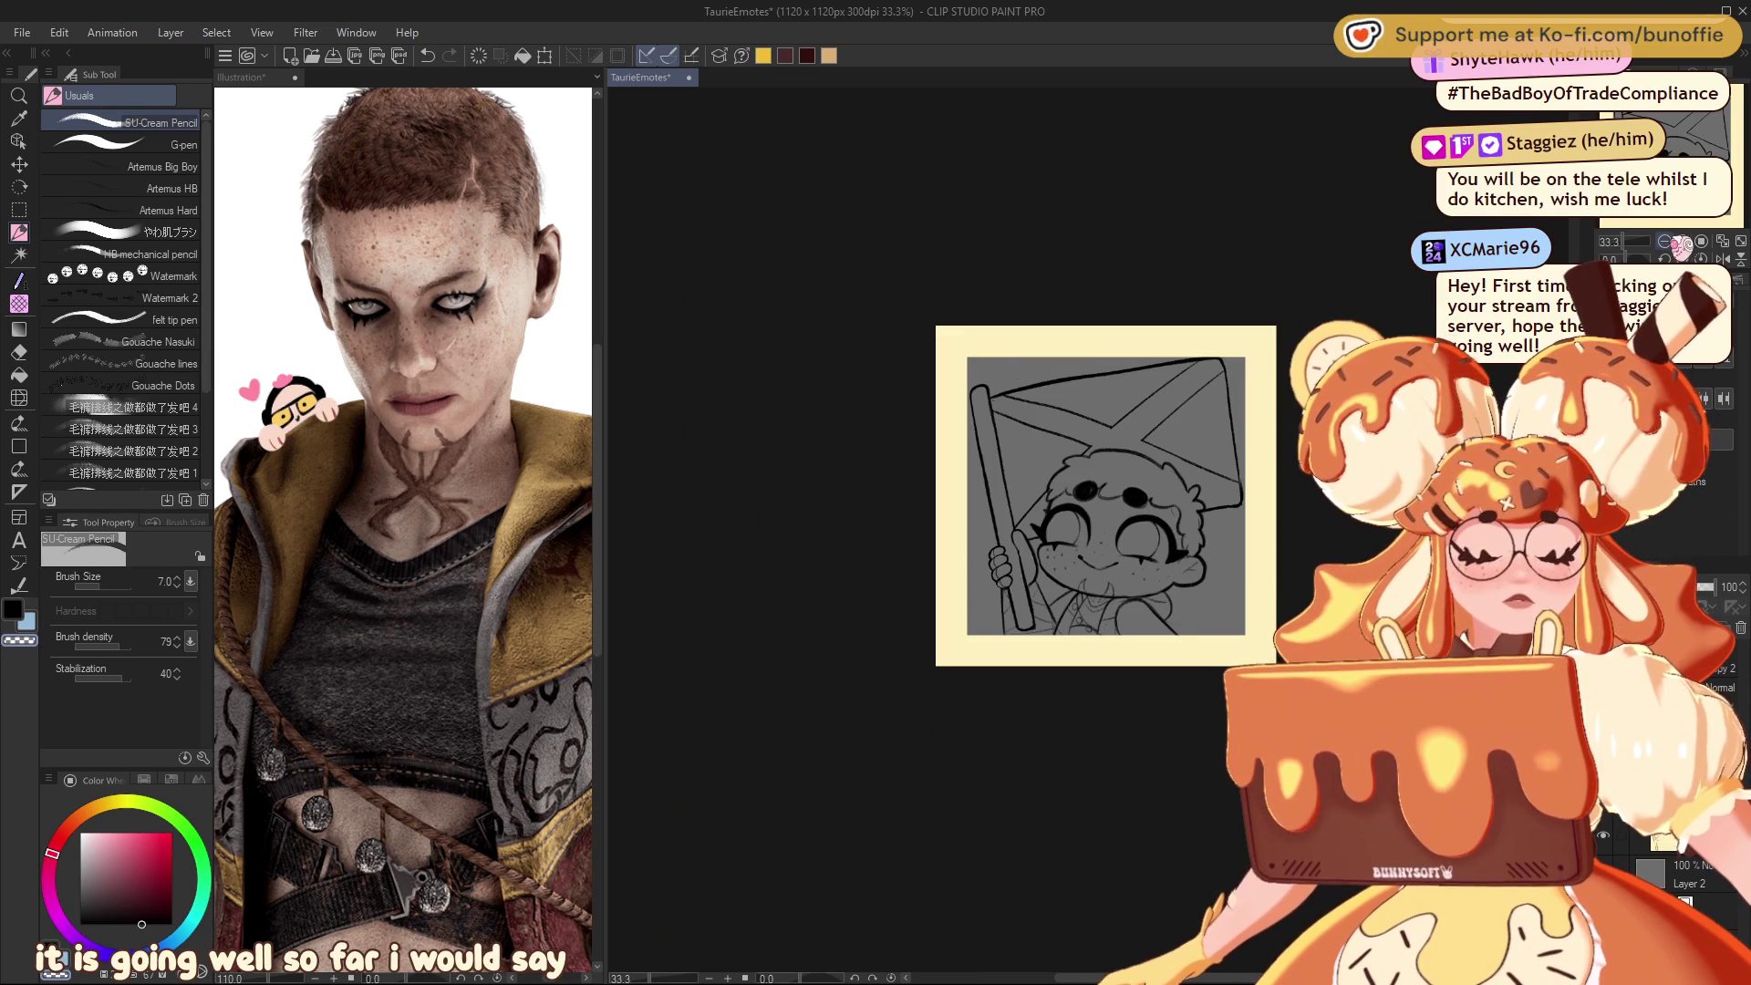
click(1667, 242)
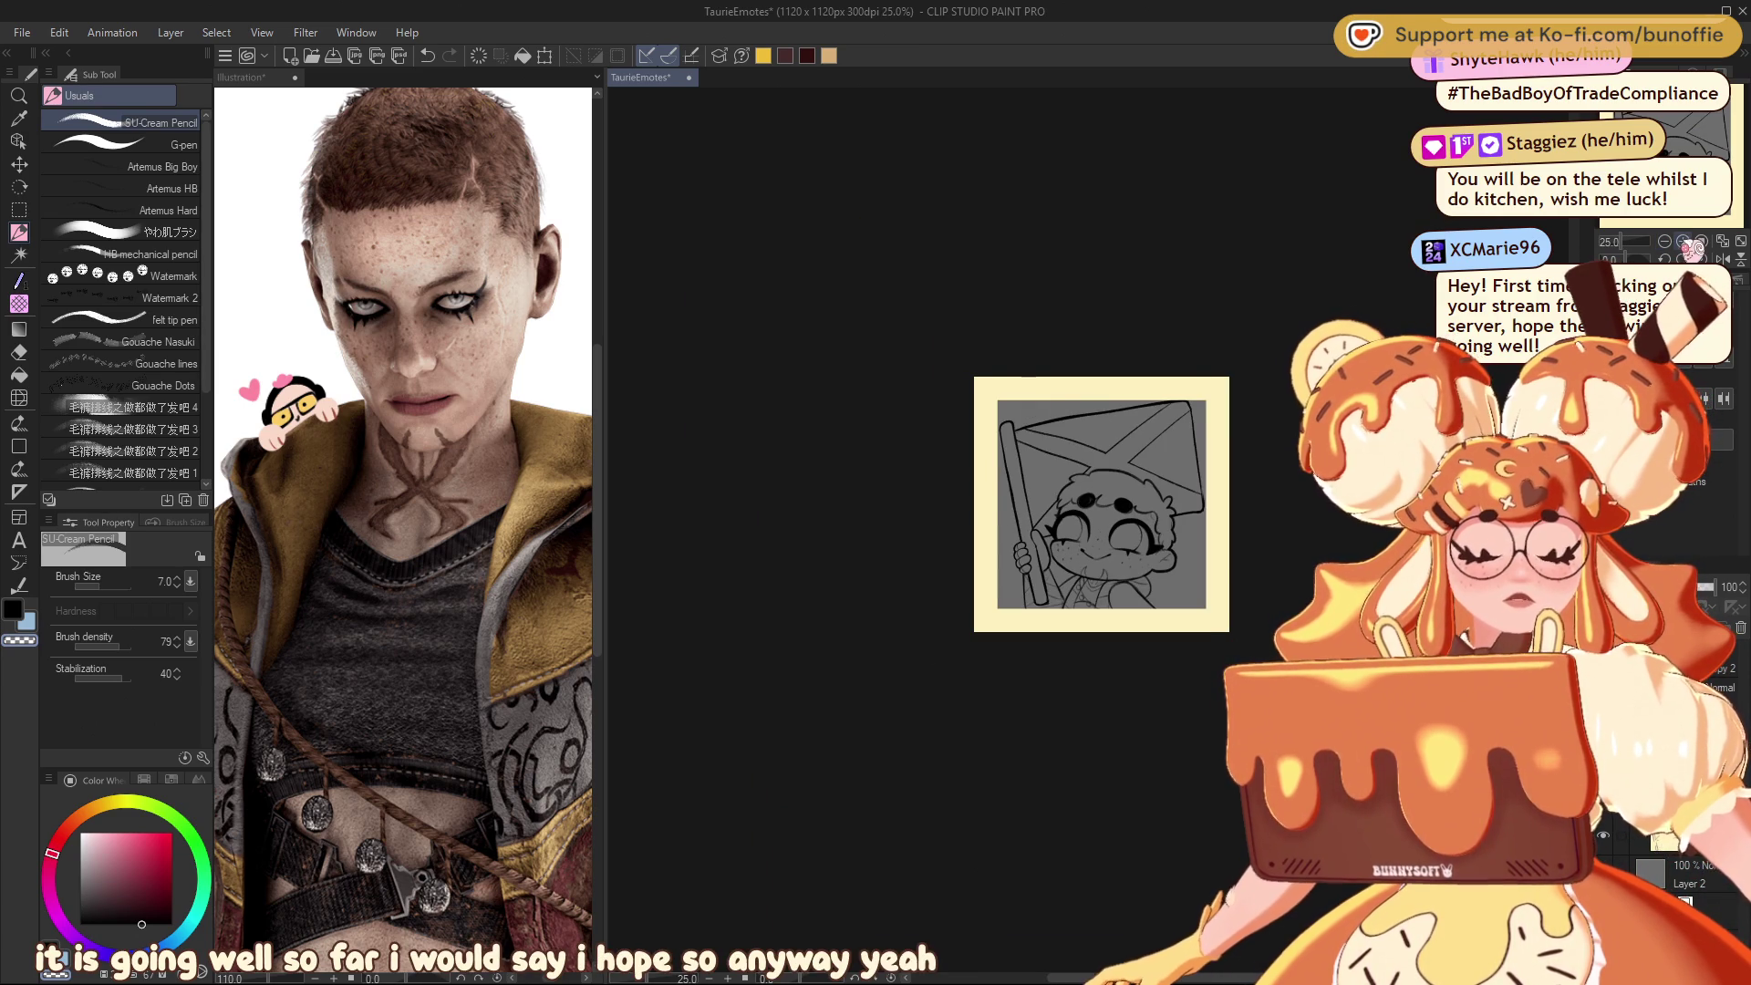
click(1682, 243)
click(1682, 243)
click(1683, 242)
click(1682, 243)
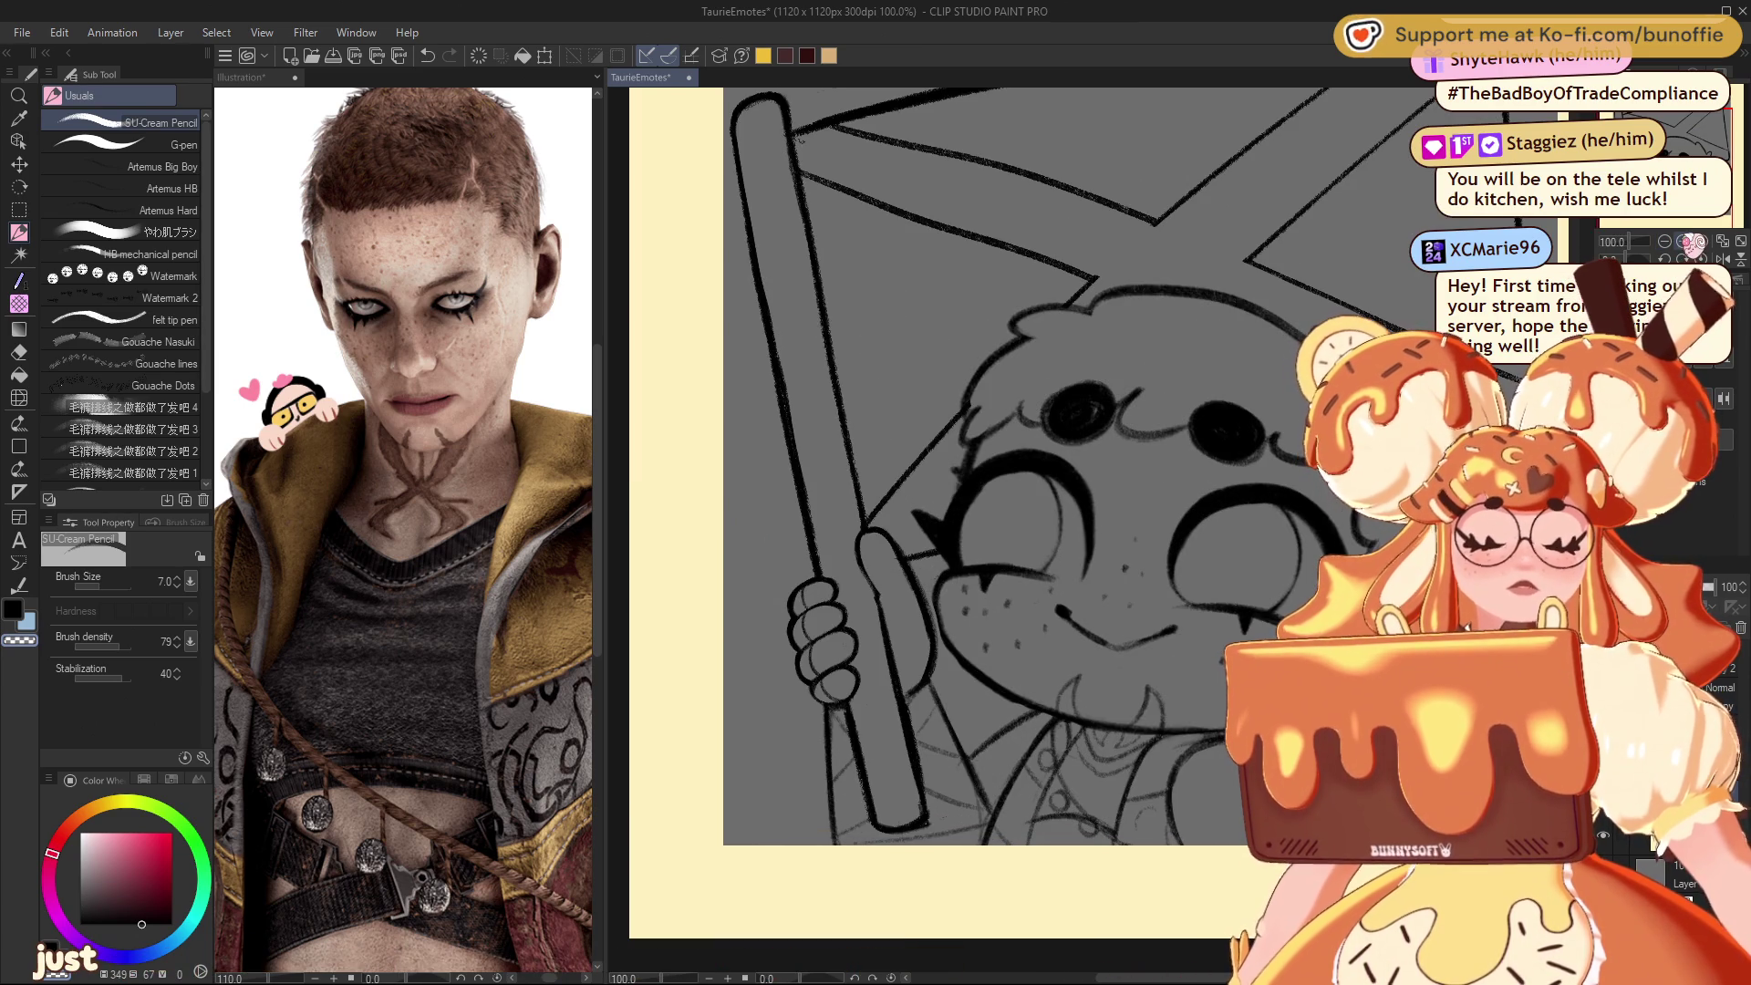
mouse_move(1003, 538)
mouse_down()
mouse_move(1012, 602)
mouse_move(1022, 547)
mouse_move(994, 447)
mouse_up()
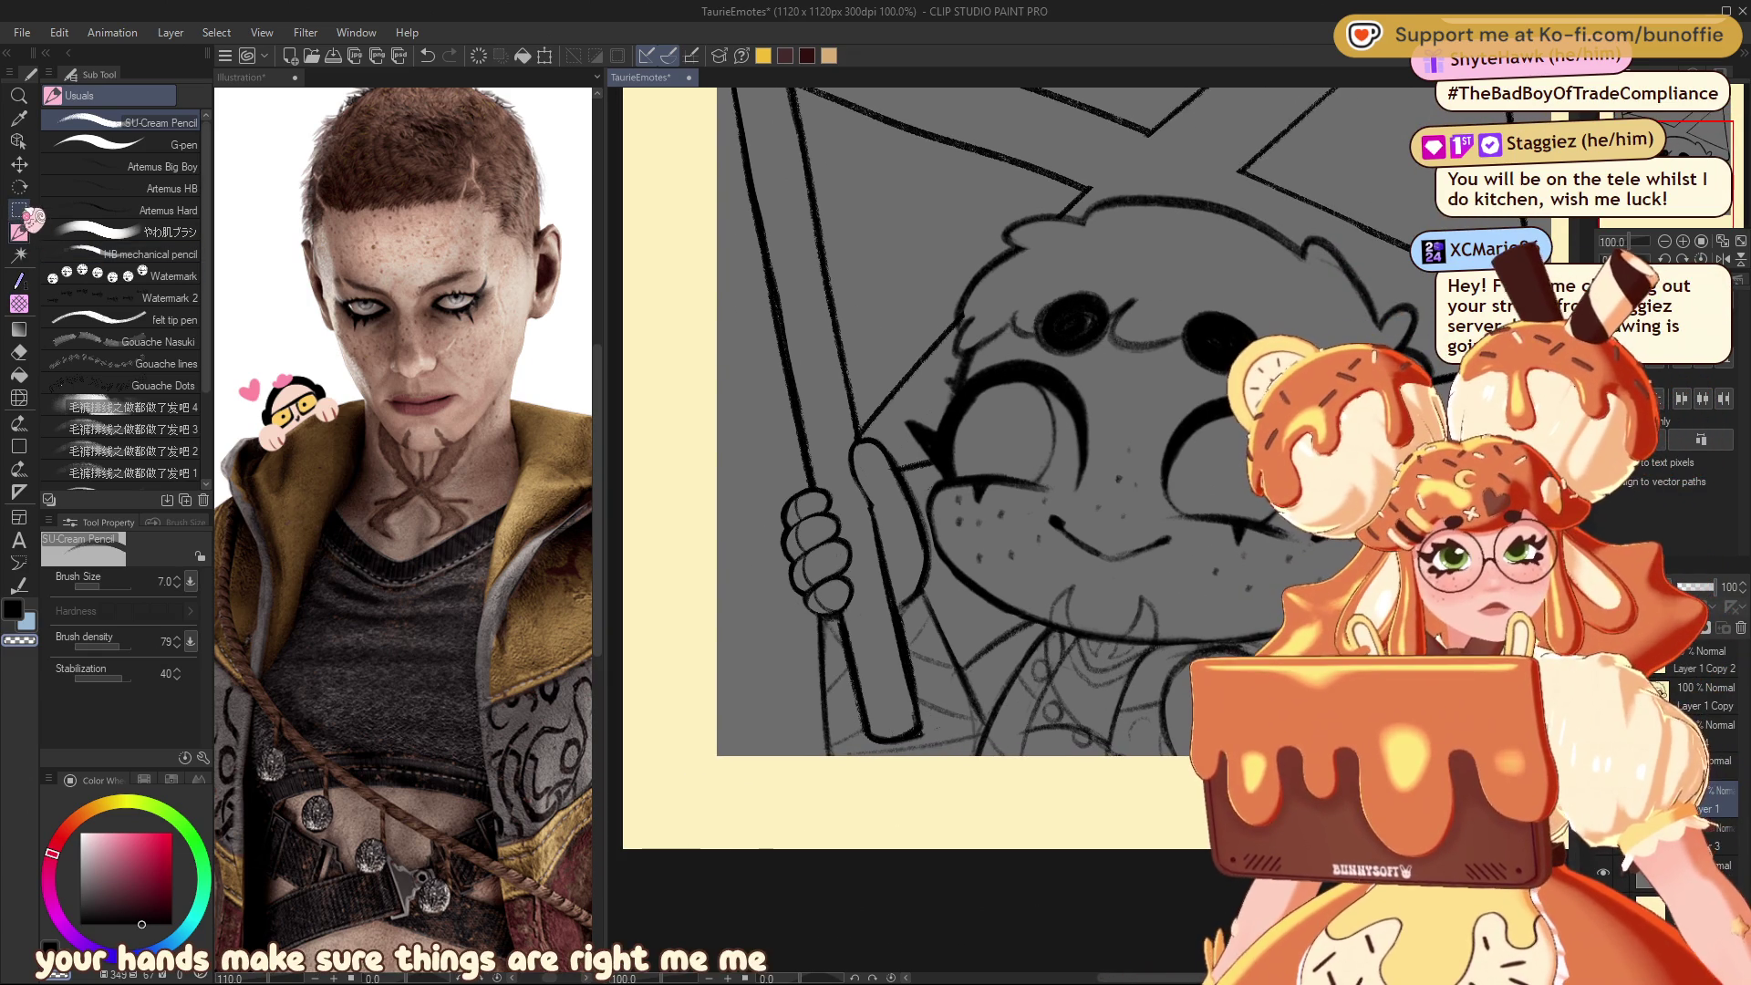
Step: Lasso the lower flagpole section and tilt it slightly clockwise and right with Scale/Rotate
click(18, 209)
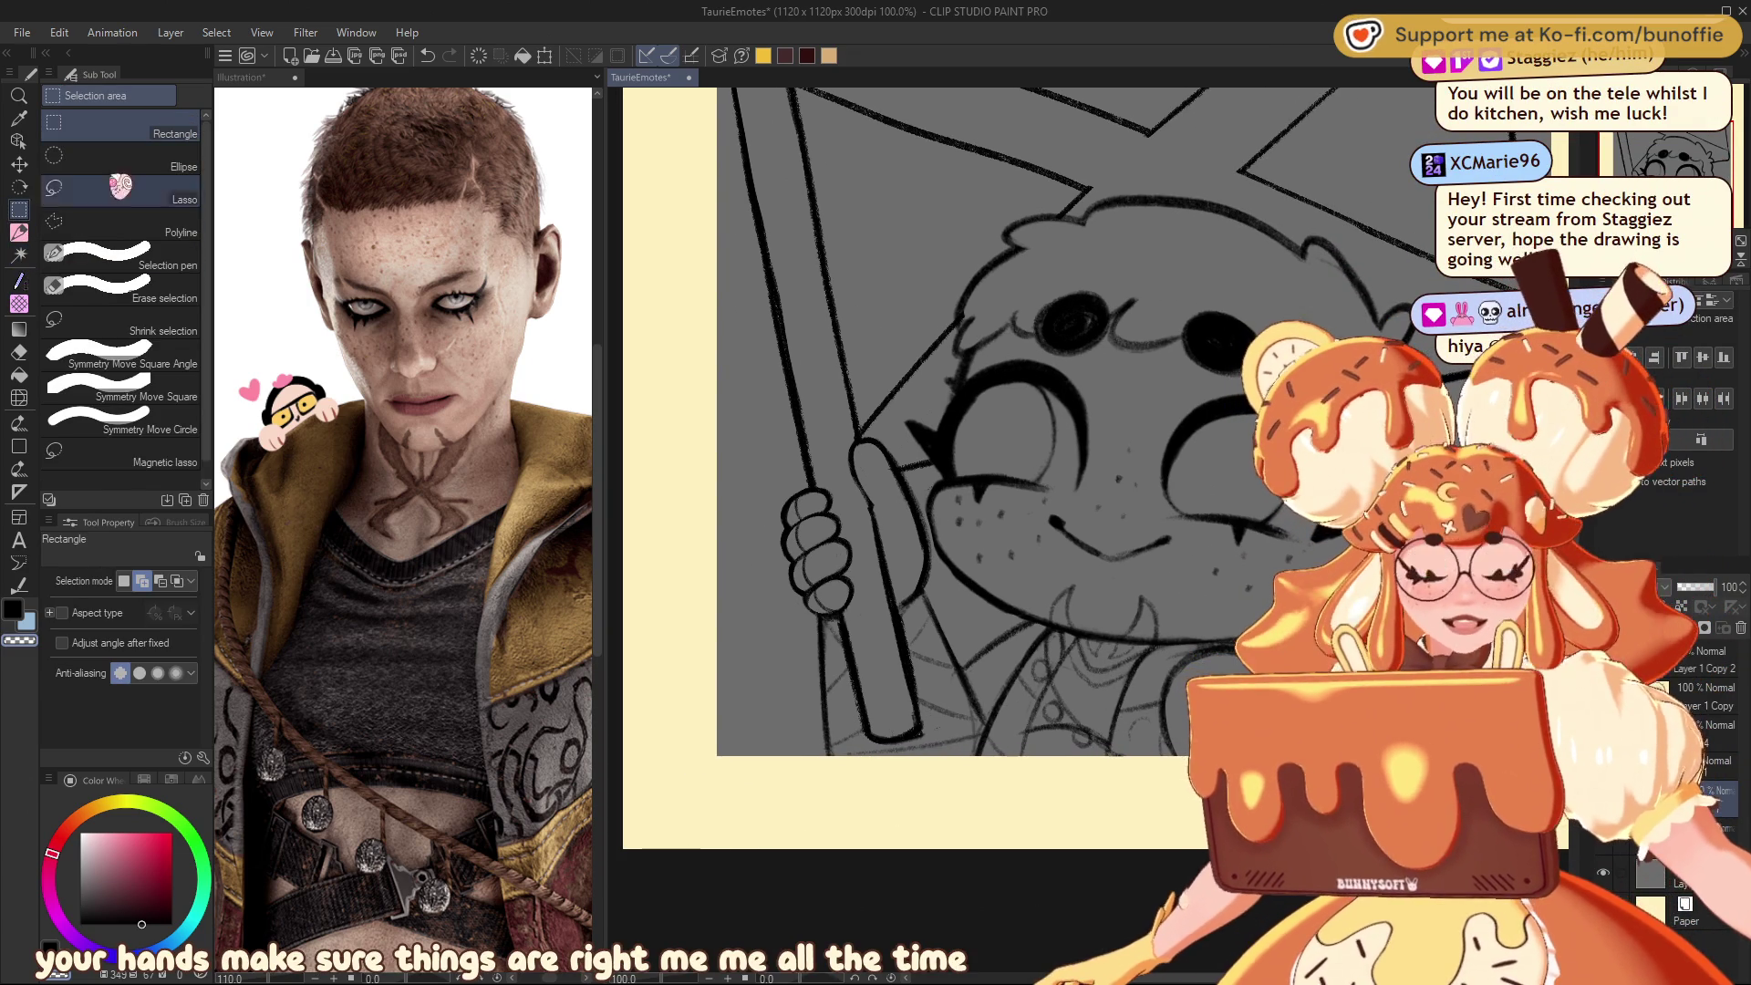
click(99, 187)
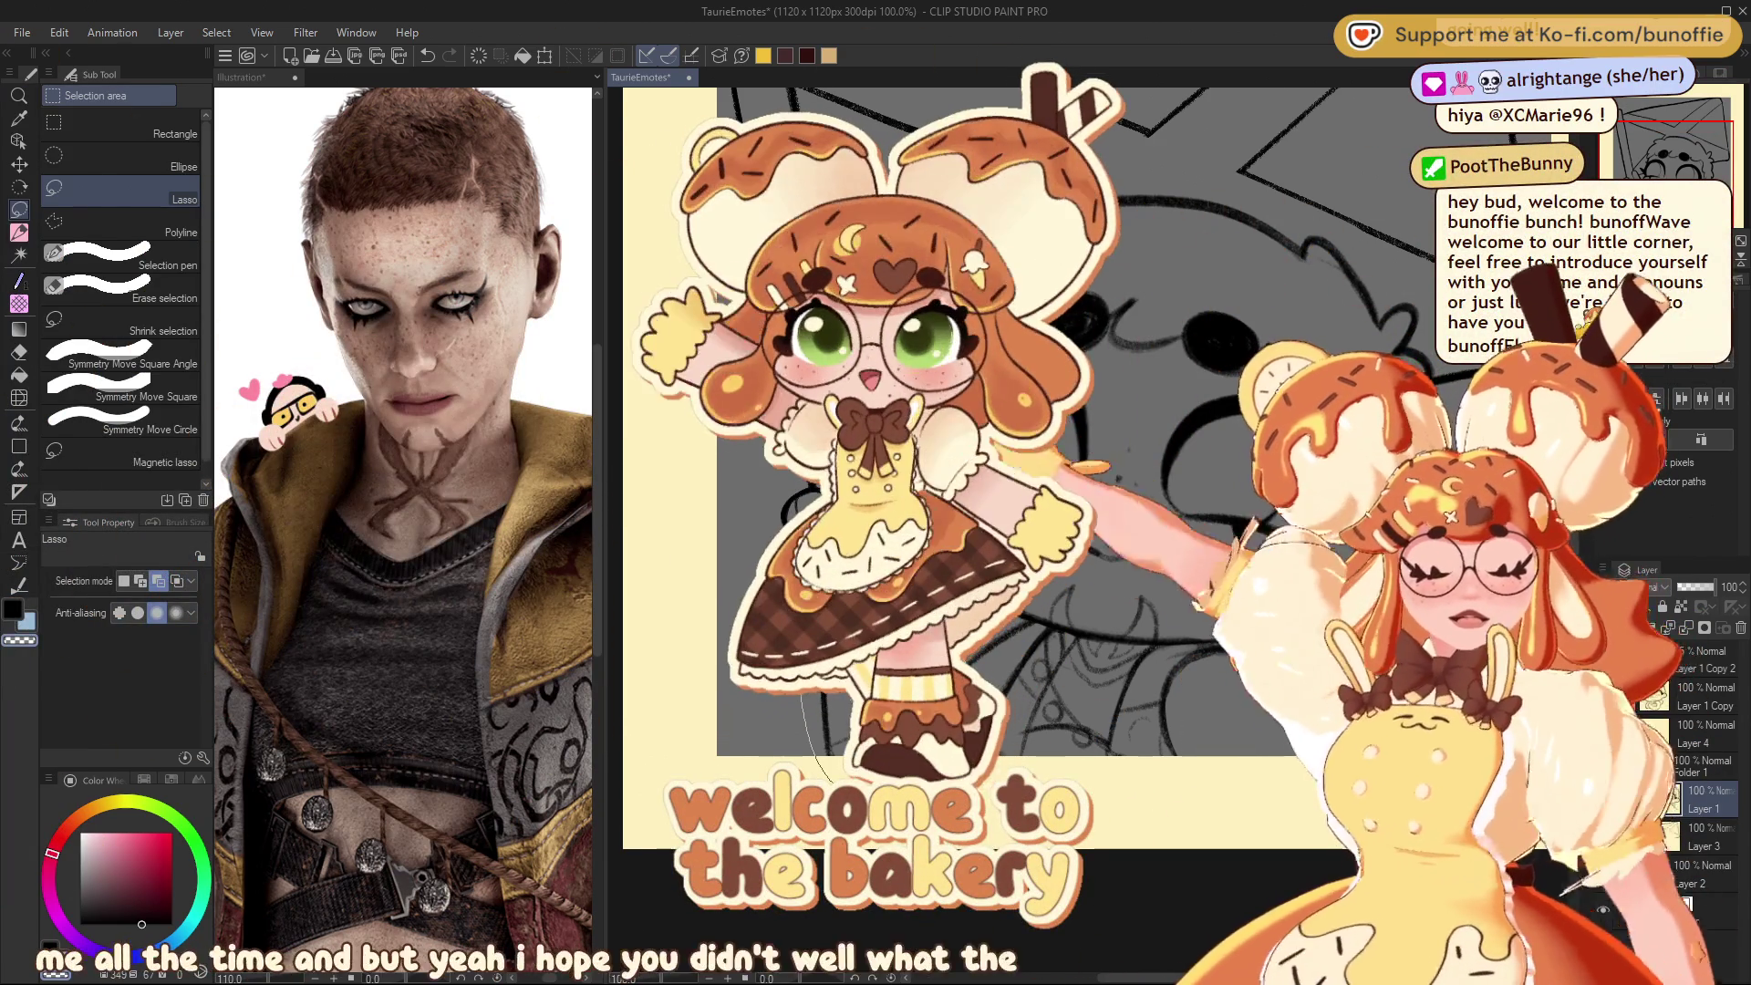
drag(830, 784, 991, 822)
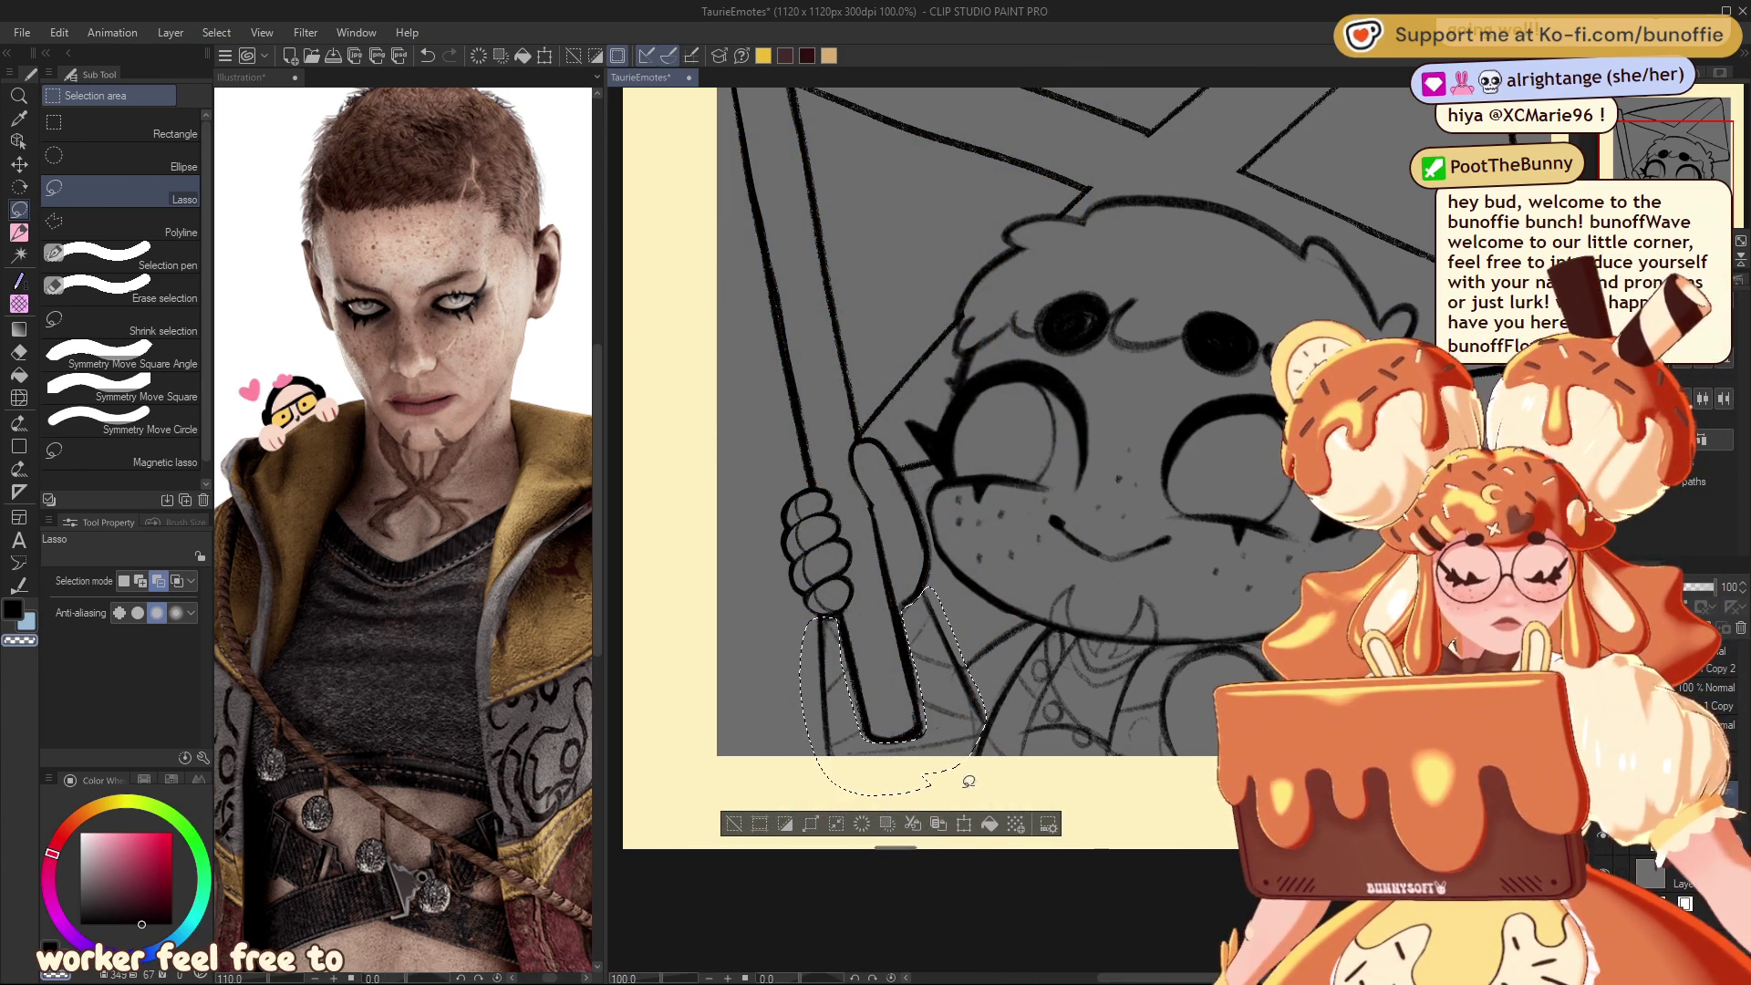
click(966, 823)
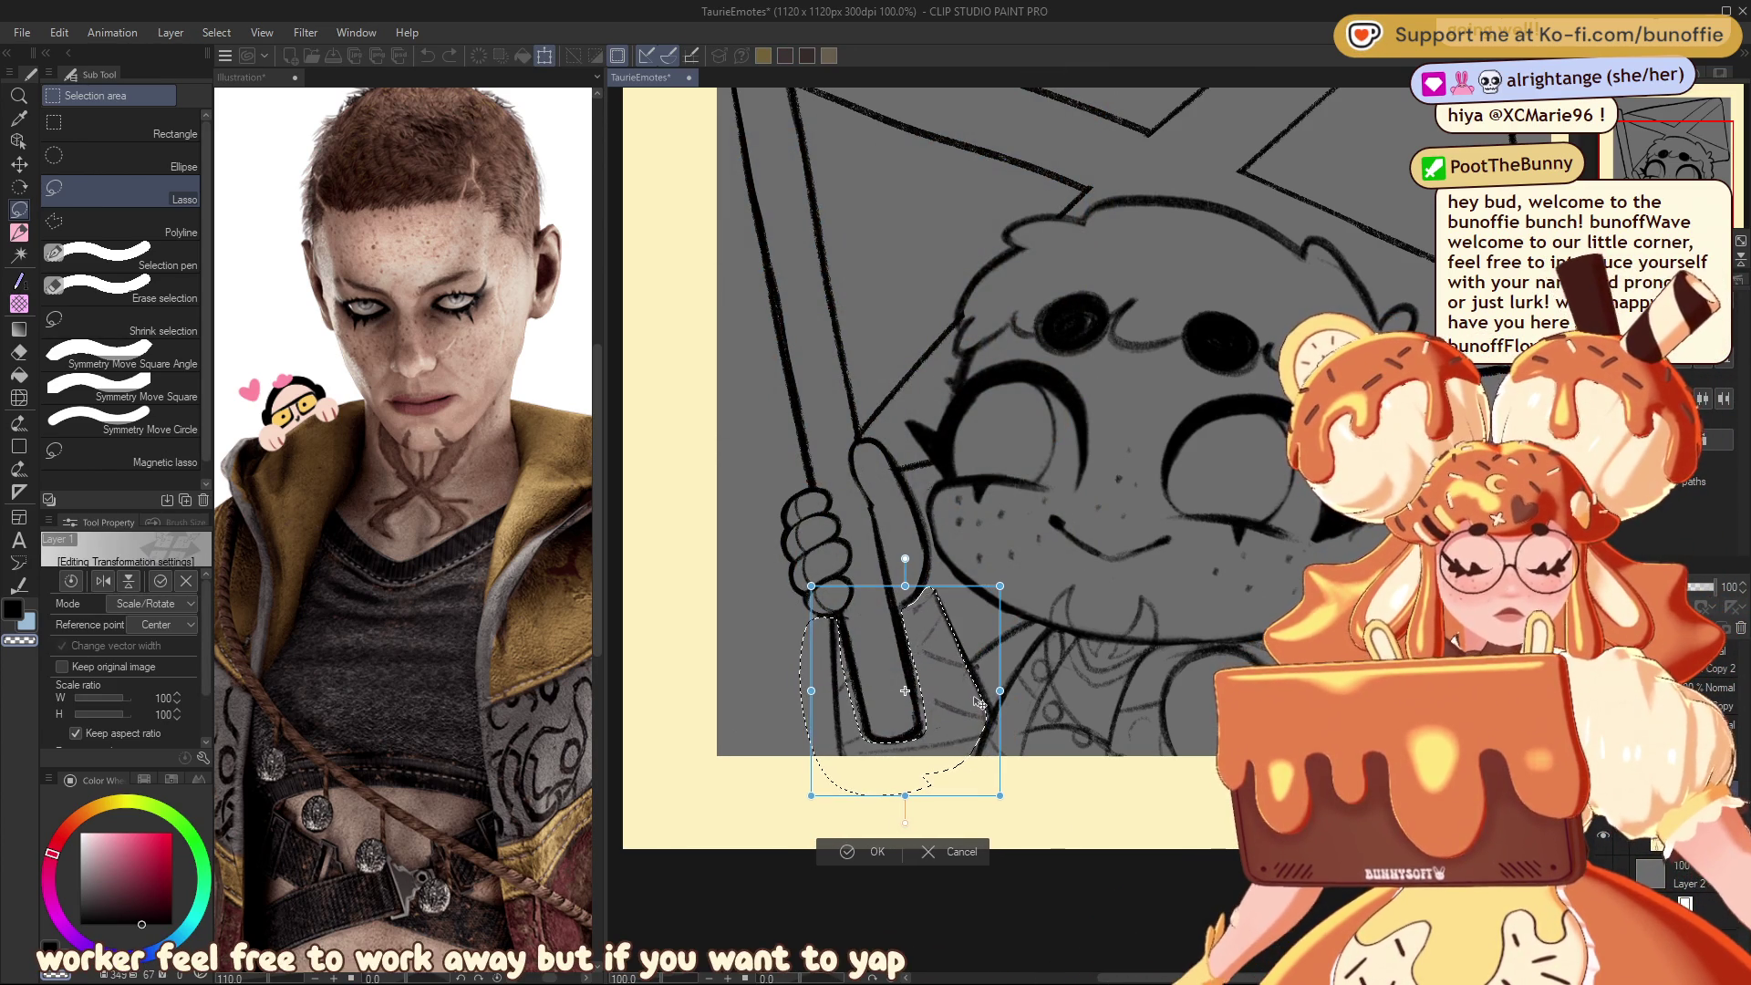
drag(1050, 620, 1040, 611)
drag(956, 688, 954, 680)
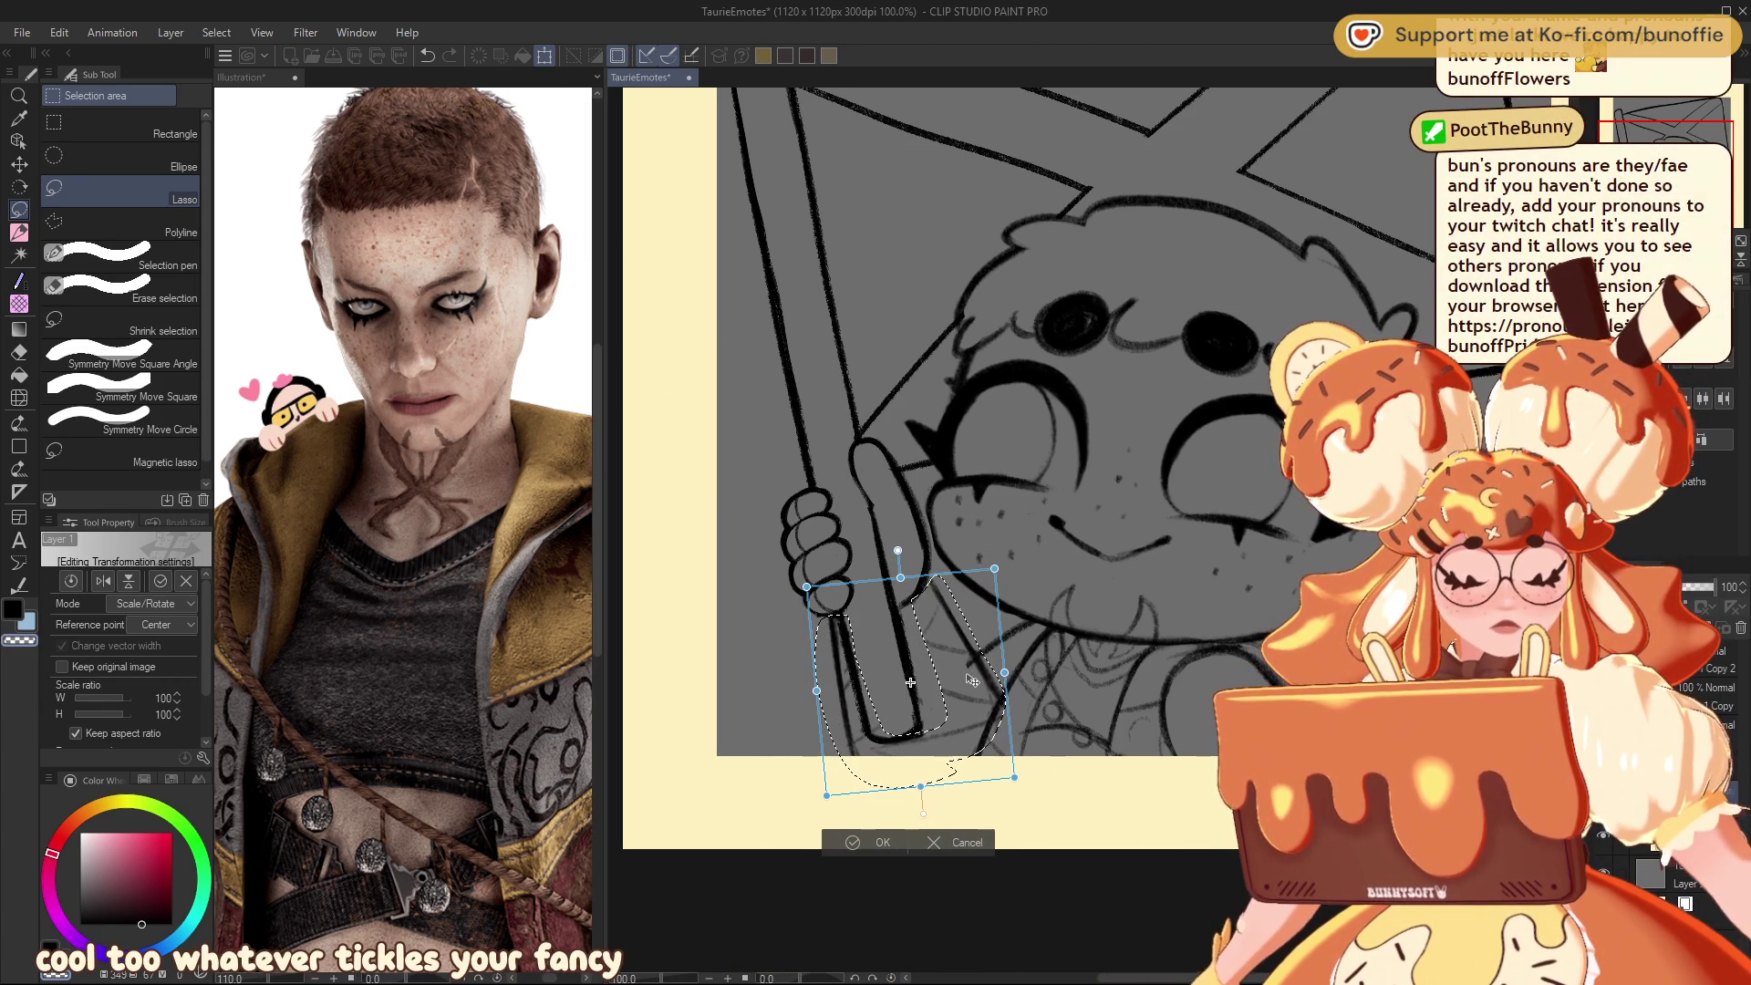
click(874, 841)
Step: Adjust the stick just below the hand with another transform, confirm it, and deselect
mouse_move(843, 616)
mouse_down()
mouse_move(810, 693)
mouse_move(868, 793)
mouse_move(835, 624)
mouse_up()
click(914, 828)
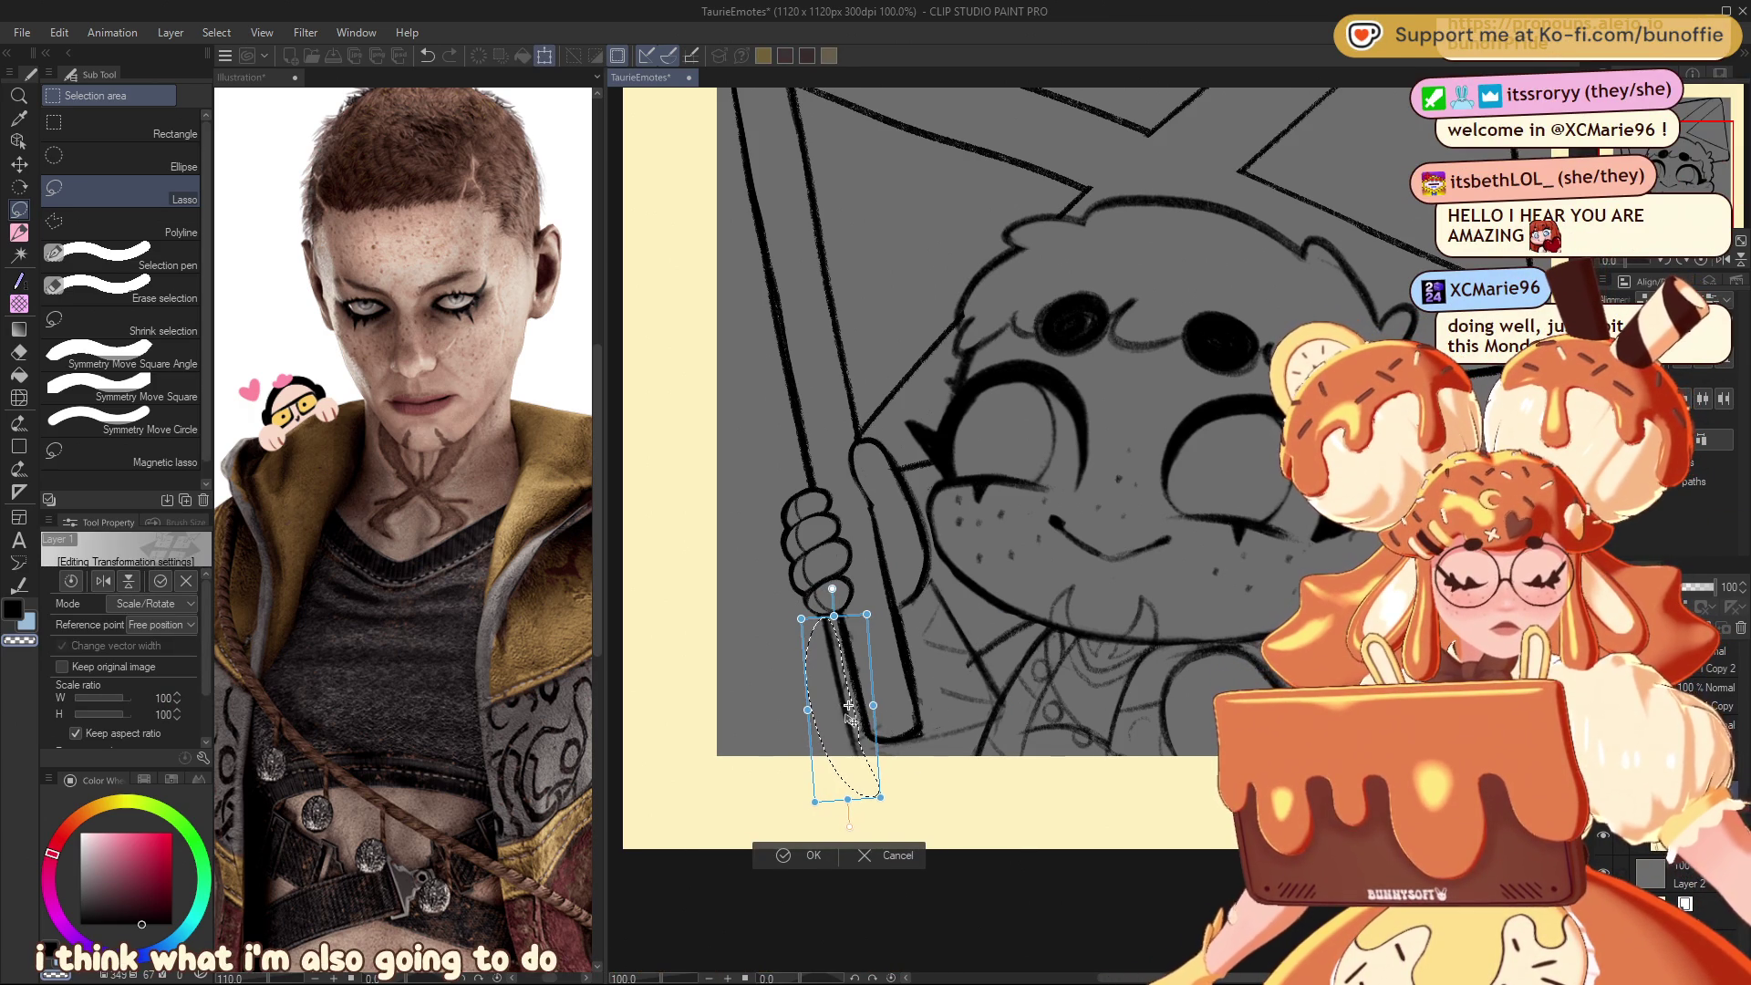
key(Return)
key(ctrl+d)
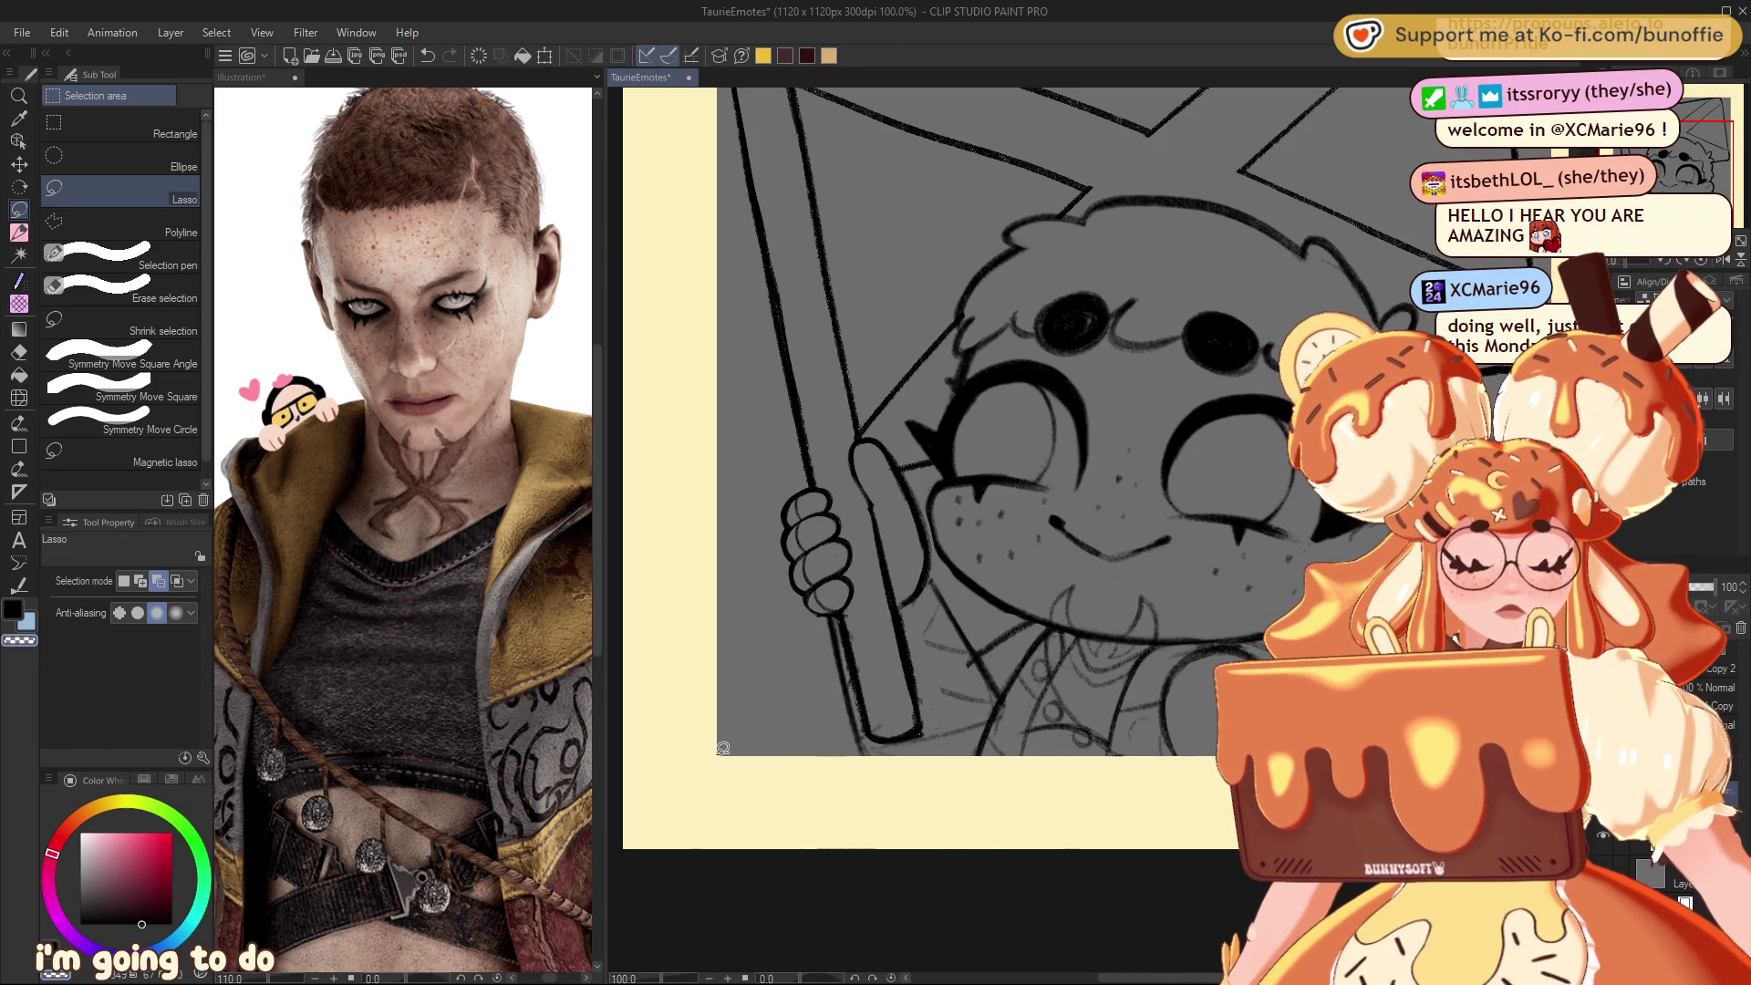
Step: Zoom out to check the emote, return to 100%, and reselect the cream pencil at size 7.0
key(ctrl+minus)
key(ctrl+minus)
key(ctrl+minus)
key(ctrl+minus)
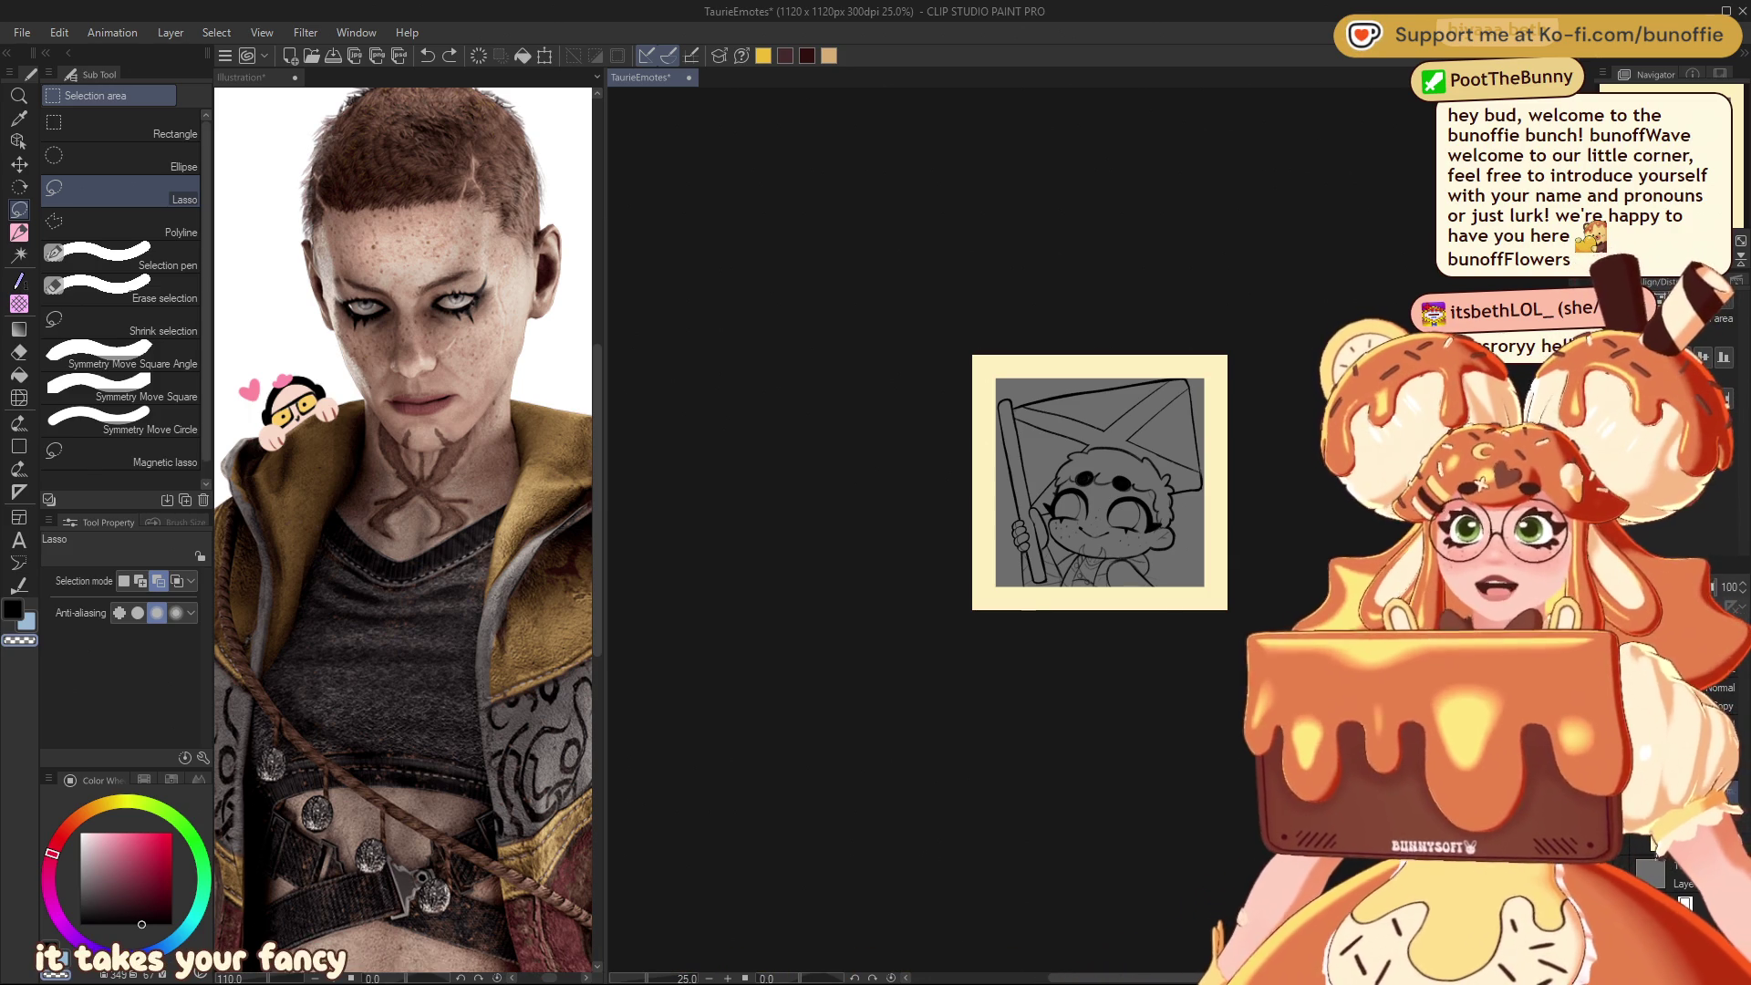
scroll(1113, 465, up, 5)
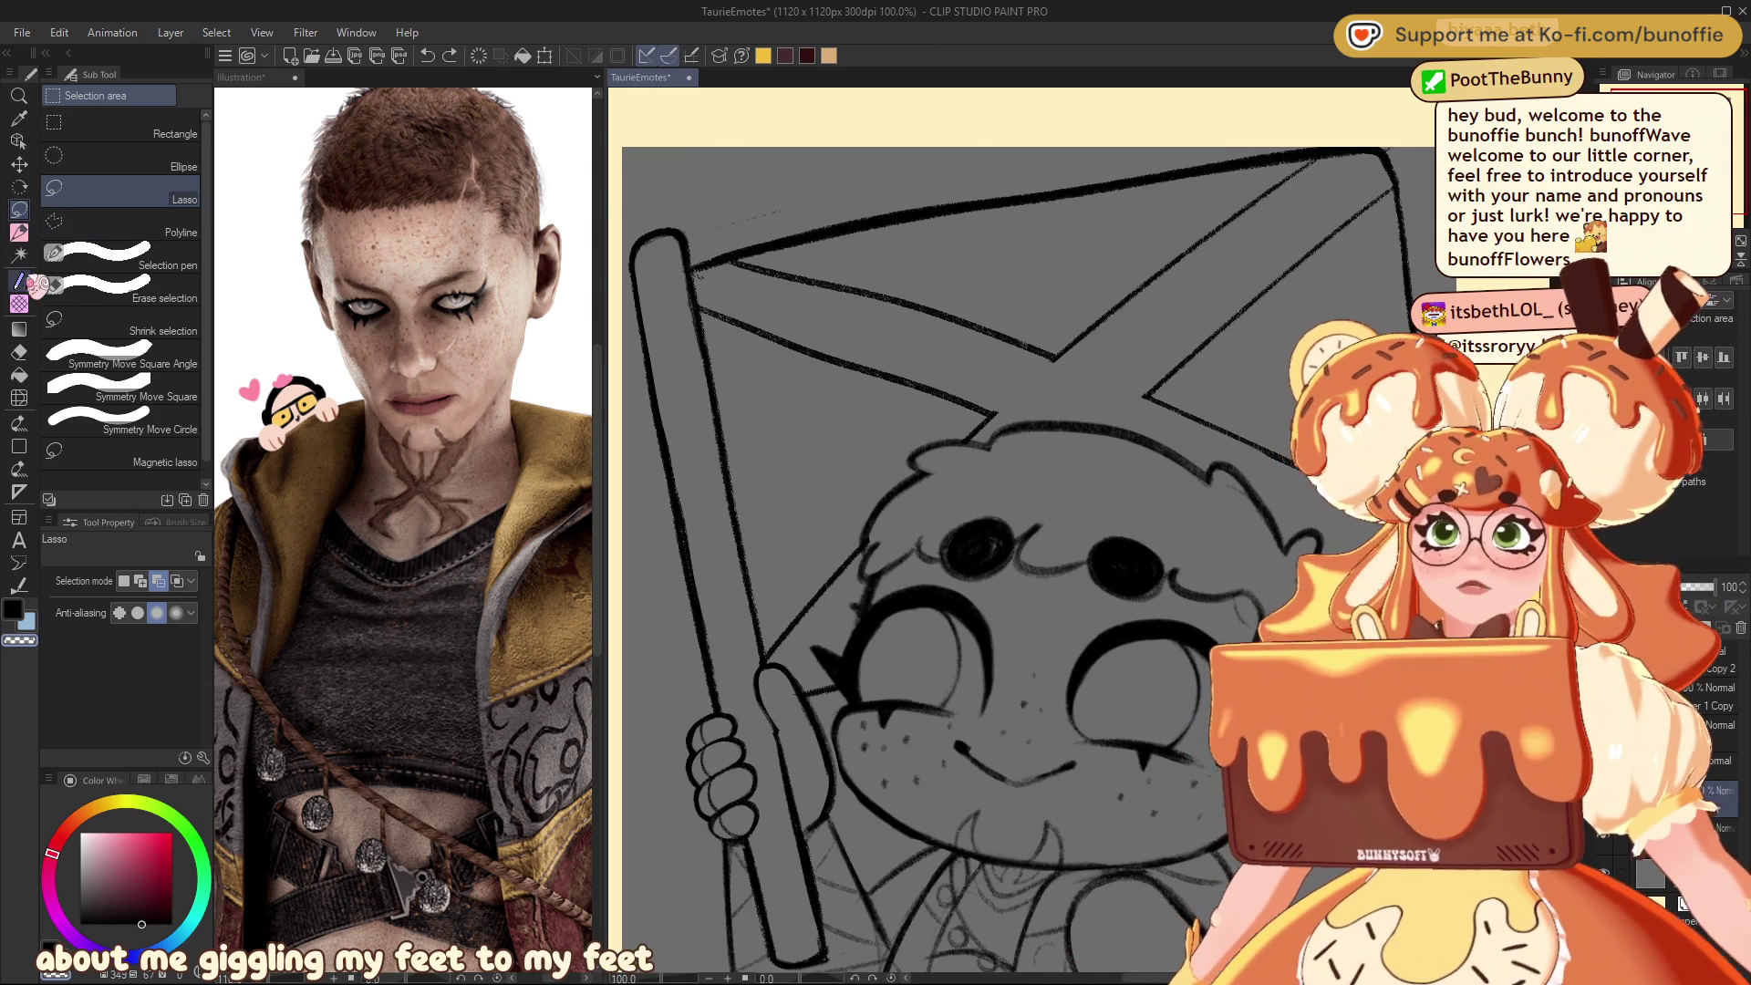
click(19, 233)
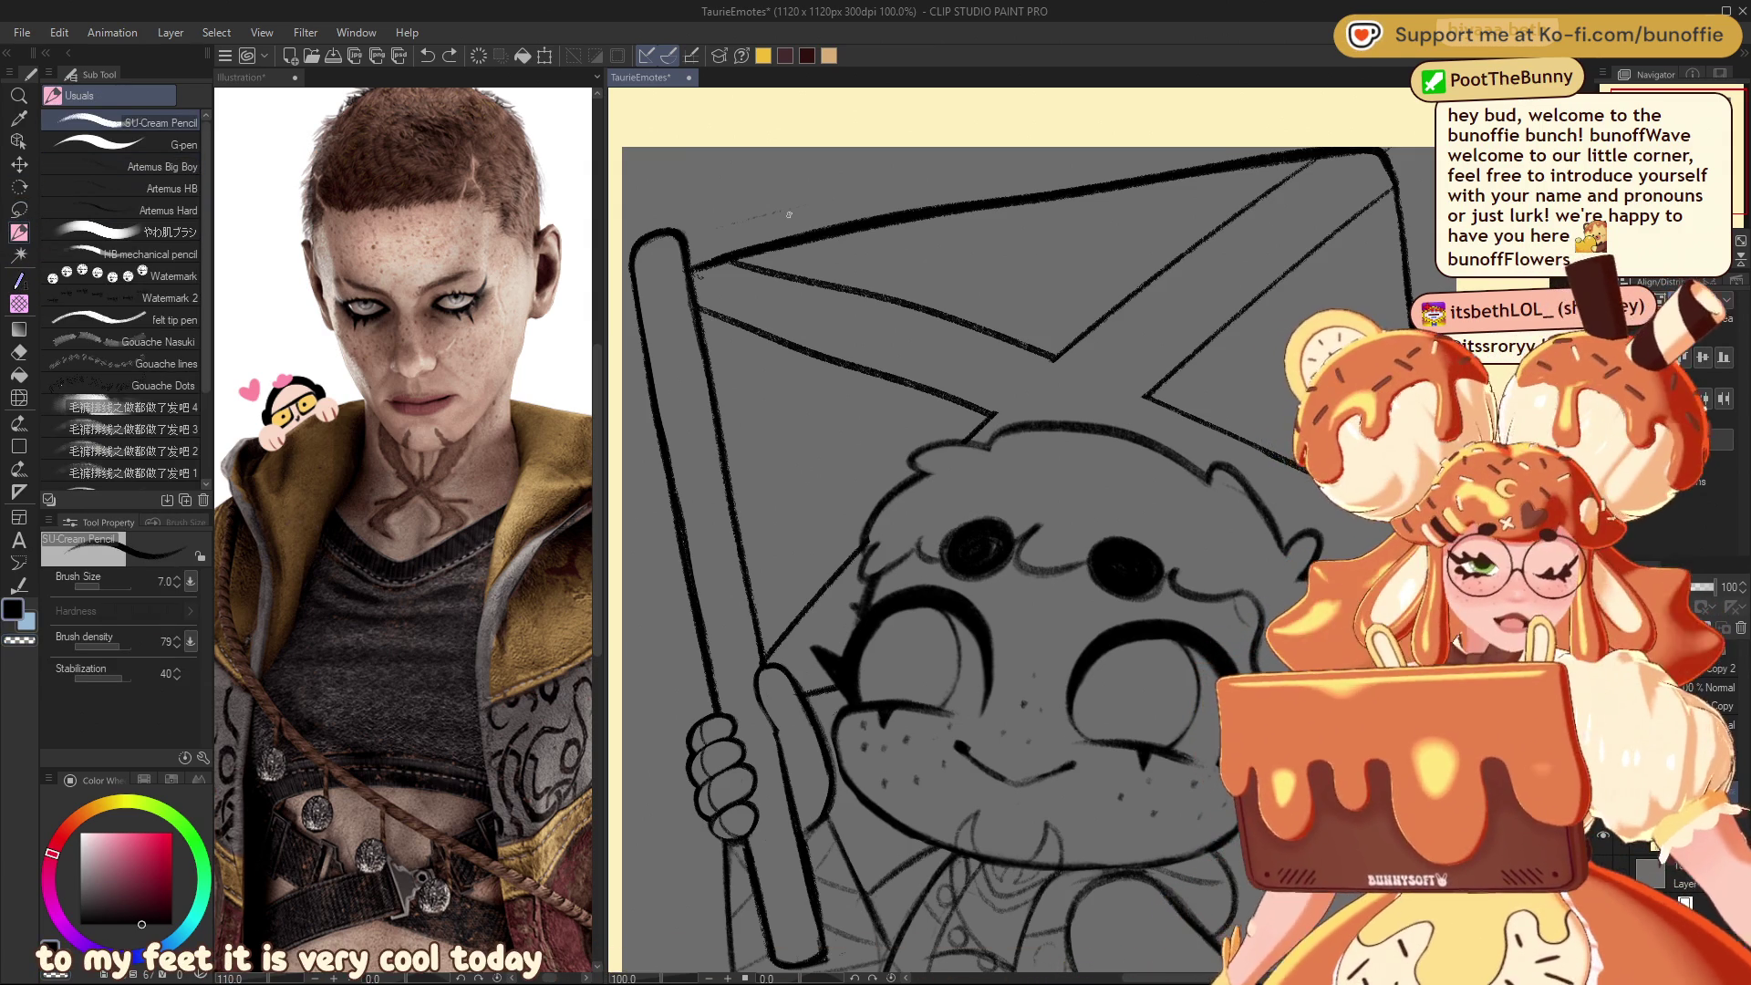
Step: Undo the stray stroke along the flag's top edge and recentre the view on the hand
key(ctrl+z)
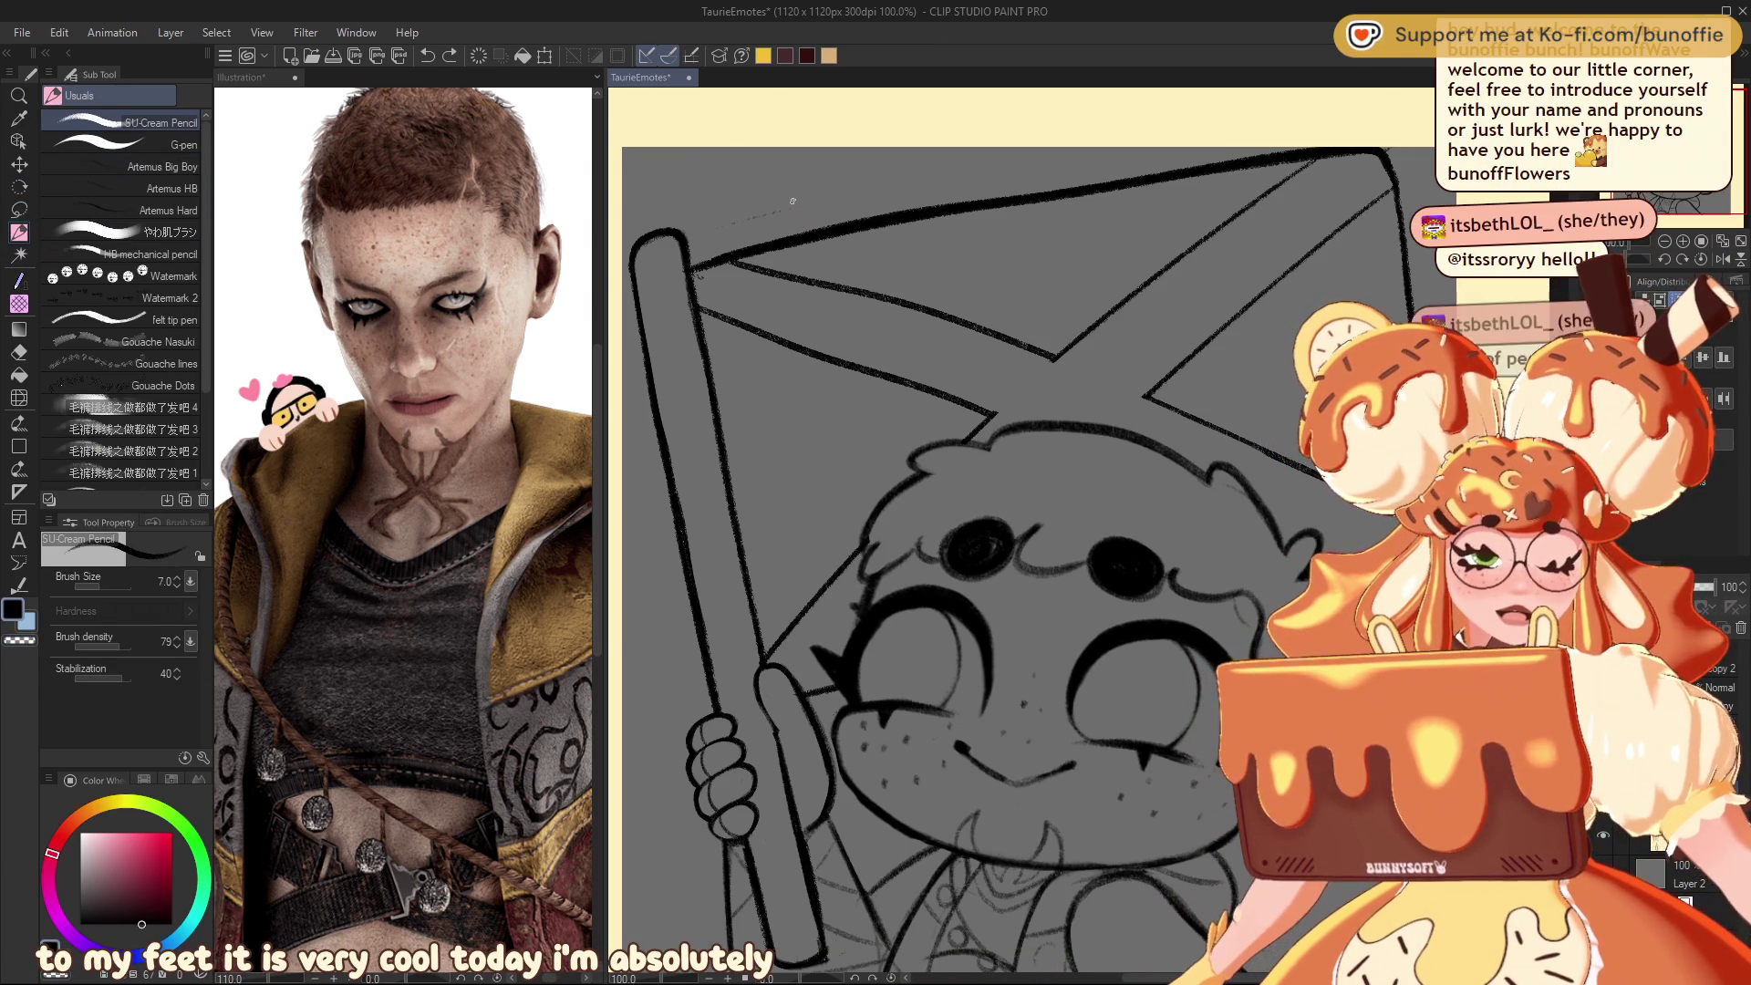
mouse_move(975, 547)
mouse_down()
mouse_move(957, 502)
mouse_move(999, 411)
mouse_move(958, 393)
mouse_move(1003, 364)
mouse_up()
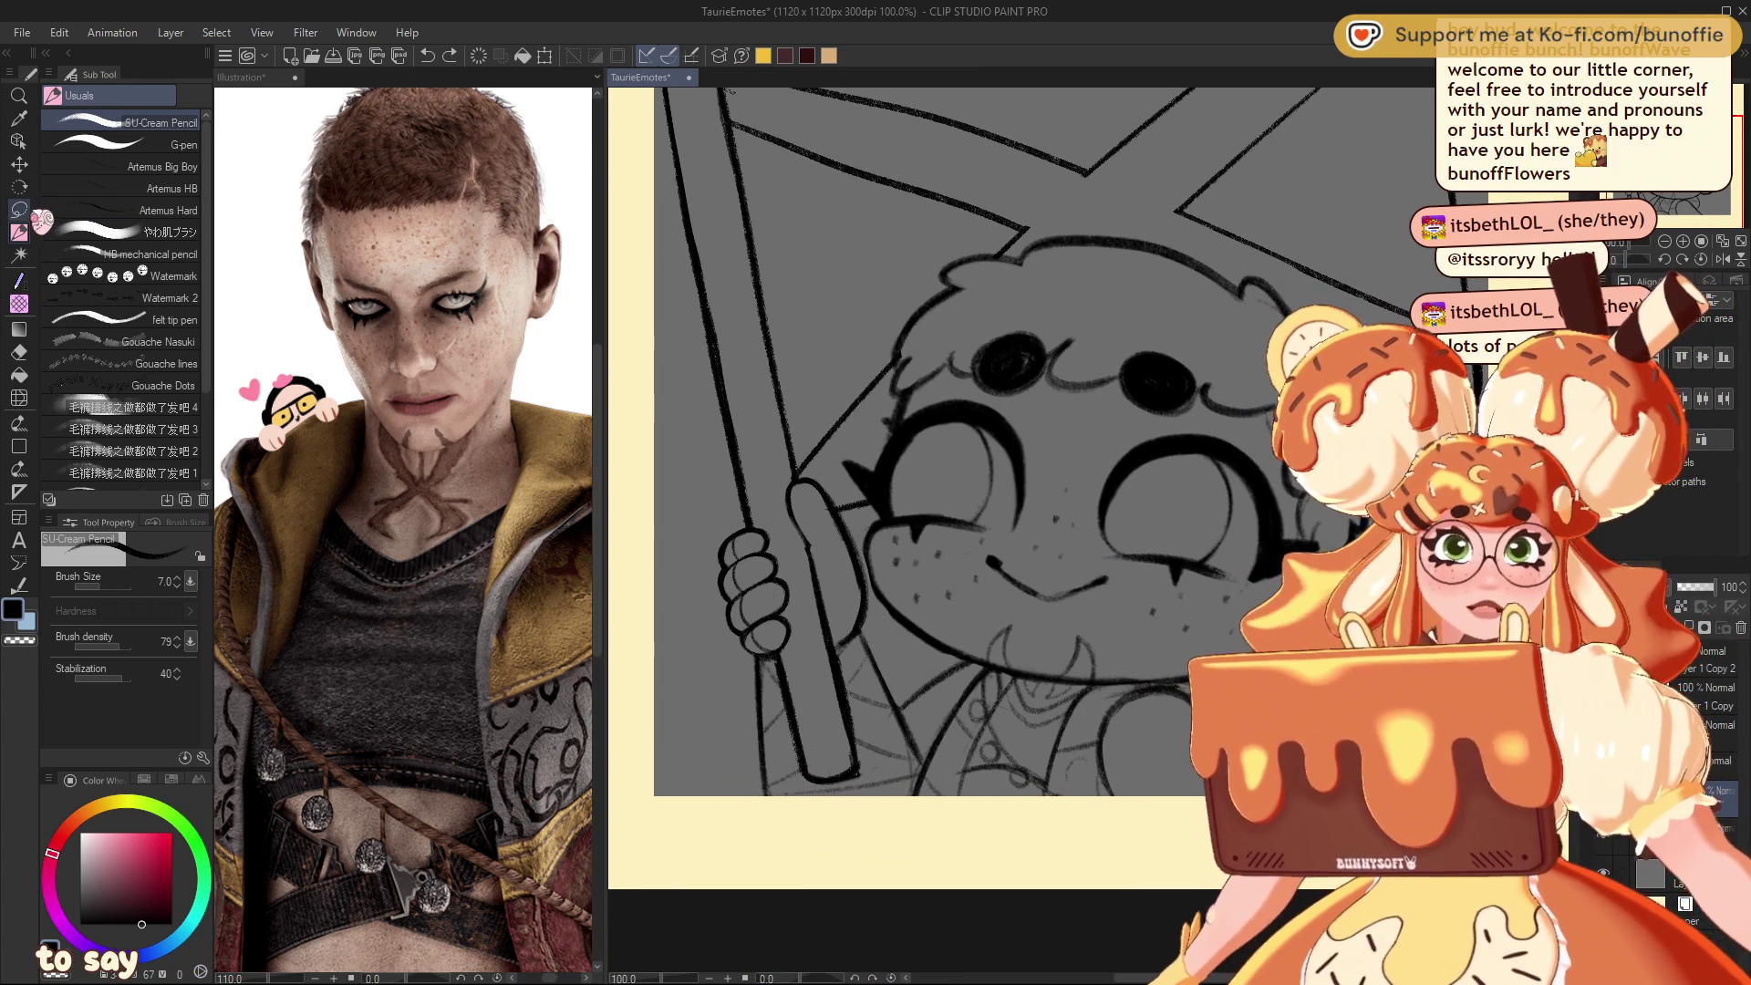
click(19, 209)
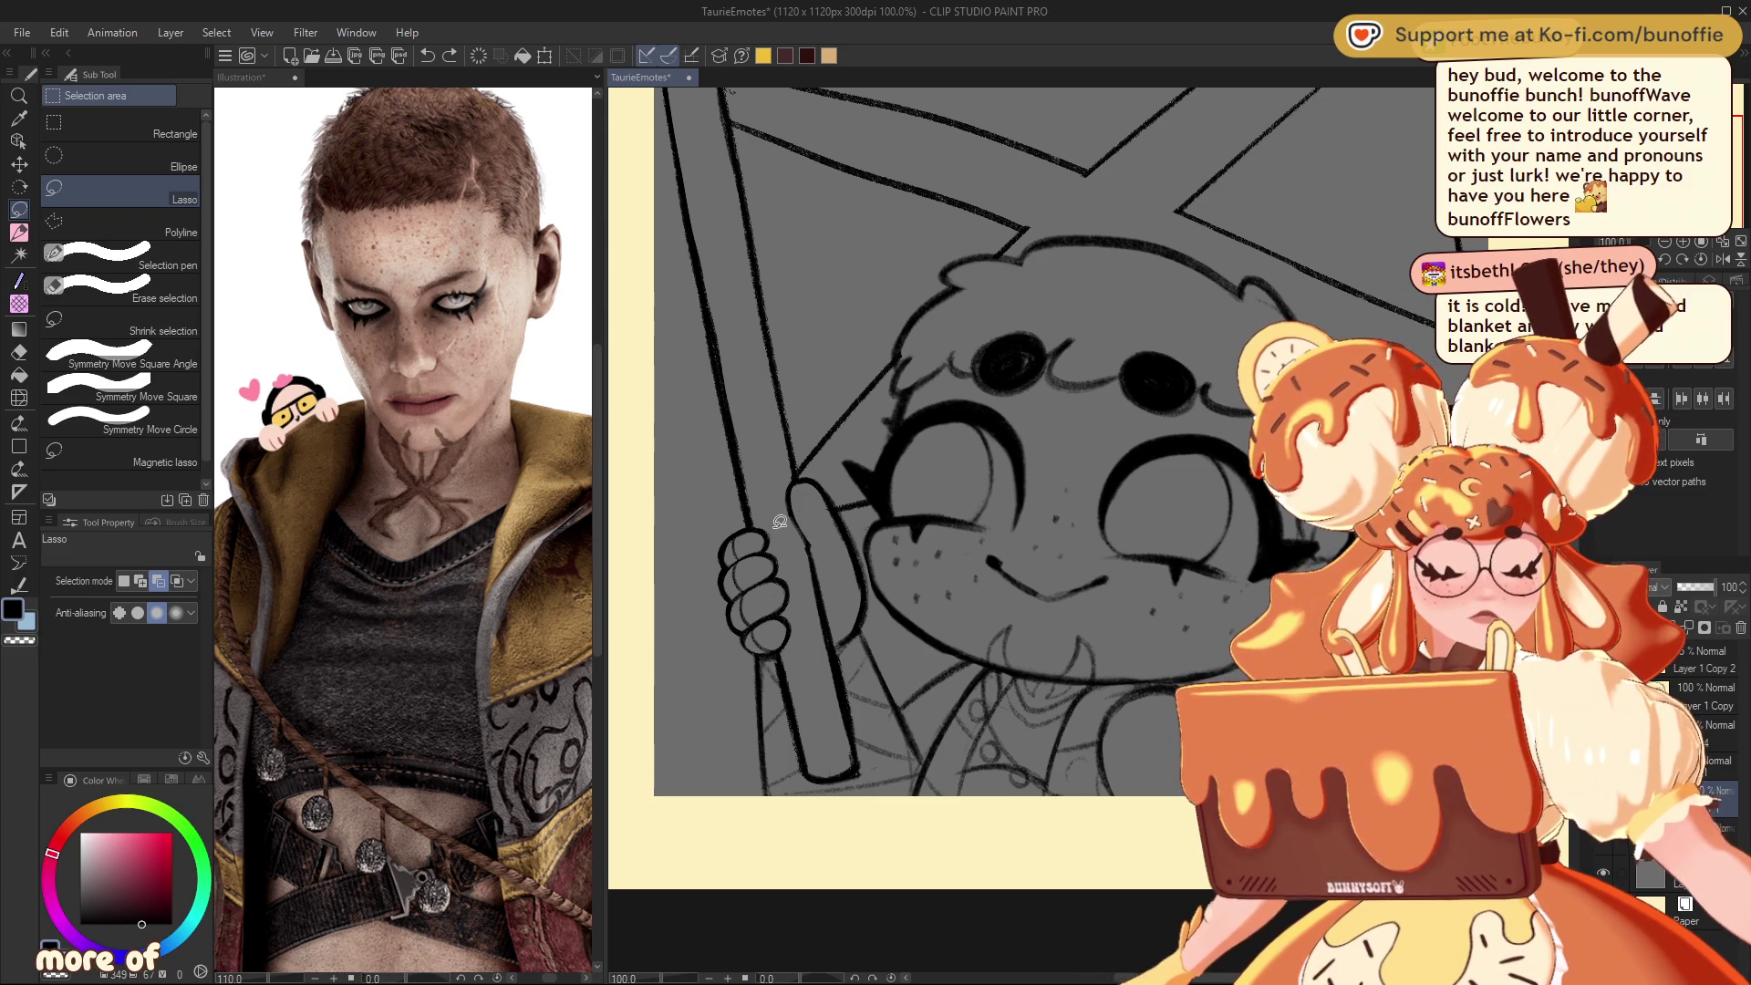
Step: Lasso the gripping hand and move it up, scale it to about 114% and tilt it slightly counter-clockwise
mouse_move(733, 652)
mouse_down()
mouse_move(755, 649)
mouse_move(799, 570)
mouse_move(761, 527)
mouse_up()
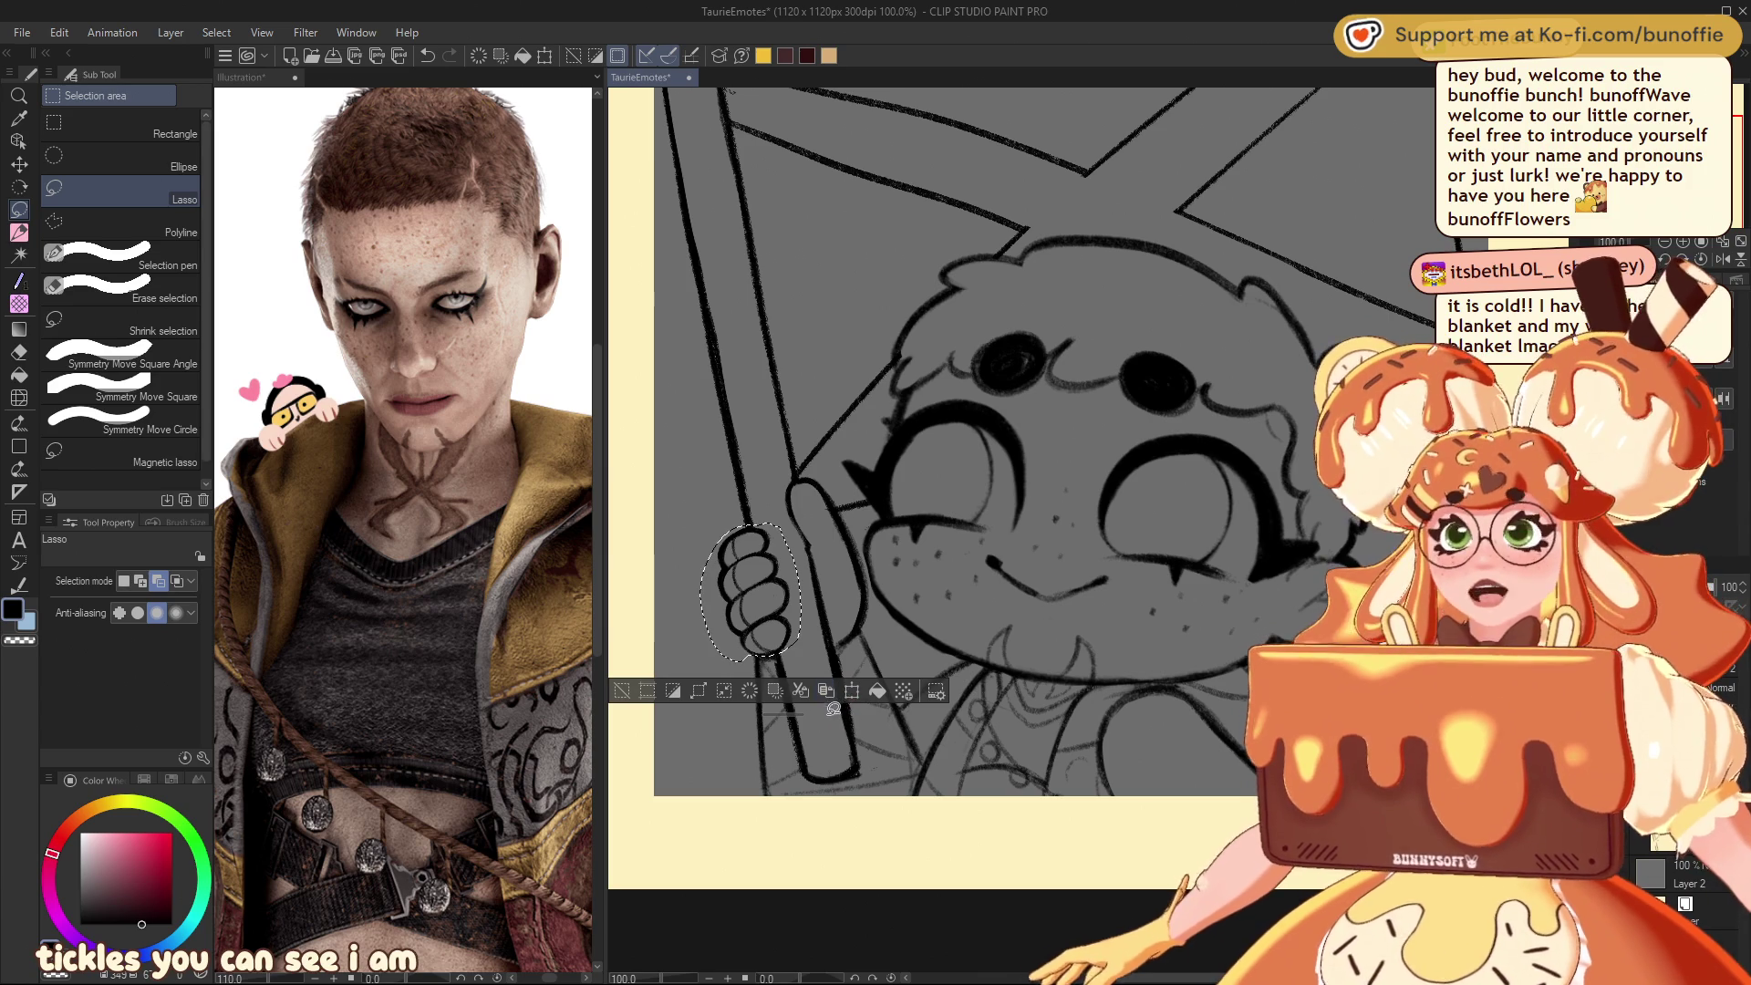
key(ctrl+t)
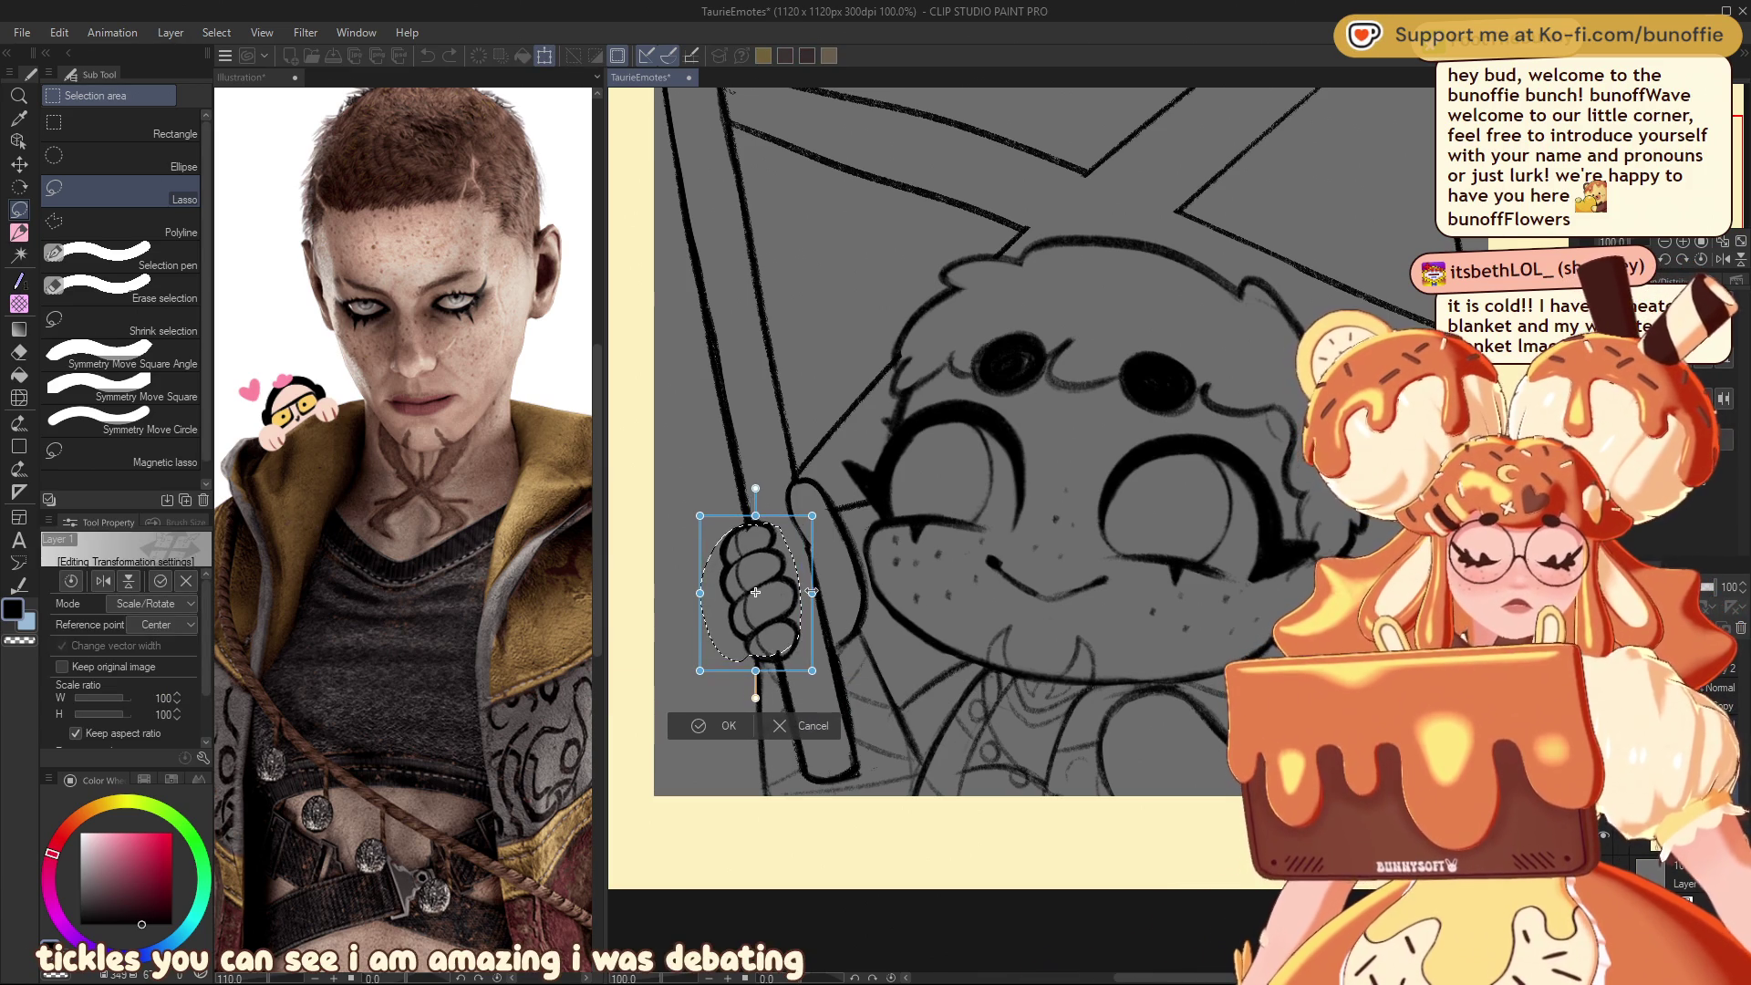
drag(790, 622, 816, 594)
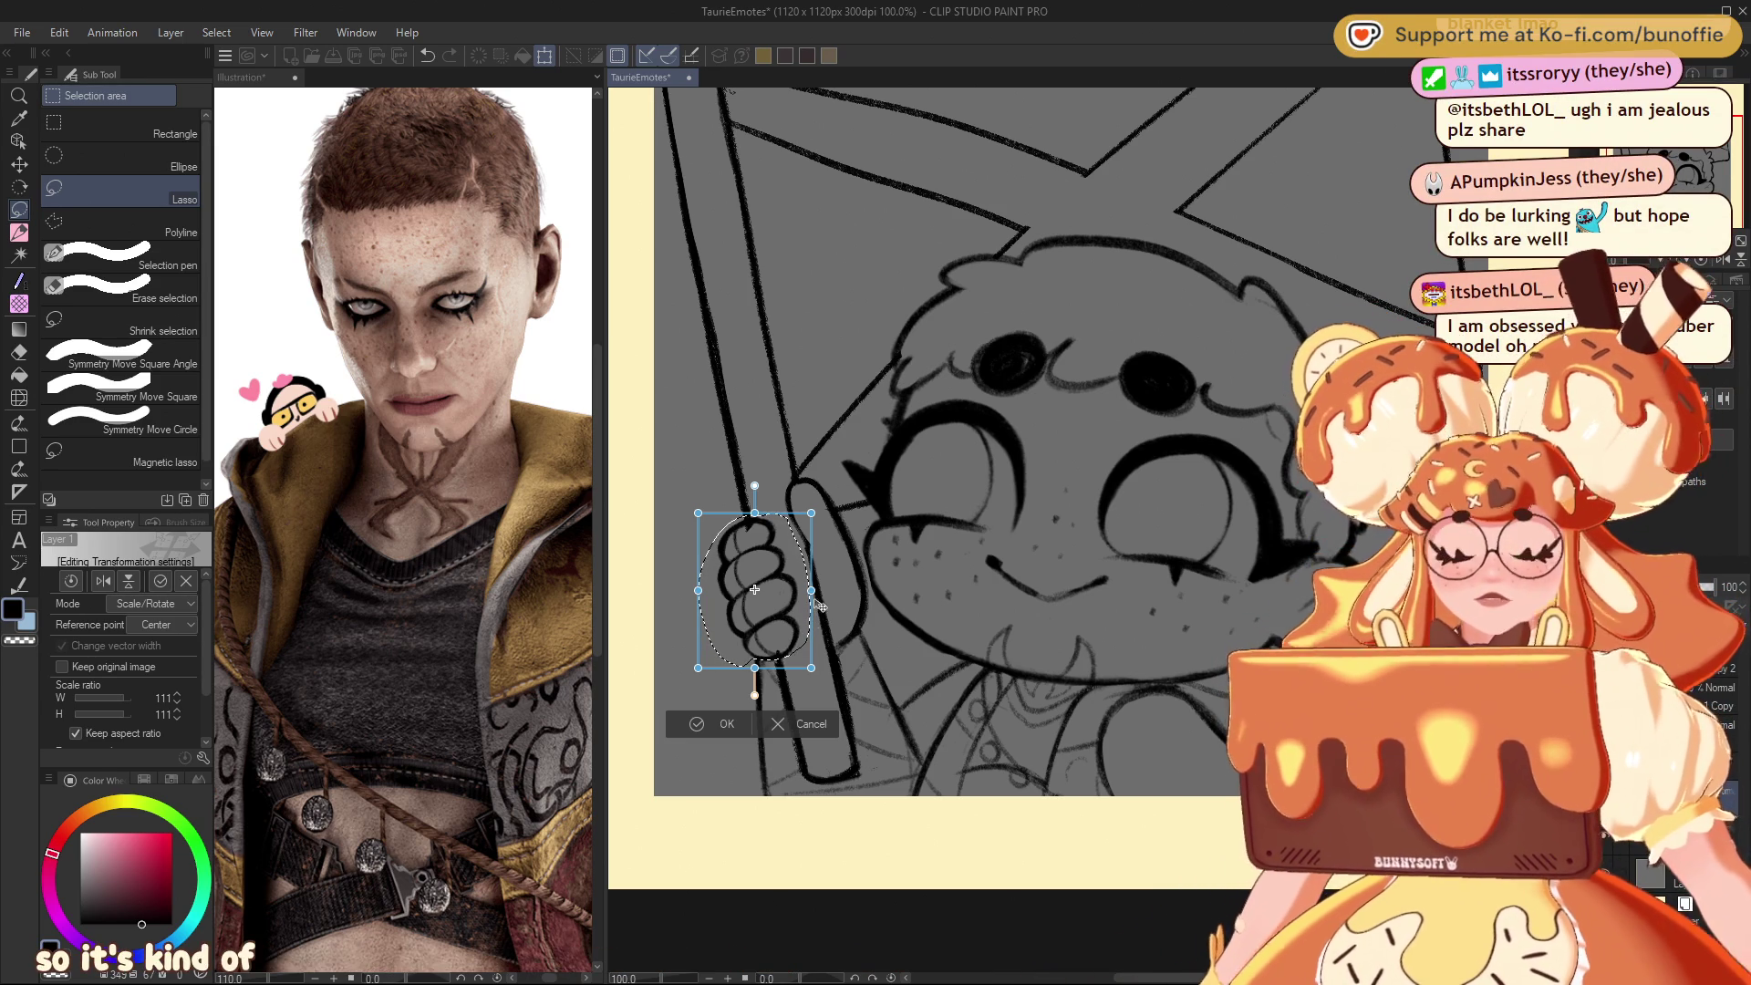
drag(814, 591, 921, 570)
click(720, 727)
click(621, 699)
click(19, 232)
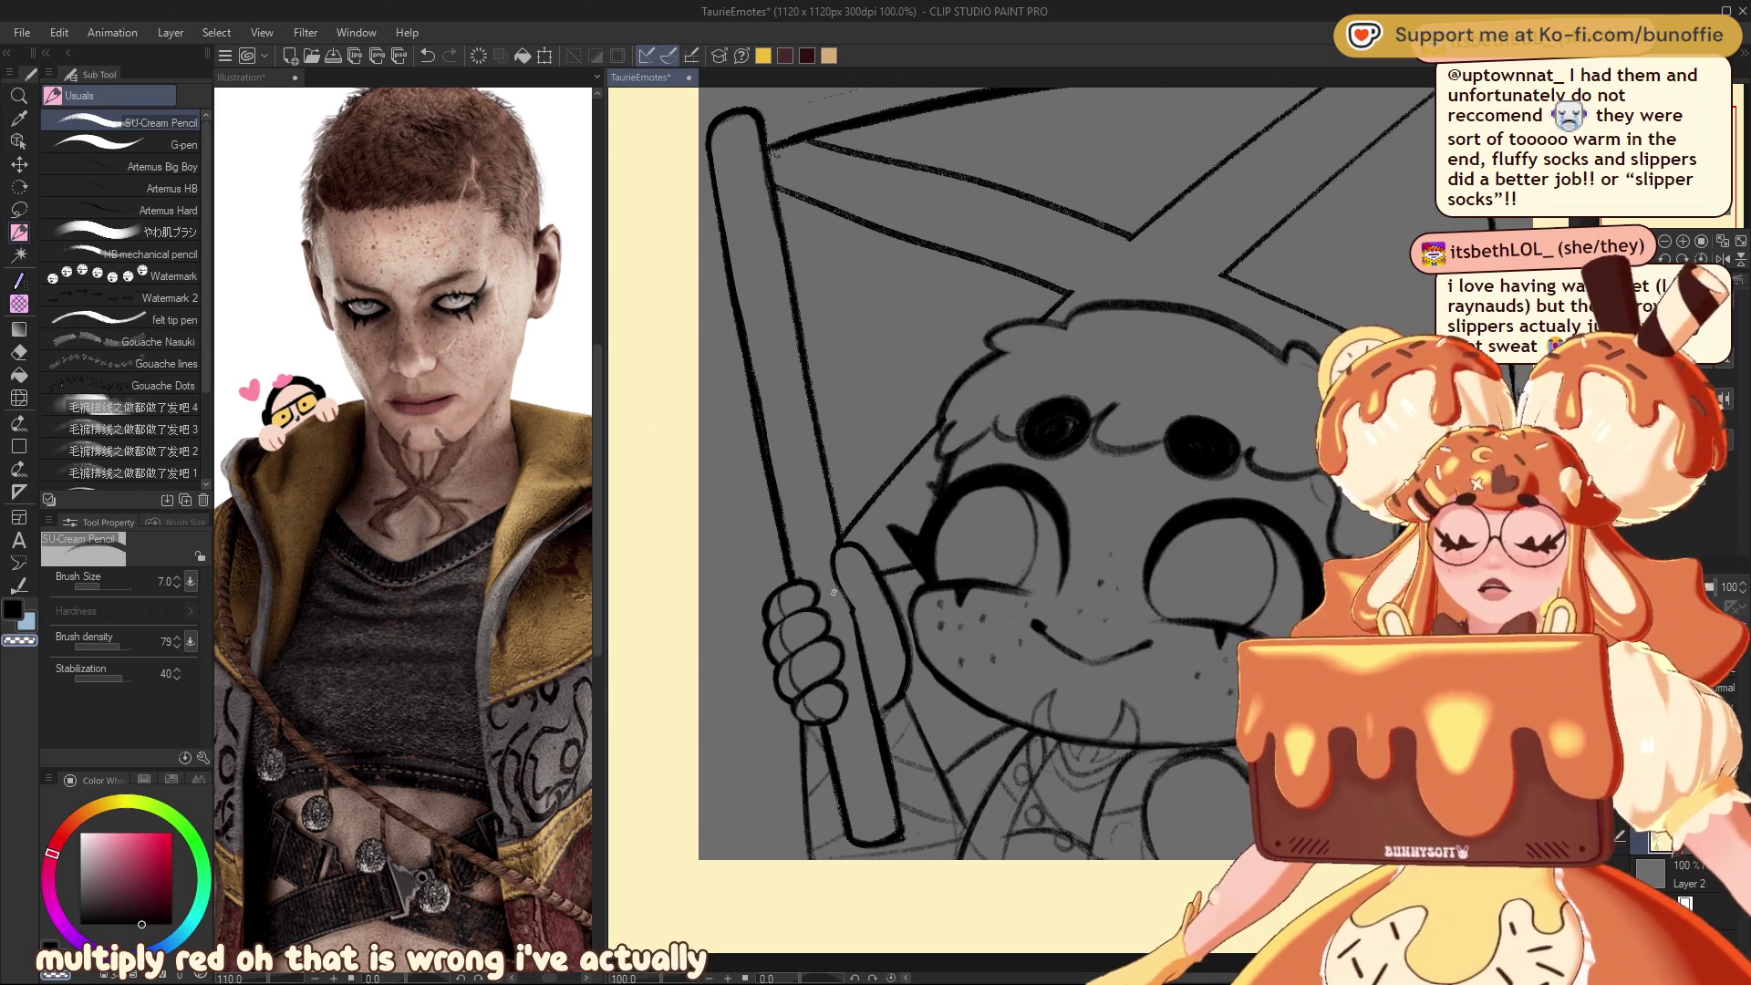
mouse_move(832, 592)
mouse_down()
mouse_move(659, 387)
mouse_move(620, 524)
mouse_move(723, 620)
mouse_up()
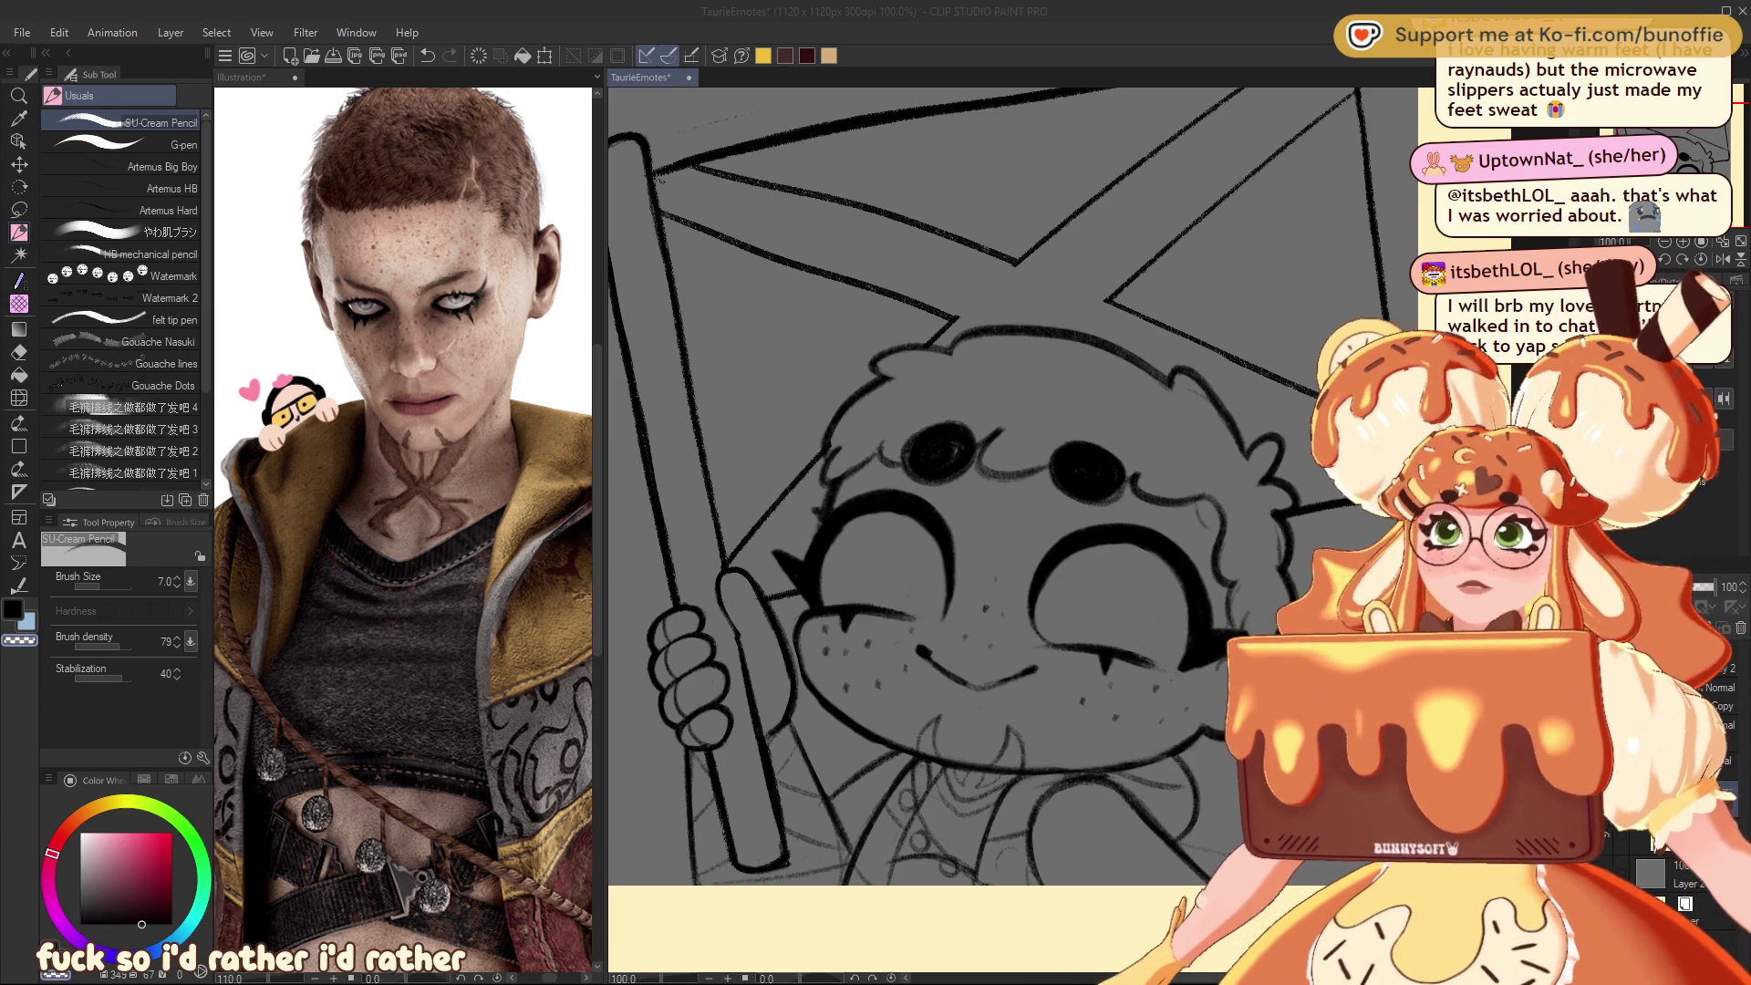
scroll(1003, 528, up, 2)
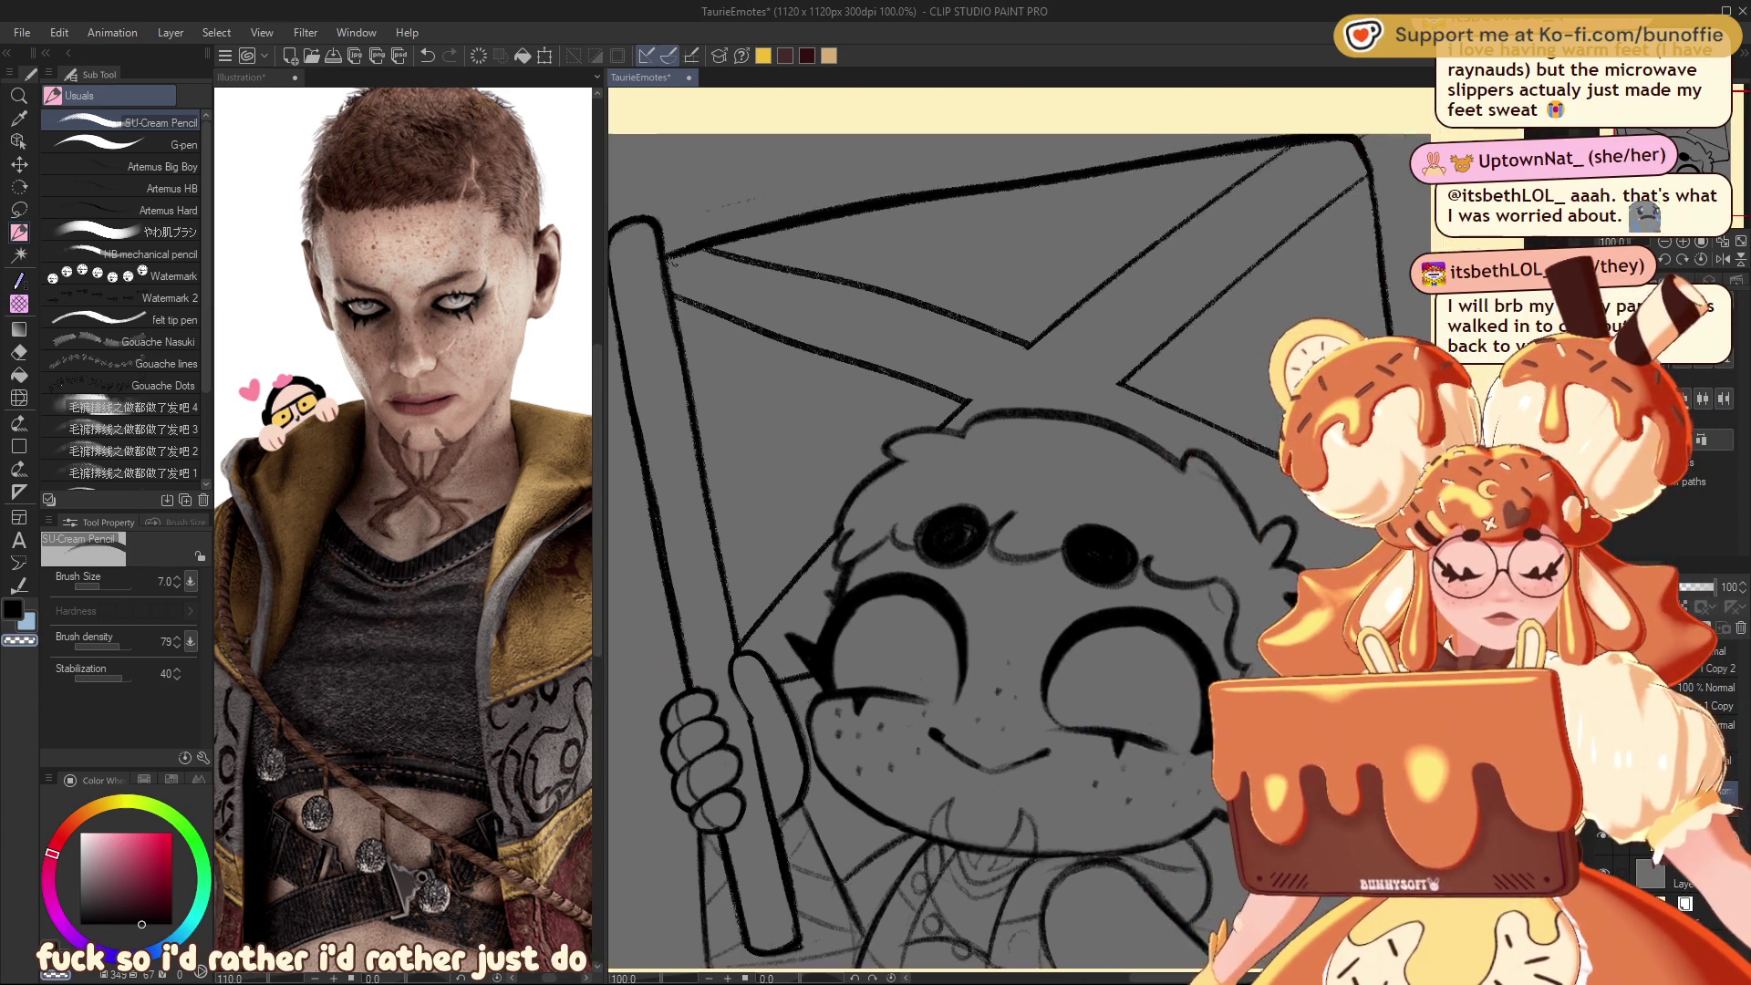
scroll(1003, 529, up, 2)
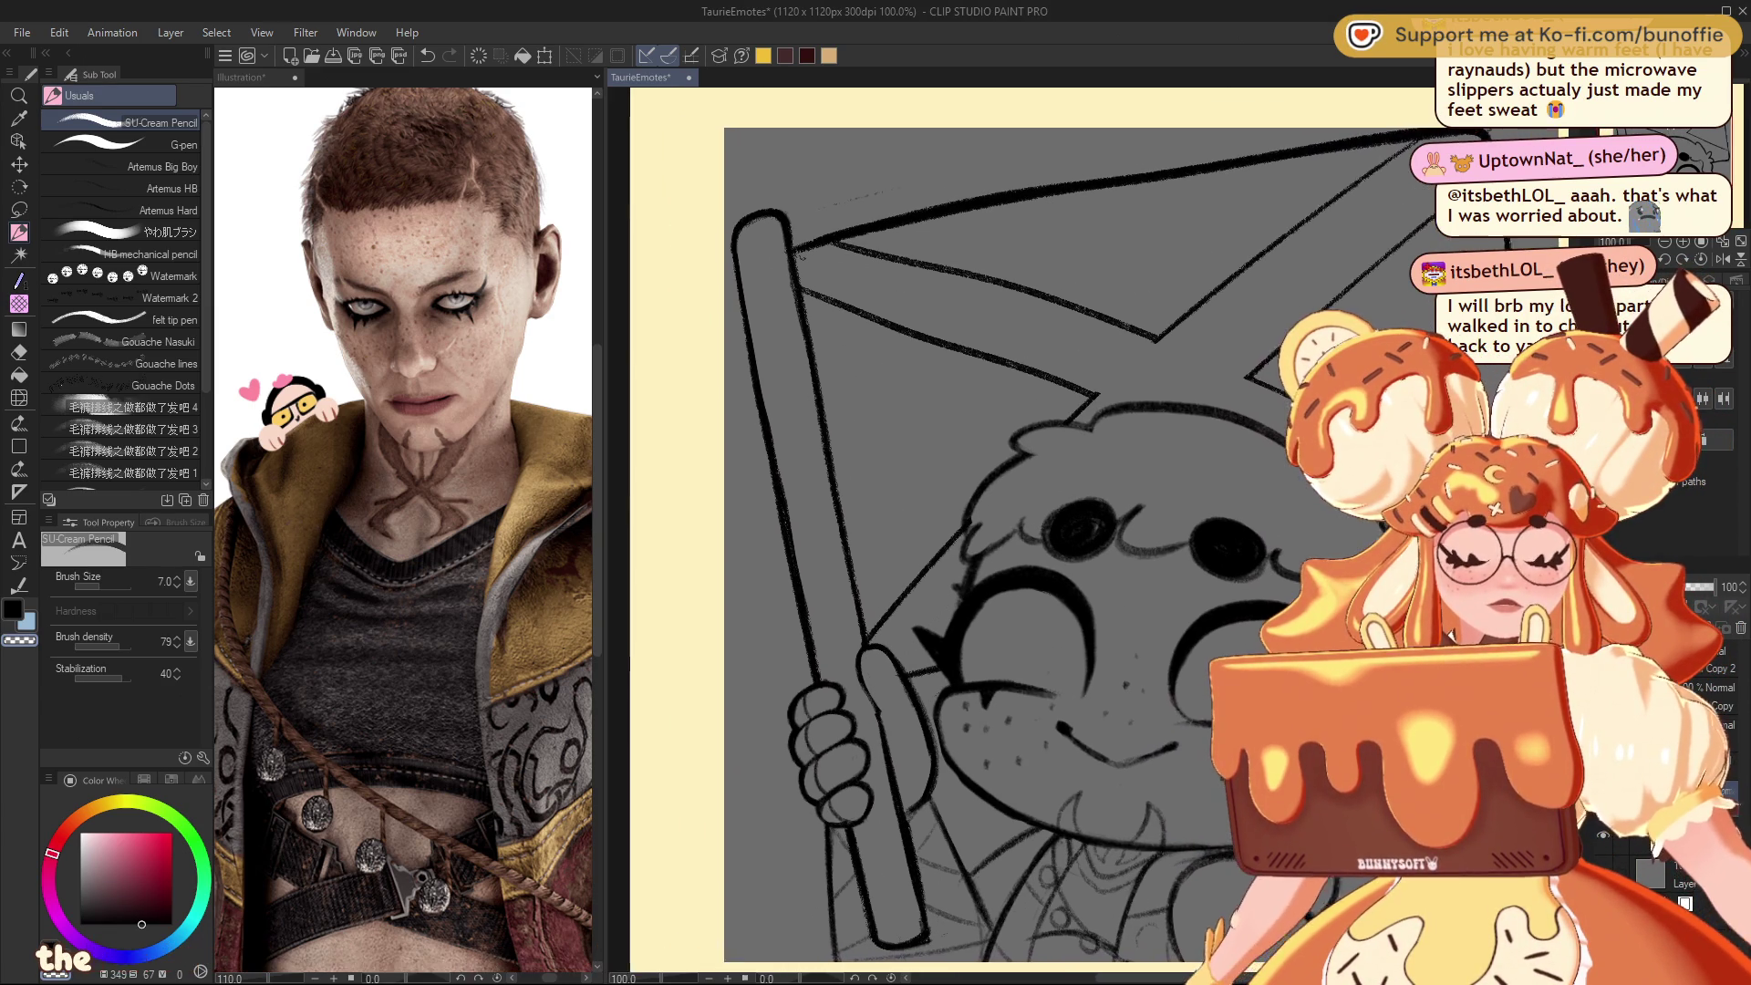
scroll(1003, 528, left, 2)
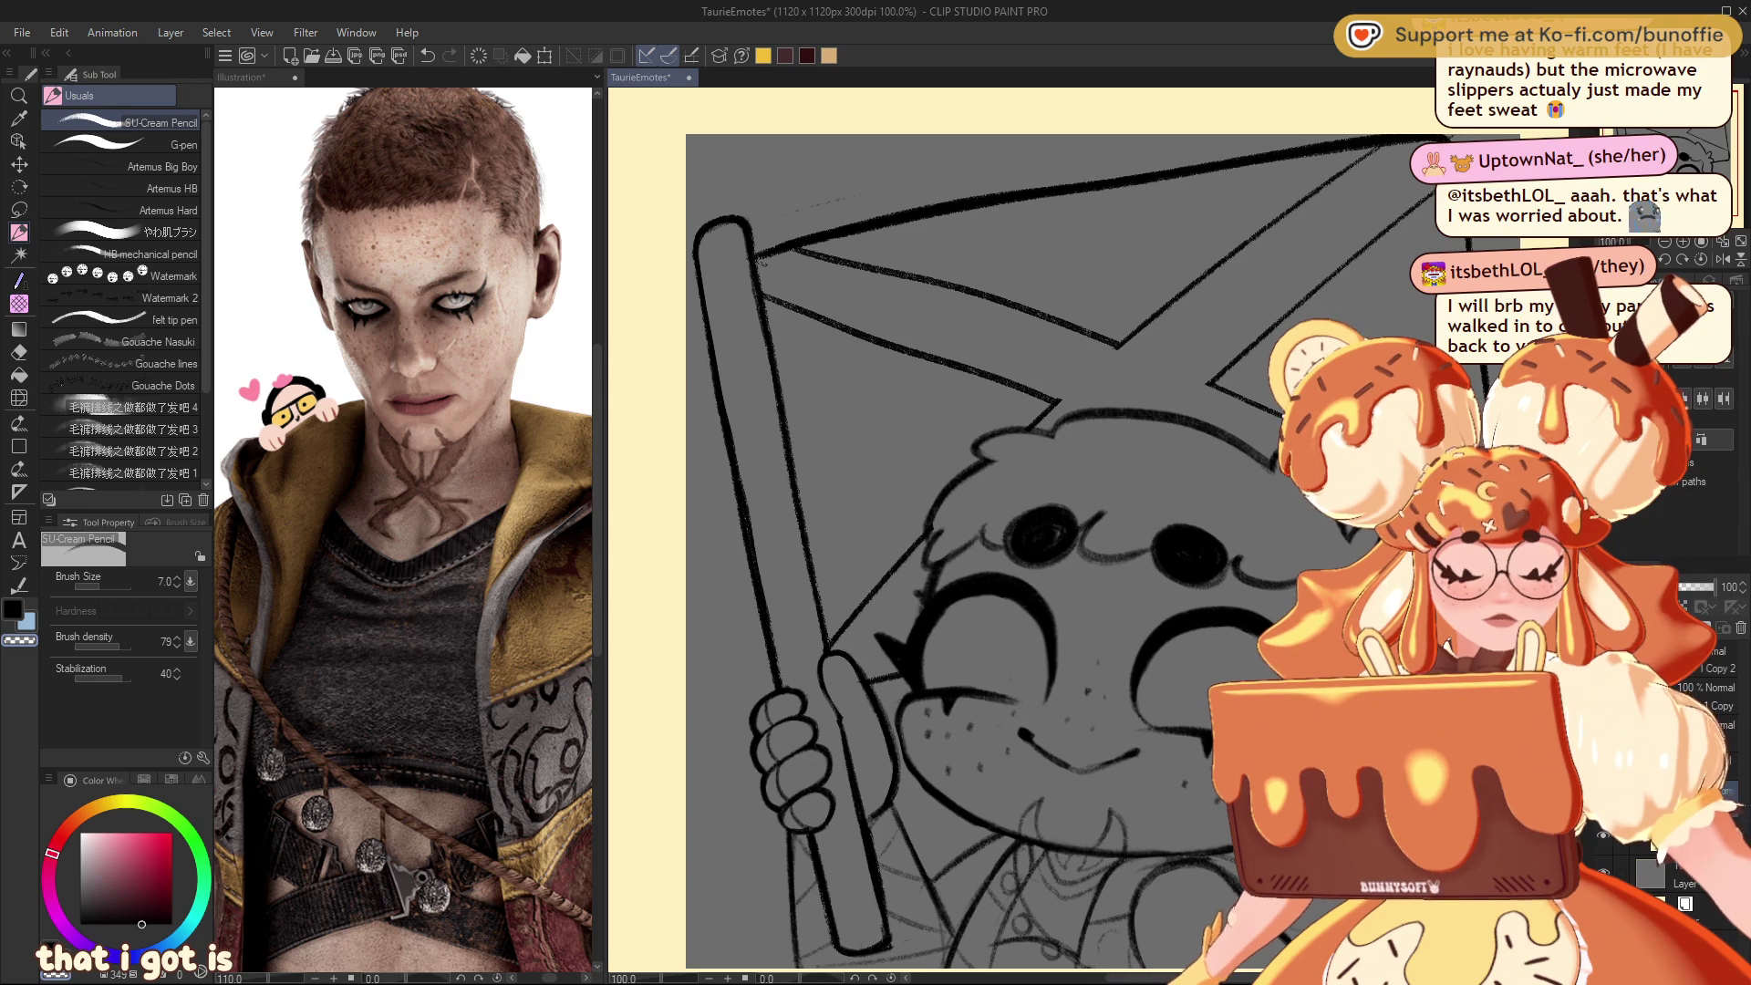
scroll(1003, 529, up, 3)
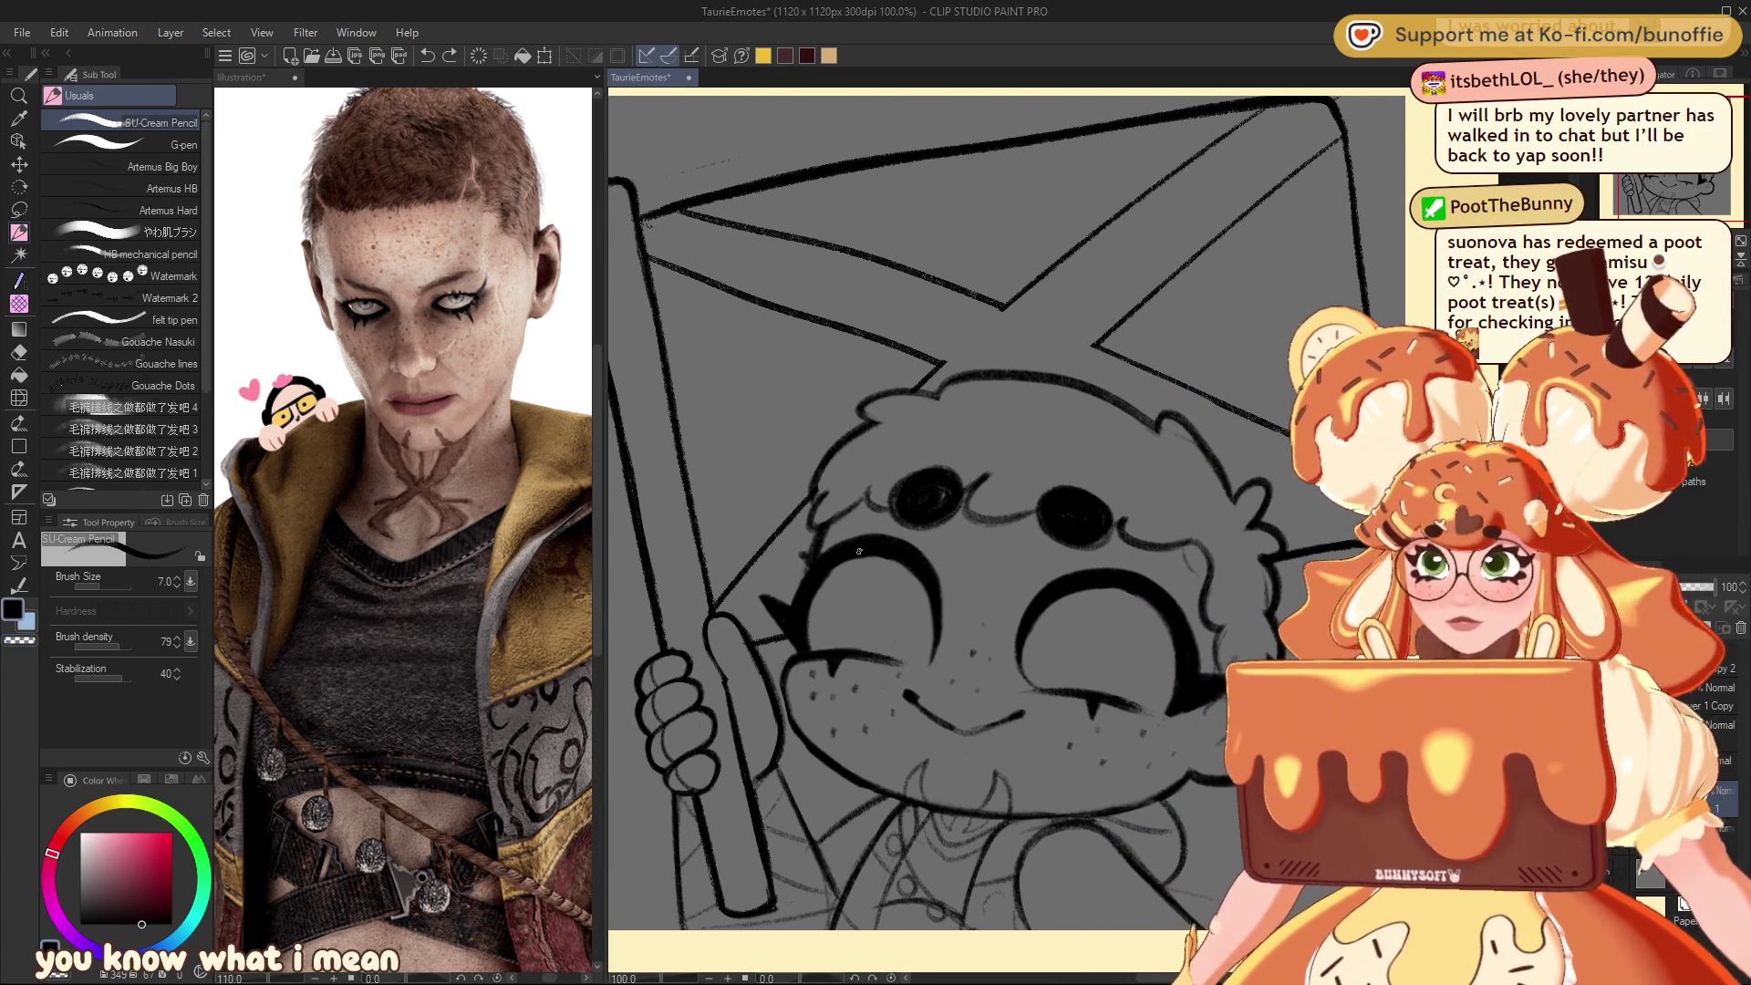
drag(900, 564, 832, 650)
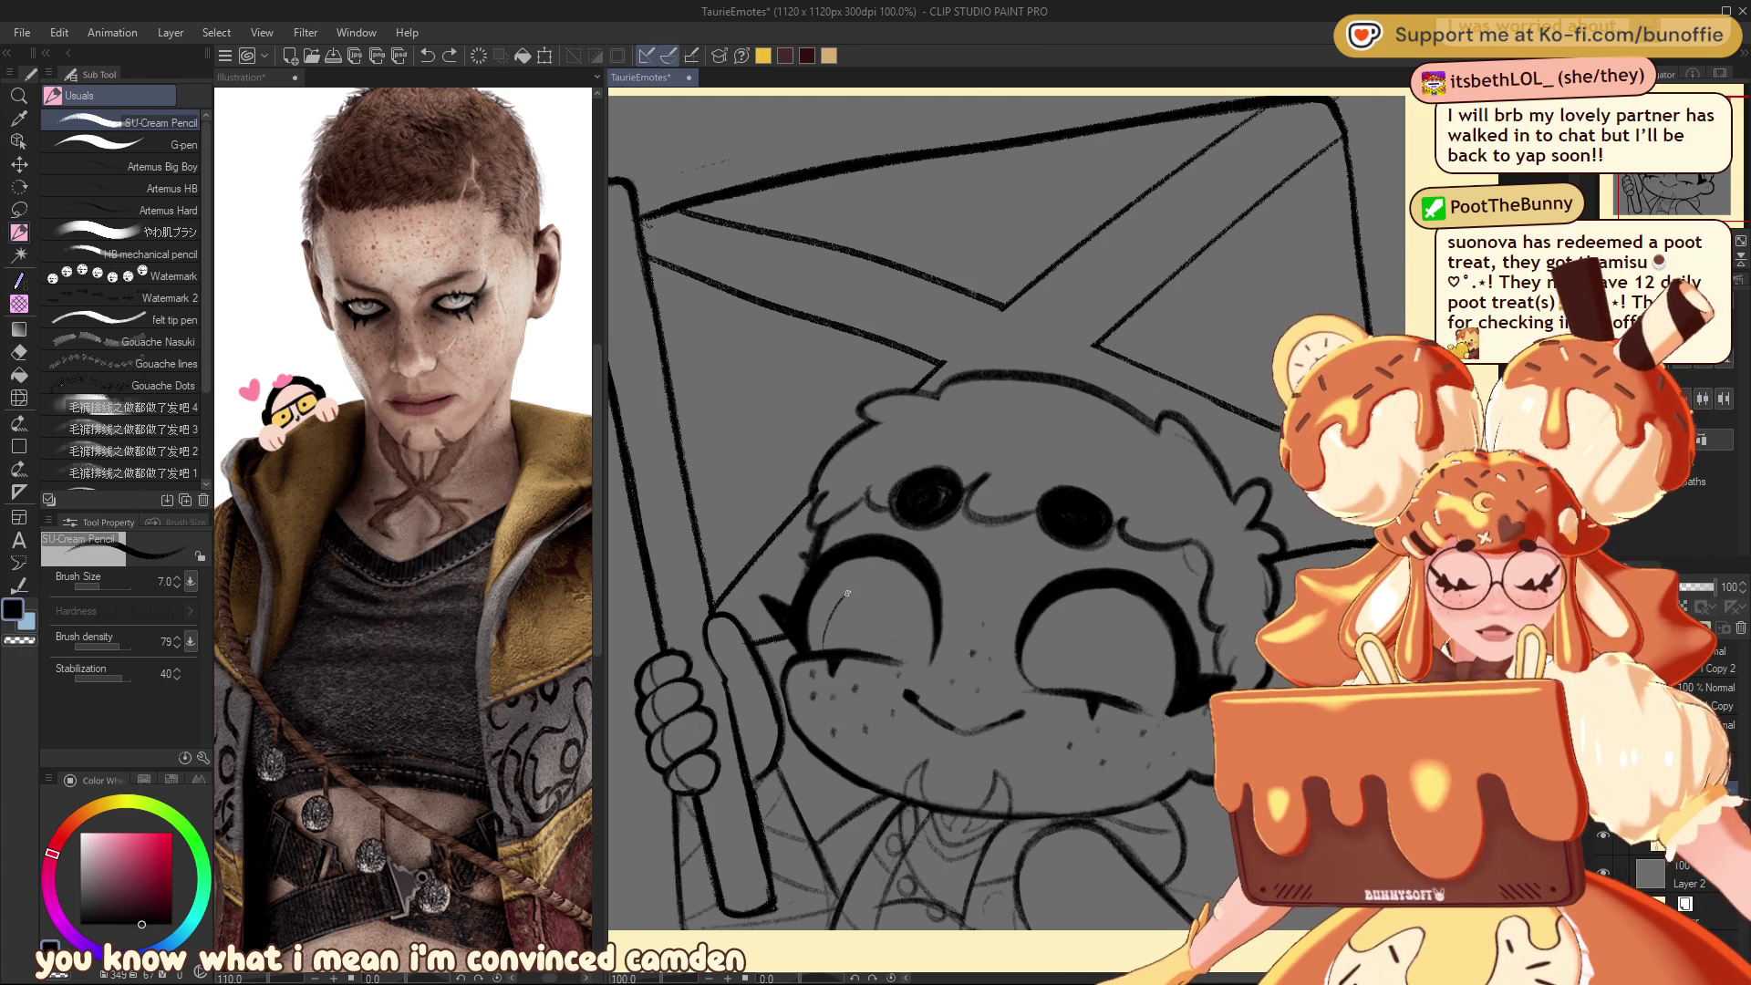
Step: Redraw the left eye's curve slightly higher and extend it downward
key(ctrl+z)
drag(912, 563, 832, 649)
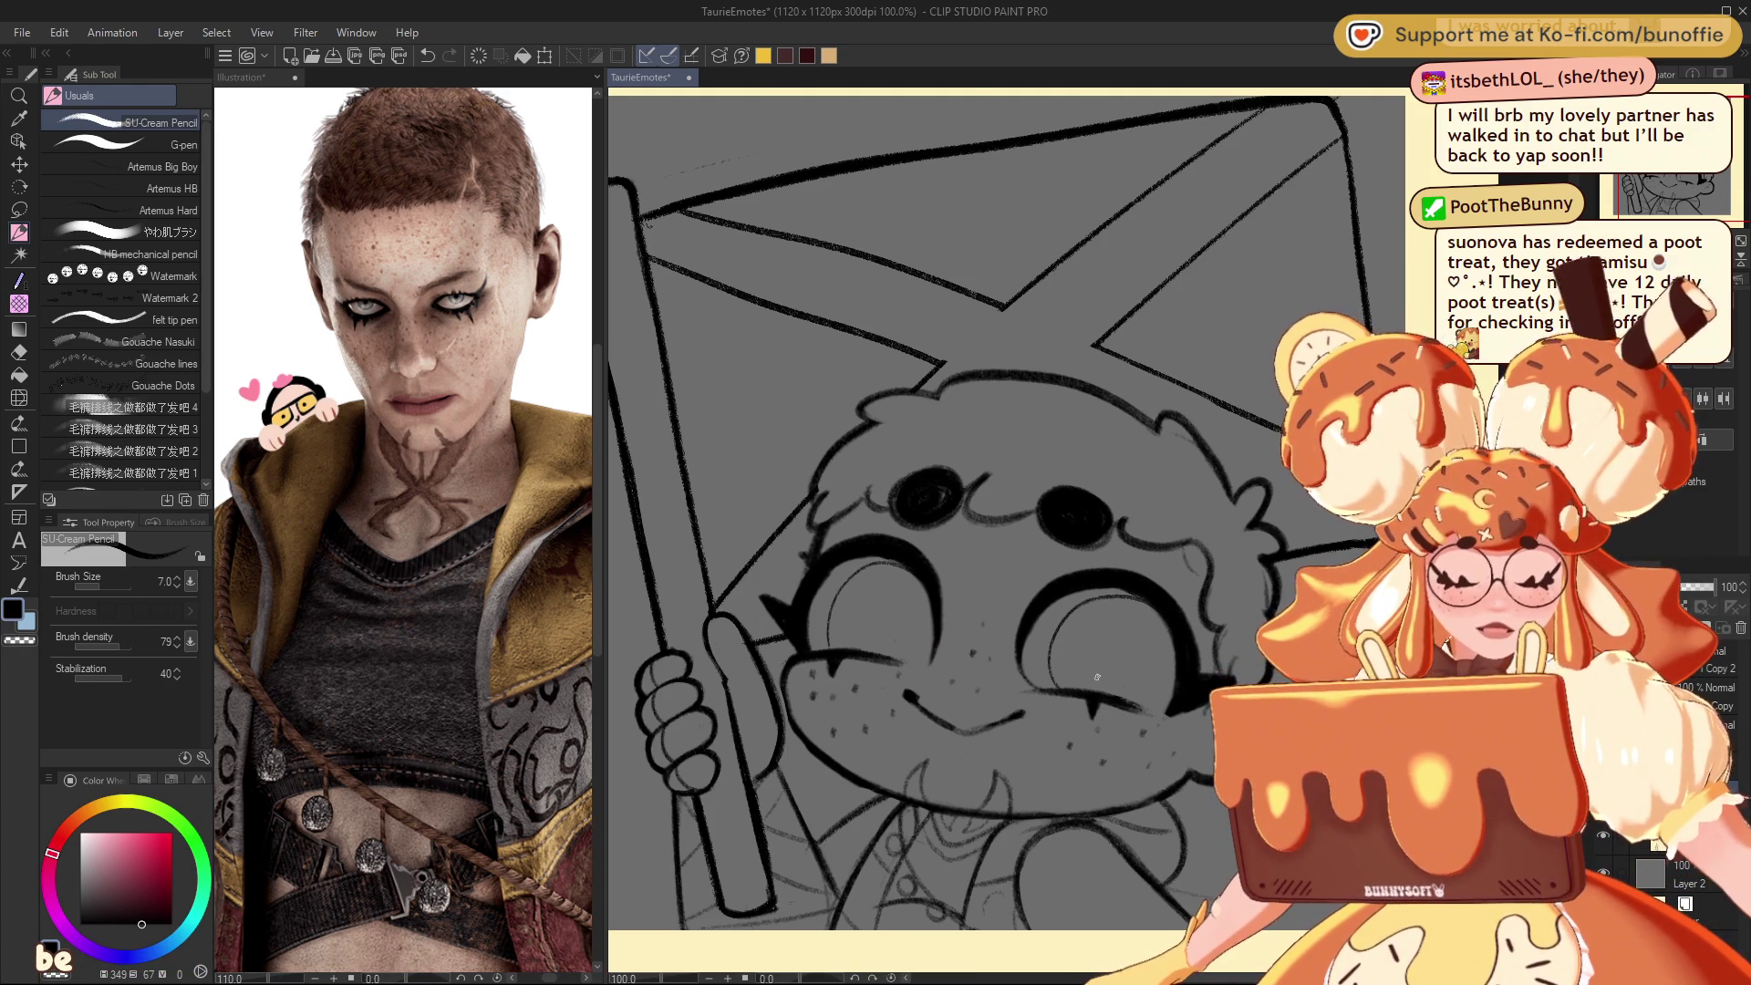
mouse_move(1096, 677)
mouse_down()
mouse_move(1176, 630)
mouse_move(967, 698)
mouse_up()
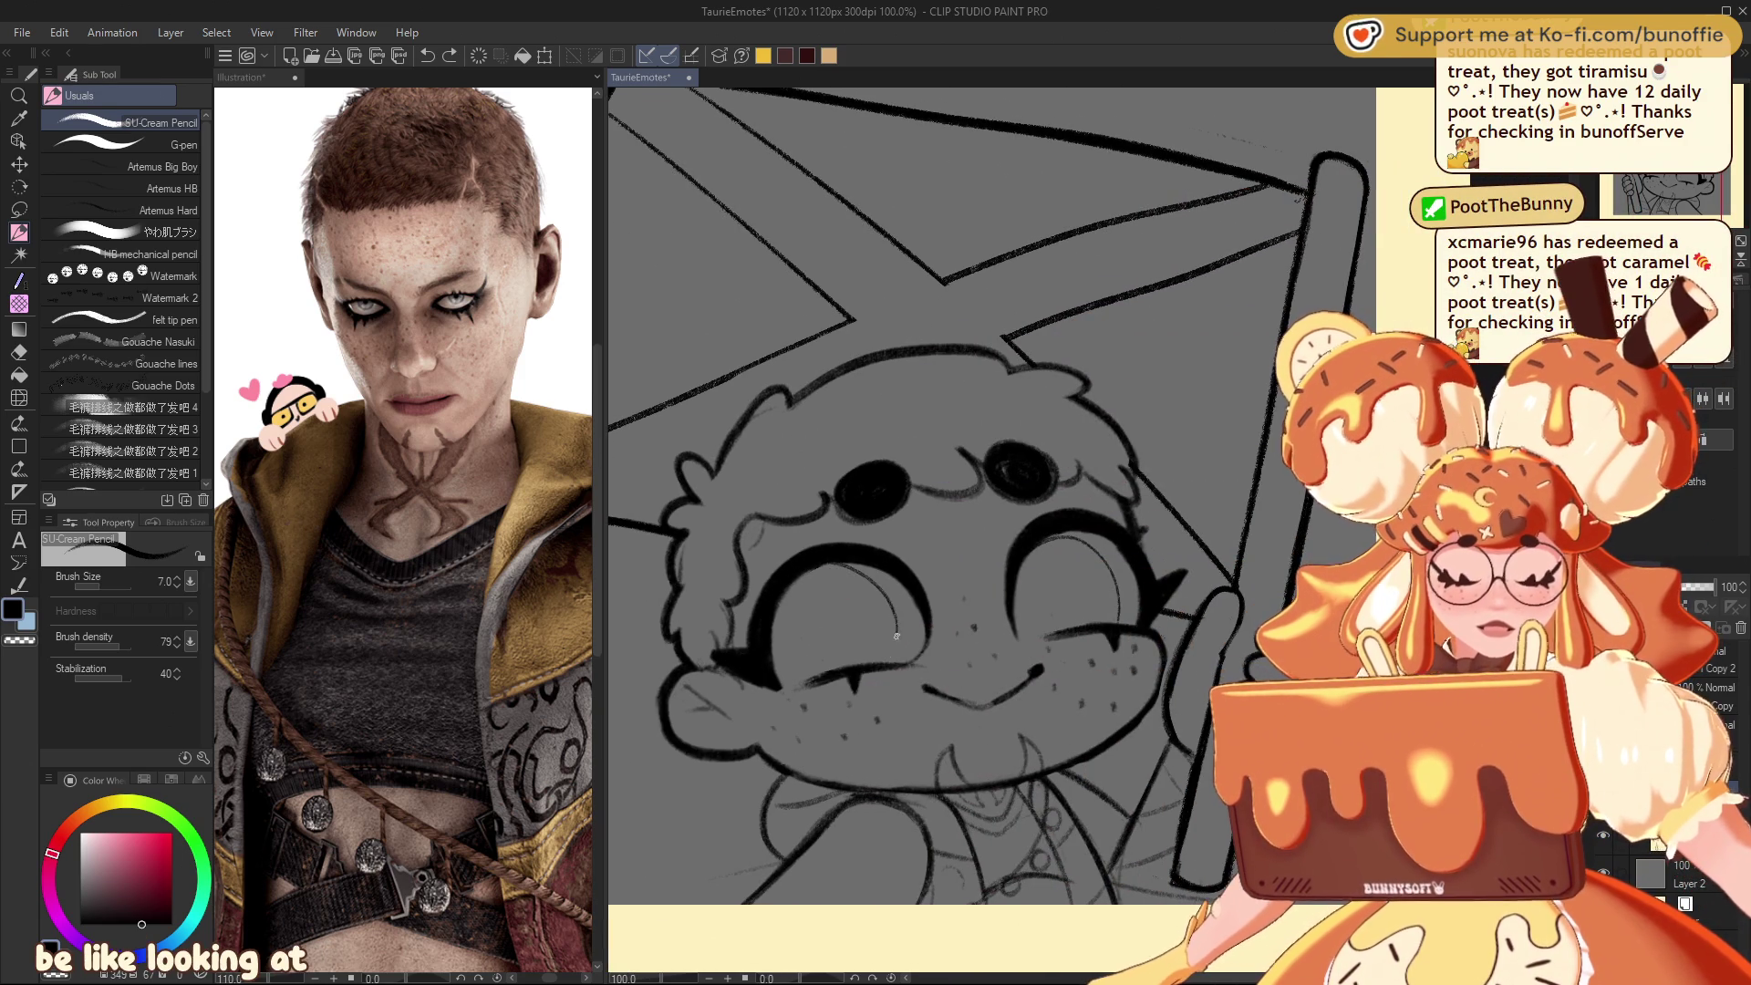
drag(897, 627, 889, 643)
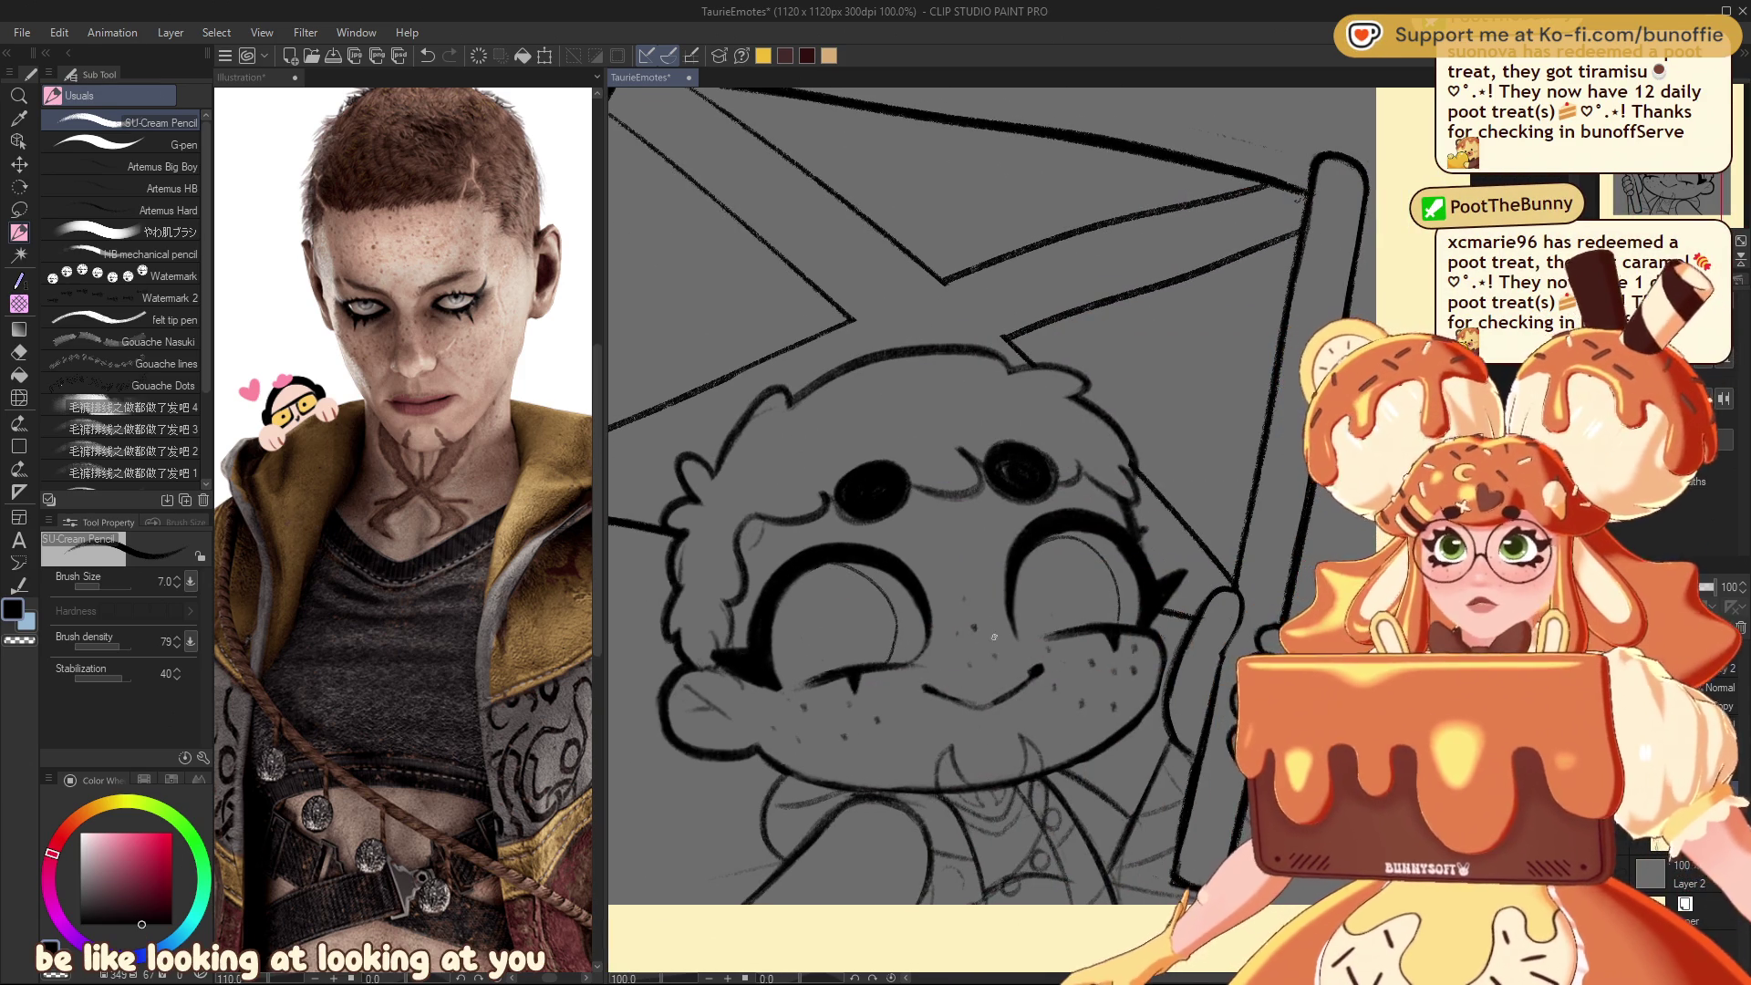
key(ctrl+z)
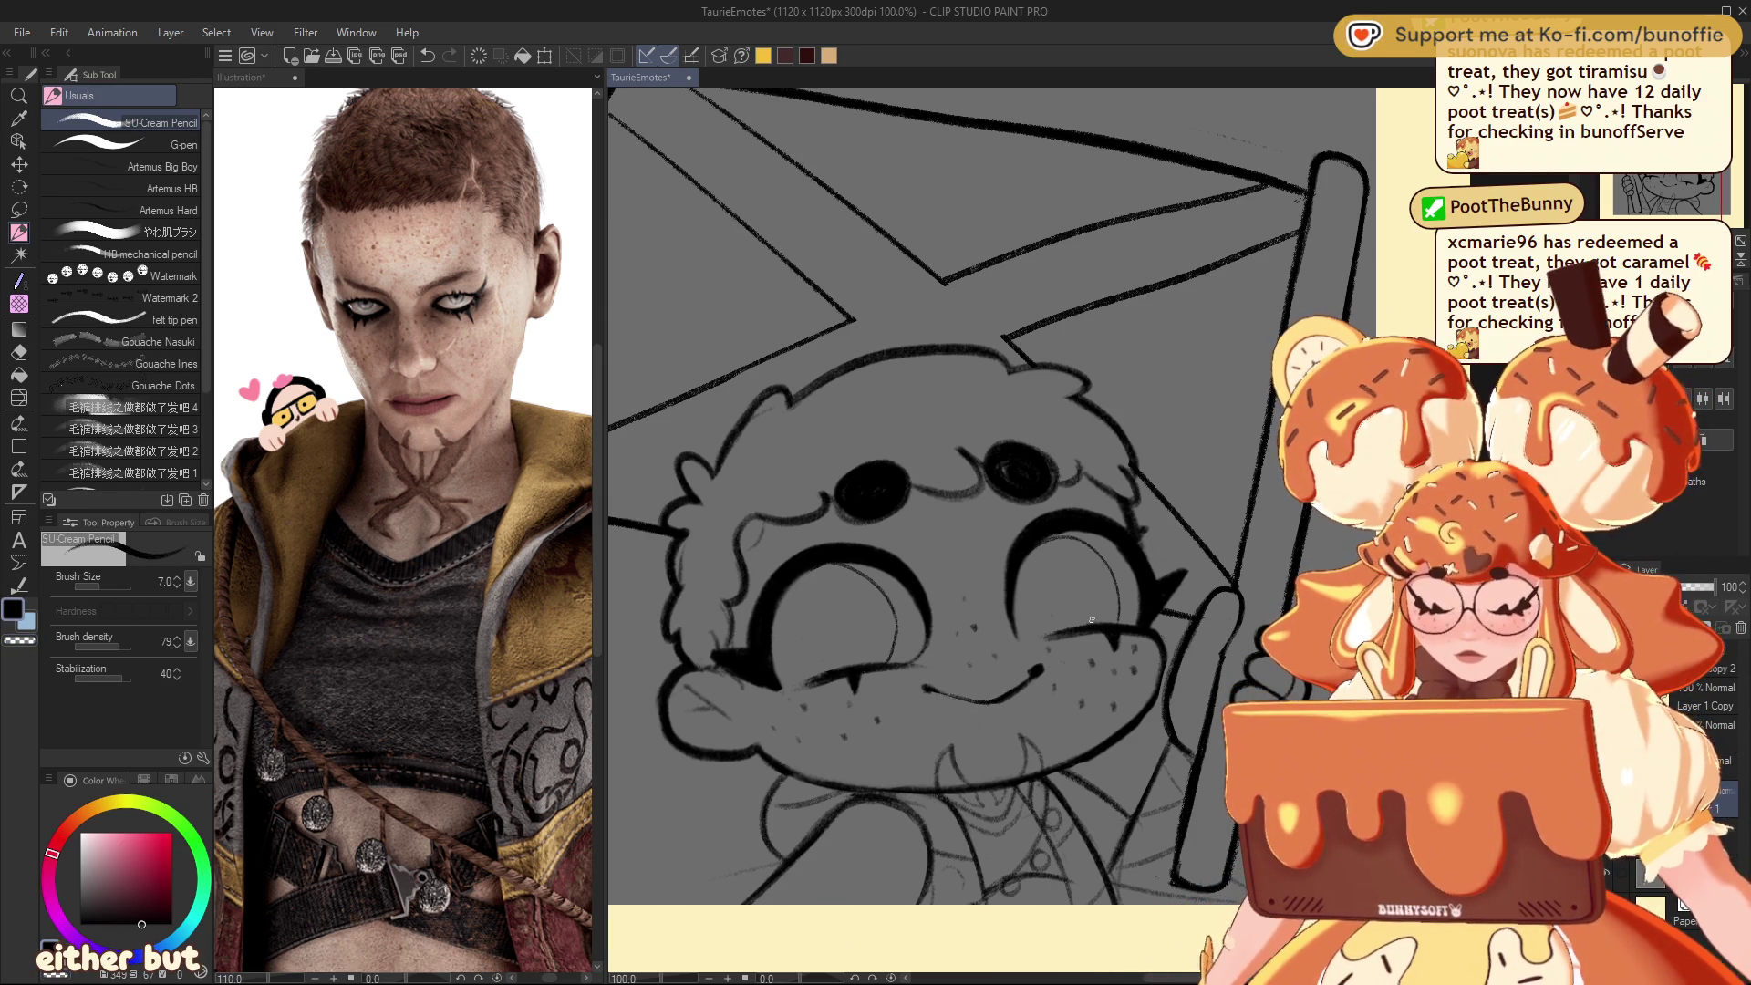
Step: Mirror the view to check the drawing, then fade the sketch layer to 19% opacity
key(h)
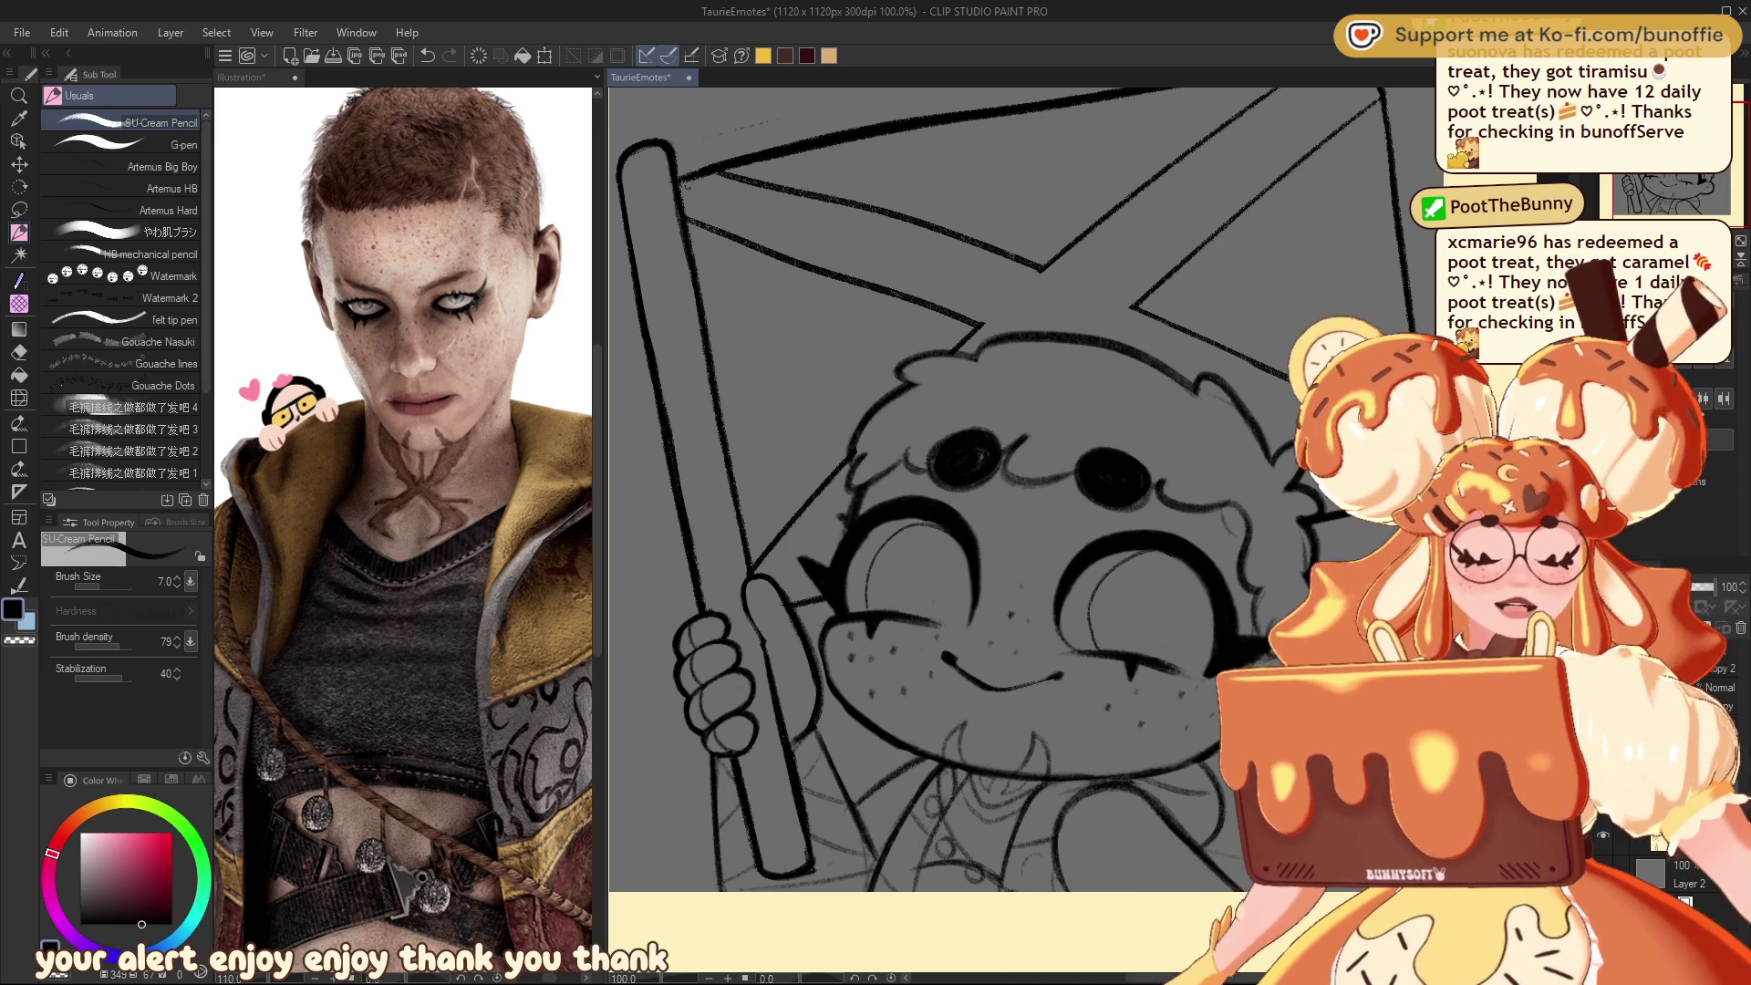
scroll(1012, 520, up, 2)
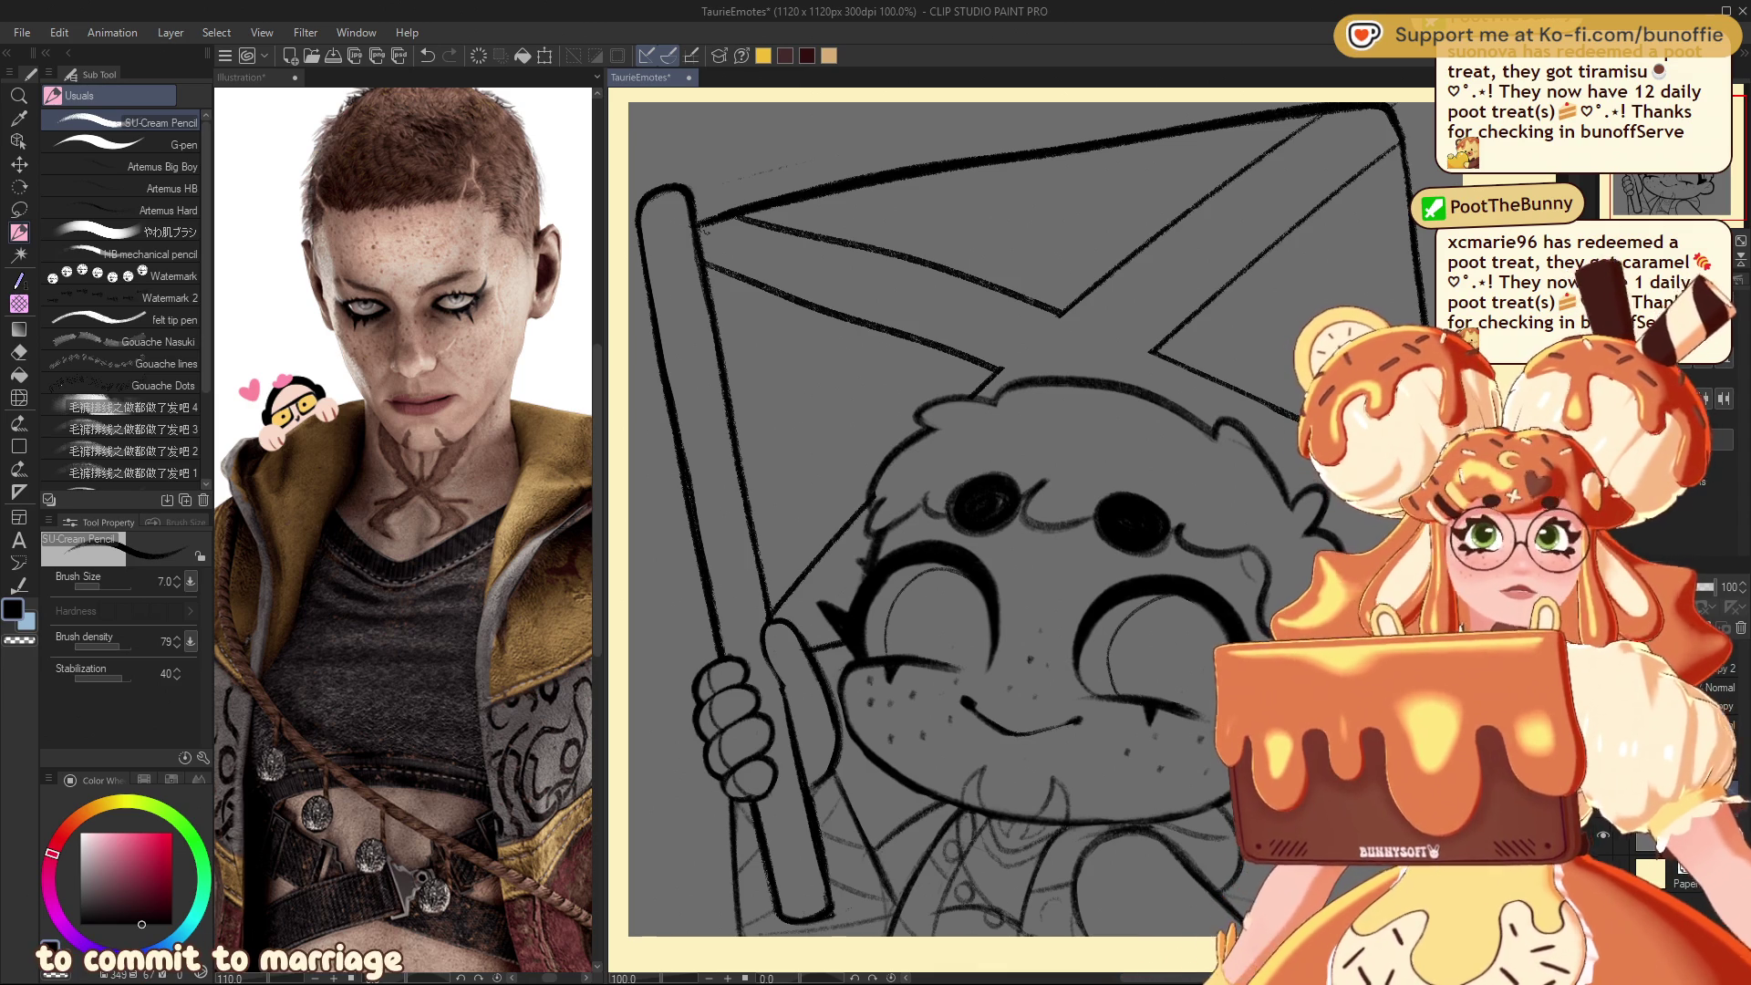
drag(1712, 586, 1681, 586)
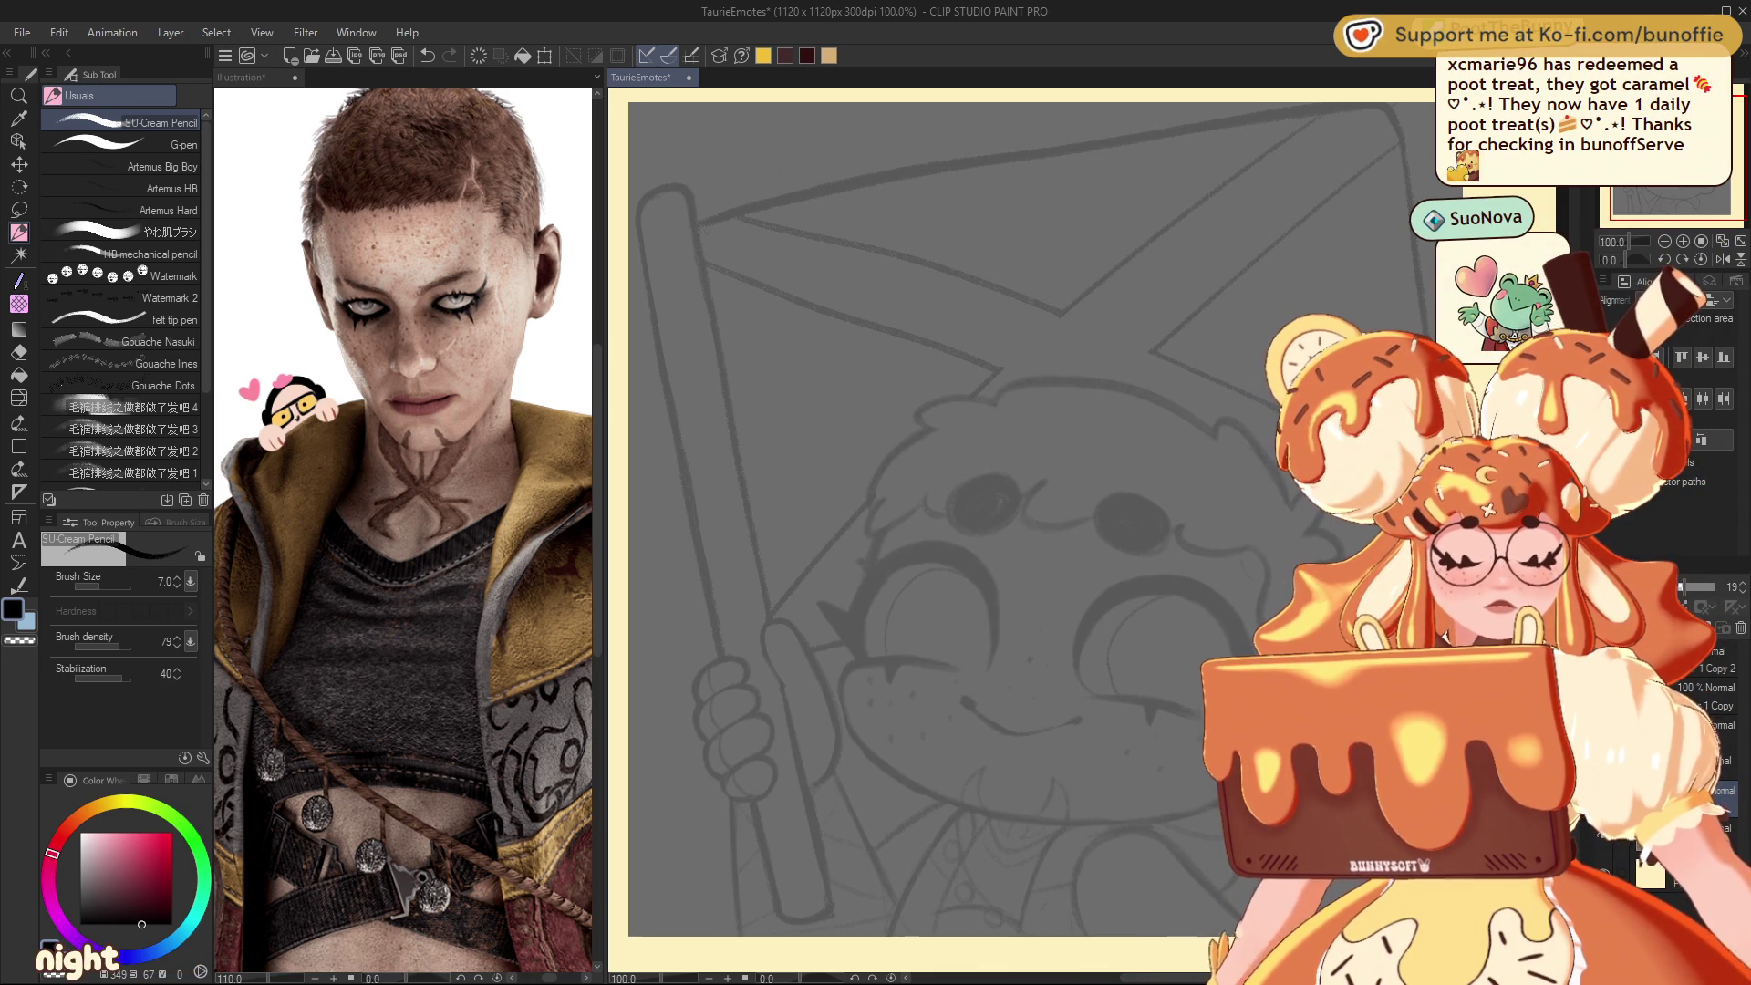
Step: Add a new raster layer above the sketch, keeping it at full opacity
key(ctrl+shift+n)
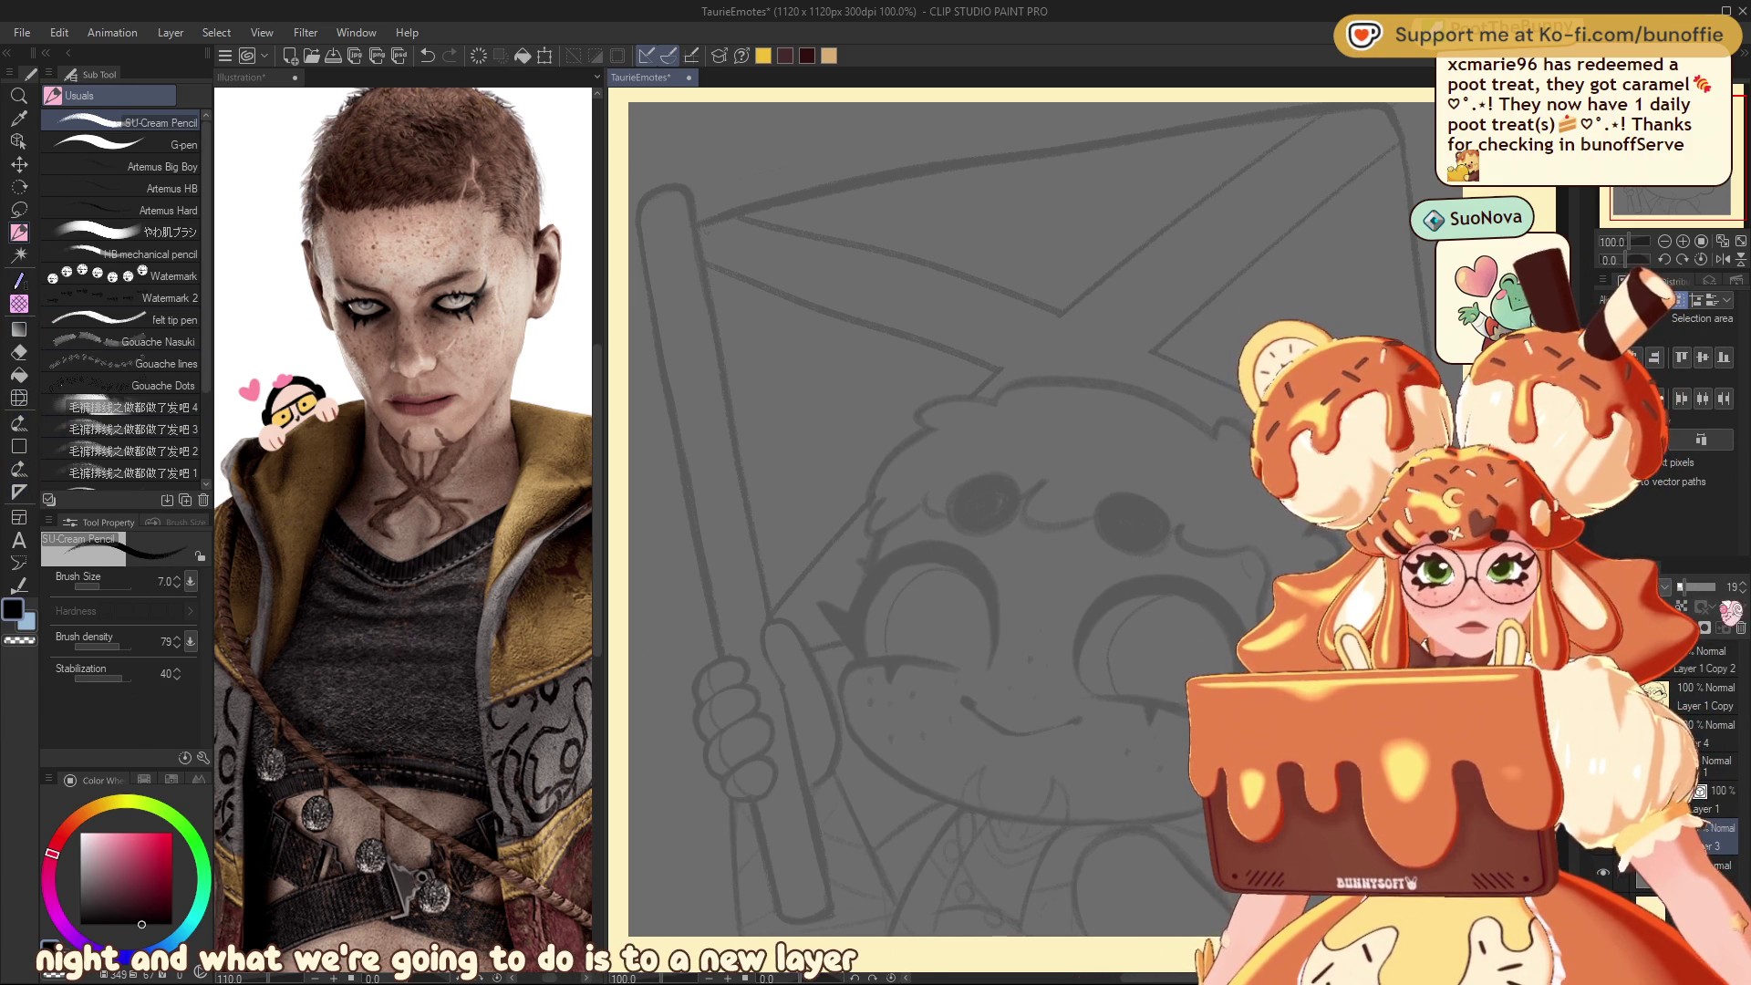
drag(1714, 586, 1680, 586)
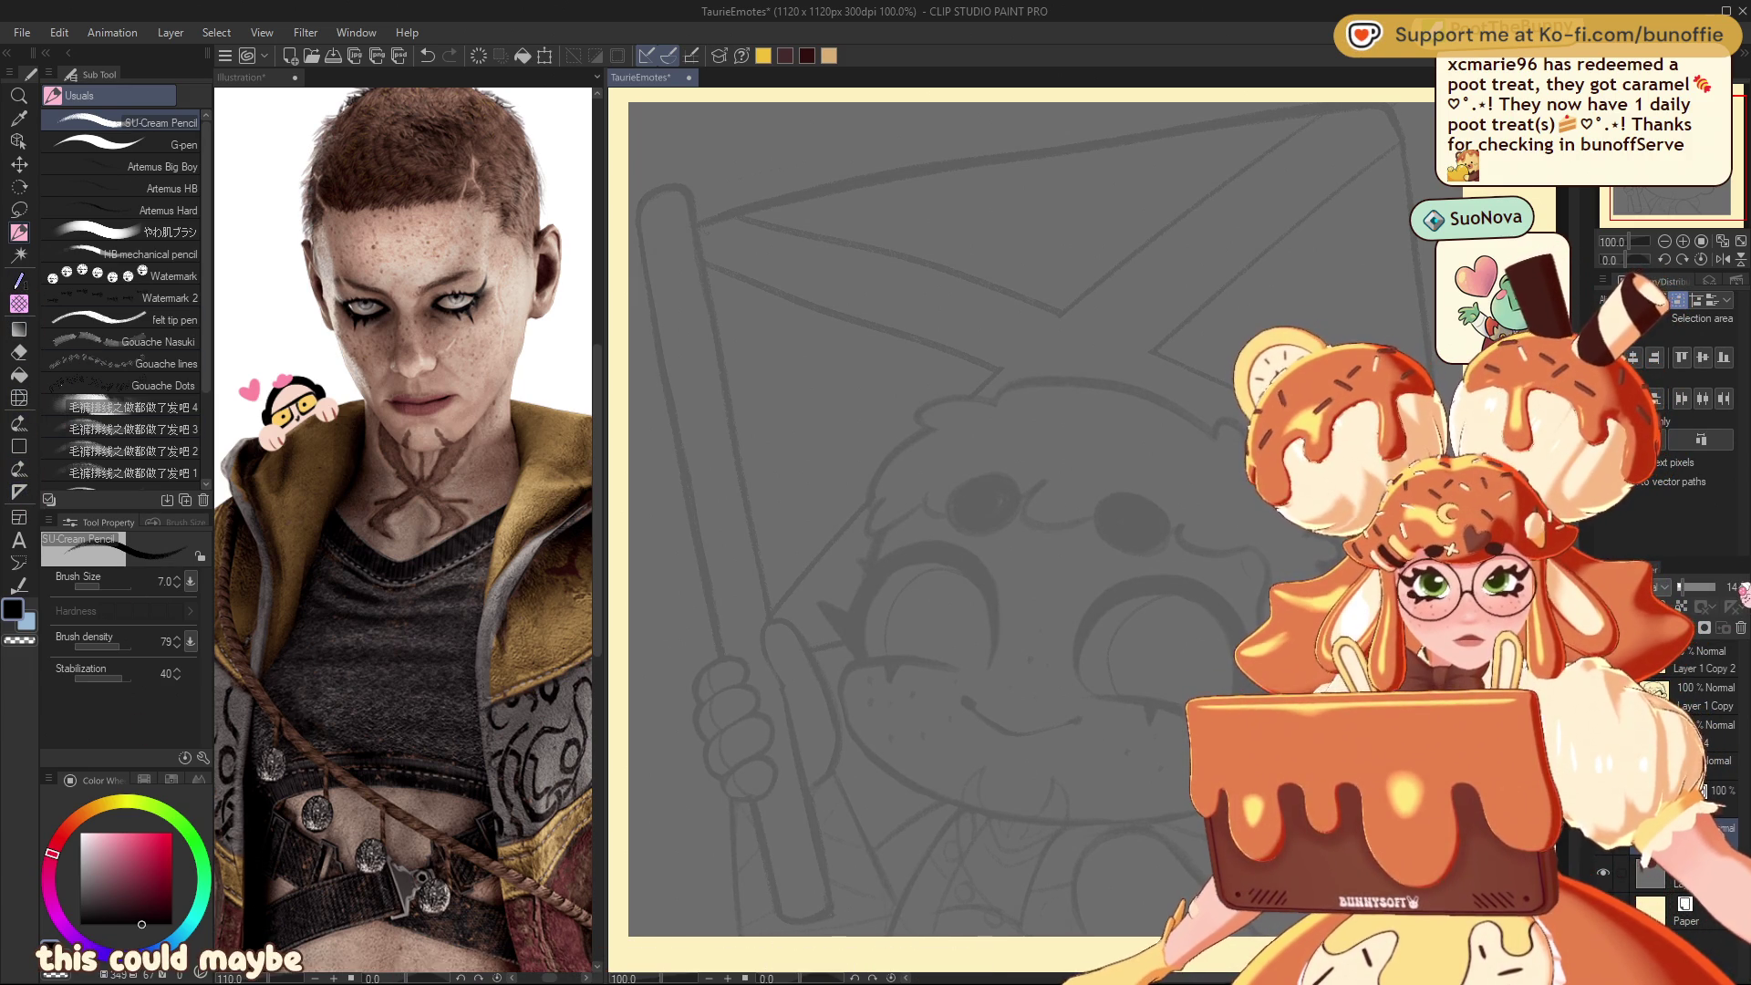
key(ctrl+z)
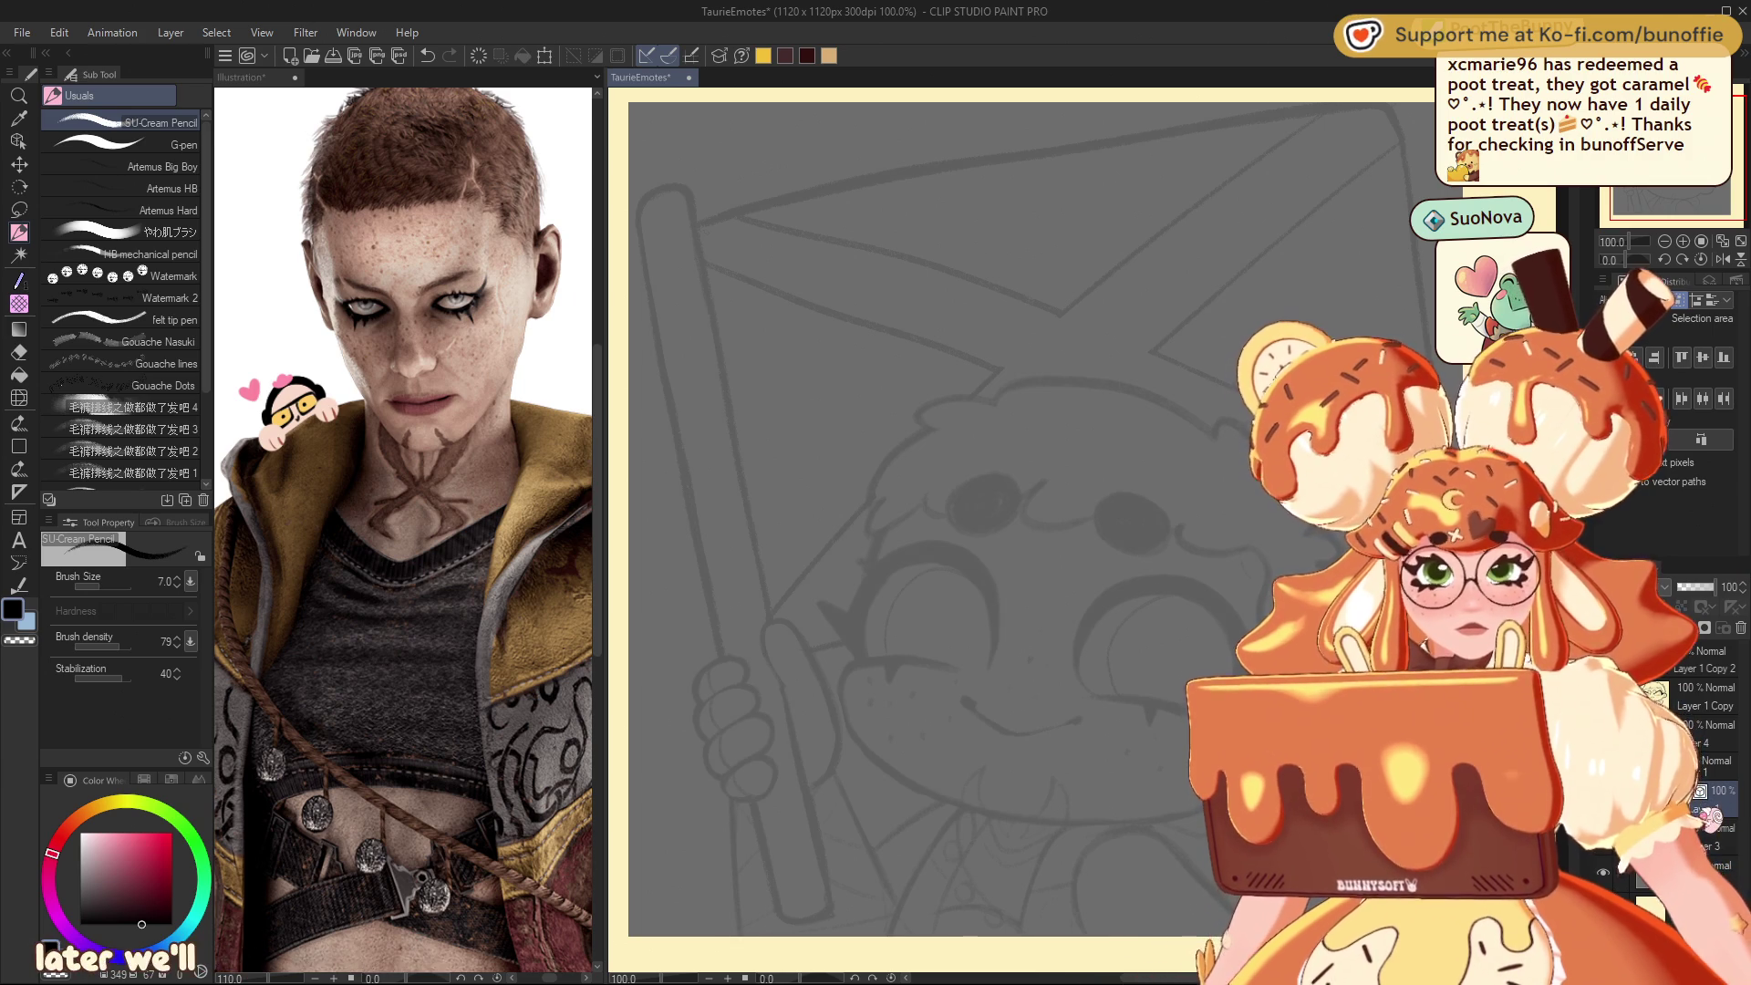
Step: Test a straight line with the Figure tool at size 8, then choose the G-pen
key(u)
click(153, 135)
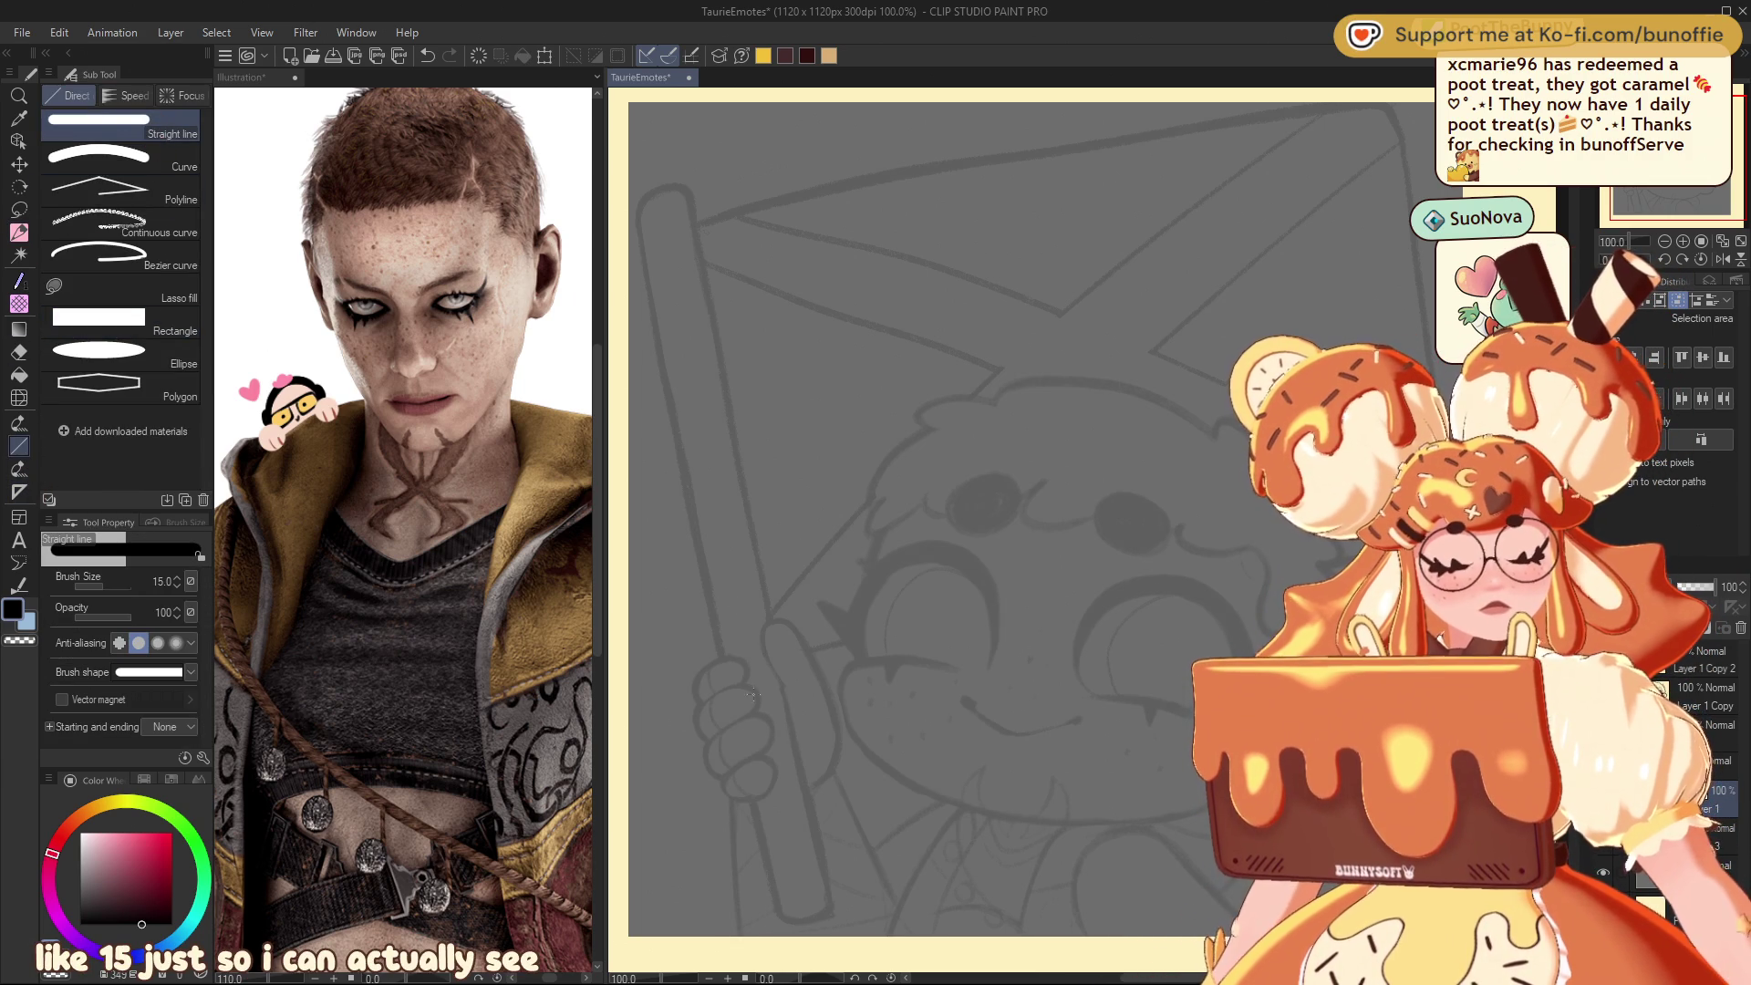
mouse_move(643, 227)
mouse_down()
mouse_move(781, 867)
mouse_move(769, 916)
mouse_move(766, 903)
mouse_up()
key(bracketleft)
key(bracketleft)
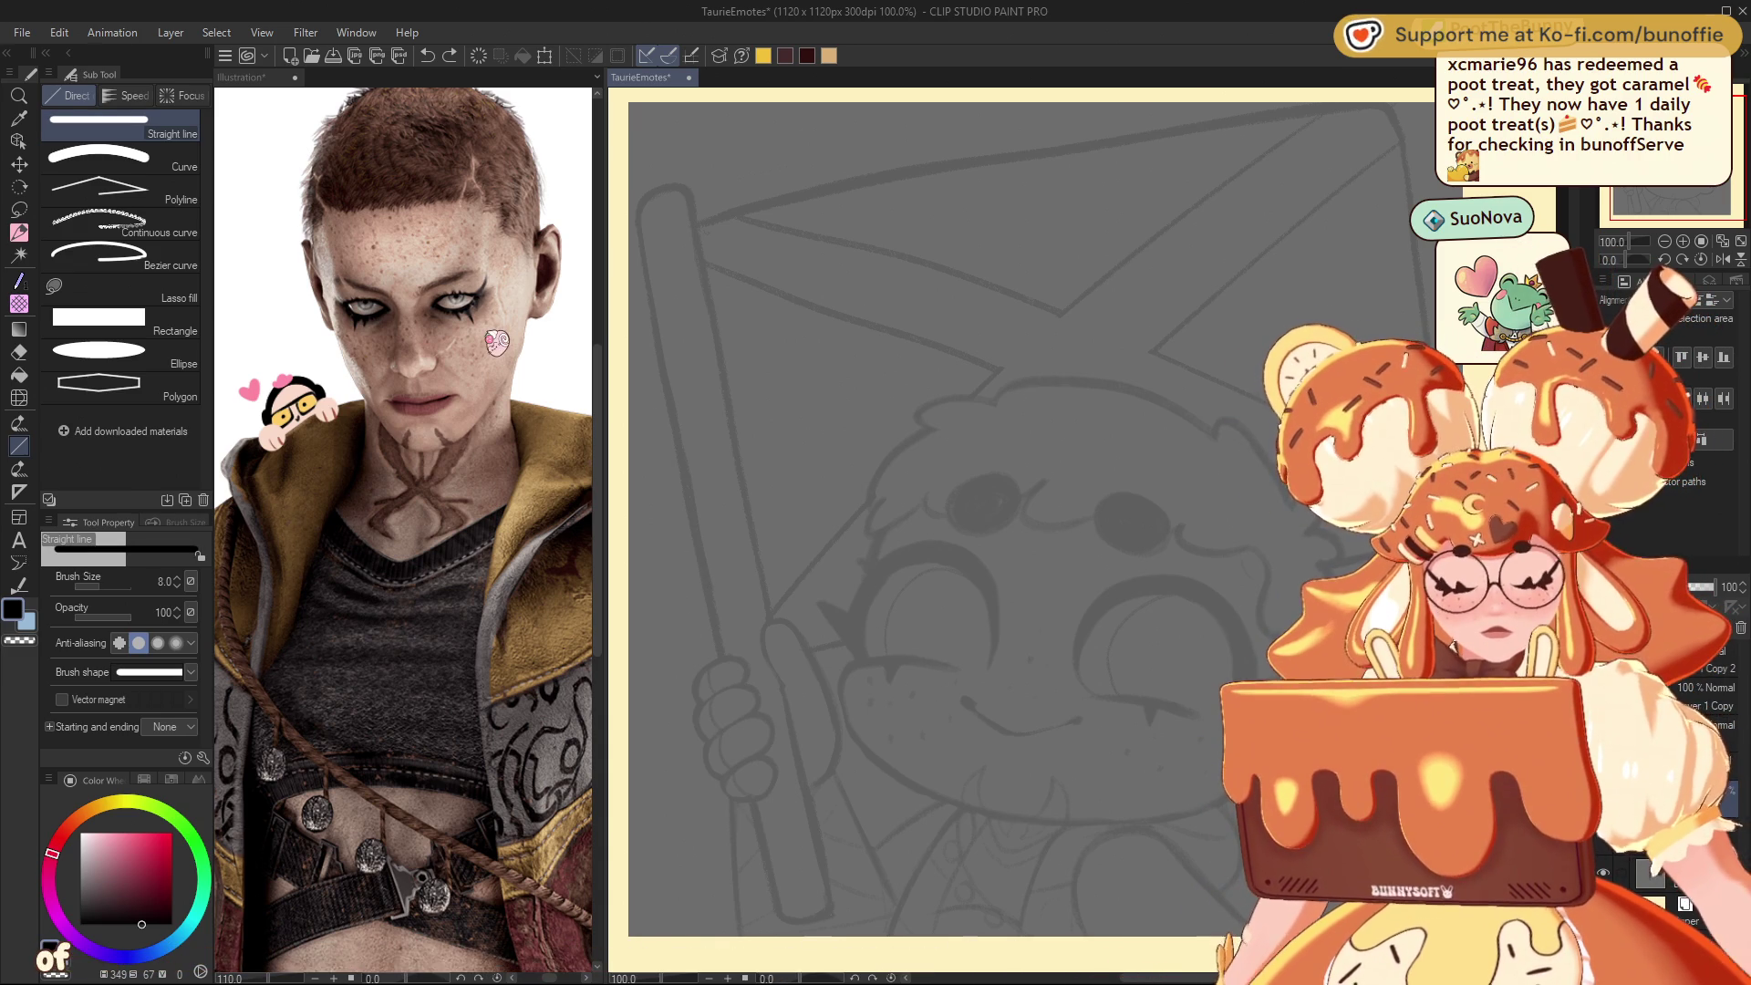
click(20, 235)
click(174, 144)
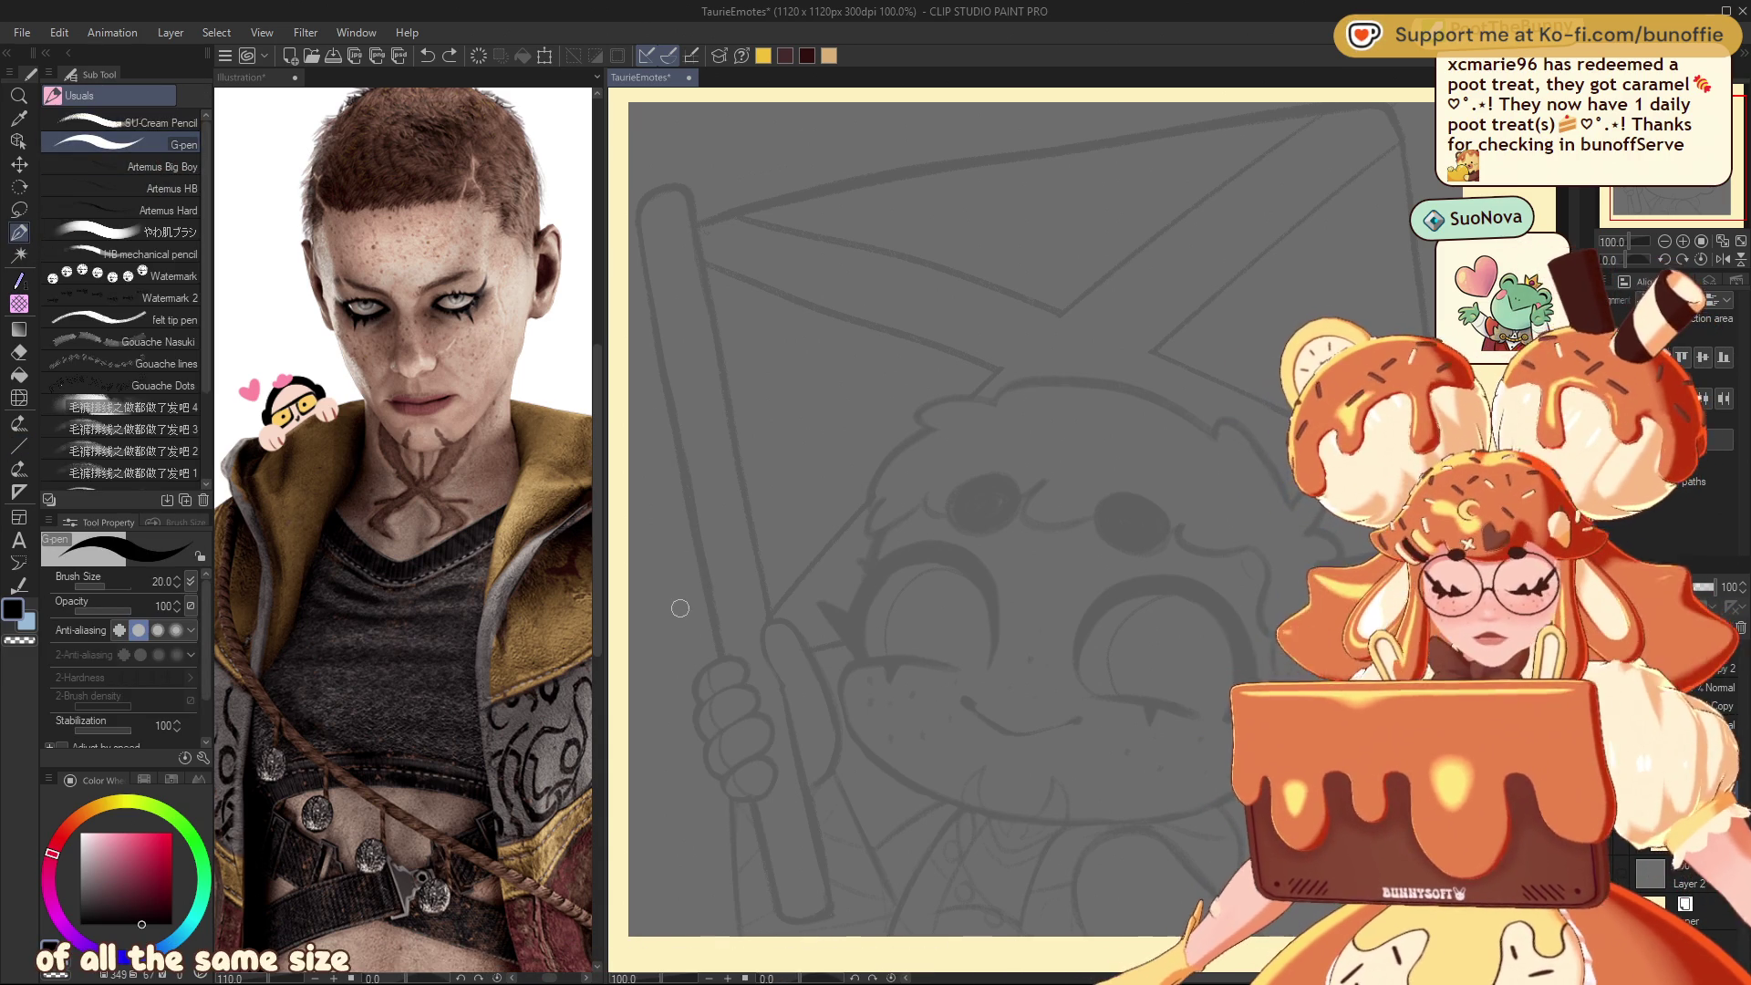
Step: With the pen at size 8, ink the outer arc over the left eye area
key(bracketleft)
key(bracketleft)
key(bracketleft)
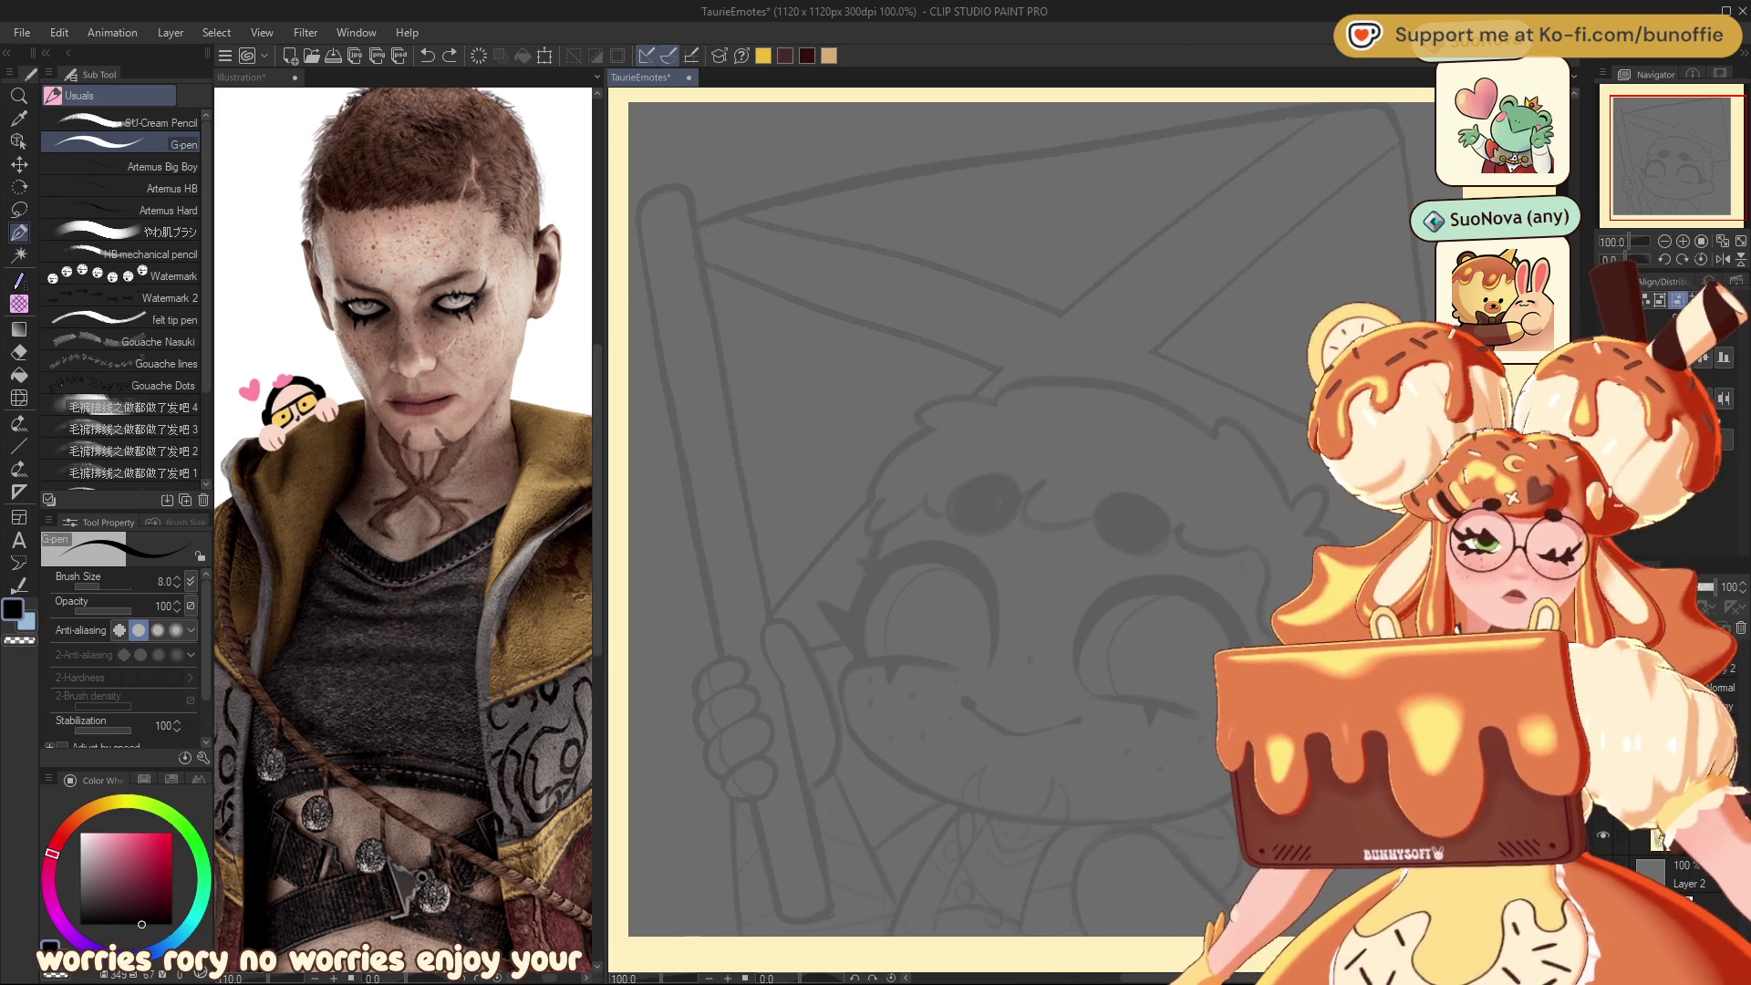
drag(1697, 145, 1698, 144)
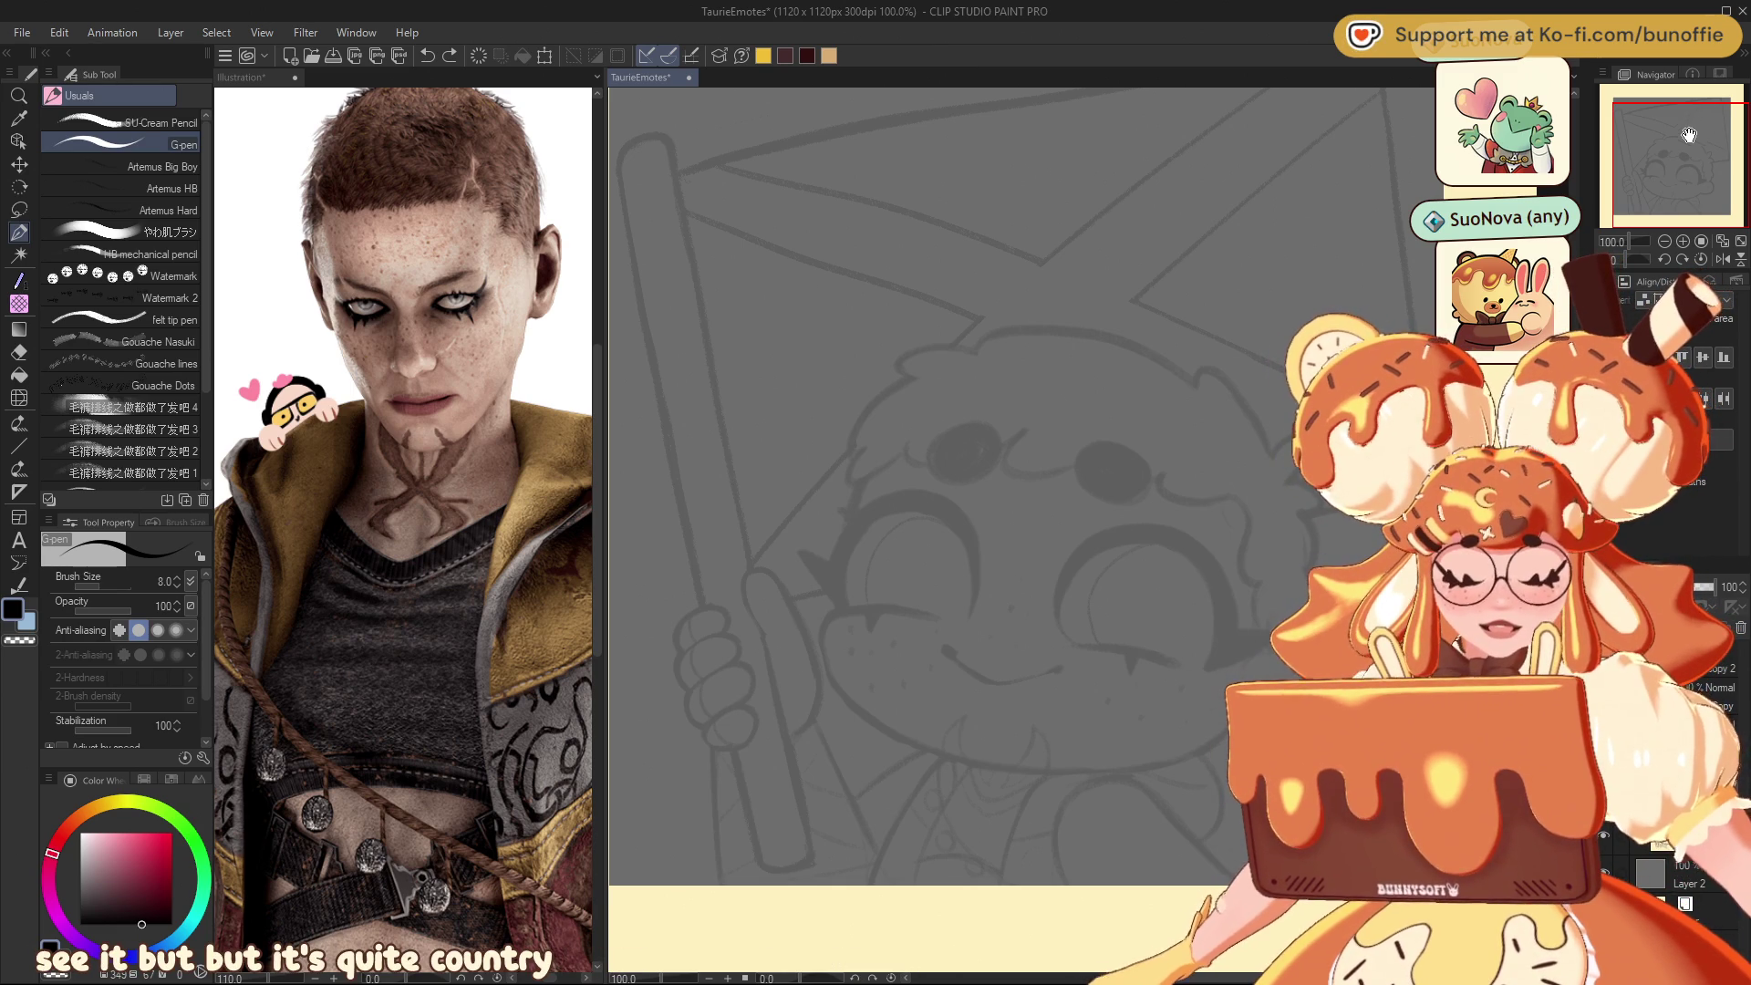
drag(1689, 135, 1687, 131)
scroll(1685, 155, up, 2)
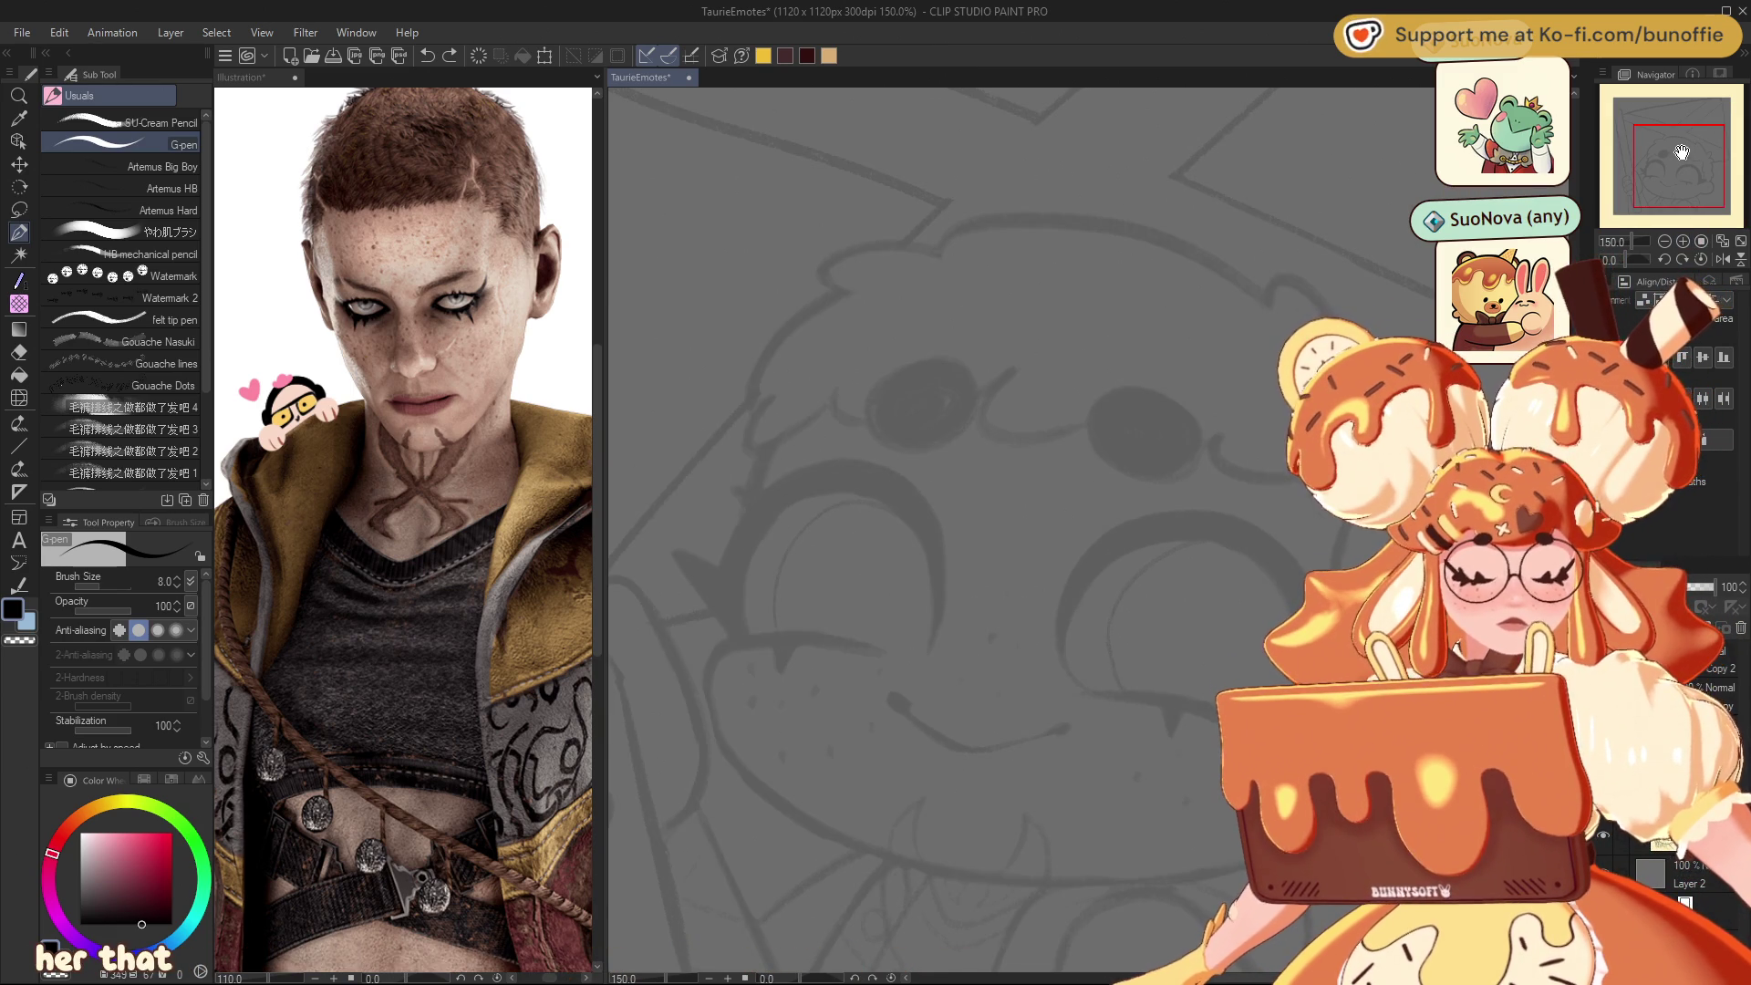
drag(1678, 135, 1689, 163)
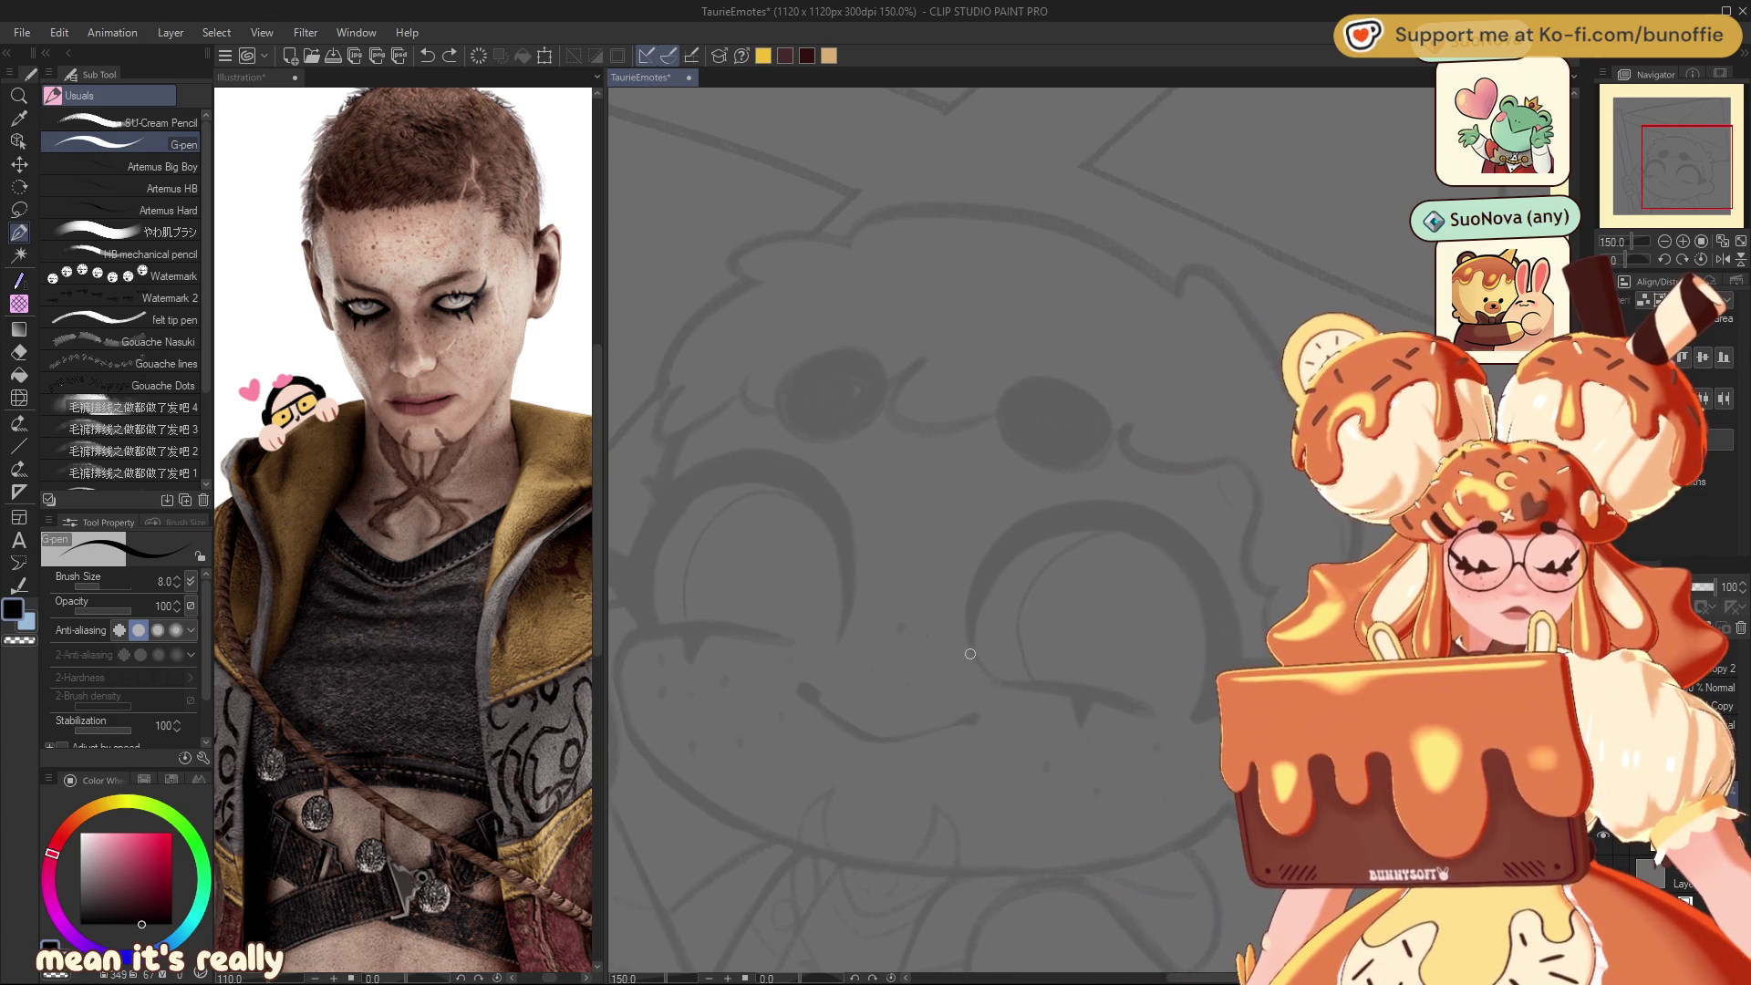
mouse_move(969, 669)
mouse_down()
mouse_move(975, 583)
mouse_move(1107, 527)
mouse_move(1186, 577)
mouse_move(1196, 718)
mouse_move(904, 646)
mouse_move(1008, 589)
mouse_up()
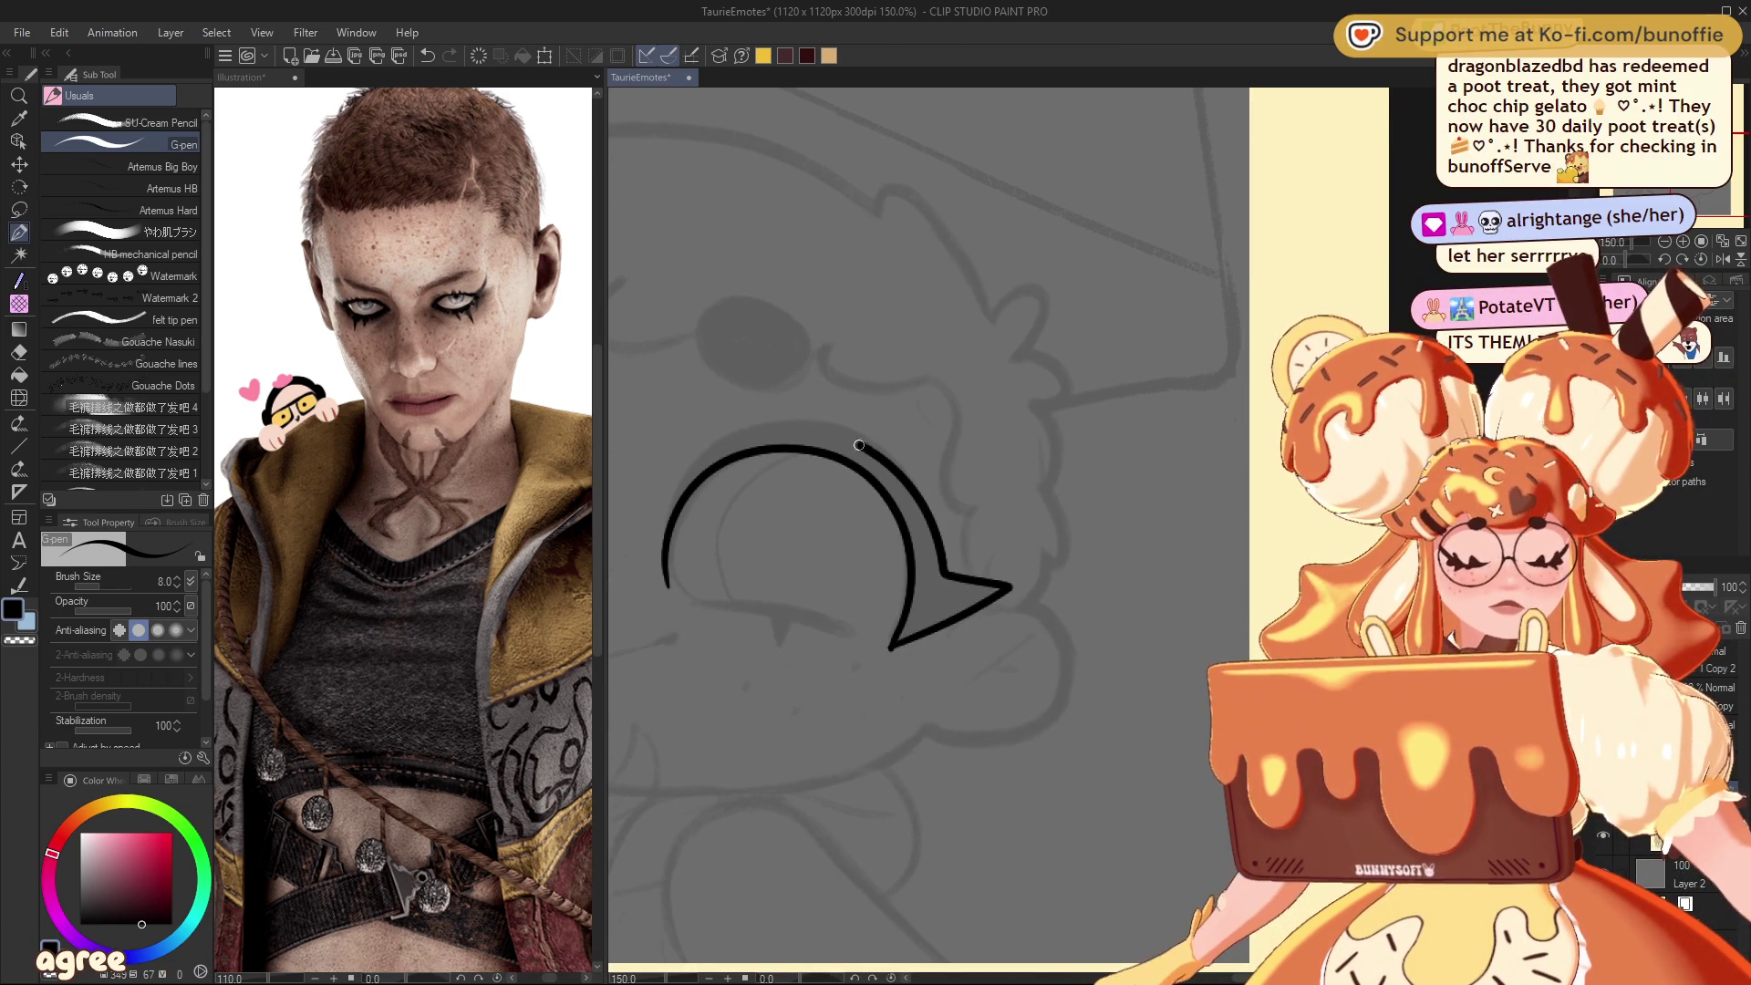
drag(700, 466, 676, 604)
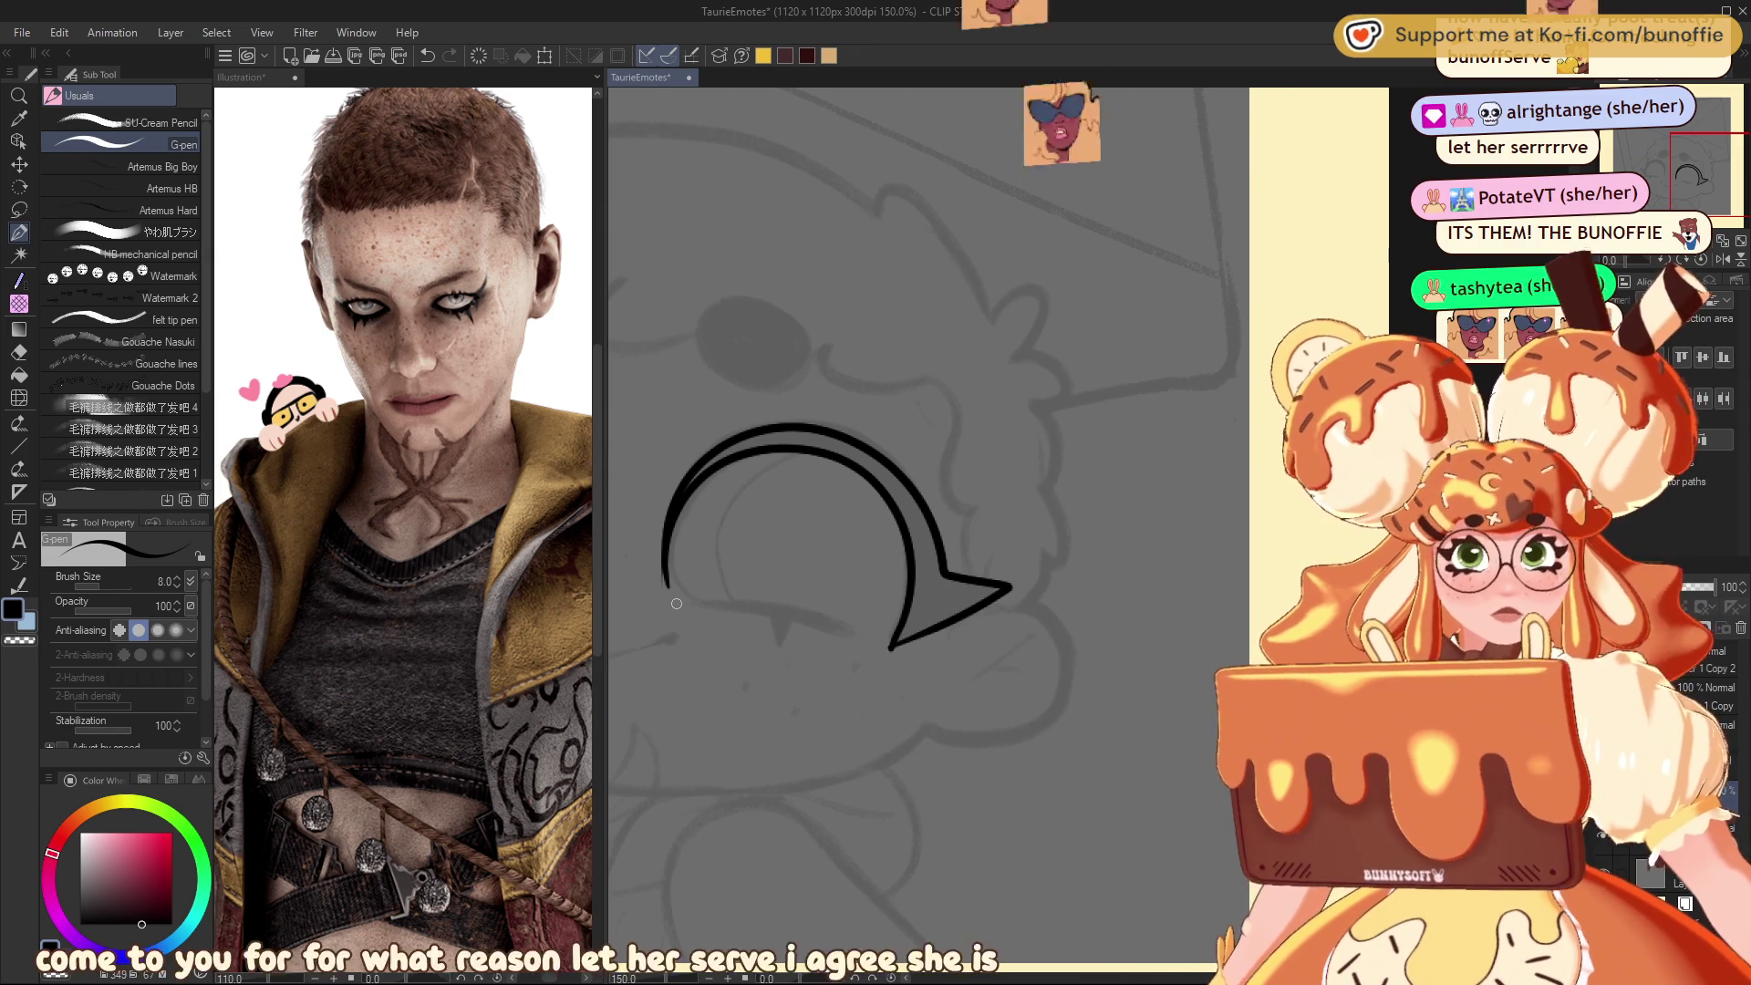
key(ctrl+z)
key(ctrl+z)
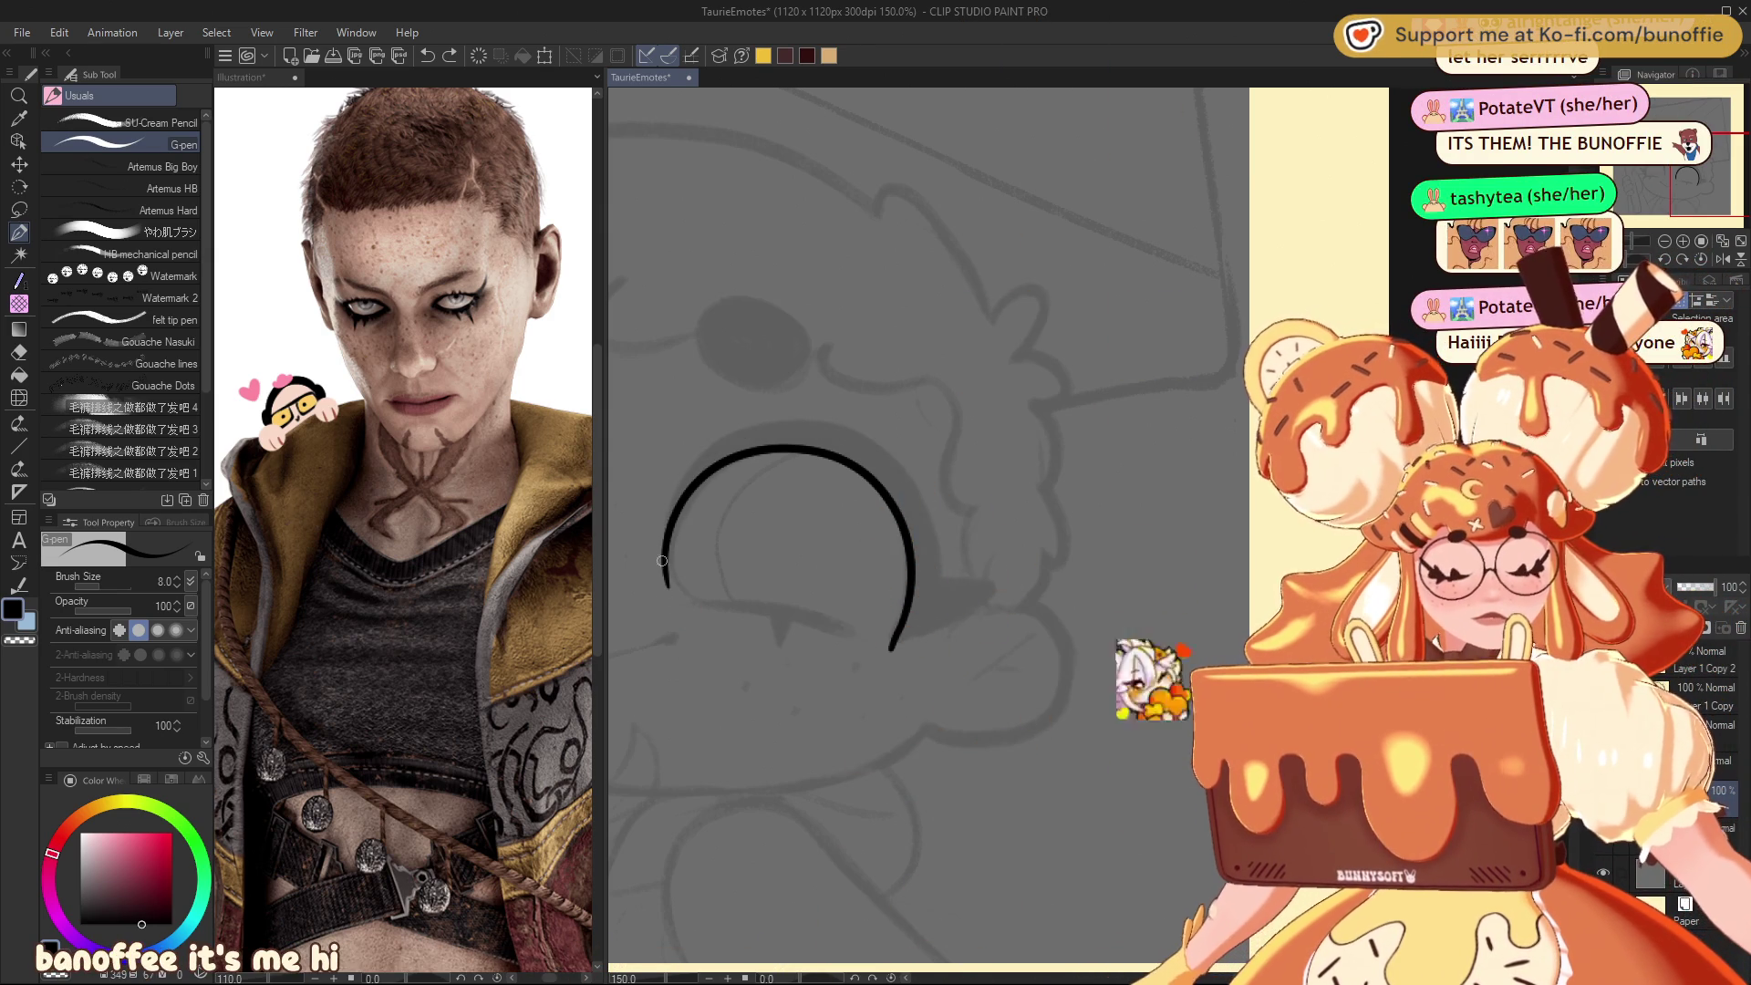
Step: Draw a second curve outside the arc, close the arrowhead's lower edge and ink the tip spike
mouse_move(667, 529)
mouse_down()
mouse_move(734, 439)
mouse_move(844, 434)
mouse_up()
key(ctrl+z)
mouse_move(663, 565)
mouse_down()
mouse_move(711, 443)
mouse_move(864, 424)
mouse_move(943, 561)
mouse_move(1059, 553)
mouse_up()
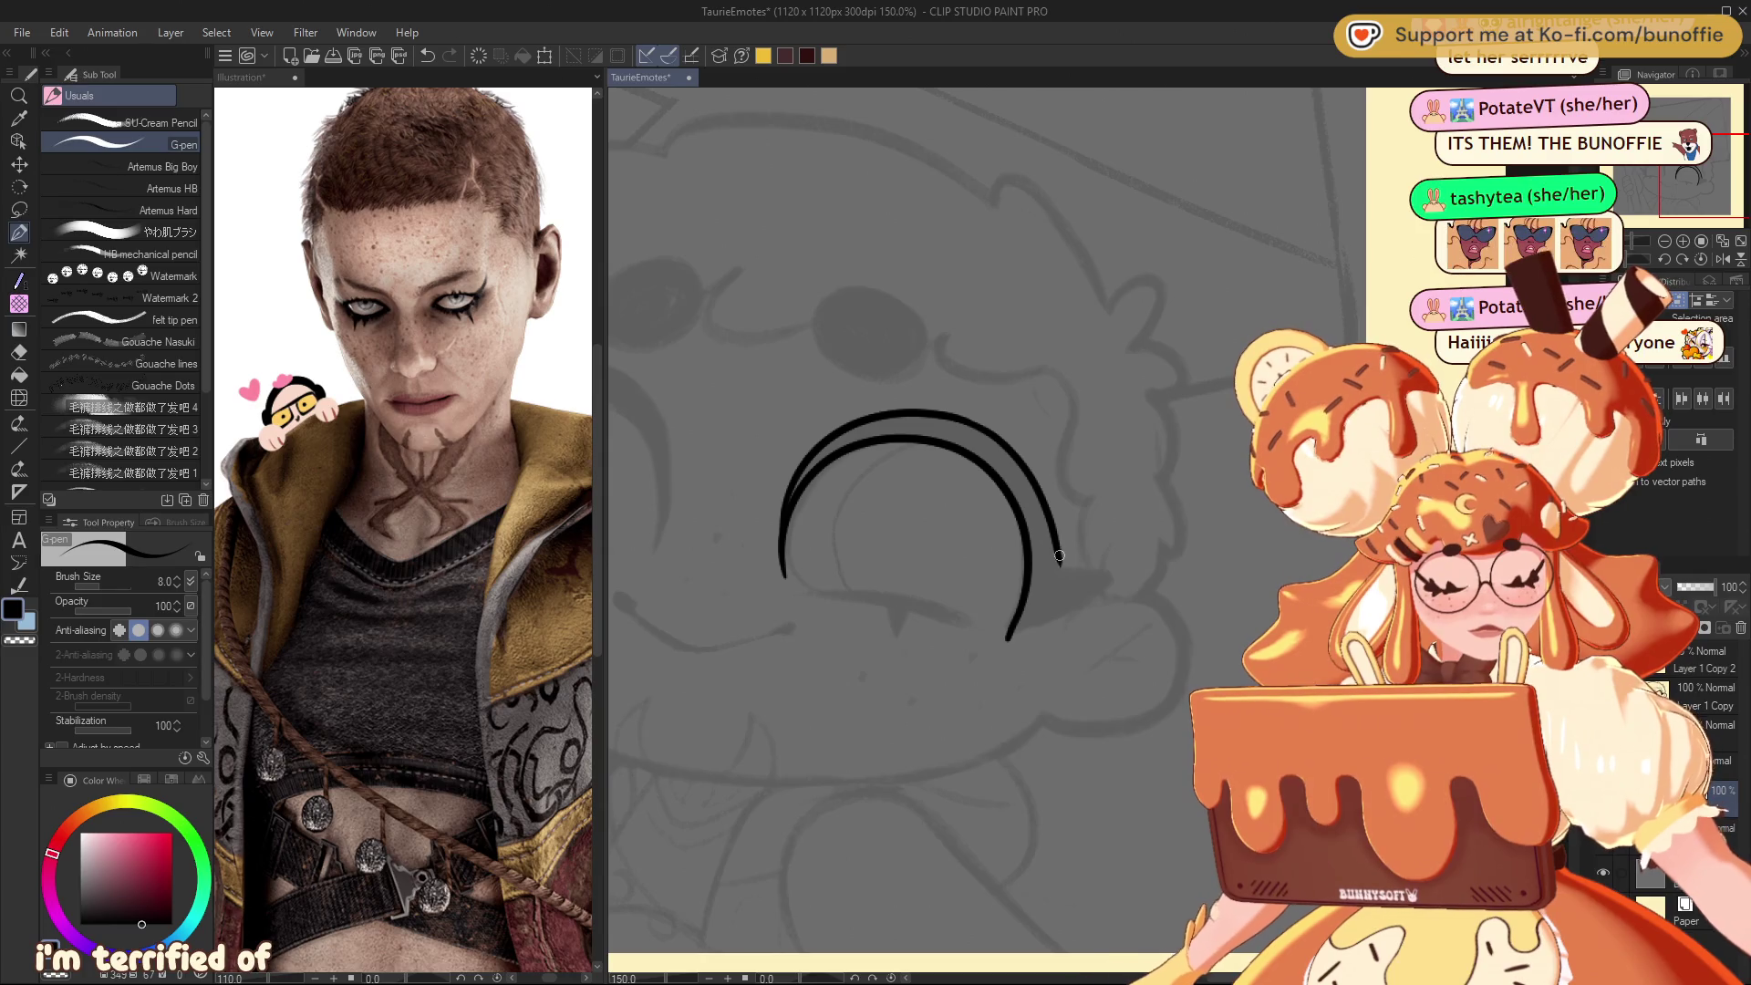
drag(1063, 612, 1007, 639)
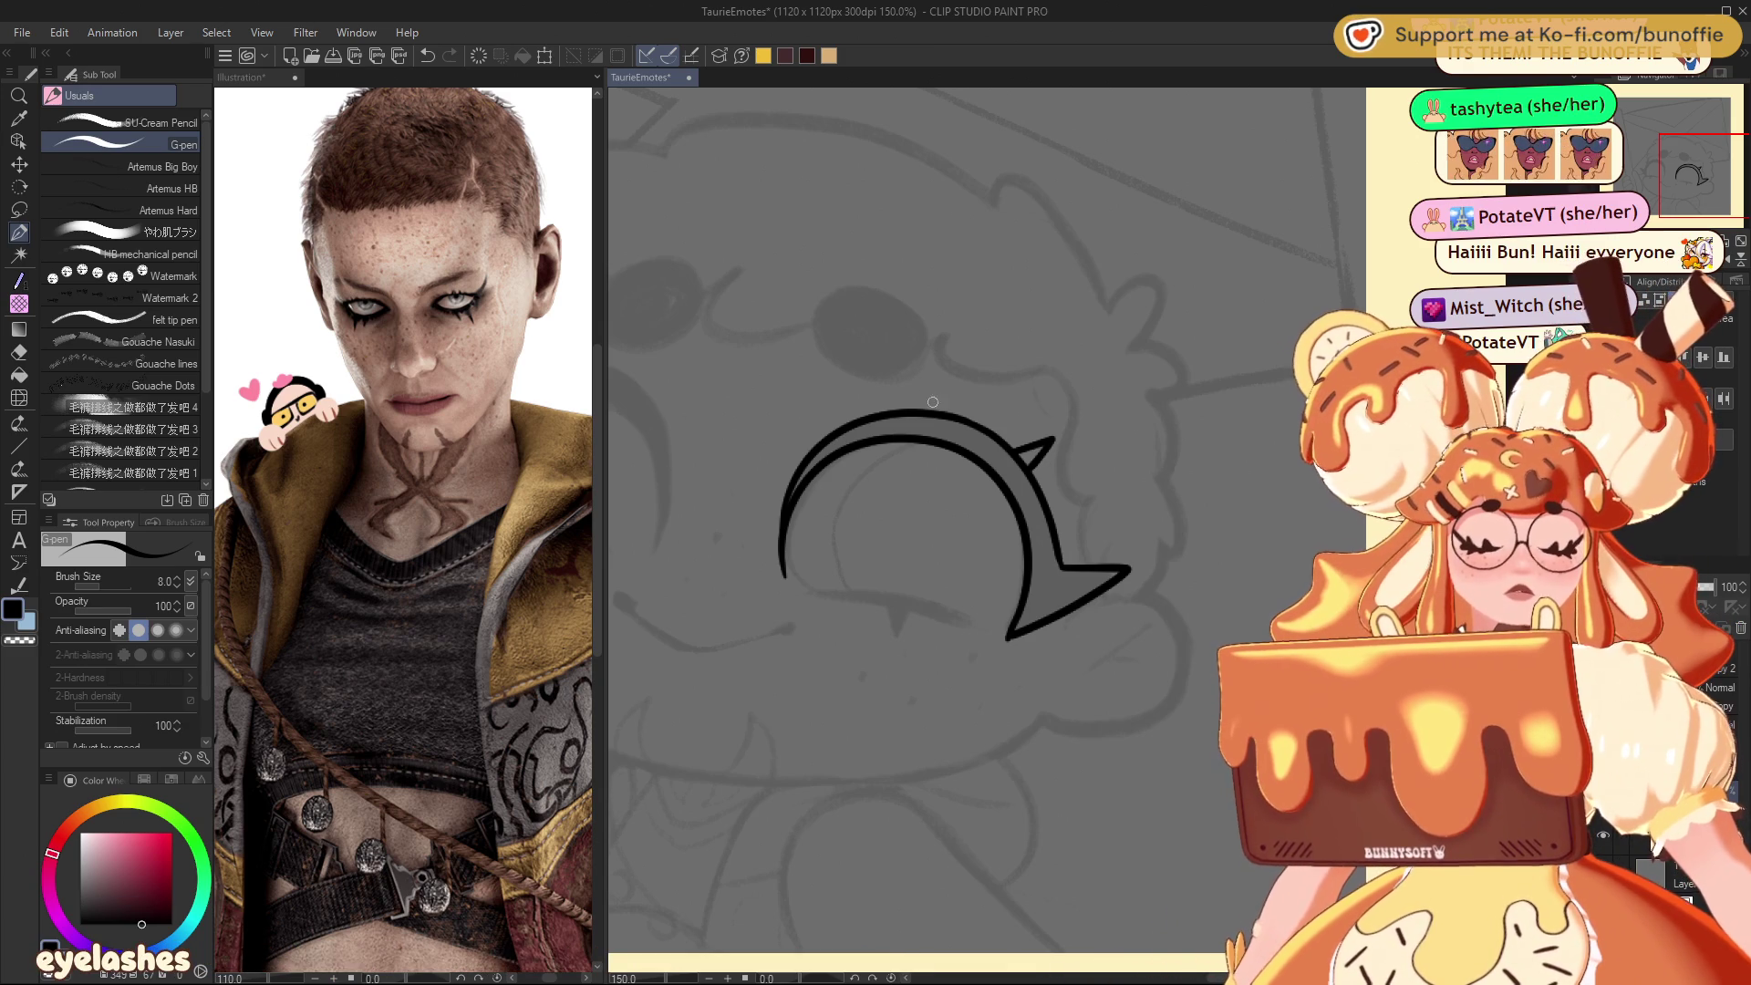
drag(928, 412, 939, 399)
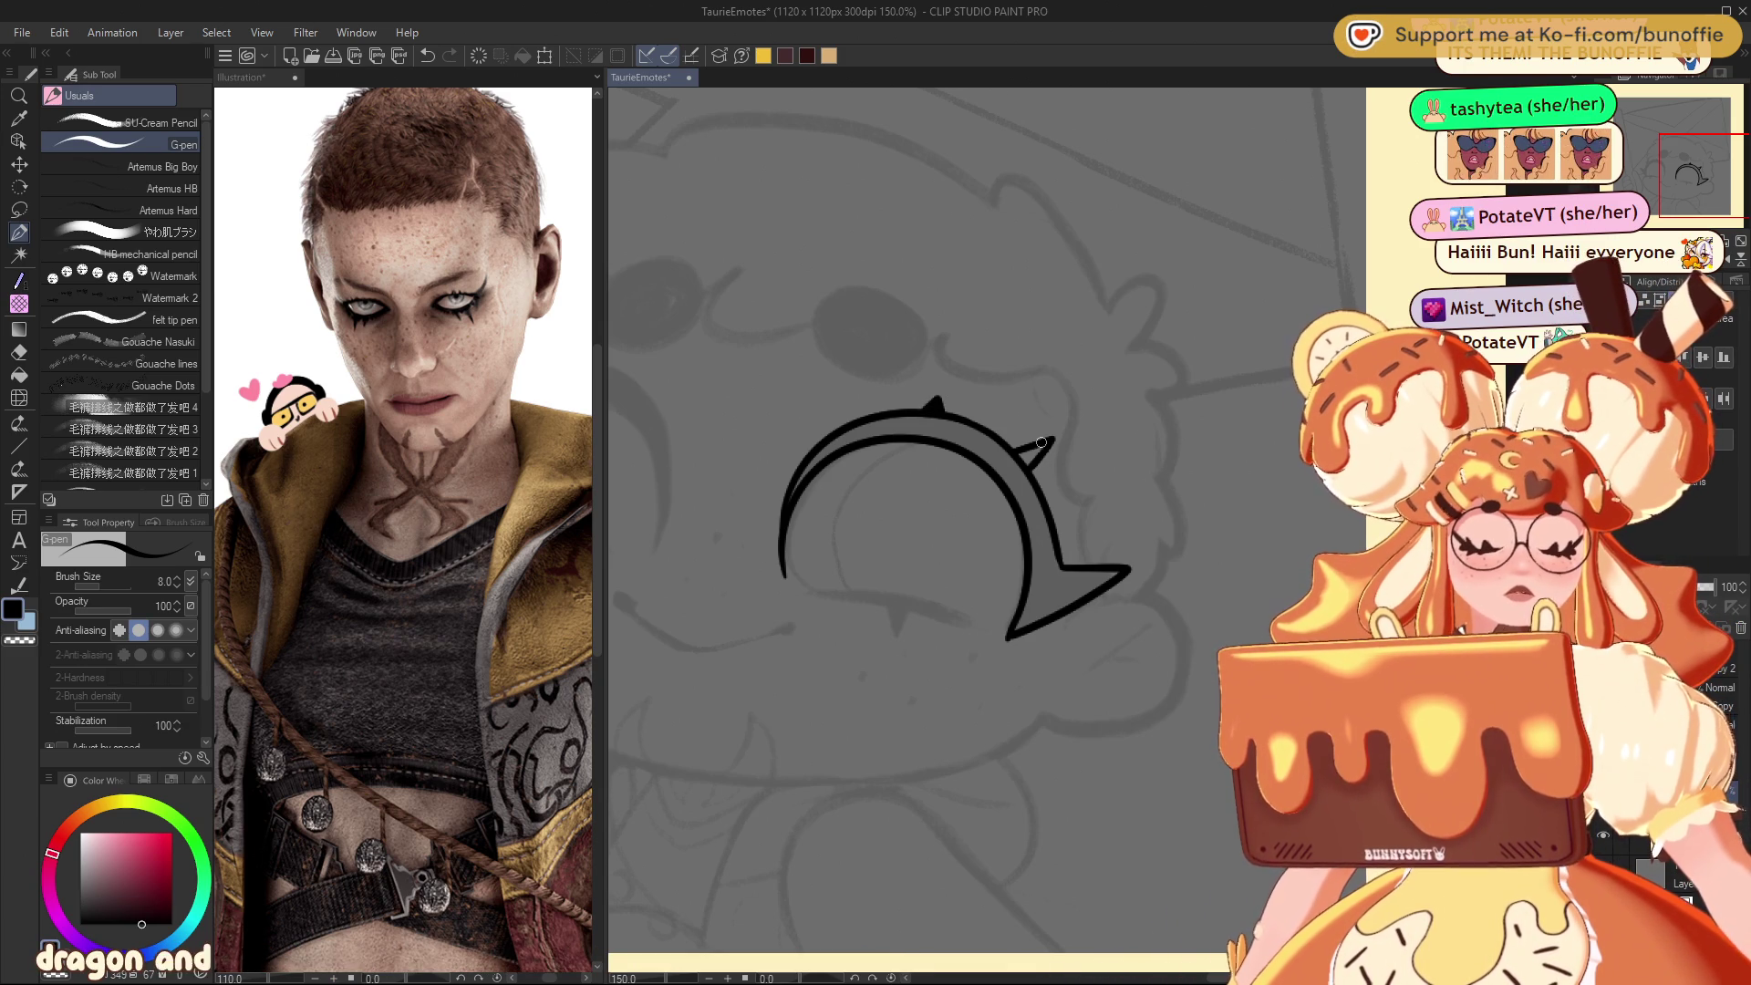
drag(1038, 444, 1020, 454)
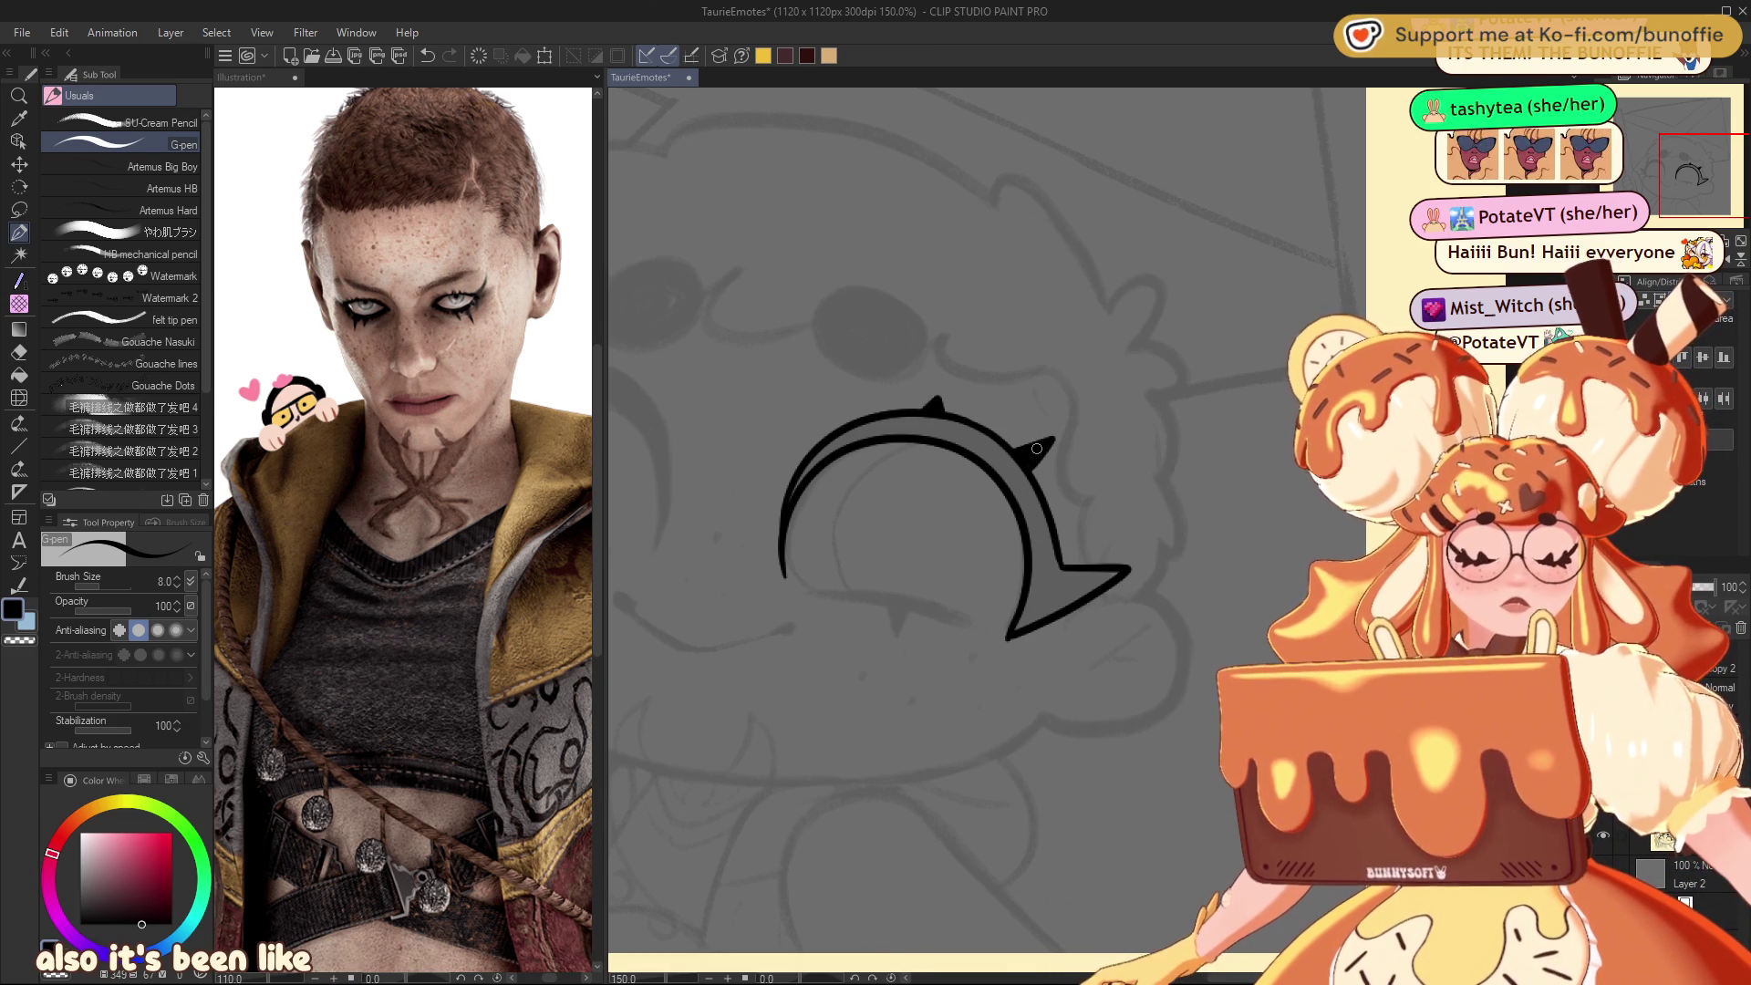
Step: Thicken the arc's upper-left, top and inner edges down to the pointed tip
drag(898, 417, 831, 442)
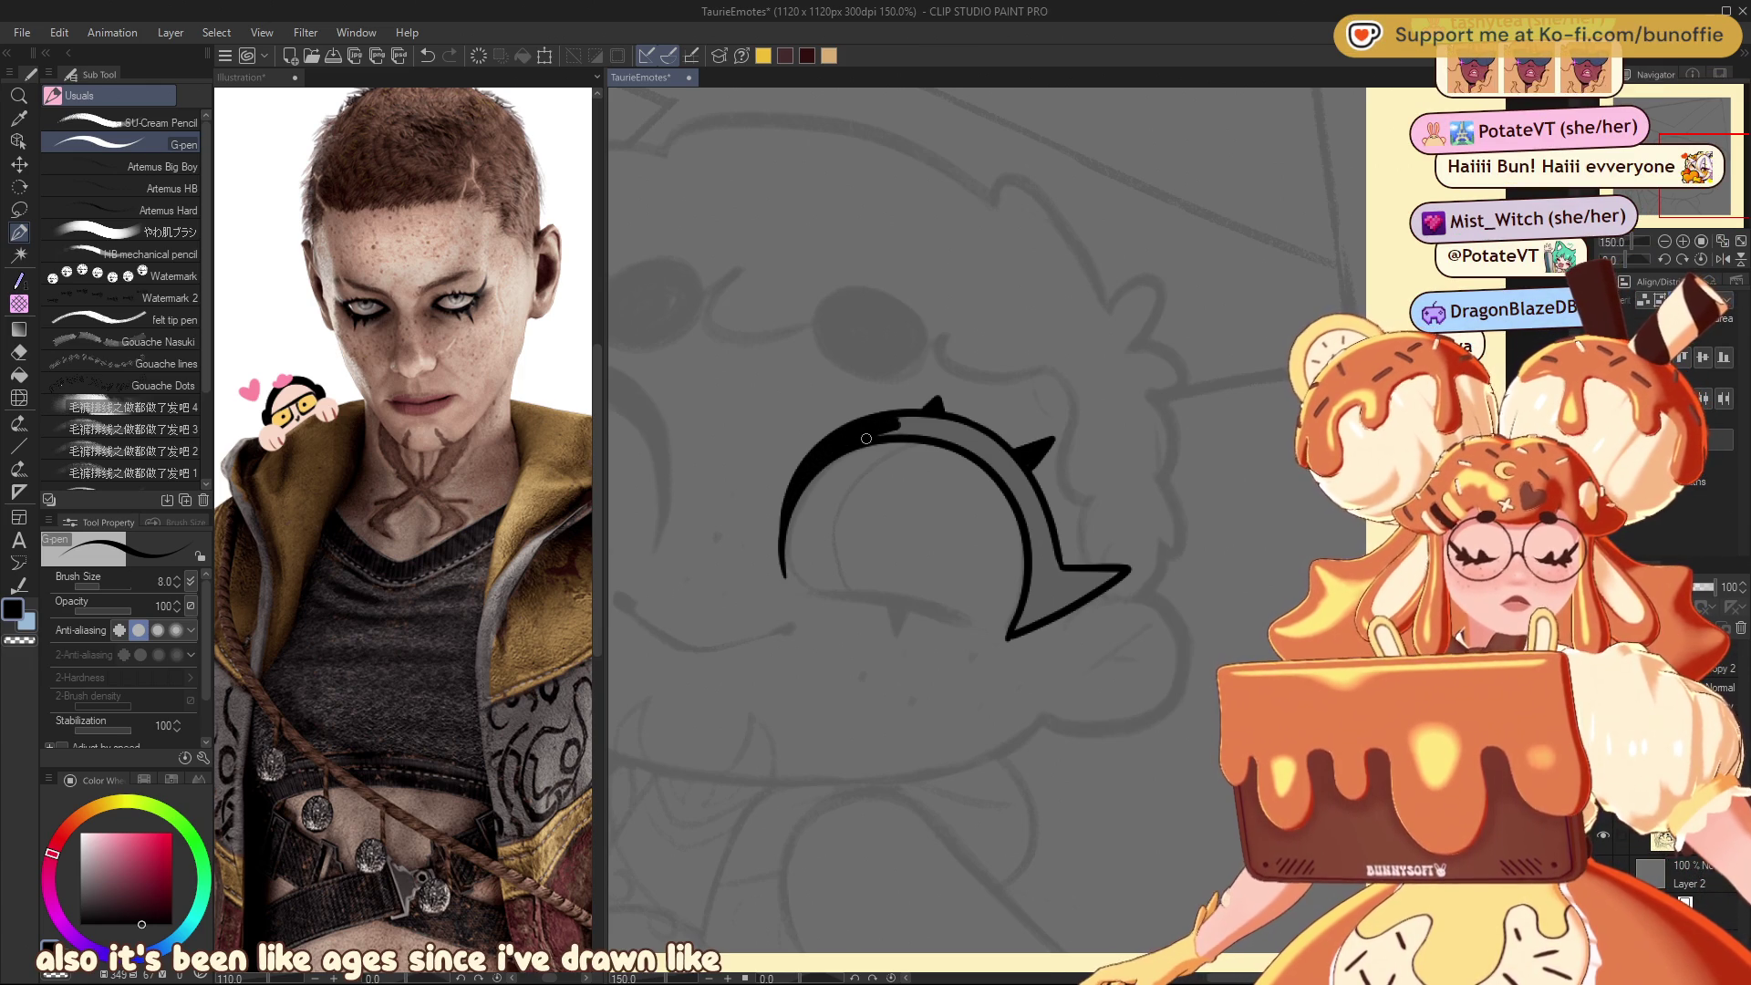
mouse_move(939, 431)
mouse_down()
mouse_move(977, 438)
mouse_move(919, 424)
mouse_move(1028, 465)
mouse_up()
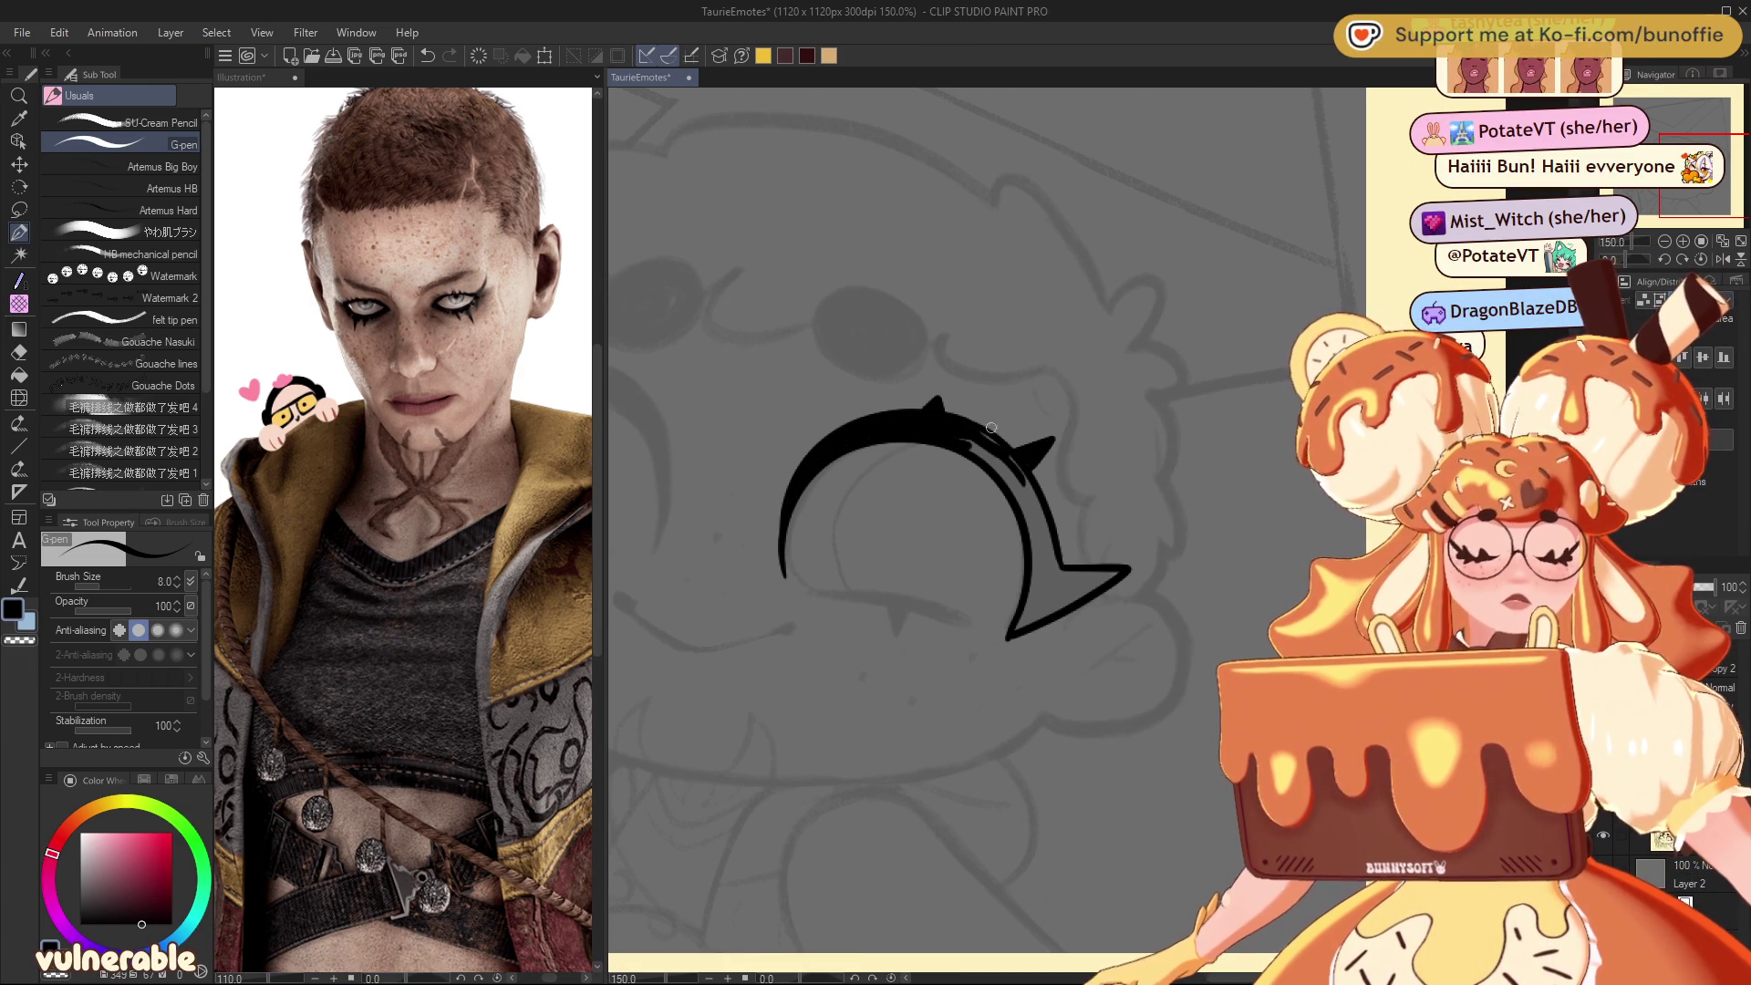
mouse_move(943, 425)
mouse_down()
mouse_move(1032, 499)
mouse_move(1050, 588)
mouse_up()
drag(1029, 513, 1052, 571)
mouse_move(1008, 479)
mouse_down()
mouse_move(1048, 579)
mouse_move(1012, 631)
mouse_move(1108, 582)
mouse_move(1069, 579)
mouse_up()
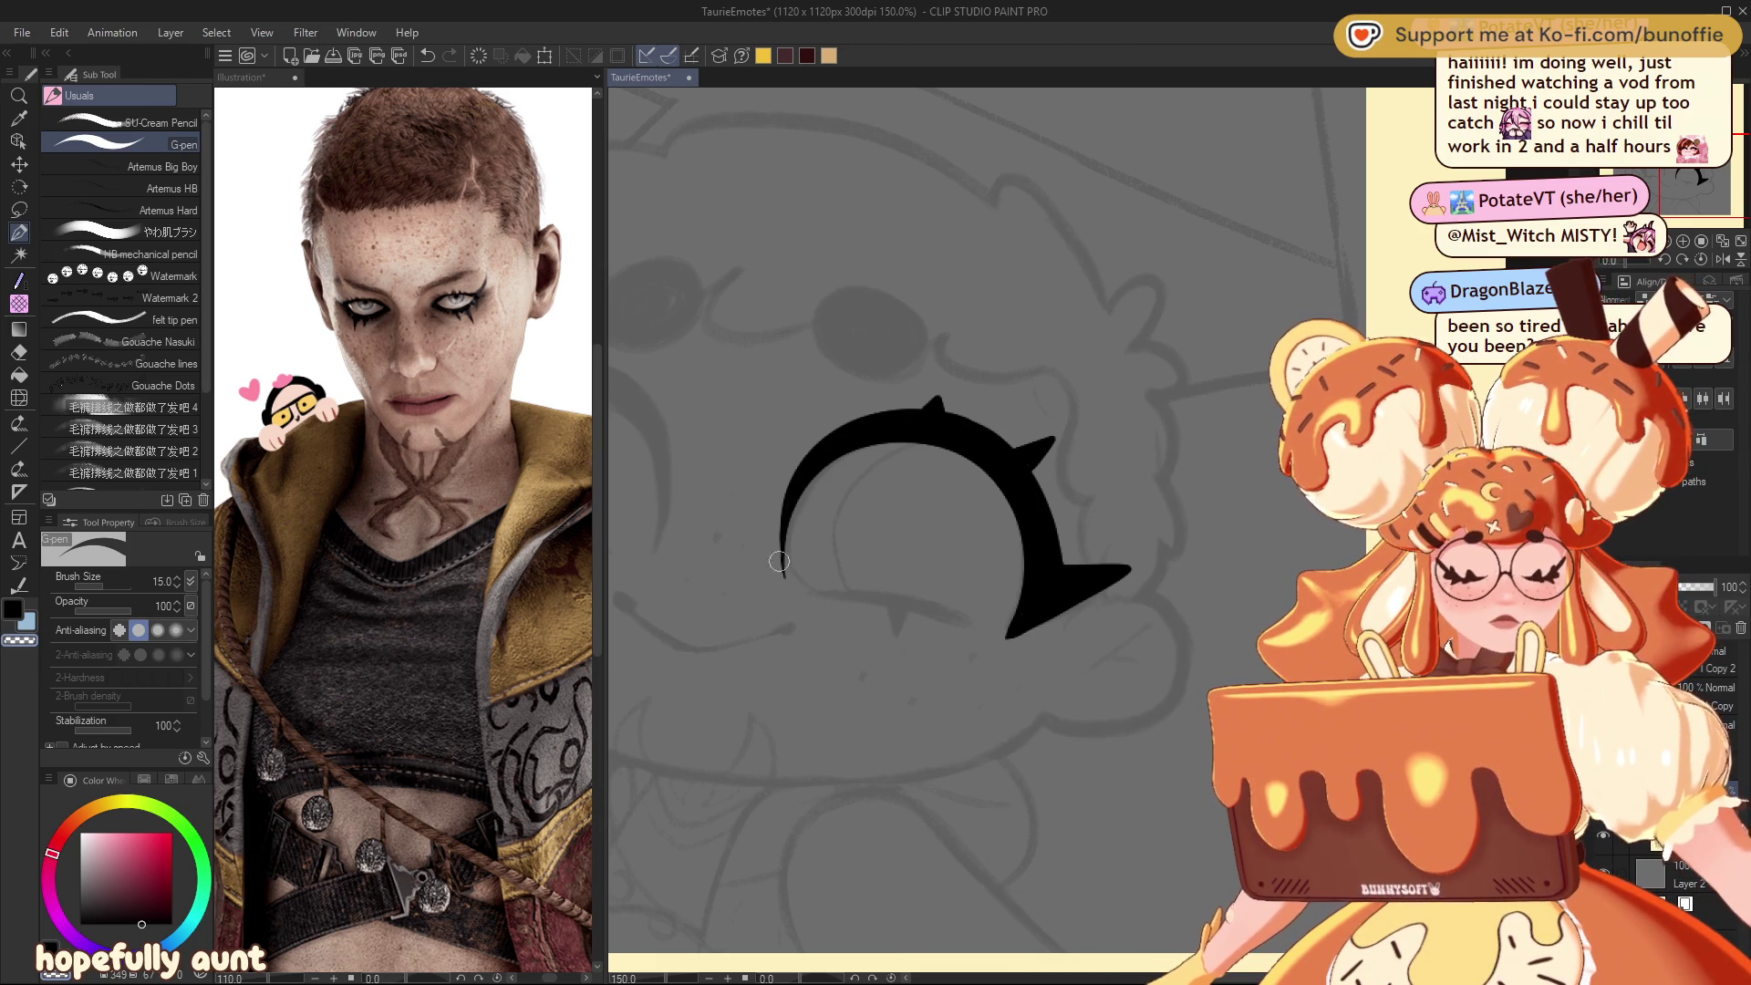
Step: Pan and horizontally mirror the canvas view to check the solid black arc's shape
mouse_move(818, 638)
mouse_down()
mouse_move(1083, 707)
mouse_move(908, 684)
mouse_move(940, 684)
mouse_up()
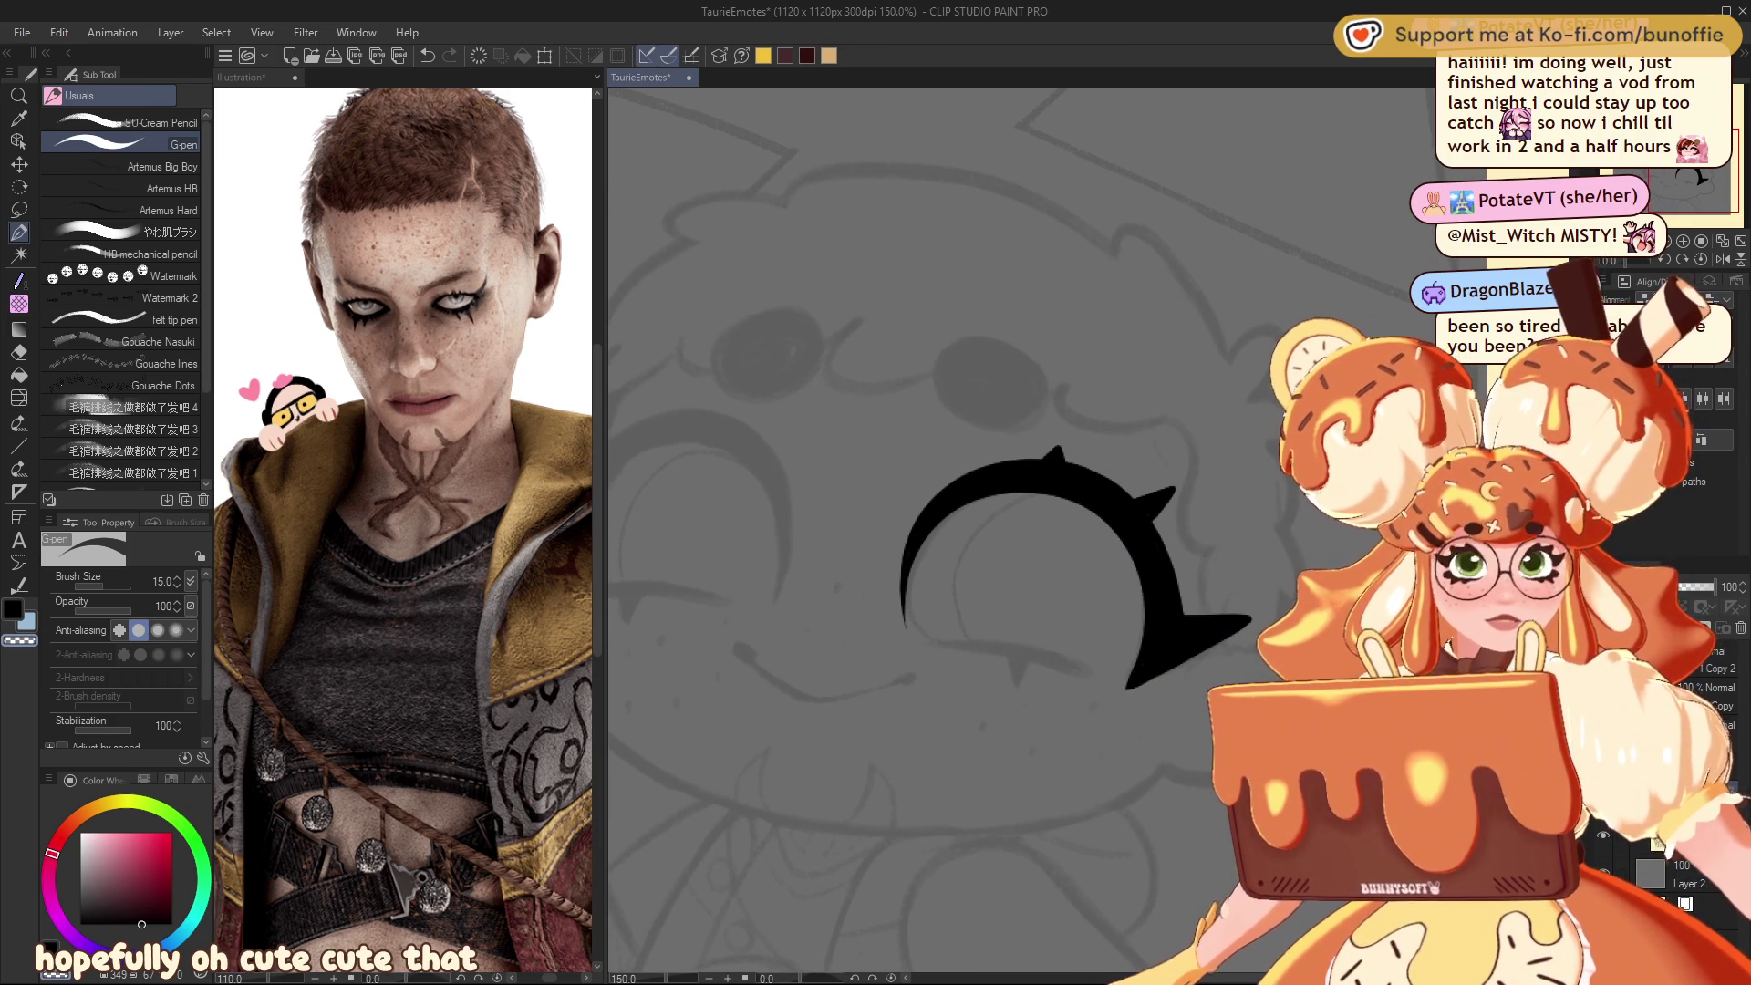
key(h)
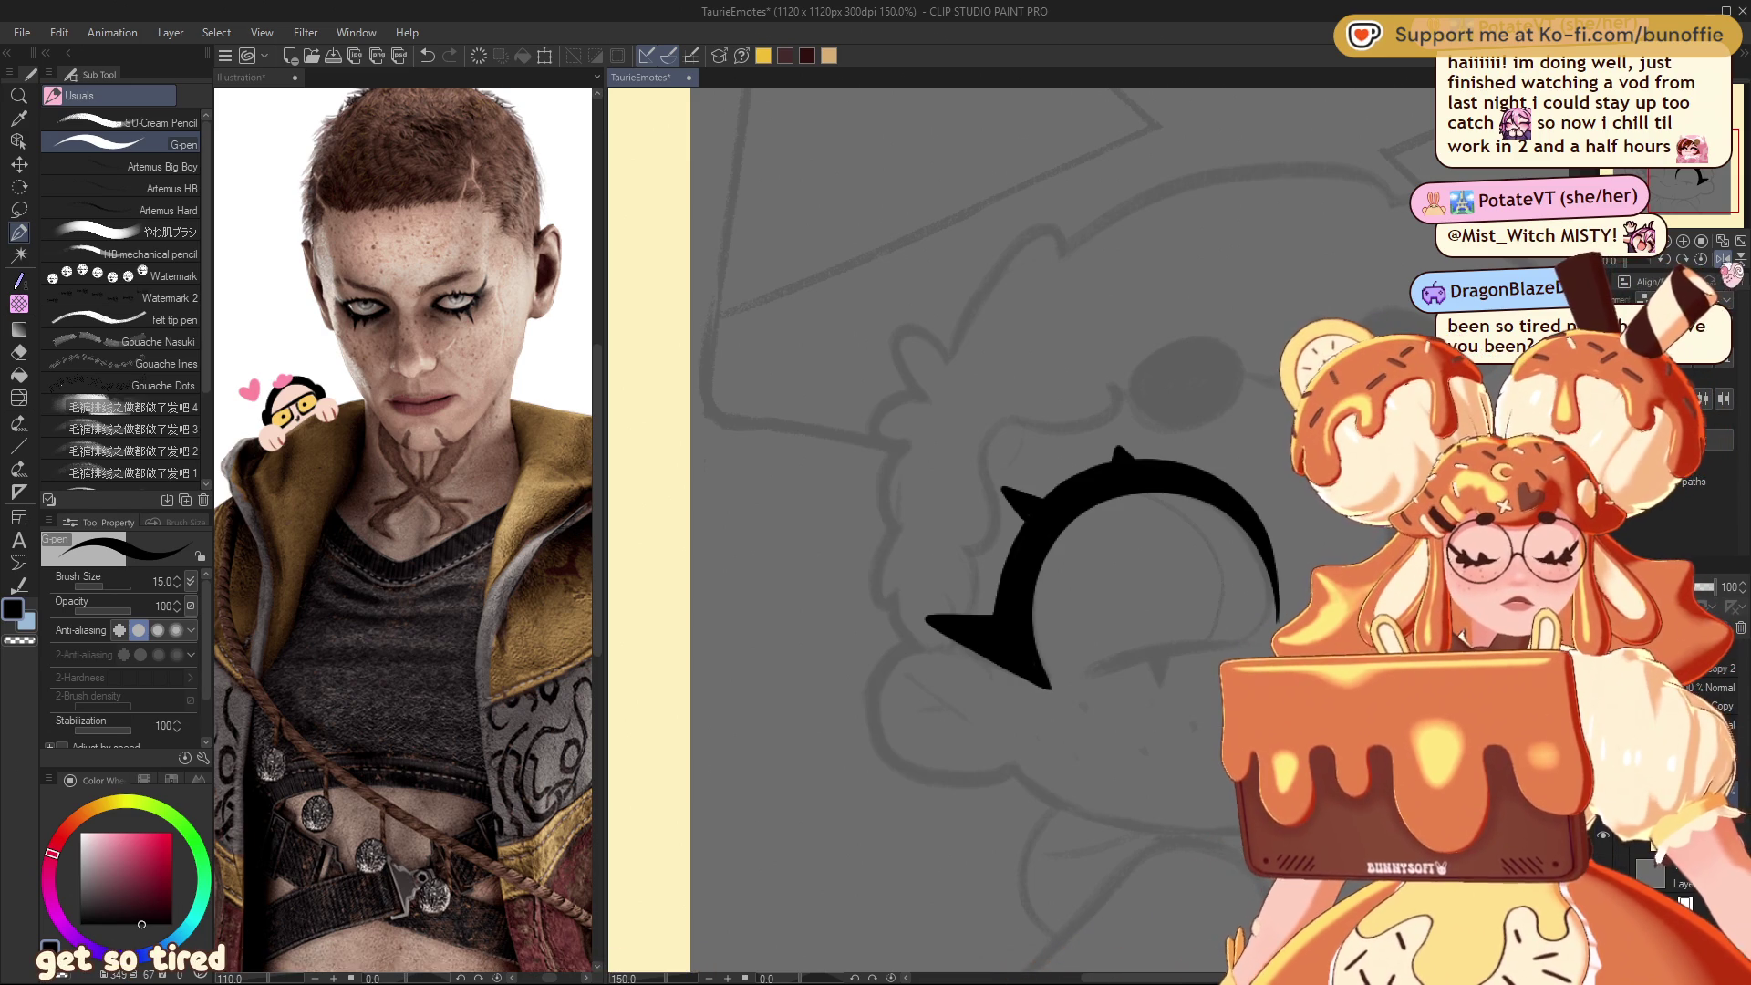
scroll(912, 529, down, 3)
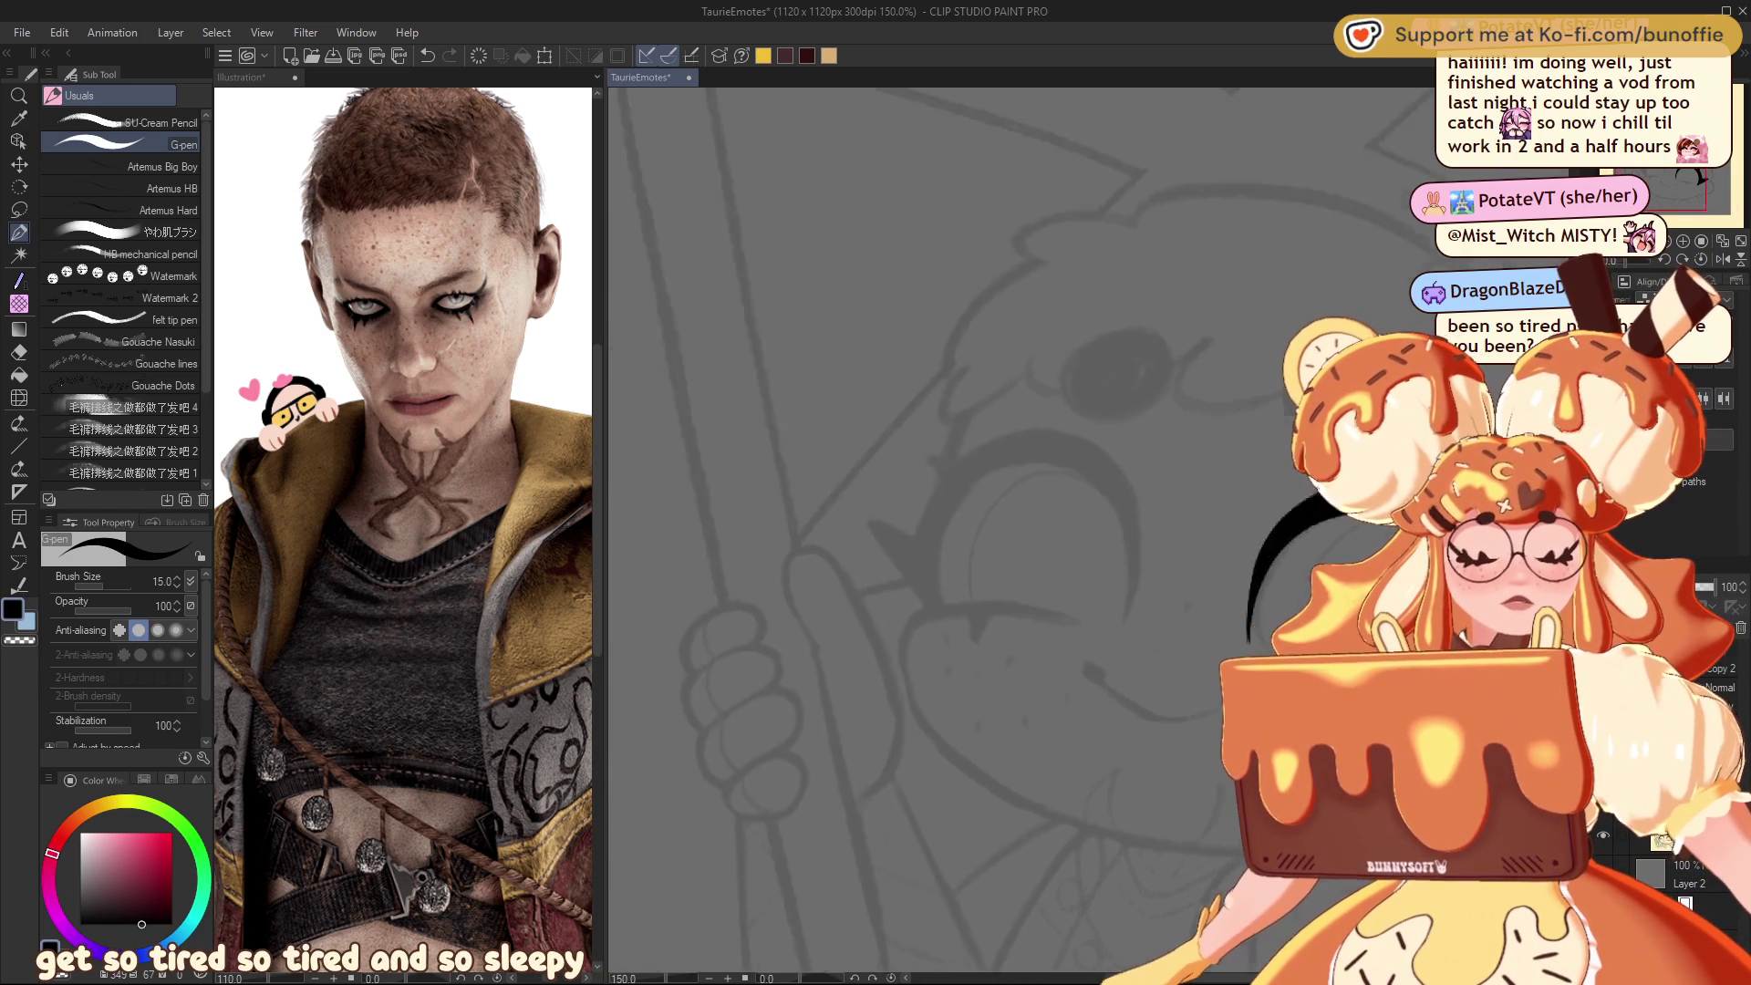
scroll(1003, 547, down, 2)
scroll(1003, 548, right, 2)
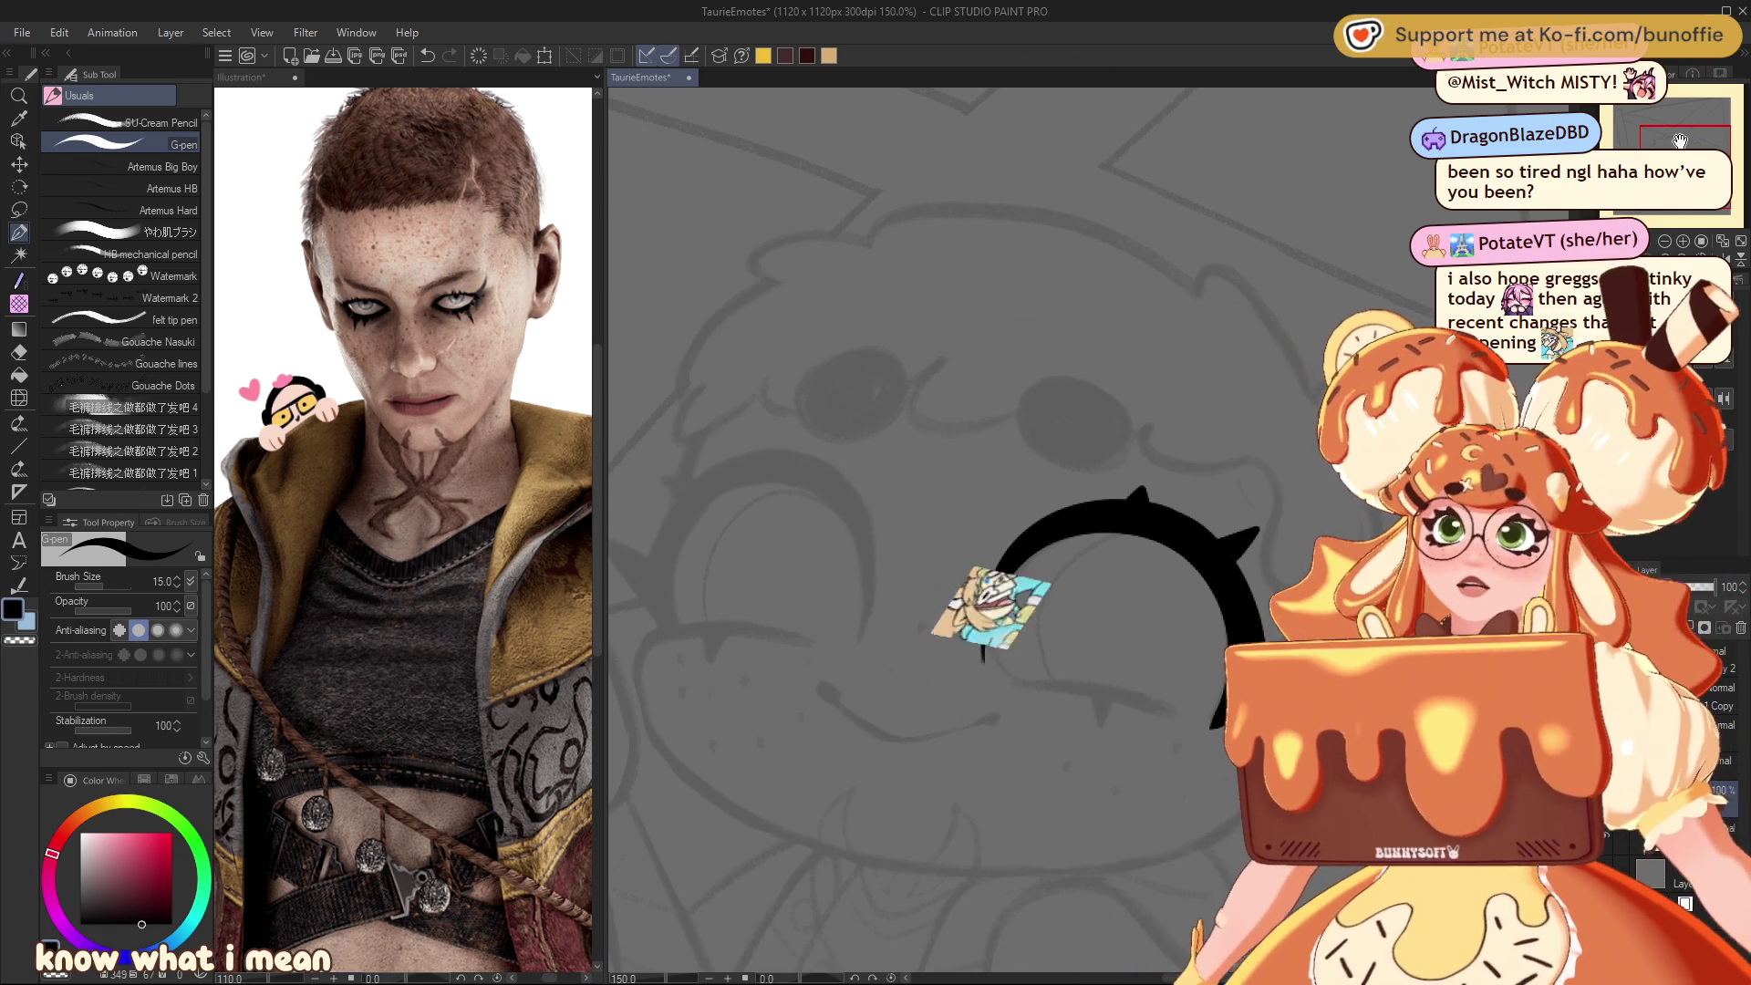
scroll(1003, 547, down, 2)
scroll(1003, 547, left, 1)
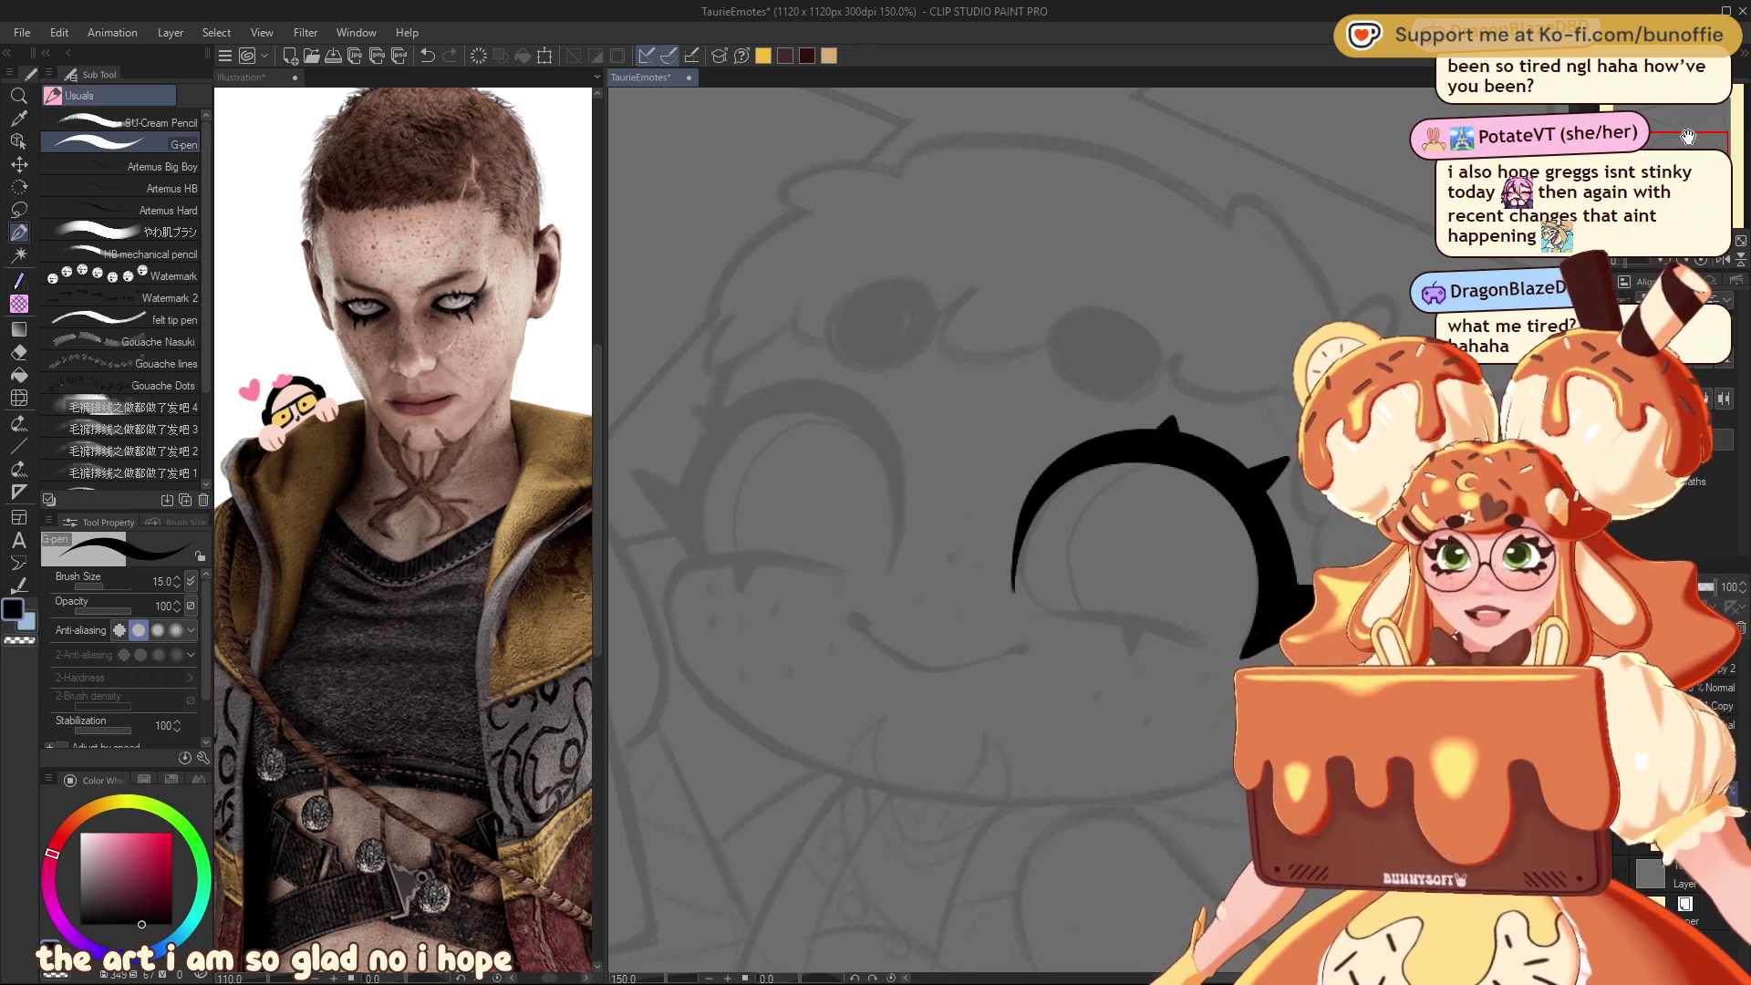
click(19, 209)
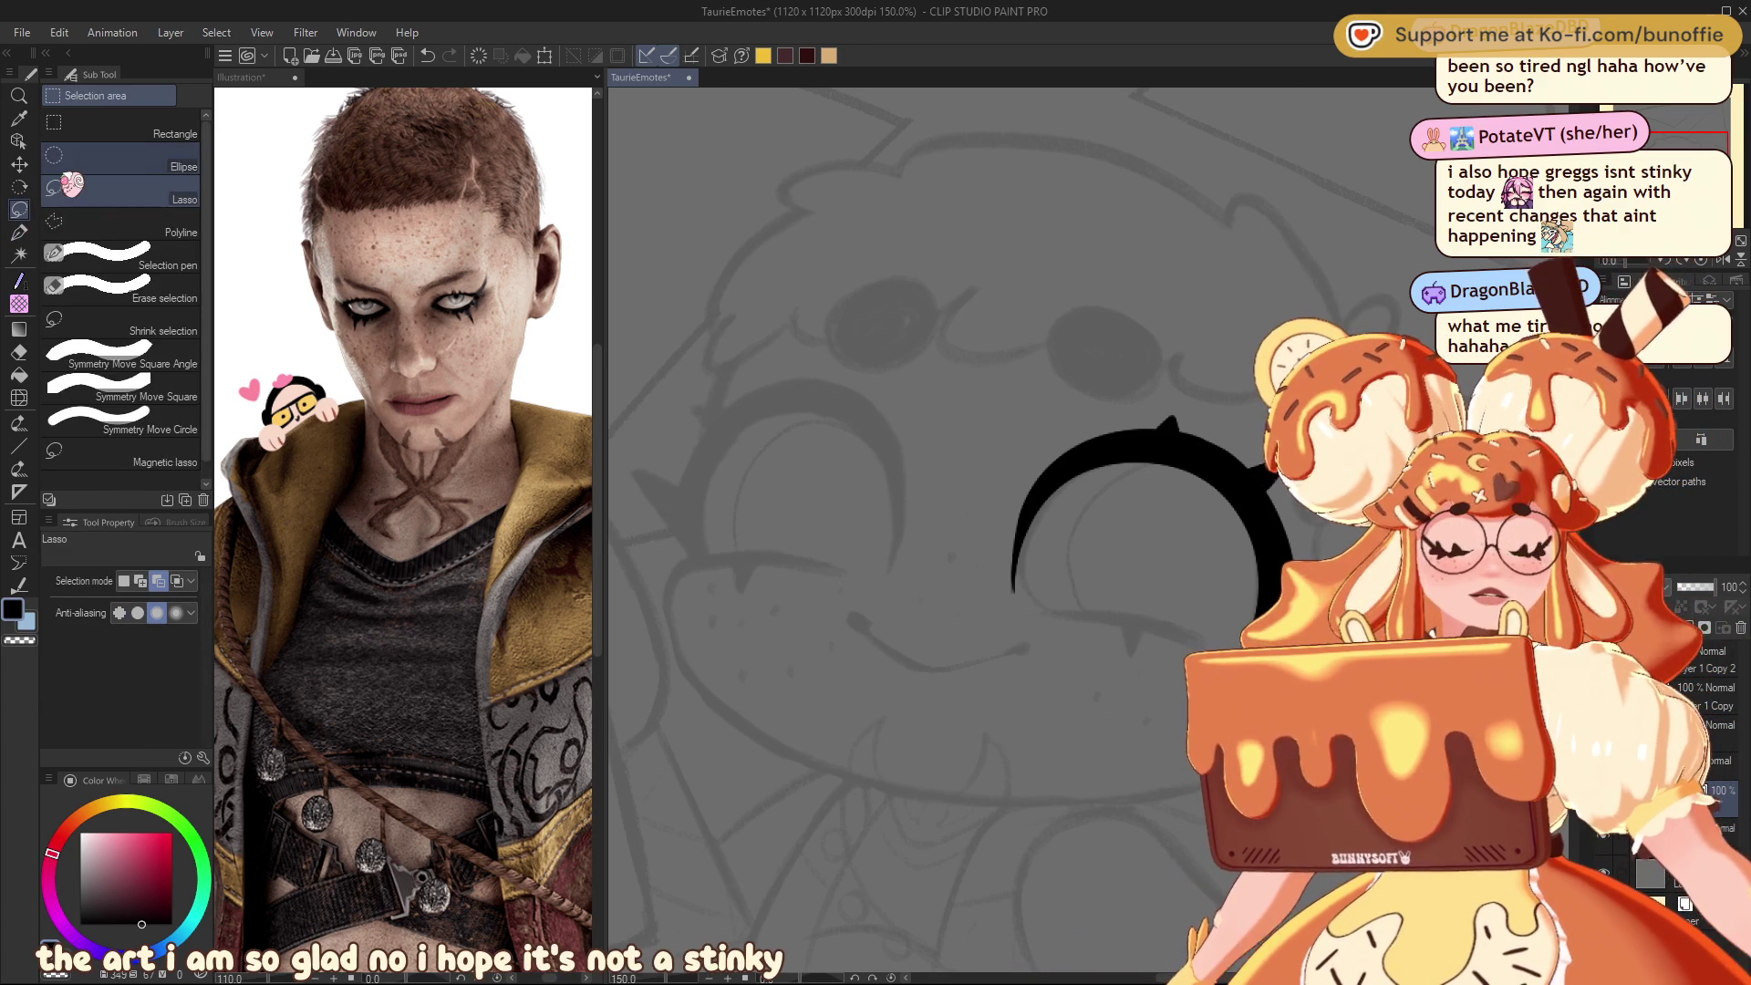
Step: Draw the curved lower lash line under the arc with a small thickened spike
click(19, 231)
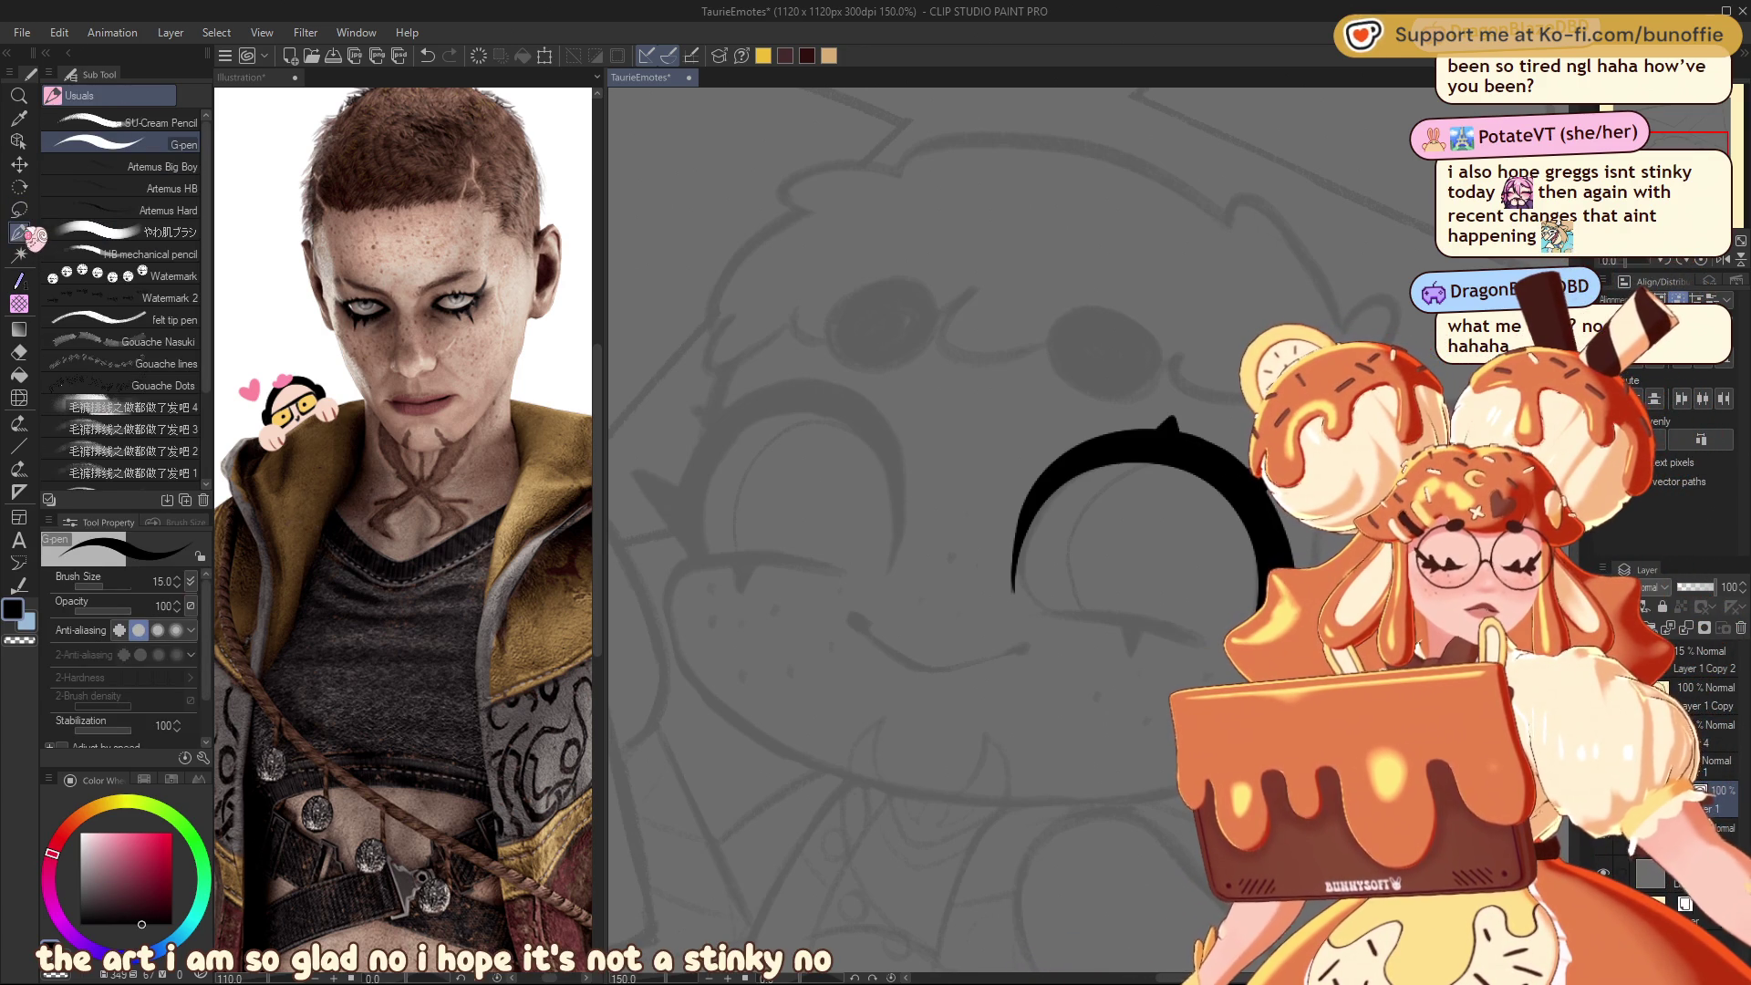
mouse_move(1044, 613)
mouse_down()
mouse_move(1226, 649)
mouse_move(1028, 611)
mouse_up()
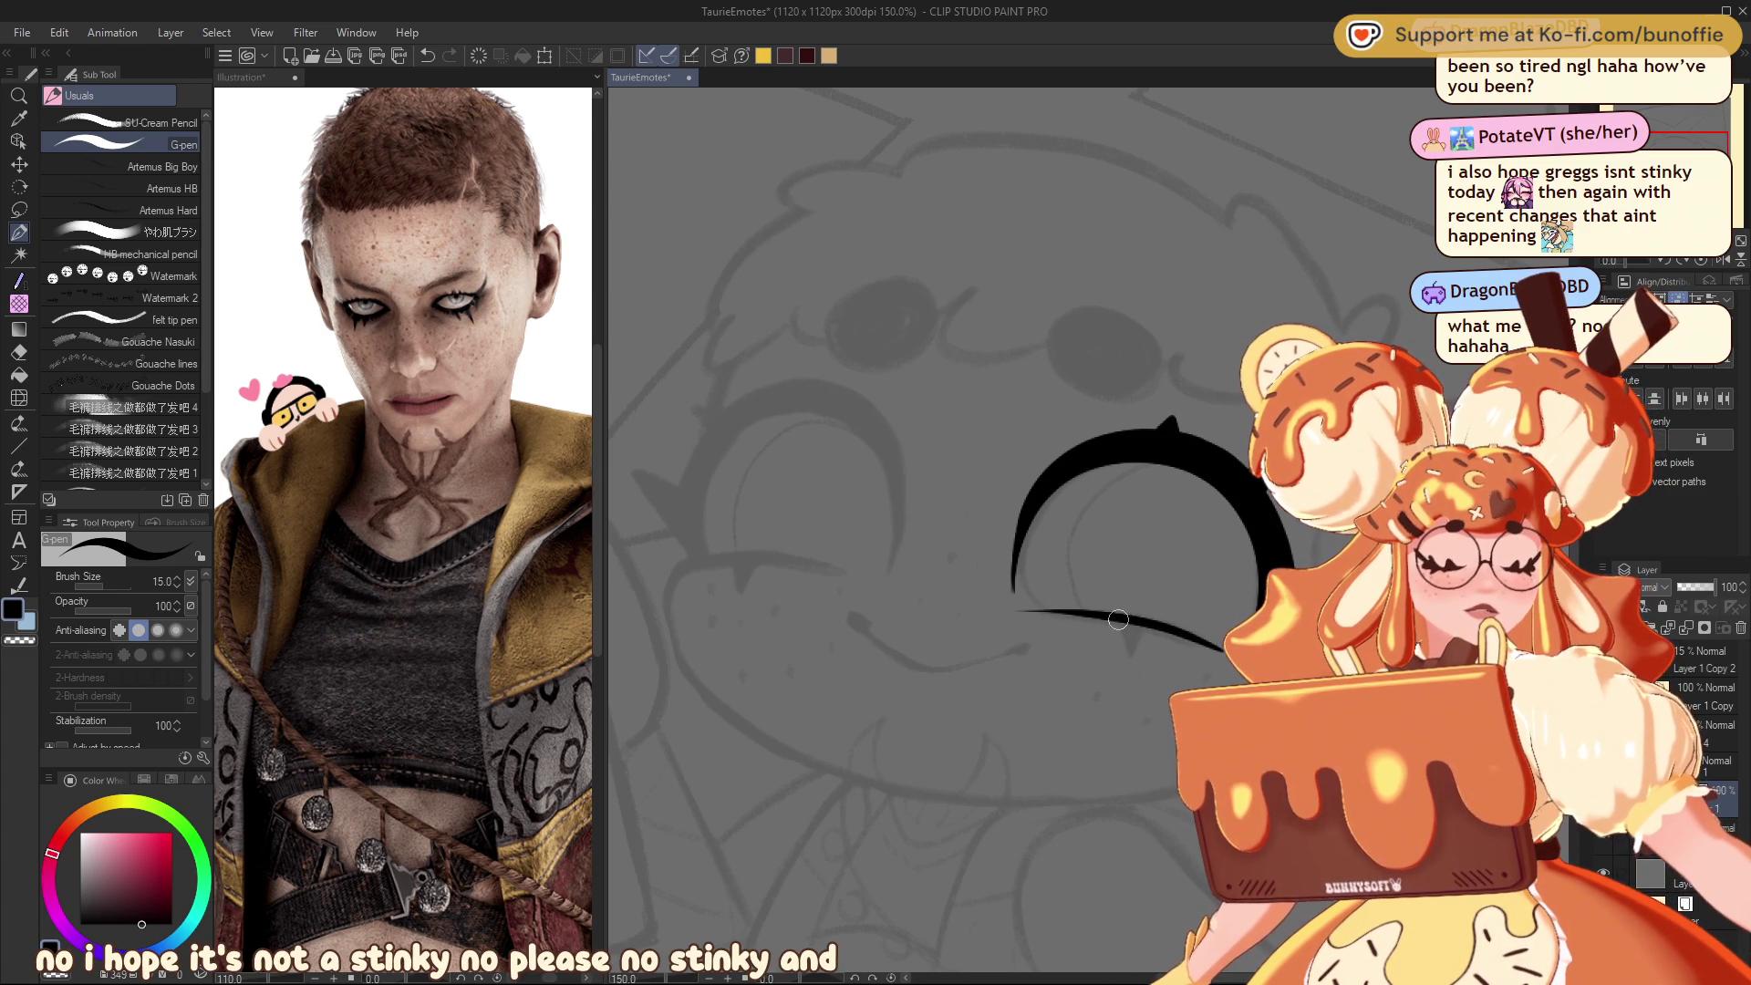
drag(1137, 631, 1132, 642)
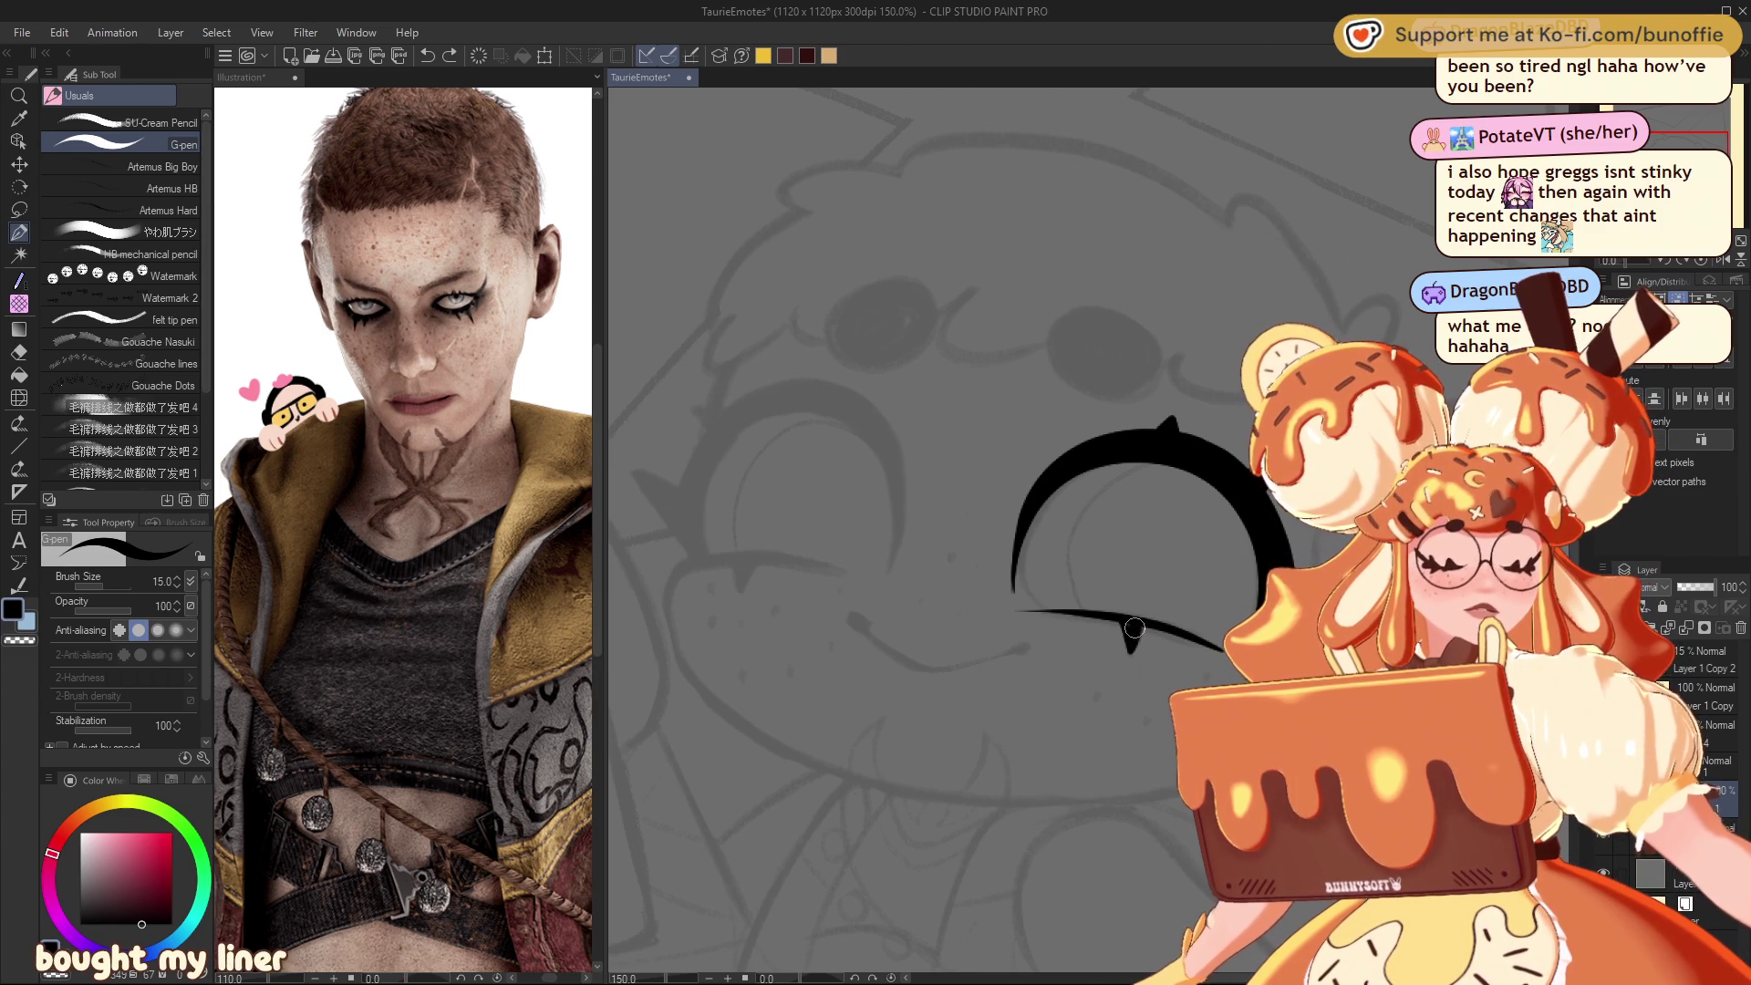
mouse_move(1133, 614)
mouse_down()
mouse_move(882, 554)
mouse_move(948, 616)
mouse_up()
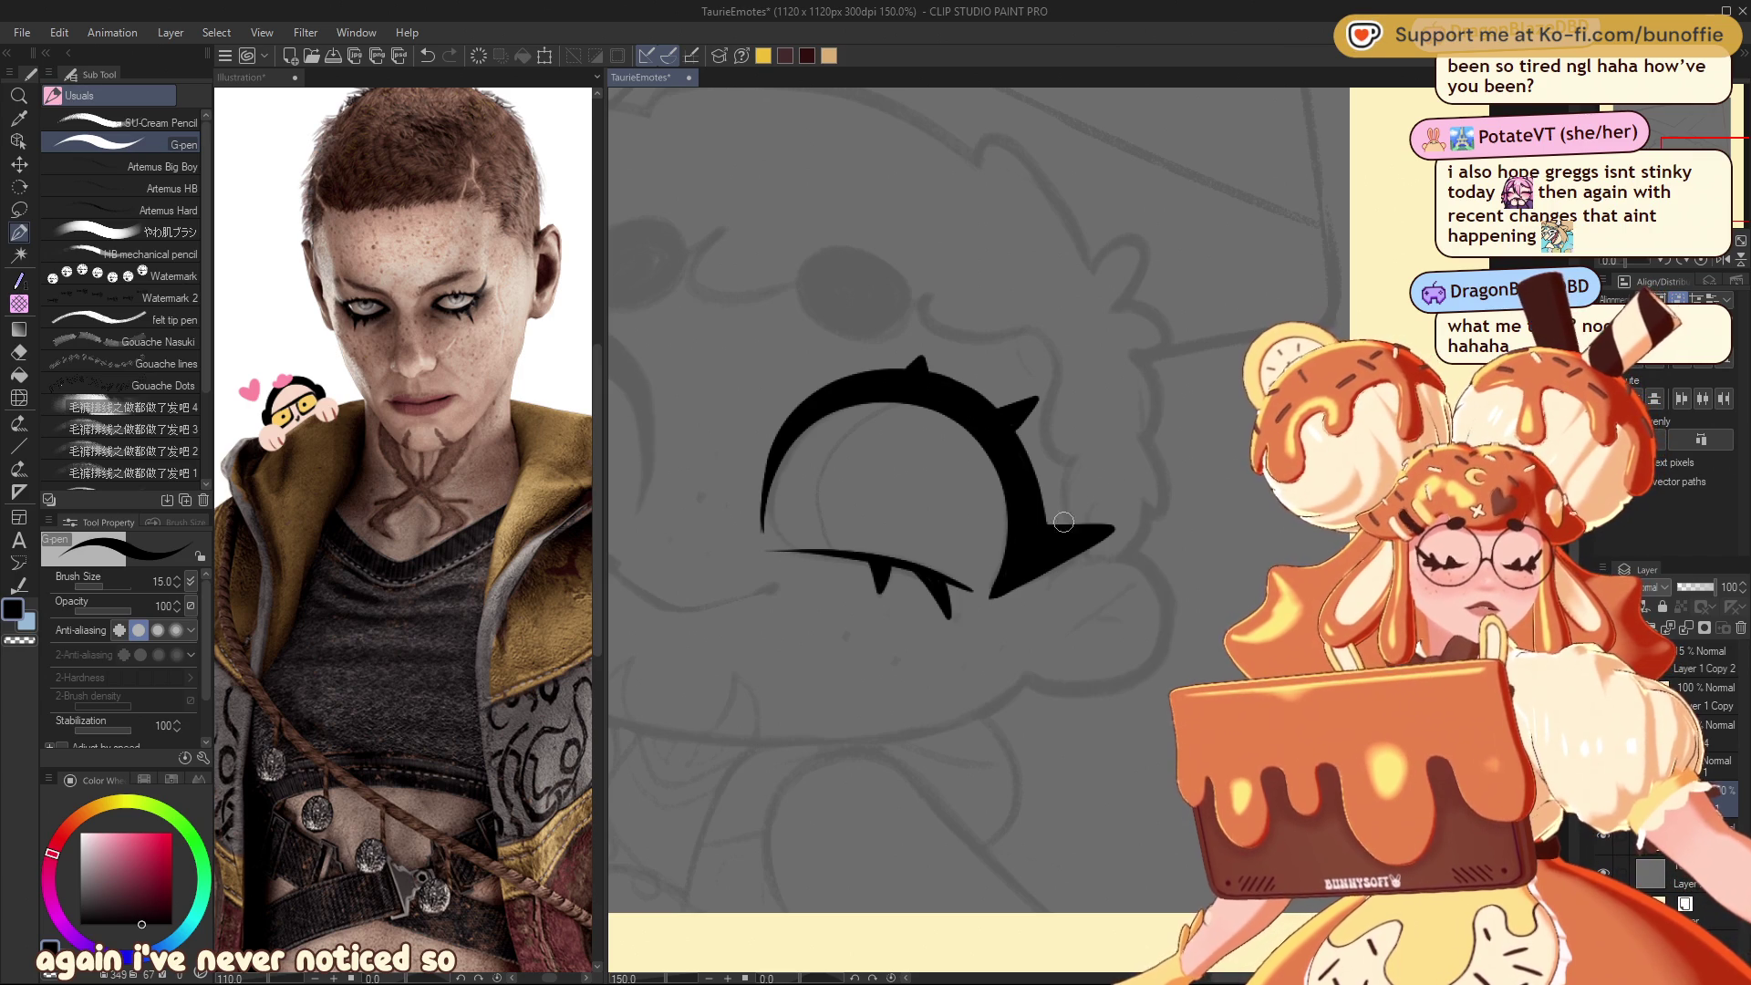
mouse_move(911, 547)
mouse_down()
mouse_move(1158, 548)
mouse_move(1350, 574)
mouse_move(1069, 597)
mouse_move(1115, 588)
mouse_up()
Step: Make the top spike taller and sharper and lengthen the right spike
drag(1123, 414, 1131, 384)
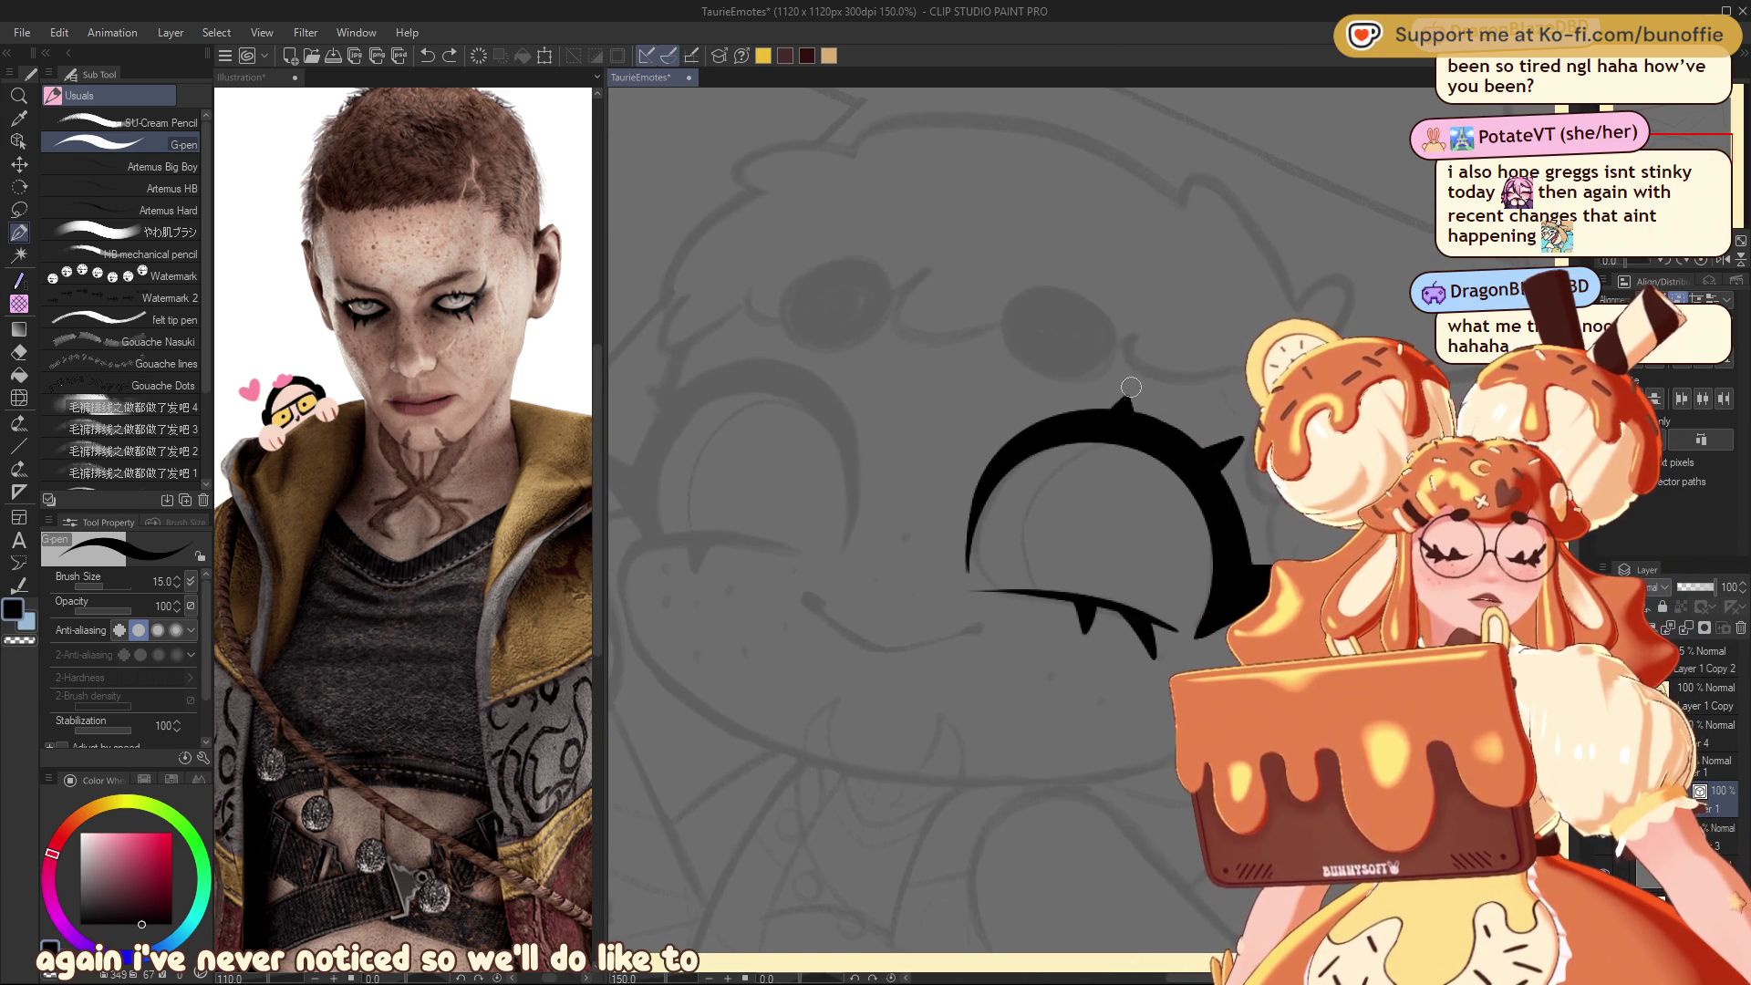
drag(1130, 384, 1131, 415)
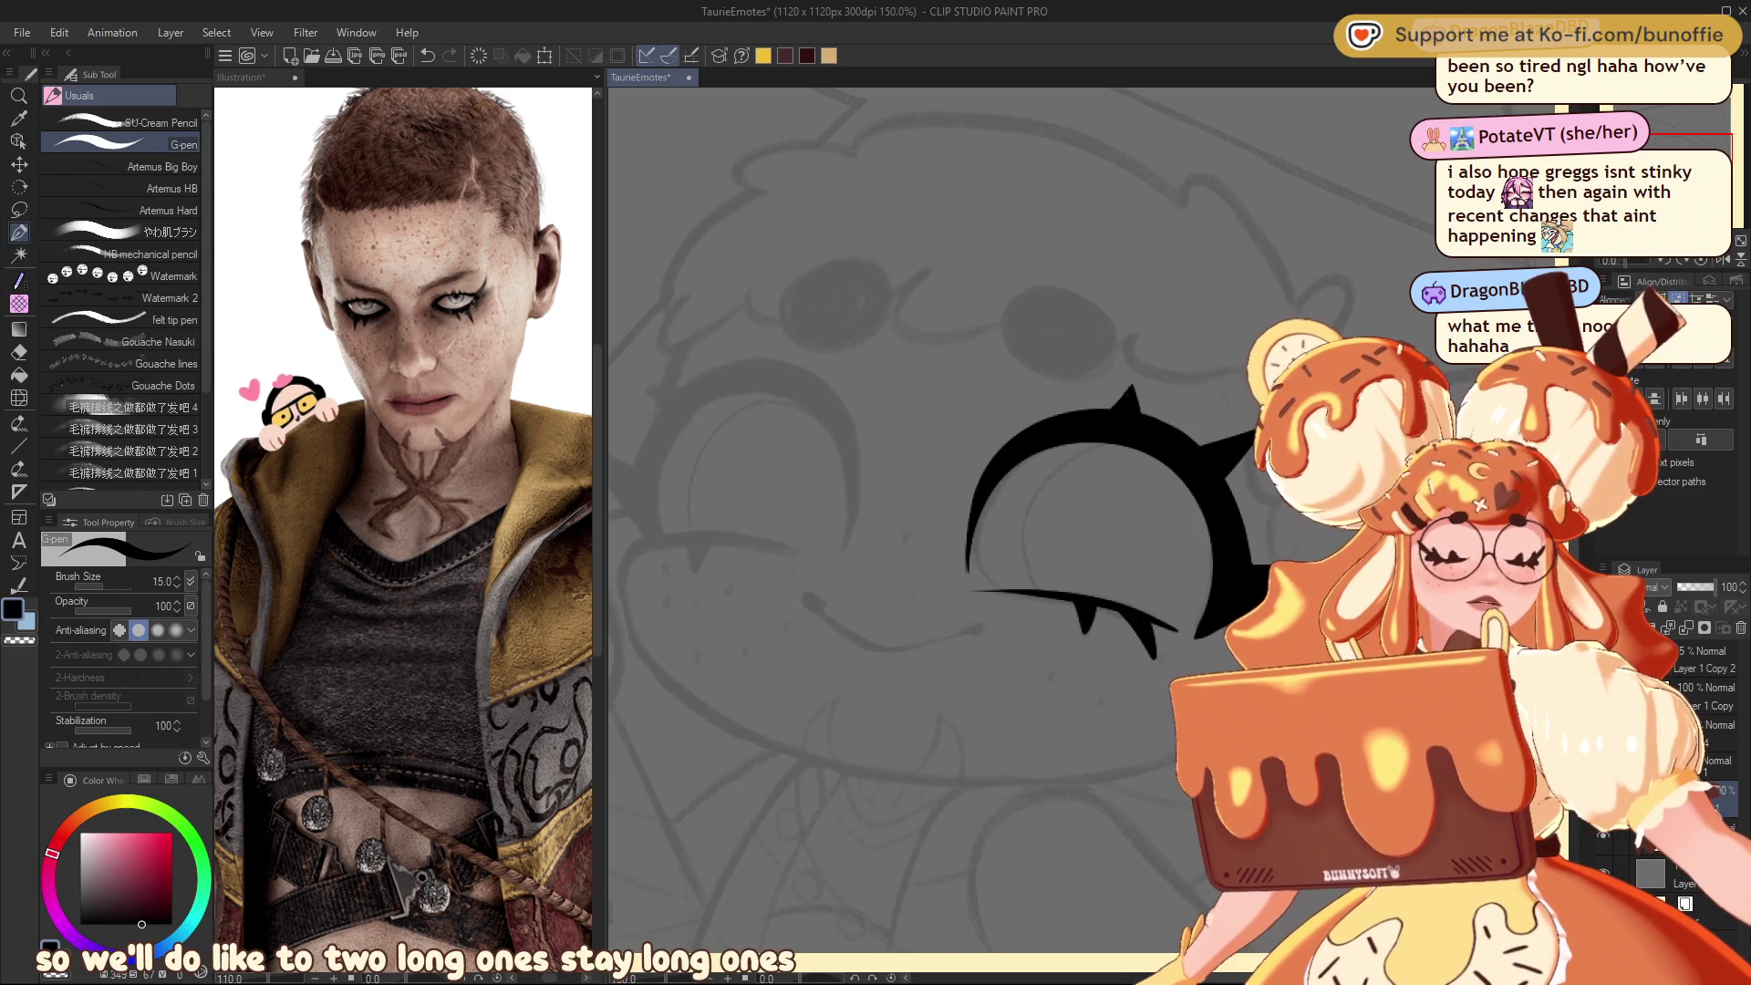
scroll(912, 502, right, 4)
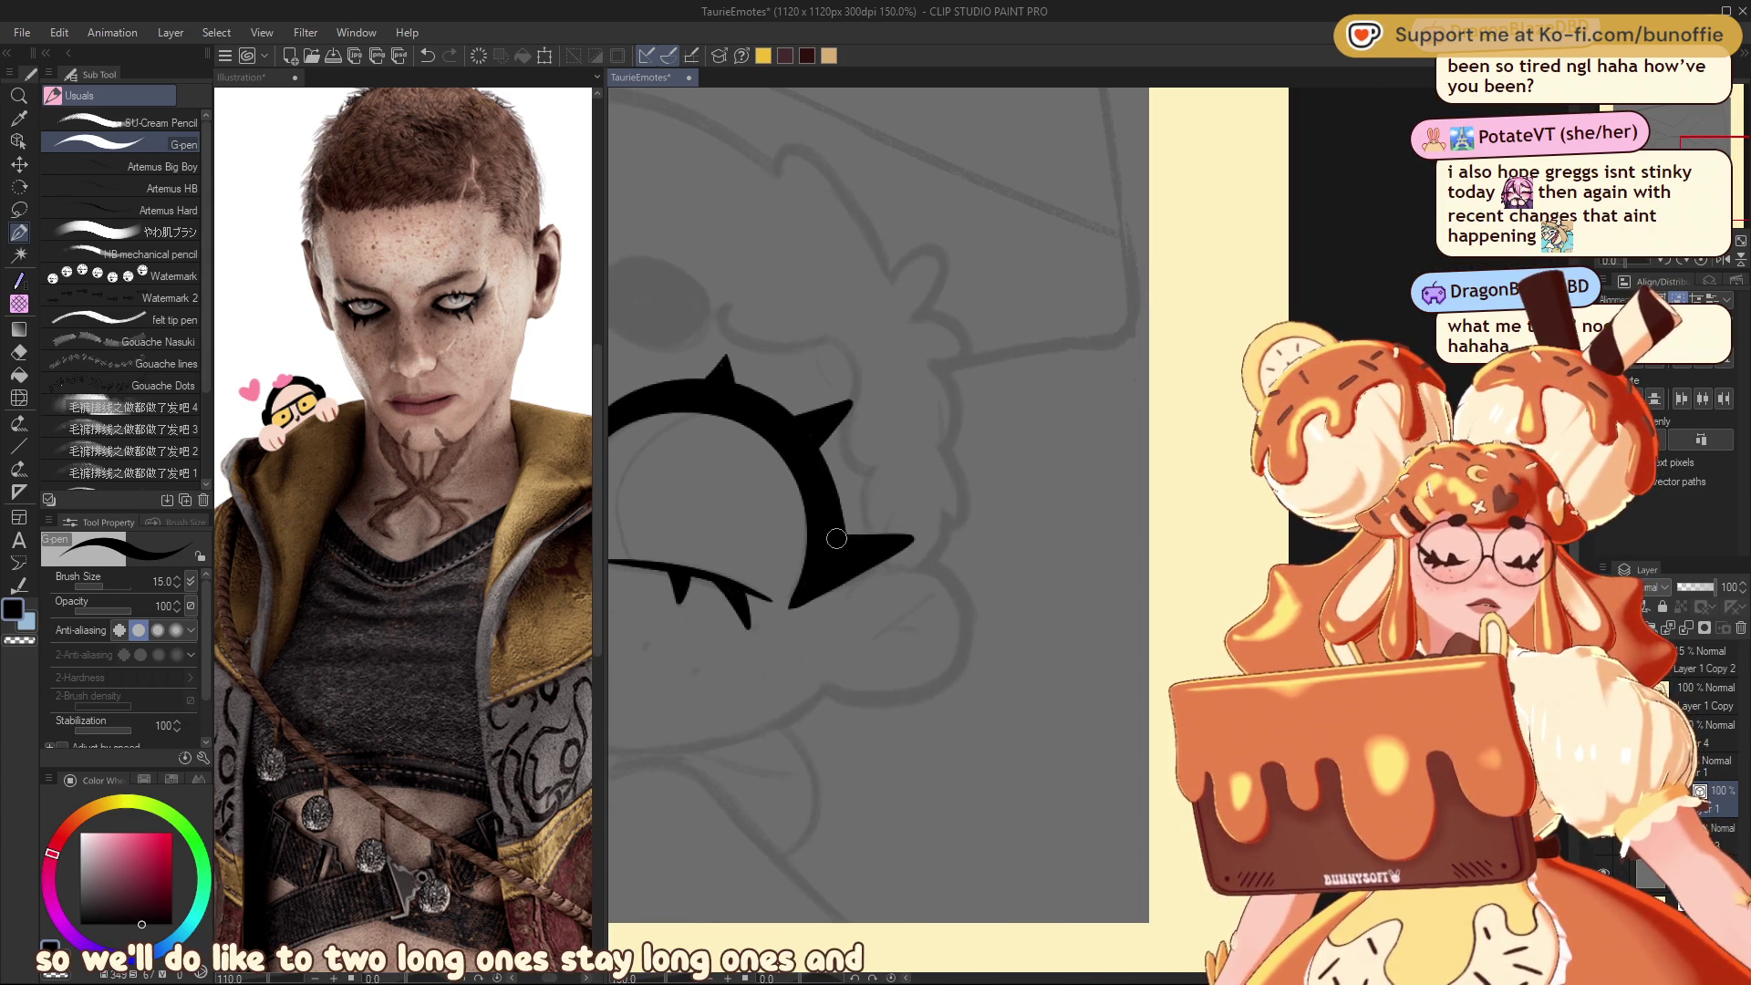
drag(836, 538, 930, 533)
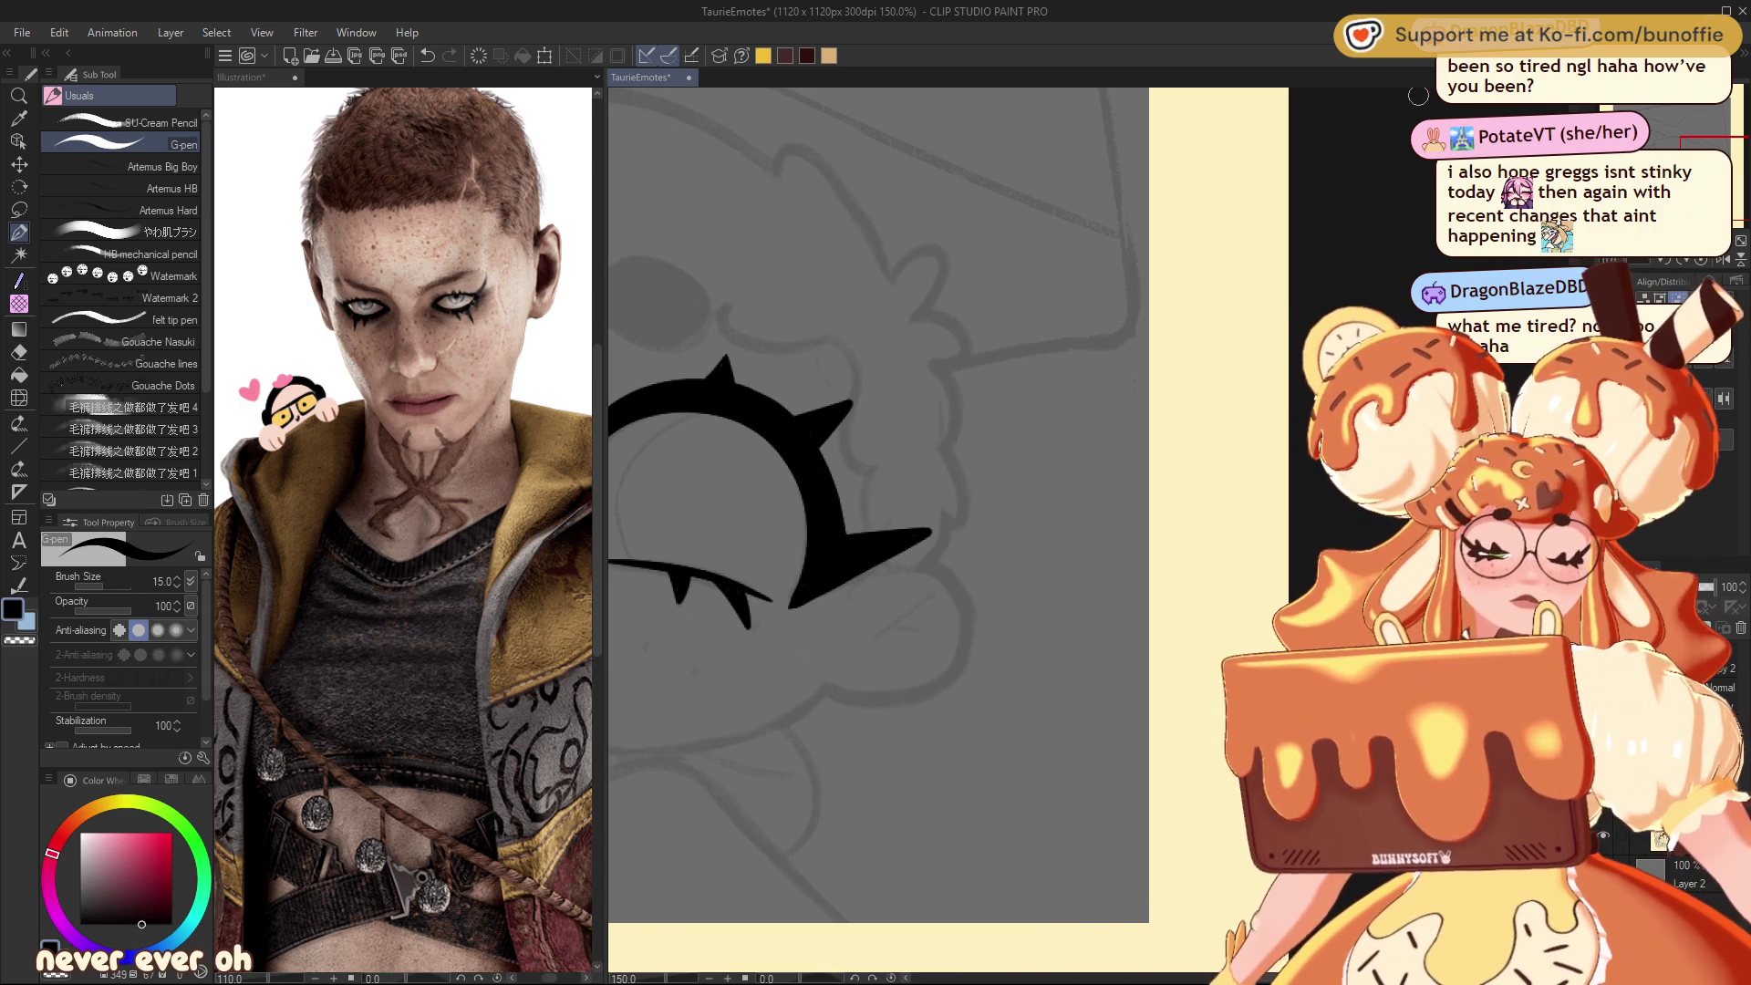
drag(851, 558, 1079, 375)
scroll(1079, 375, up, 3)
scroll(1080, 376, down, 2)
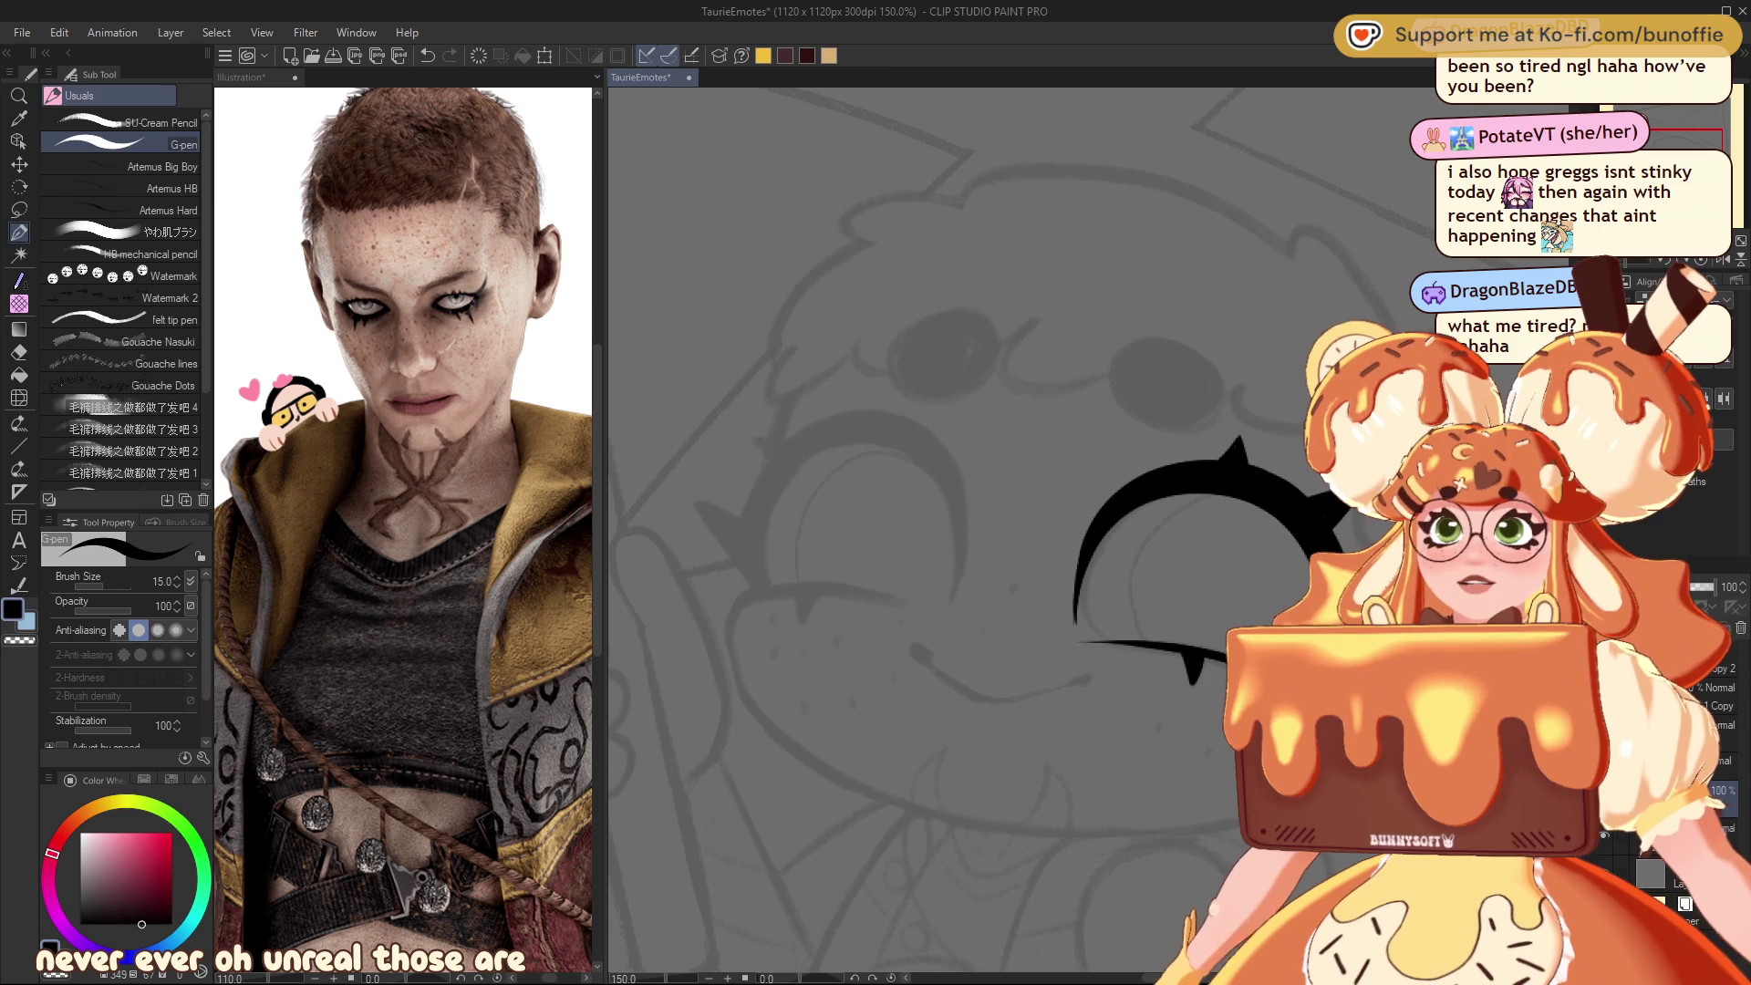
mouse_move(1079, 376)
mouse_down()
mouse_move(1262, 649)
mouse_move(763, 661)
mouse_move(762, 427)
mouse_move(856, 335)
mouse_move(946, 405)
mouse_up()
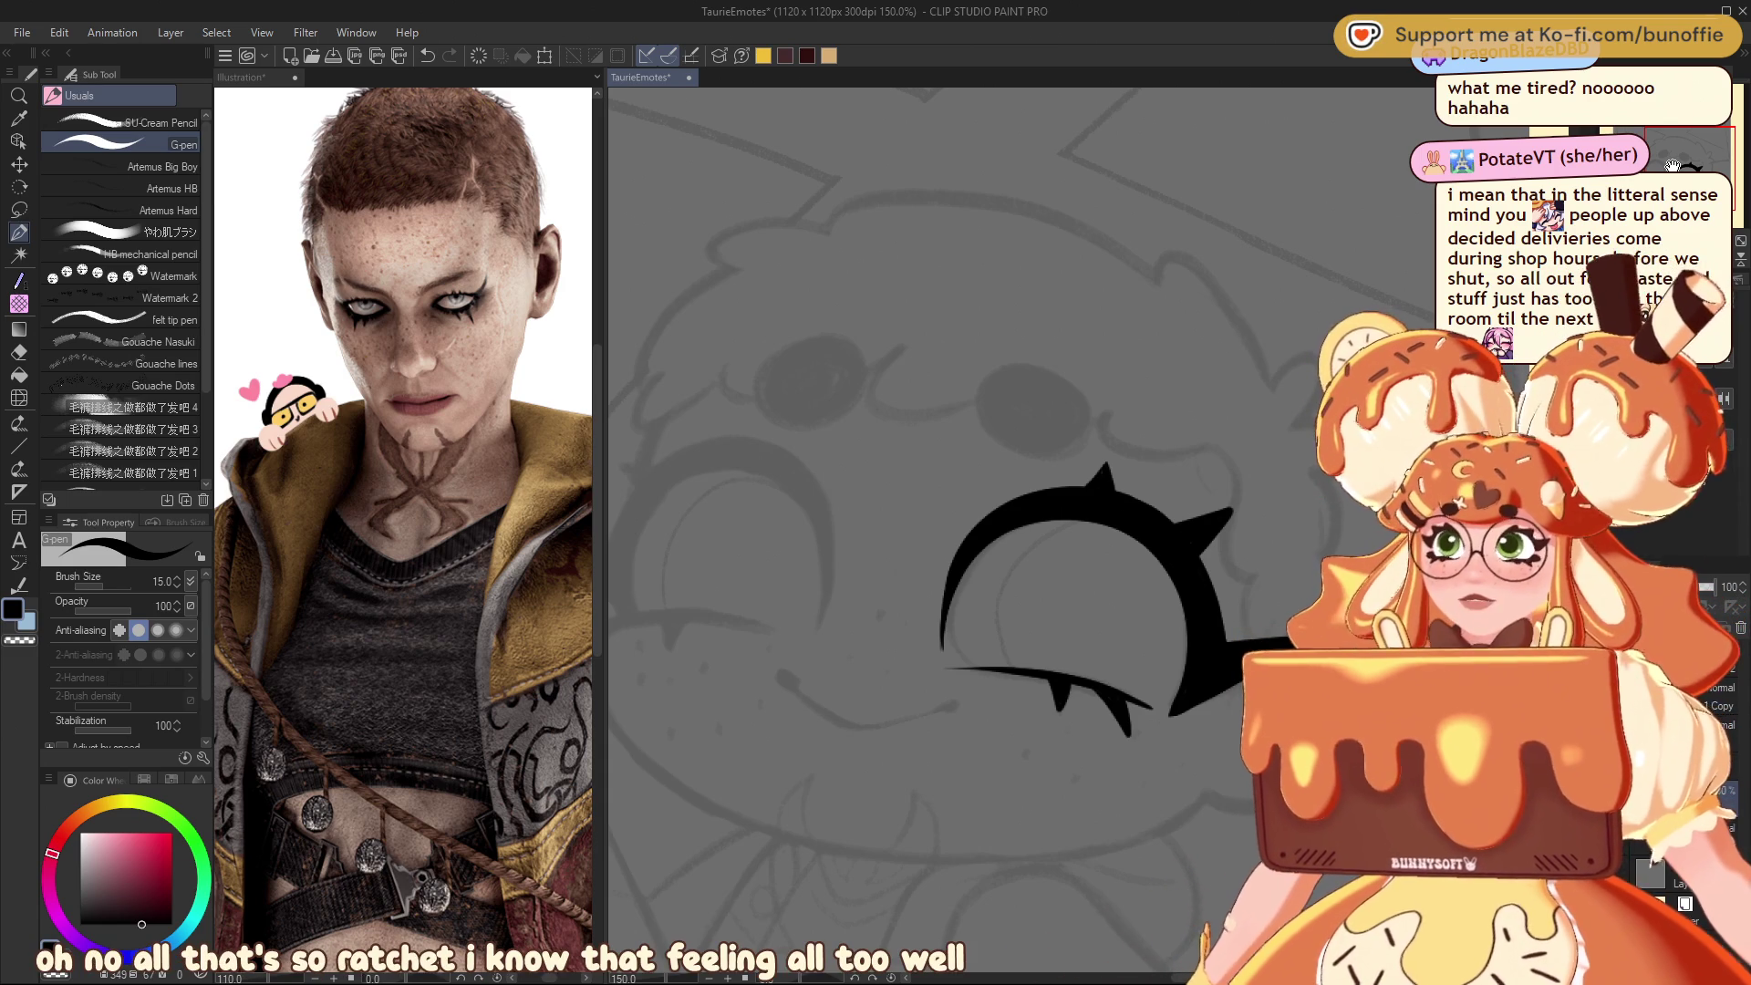
Step: Lasso the spiky eye, flip it horizontally, move it left, rotate it clockwise and narrow it
click(18, 208)
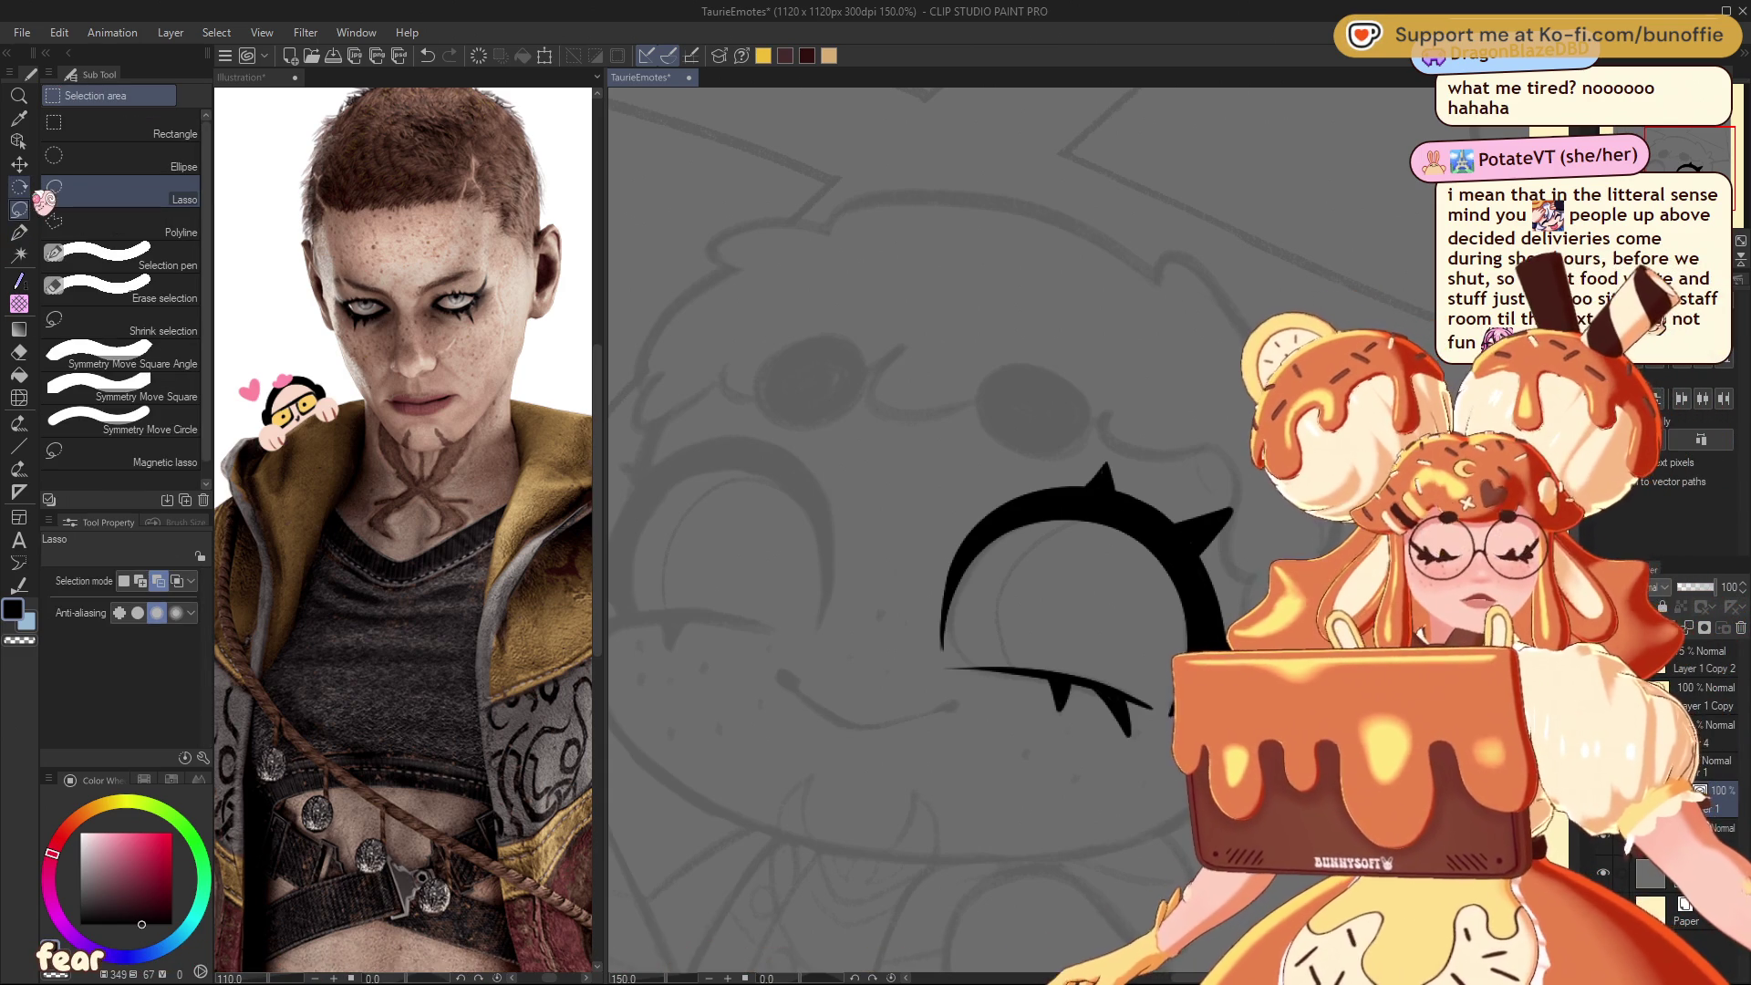
mouse_move(1049, 547)
mouse_down()
mouse_move(824, 416)
mouse_move(936, 455)
mouse_move(804, 416)
mouse_move(1098, 538)
mouse_move(949, 551)
mouse_move(1008, 570)
mouse_move(942, 544)
mouse_move(971, 519)
mouse_up()
drag(1699, 168, 1697, 164)
mouse_move(1179, 405)
mouse_down()
mouse_move(918, 731)
mouse_move(1154, 798)
mouse_up()
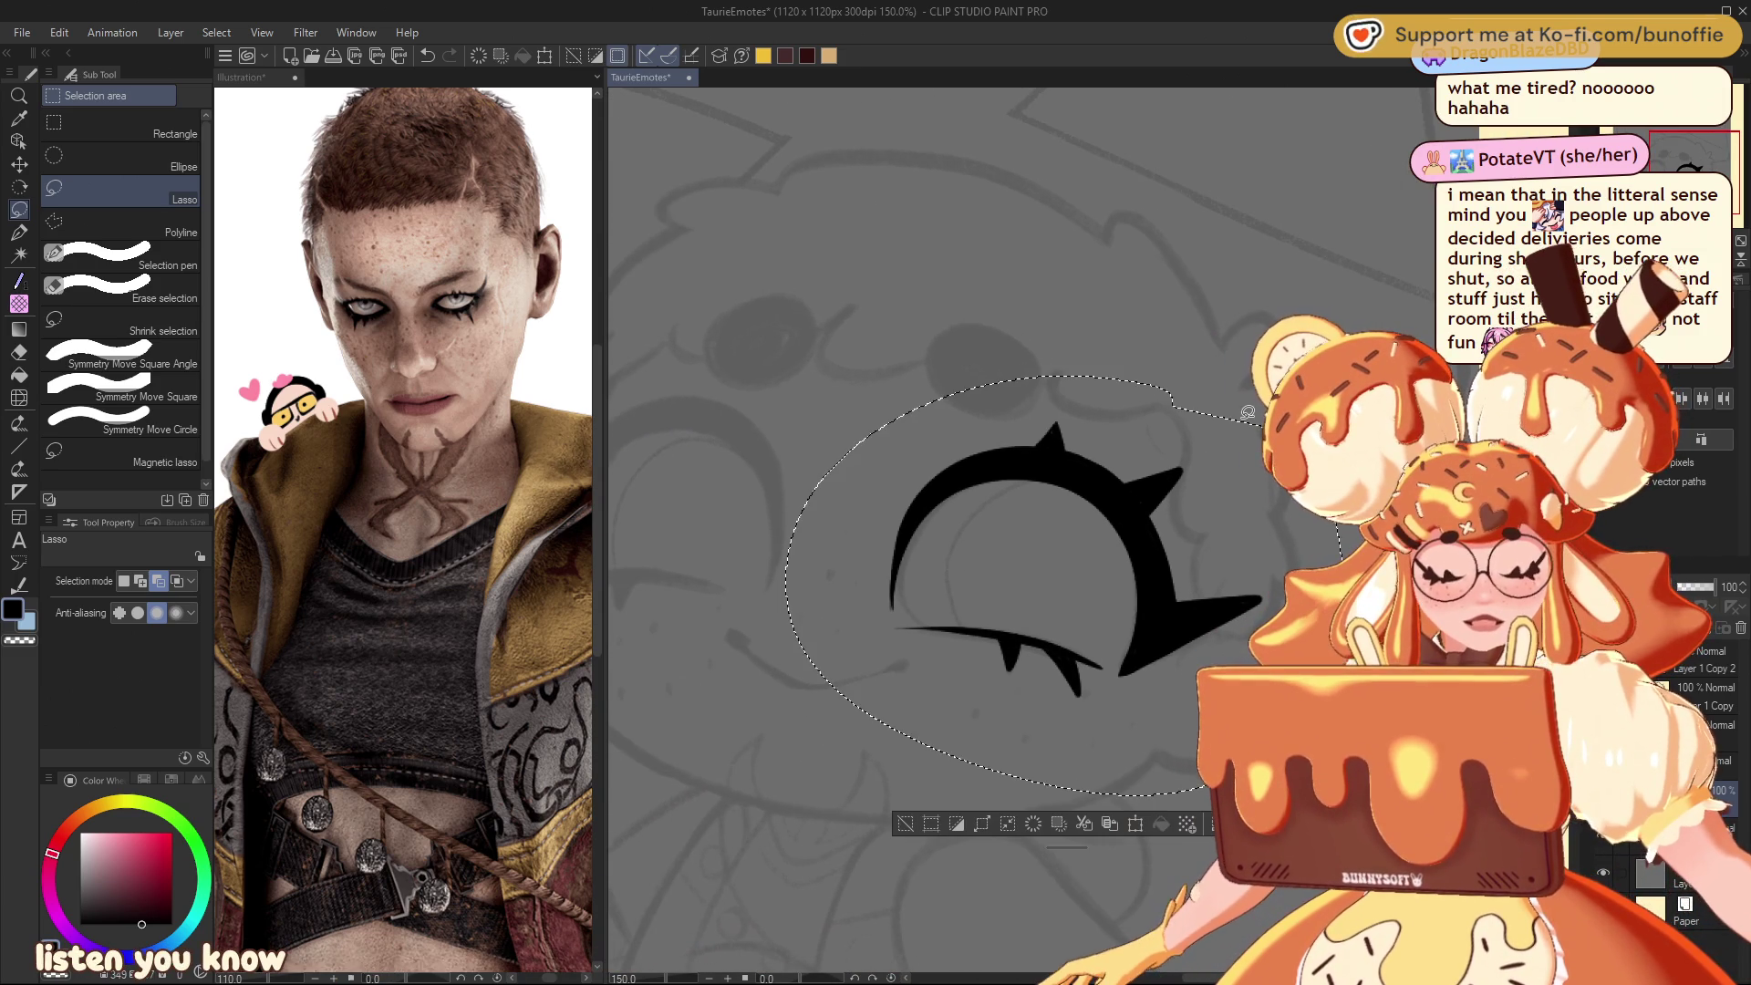
click(1137, 826)
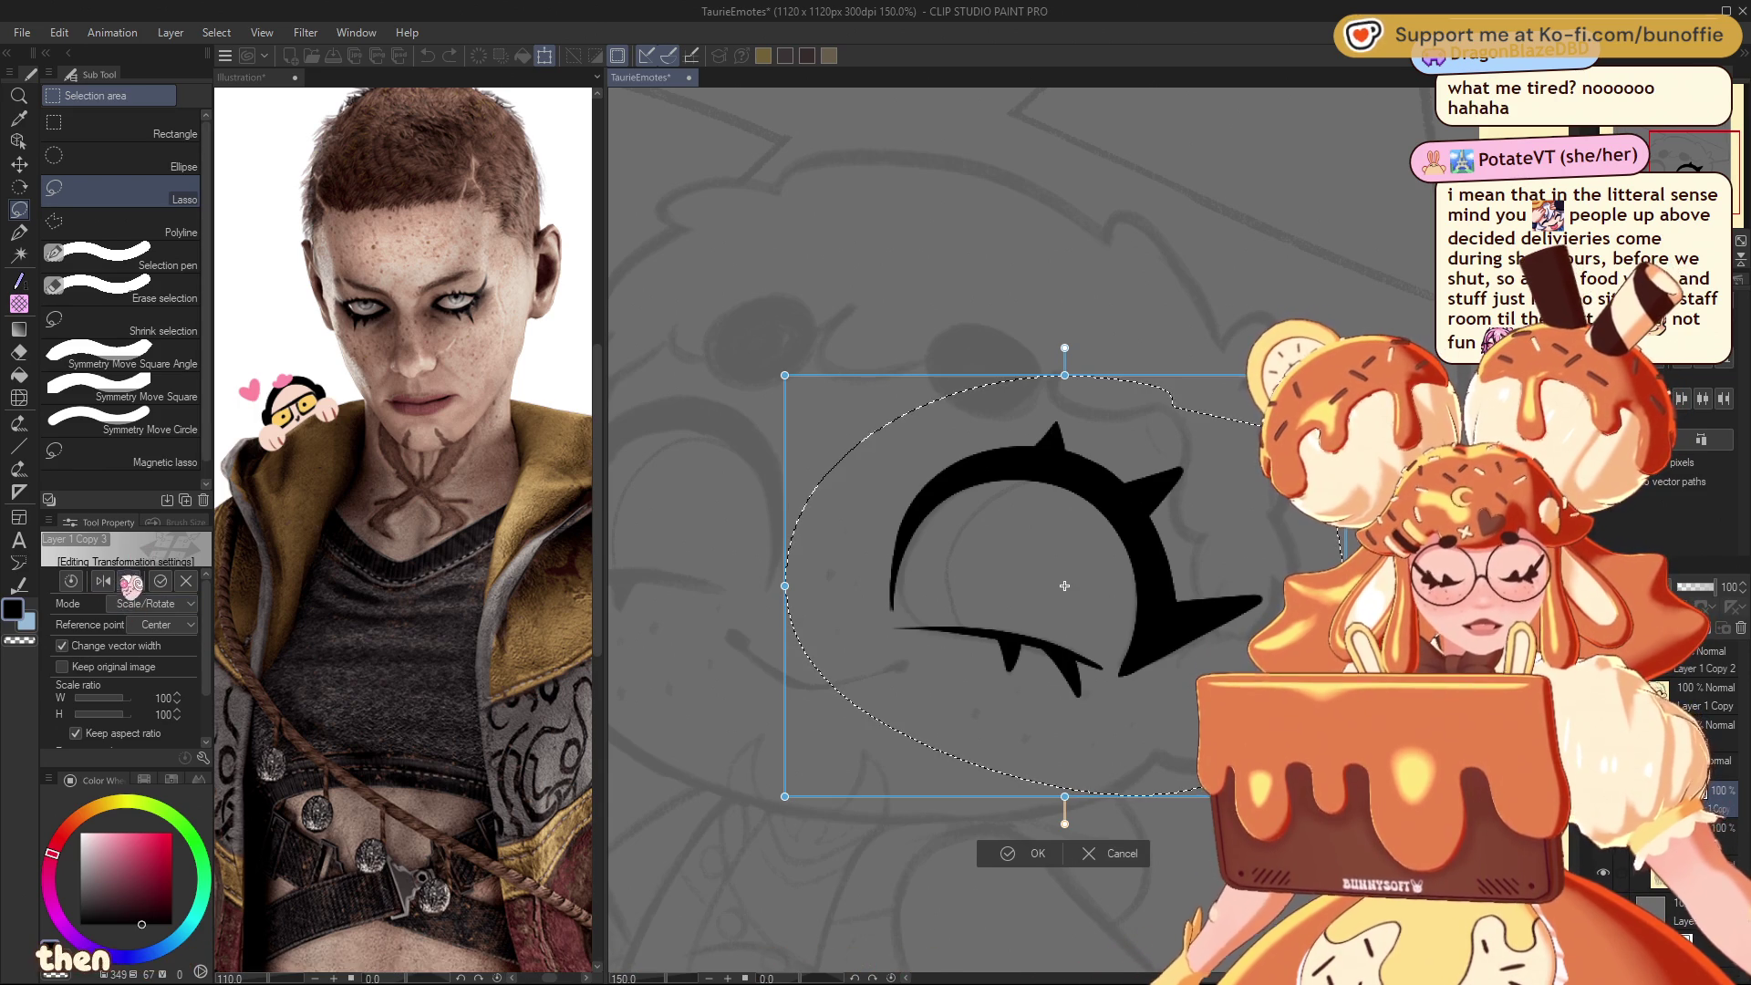
click(103, 581)
mouse_move(1207, 594)
mouse_down()
mouse_move(748, 513)
mouse_move(877, 589)
mouse_up()
mouse_move(1040, 586)
mouse_down()
mouse_move(1040, 616)
mouse_move(1060, 611)
mouse_up()
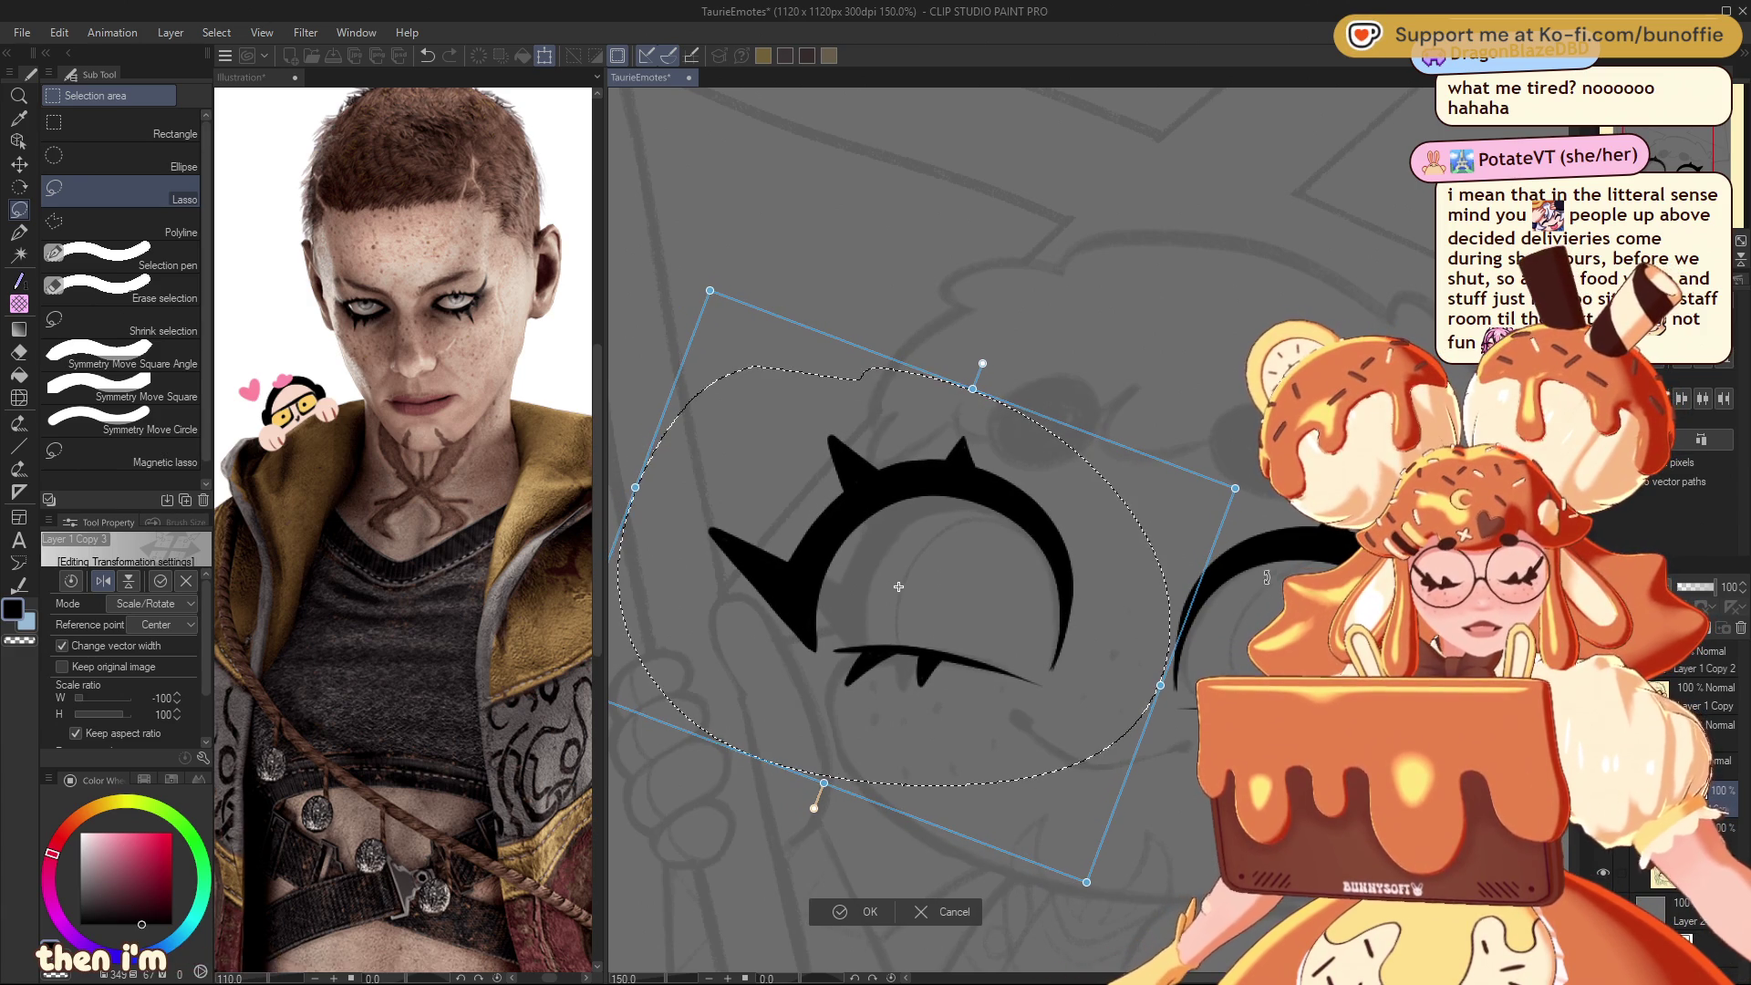
drag(635, 488, 684, 511)
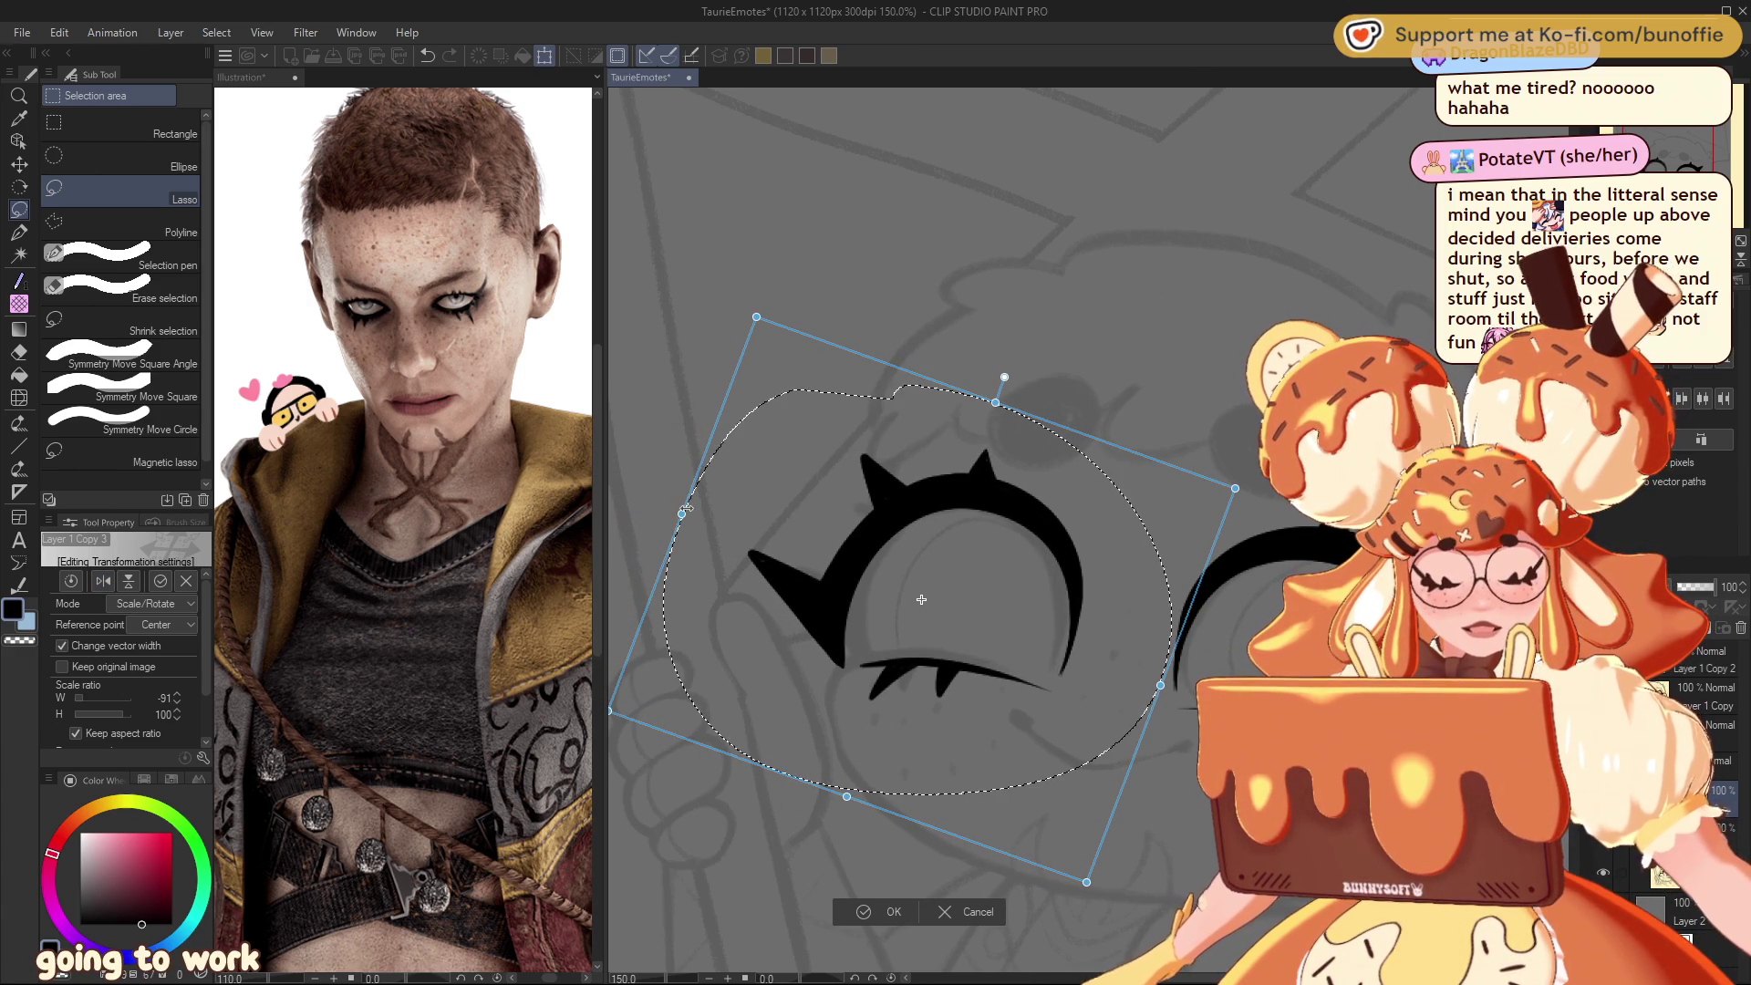
drag(1160, 688, 1143, 684)
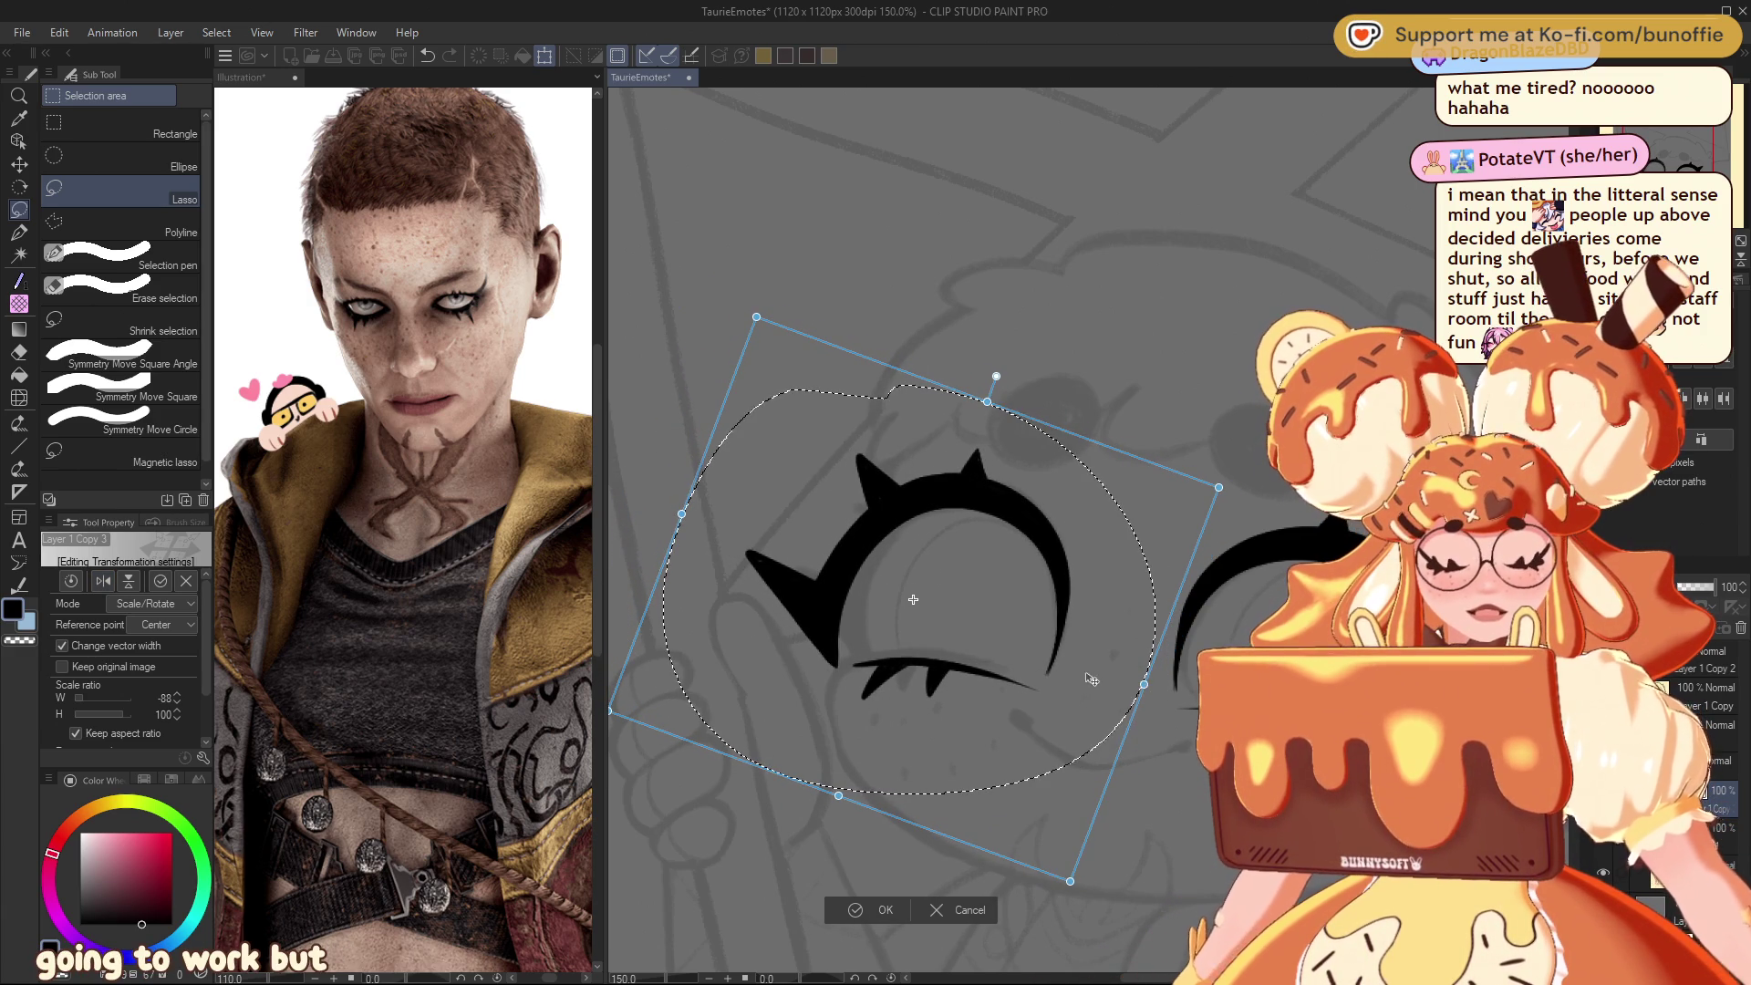
click(871, 907)
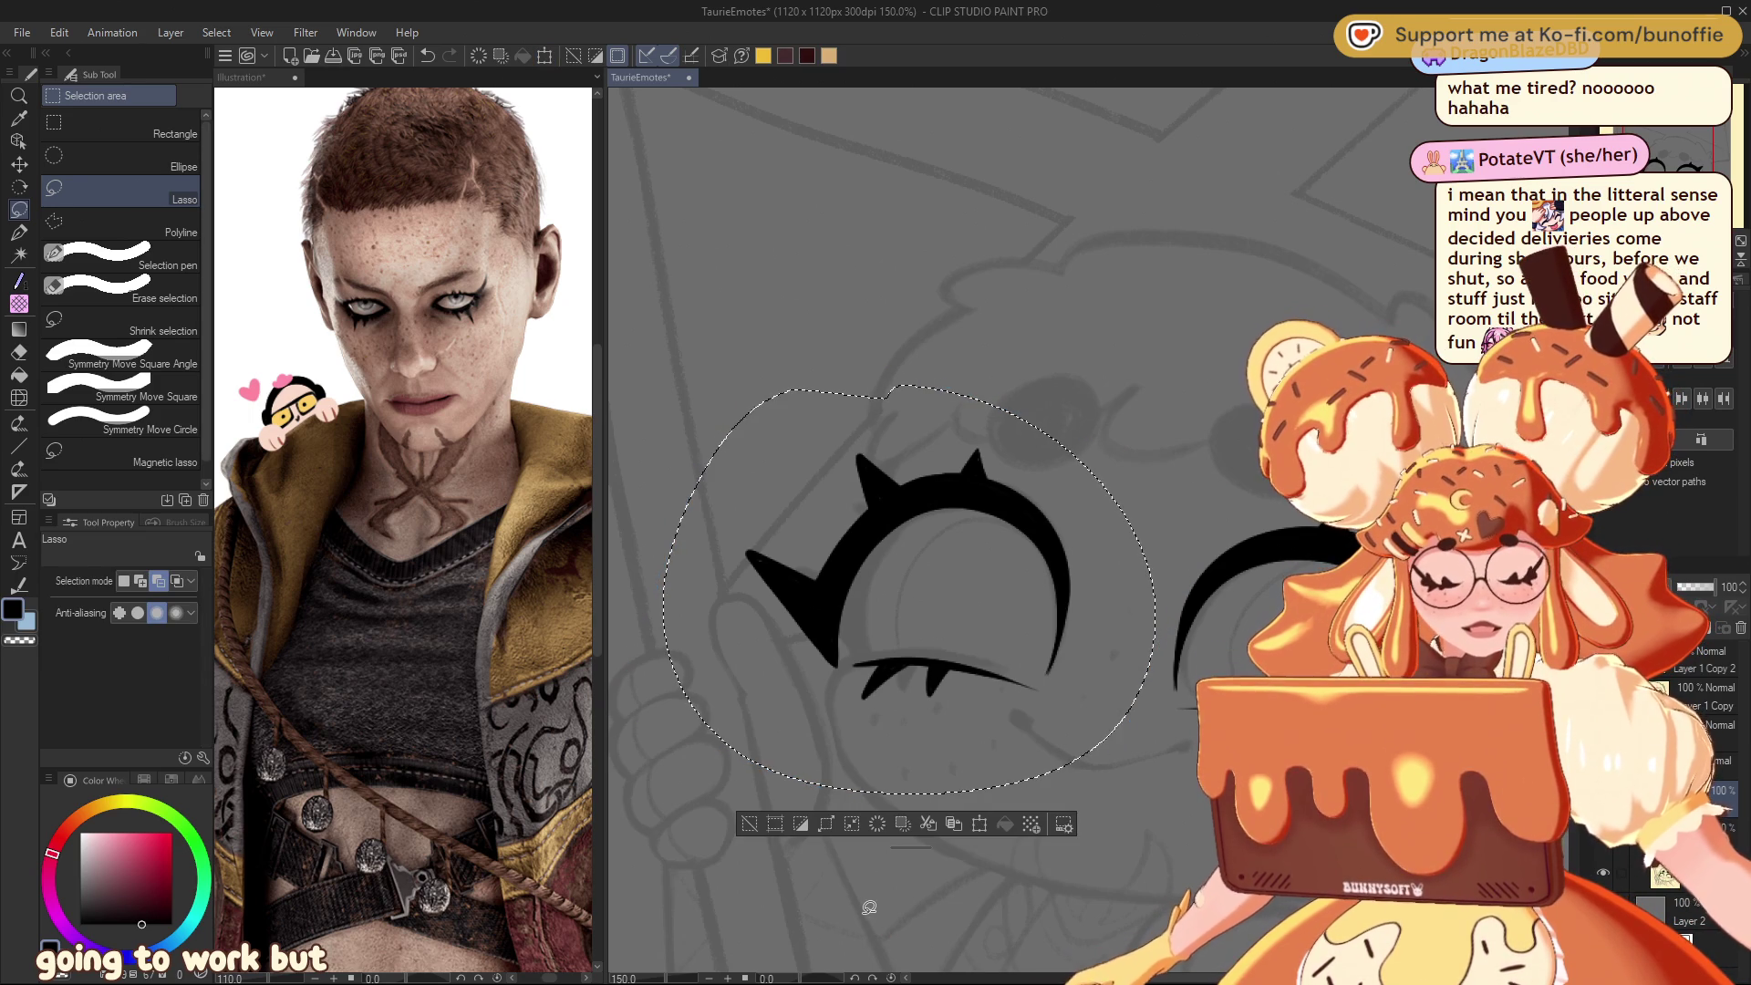
click(754, 823)
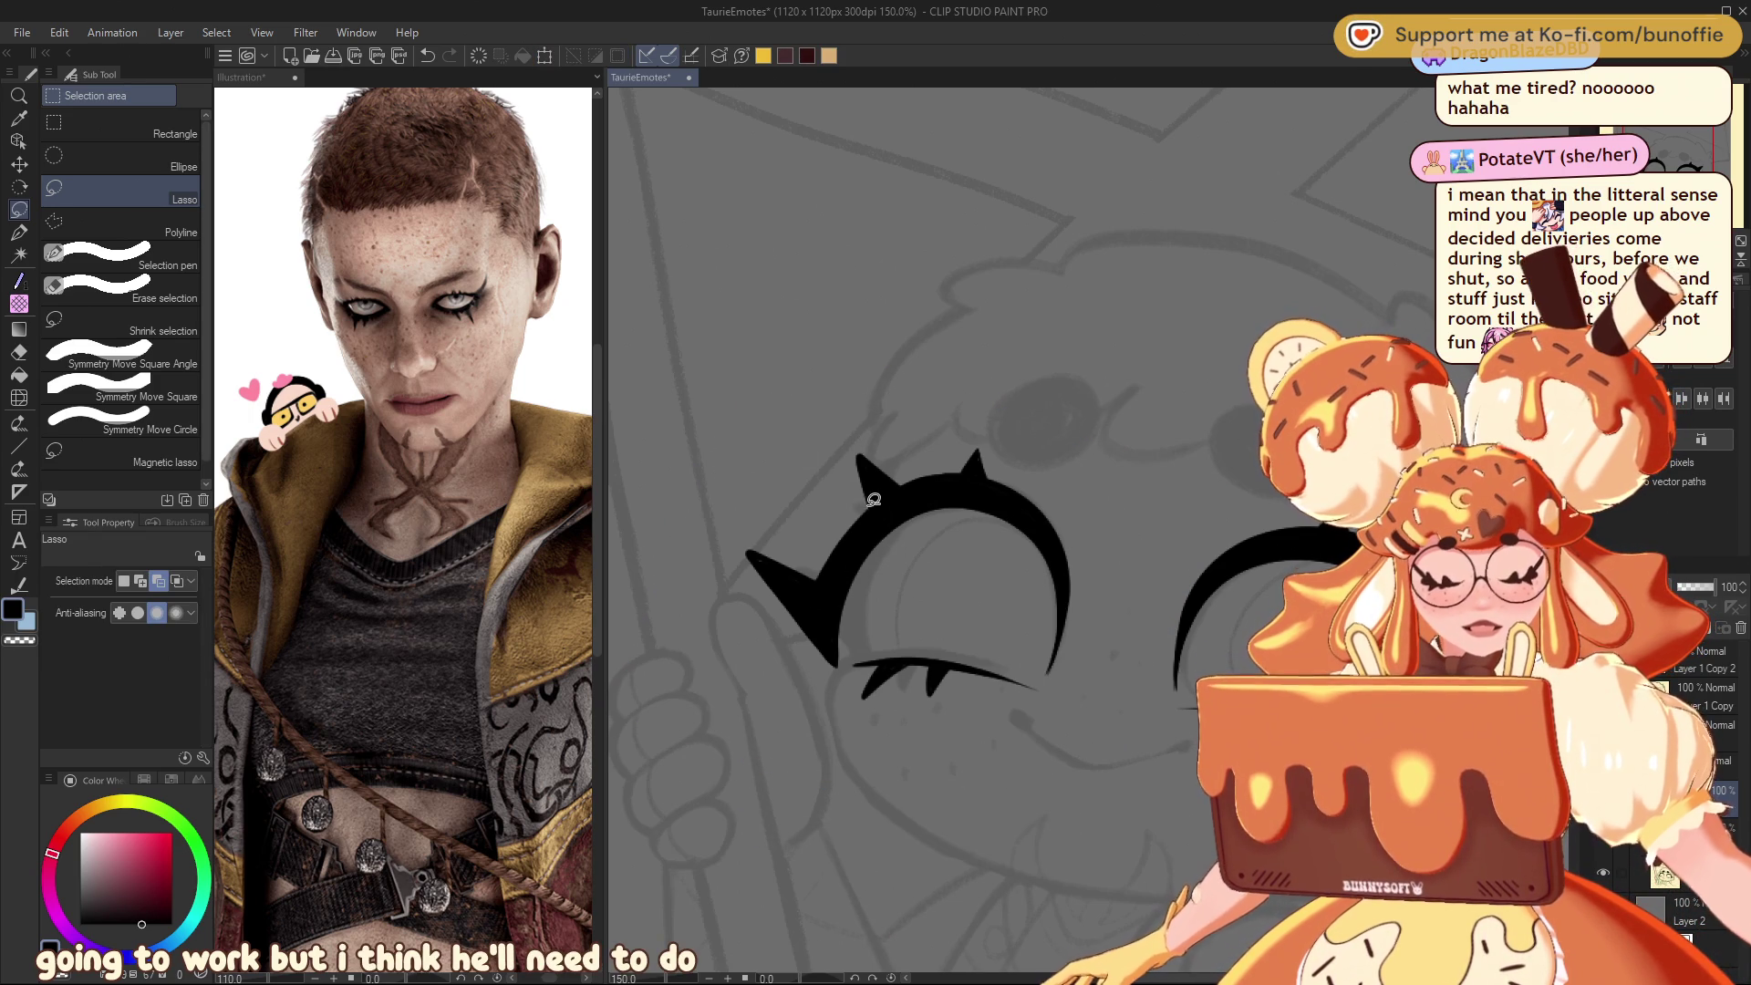
Step: Erase the left eye's outer flick by lassoing it and clearing the selection
drag(773, 459, 771, 463)
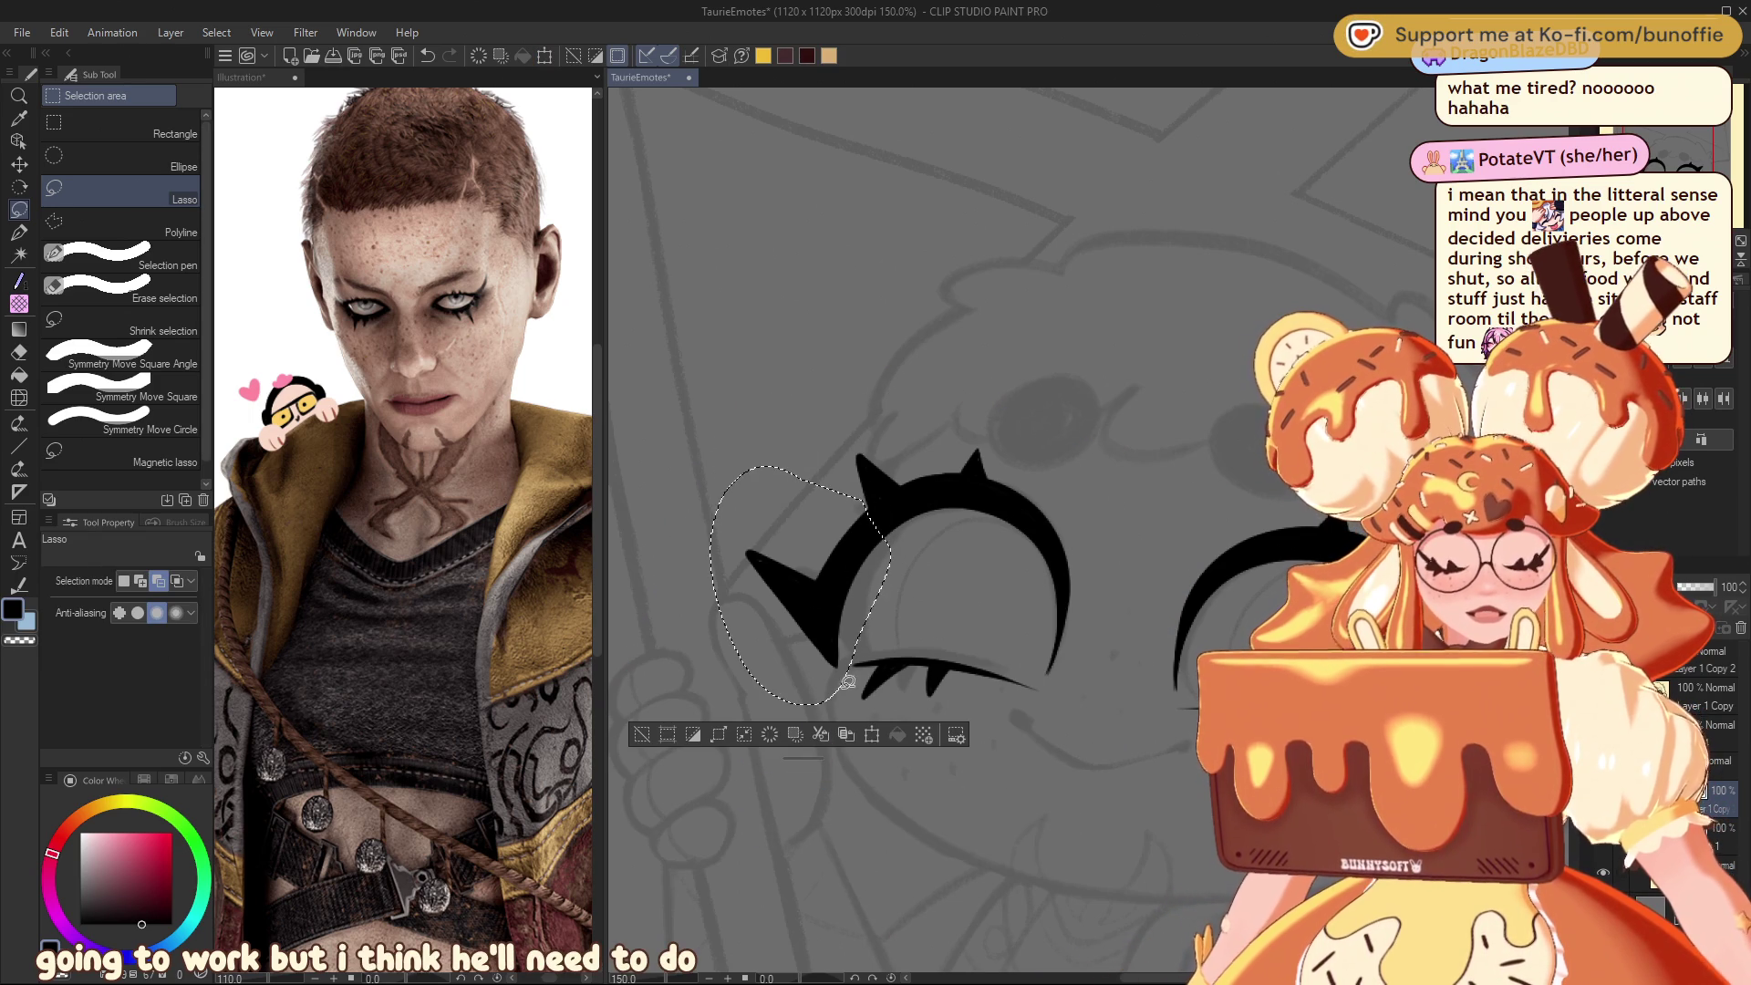
click(771, 734)
click(642, 735)
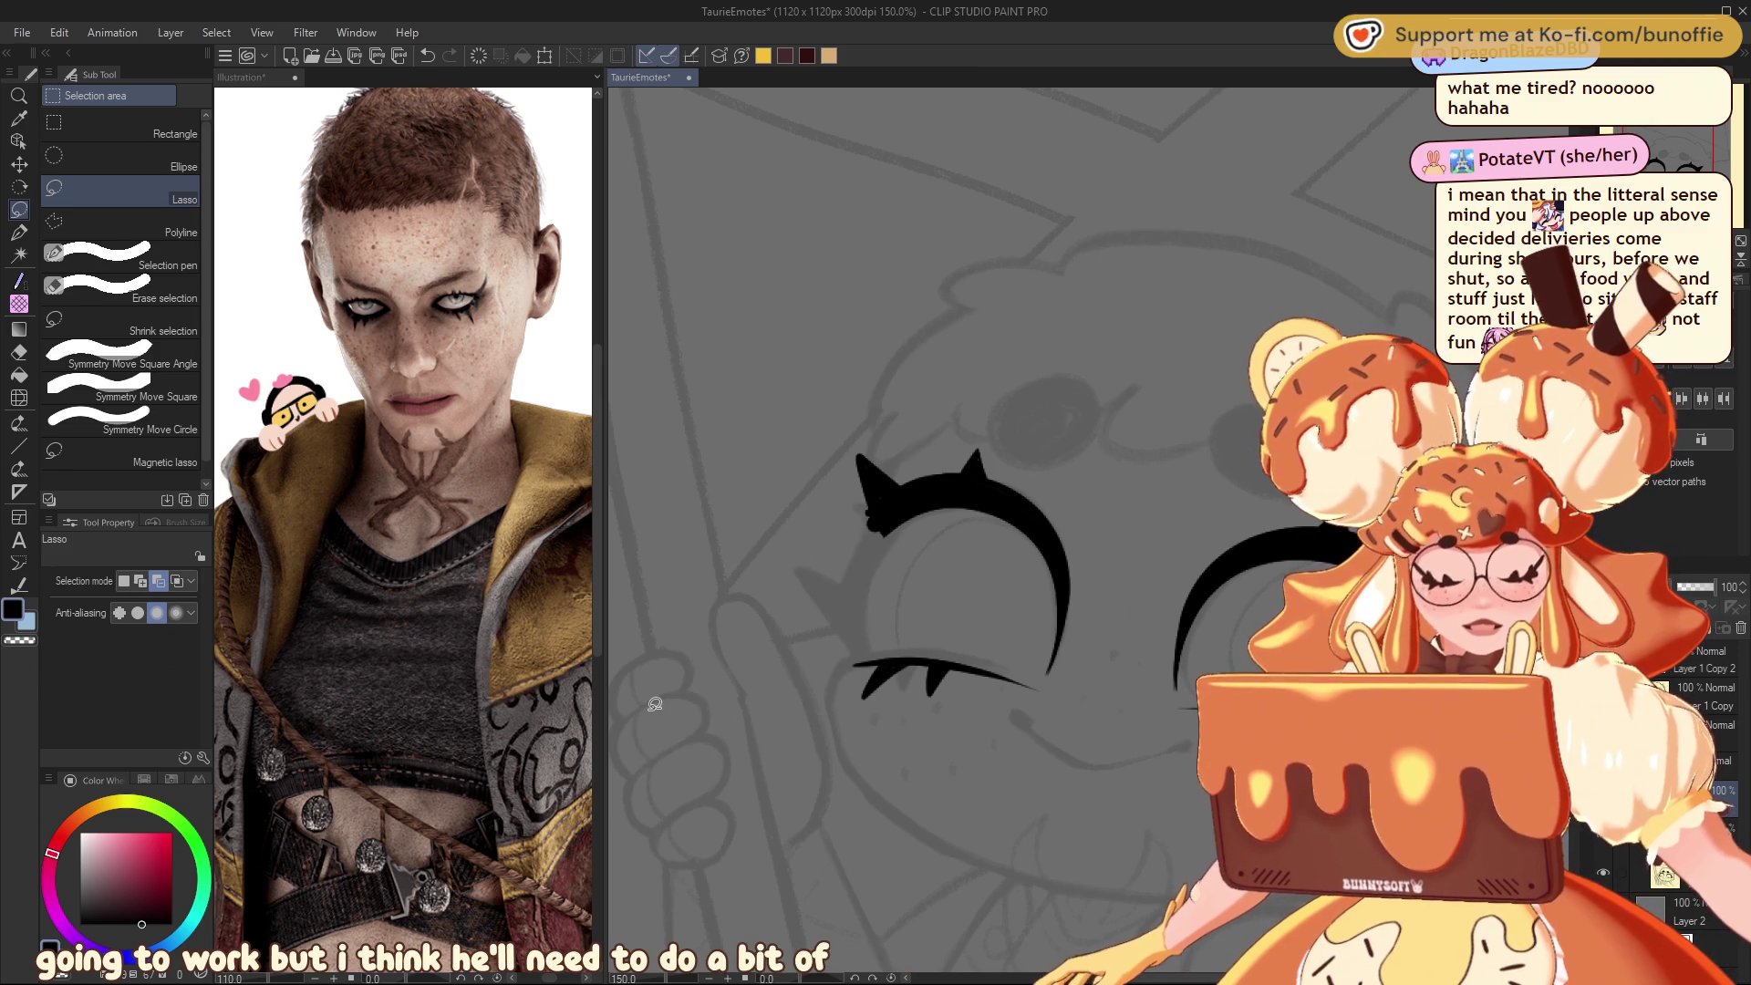
Step: Draw a new tapered outer flick on the left eye and thicken the lash arc's left side
click(20, 232)
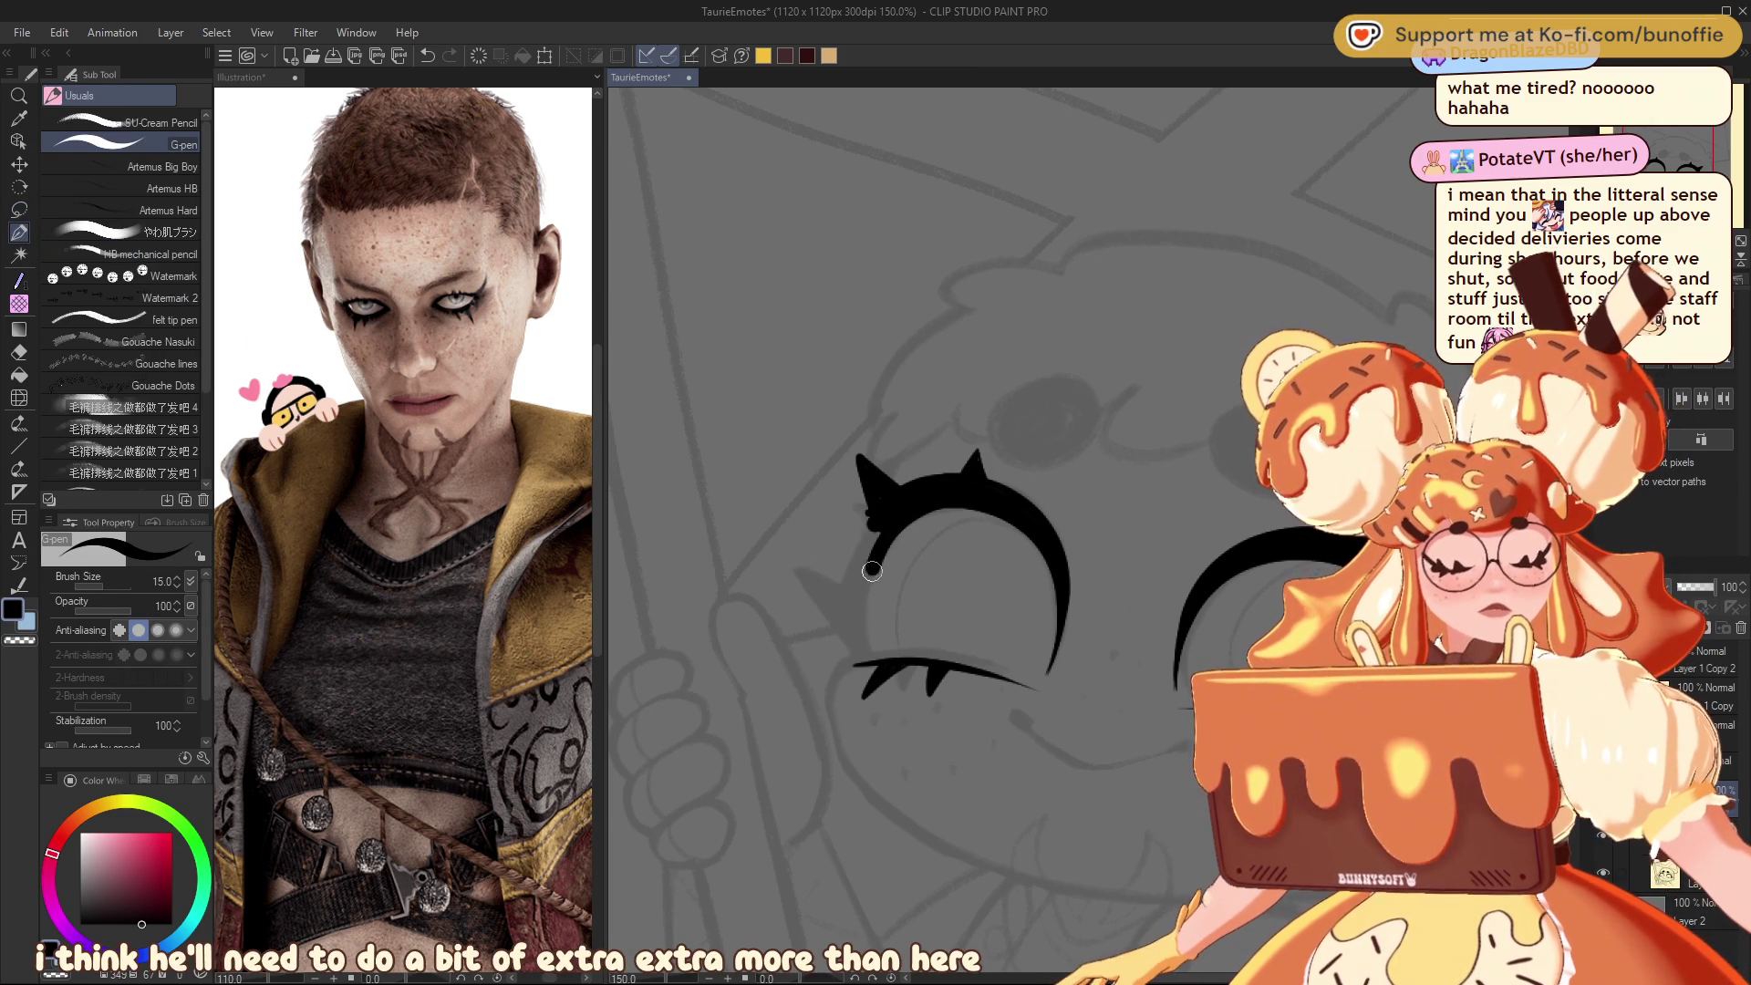
drag(863, 640, 866, 640)
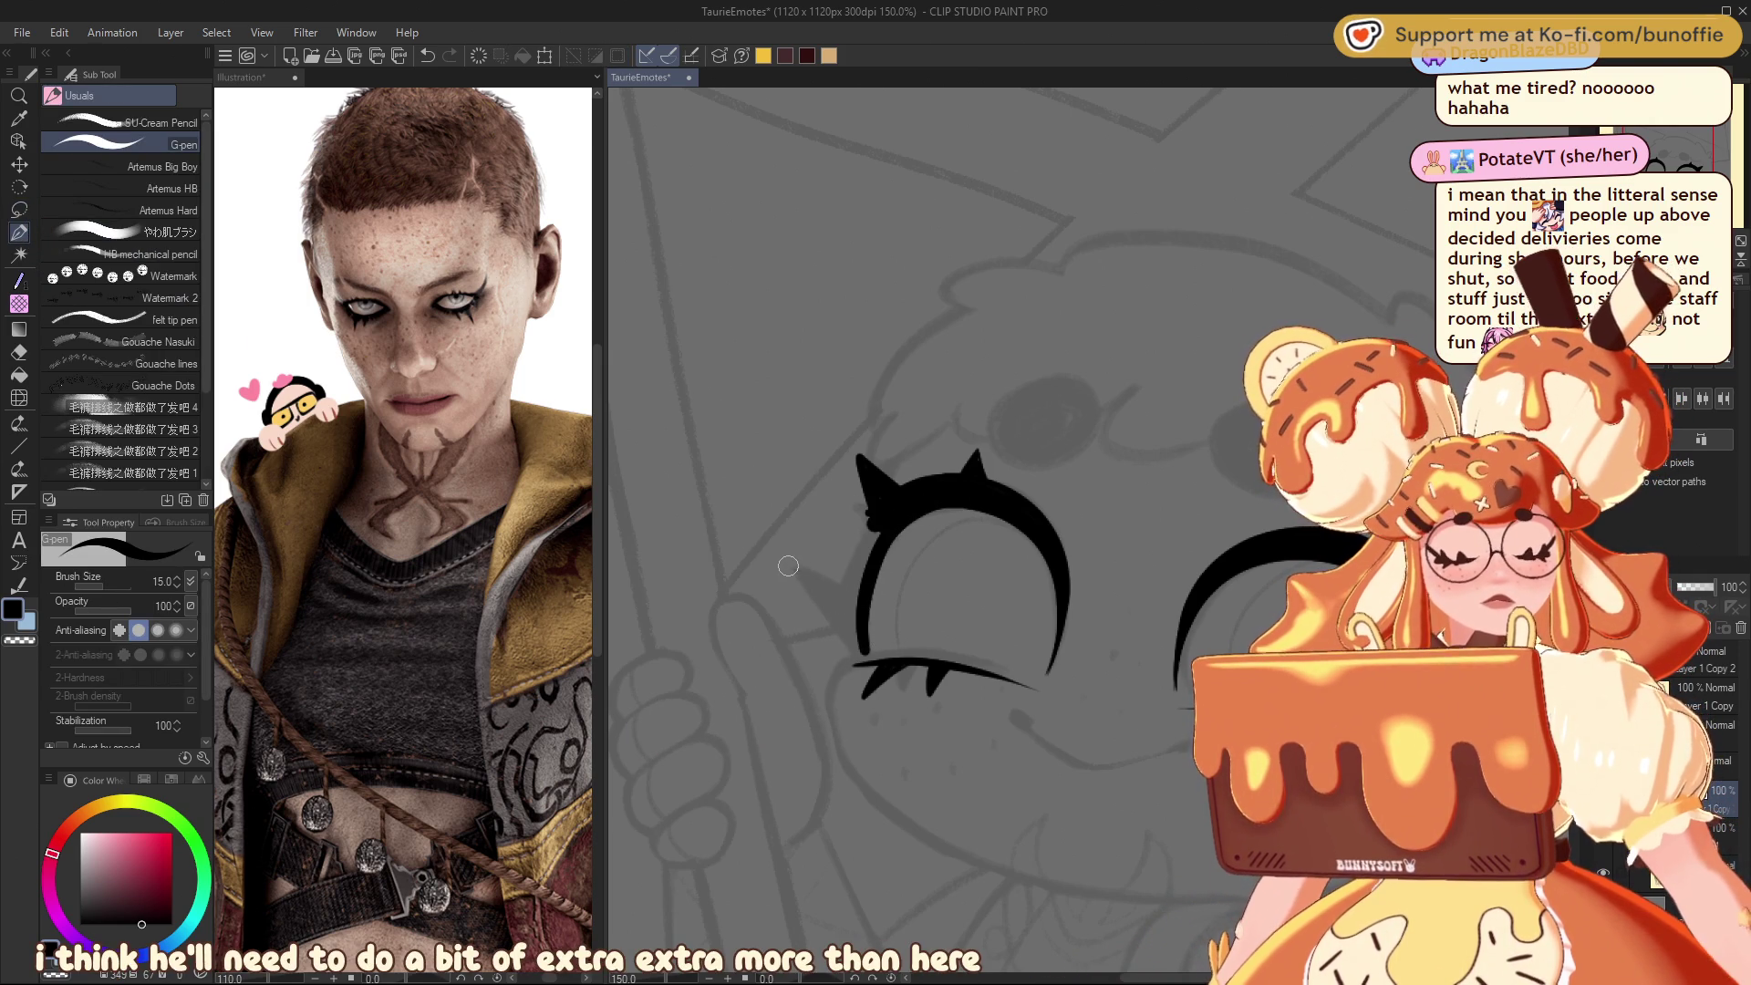
drag(783, 559, 855, 644)
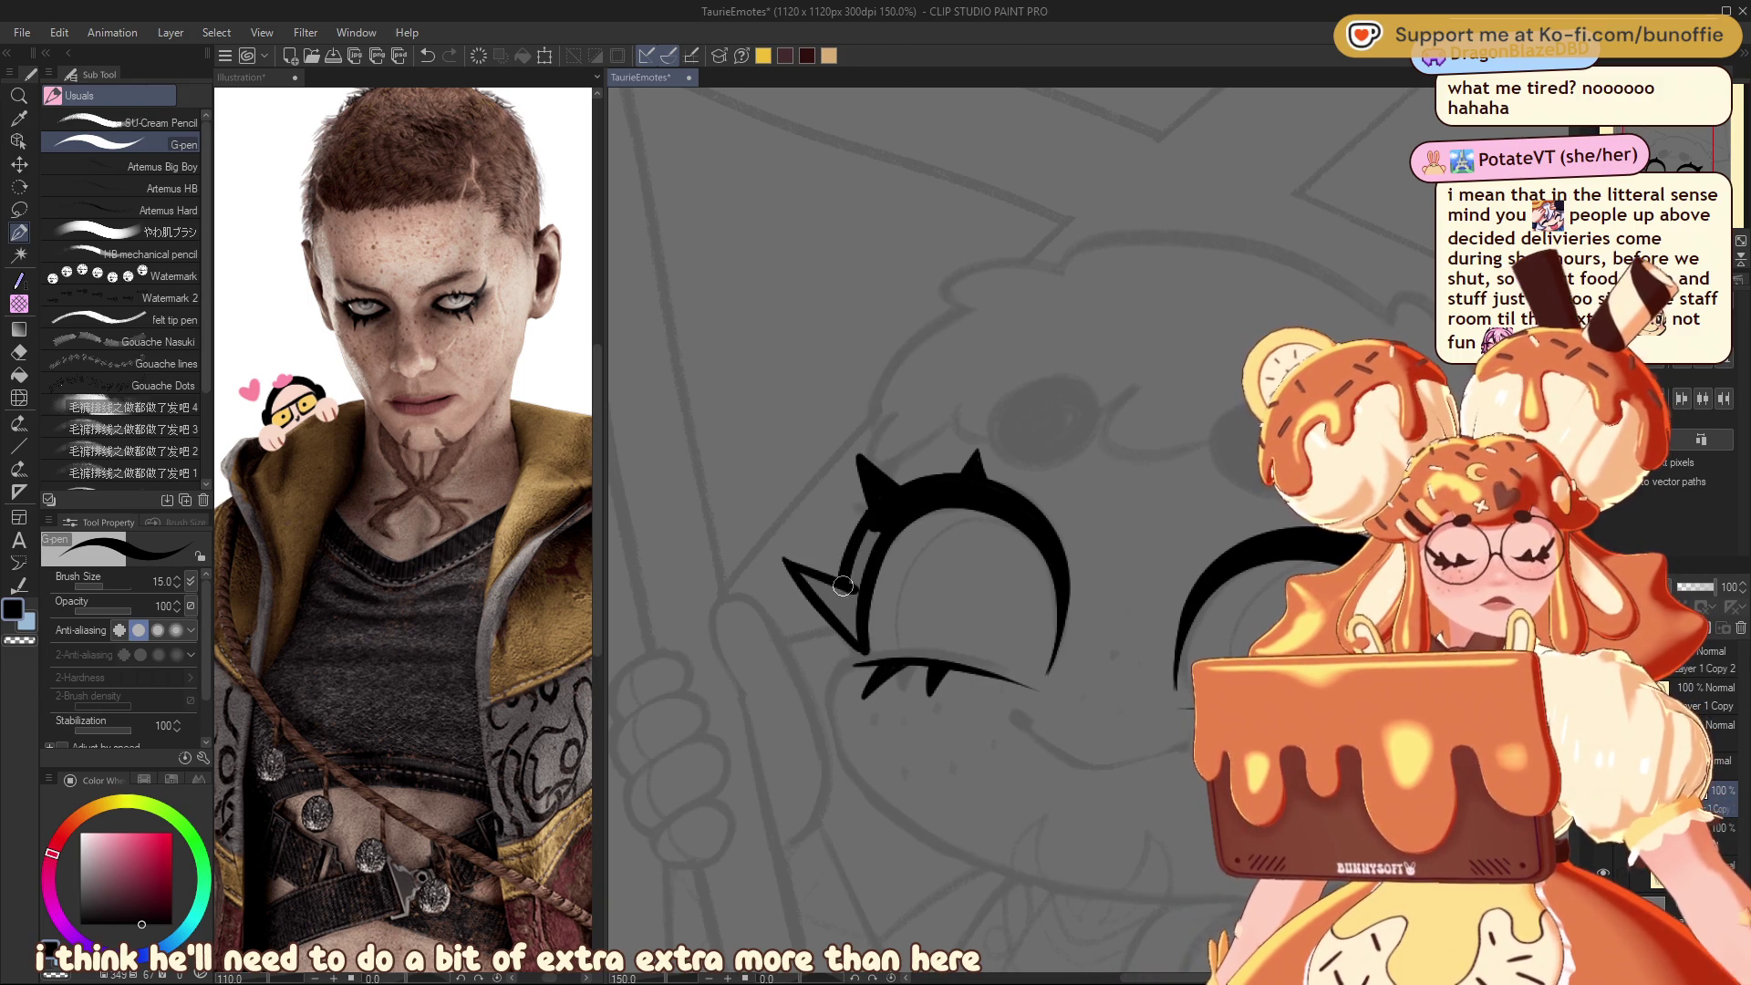
mouse_move(857, 565)
mouse_down()
mouse_move(860, 542)
mouse_move(852, 614)
mouse_up()
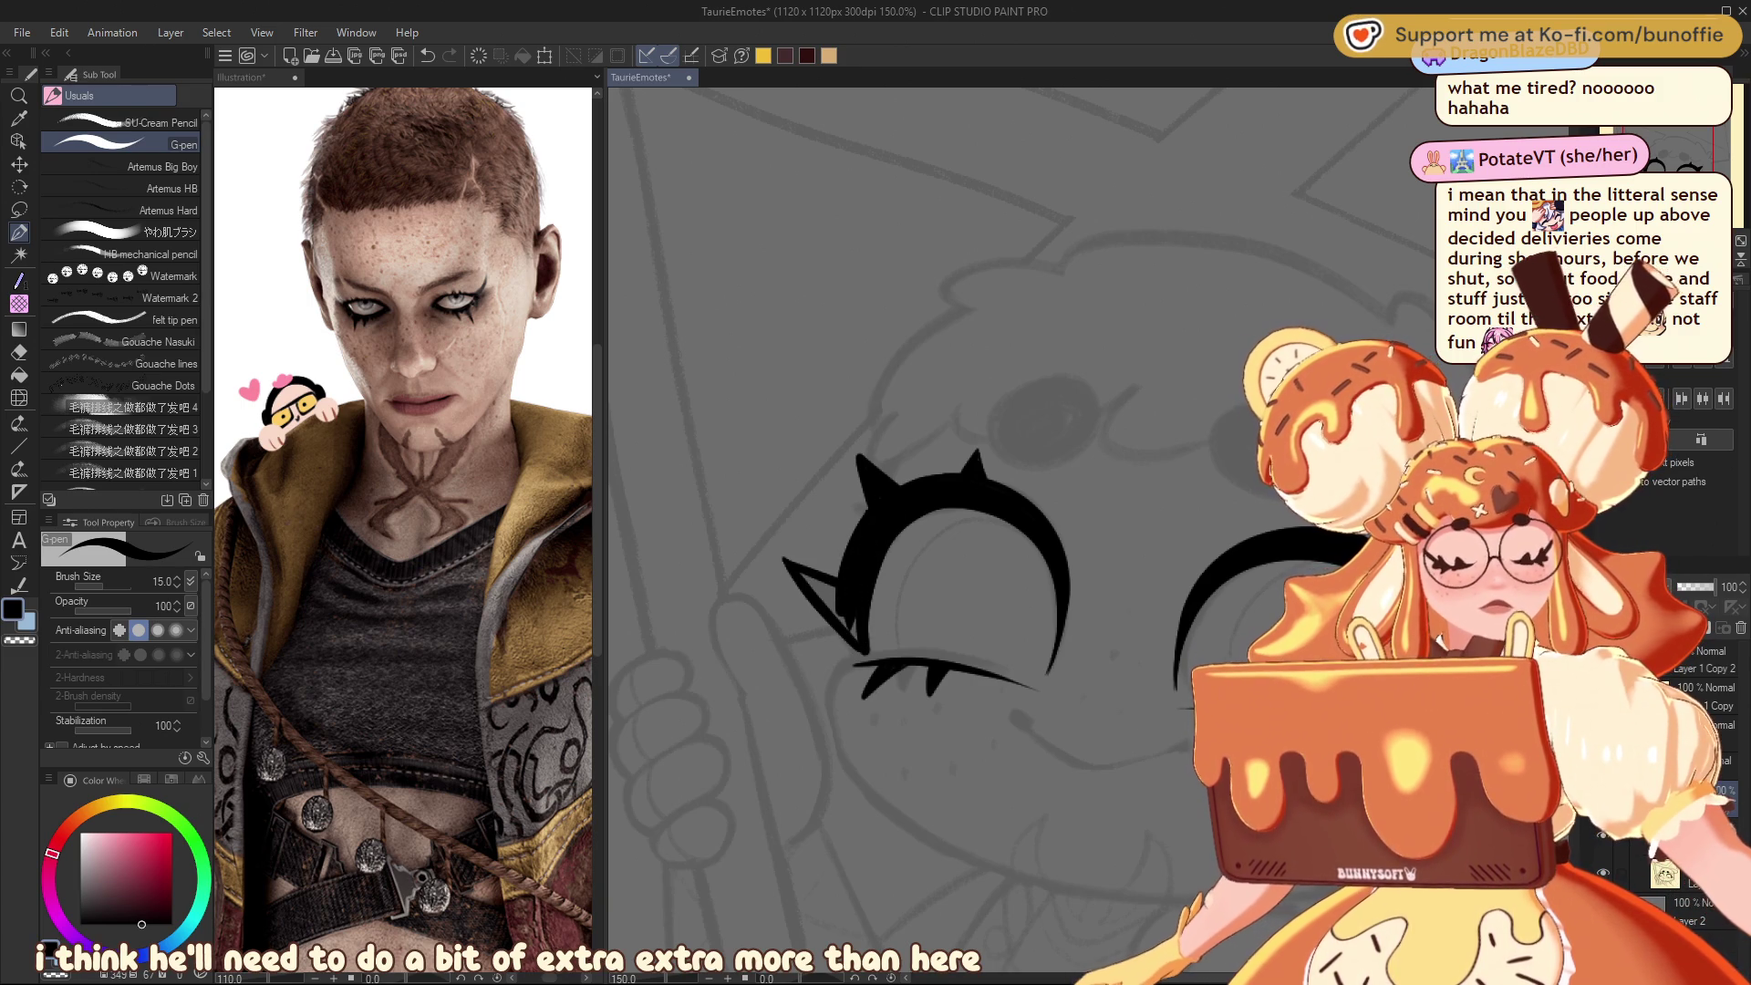
key(-)
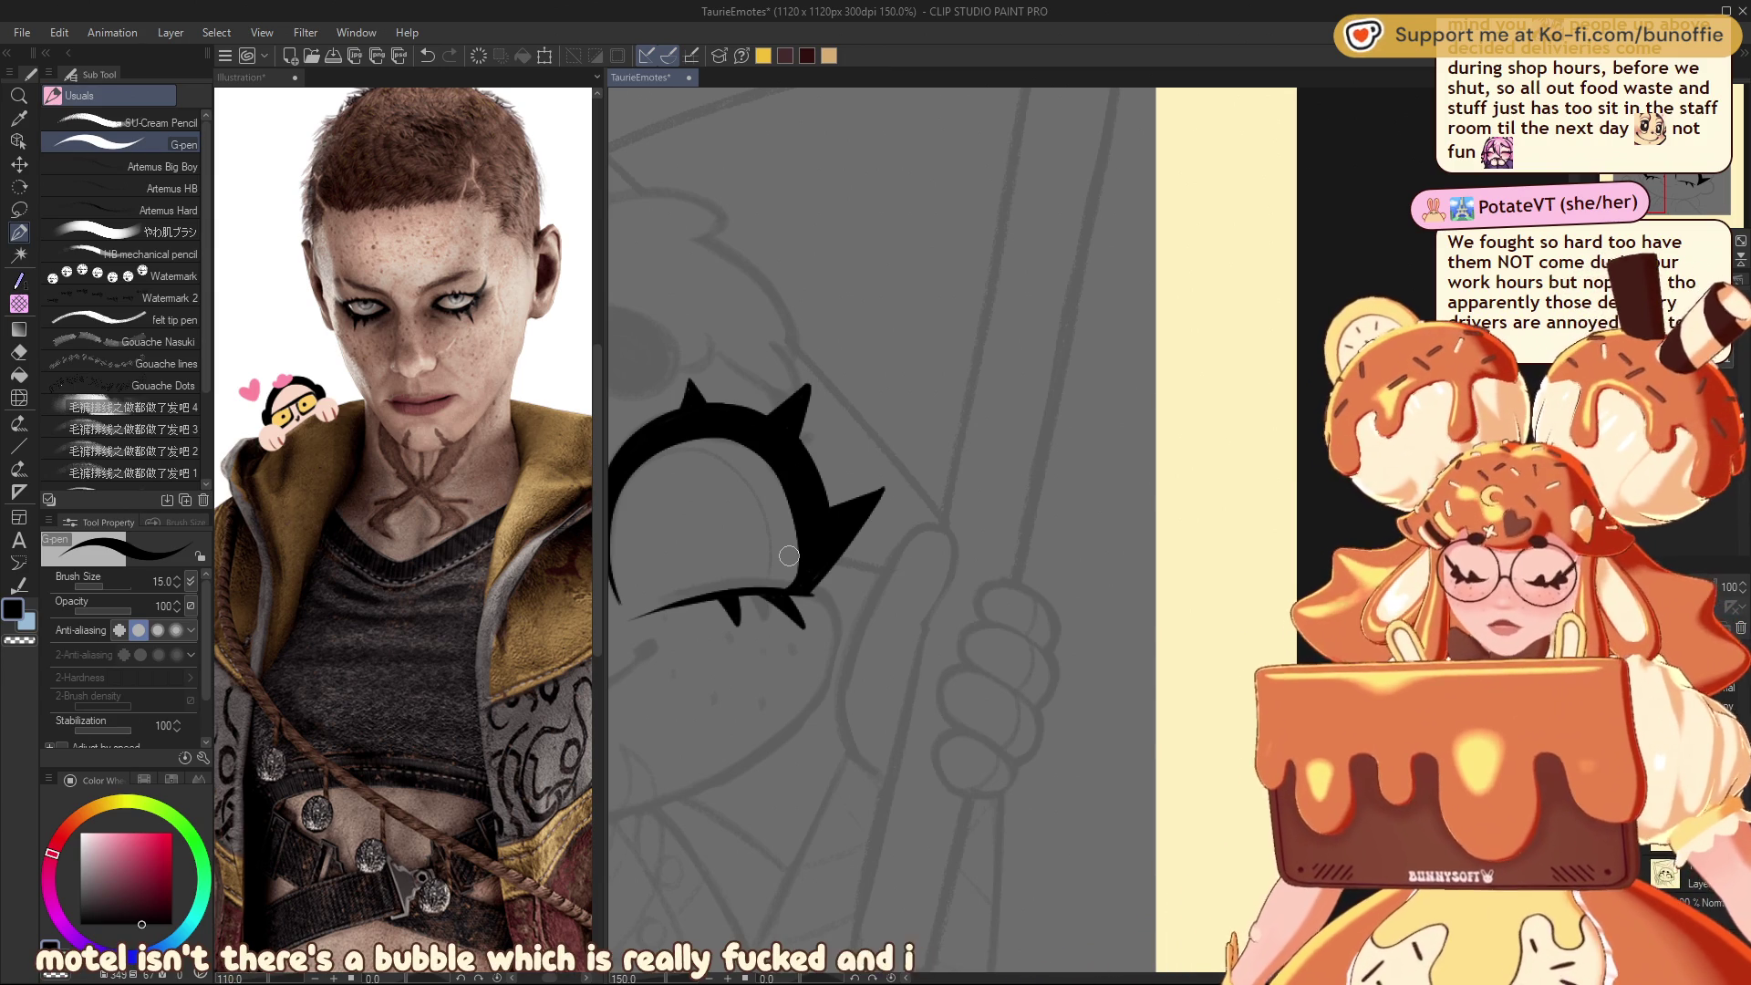
mouse_move(912, 547)
mouse_down()
mouse_move(547, 547)
mouse_move(729, 547)
mouse_move(911, 456)
mouse_move(952, 551)
mouse_up()
scroll(1121, 566, down, 4)
Step: Free-transform the left eye, confirm it, then undo the change
scroll(1089, 530, down, 2)
scroll(1089, 533, up, 5)
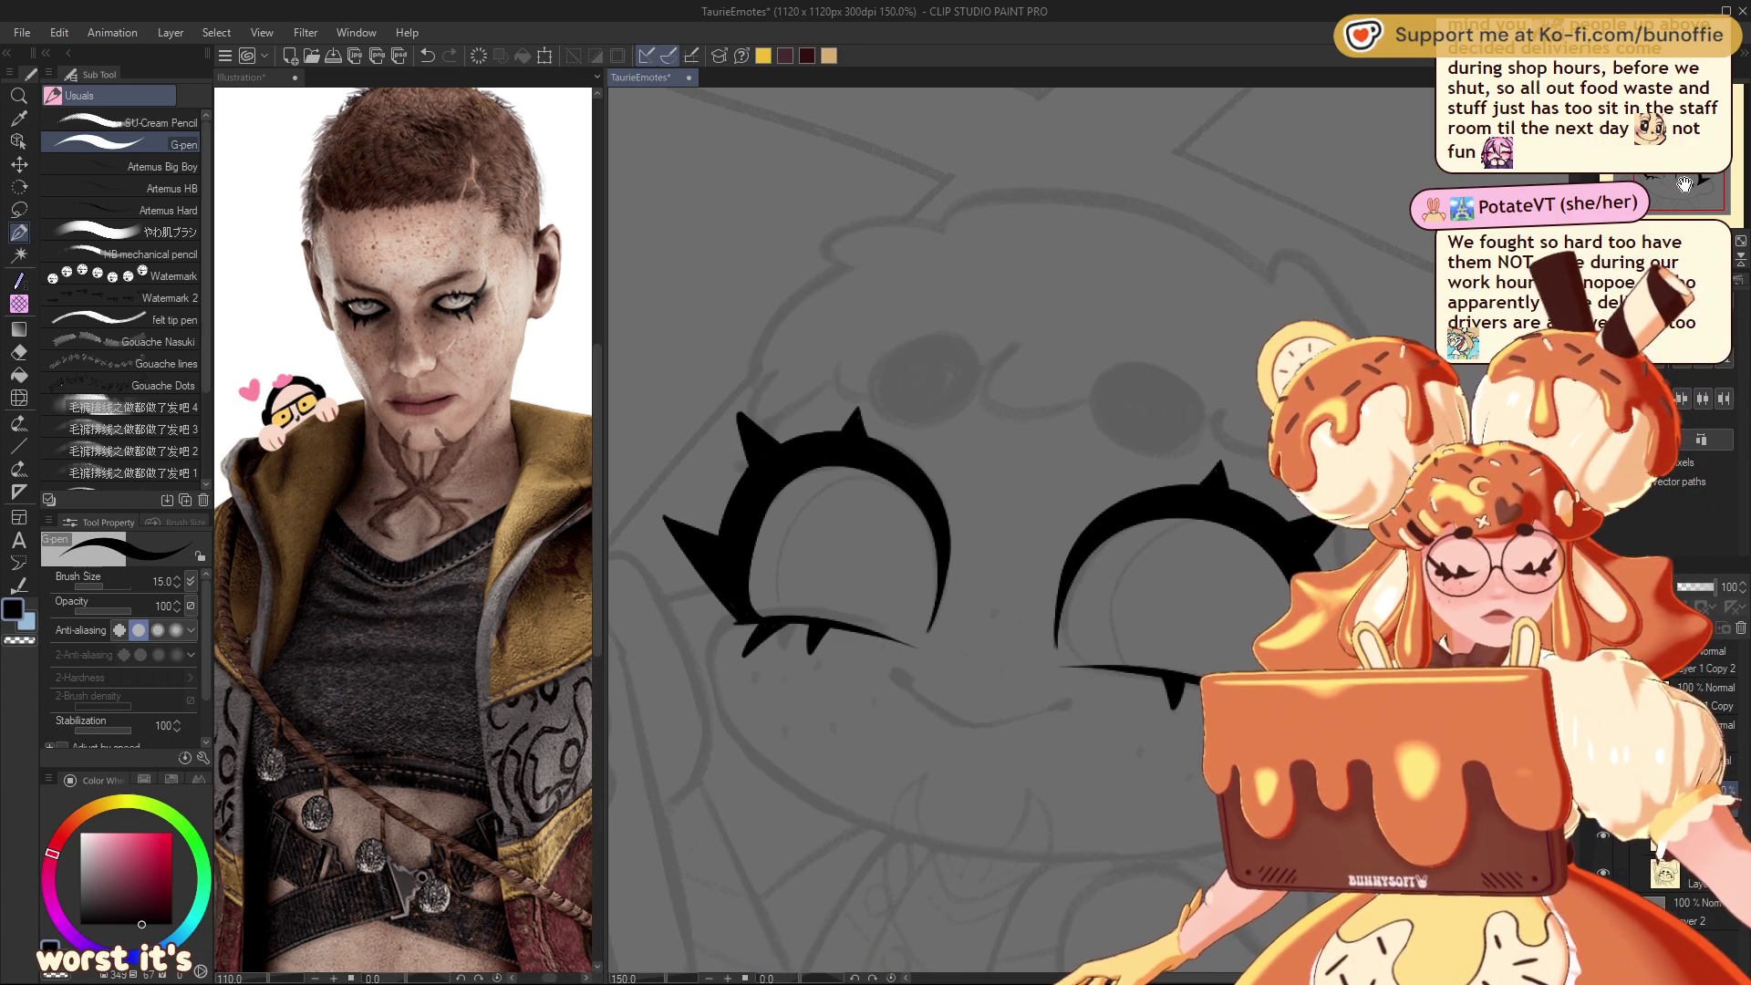
key(ctrl+t)
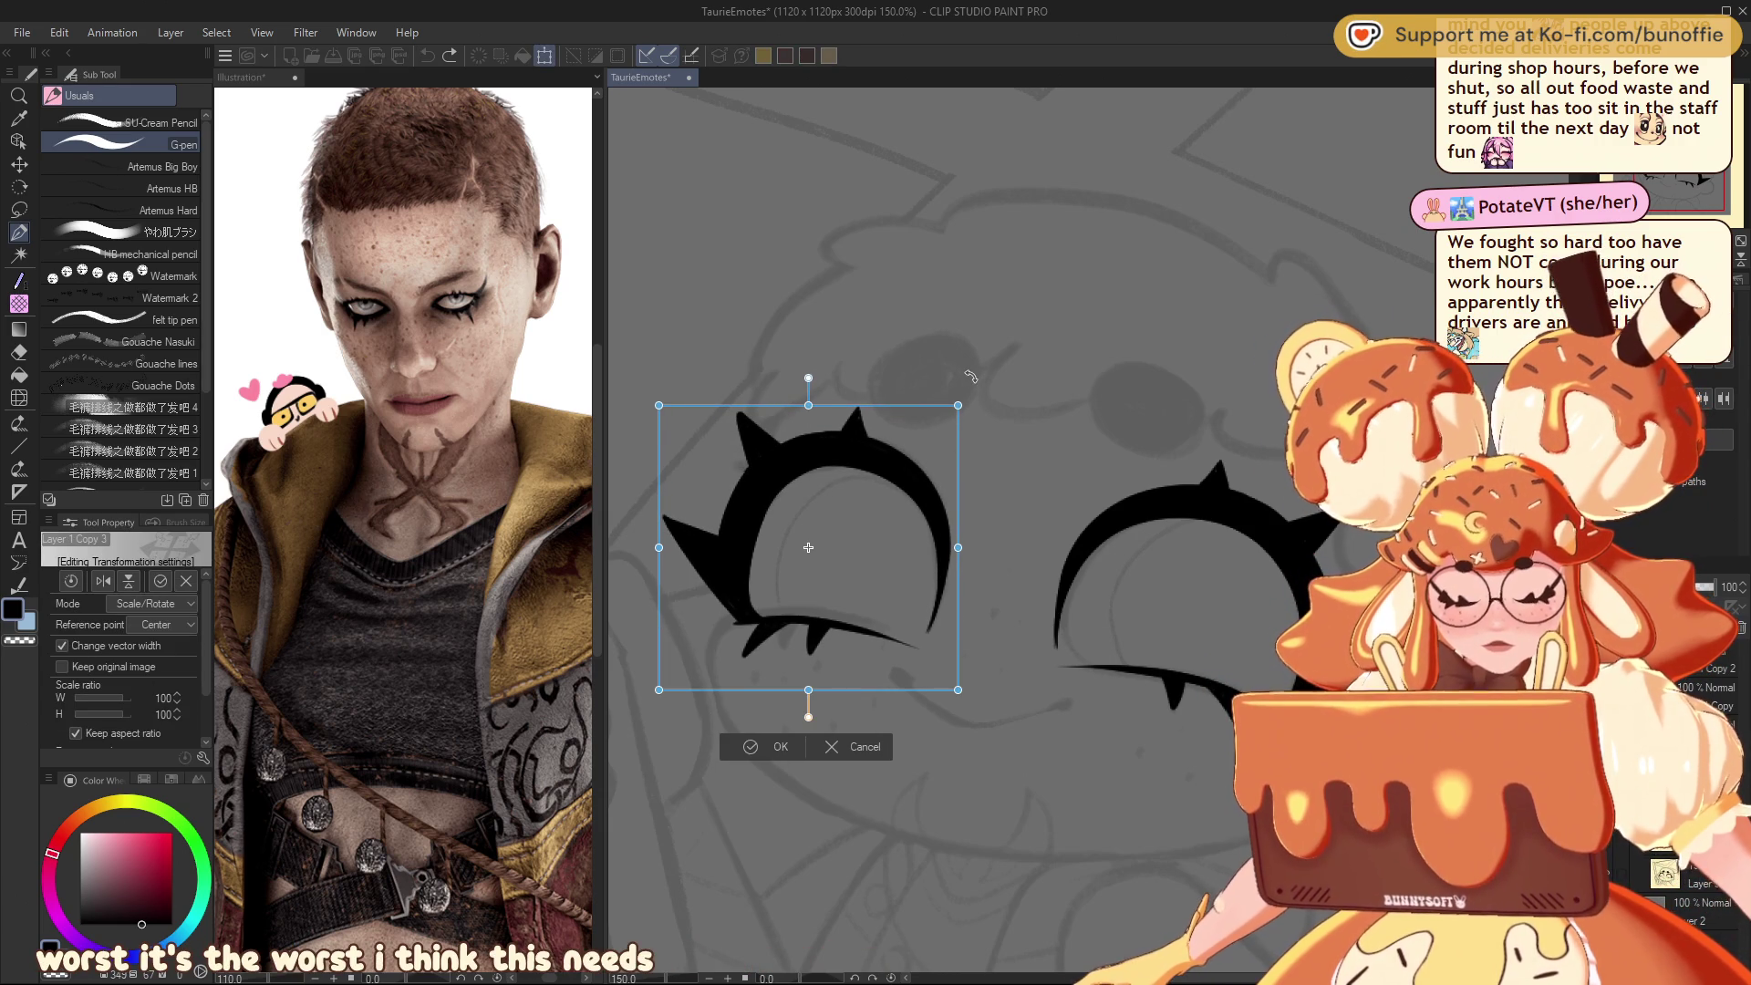
click(770, 746)
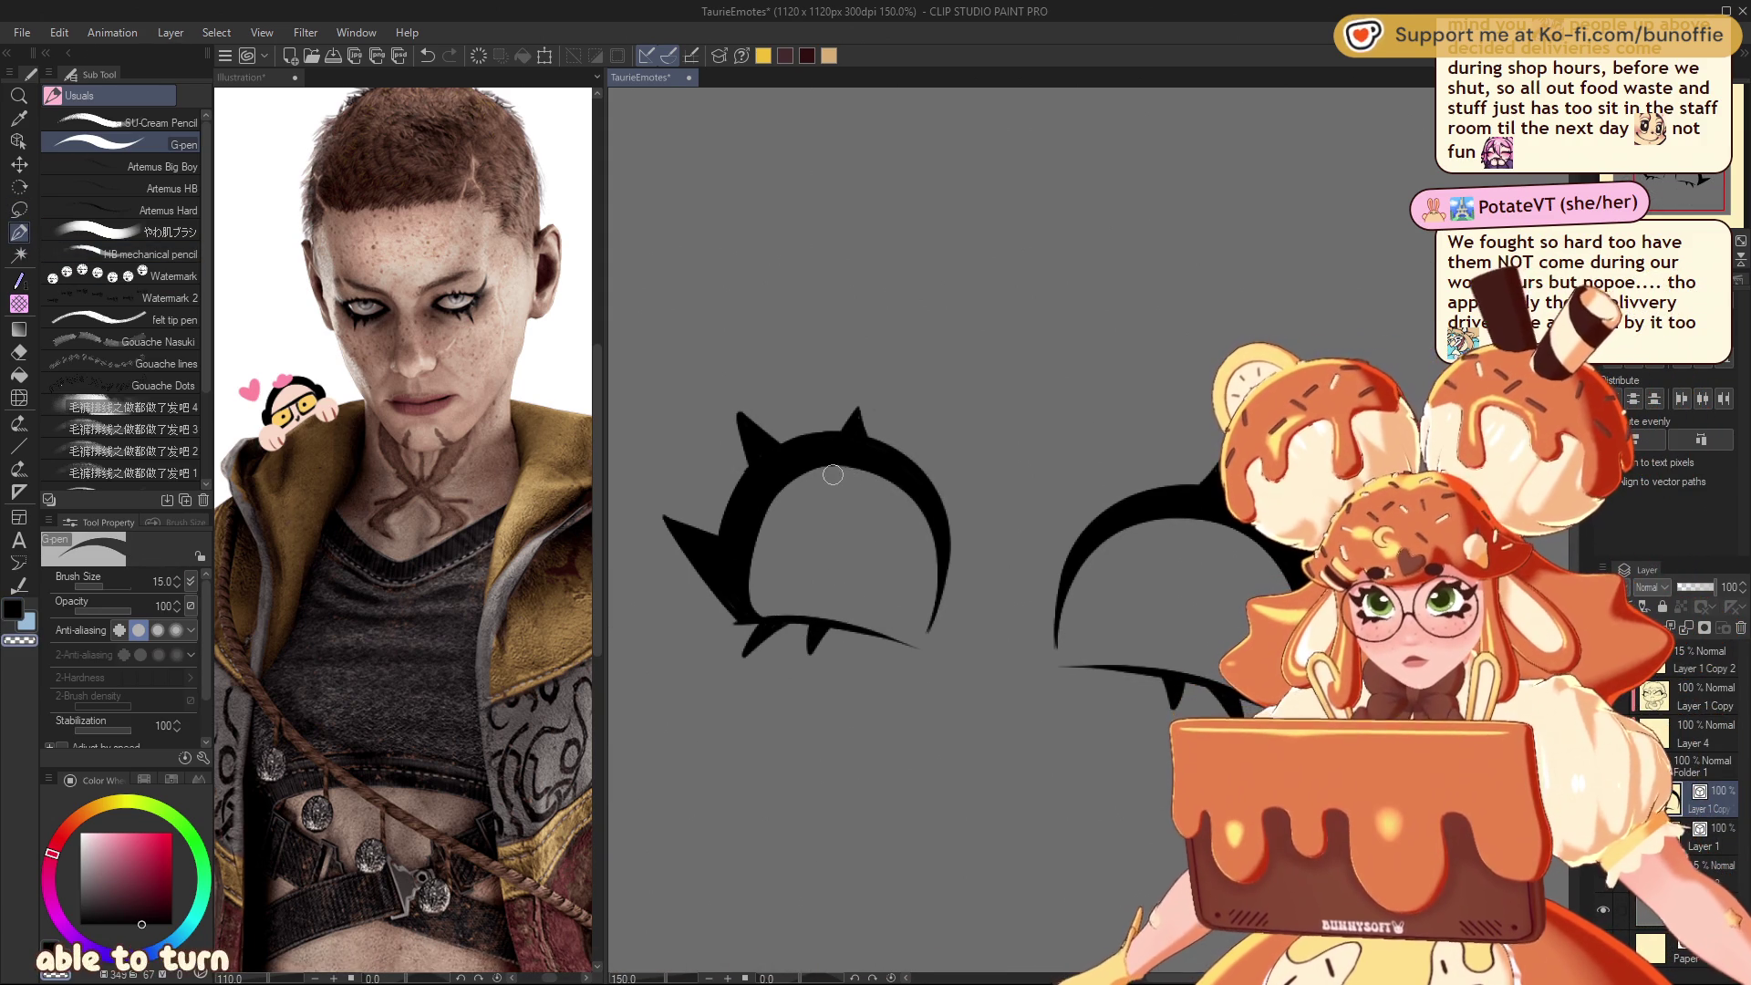
key(ctrl+z)
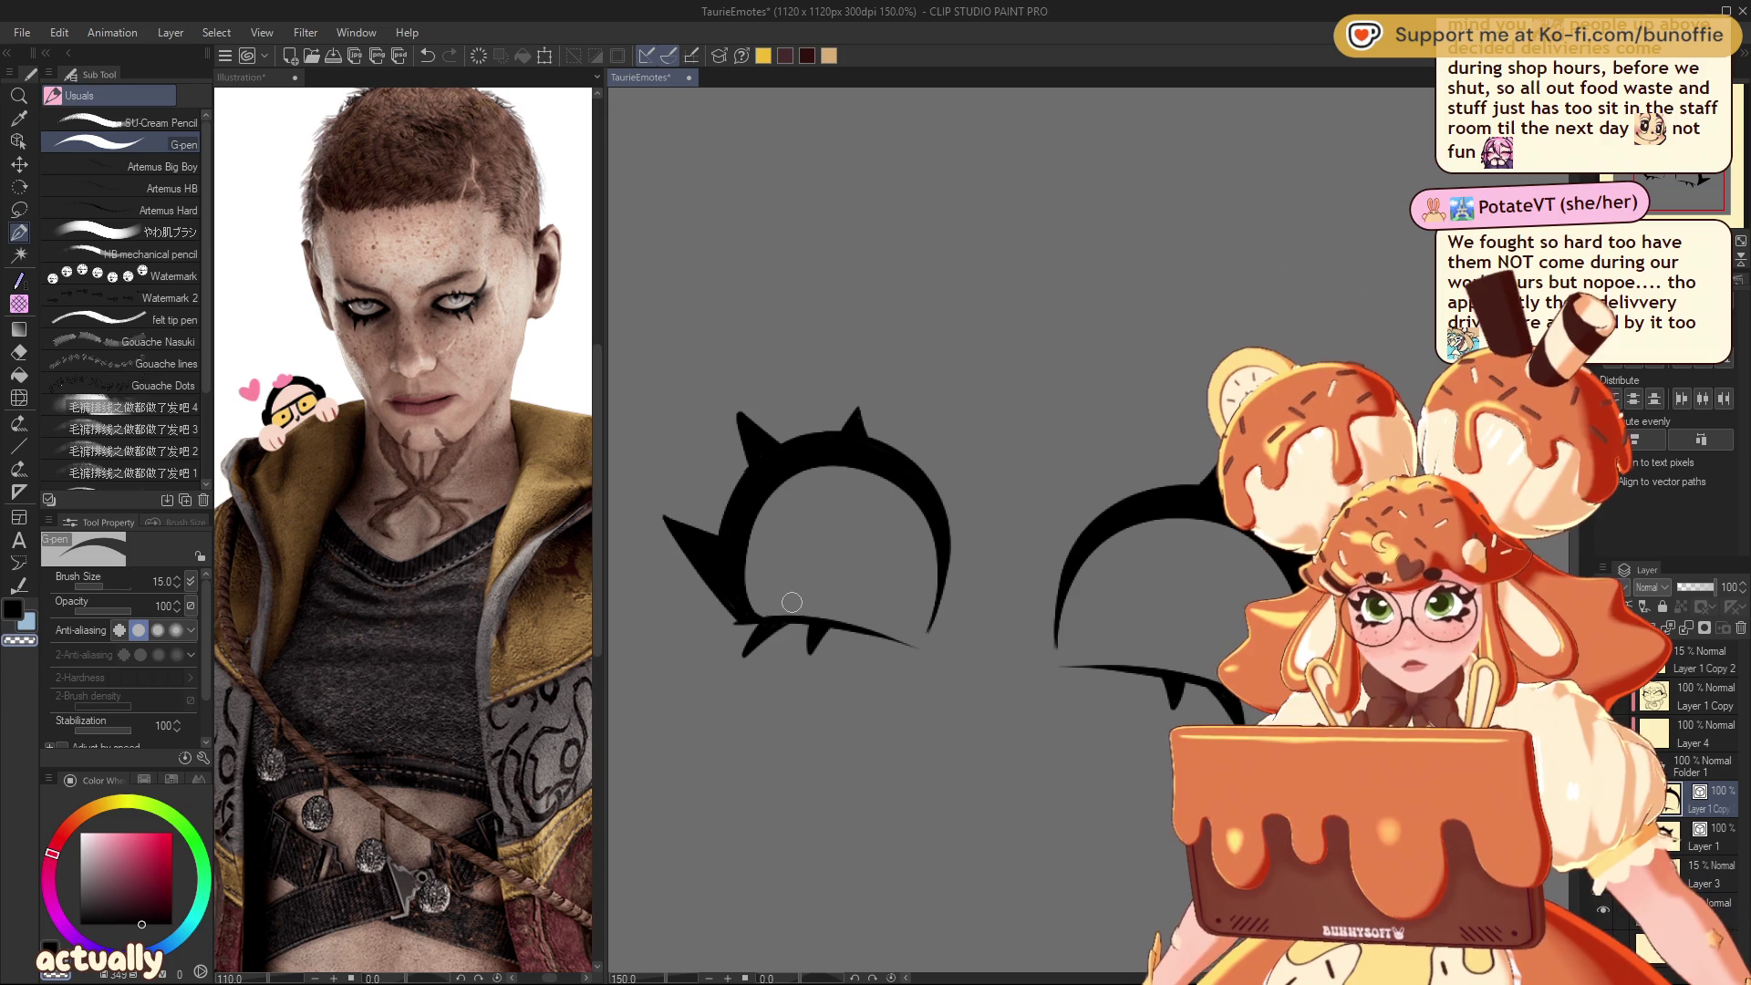
Step: Show the faint sketch again, select the lower layer and choose a blue hue
key(ctrl+z)
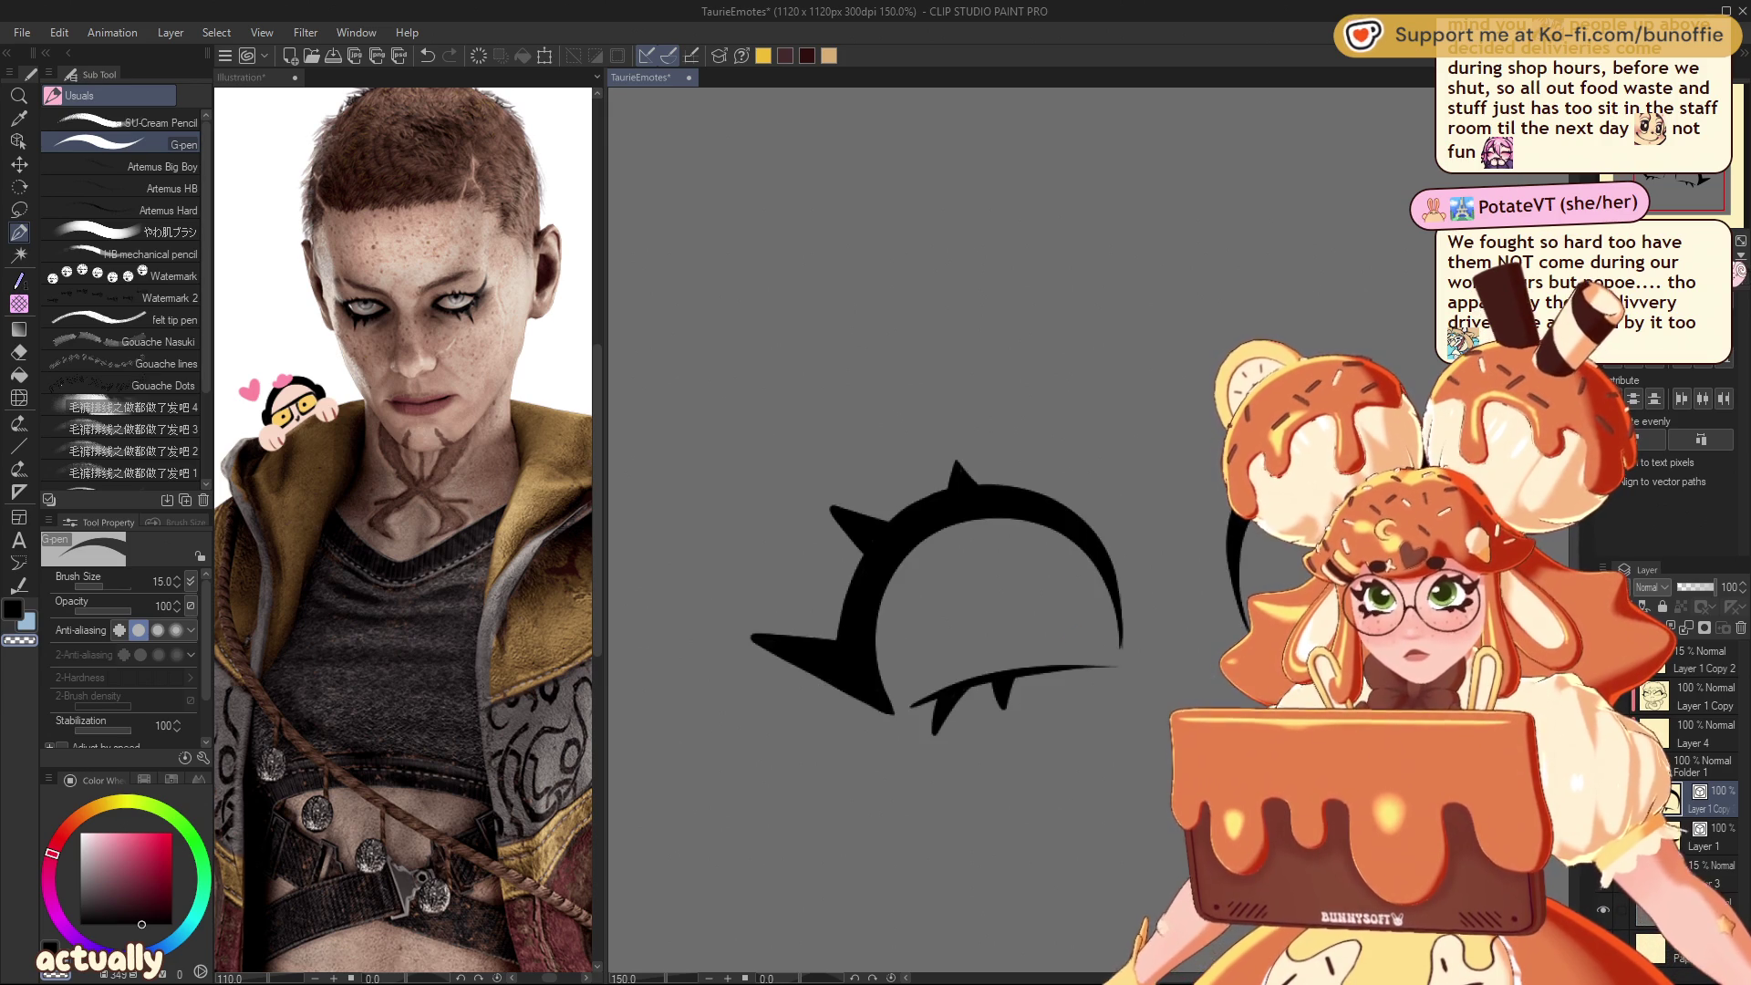
key(ctrl+y)
key(ctrl+z)
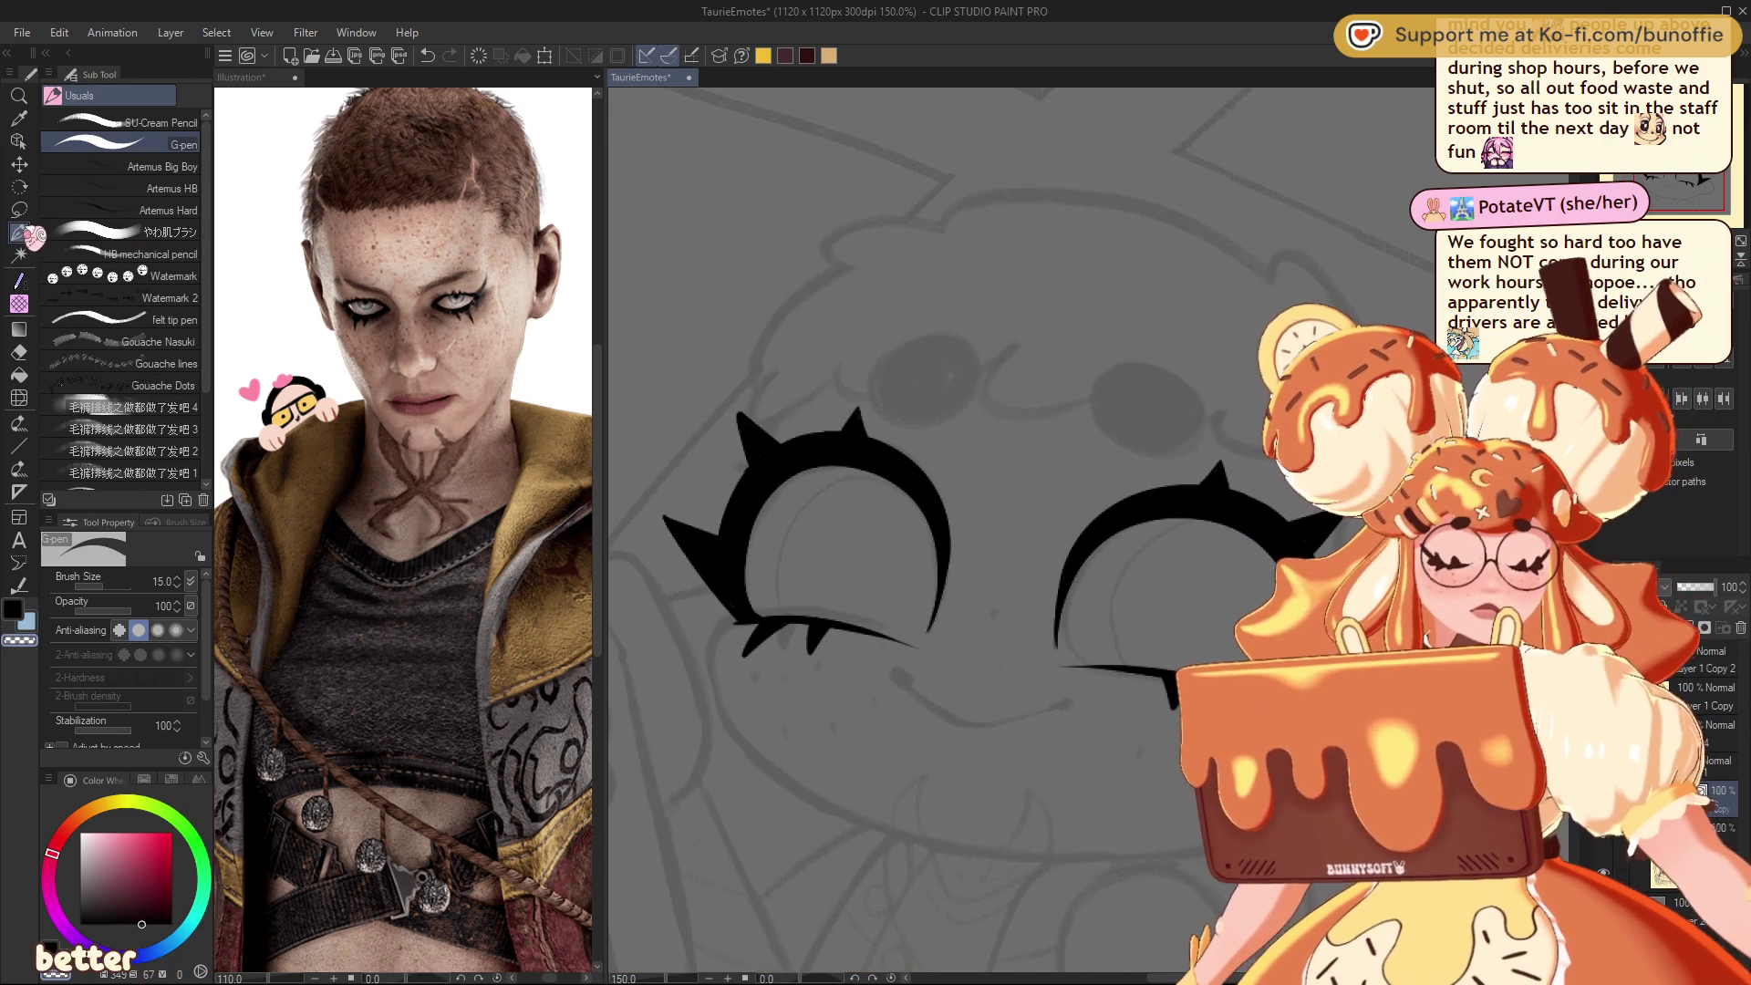
click(1678, 874)
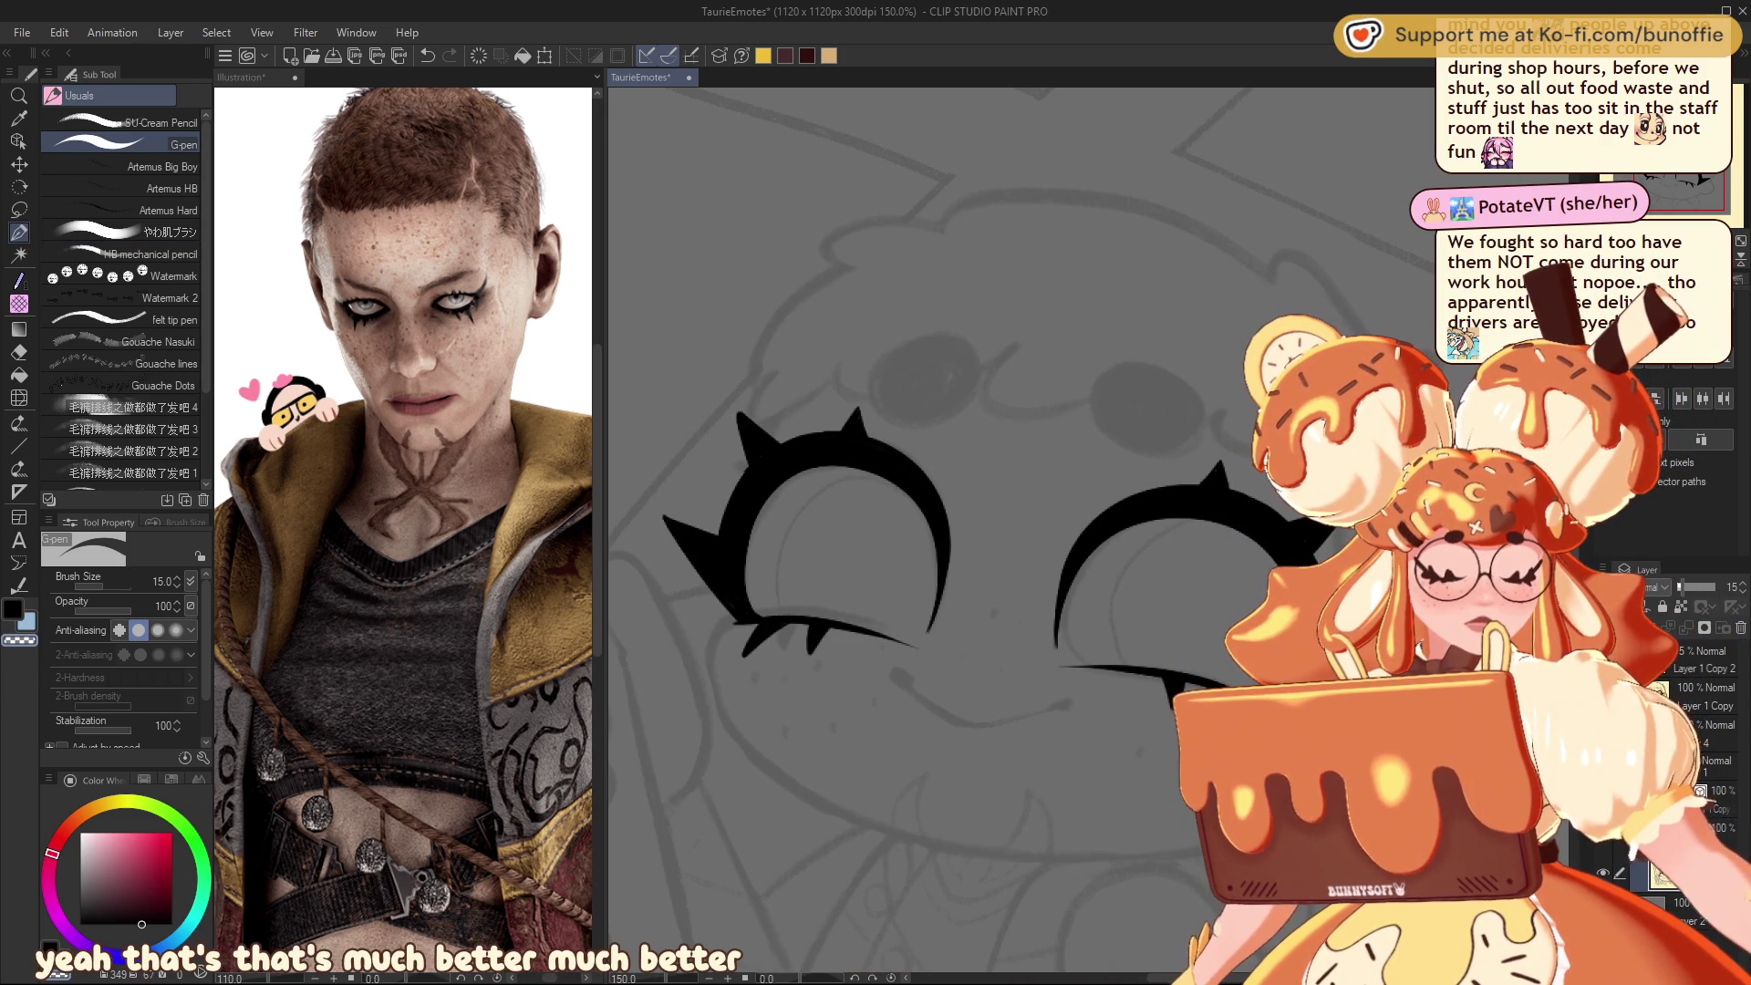
click(174, 941)
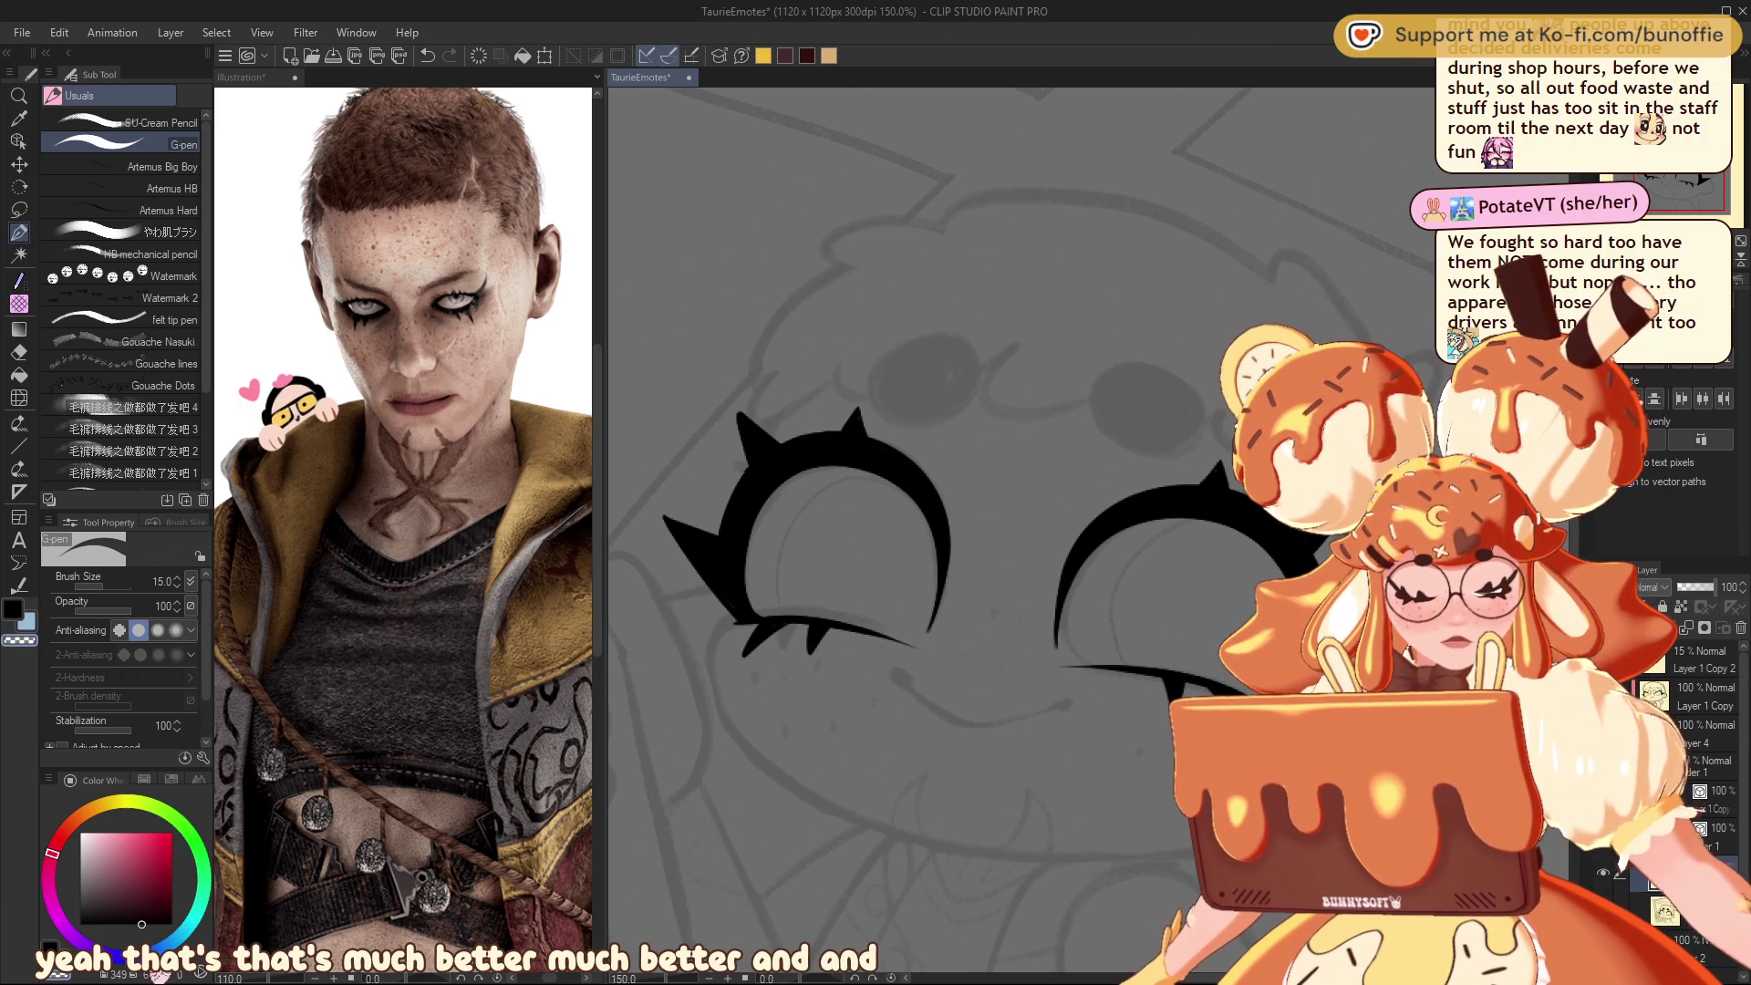
Step: Pick a muted blue-grey and paint the left eye's iris with it
drag(141, 878, 103, 856)
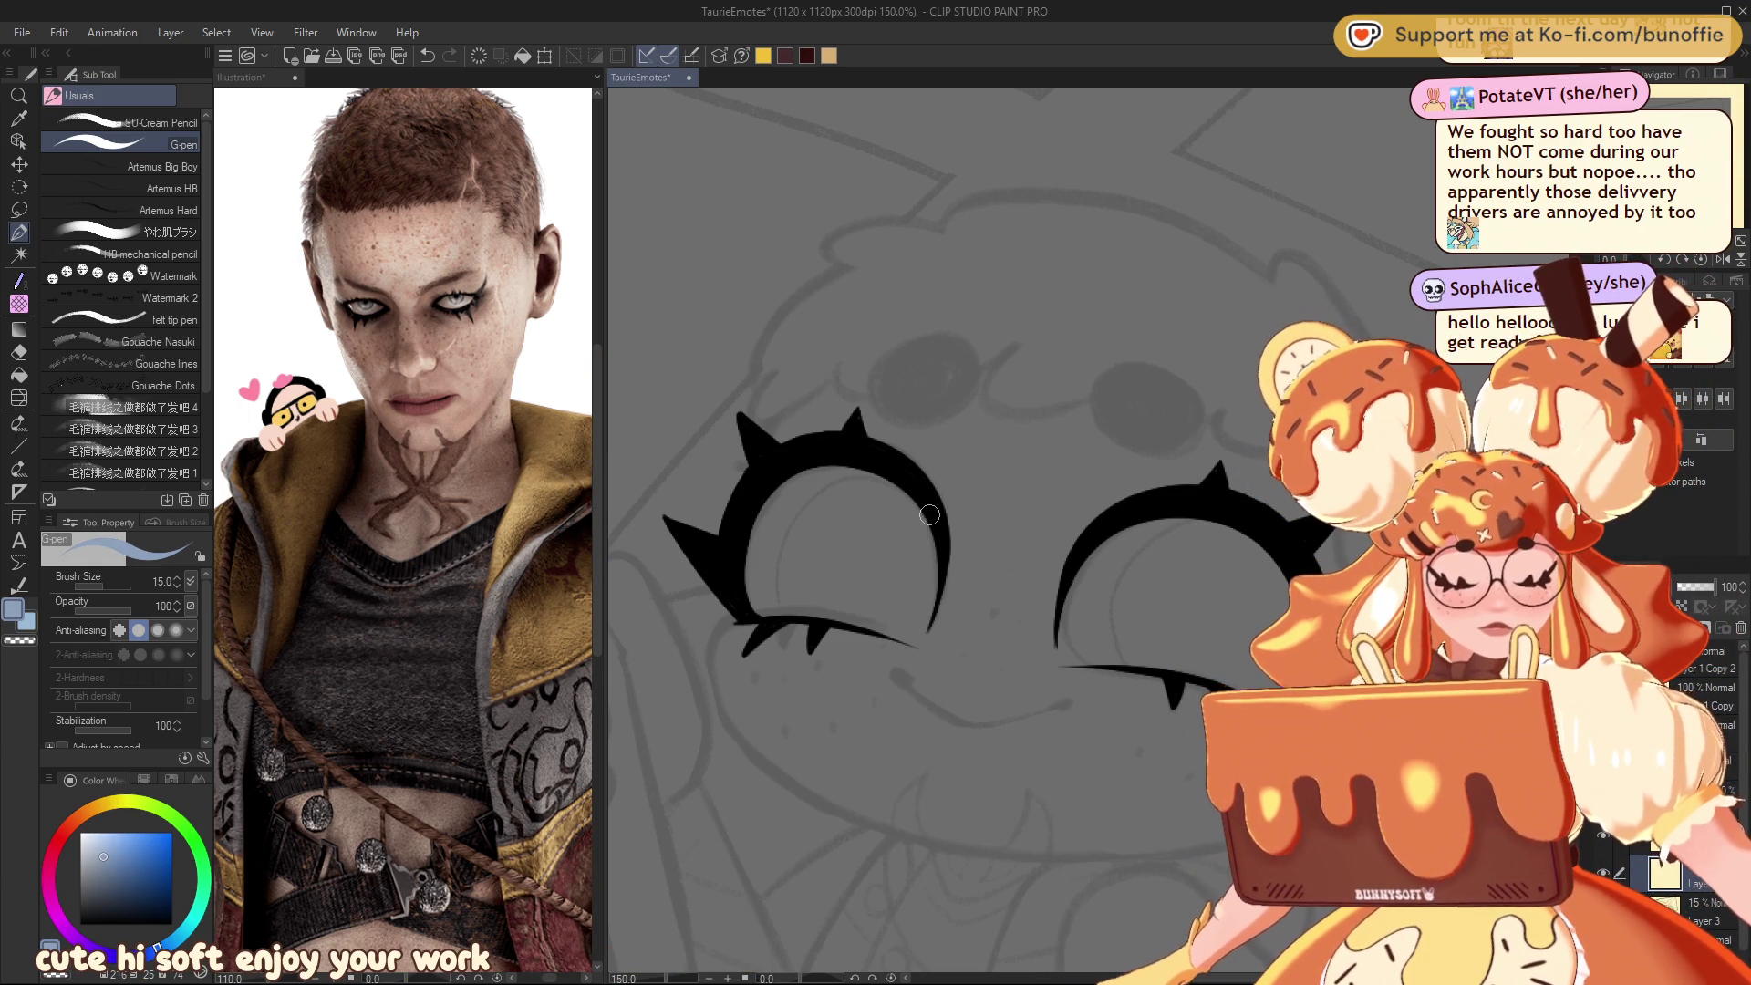
mouse_move(920, 497)
mouse_down()
mouse_move(807, 488)
mouse_move(784, 618)
mouse_up()
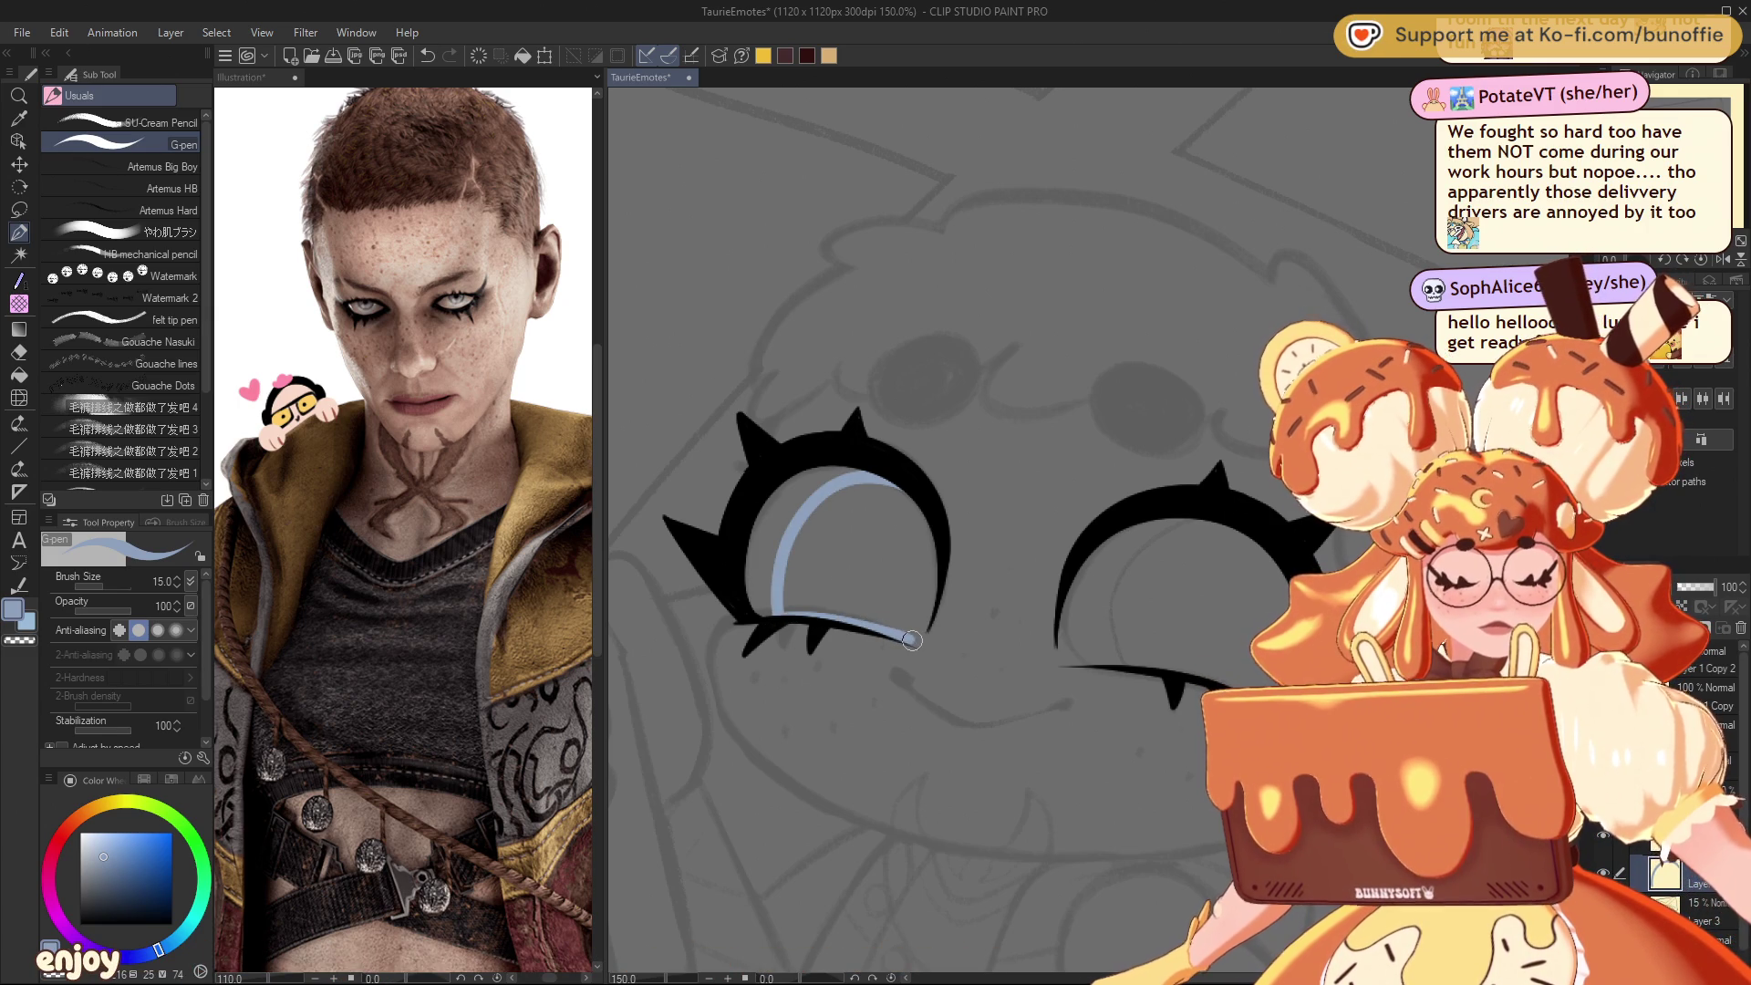
drag(920, 630, 926, 532)
mouse_move(829, 500)
mouse_down()
mouse_move(783, 604)
mouse_move(921, 631)
mouse_move(892, 499)
mouse_move(787, 590)
mouse_move(851, 616)
mouse_up()
mouse_move(908, 554)
mouse_down()
mouse_move(794, 592)
mouse_move(848, 529)
mouse_move(820, 588)
mouse_move(885, 547)
mouse_move(899, 572)
mouse_move(878, 605)
mouse_up()
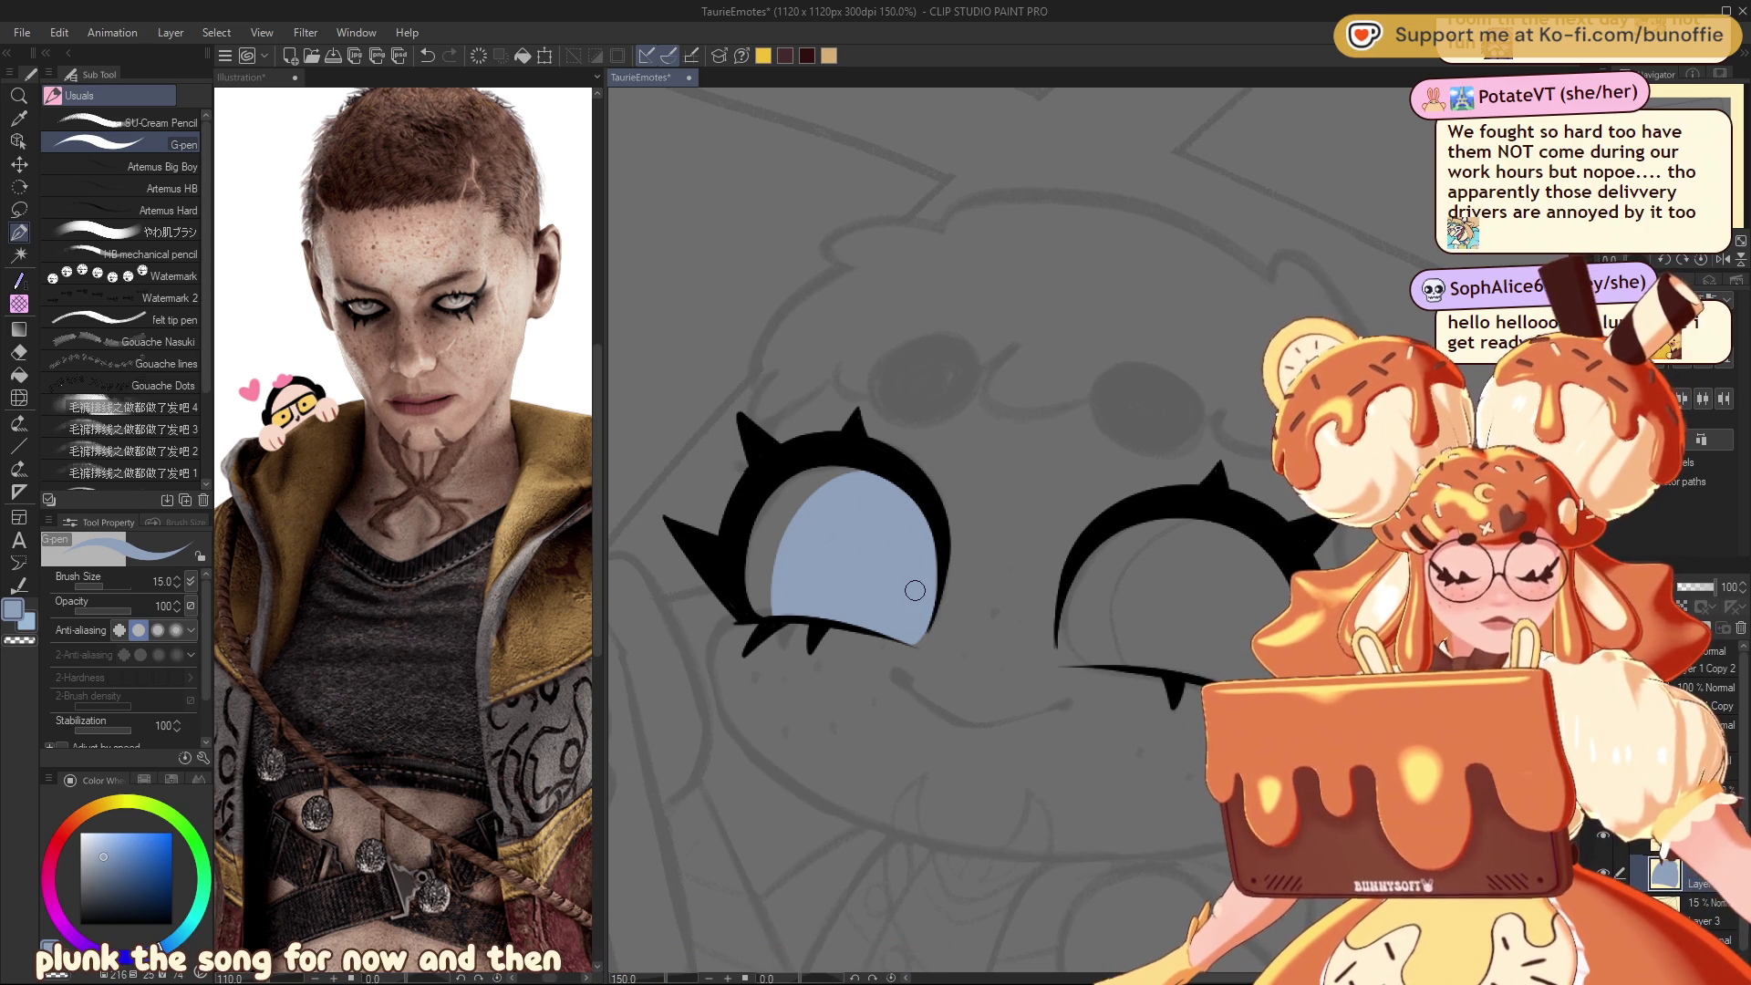
Step: Outline the right iris and fill it using Fill set to refer only to the editing layer
mouse_move(1235, 567)
mouse_down()
mouse_move(1007, 497)
mouse_move(897, 502)
mouse_move(894, 591)
mouse_up()
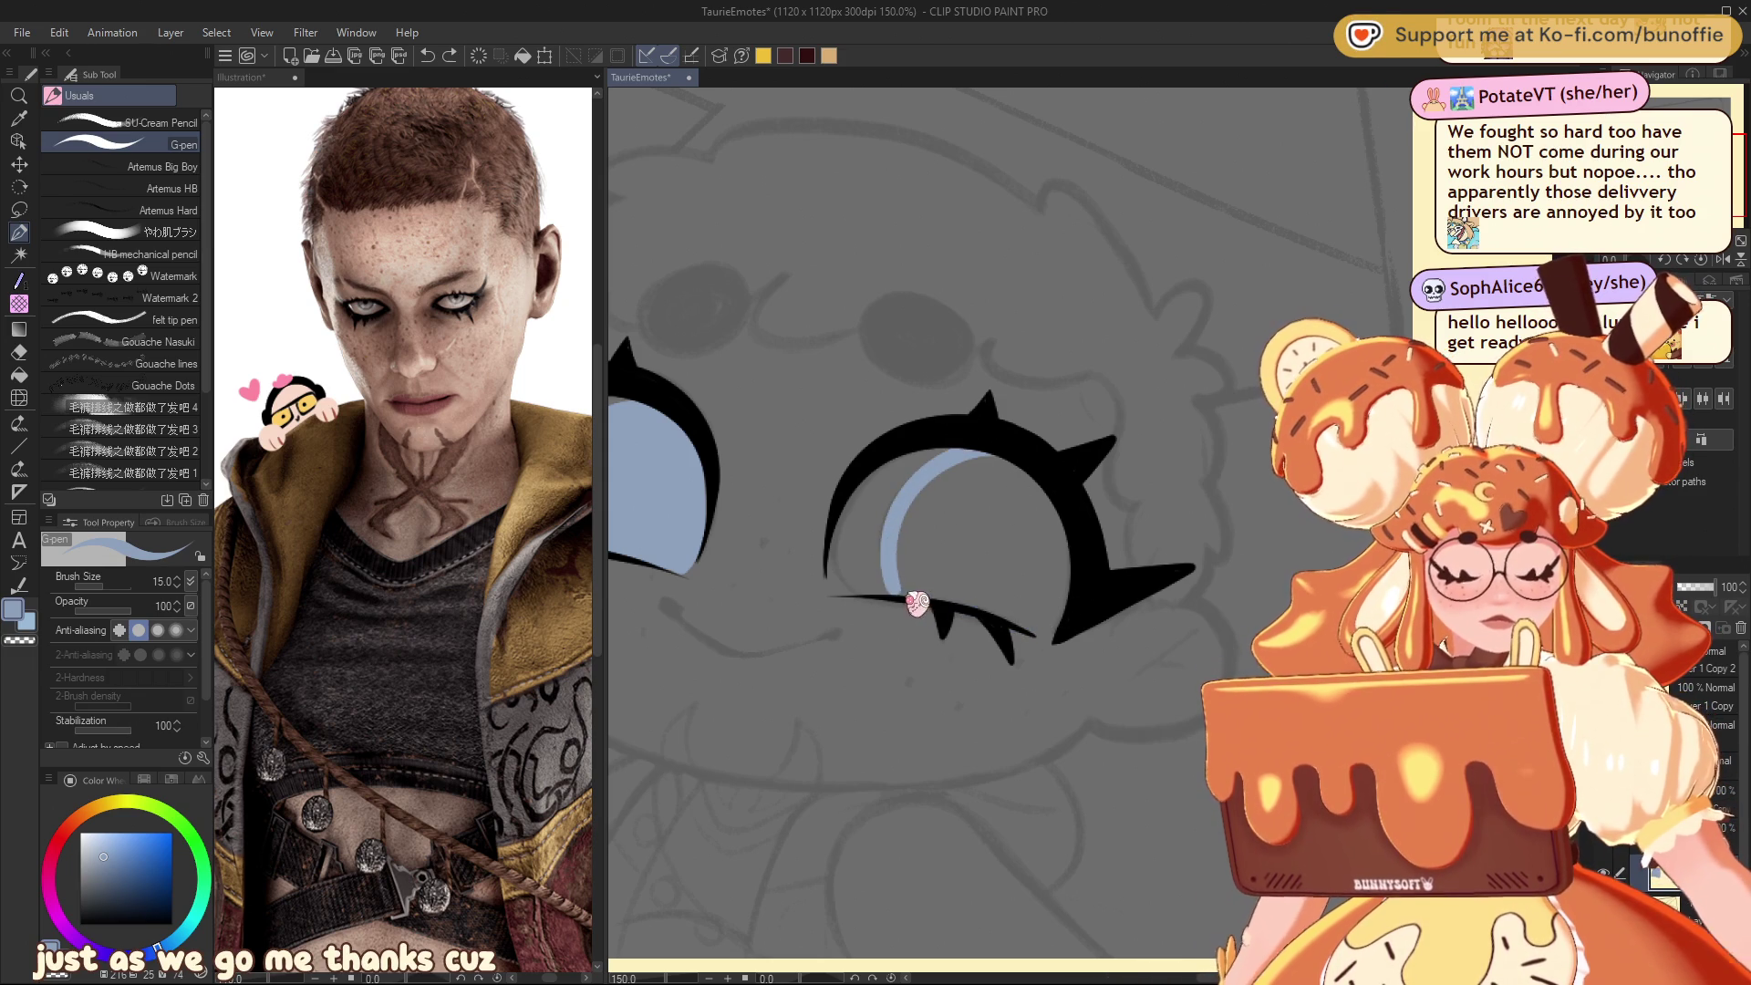
mouse_move(895, 590)
mouse_down()
mouse_move(1005, 610)
mouse_move(1060, 557)
mouse_move(1001, 461)
mouse_up()
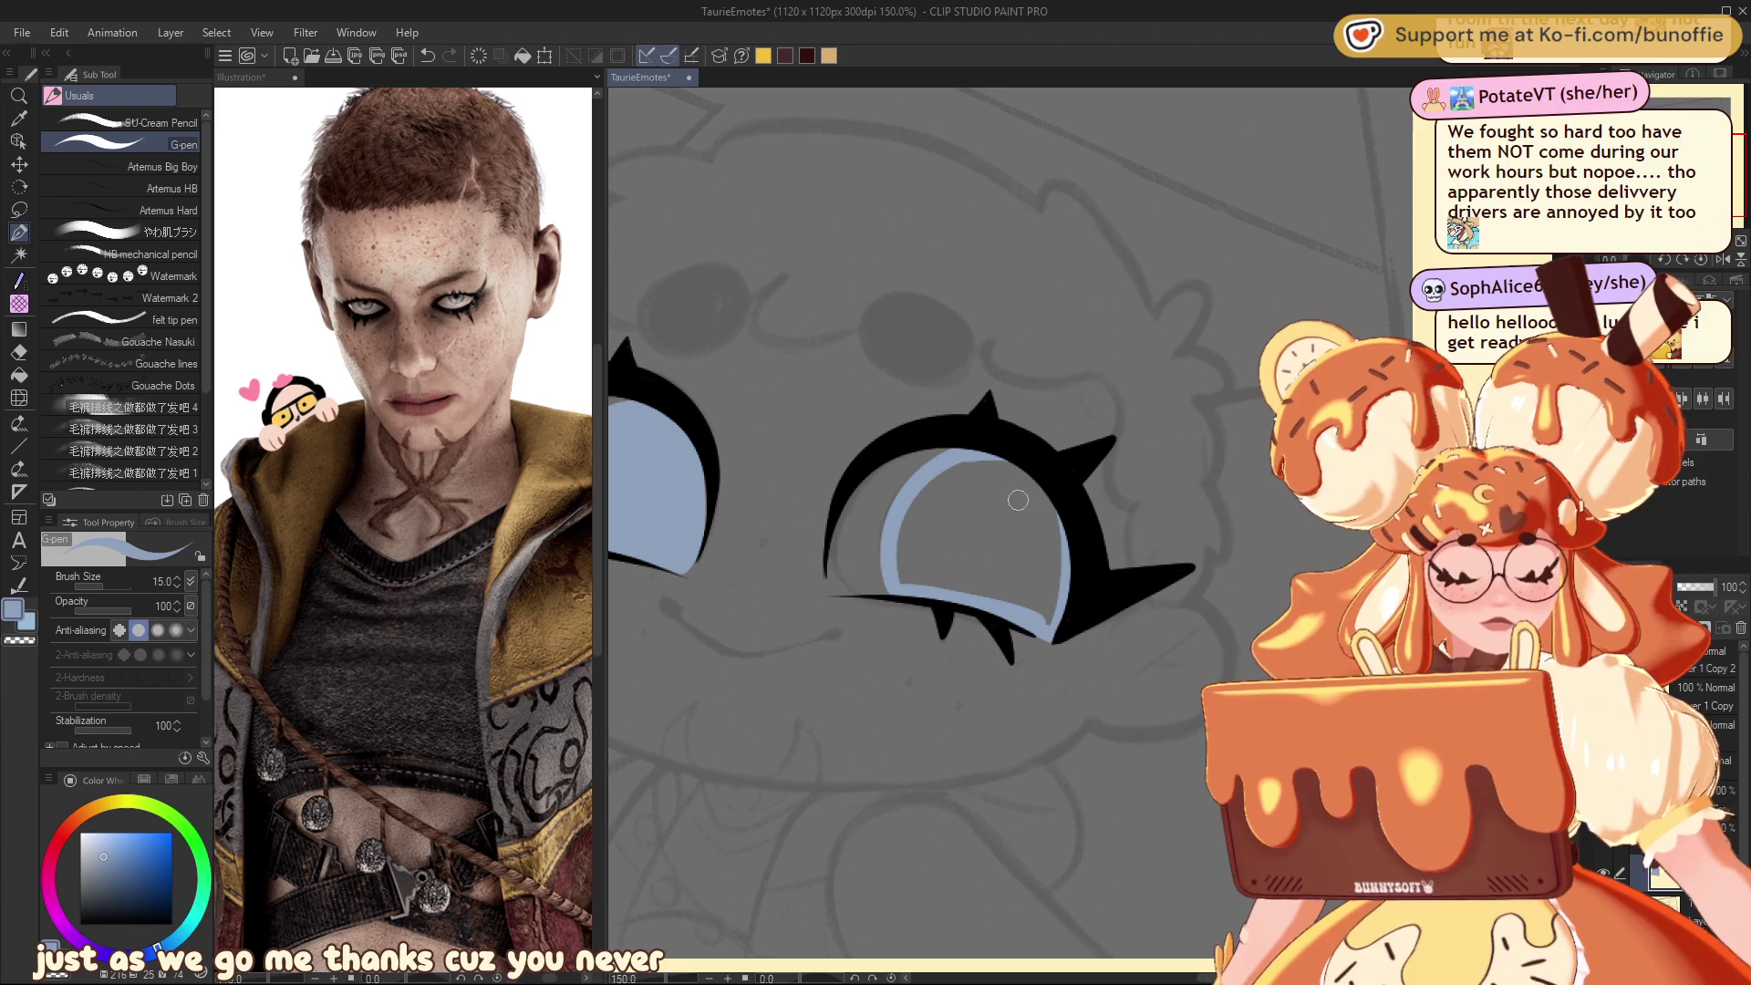
key(g)
click(123, 133)
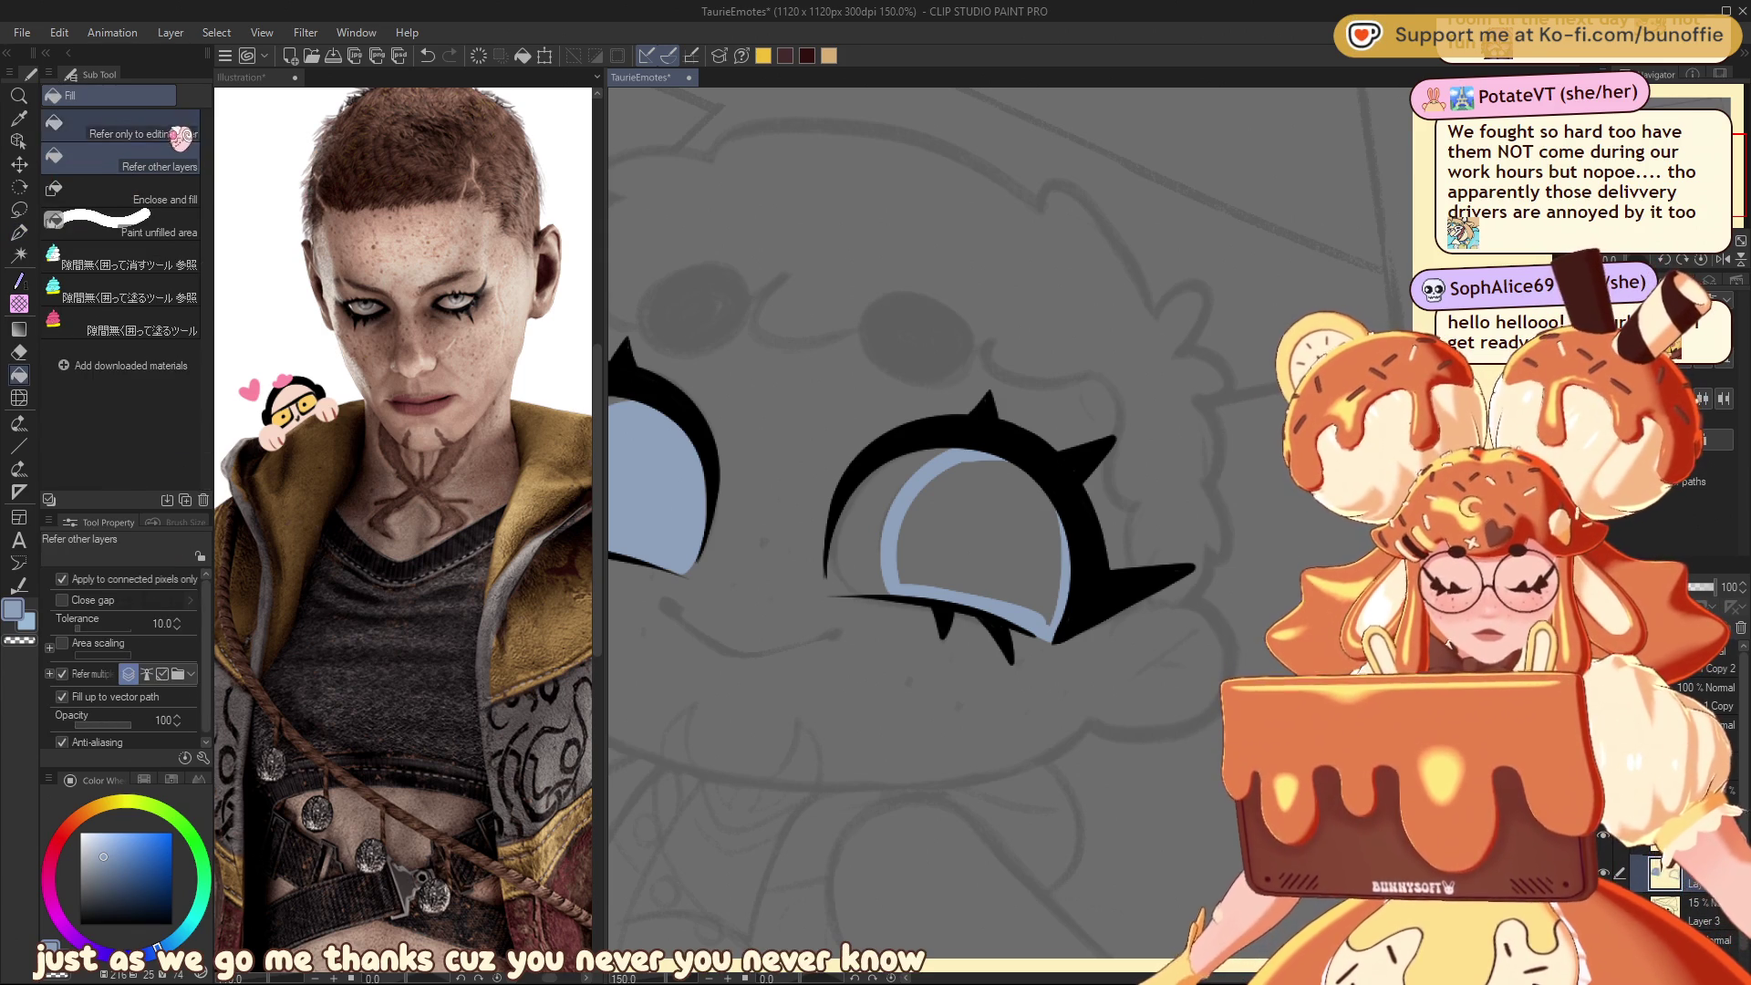
click(1029, 523)
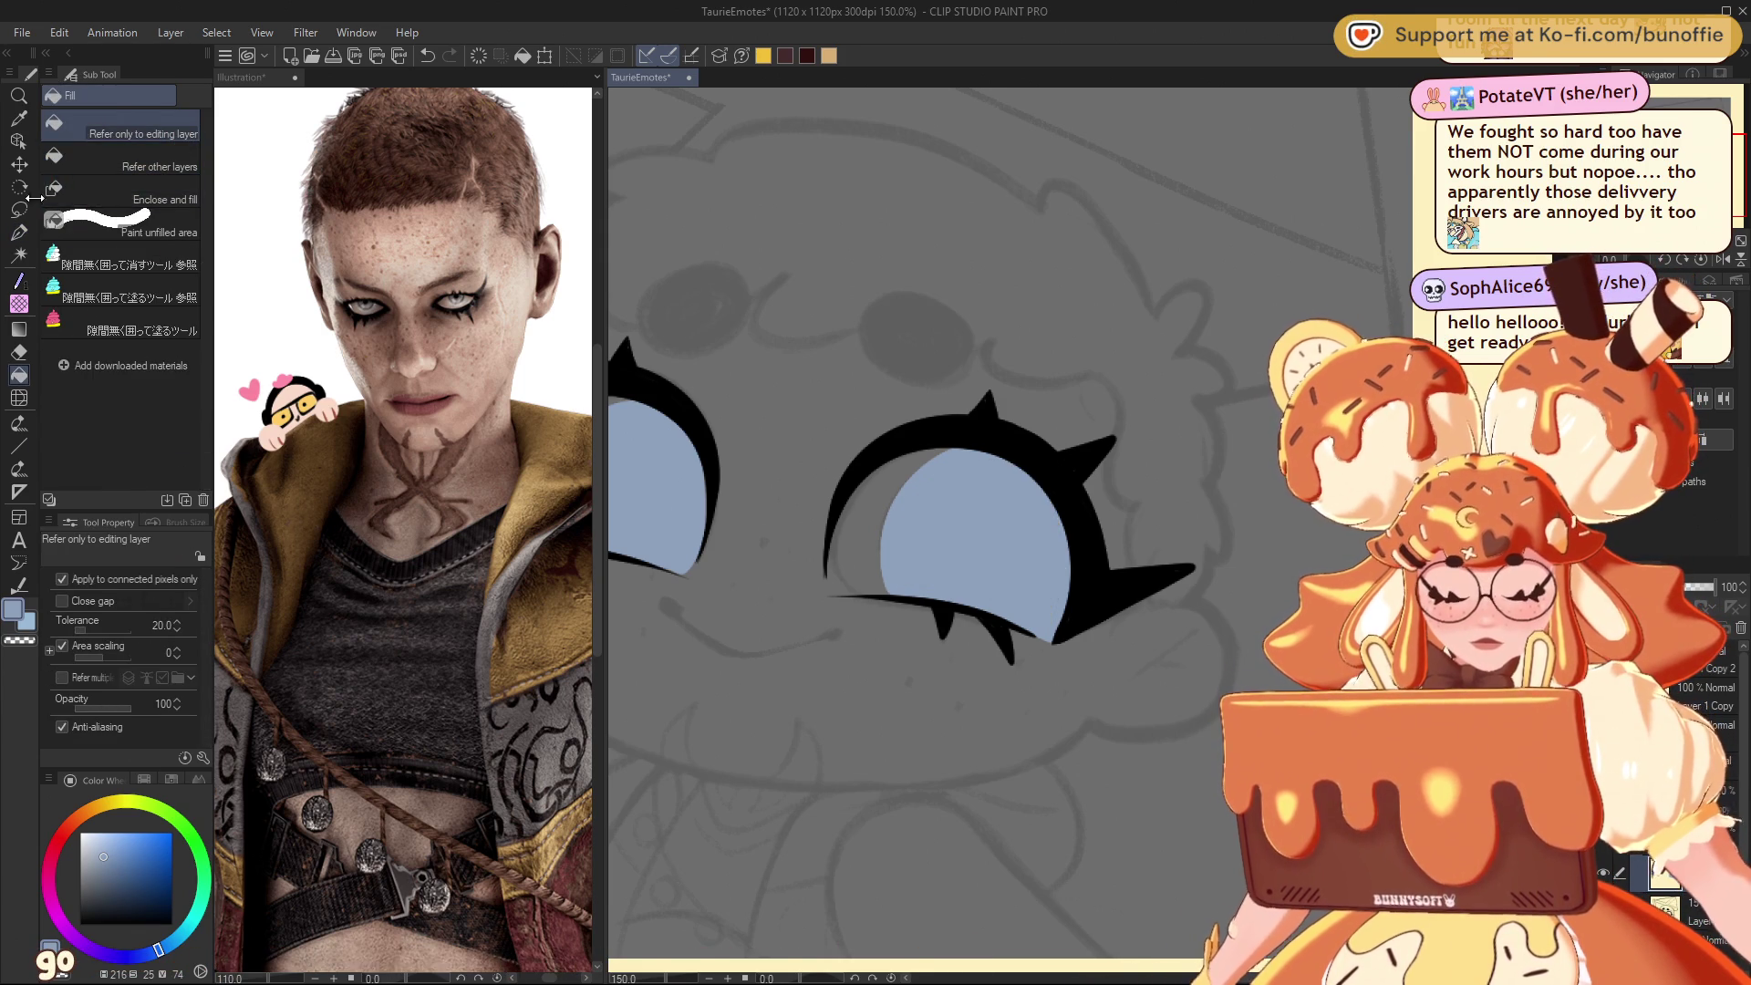
click(18, 232)
key(ctrl+minus)
key(ctrl+minus)
key(ctrl+minus)
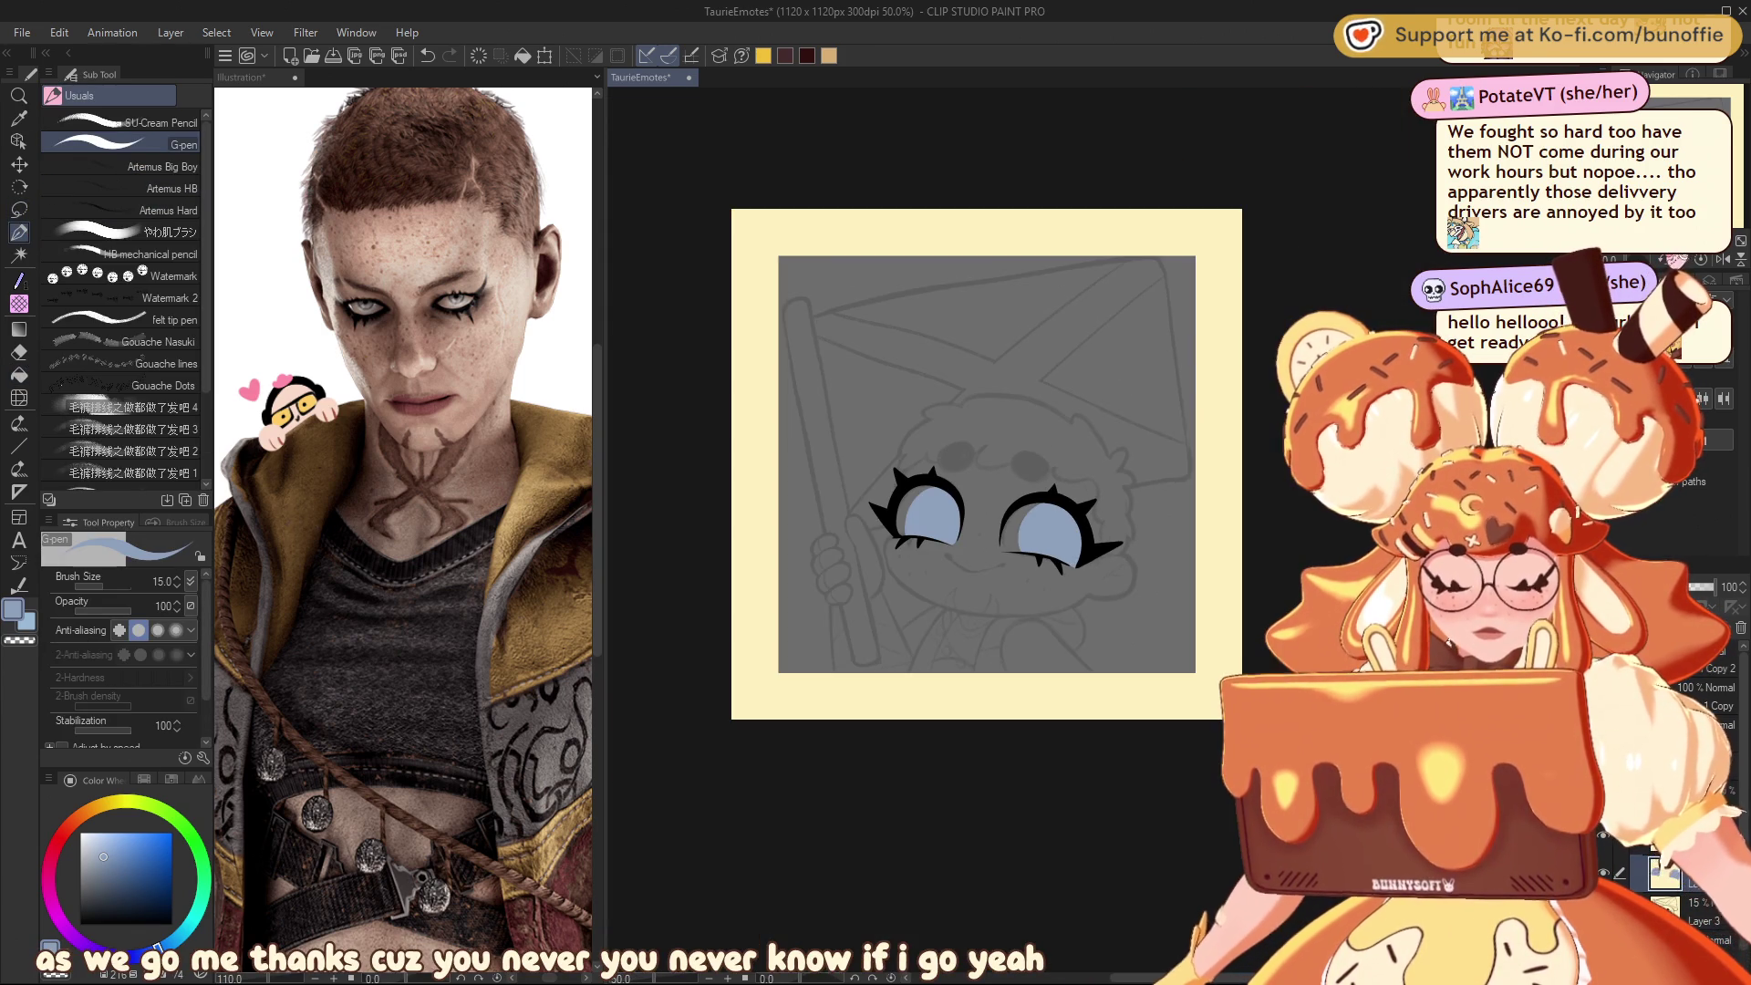
key(ctrl+plus)
key(ctrl+plus)
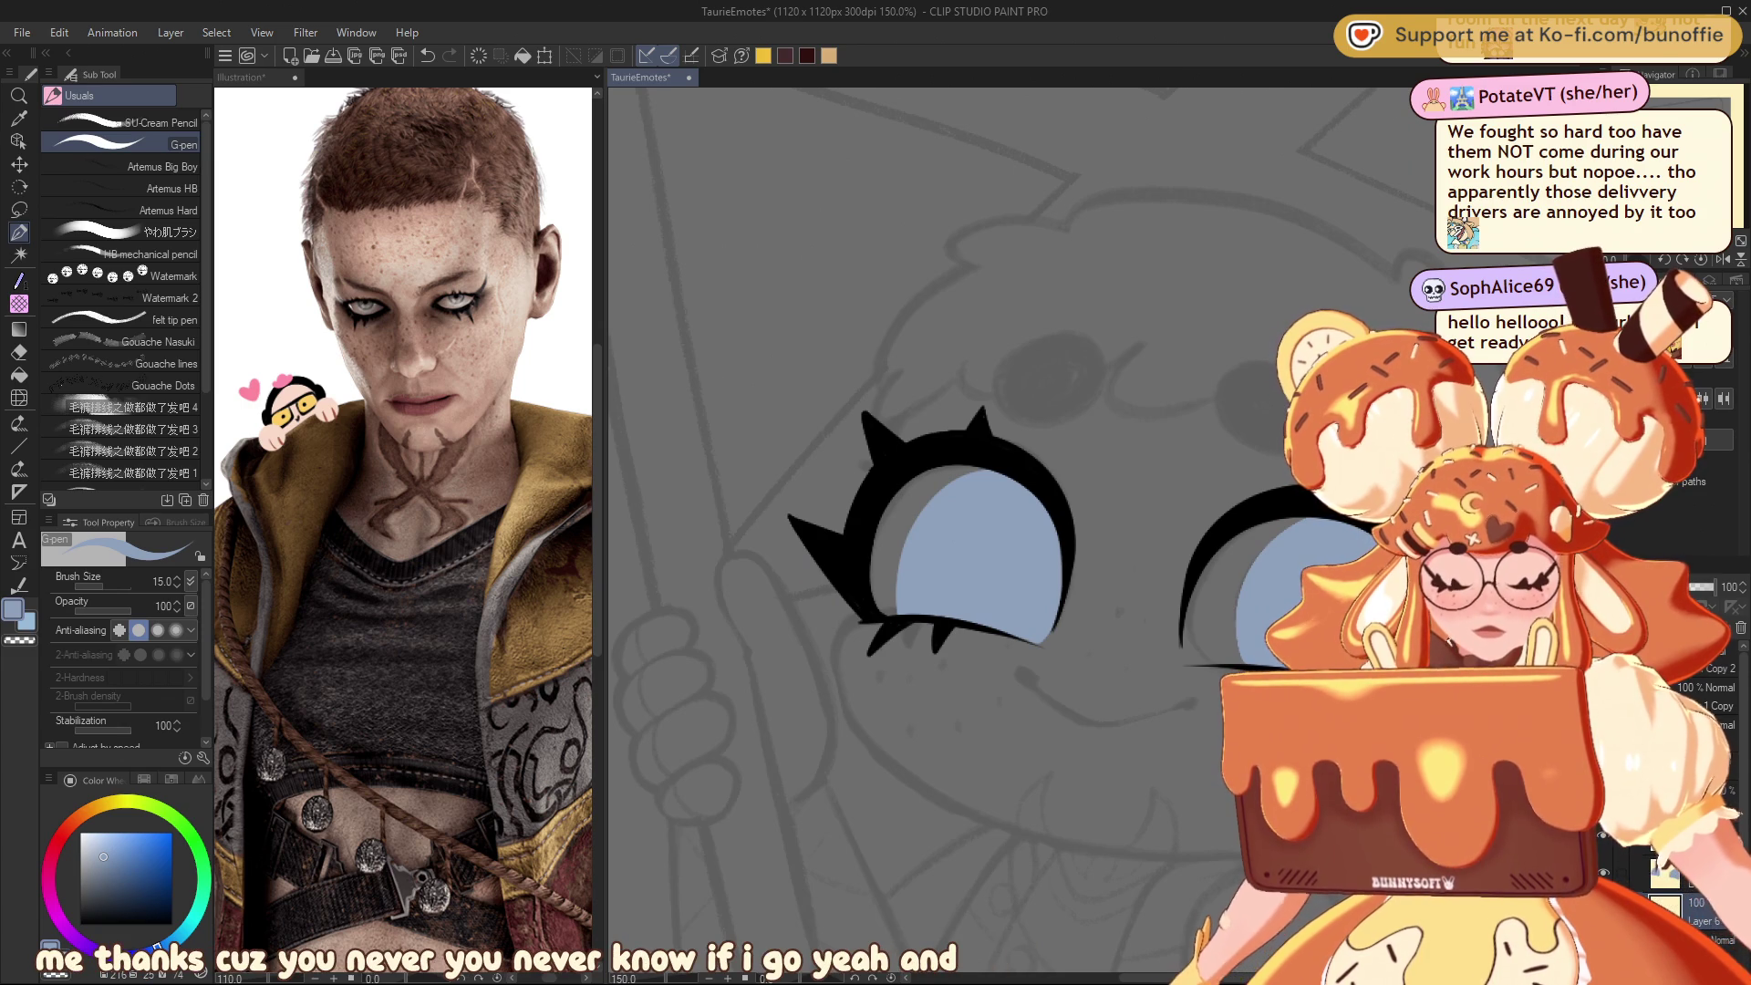
Step: Paint white highlights along the left eye's top, upper-left and bottom edges
key(x)
mouse_move(984, 470)
mouse_down()
mouse_move(932, 469)
mouse_move(877, 597)
mouse_move(889, 609)
mouse_up()
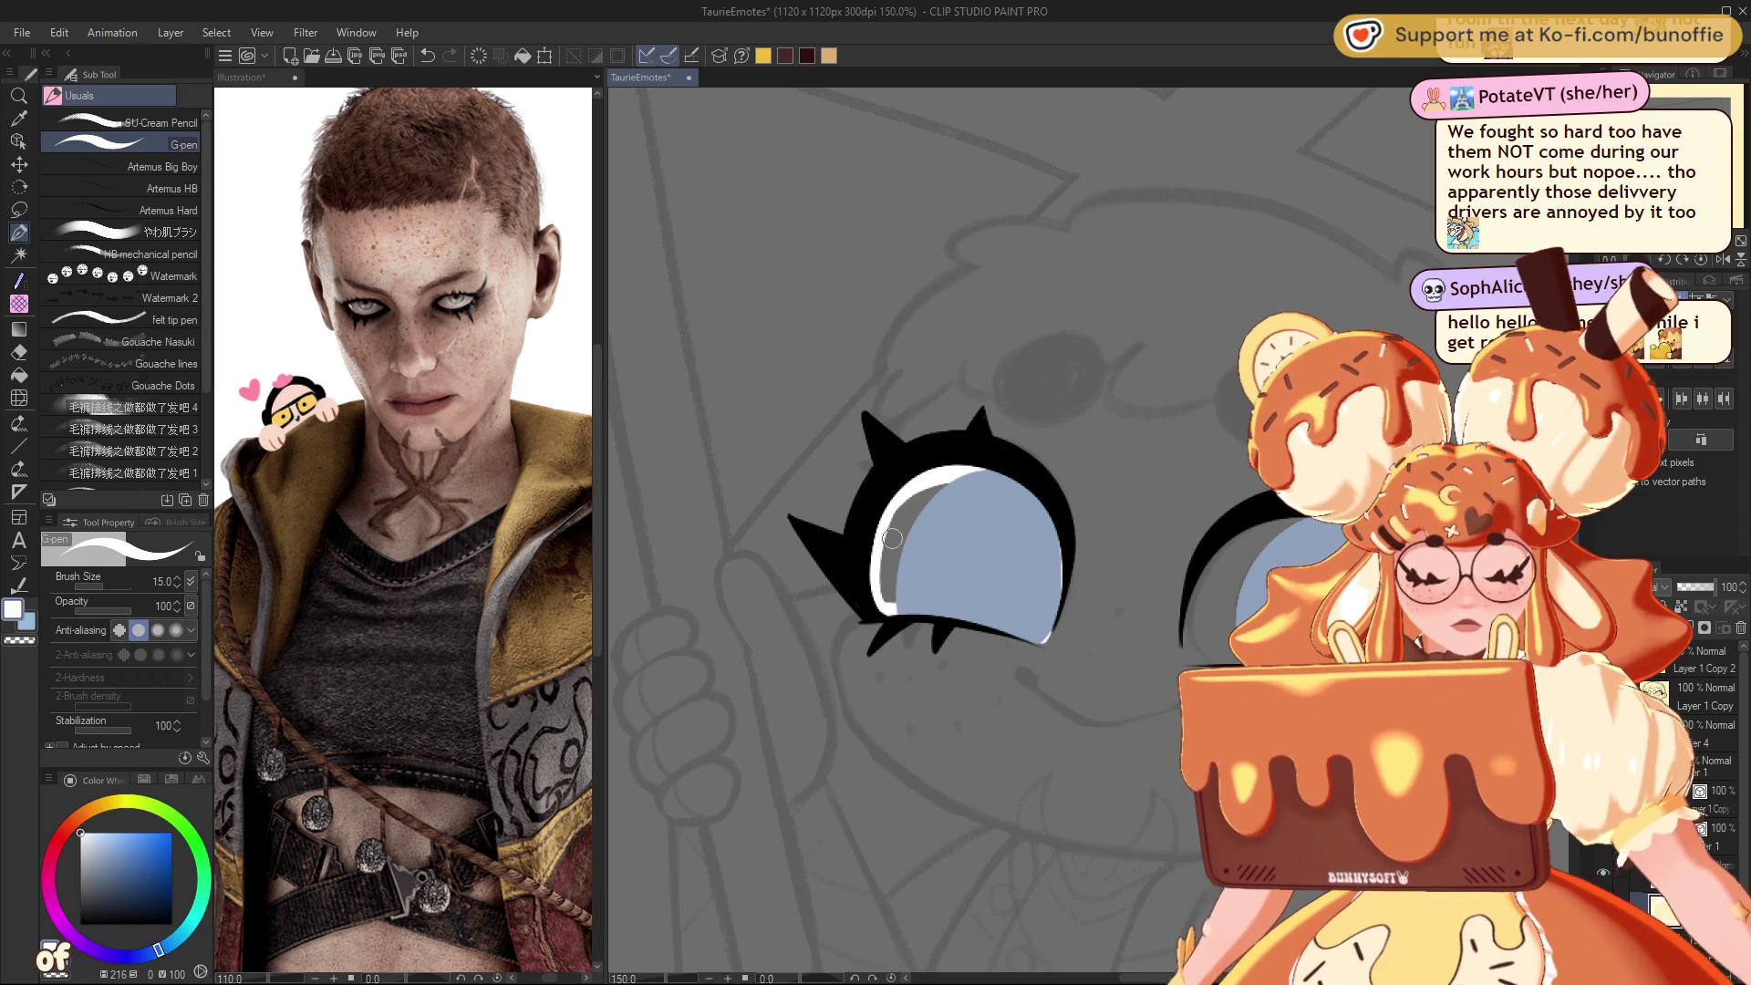
scroll(930, 511, right, 5)
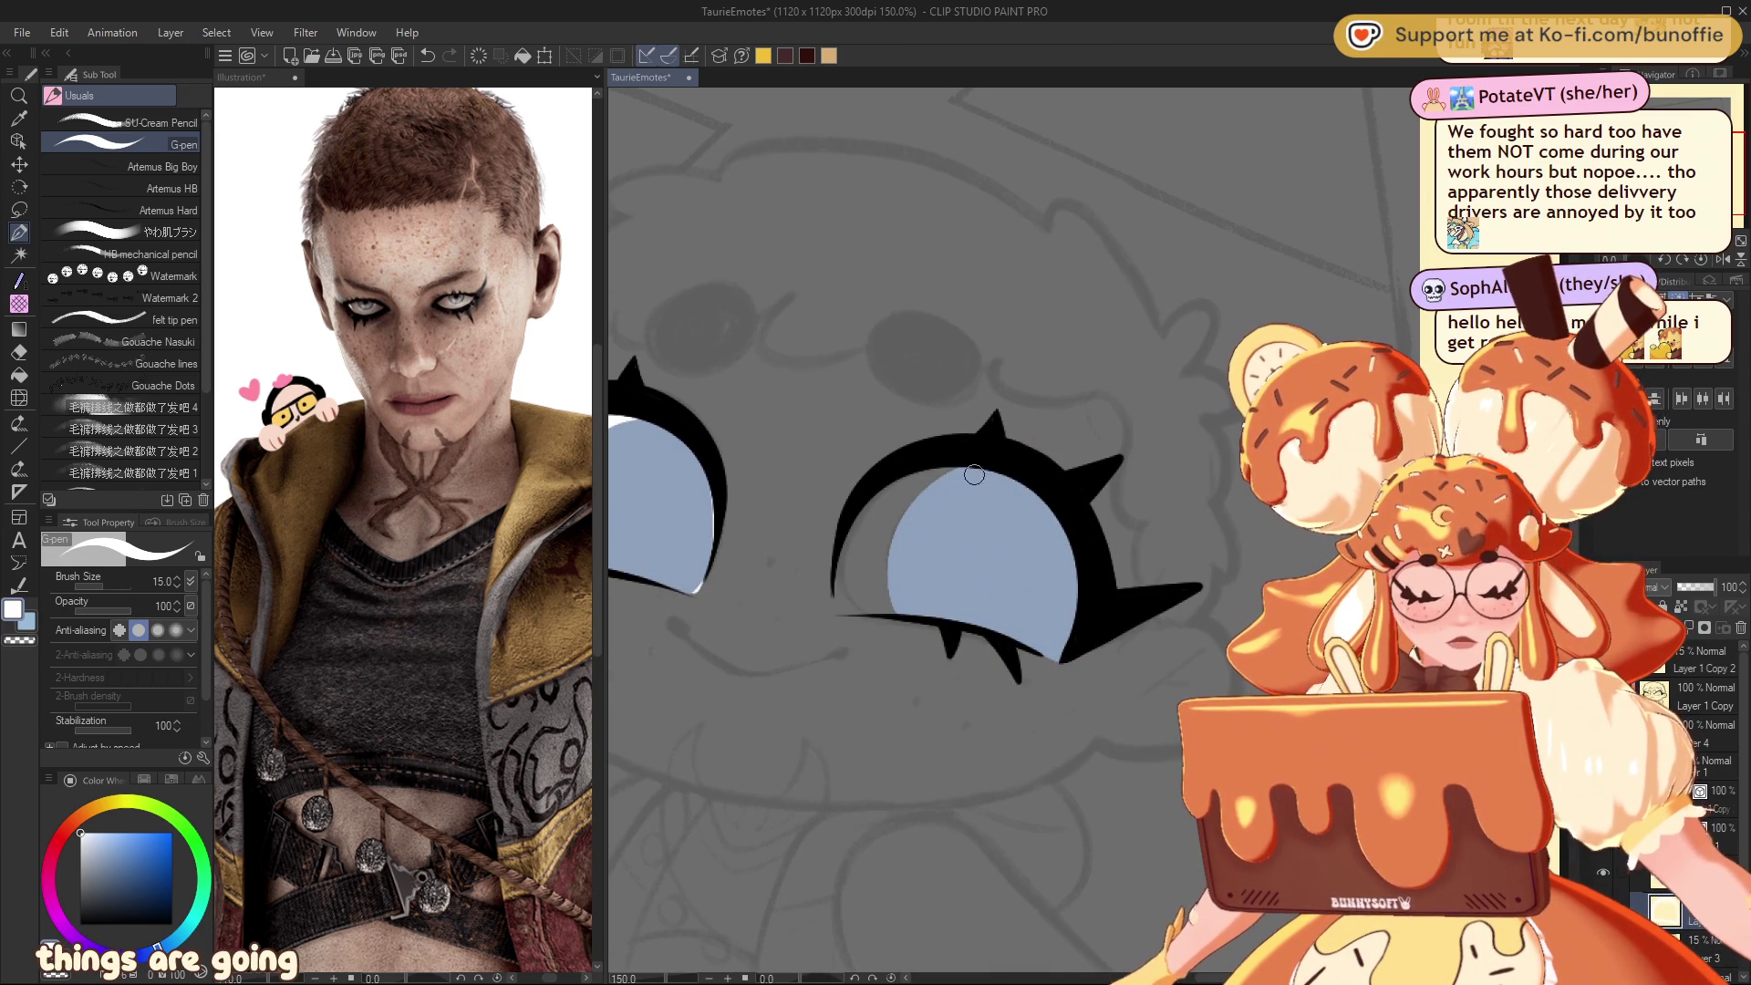
drag(955, 469, 855, 534)
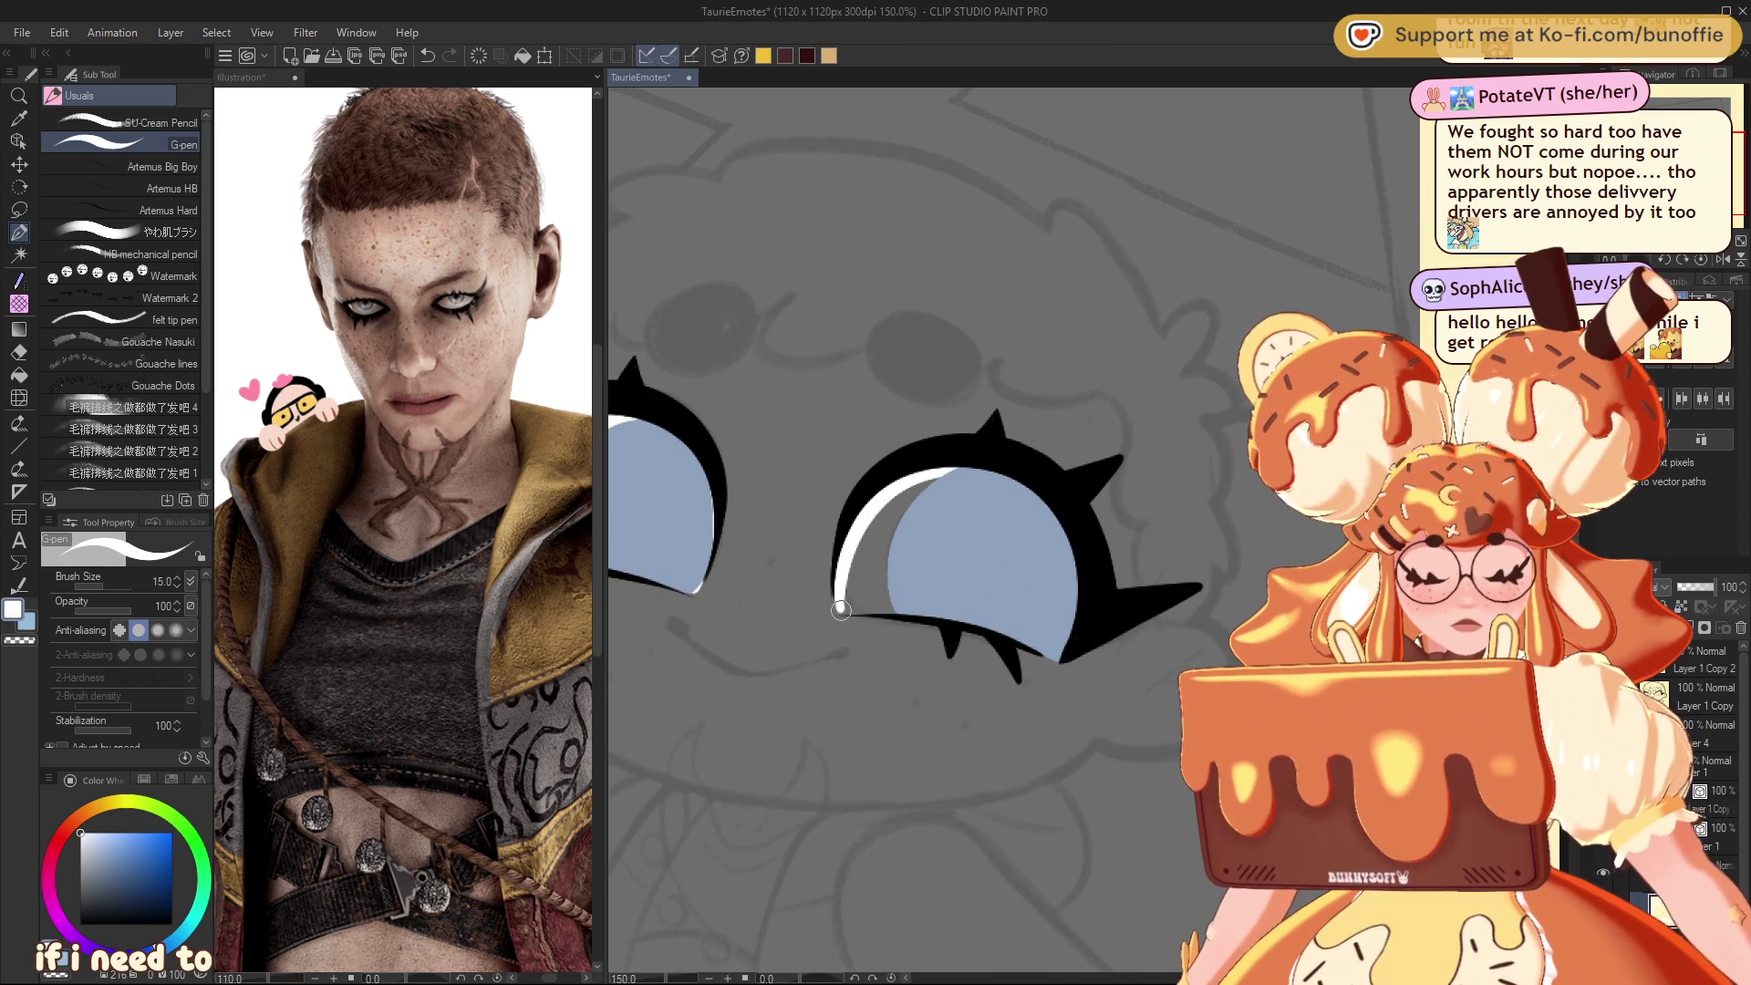
drag(846, 611, 894, 610)
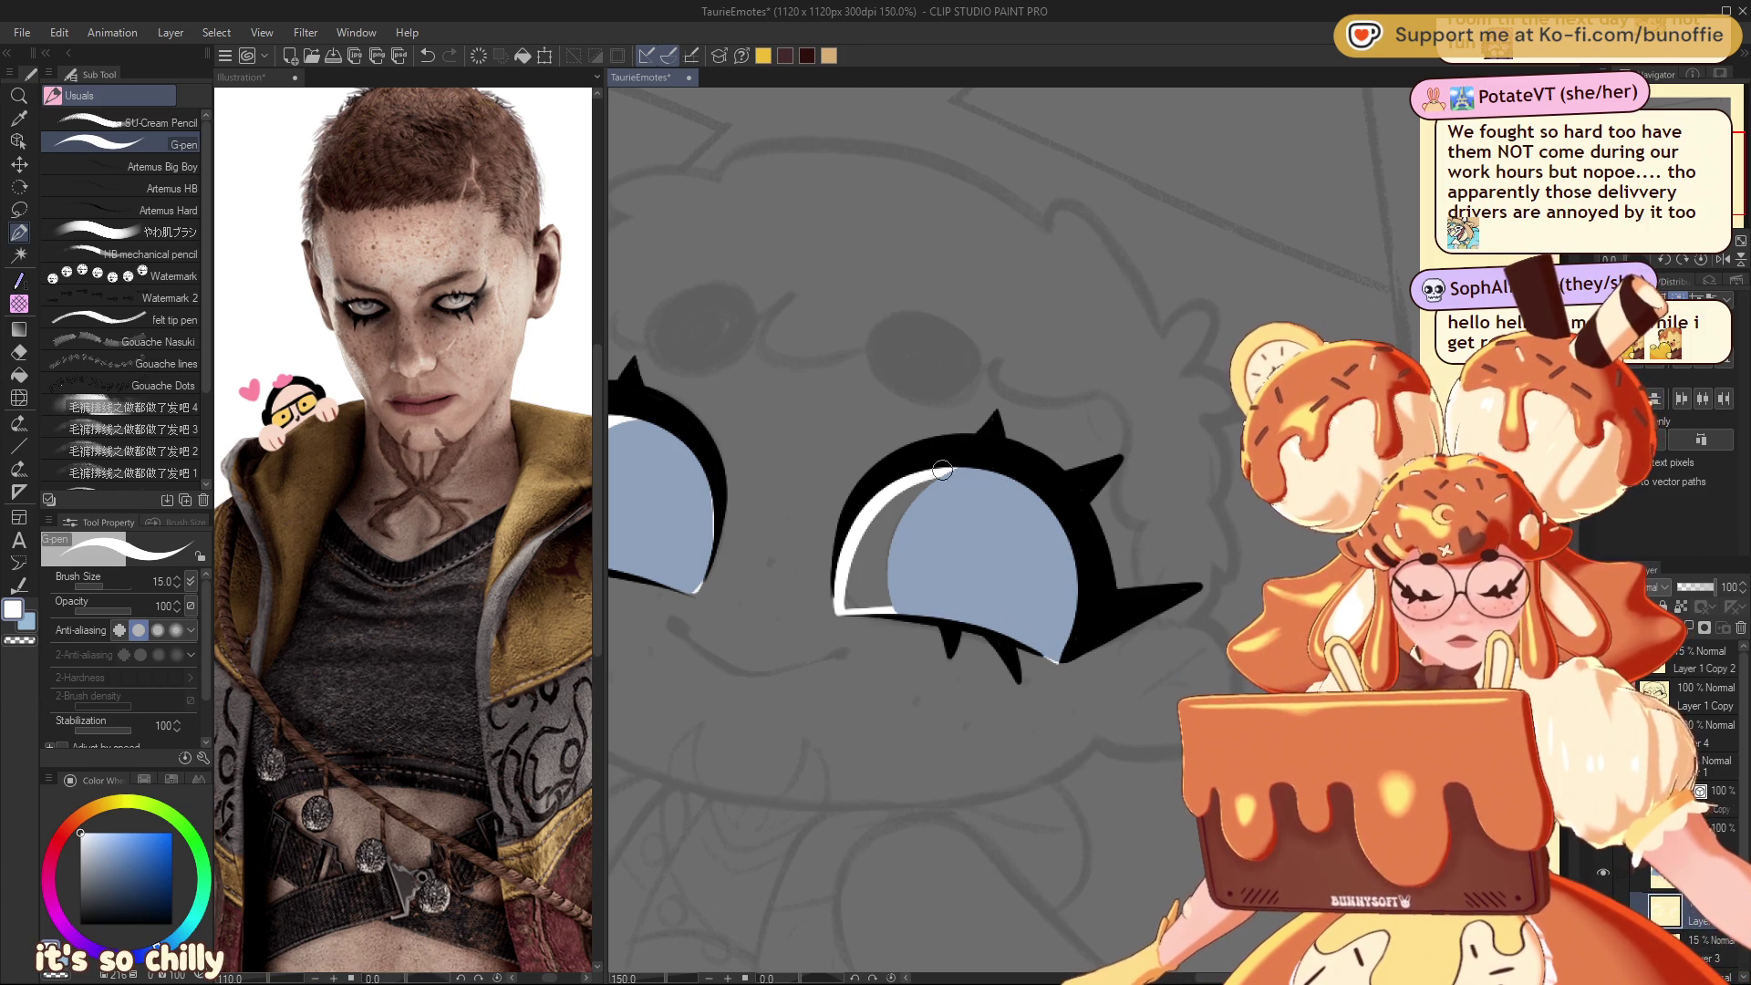
Step: Fill the eye's remaining grey gaps white and outline its lower-left edge
key(g)
click(884, 551)
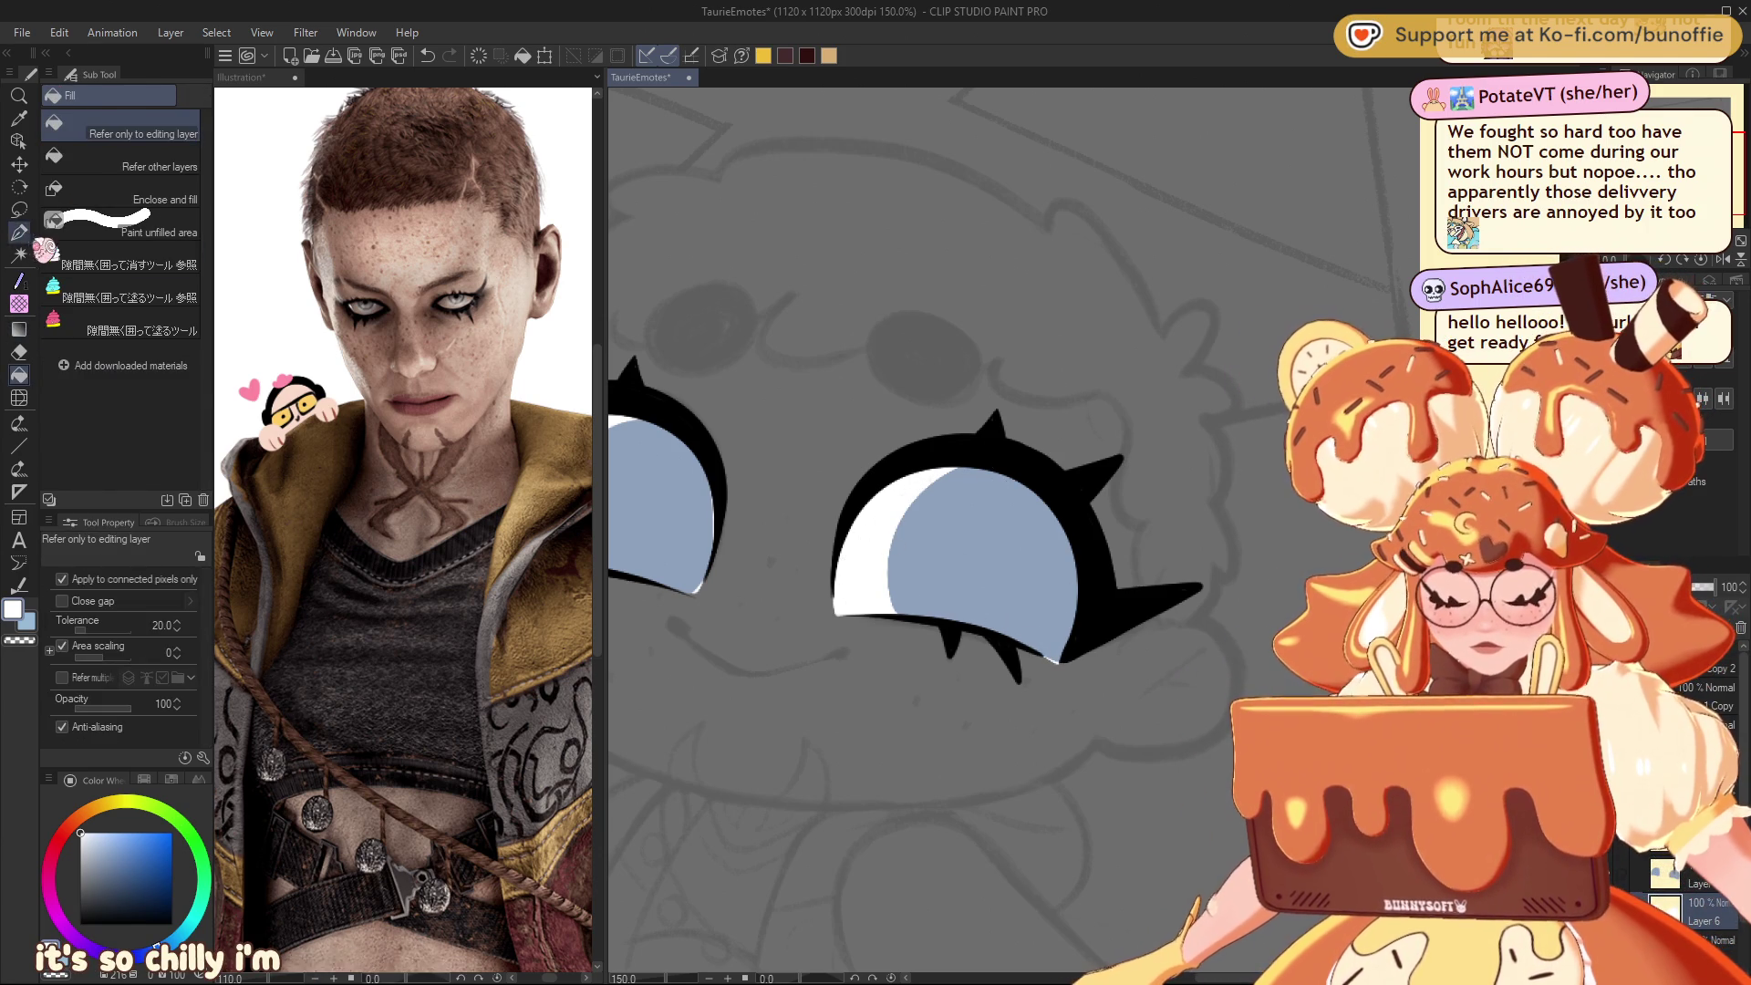
key(p)
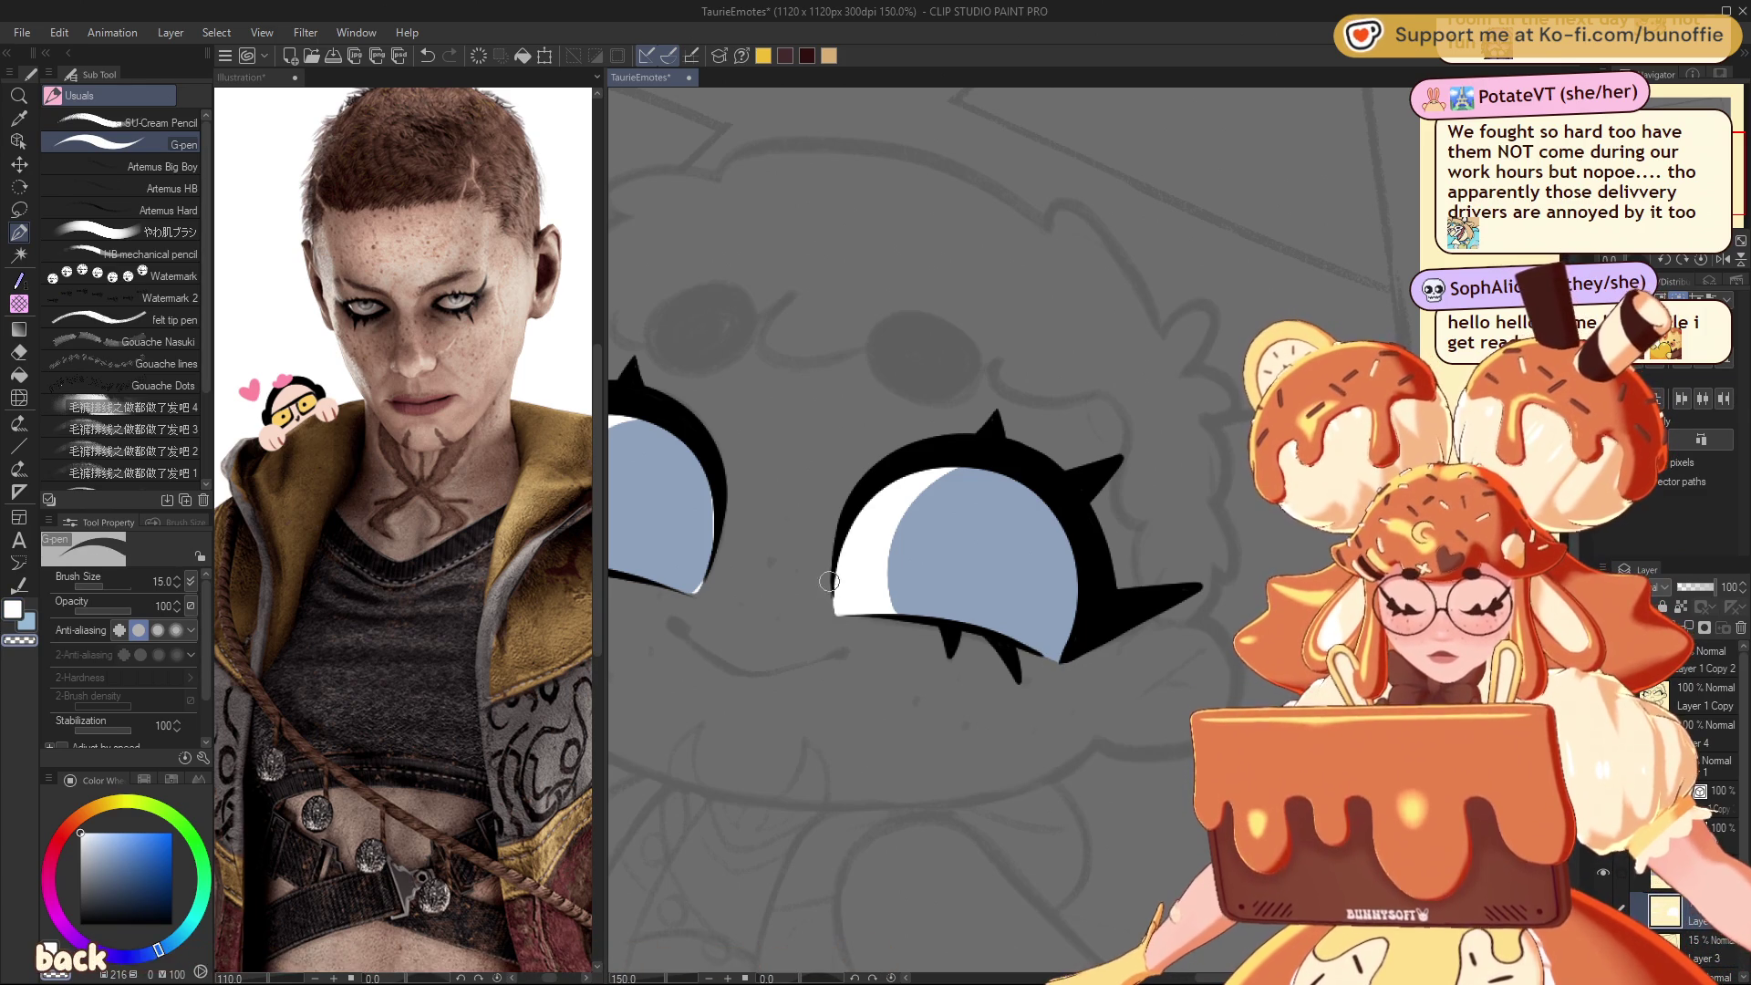
drag(828, 587, 835, 614)
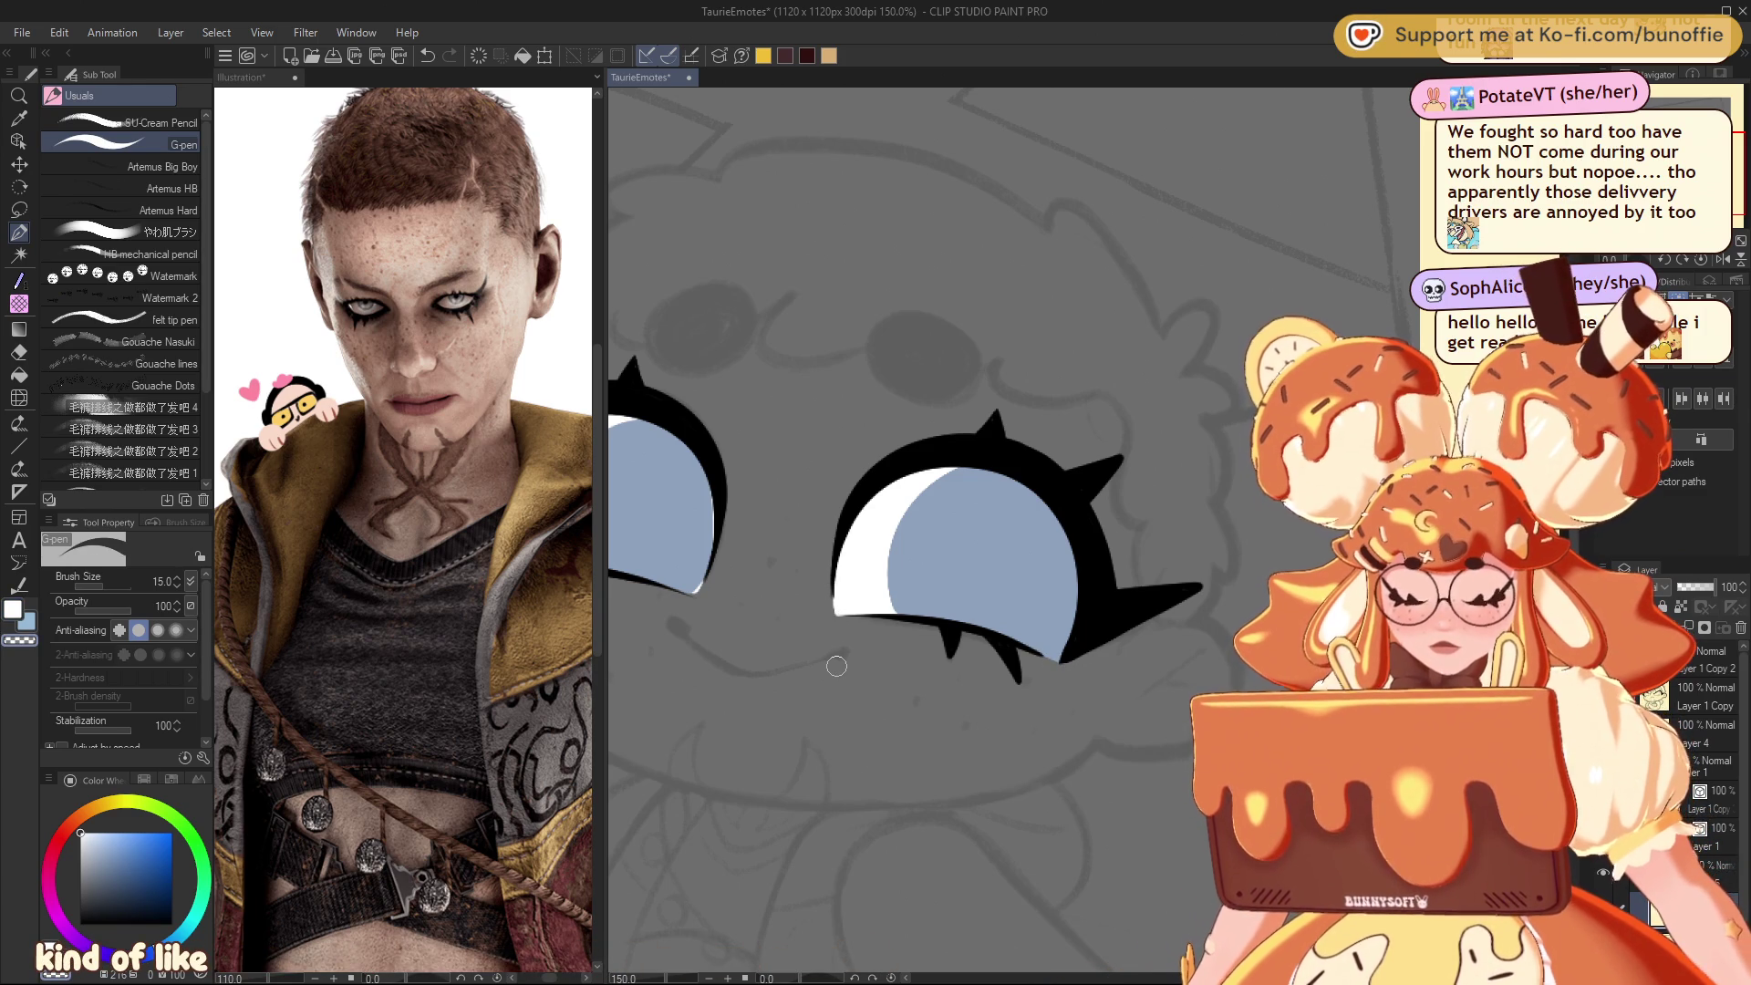
scroll(912, 529, left, 5)
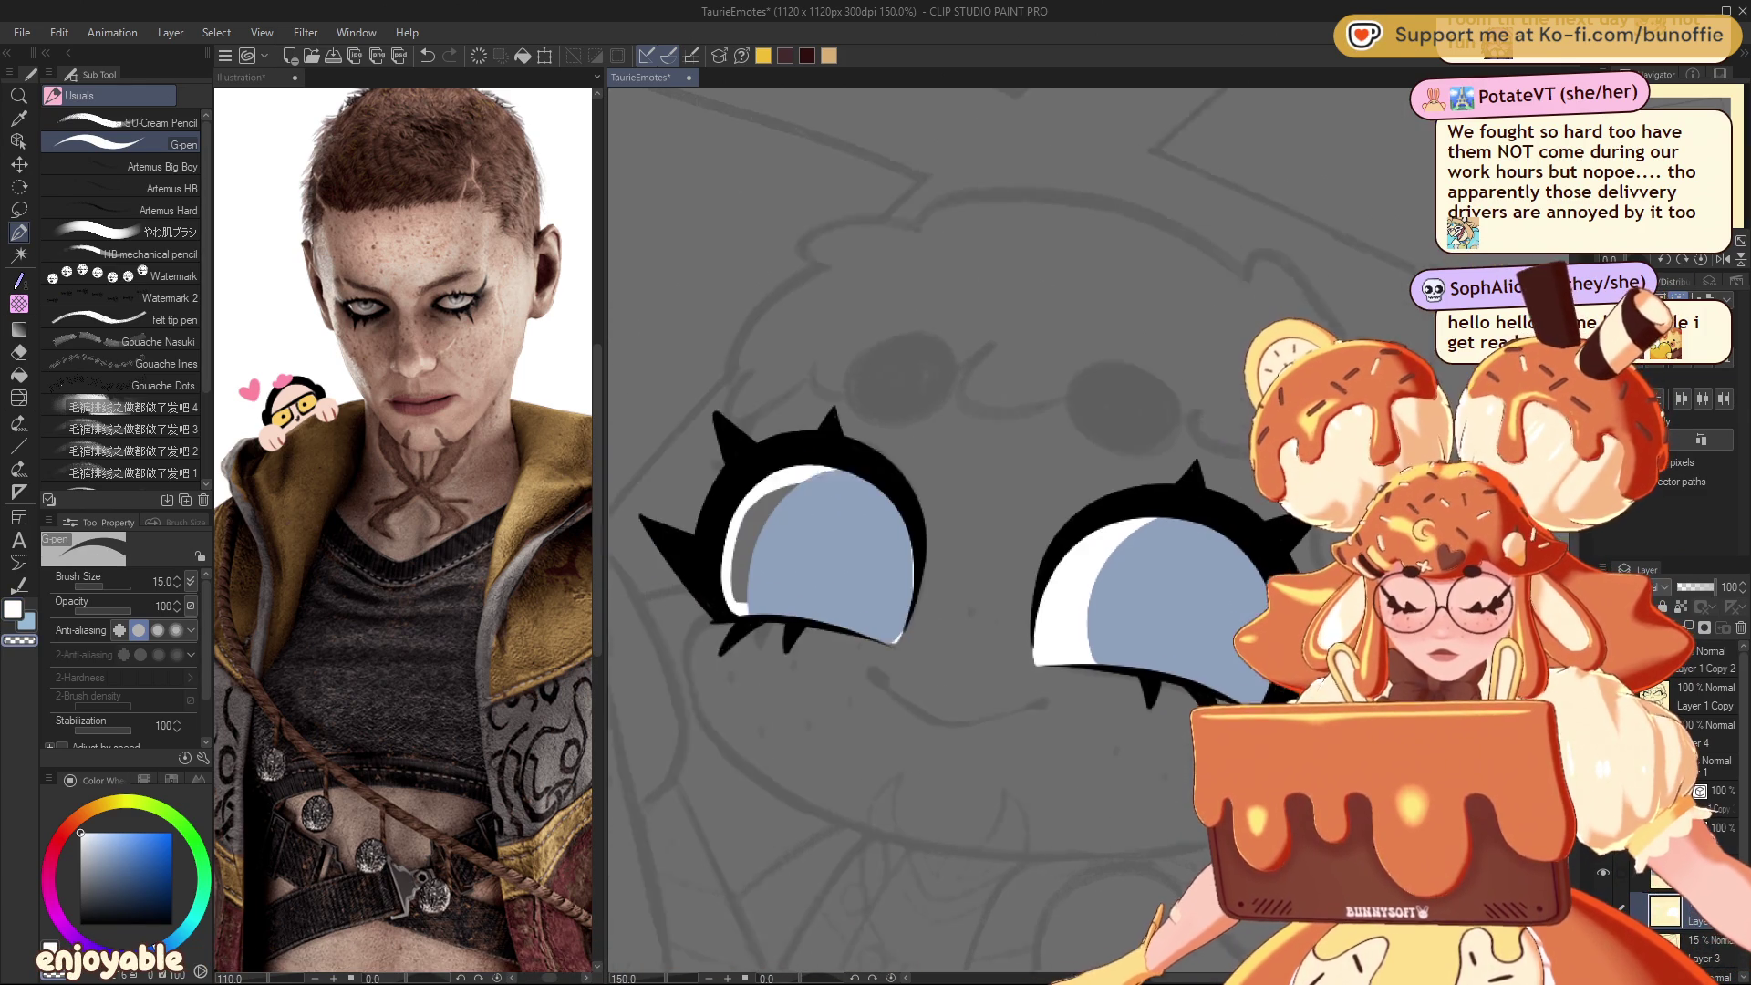
key(g)
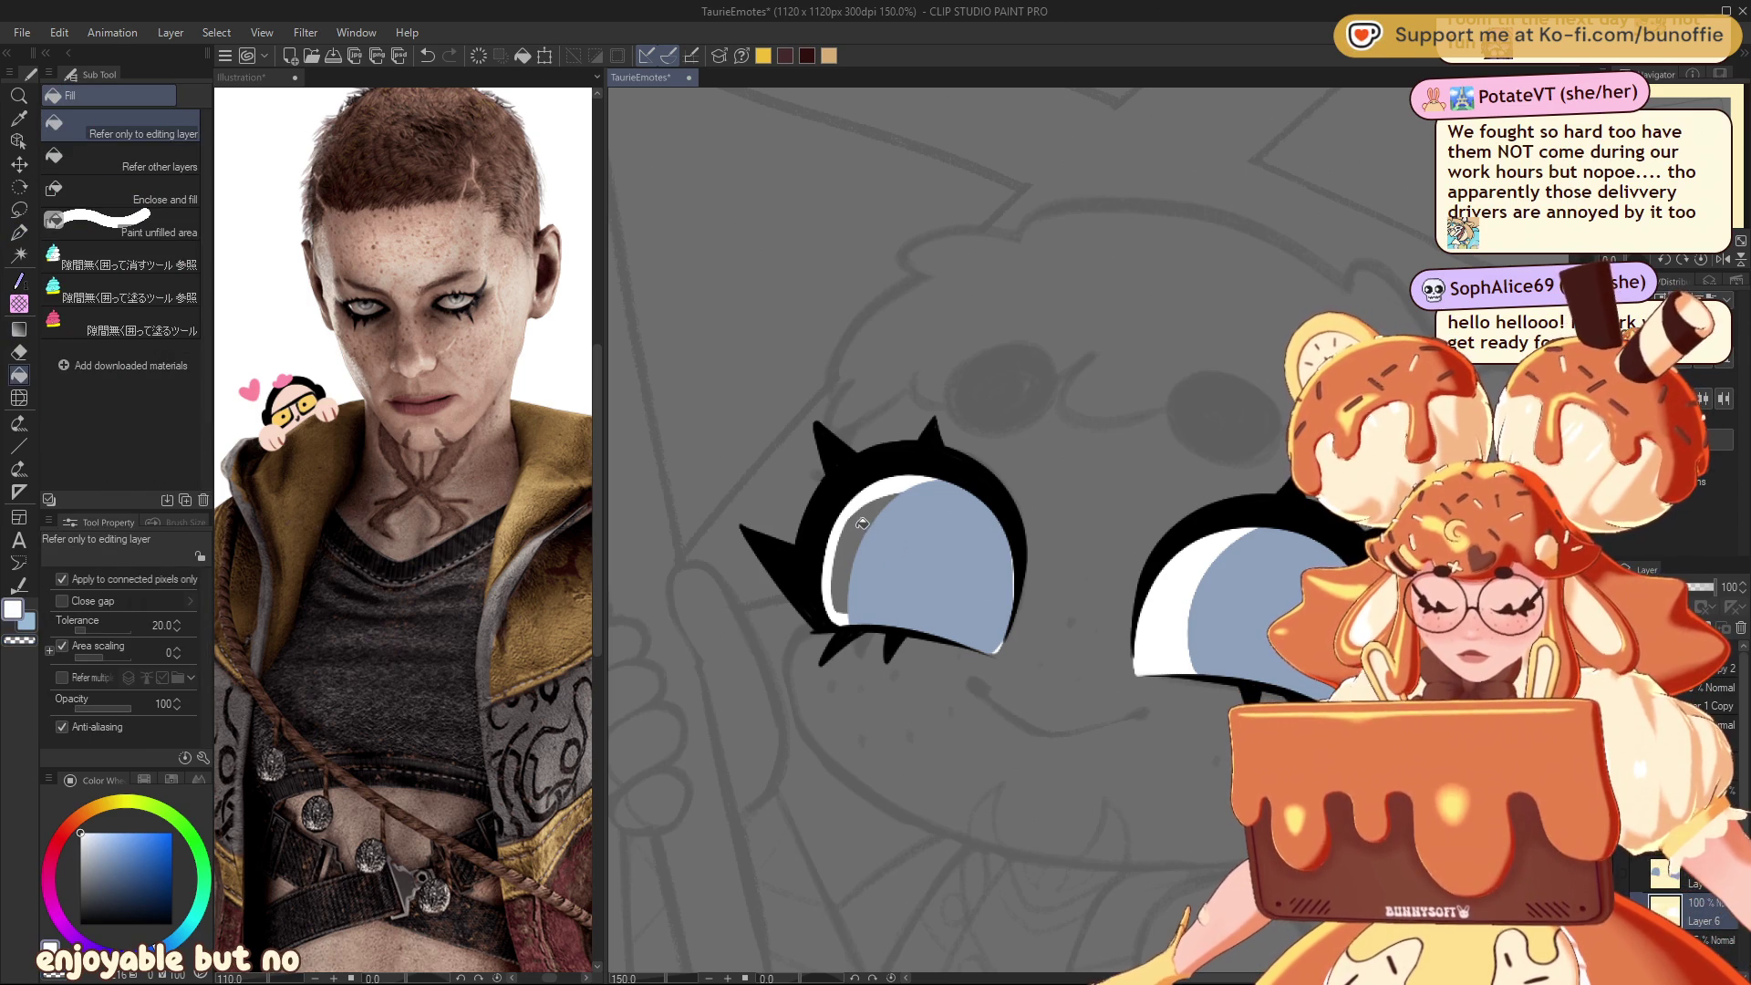
click(864, 520)
key(p)
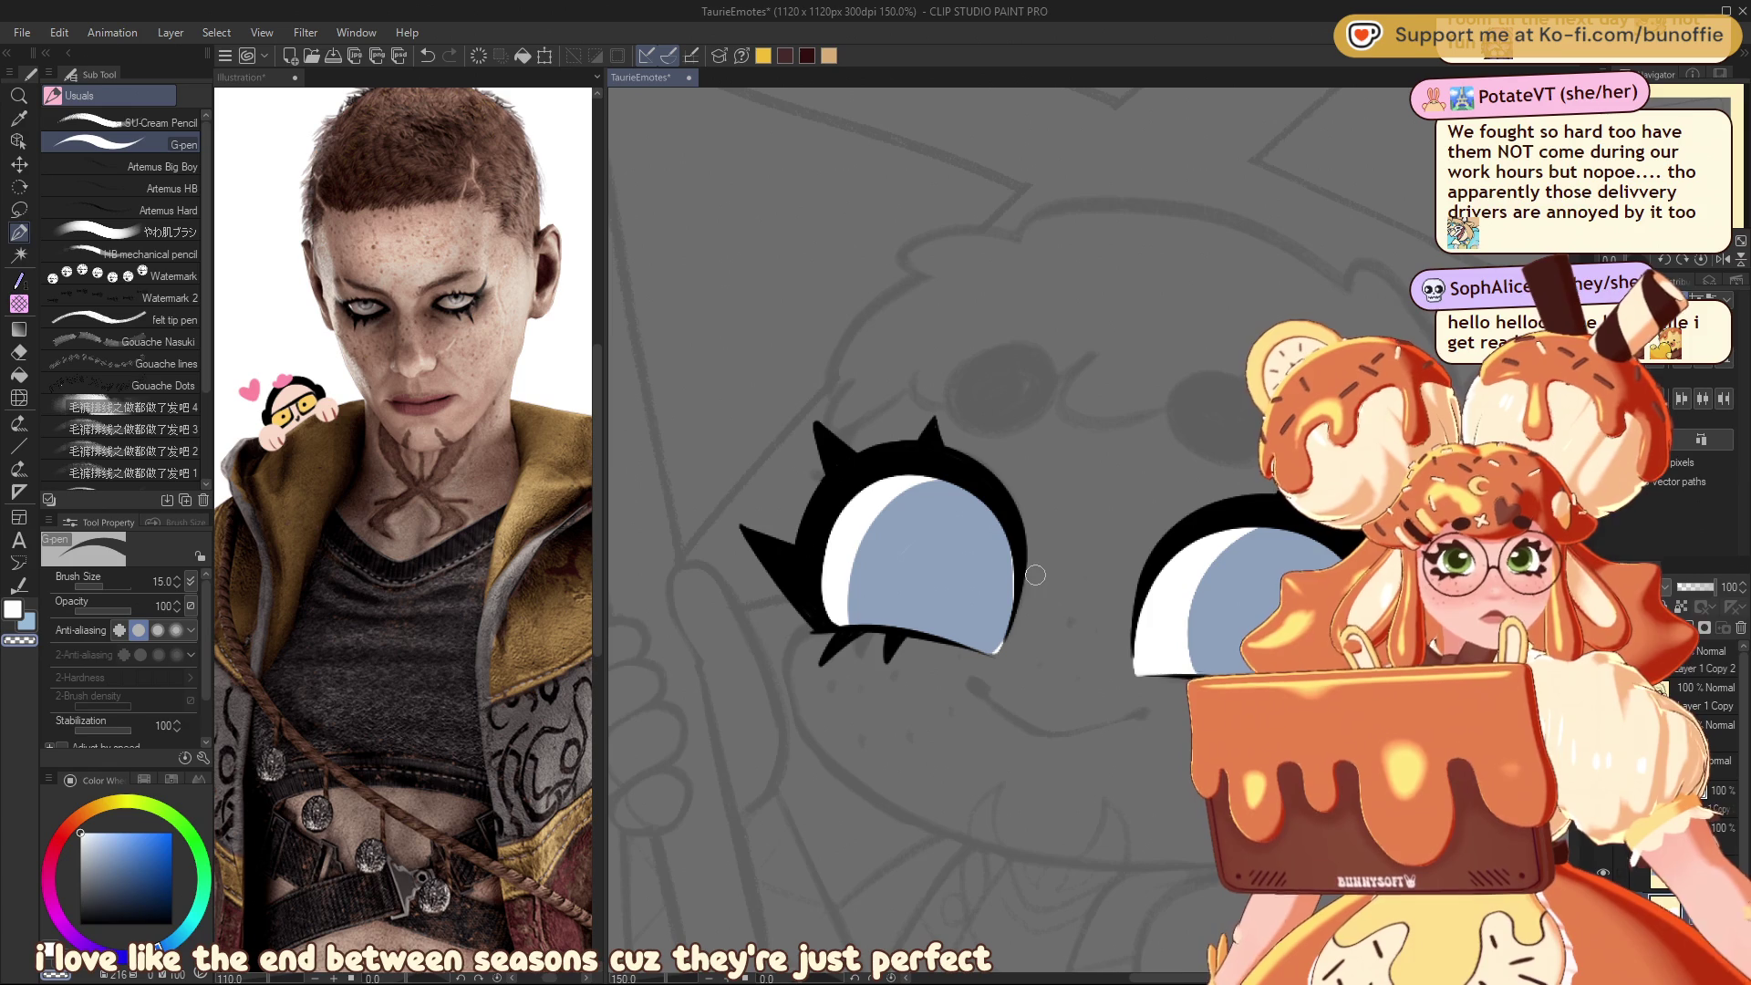
Step: Repaint the iris edge in eyedropped blue-grey, then set the pen to 8 px black
alt+click(962, 585)
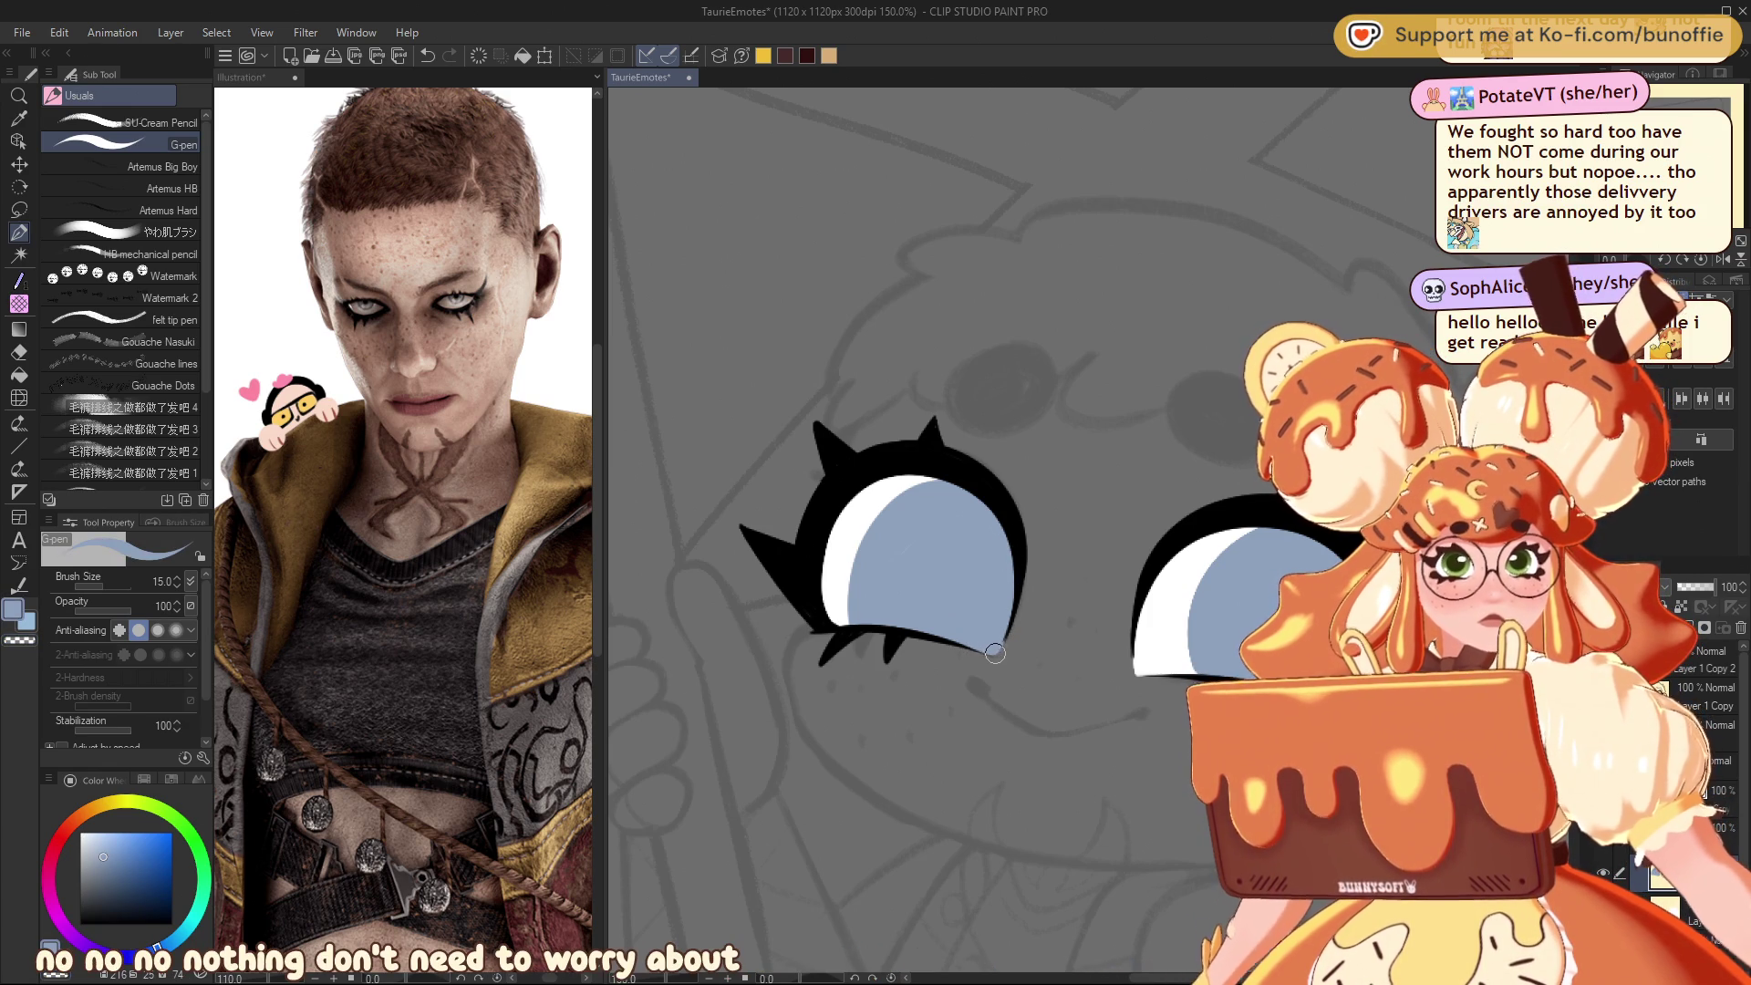
drag(989, 650, 1020, 570)
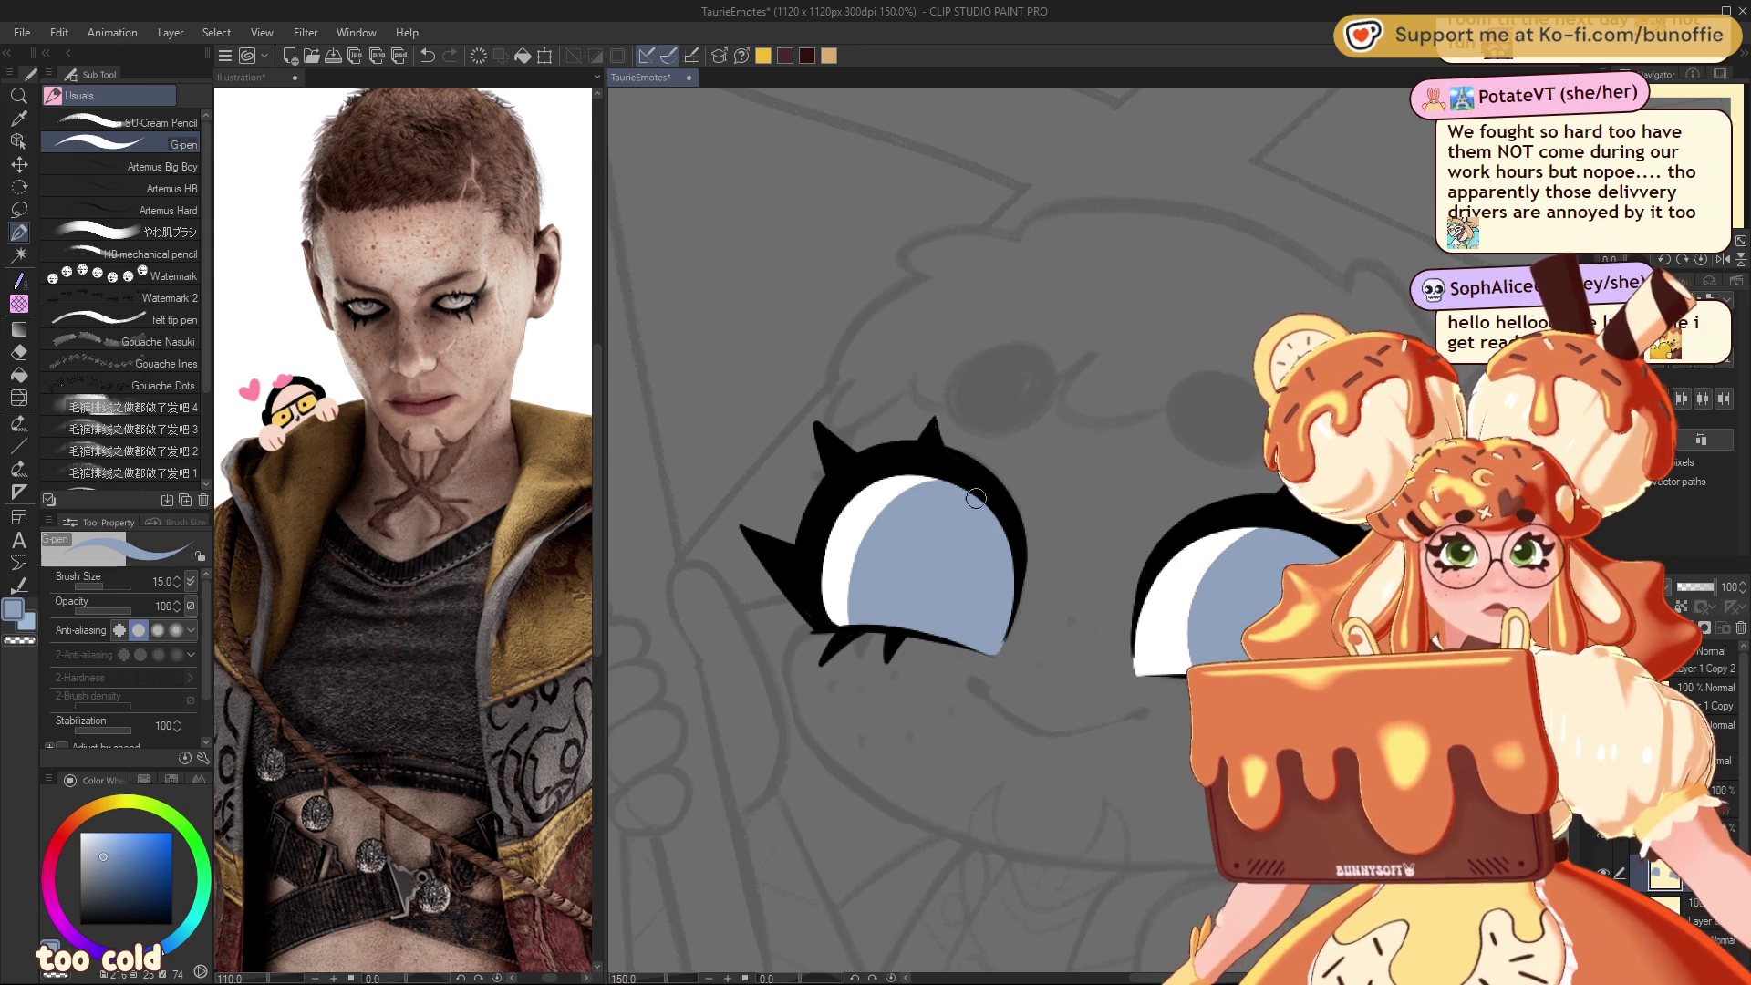
scroll(988, 491, down, 7)
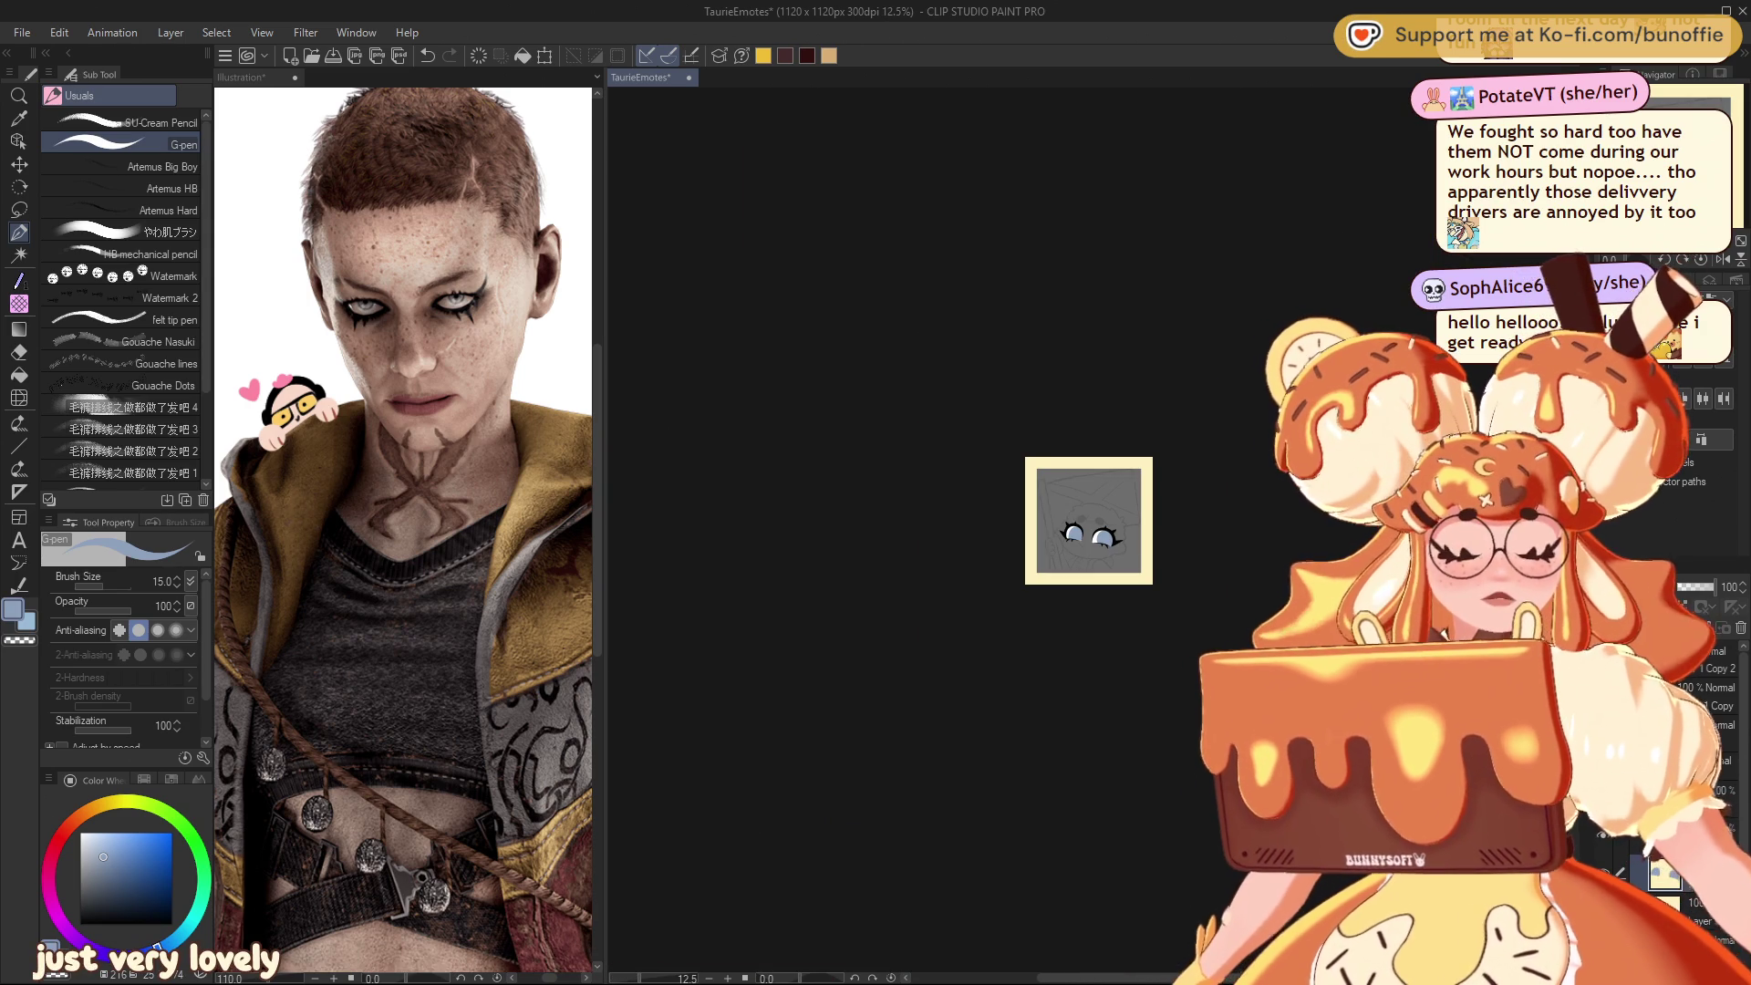
scroll(1089, 521, up, 7)
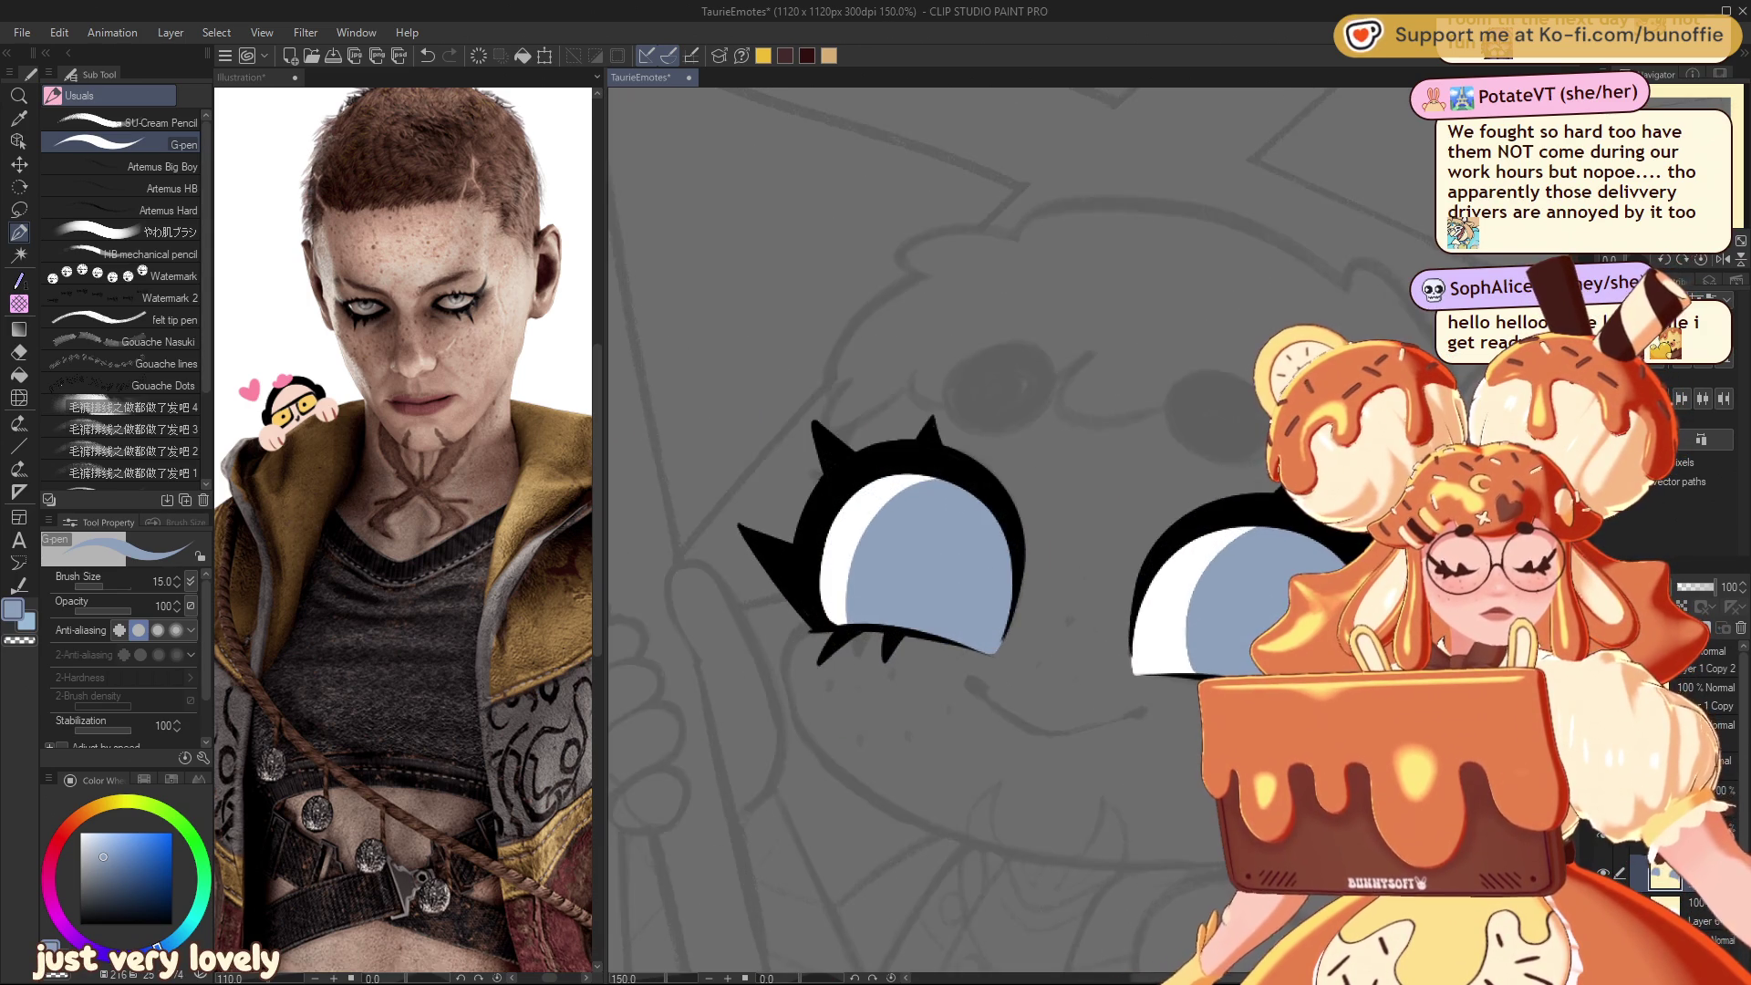
scroll(906, 438, left, 3)
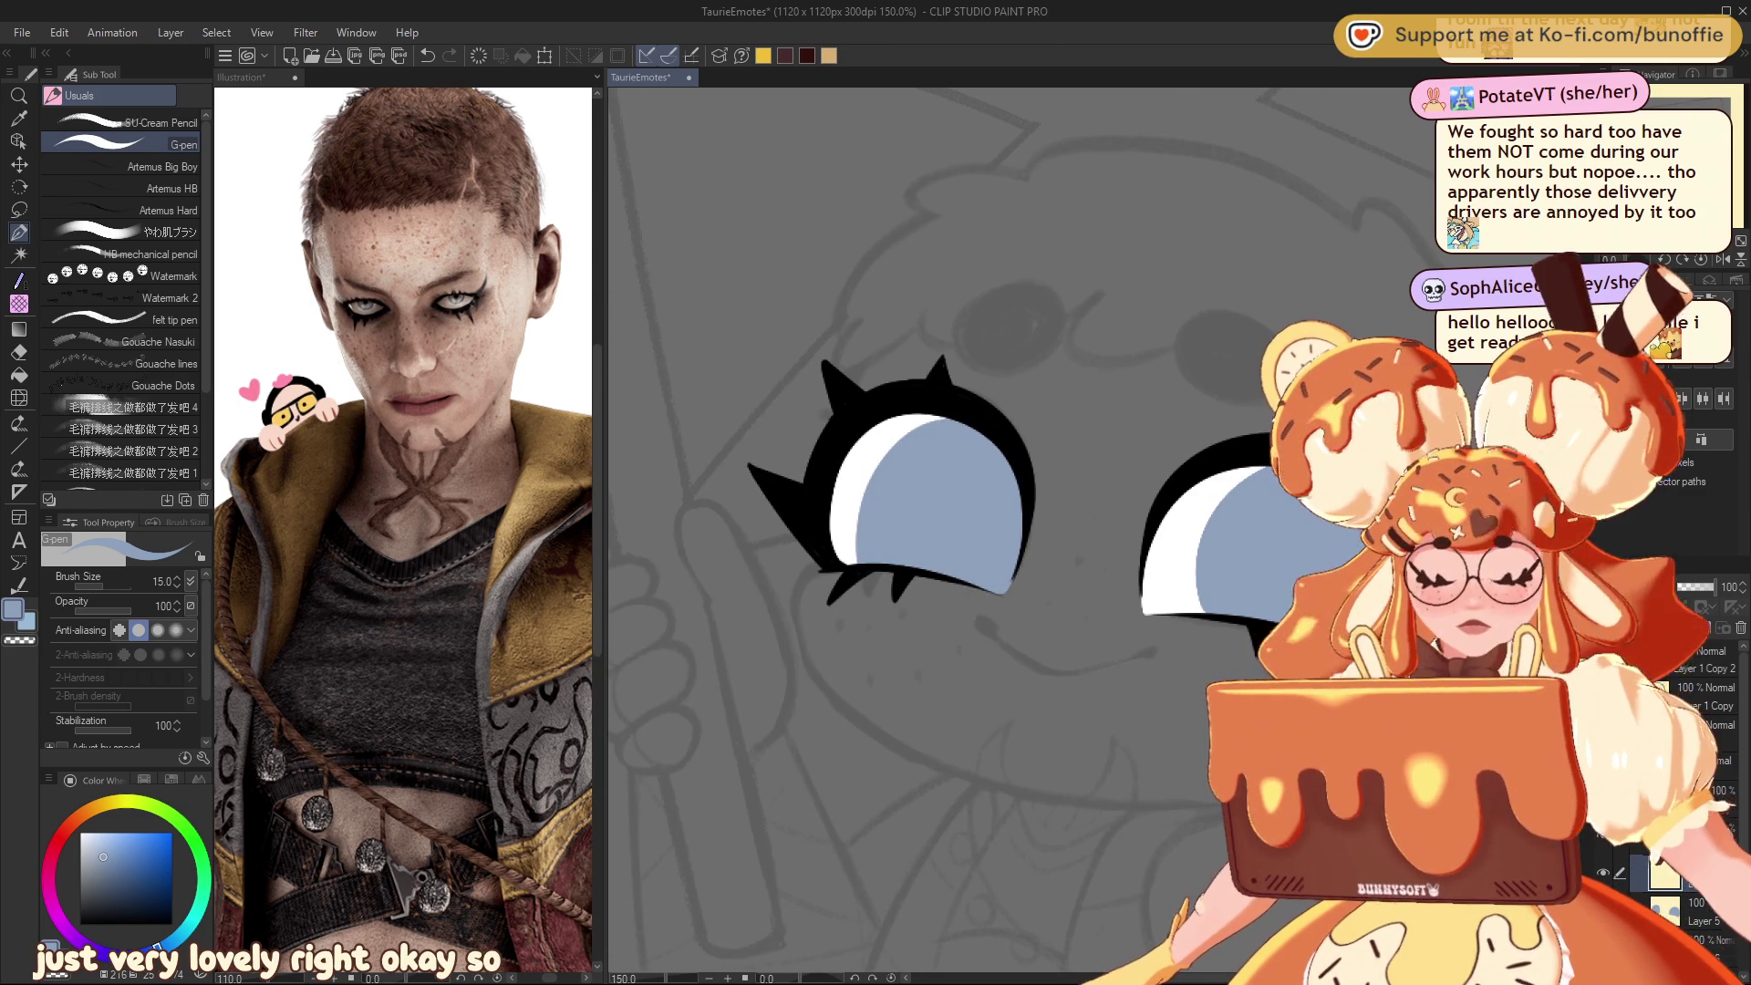
key(bracketleft)
key(bracketleft)
key(bracketleft)
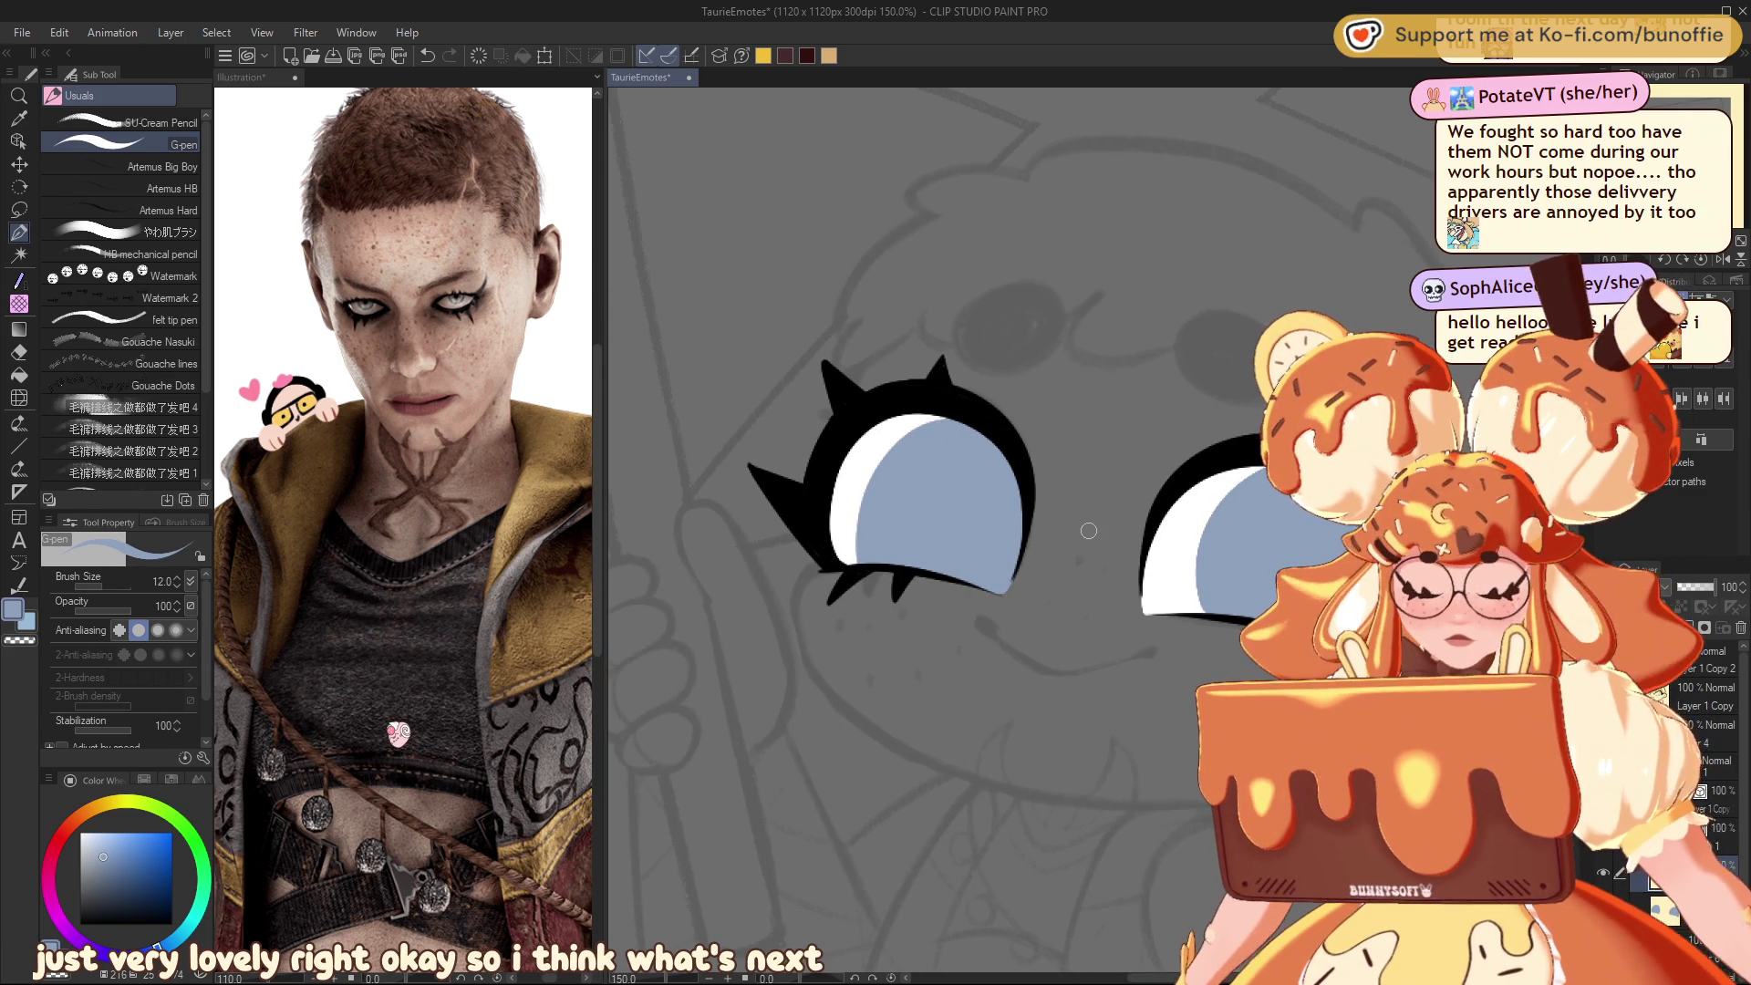
key(x)
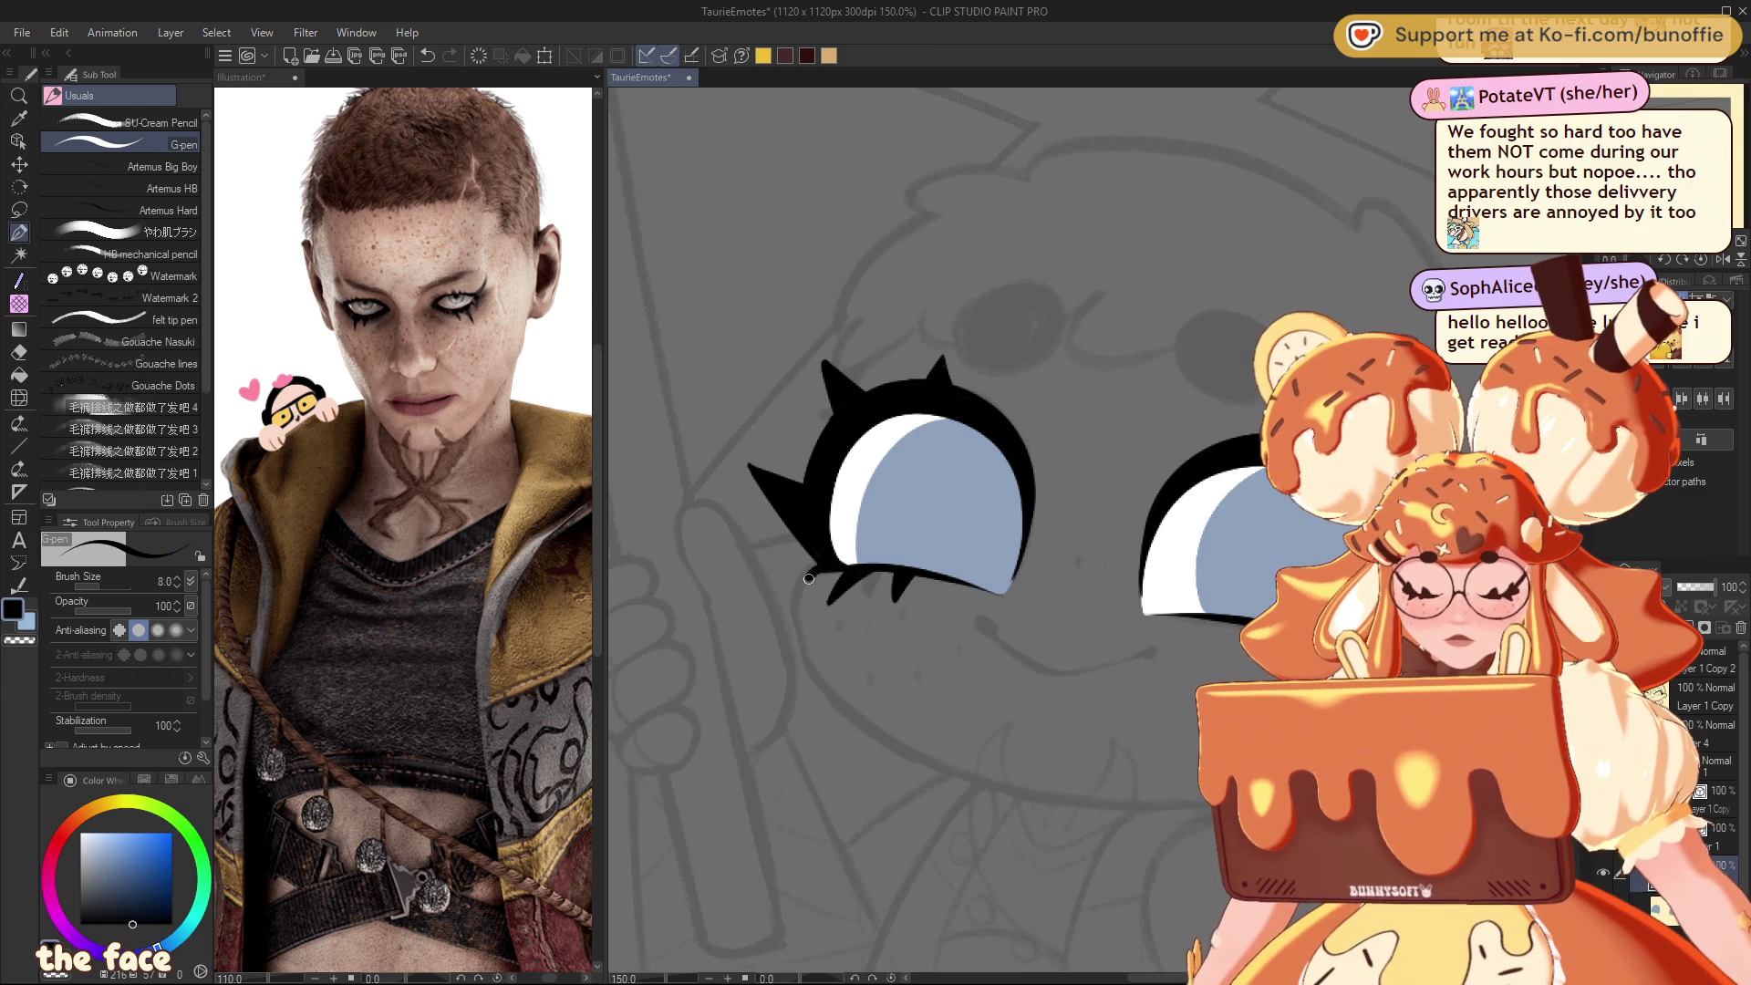
Step: Ink the face outline under the left eye and down the cheek on a rotated canvas
drag(801, 646, 894, 722)
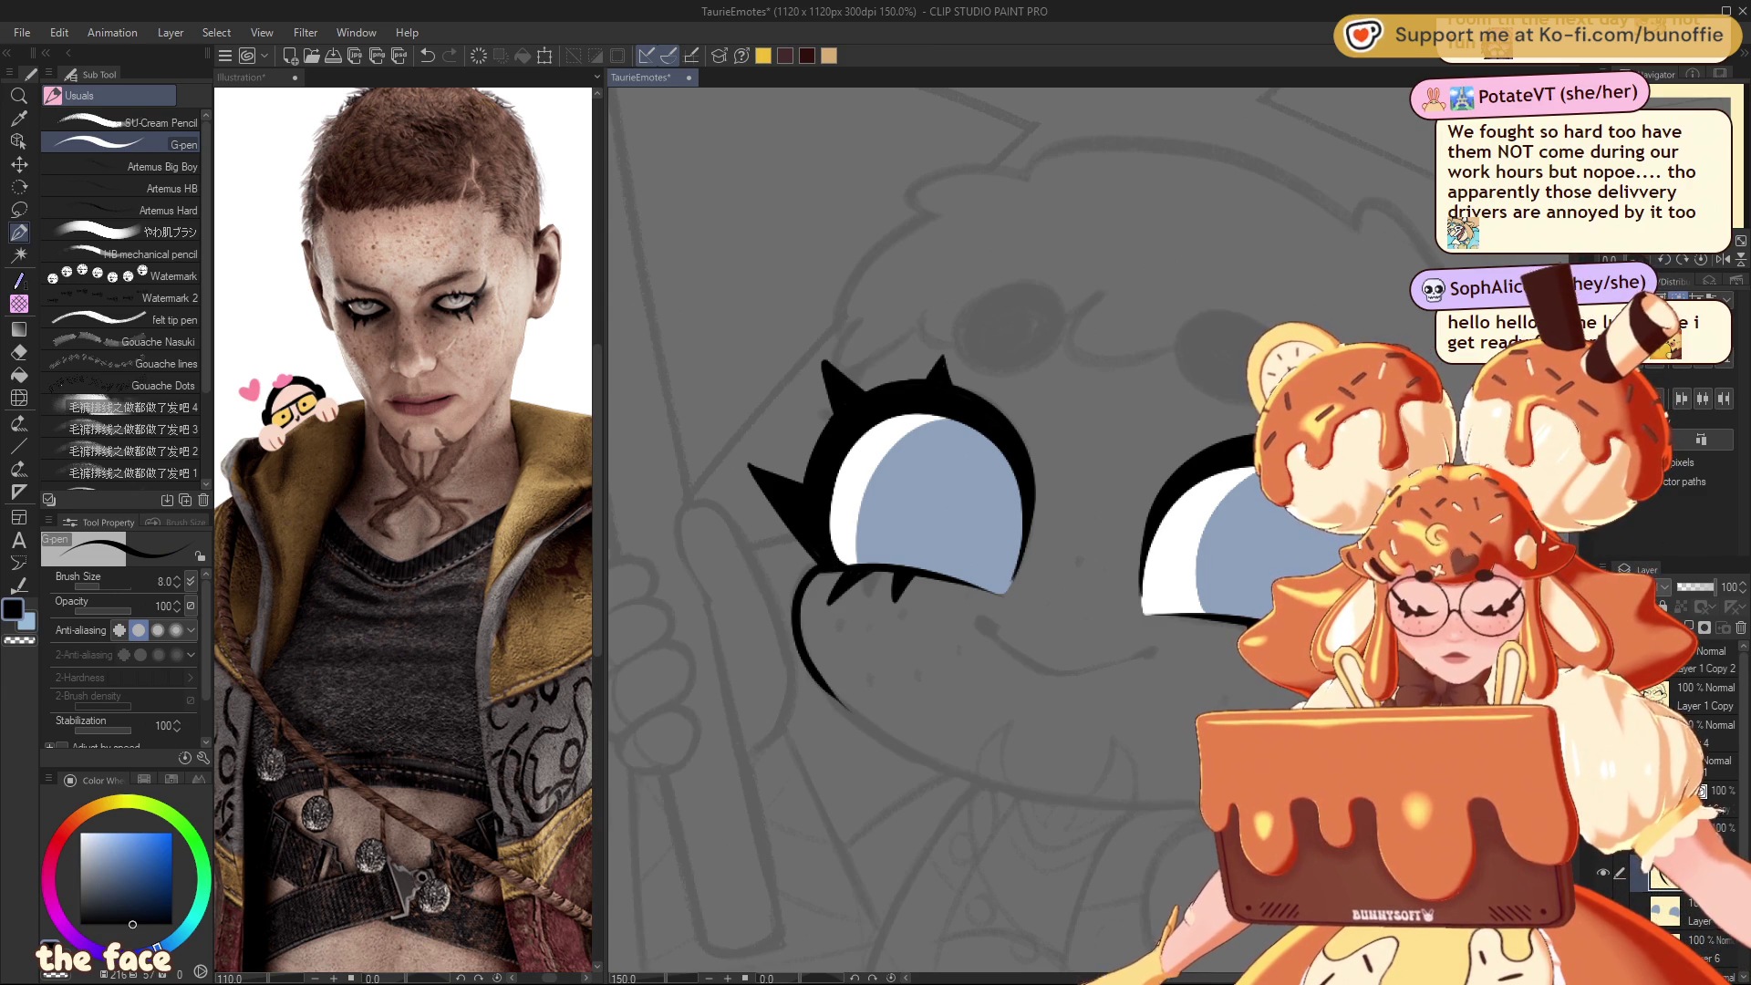
key(asciicircum)
key(asciicircum)
key(asciicircum)
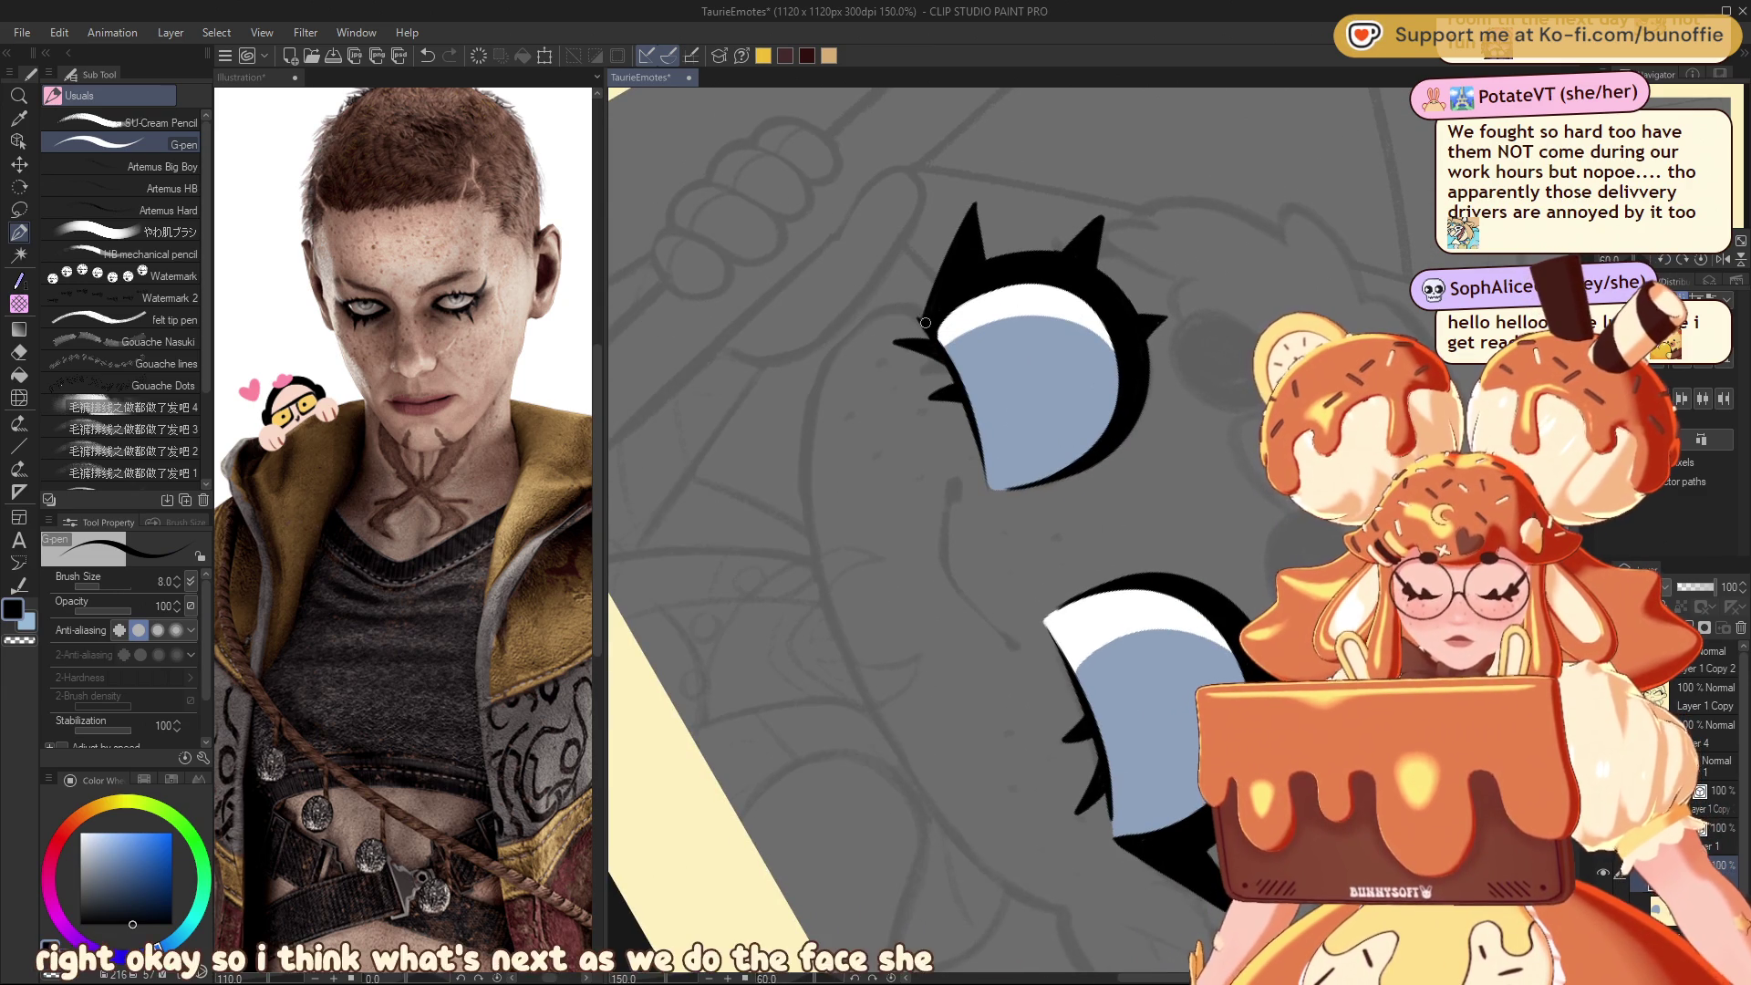
mouse_move(923, 316)
mouse_down()
mouse_move(814, 432)
mouse_move(844, 642)
mouse_move(958, 826)
mouse_move(1068, 895)
mouse_up()
key(ctrl+z)
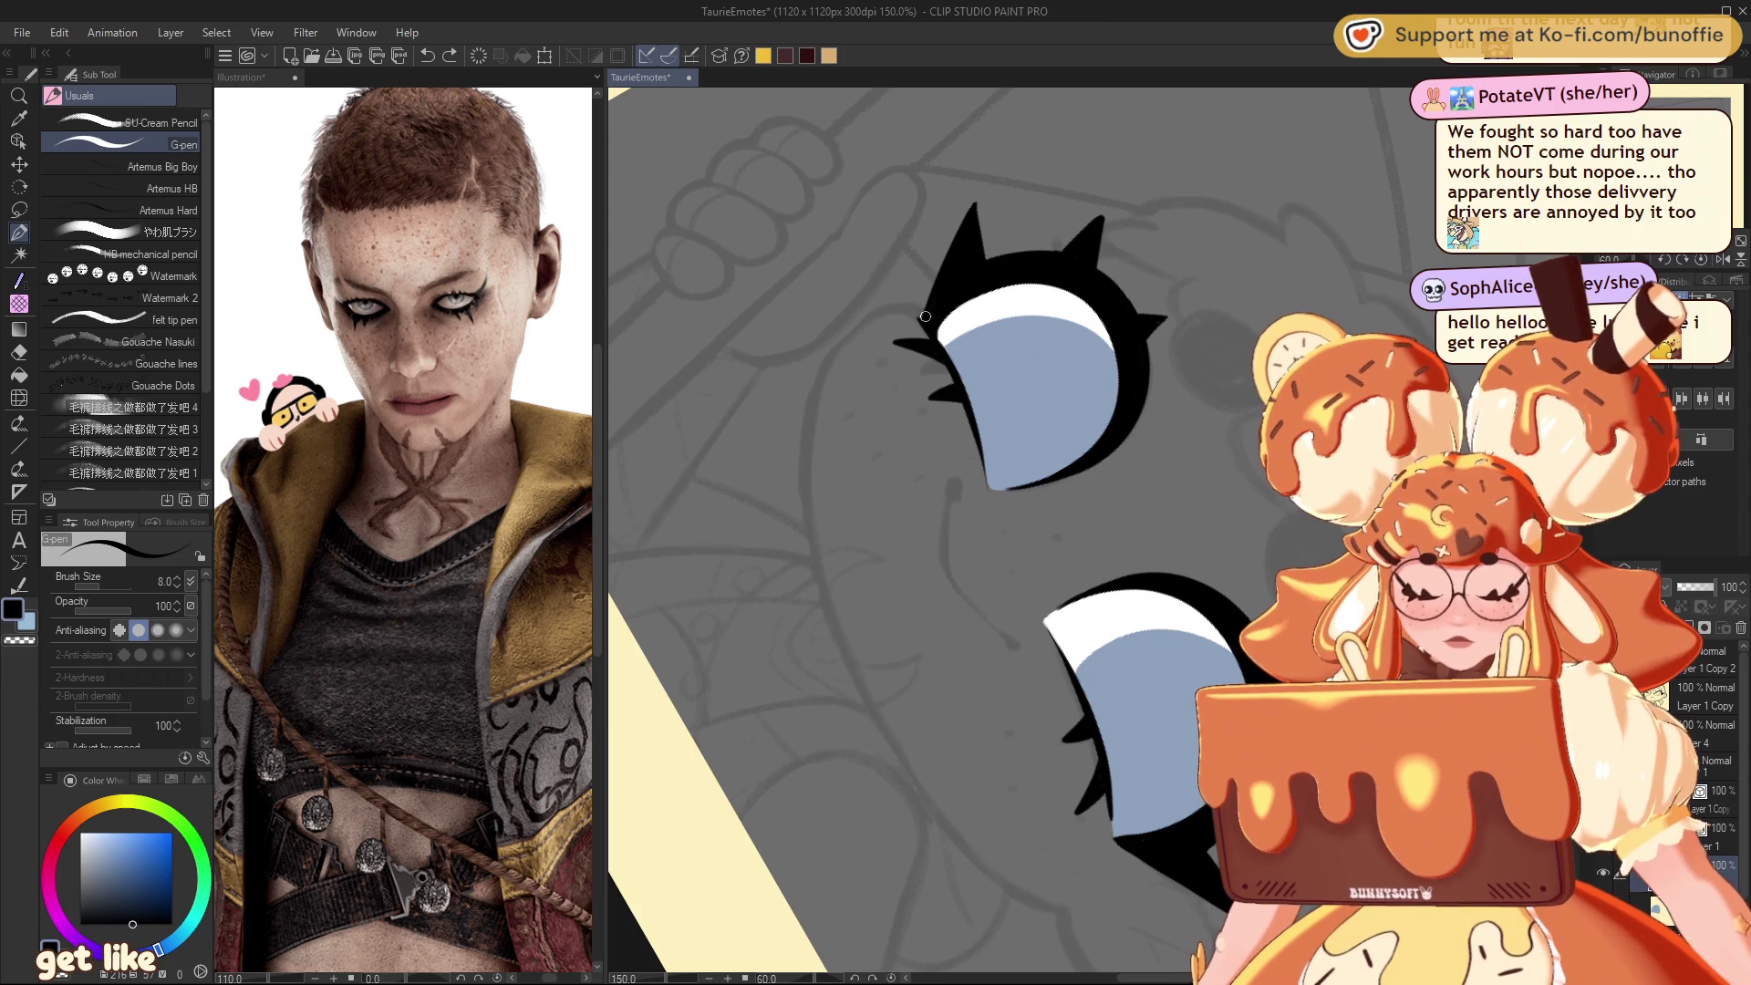
mouse_move(923, 313)
mouse_down()
mouse_move(807, 426)
mouse_move(898, 770)
mouse_move(1050, 898)
mouse_up()
Step: Reset rotation and extend the outline from the right eye's corner into a rounded cheek
click(1701, 260)
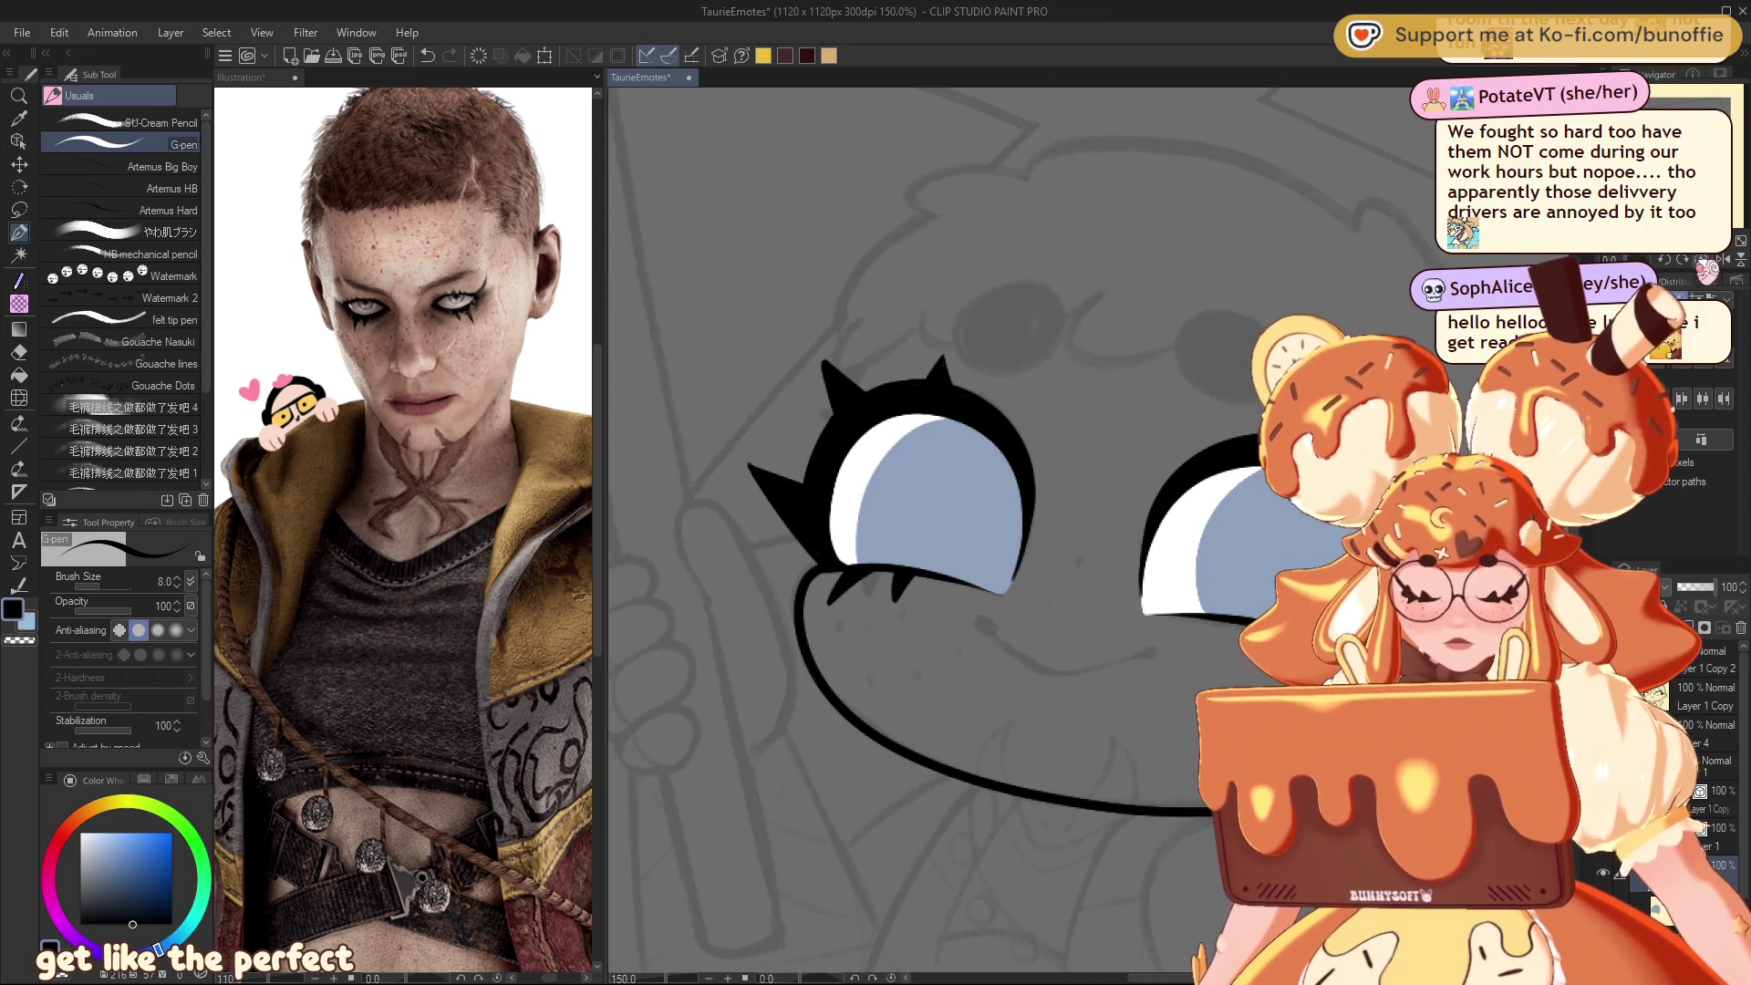
mouse_move(876, 493)
mouse_down()
mouse_move(484, 411)
mouse_move(510, 401)
mouse_up()
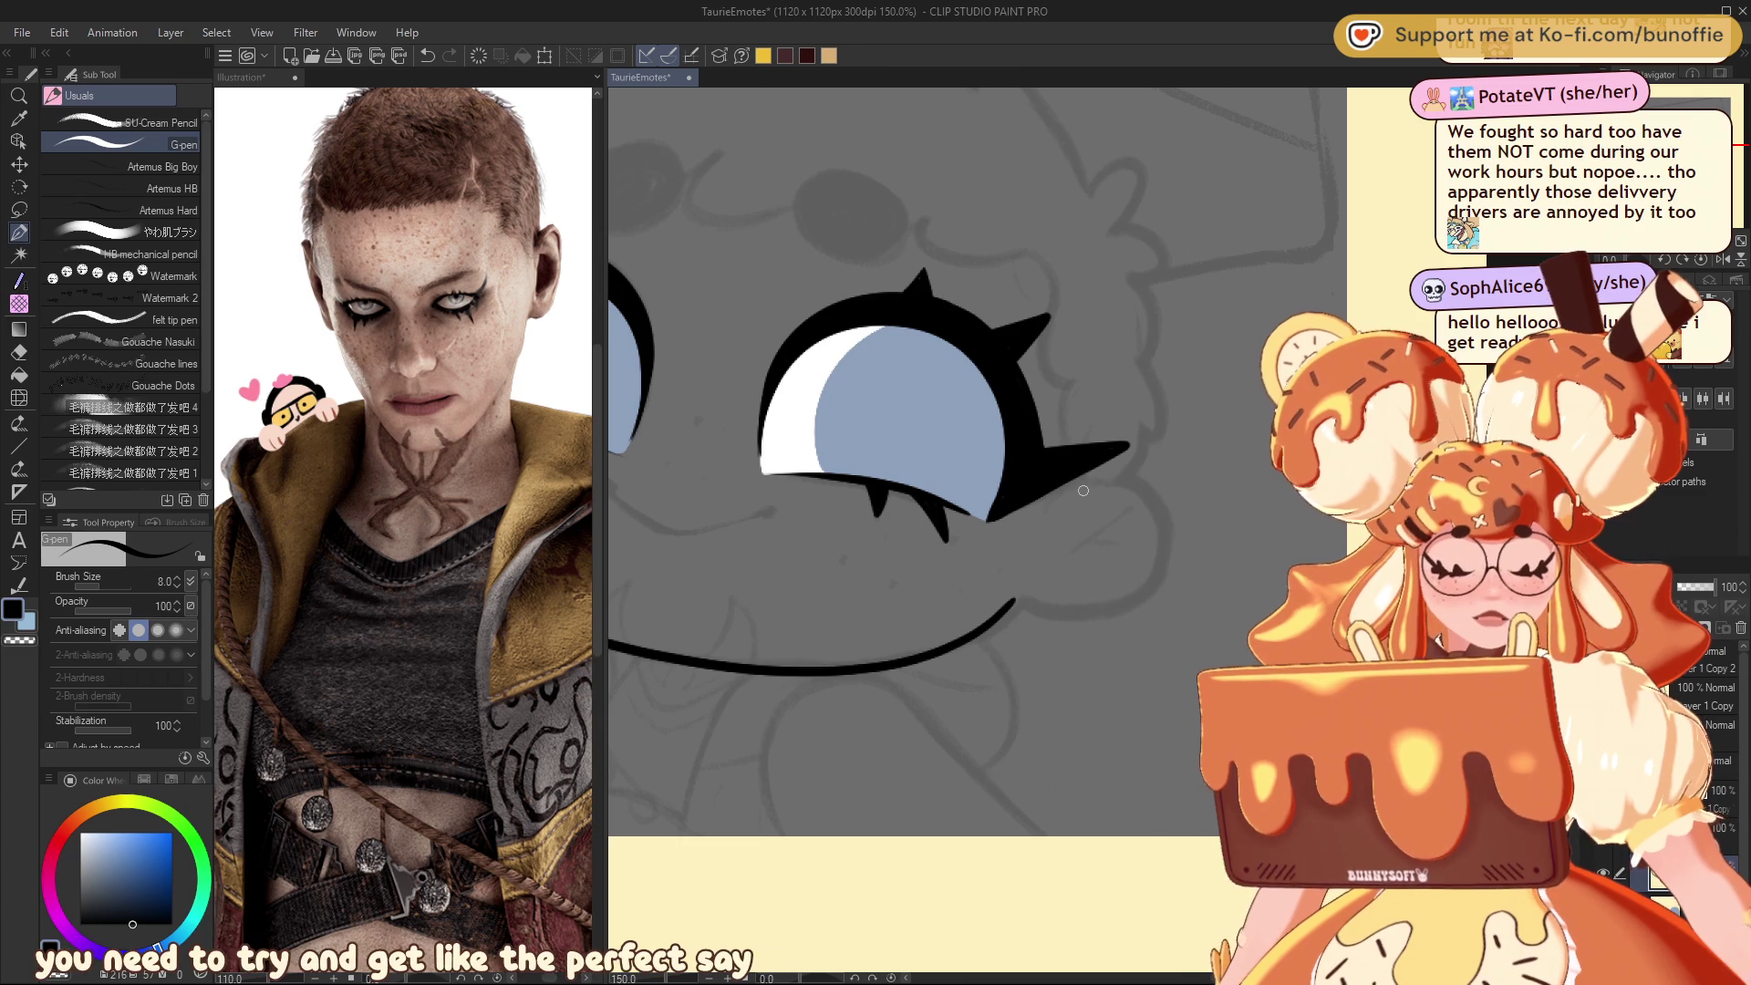
drag(1086, 485, 1069, 492)
drag(1170, 530, 1078, 615)
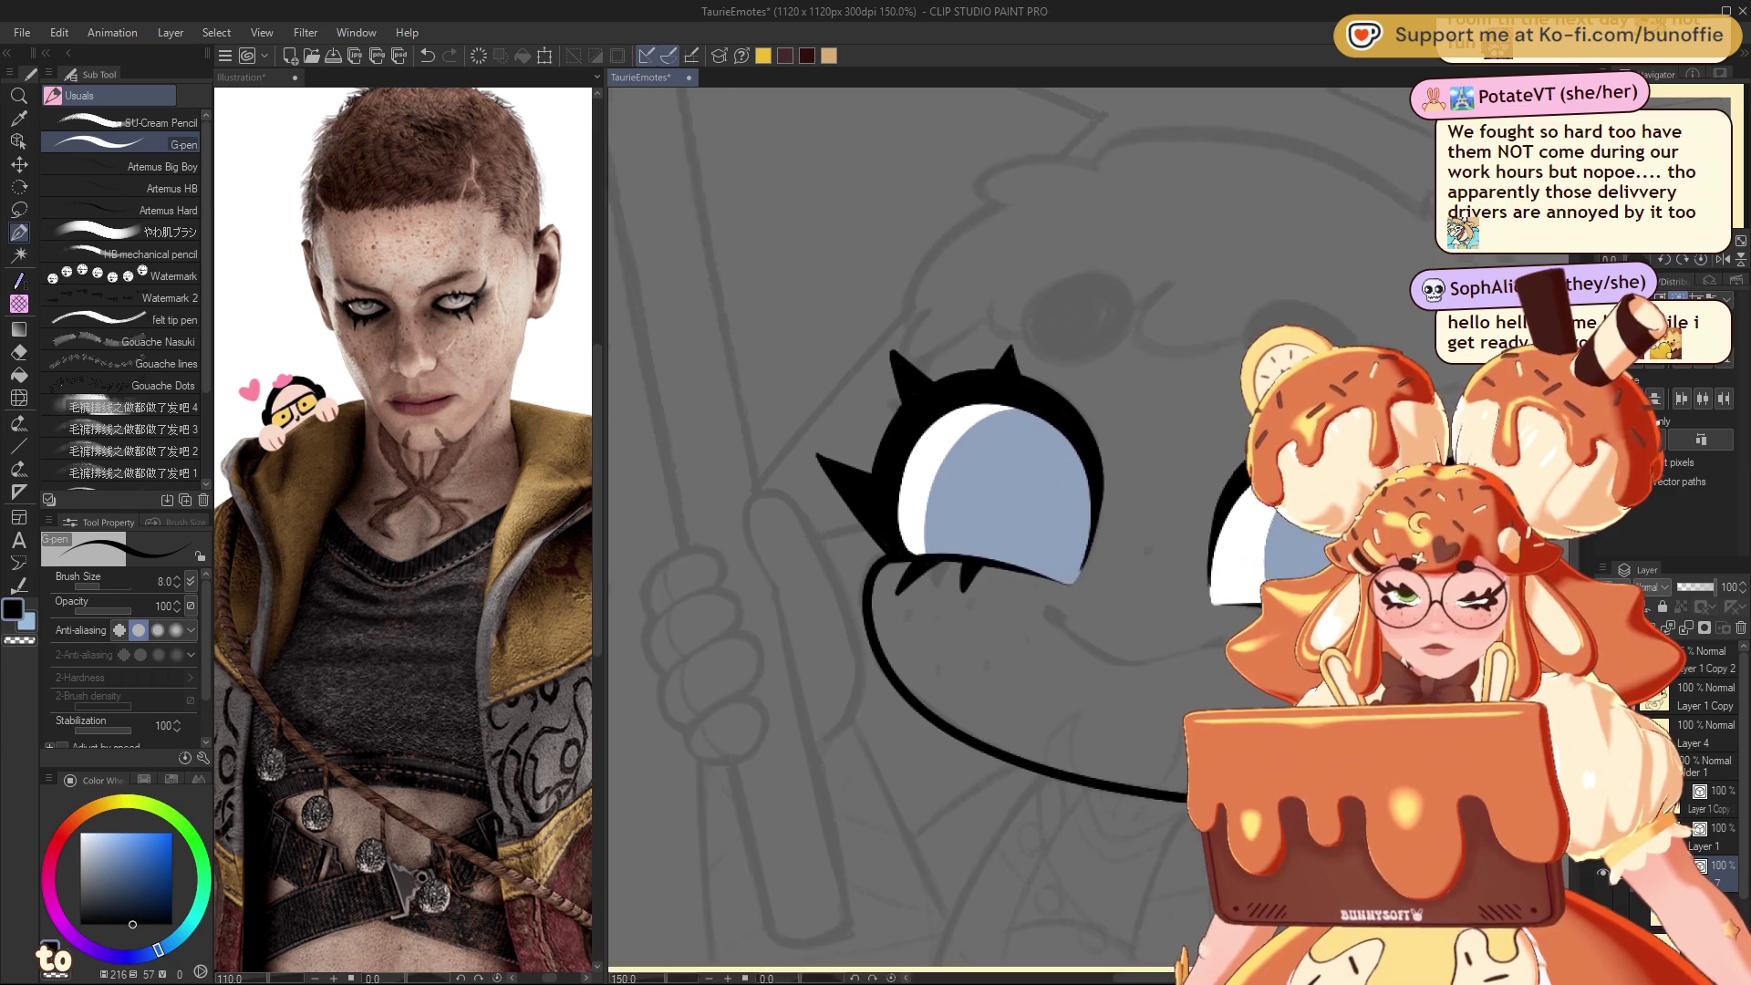
key(ctrl+minus)
key(ctrl+minus)
key(ctrl+minus)
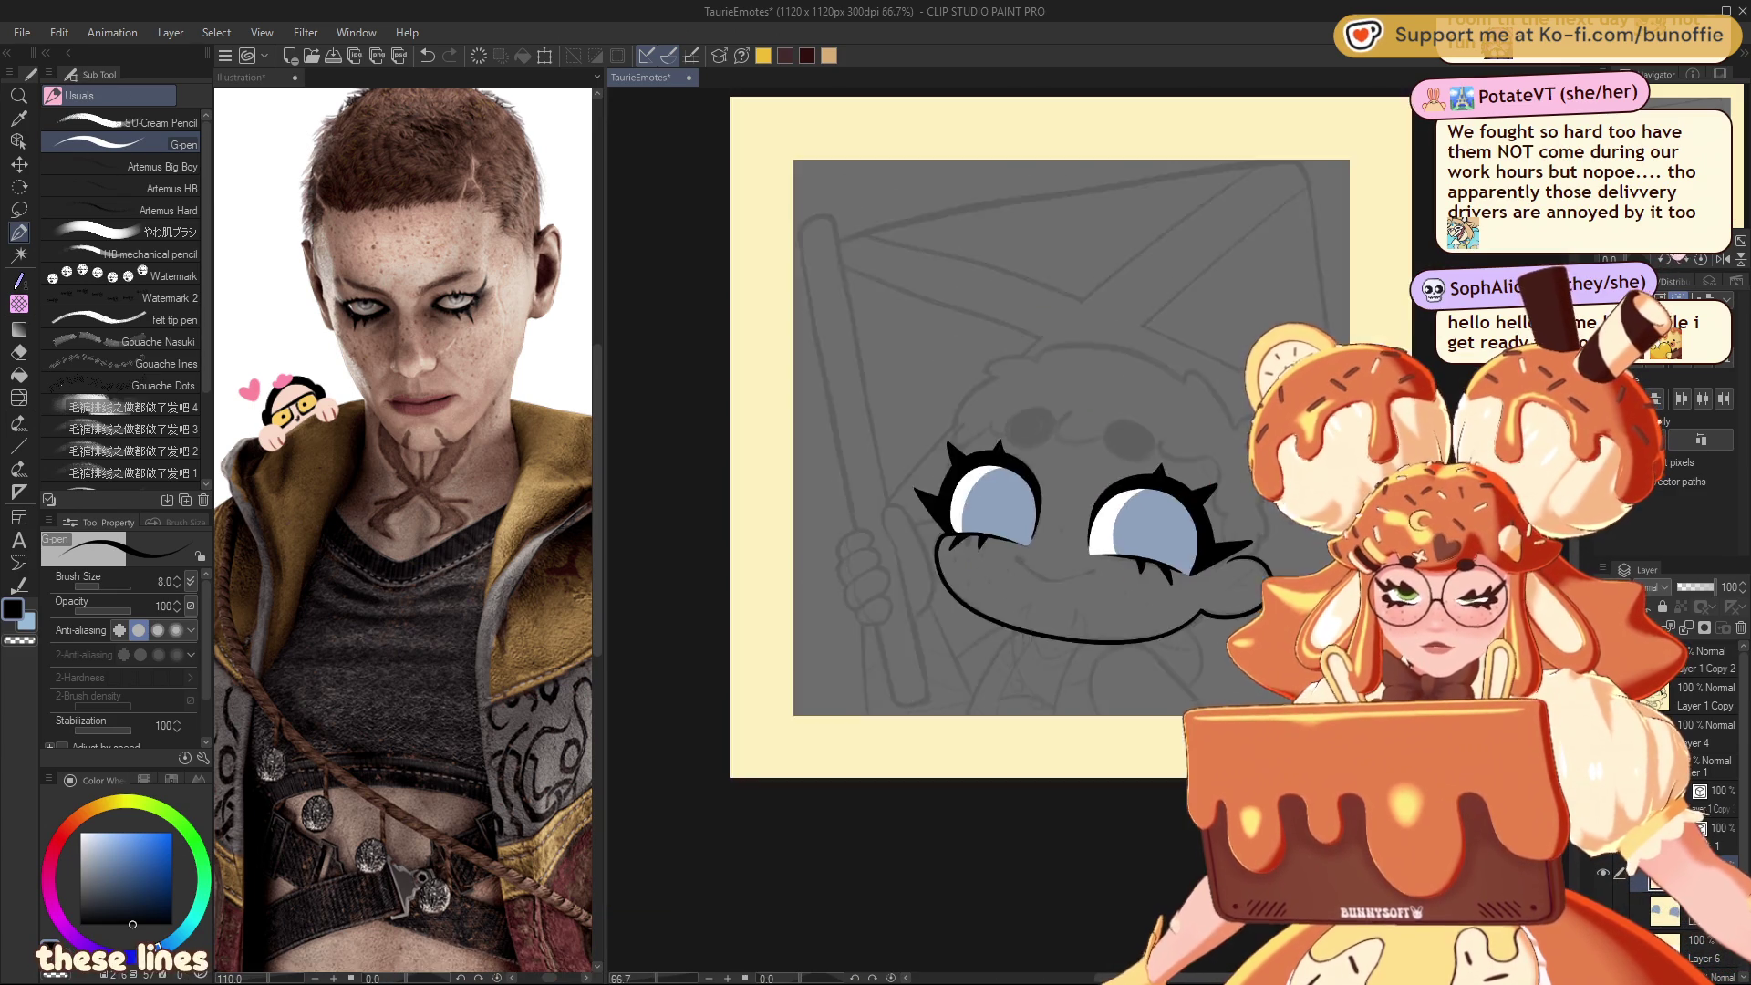
Step: Draw a small curved crease inside the cheek at close zoom
key(ctrl+plus)
key(ctrl+plus)
key(ctrl+plus)
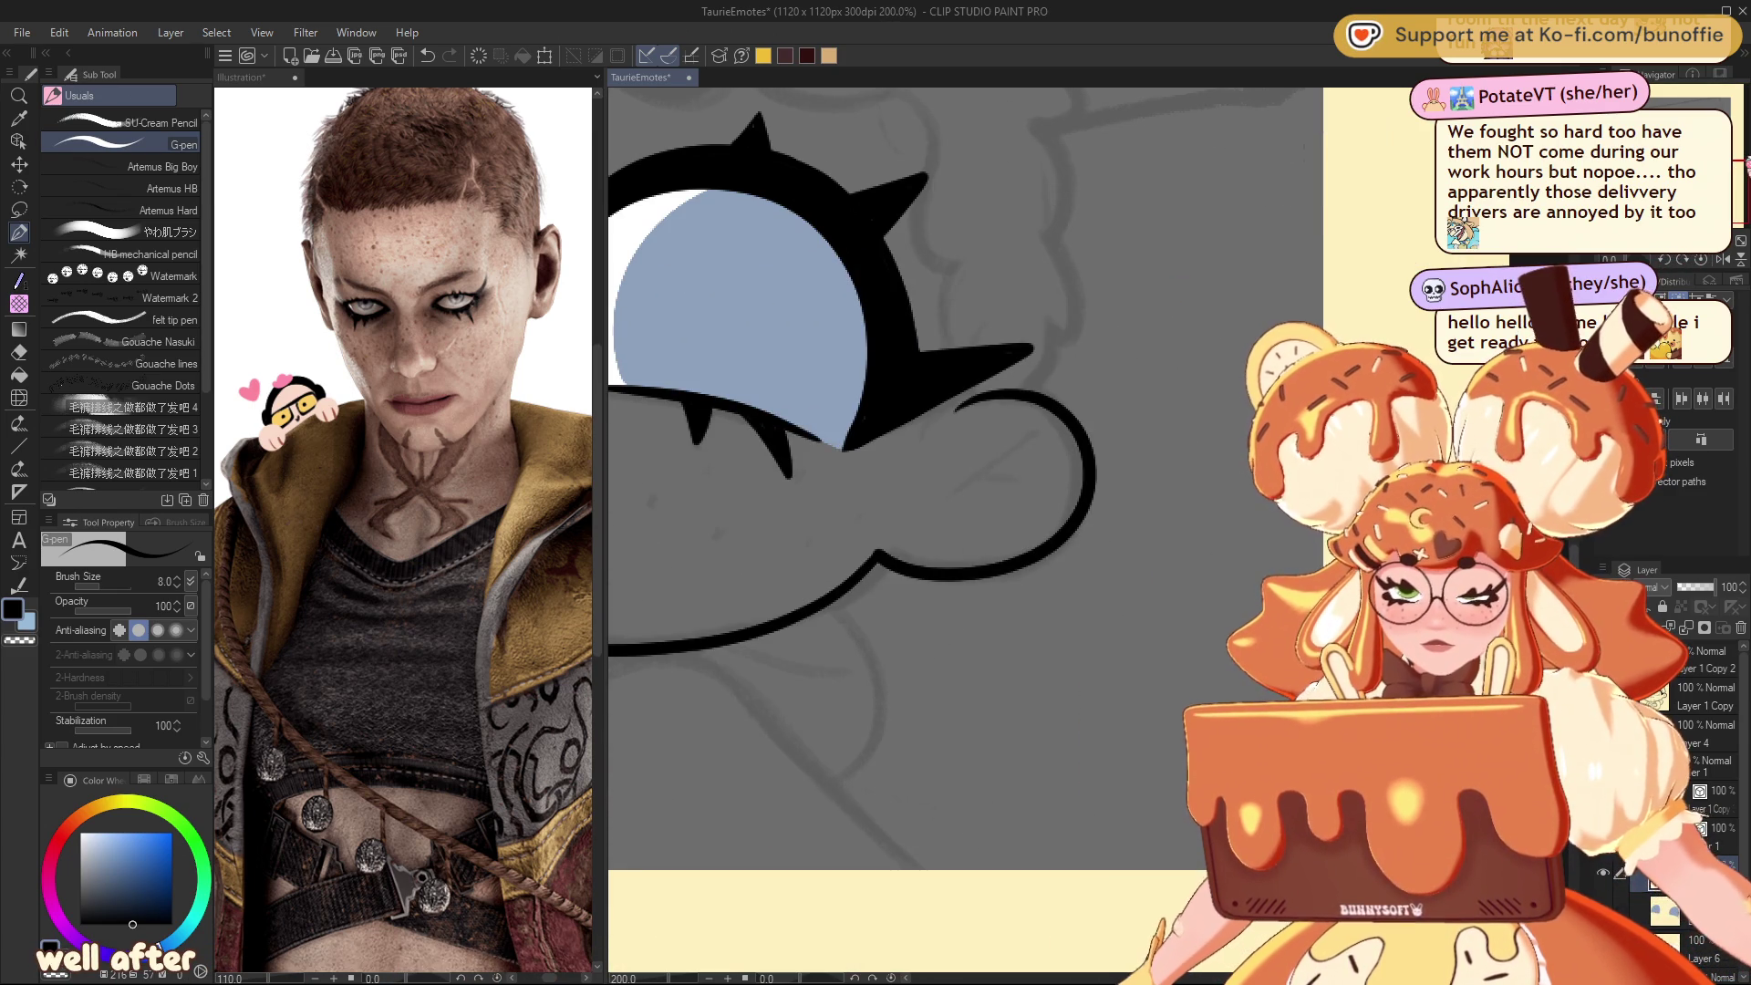
drag(1037, 430, 918, 529)
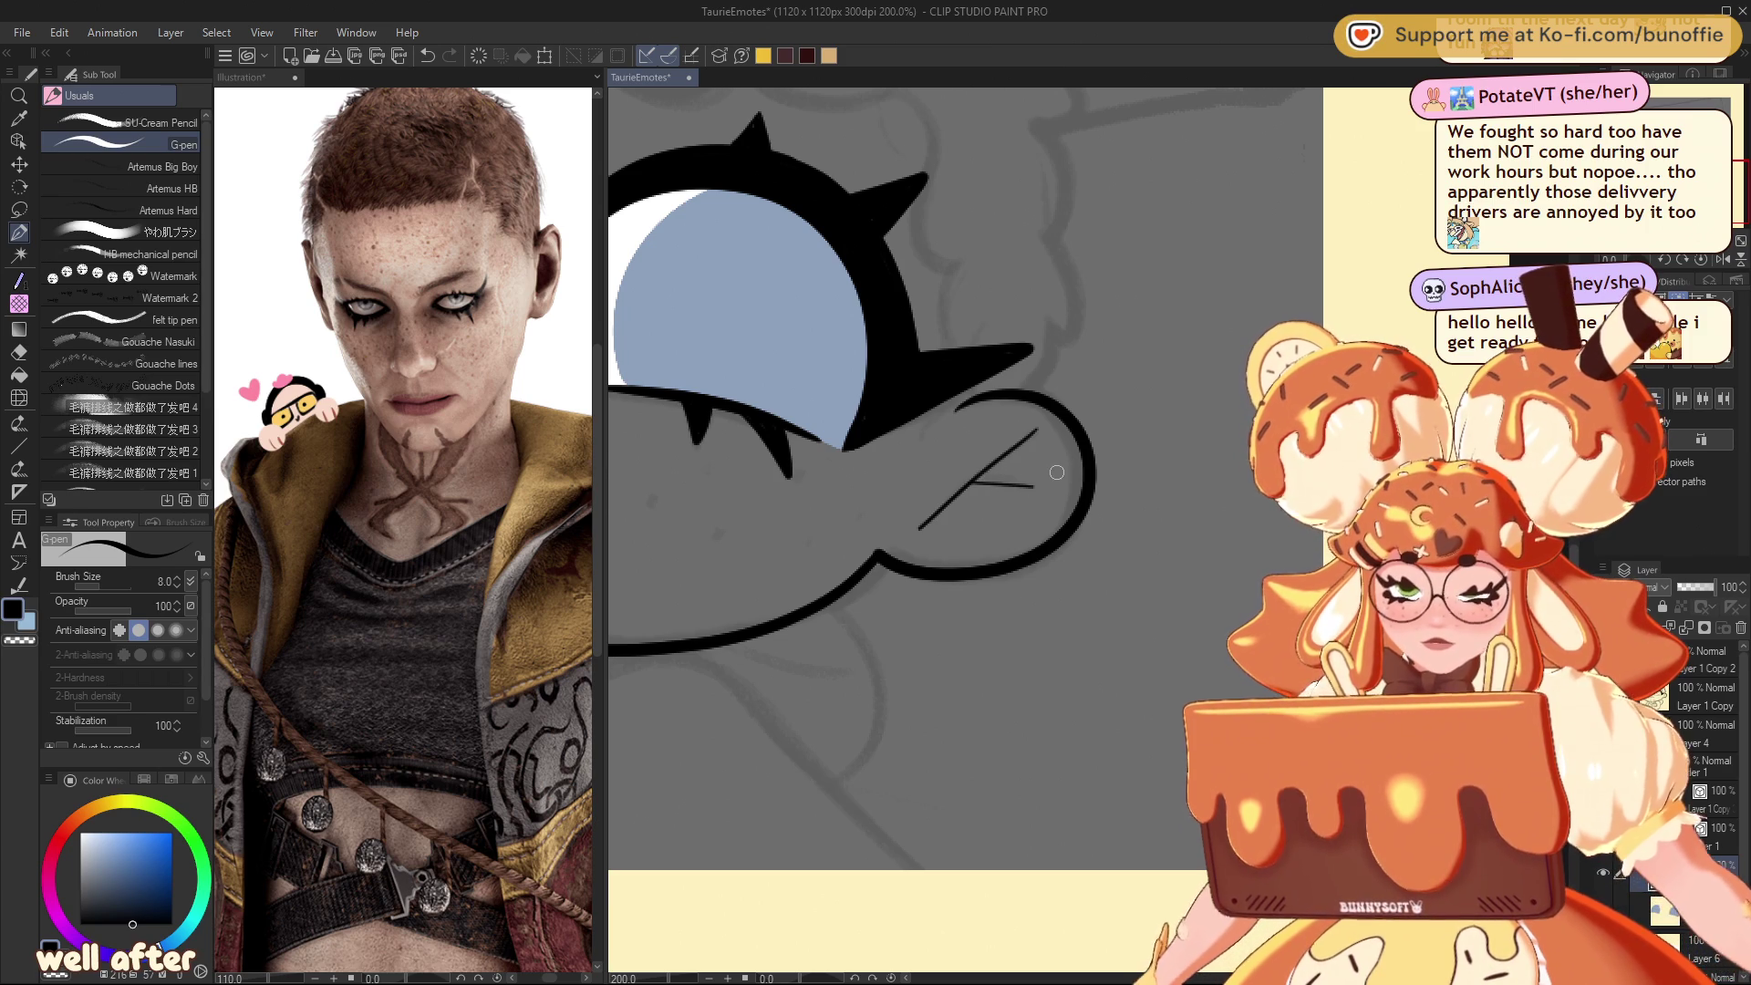
key(ctrl+z)
key(ctrl+z)
mouse_move(1050, 446)
mouse_down()
mouse_move(961, 483)
mouse_move(926, 527)
mouse_move(1185, 511)
mouse_move(1550, 383)
mouse_move(1240, 593)
mouse_move(1094, 155)
mouse_move(1140, 474)
mouse_move(1122, 547)
mouse_move(1149, 484)
mouse_up()
drag(945, 589, 919, 575)
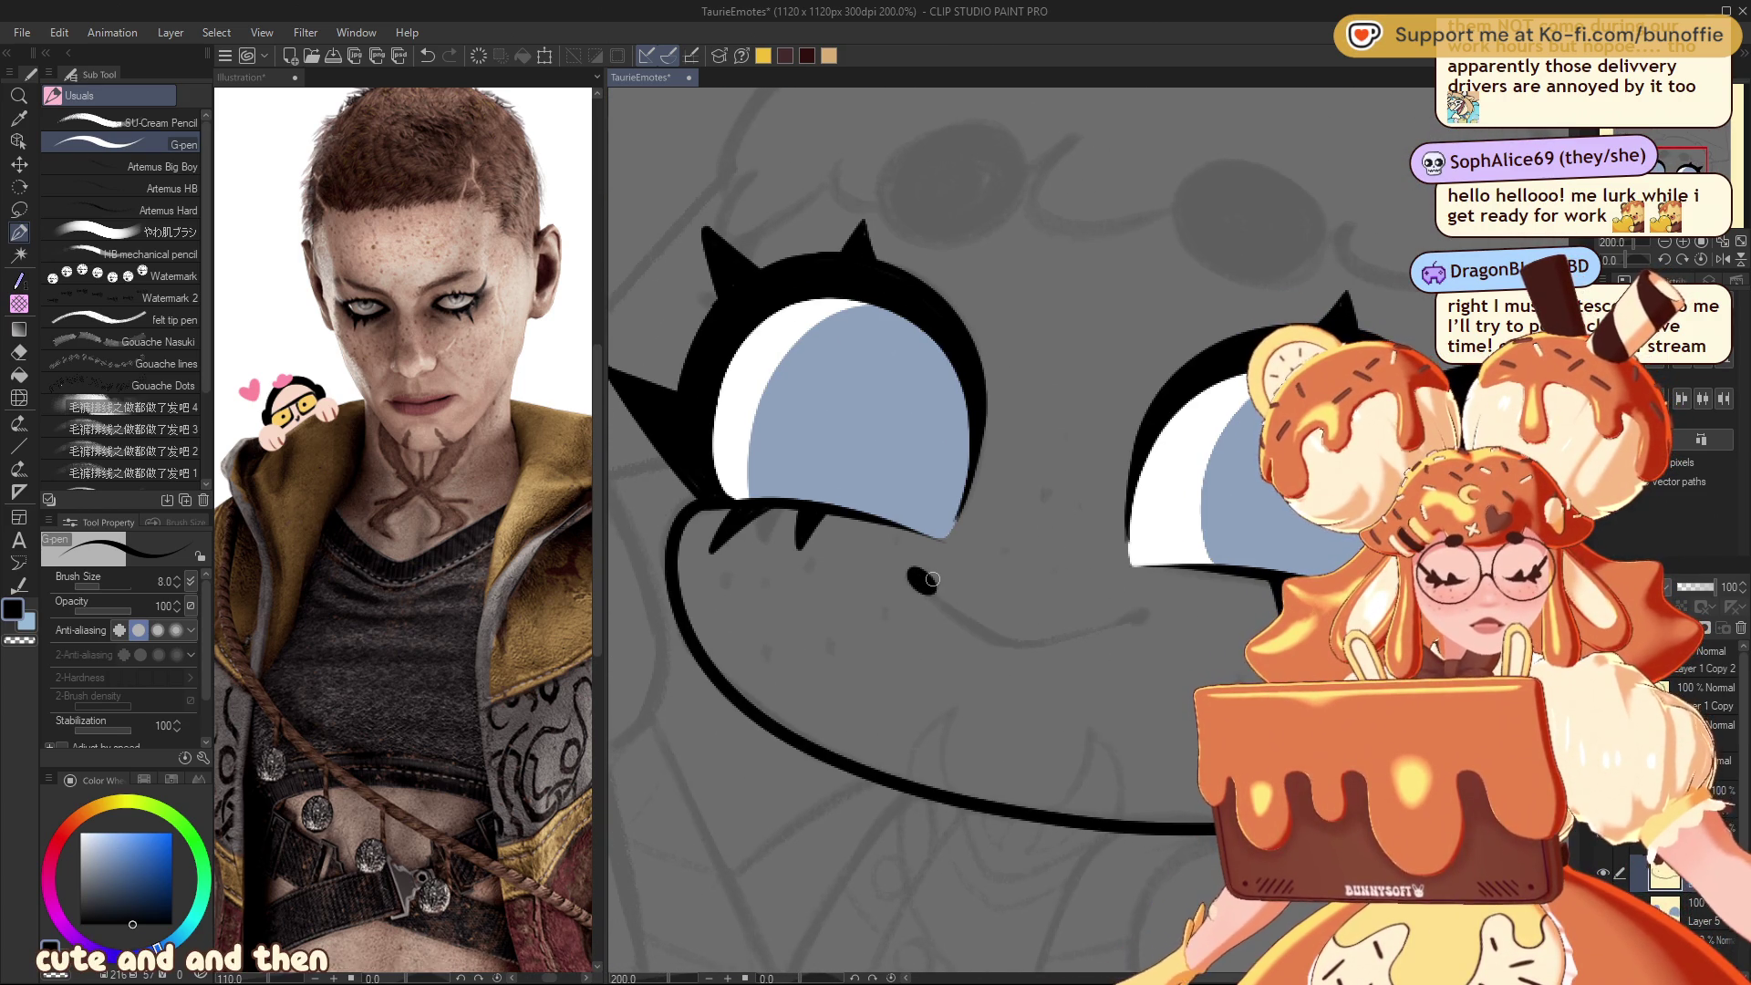
Step: Add two mouth dots and a smile line joining them
drag(1129, 620, 1135, 609)
drag(943, 598, 930, 592)
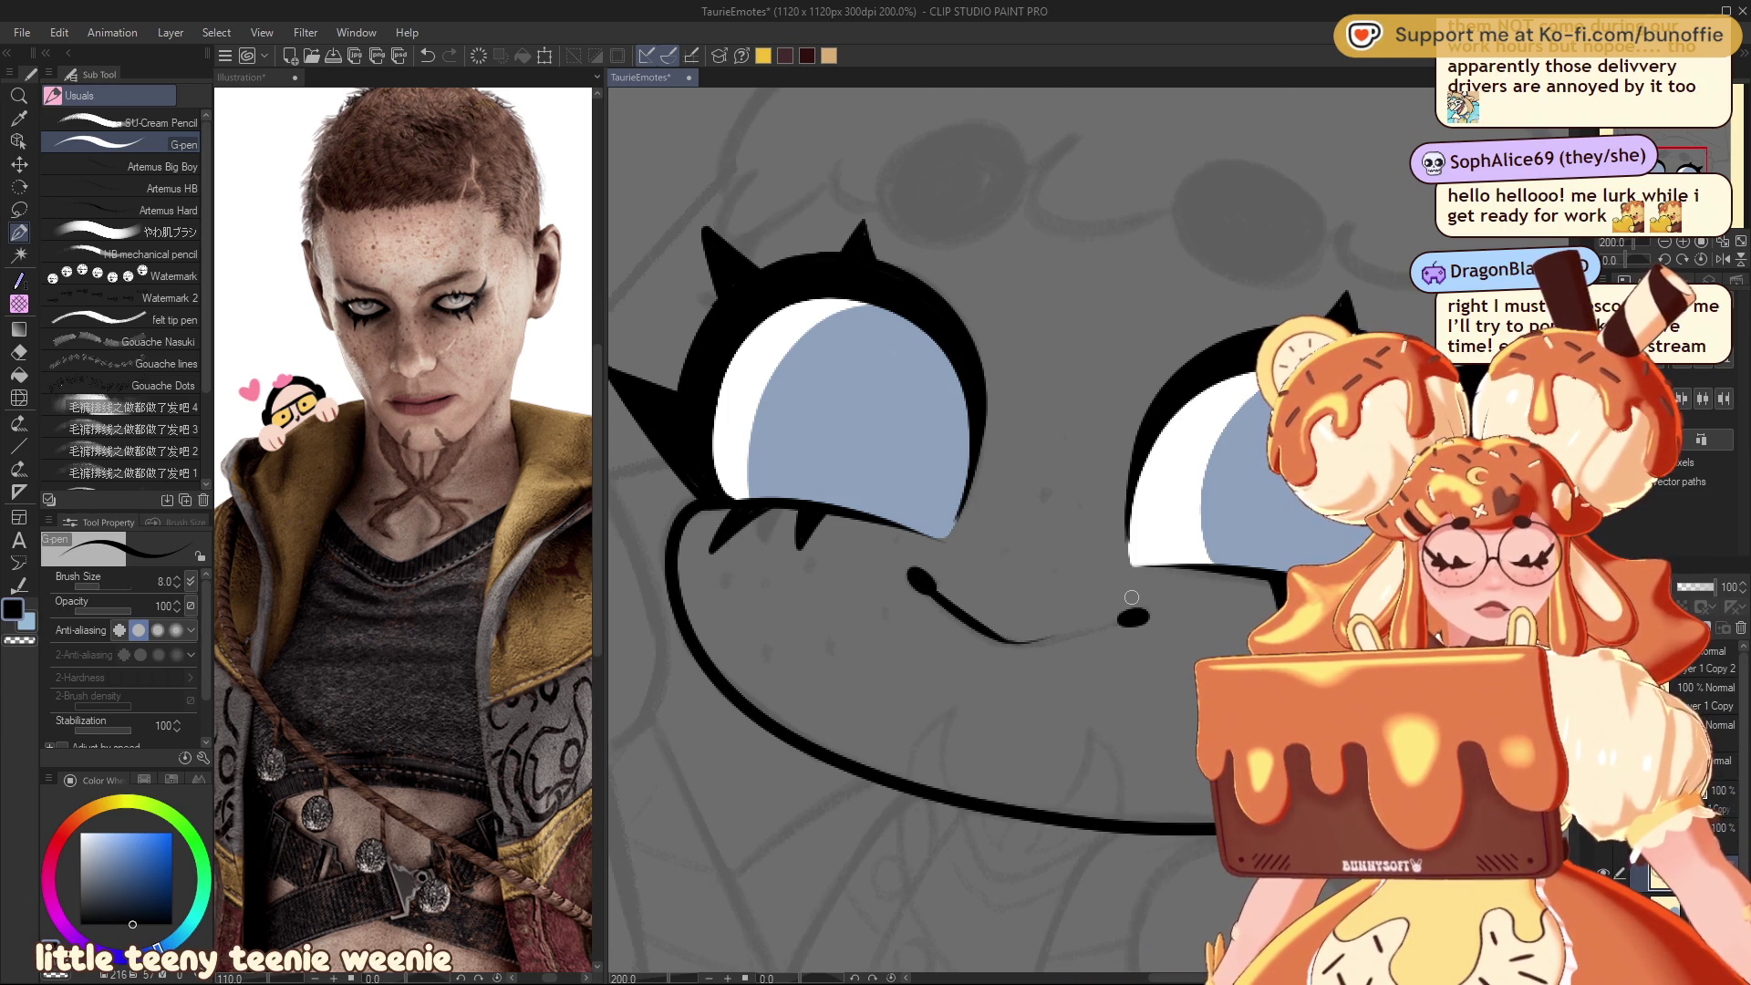
key(ctrl+z)
mouse_move(1123, 623)
mouse_down()
mouse_move(1033, 643)
mouse_move(954, 610)
mouse_up()
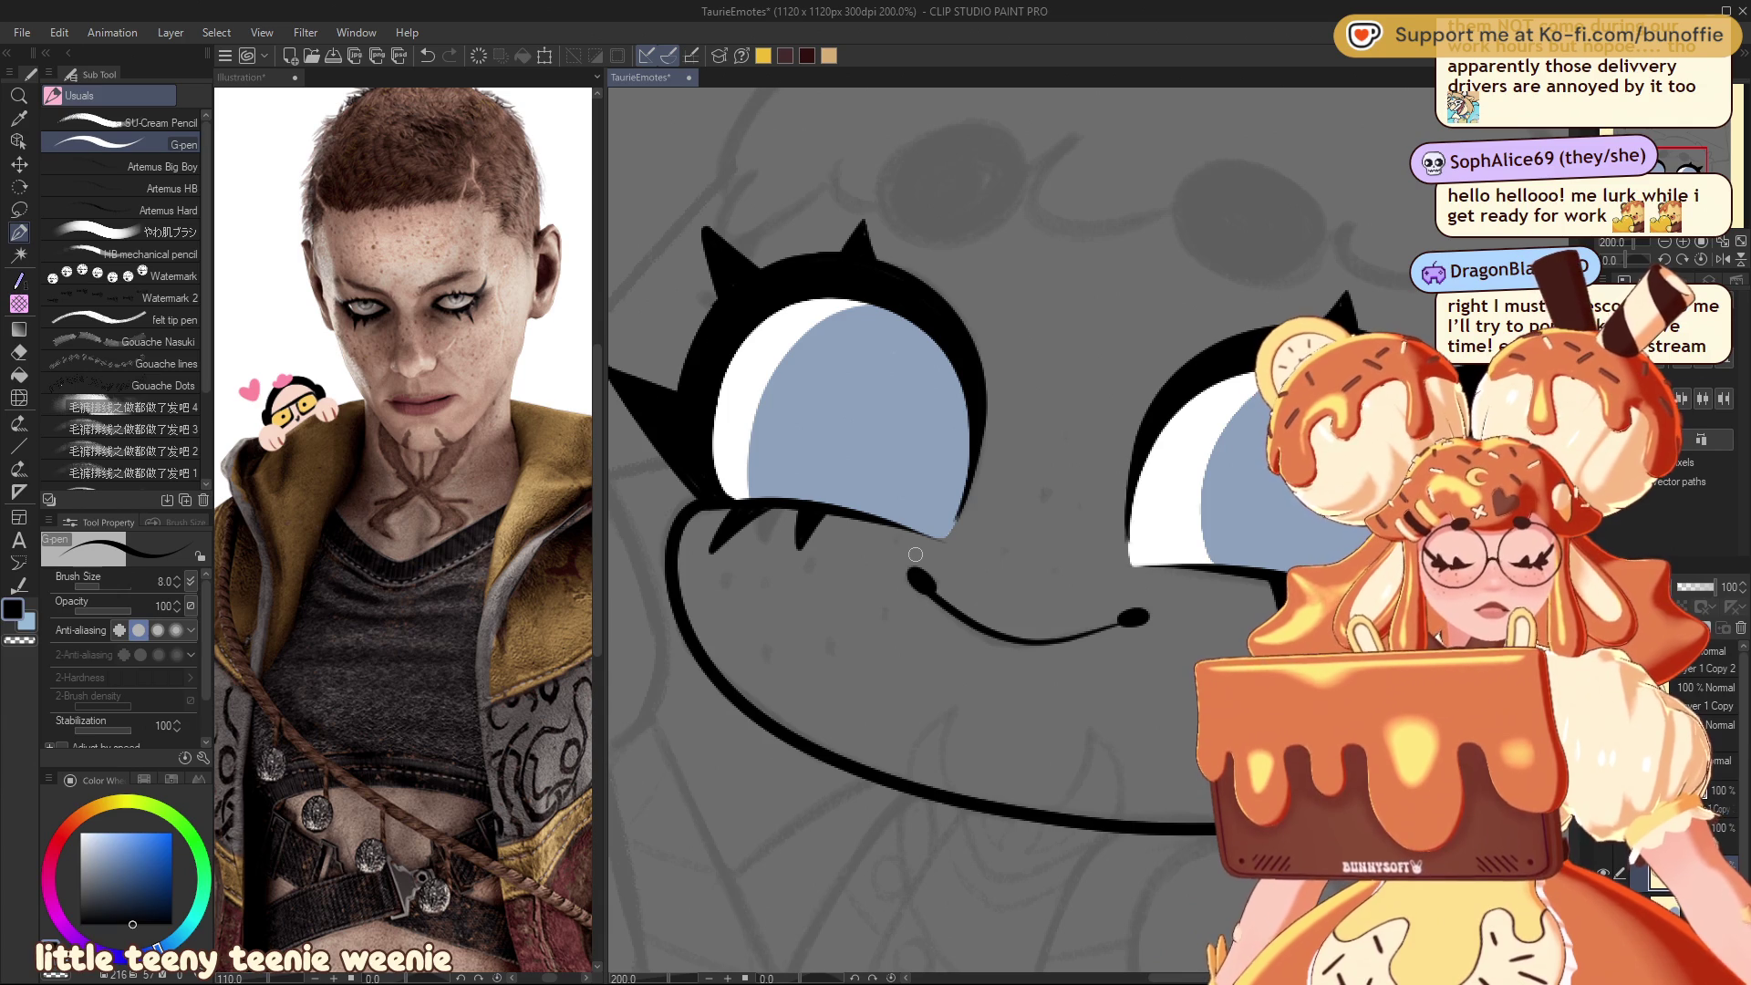
key(ctrl+minus)
key(ctrl+minus)
key(ctrl+minus)
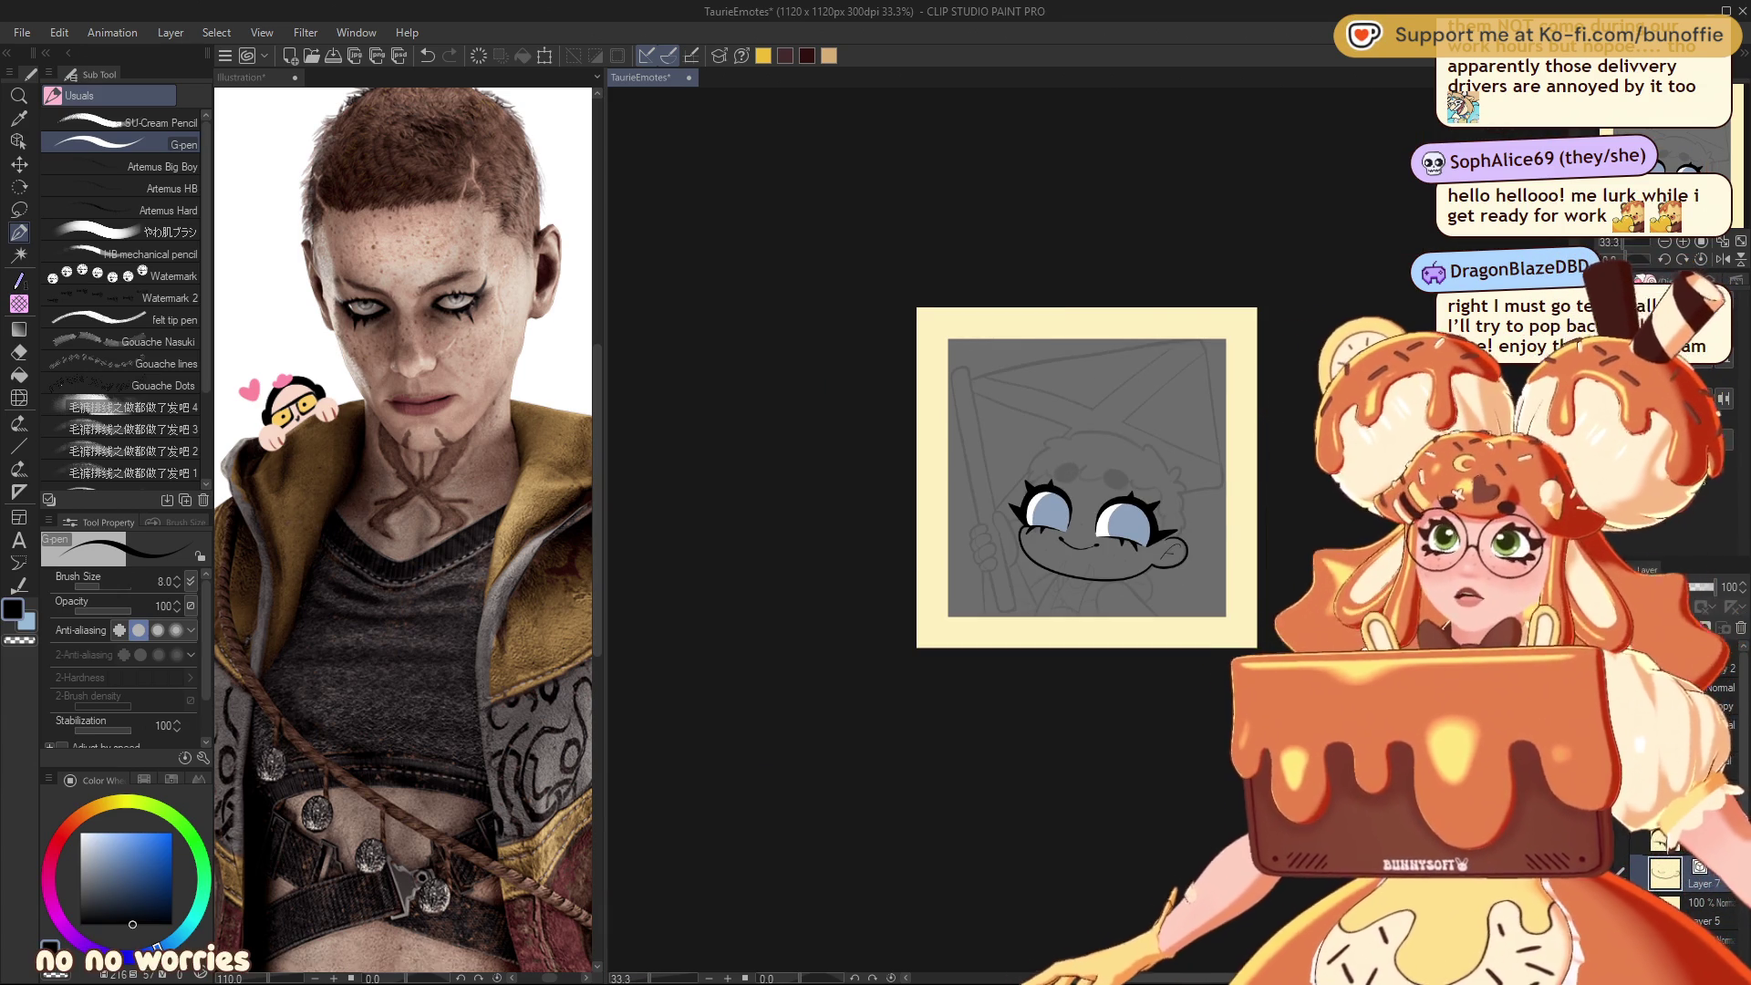
Step: Redo the smile's dot and line at 150%, then ink a hair line up from above the right ear
key(ctrl+plus)
key(ctrl+plus)
key(ctrl+plus)
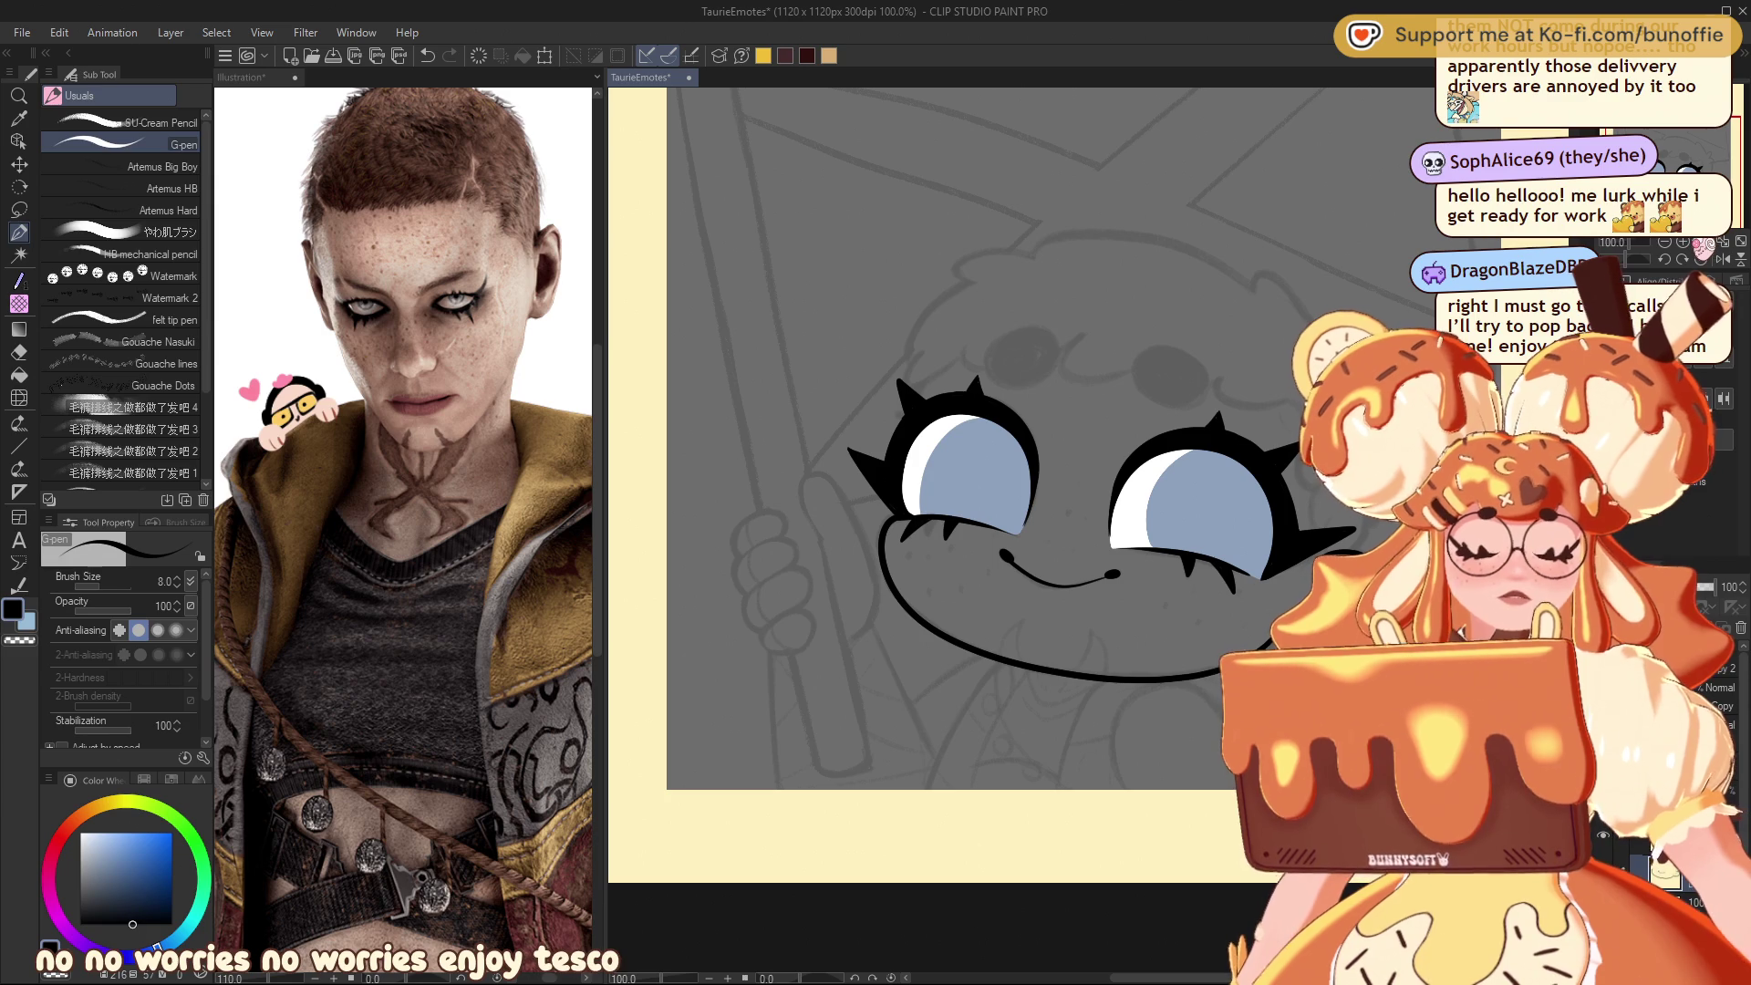
key(ctrl+z)
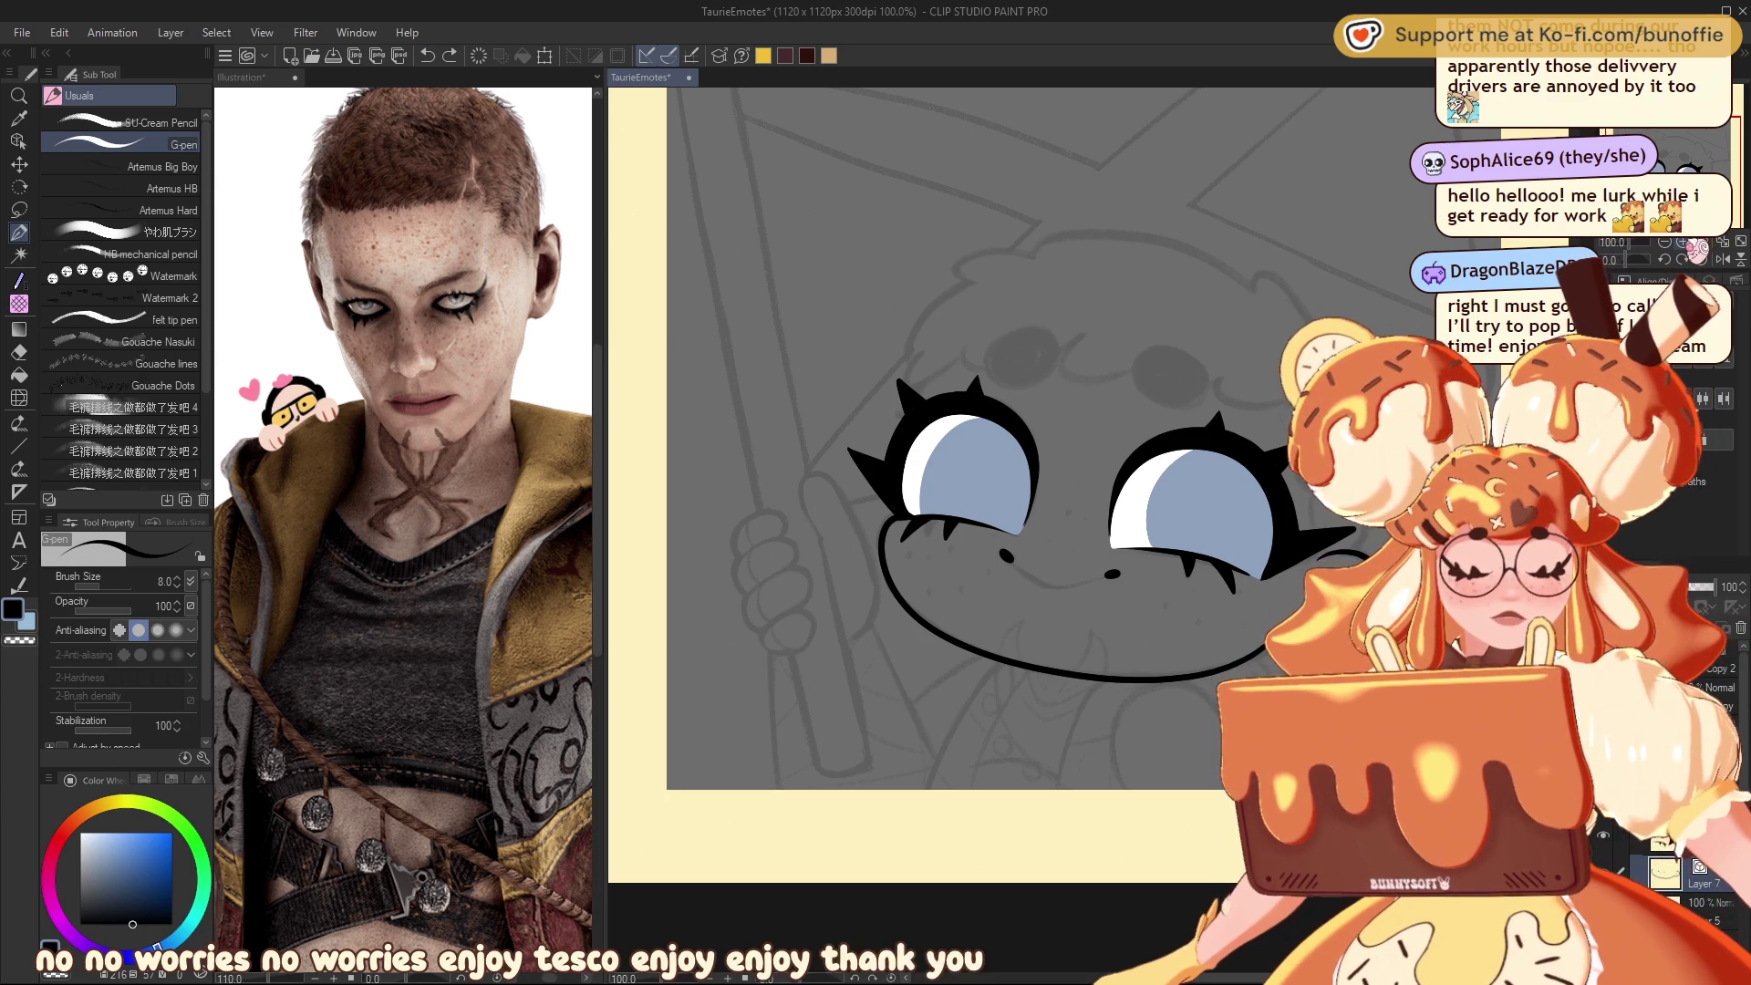
key(ctrl+plus)
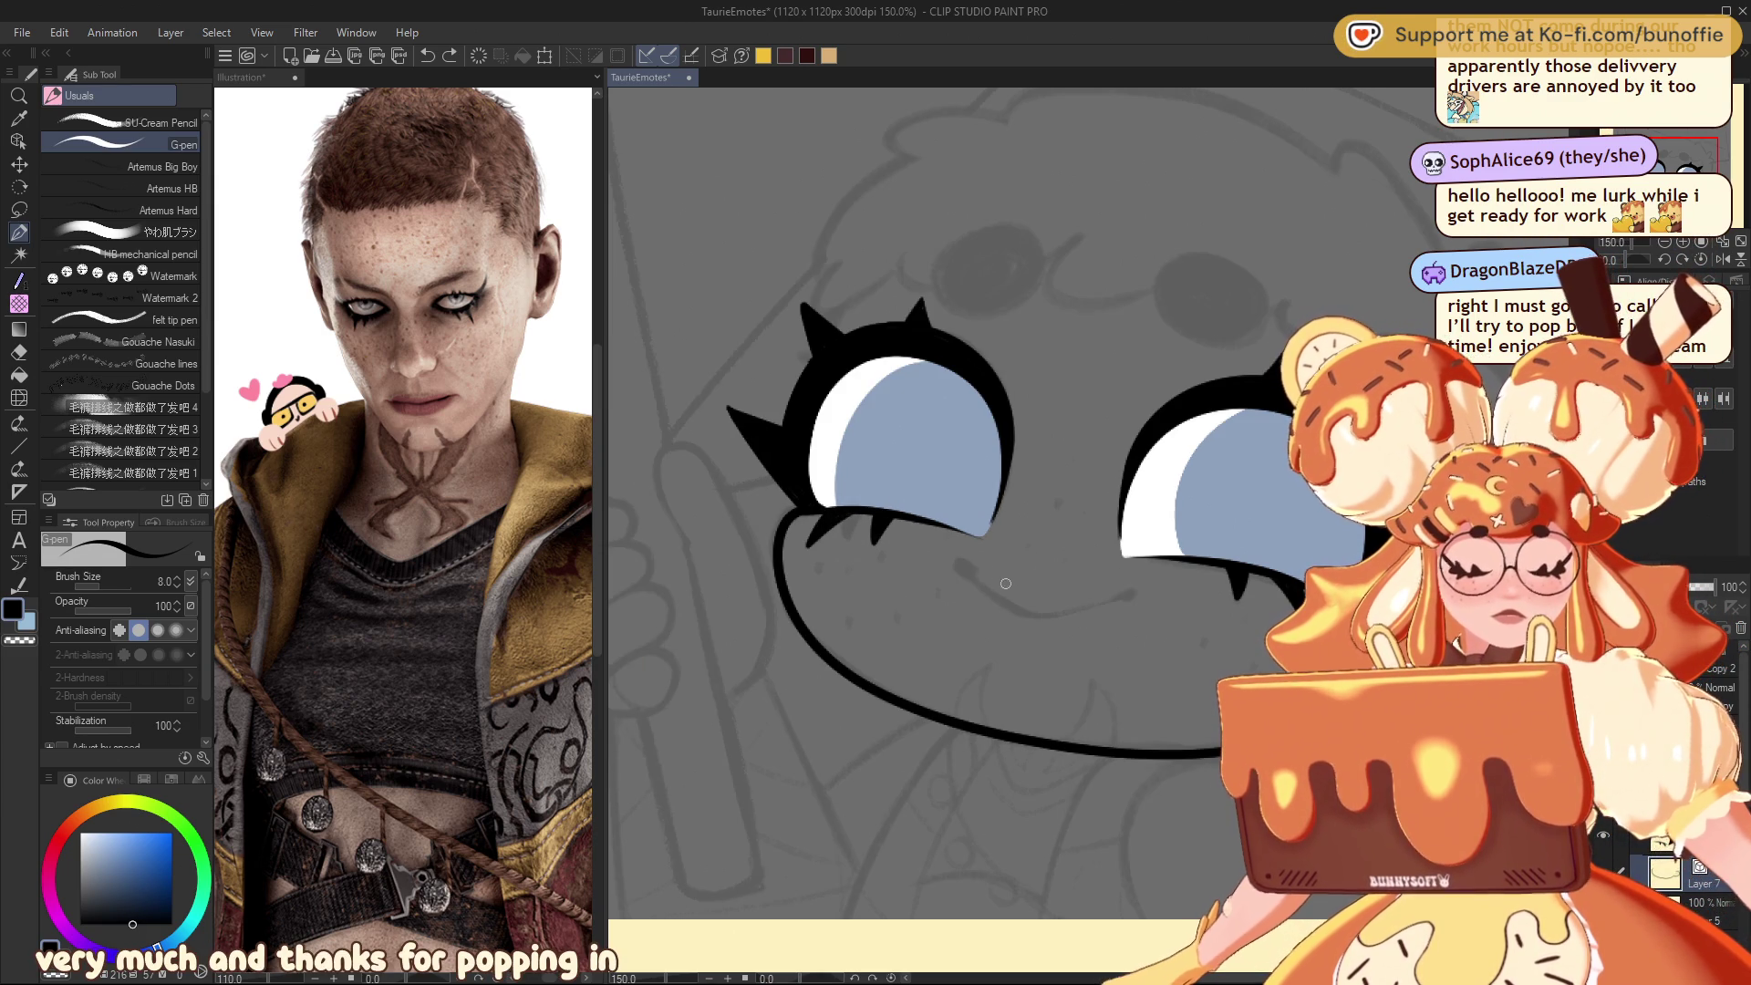
drag(958, 568, 973, 574)
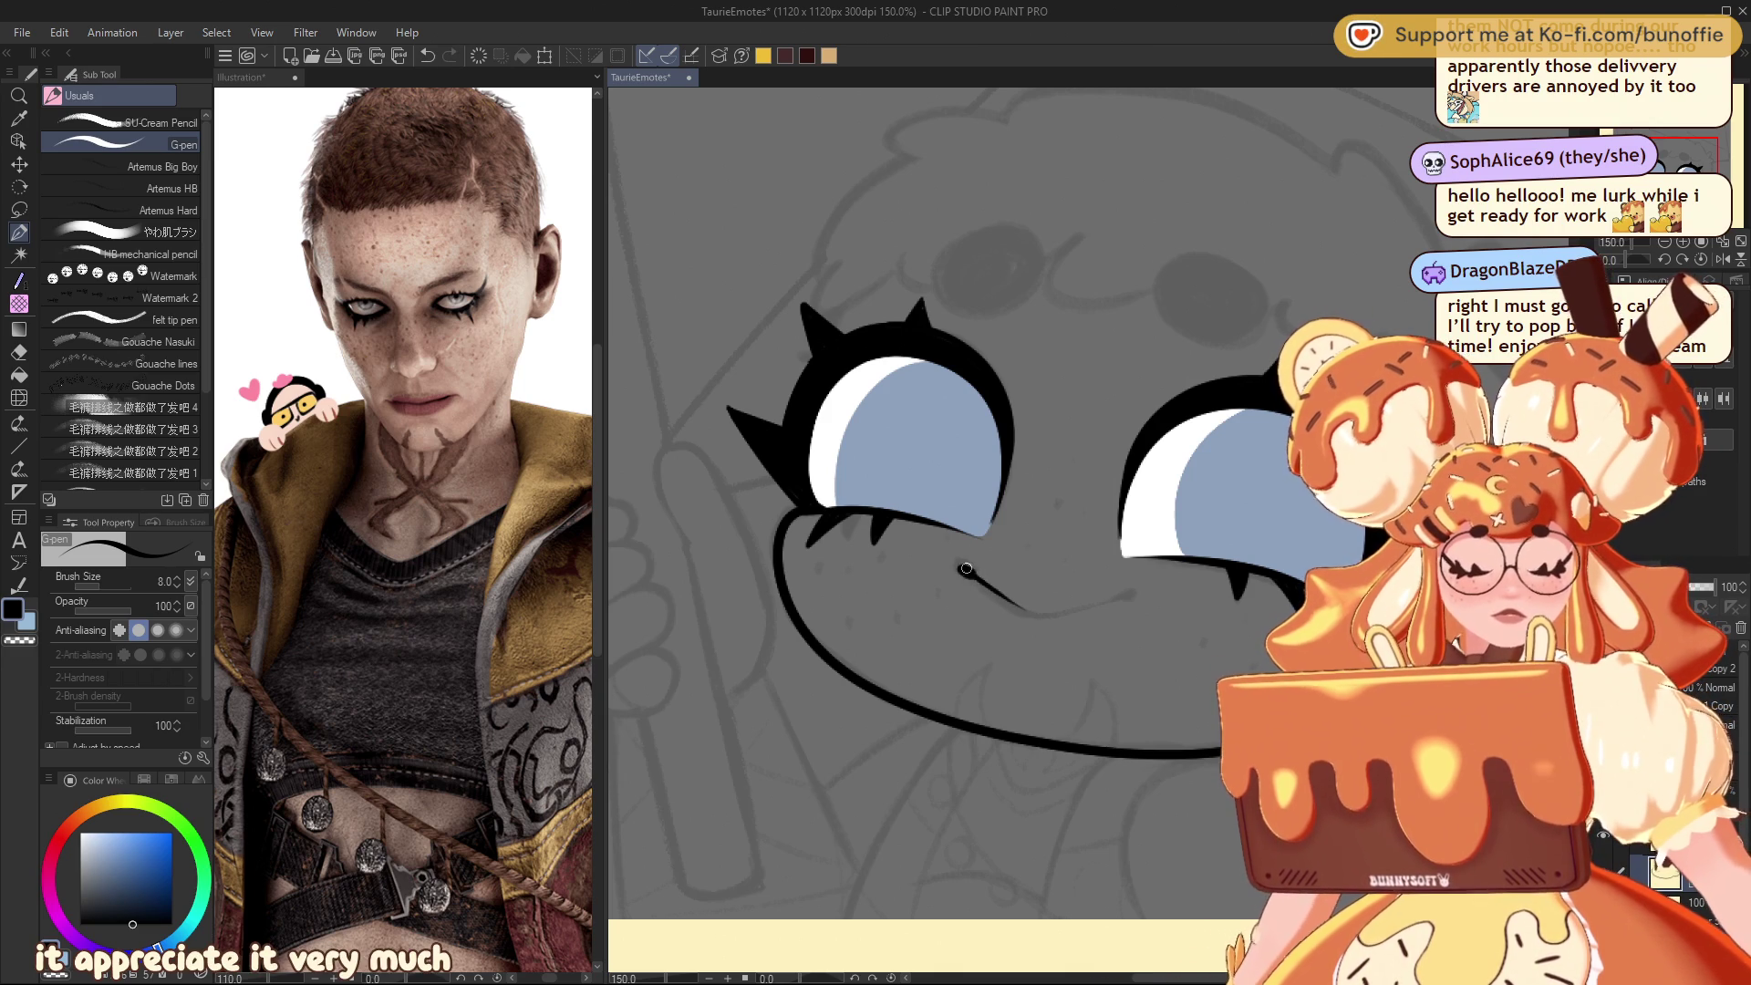
drag(1025, 611, 1107, 602)
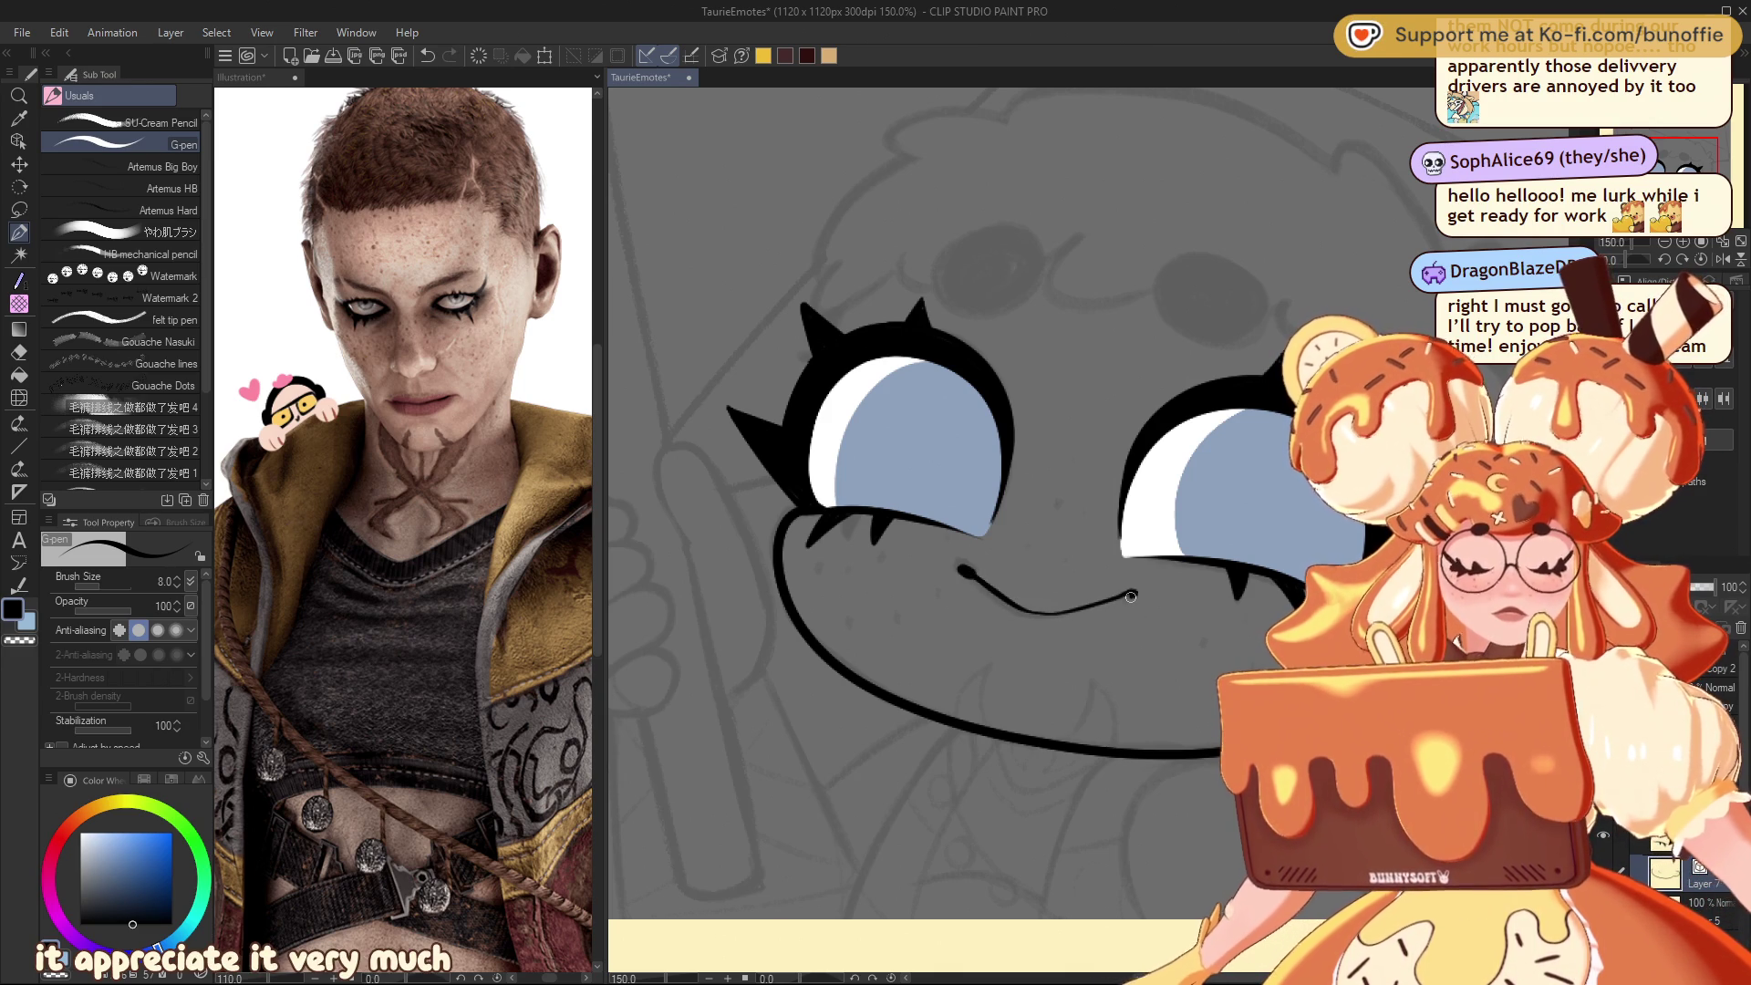
mouse_move(1685, 159)
mouse_down()
mouse_move(1691, 93)
mouse_move(1735, 210)
mouse_move(1681, 148)
mouse_move(1714, 155)
mouse_move(1683, 164)
mouse_move(1726, 157)
mouse_up()
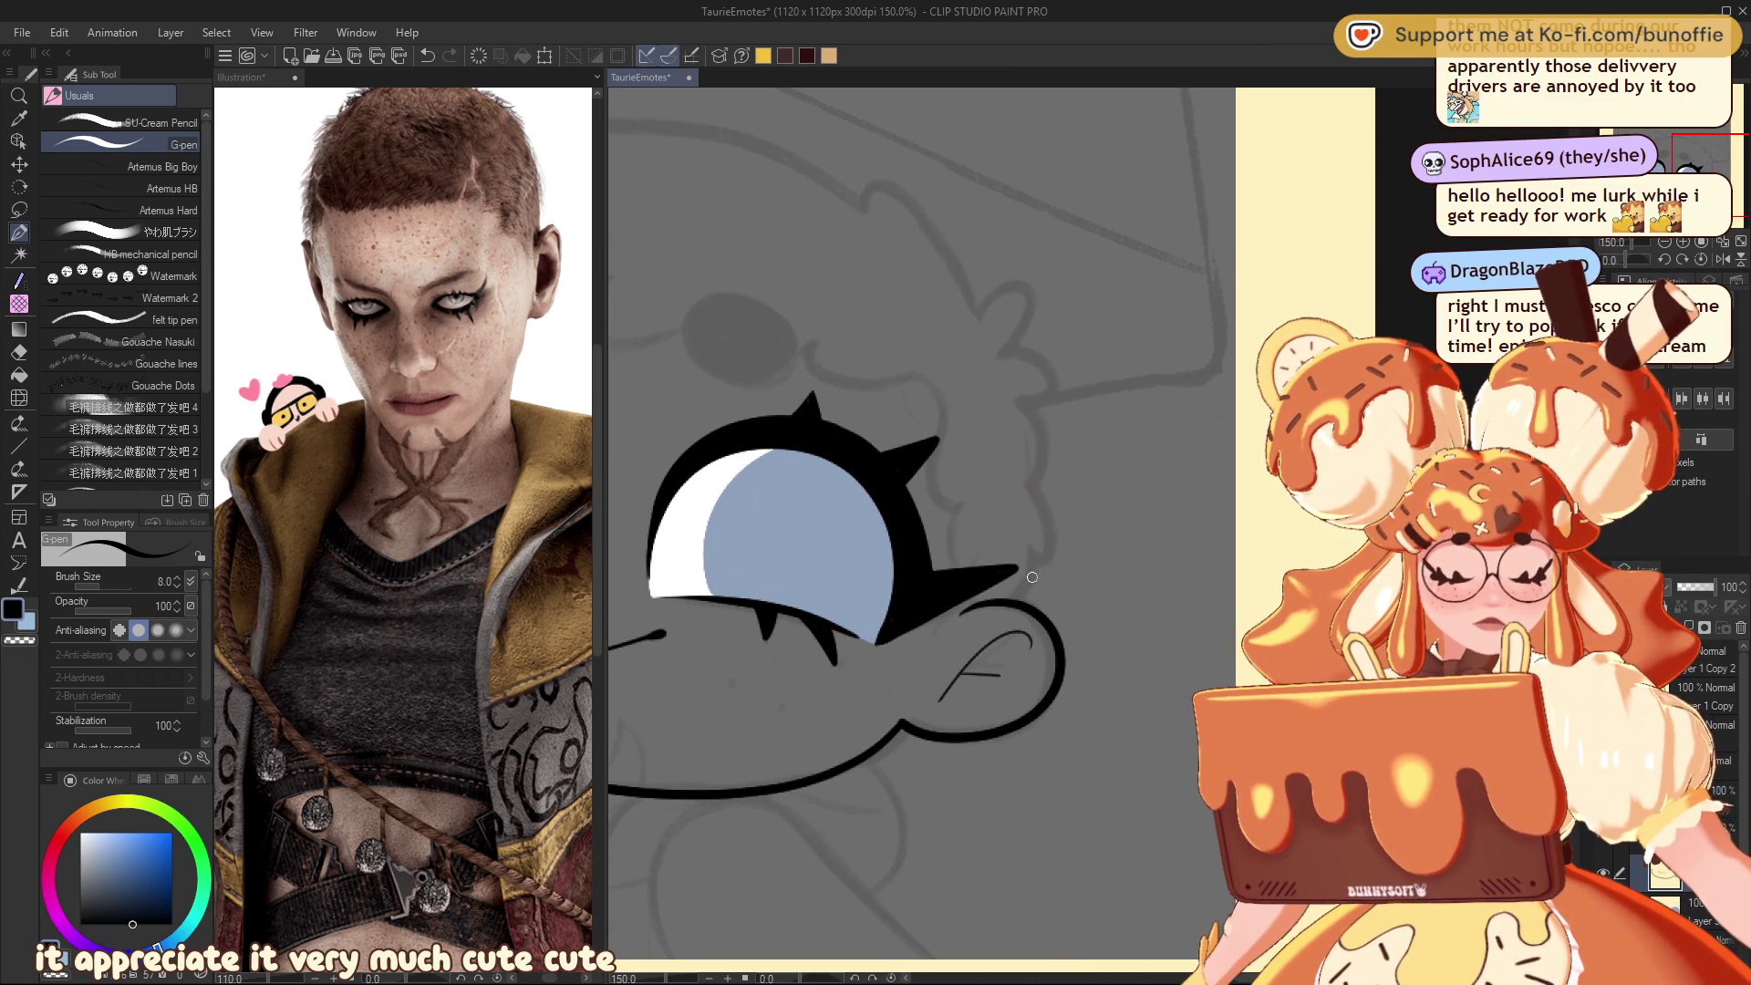
mouse_move(1034, 556)
mouse_down()
mouse_move(1049, 543)
mouse_move(1034, 490)
mouse_up()
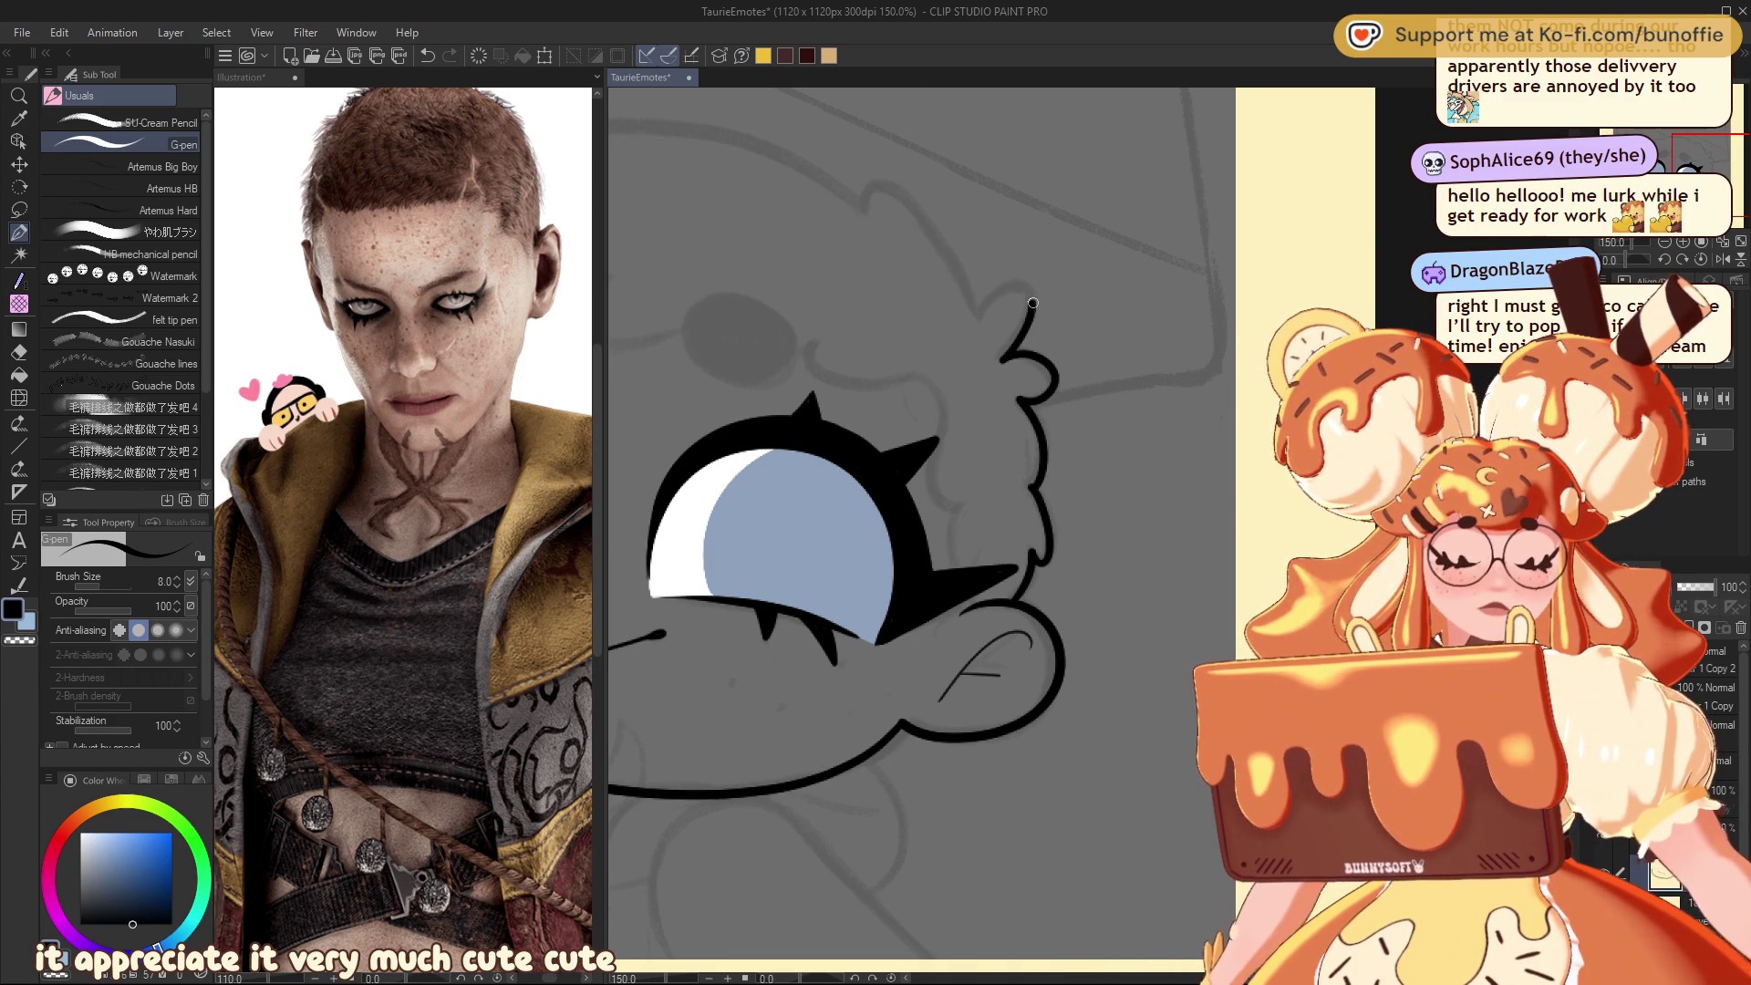
Step: Continue the curly hair outline over the head and down the left side, adding a short strand
mouse_move(985, 303)
mouse_down()
mouse_move(866, 191)
mouse_move(935, 376)
mouse_move(1013, 354)
mouse_move(1063, 390)
mouse_move(949, 419)
mouse_move(969, 451)
mouse_move(870, 535)
mouse_move(877, 589)
mouse_up()
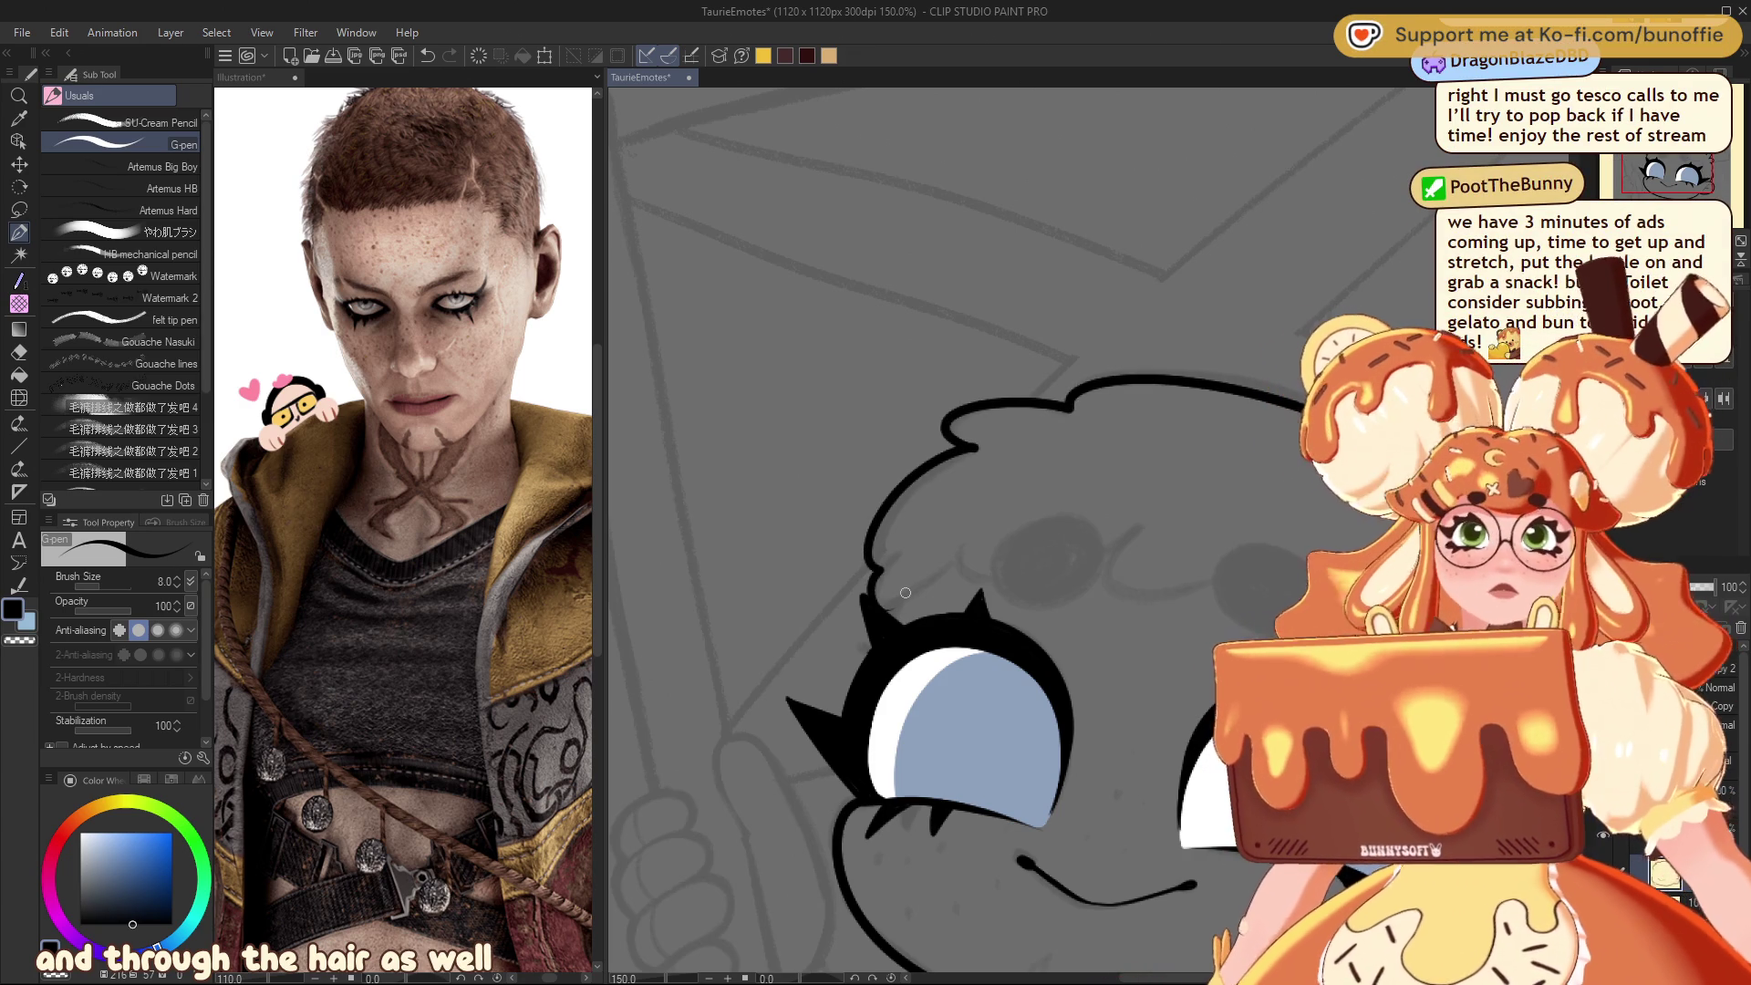
mouse_move(905, 593)
mouse_down()
mouse_move(776, 494)
mouse_move(723, 576)
mouse_move(763, 491)
mouse_up()
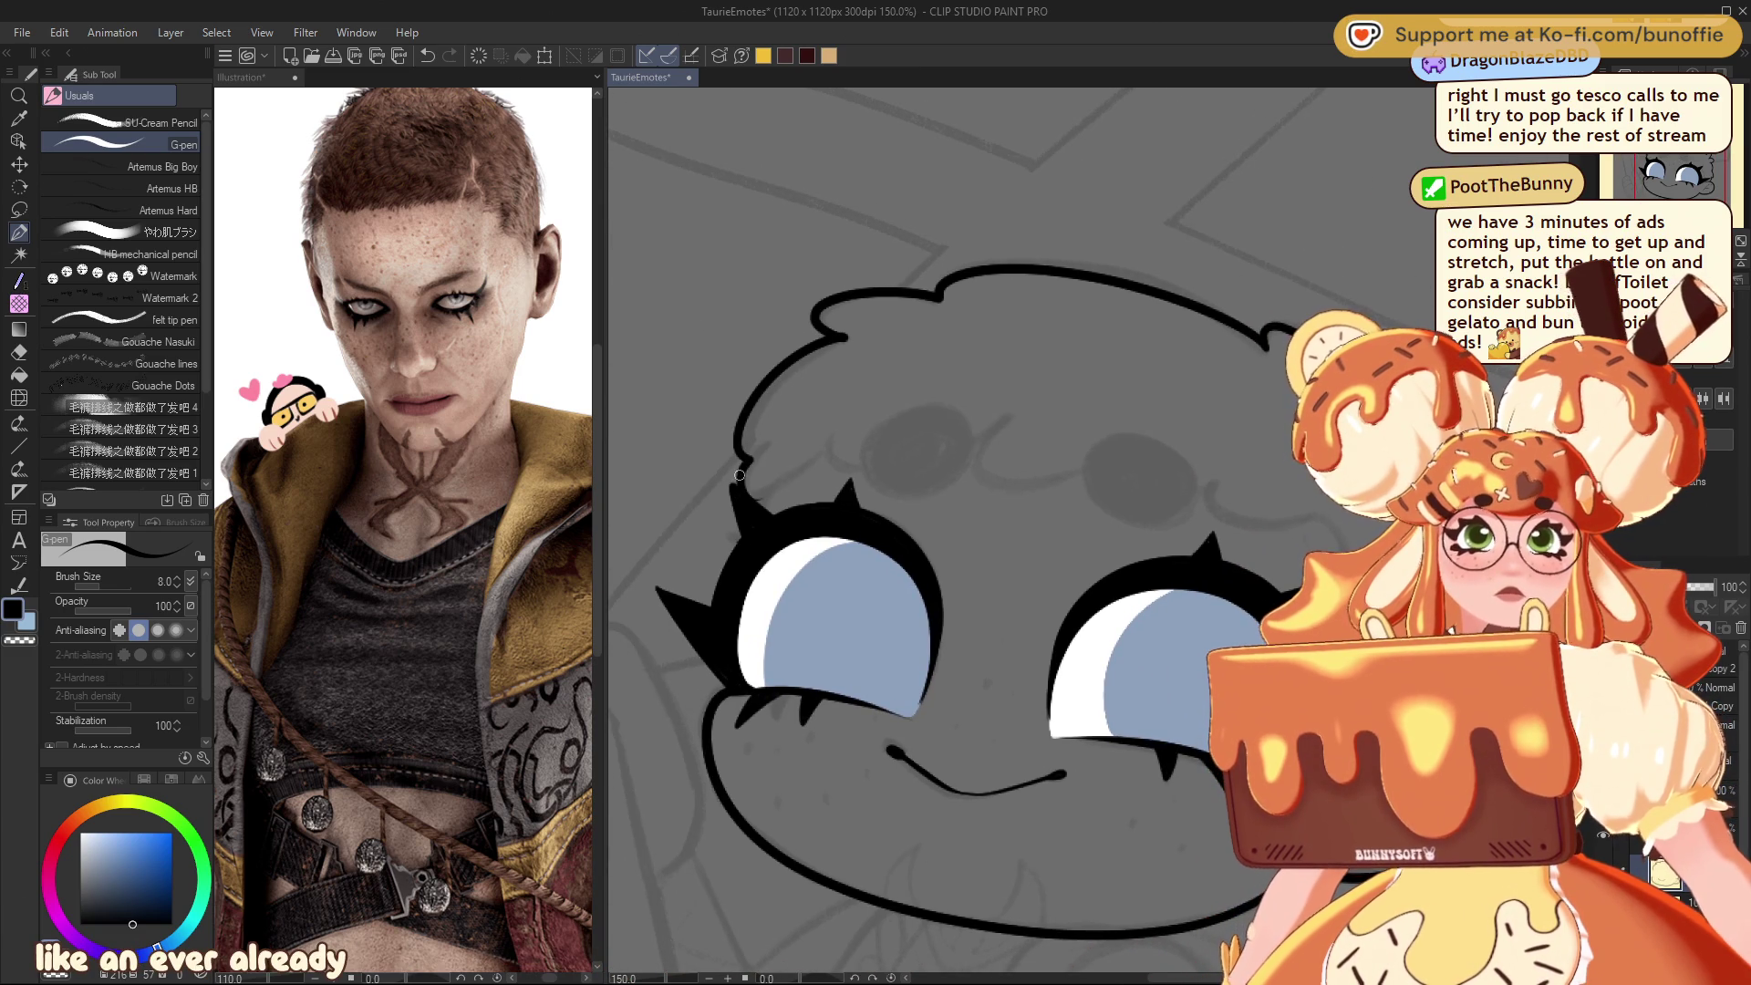
mouse_move(799, 479)
mouse_down()
mouse_move(832, 445)
mouse_move(863, 467)
mouse_up()
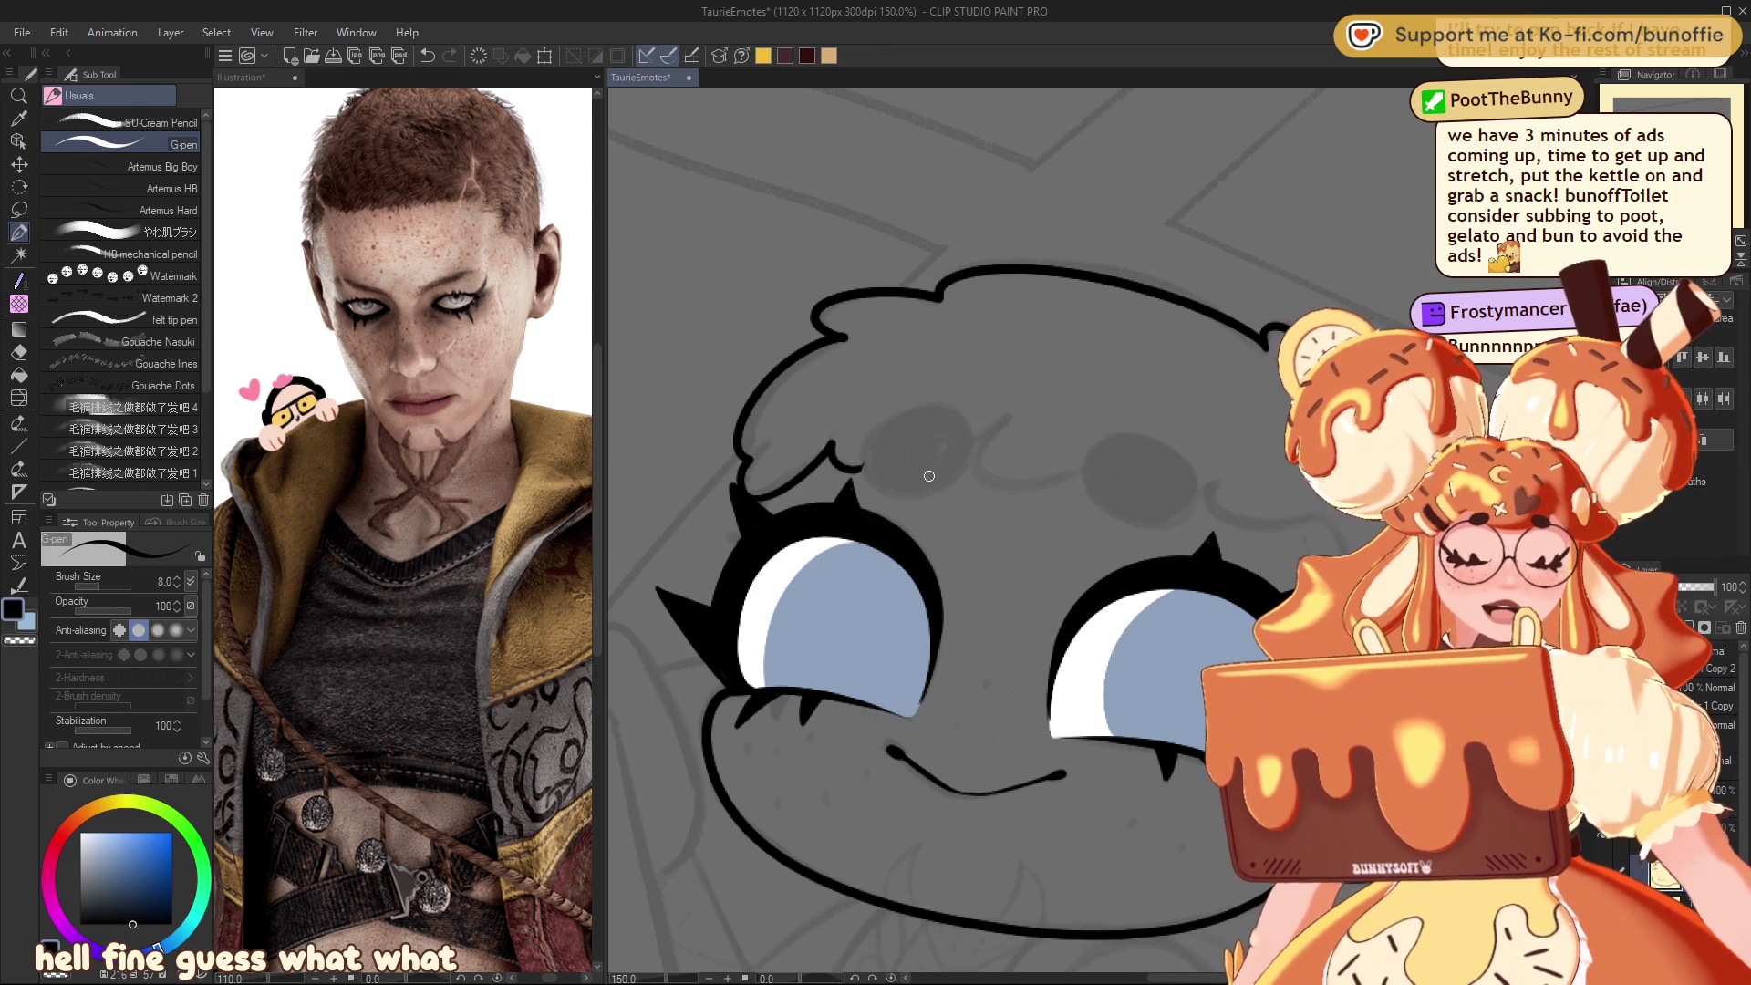
mouse_move(1005, 420)
mouse_down()
mouse_move(985, 488)
mouse_move(1108, 461)
mouse_move(995, 392)
mouse_up()
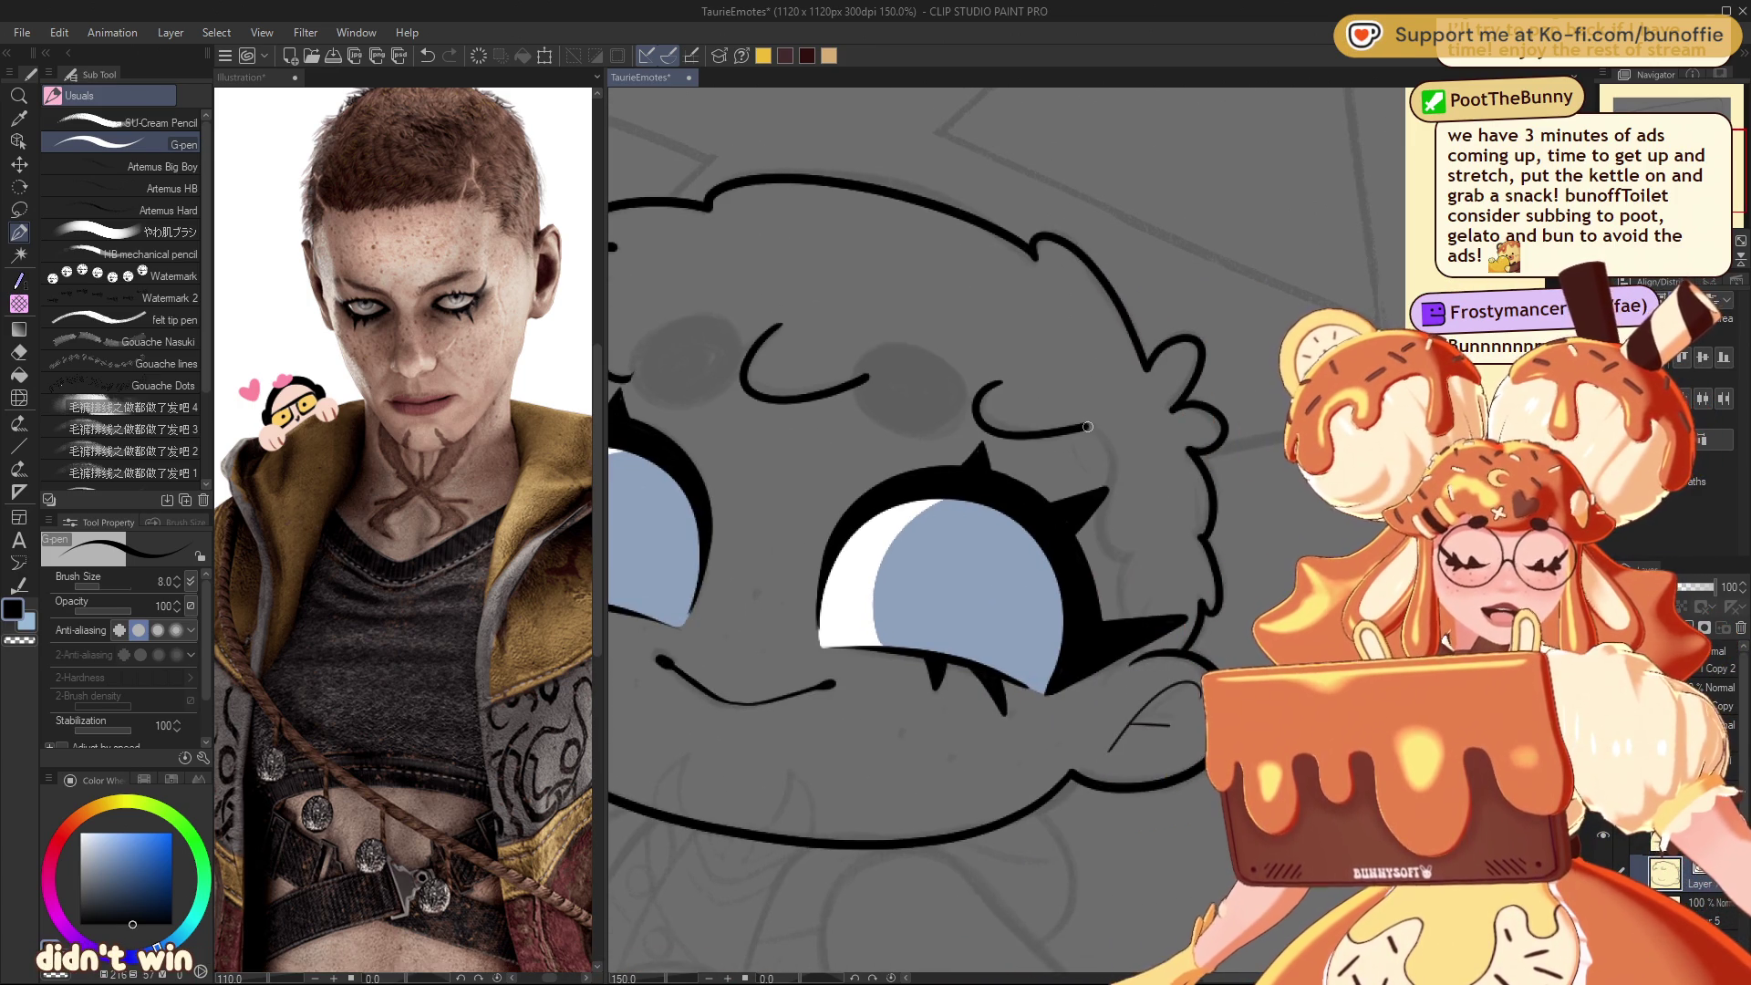
drag(1091, 431, 1109, 462)
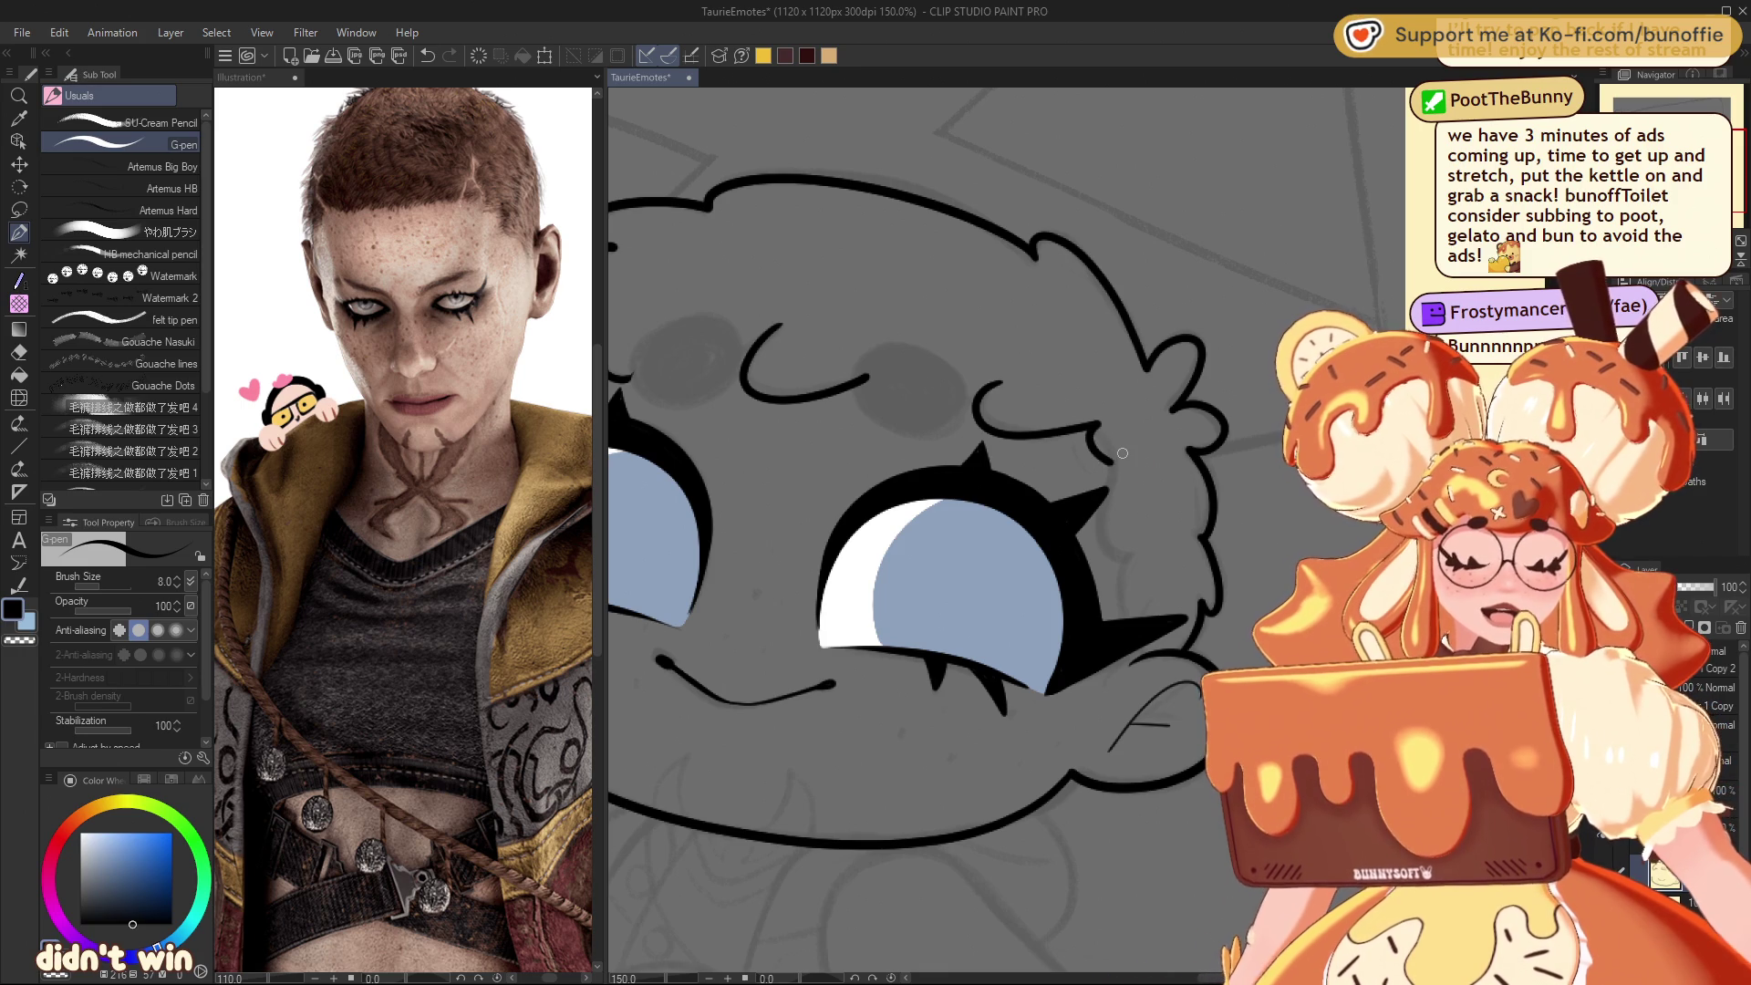
key(ctrl+z)
key(ctrl+z)
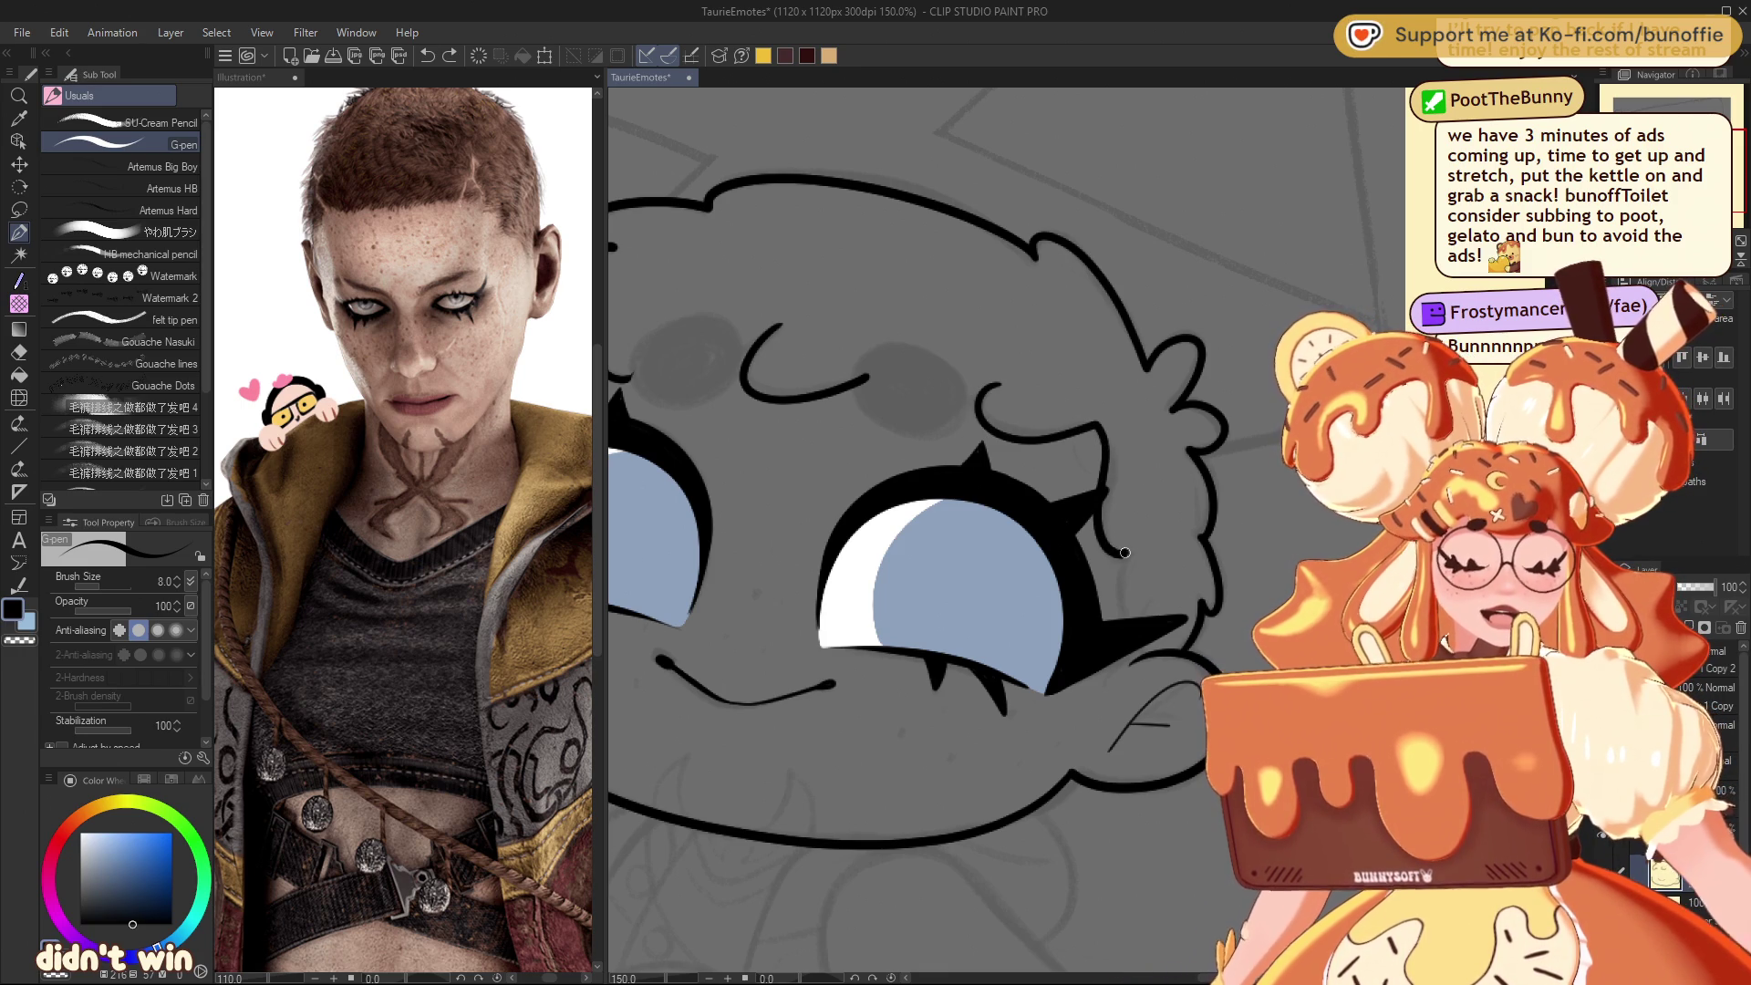
mouse_move(1115, 607)
mouse_down()
mouse_move(1128, 641)
mouse_move(1458, 713)
mouse_up()
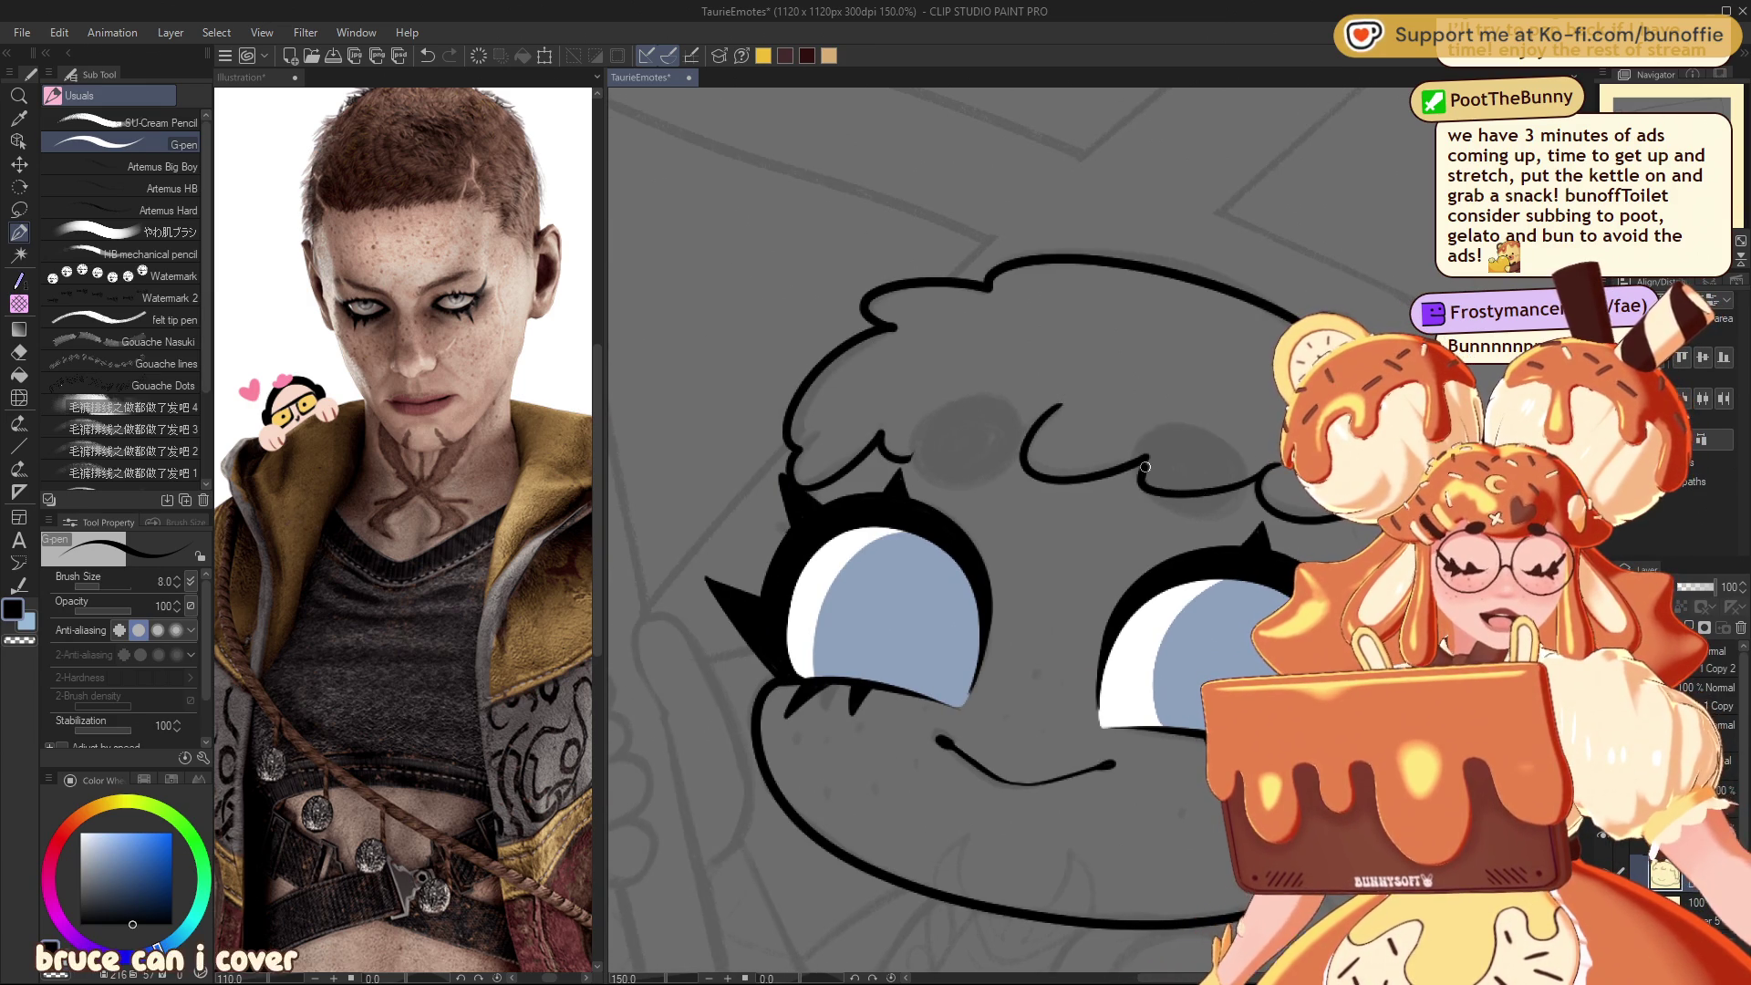
Step: Draw the curved fringe strand across the forehead, redoing it until it sits right
drag(1147, 459, 1210, 497)
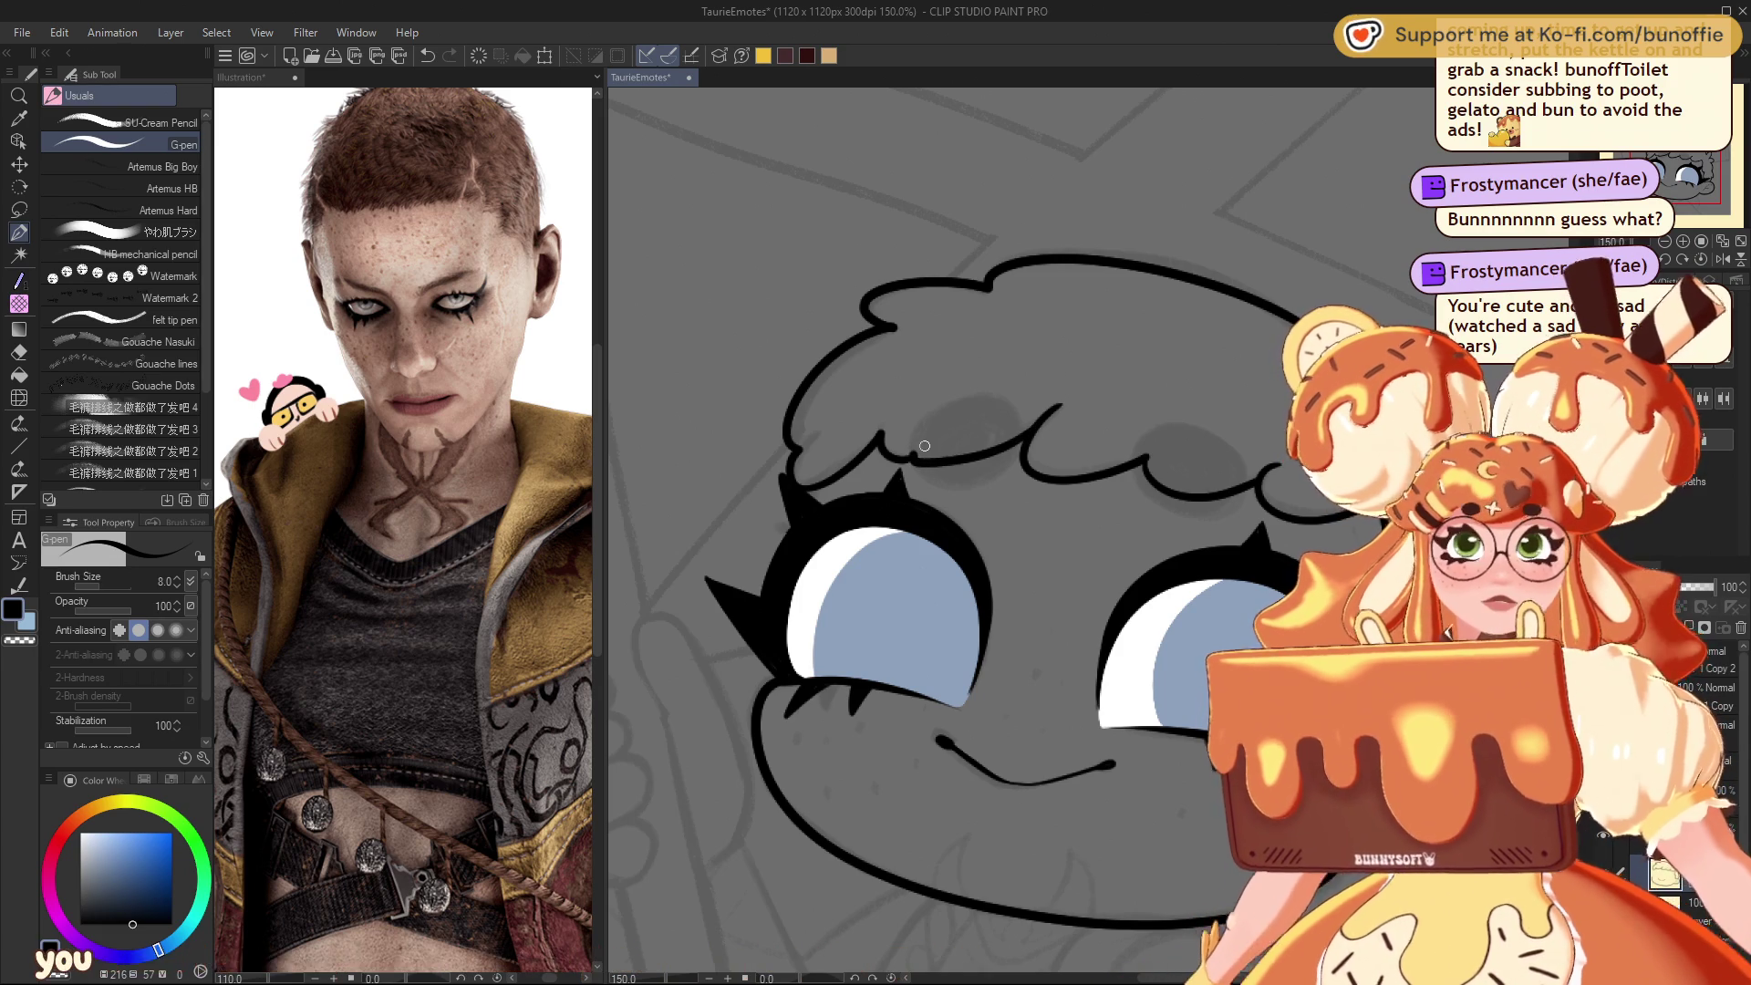
key(ctrl+z)
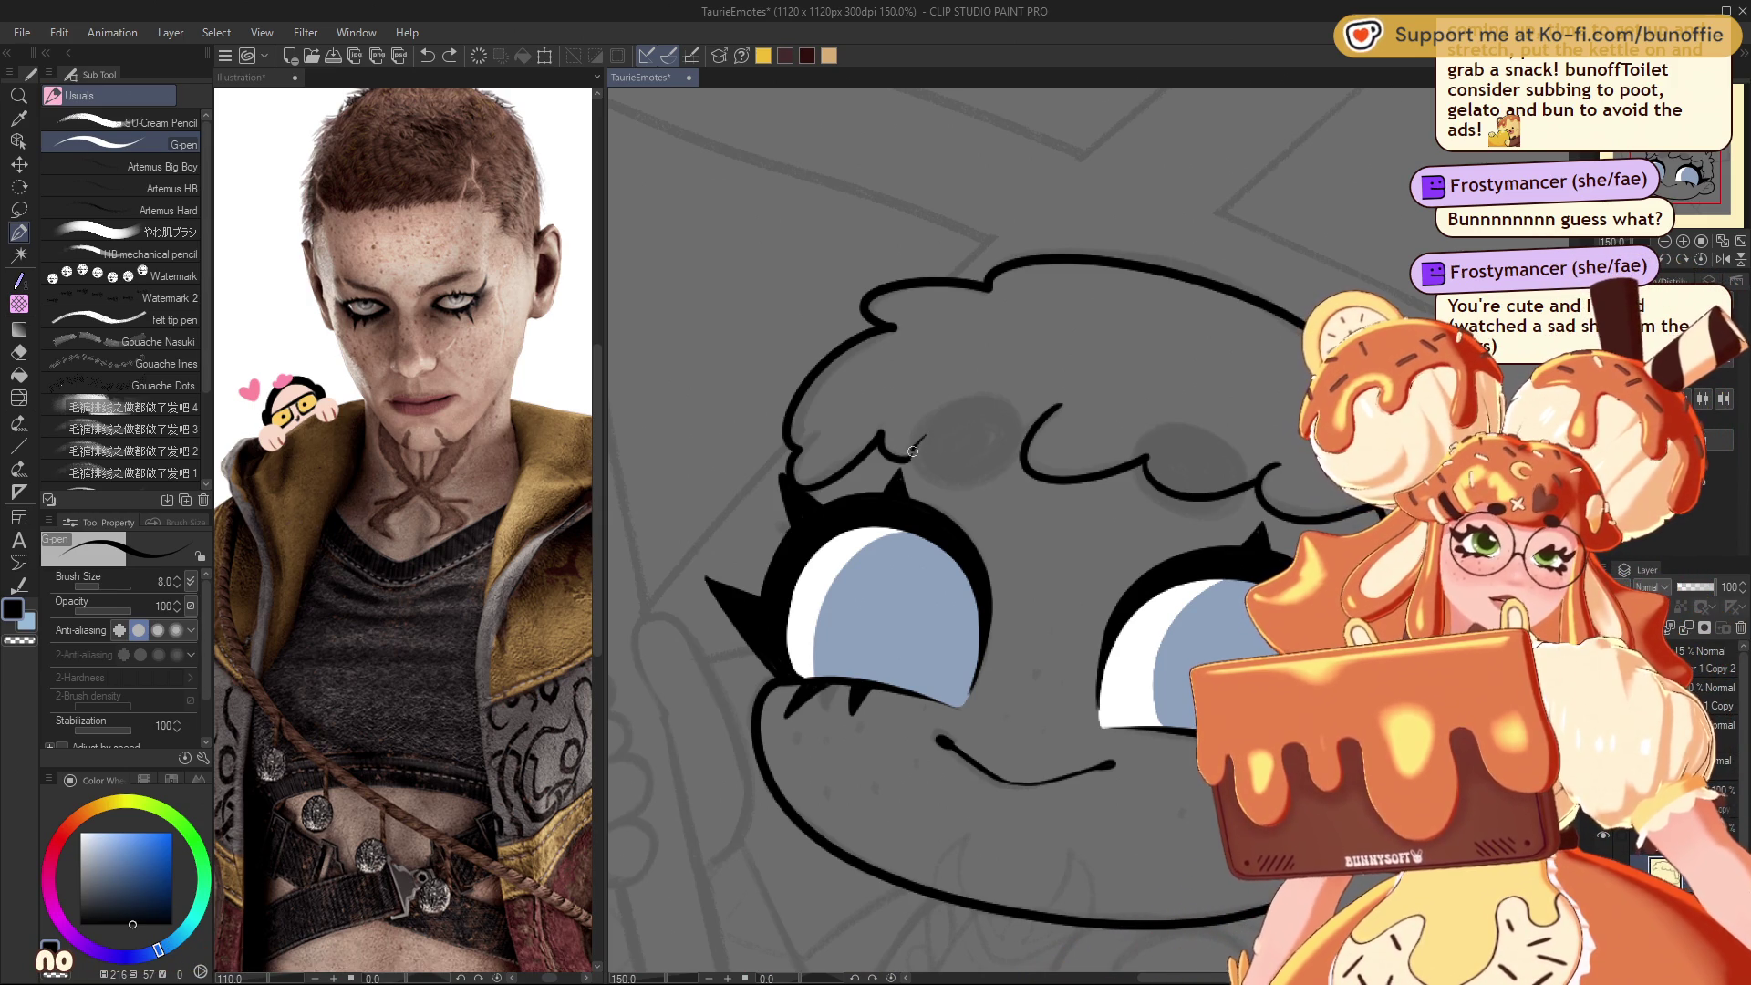
drag(914, 456, 1026, 431)
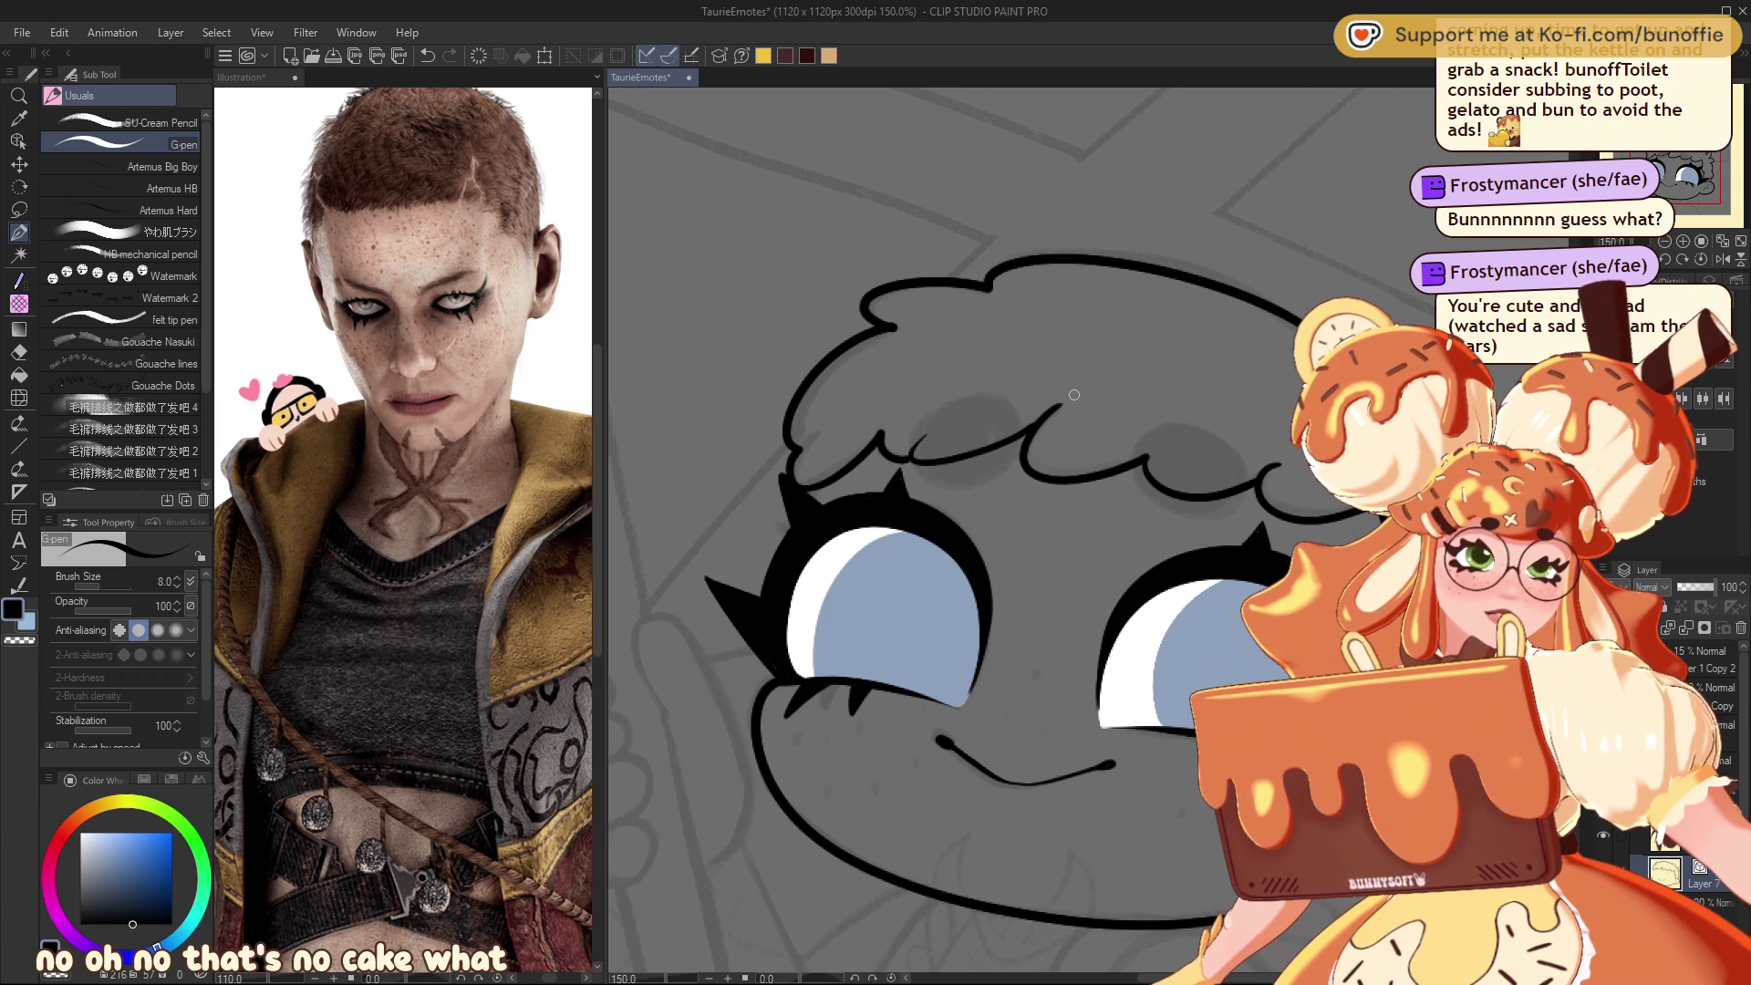
key(ctrl+z)
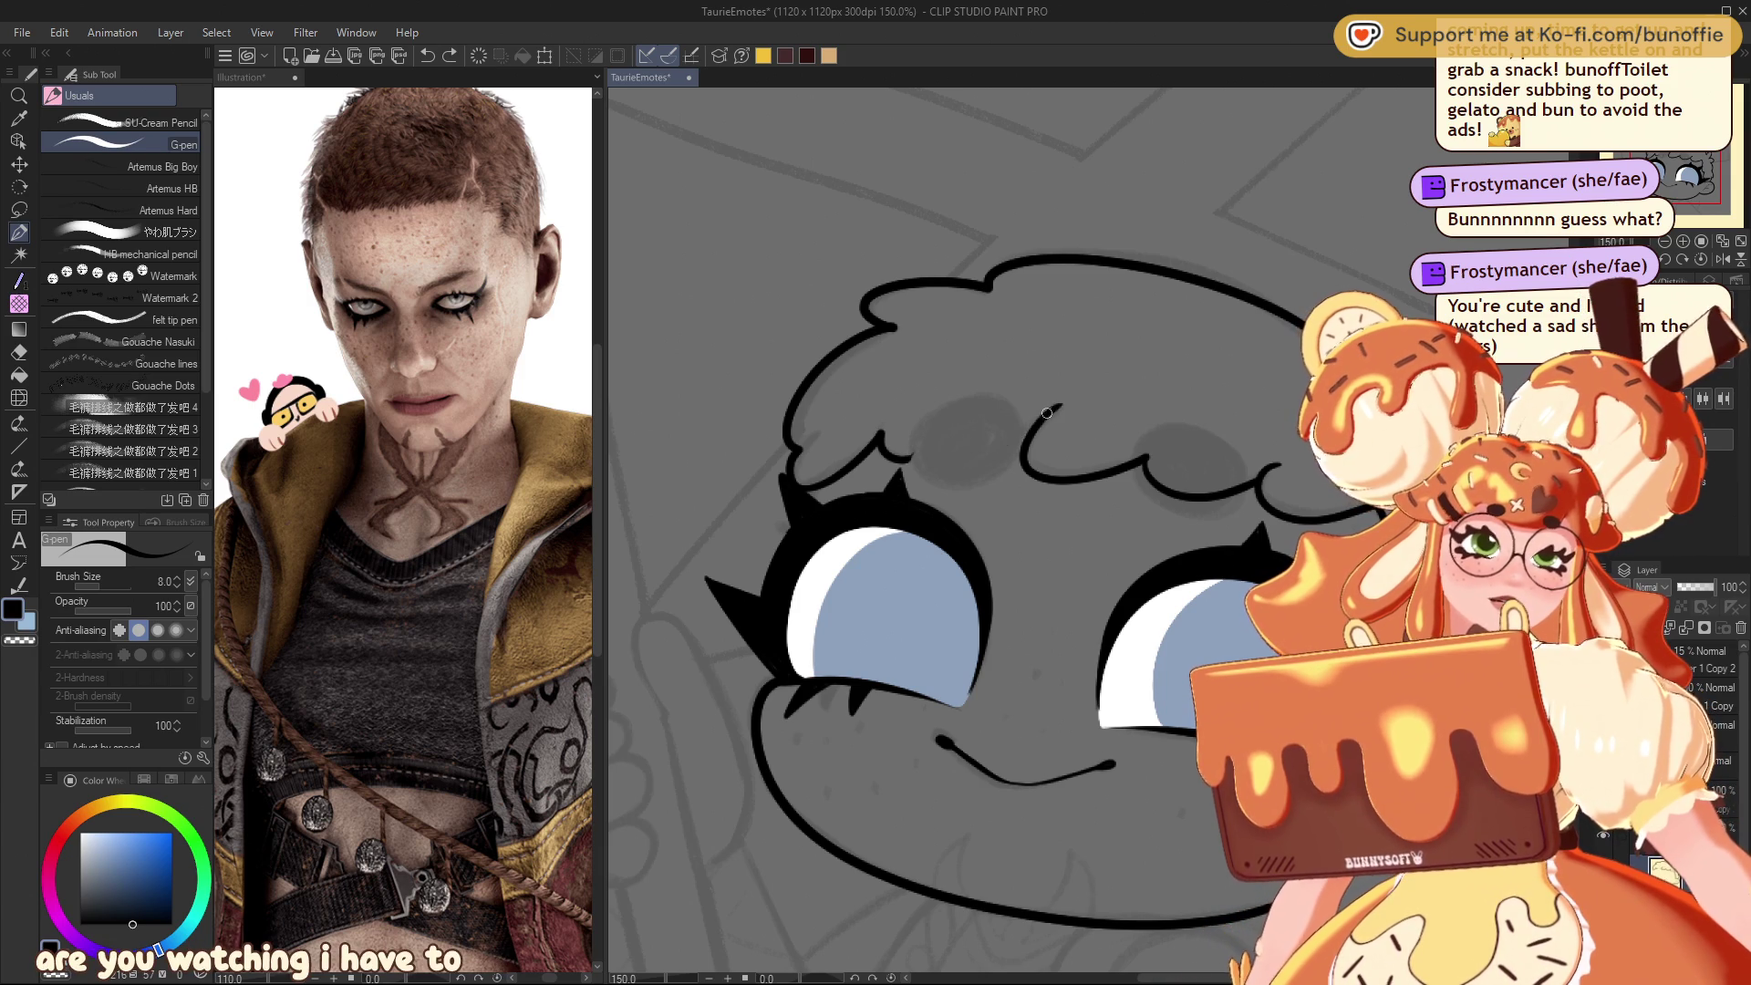
drag(1026, 431, 913, 454)
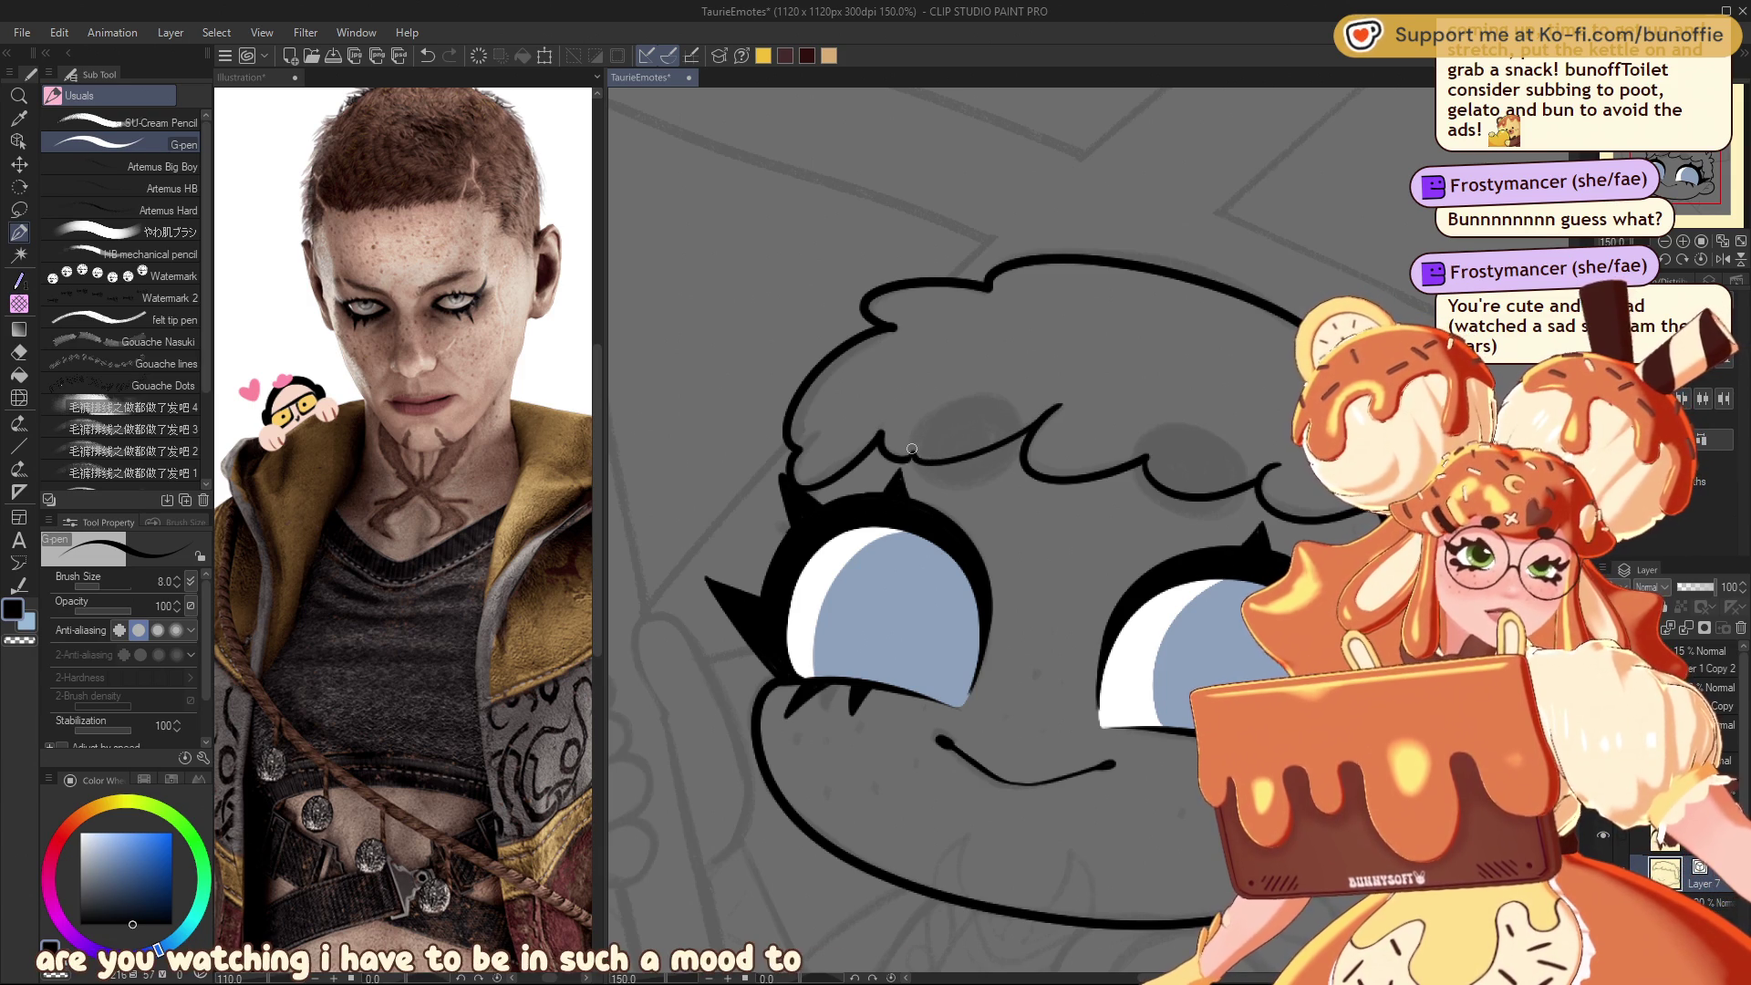
key(ctrl+z)
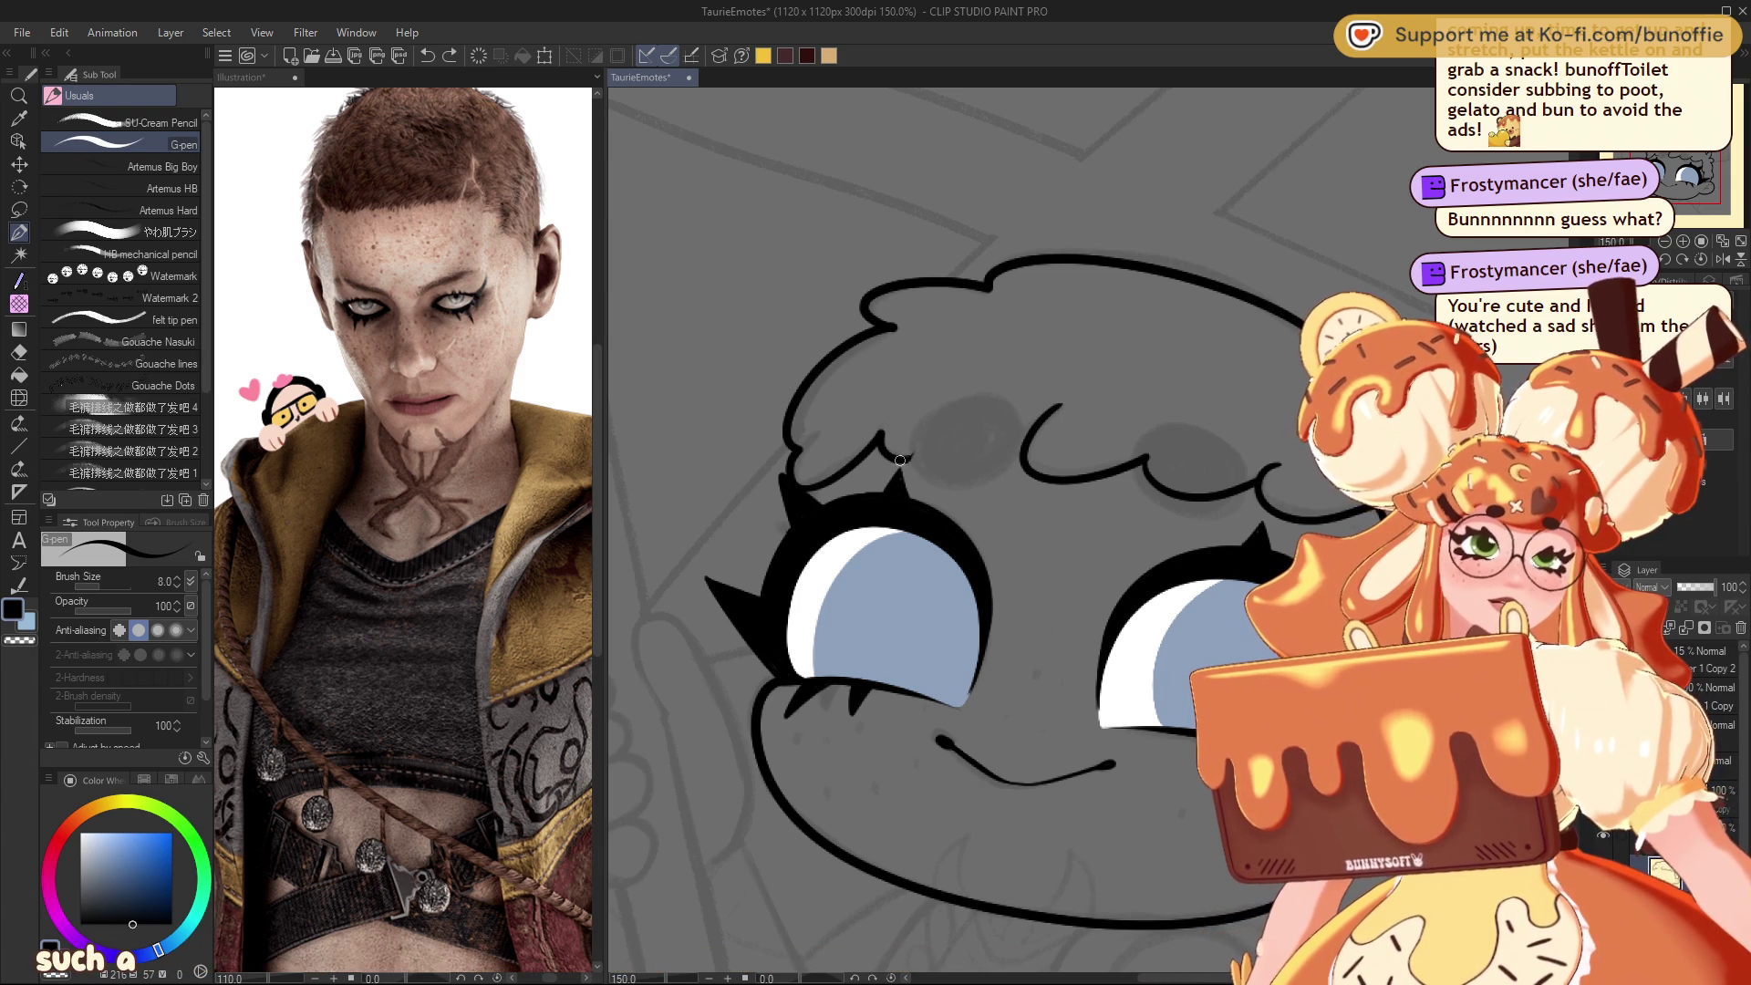
key(ctrl+z)
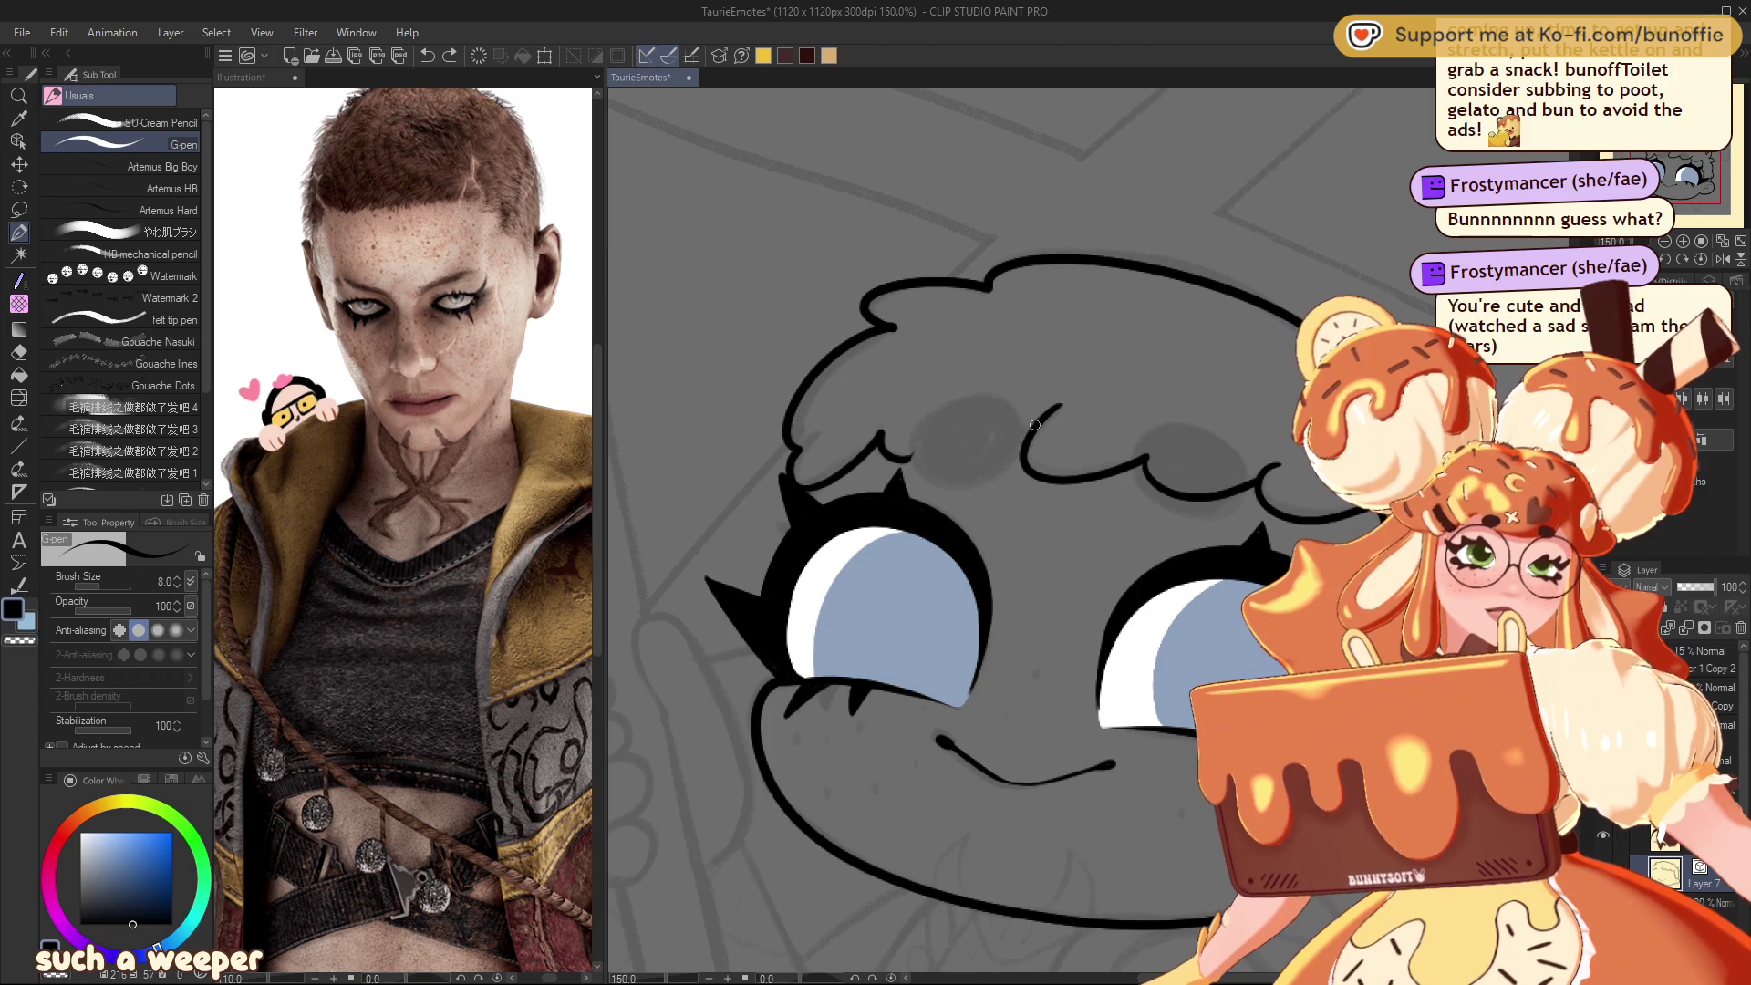
drag(1057, 405, 899, 453)
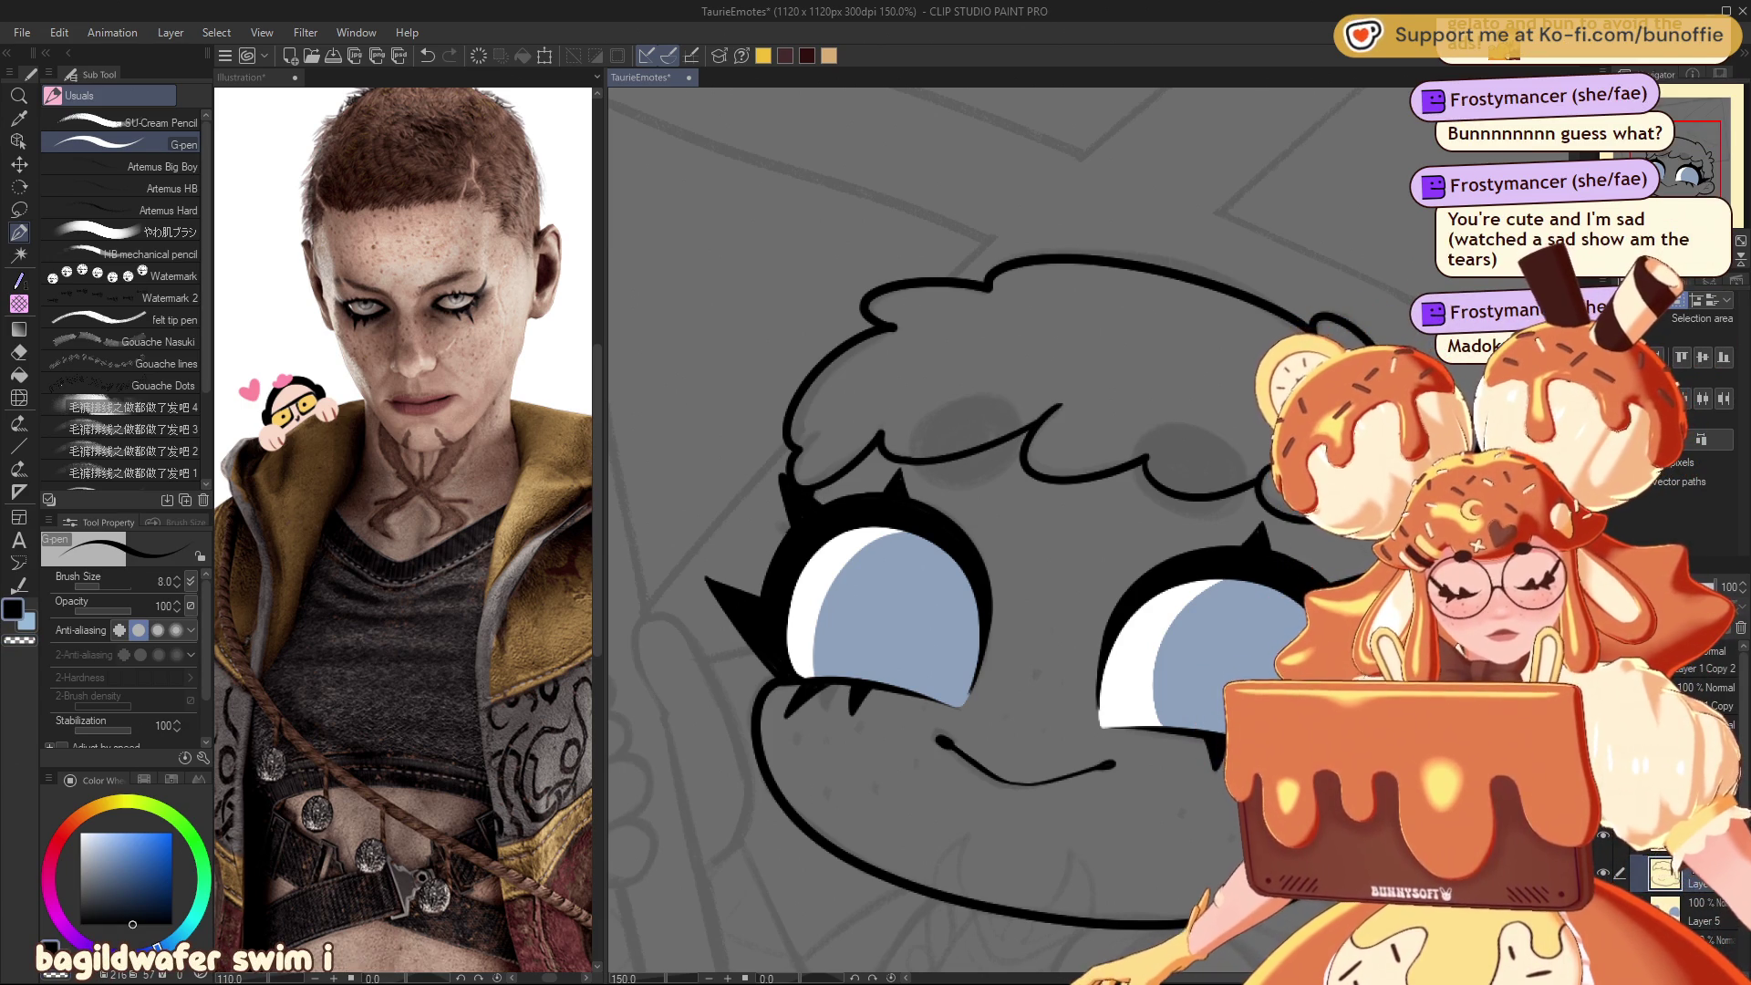
scroll(815, 489, down, 8)
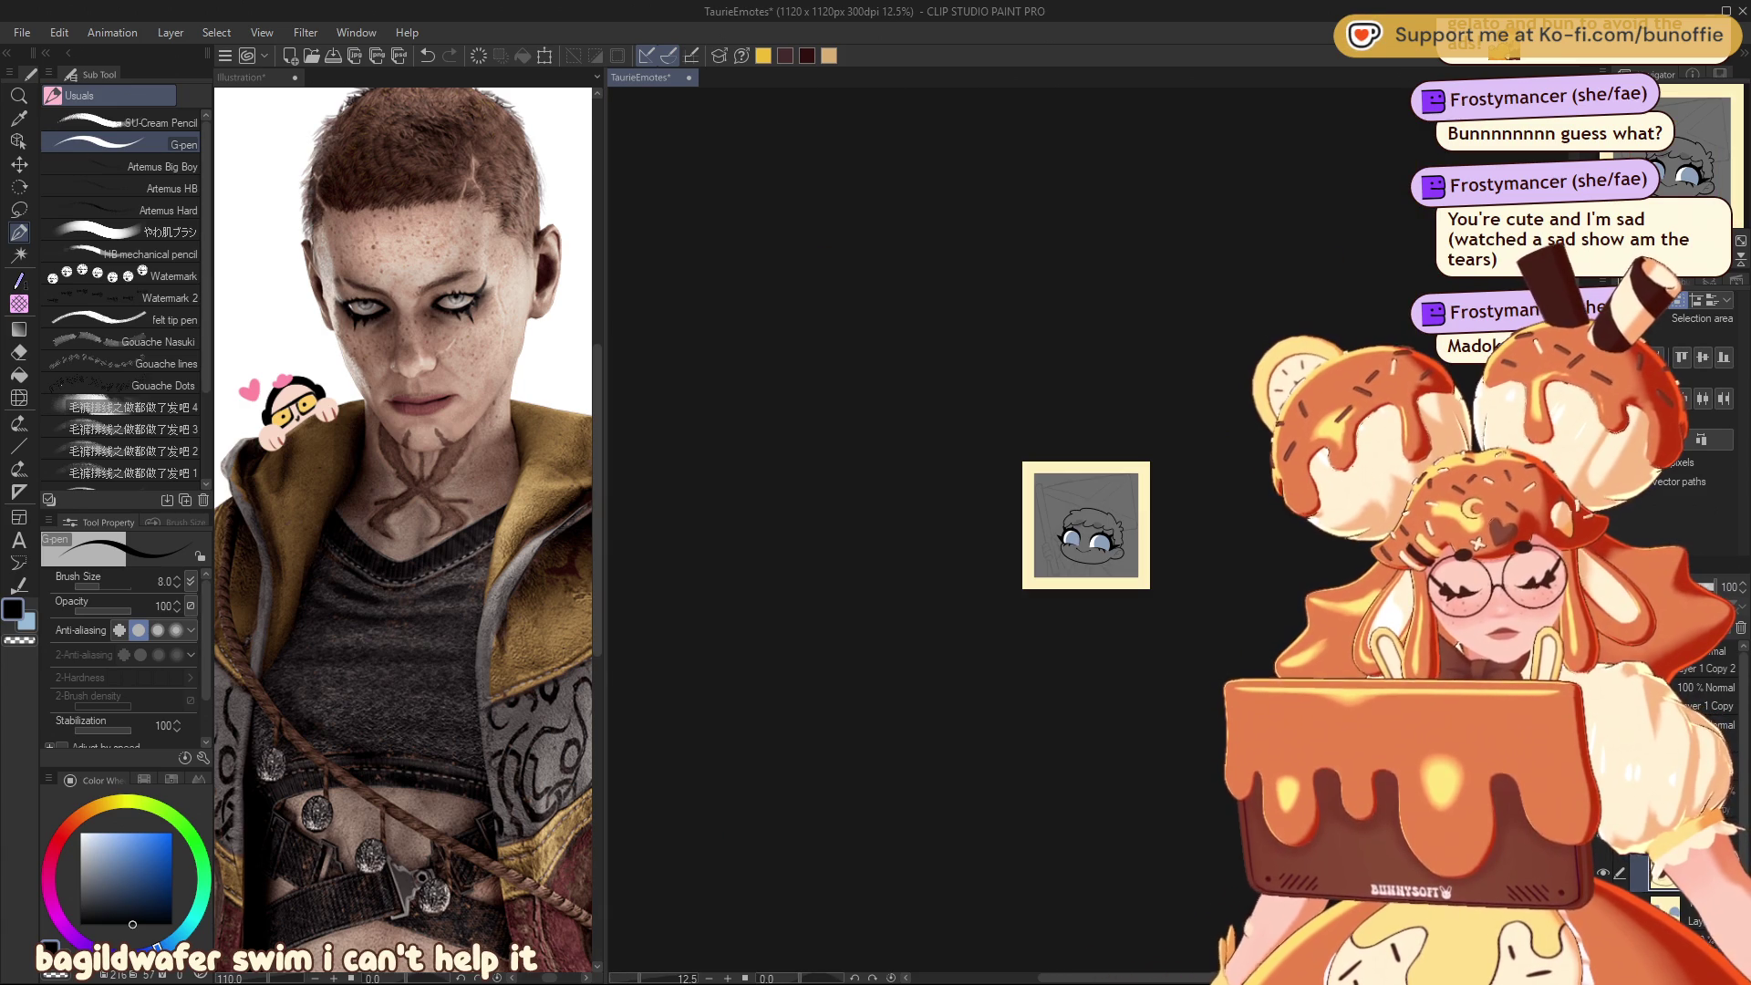
Step: Ink the left and right neck lines from beneath the chin to the bottom edge
scroll(1704, 163, up, 6)
mouse_move(1715, 143)
mouse_down()
mouse_move(1722, 175)
mouse_move(1698, 171)
mouse_up()
drag(1687, 178, 1710, 185)
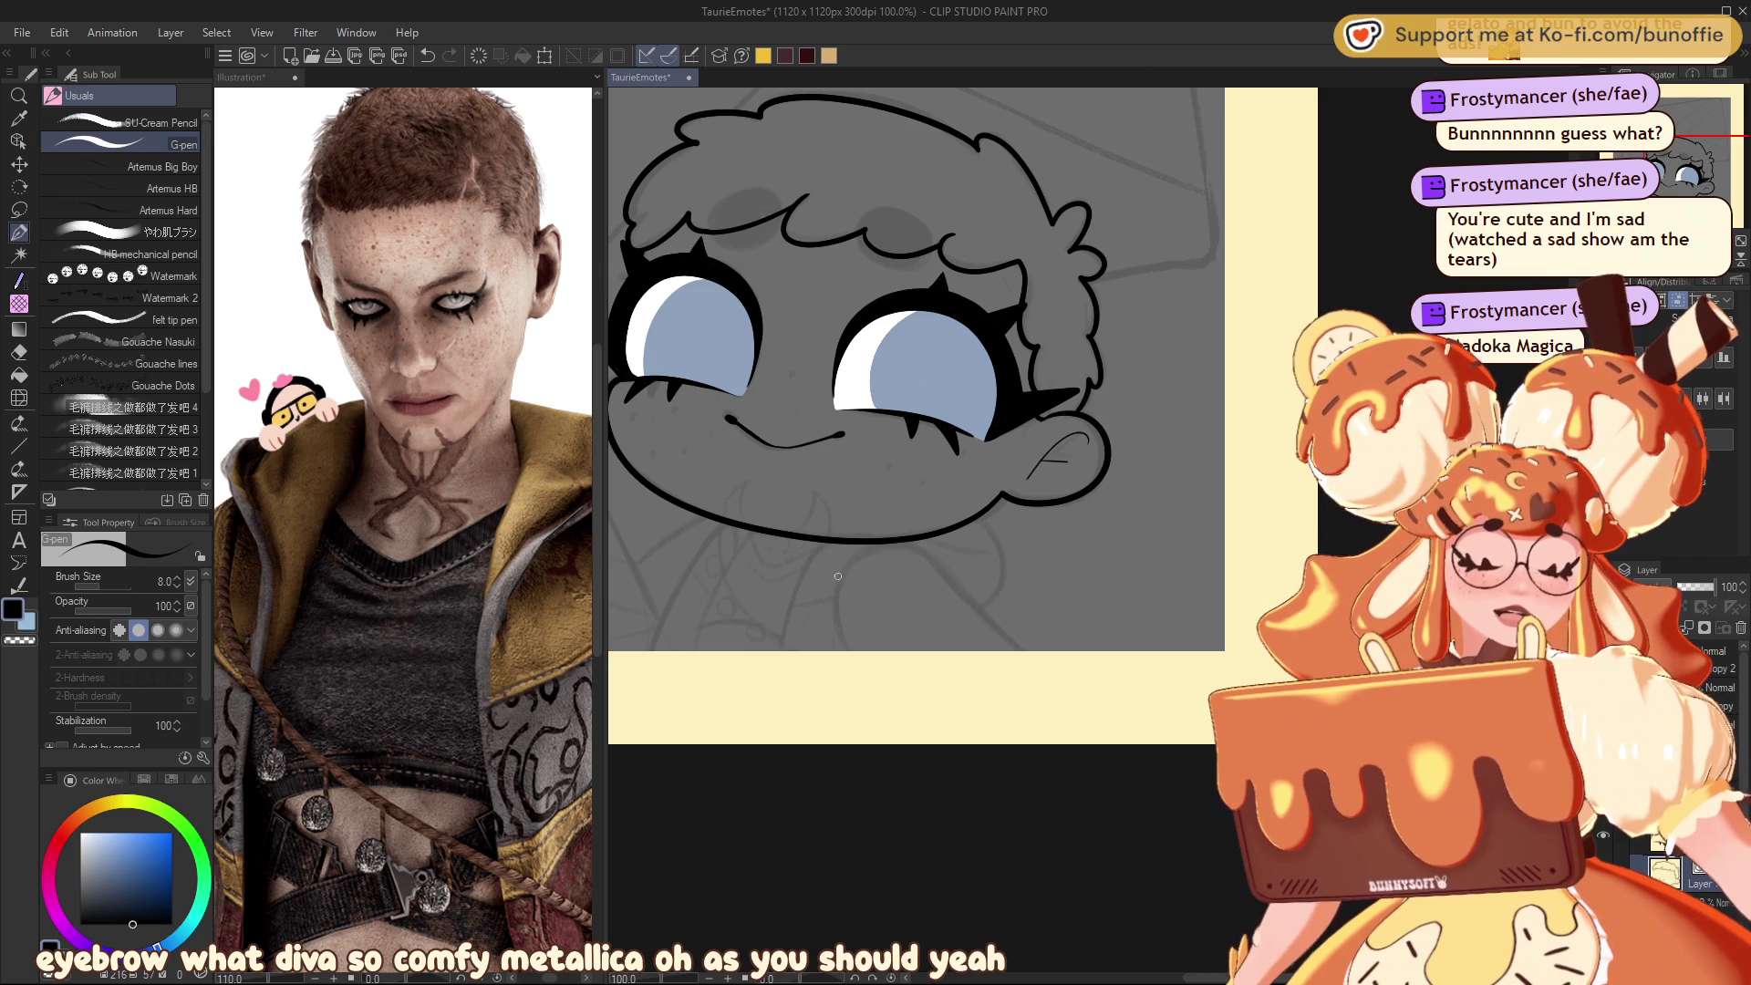
drag(839, 579, 848, 649)
drag(896, 545, 1029, 649)
key(ctrl+z)
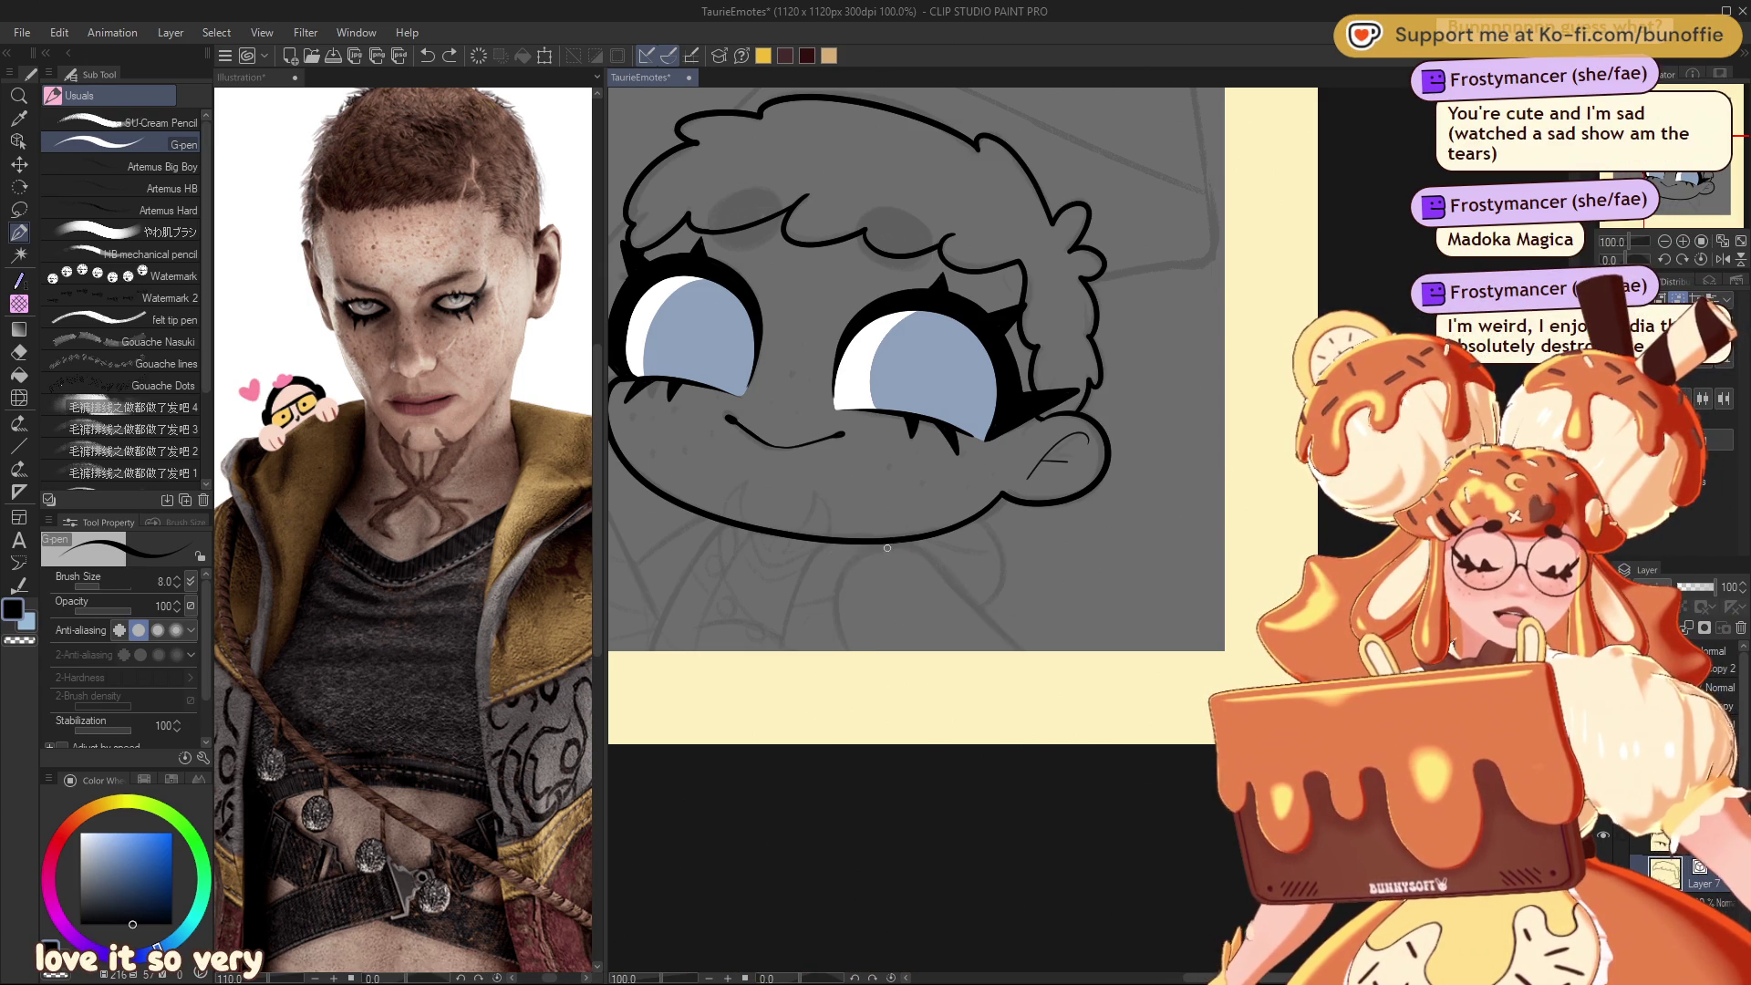
mouse_move(888, 545)
mouse_down()
mouse_move(850, 558)
mouse_move(852, 656)
mouse_up()
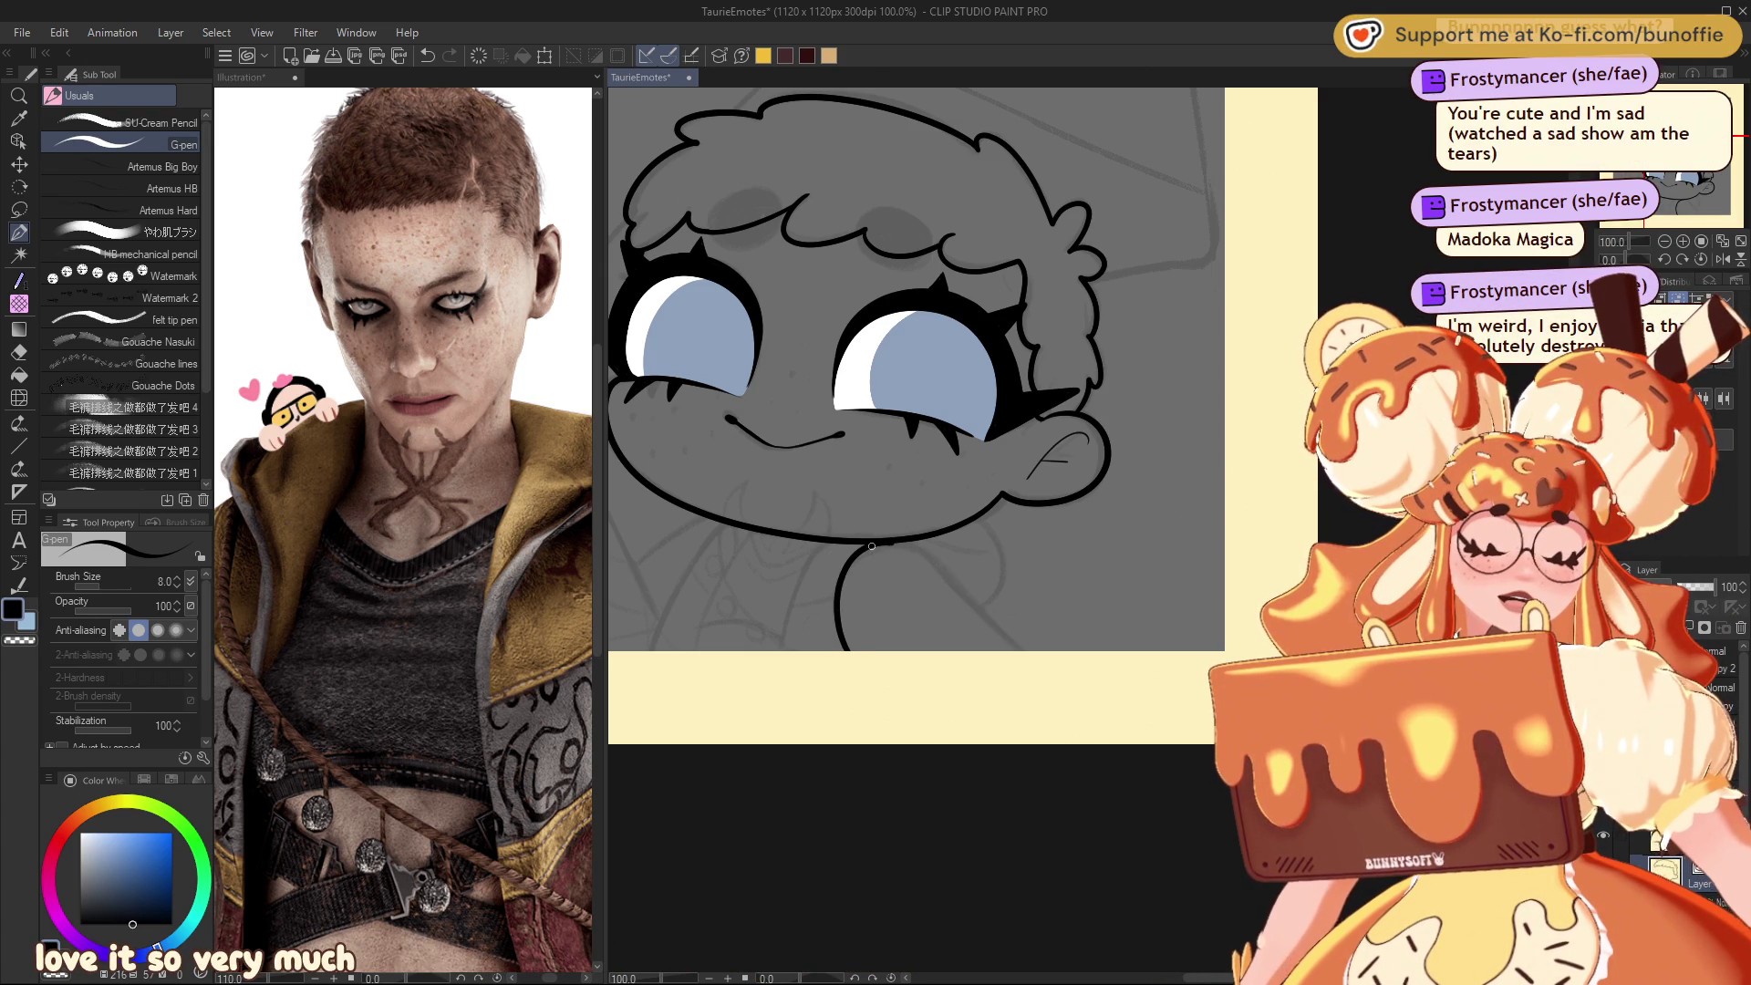
drag(919, 555, 1026, 658)
Step: Add a short stroke on the neck's left contour
mouse_move(912, 410)
mouse_down()
mouse_move(994, 501)
mouse_move(1012, 497)
mouse_up()
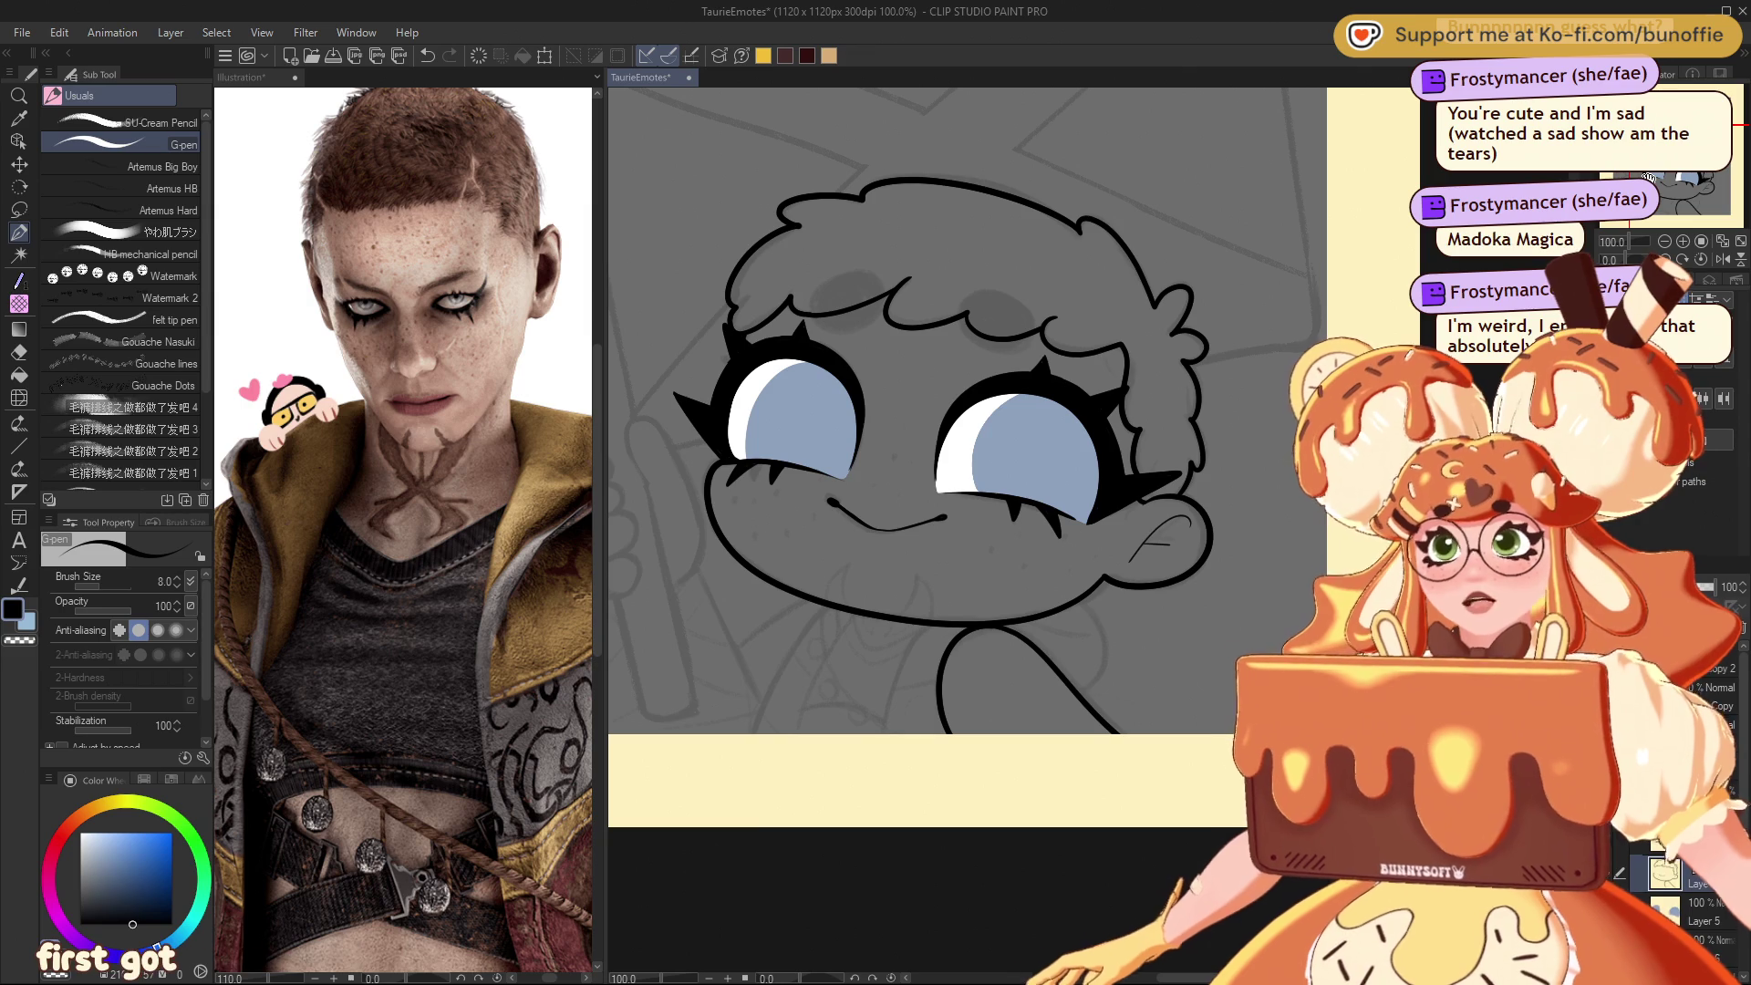
drag(1649, 177, 1690, 184)
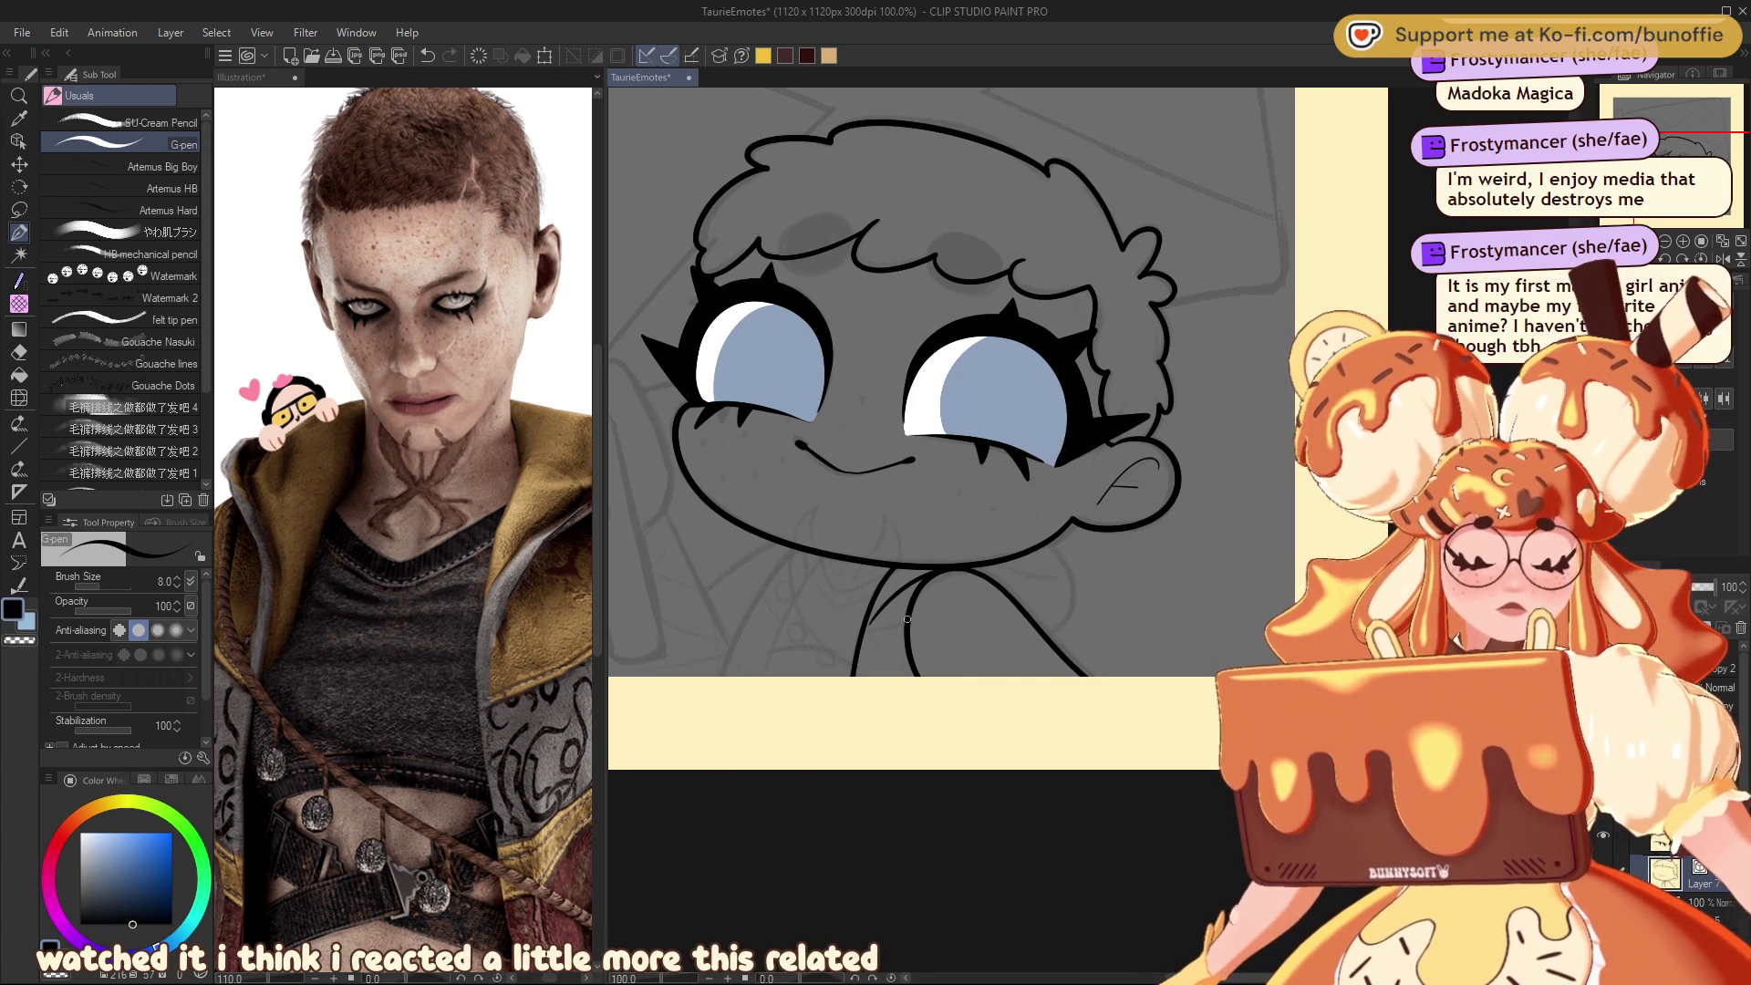
drag(903, 621, 877, 631)
key(ctrl+z)
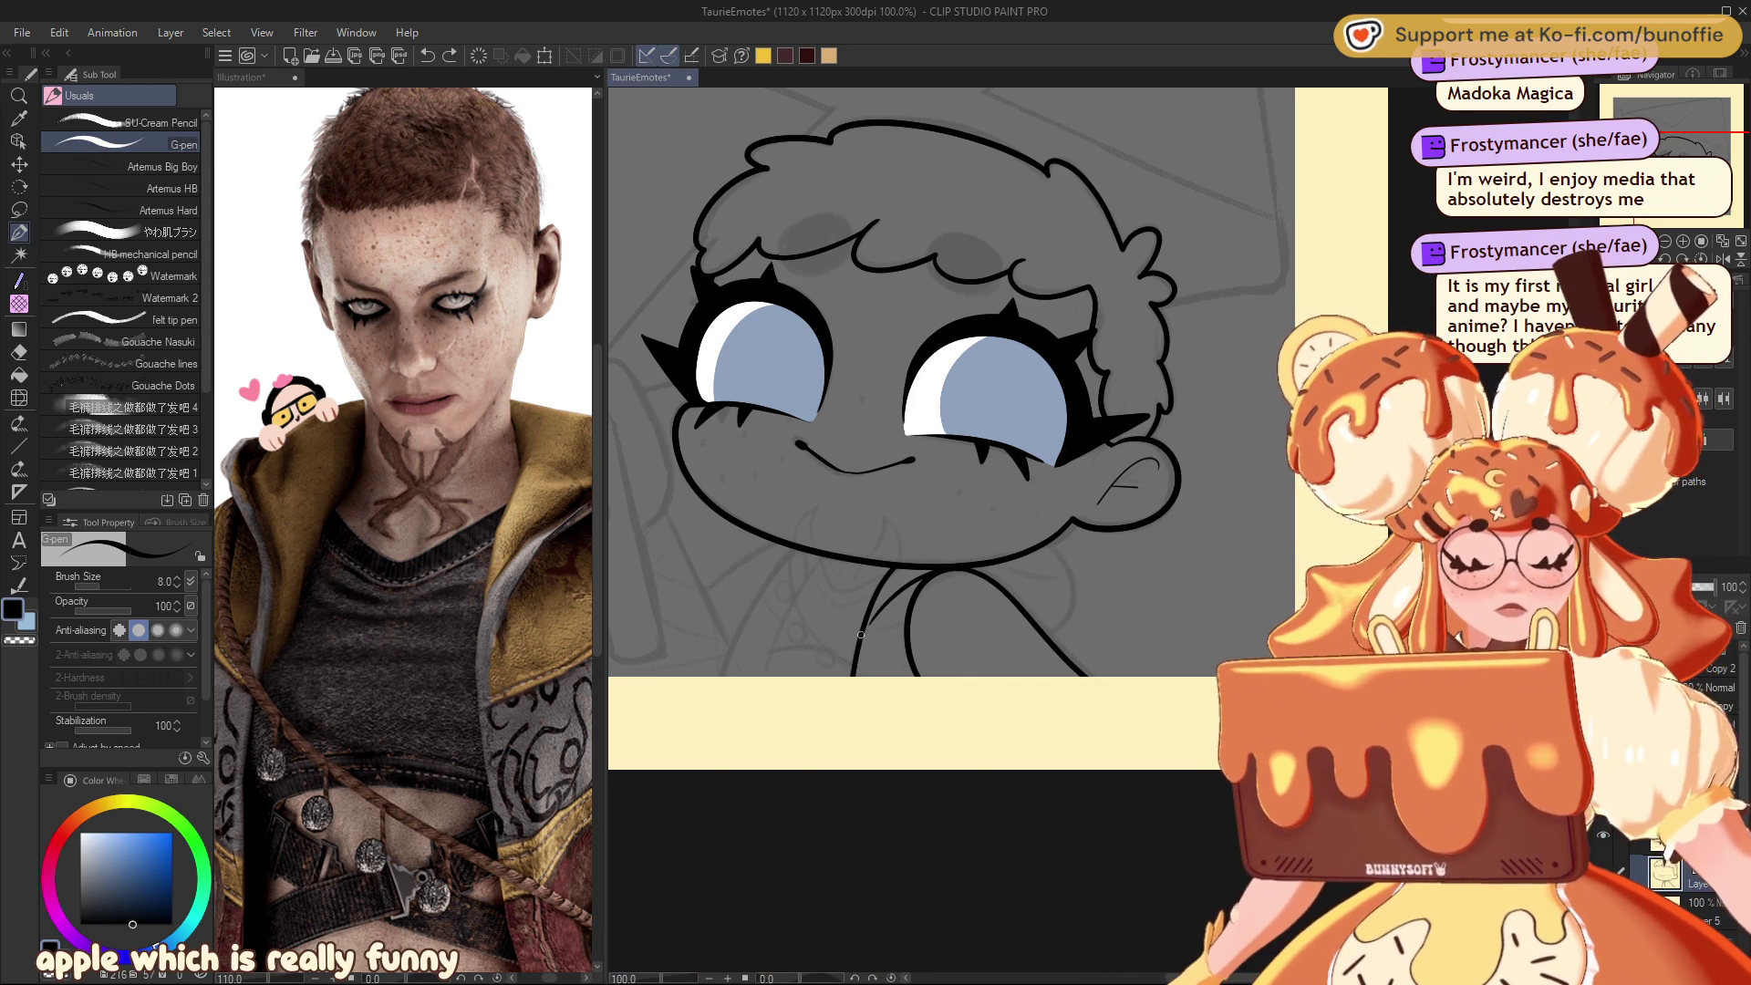
drag(862, 631, 890, 626)
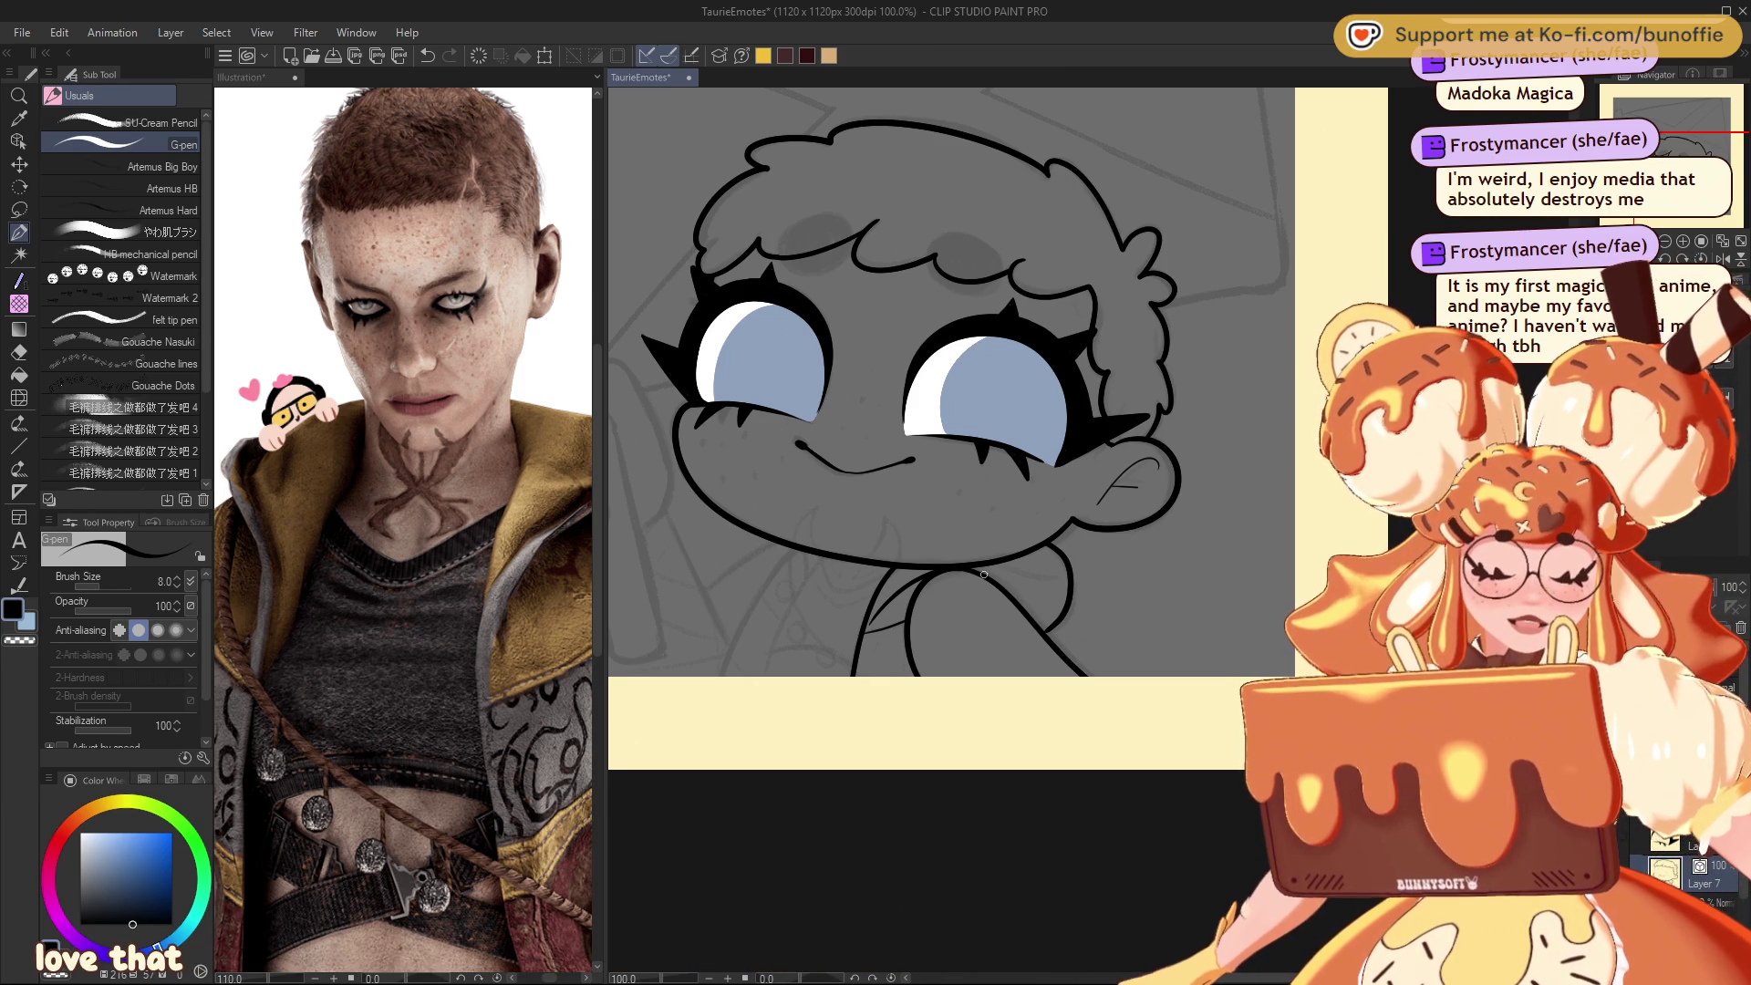
Step: Extend the curved collar line around the right side of the neck under the chin
drag(1021, 575, 1064, 578)
drag(1707, 169, 1697, 167)
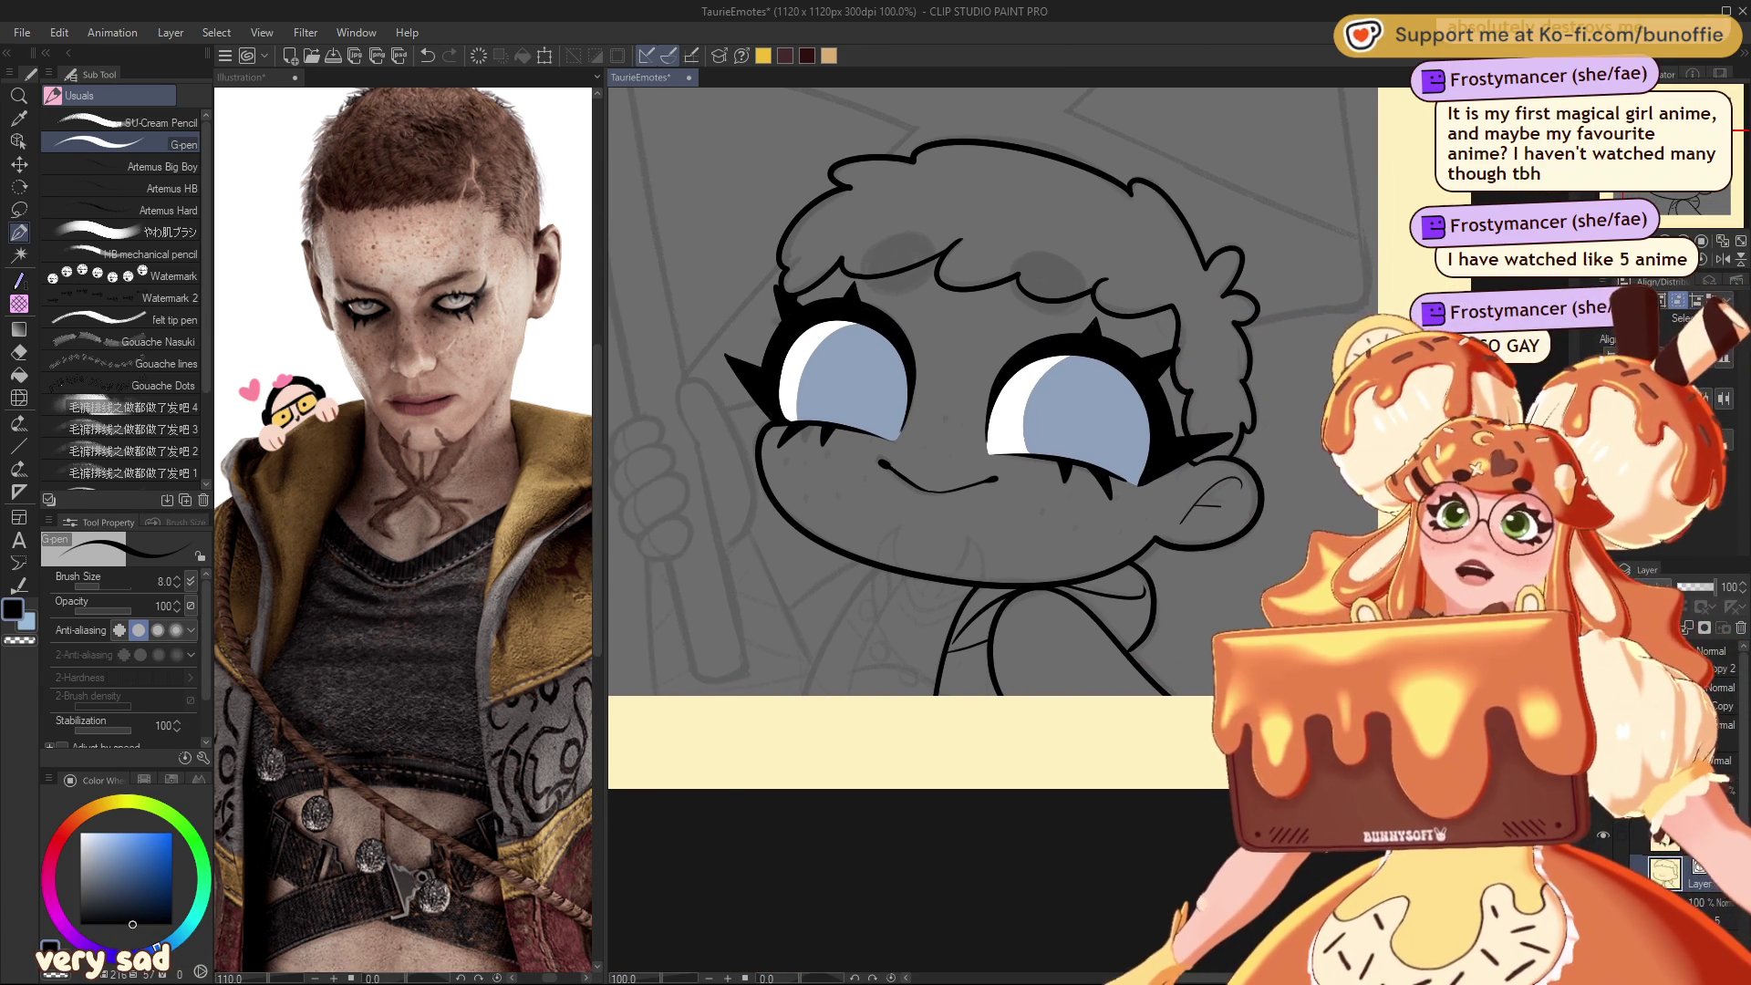
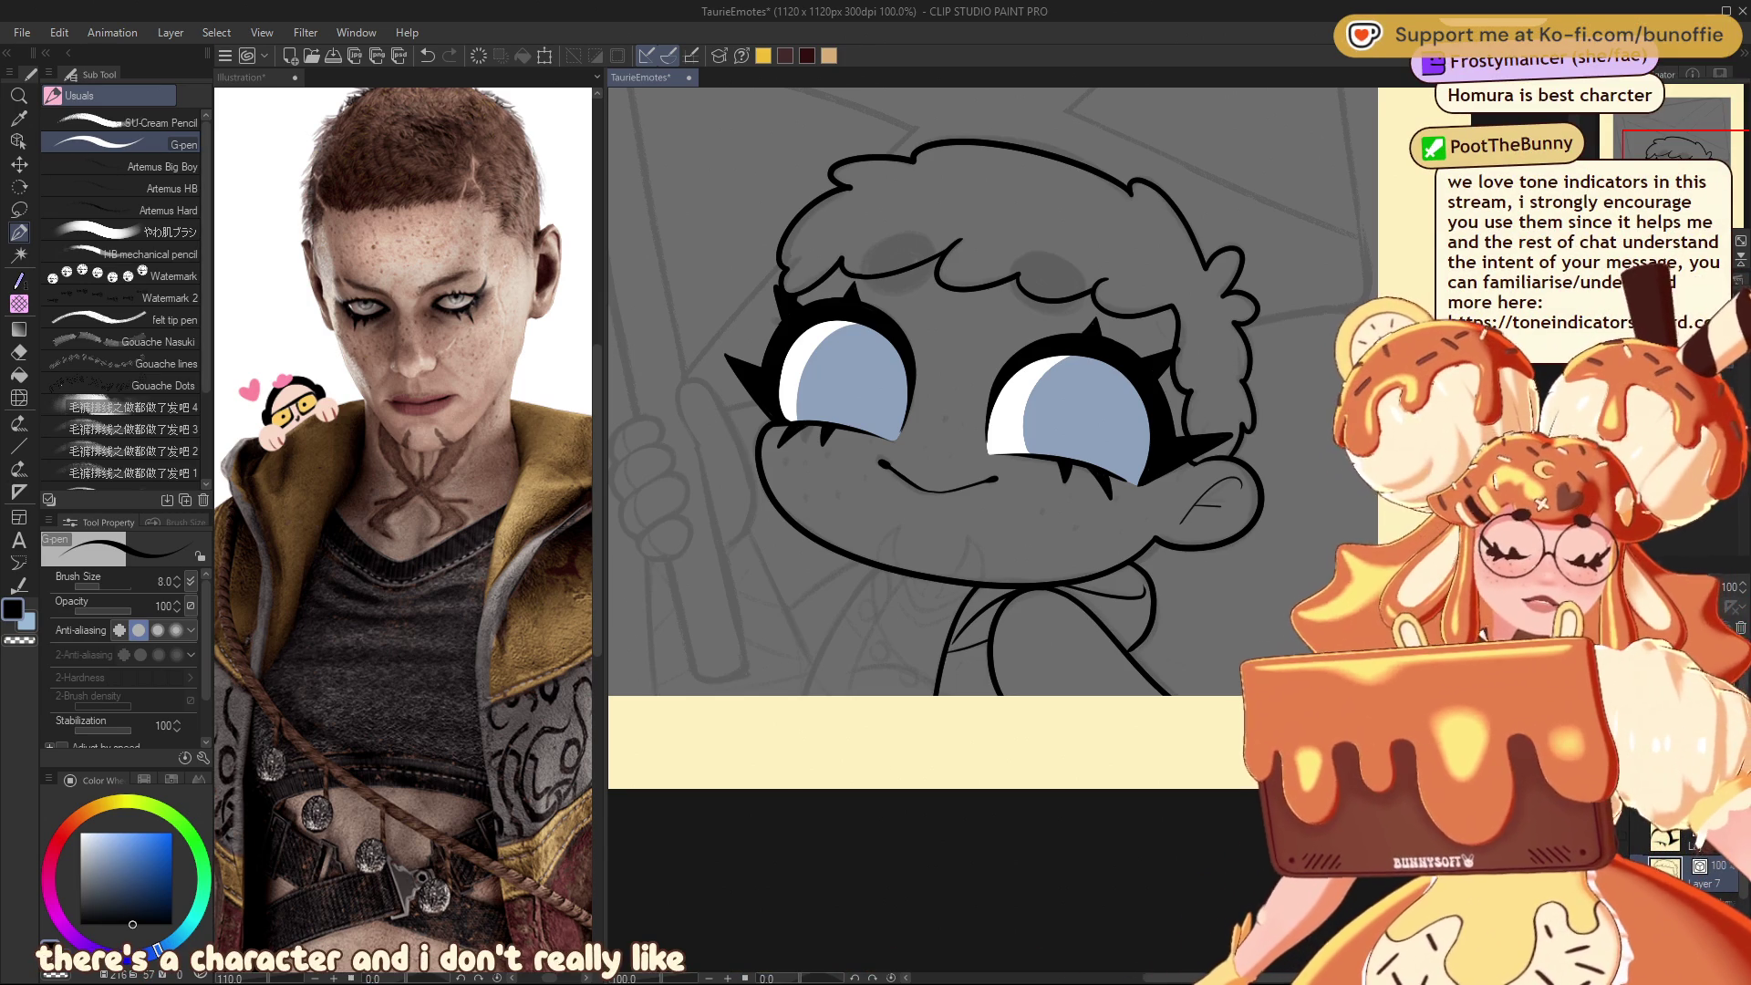
Step: Ink the collar line curving from the chin and the shirt-front lines down to the canvas edge
drag(1683, 151, 1685, 157)
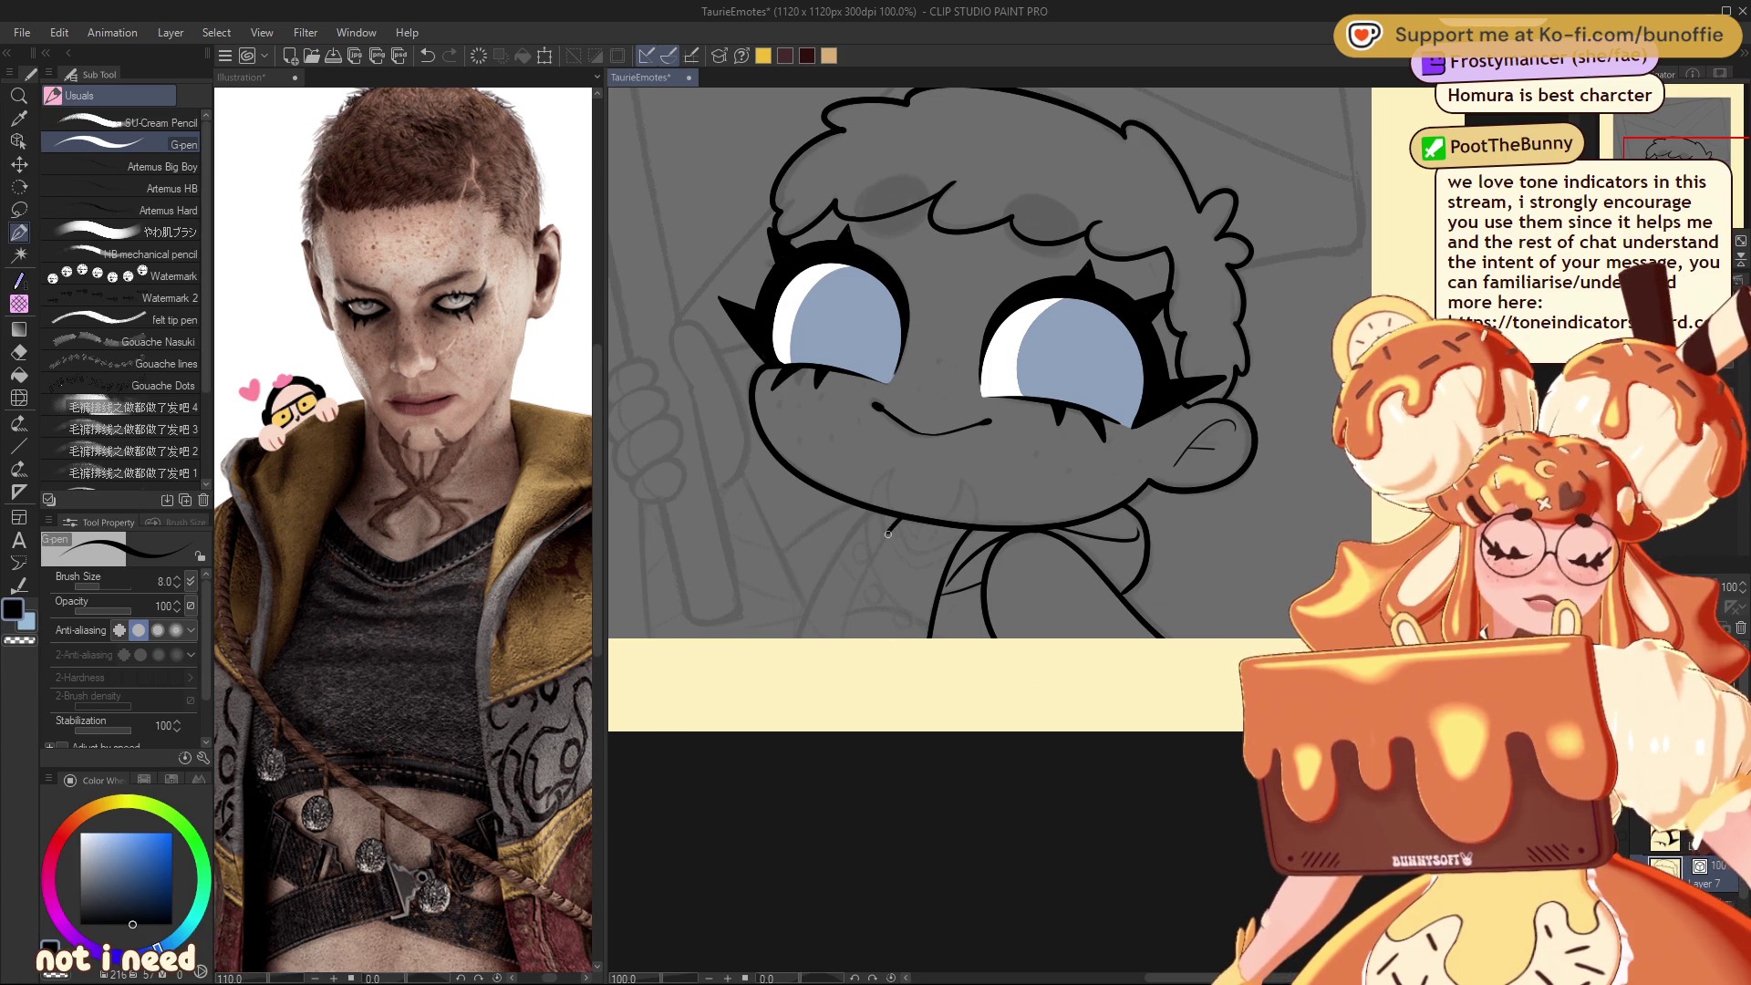
drag(891, 529, 849, 610)
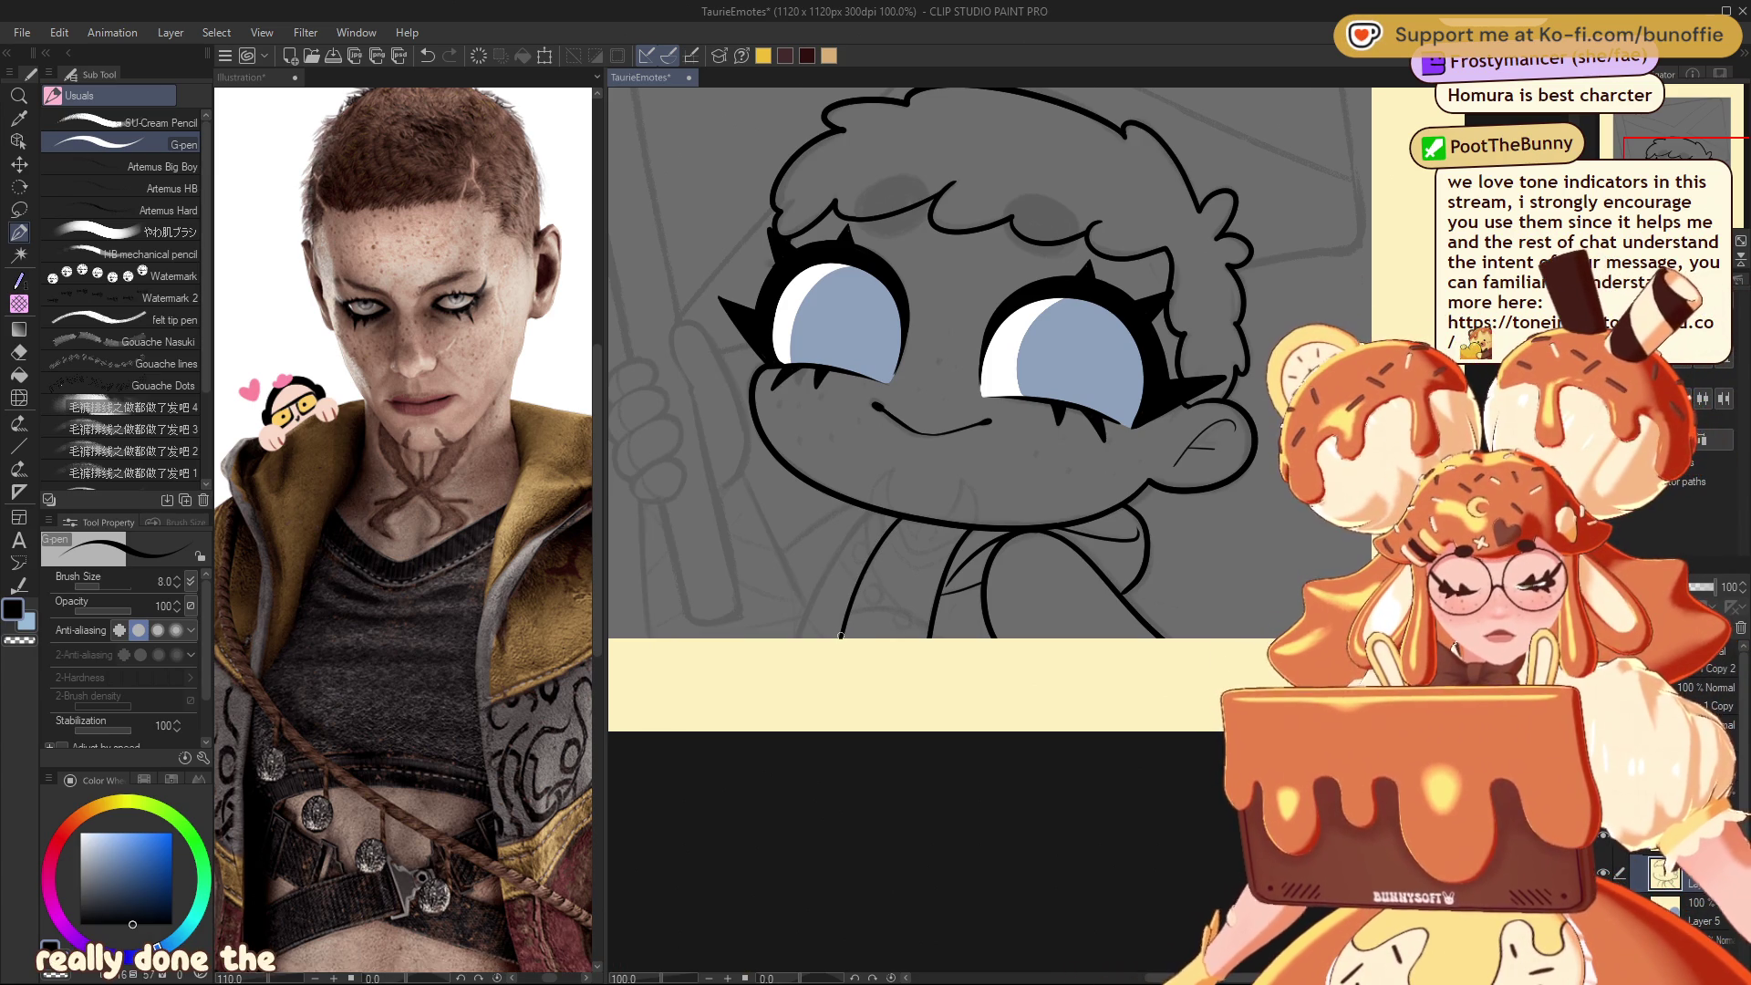
drag(806, 614, 798, 639)
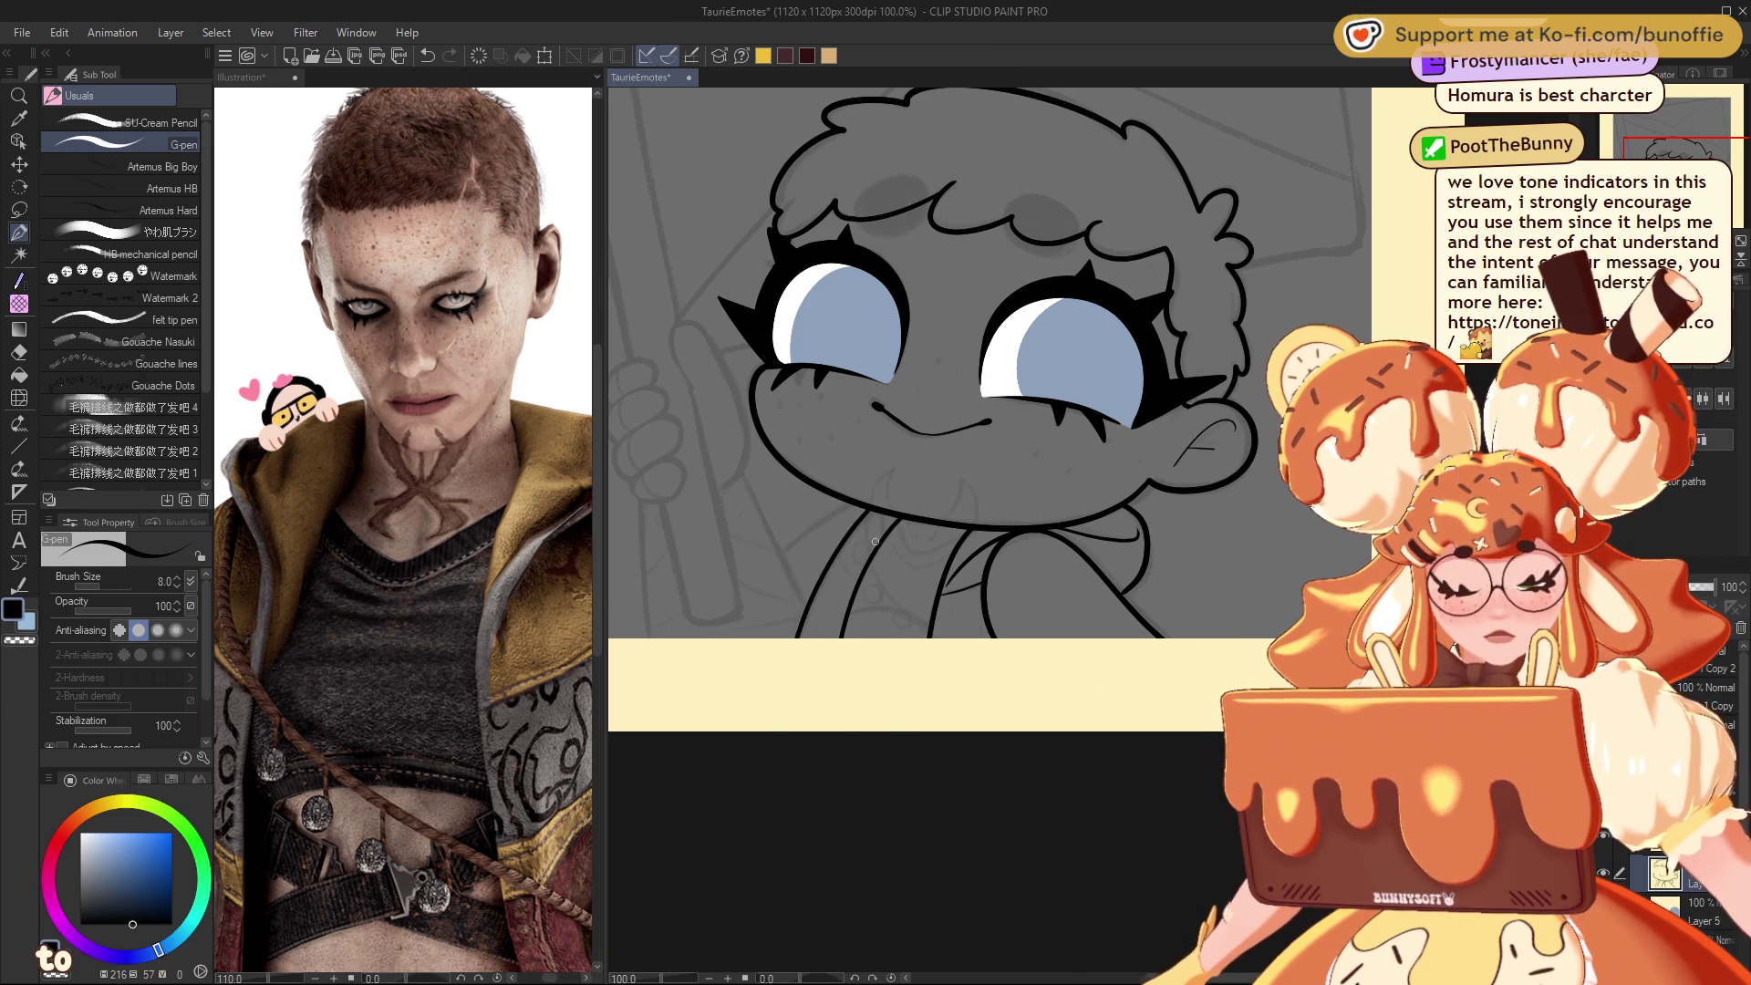
drag(860, 569, 868, 547)
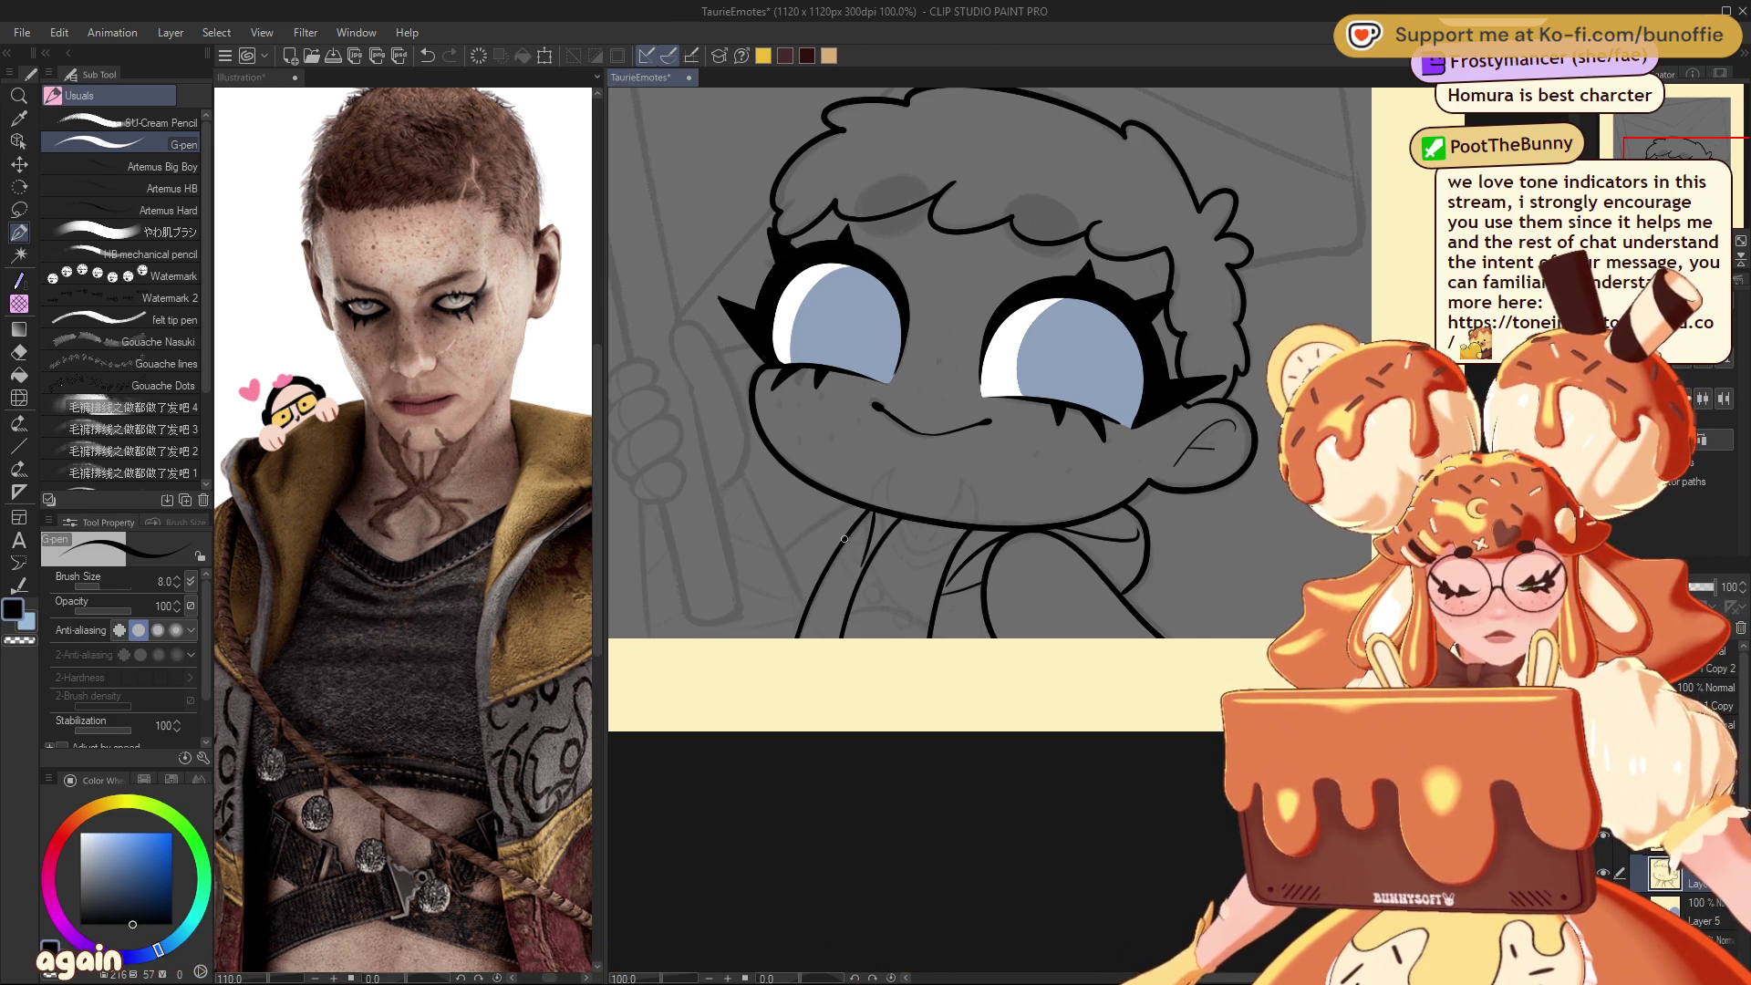
mouse_move(845, 544)
mouse_down()
mouse_move(859, 574)
mouse_move(818, 617)
mouse_up()
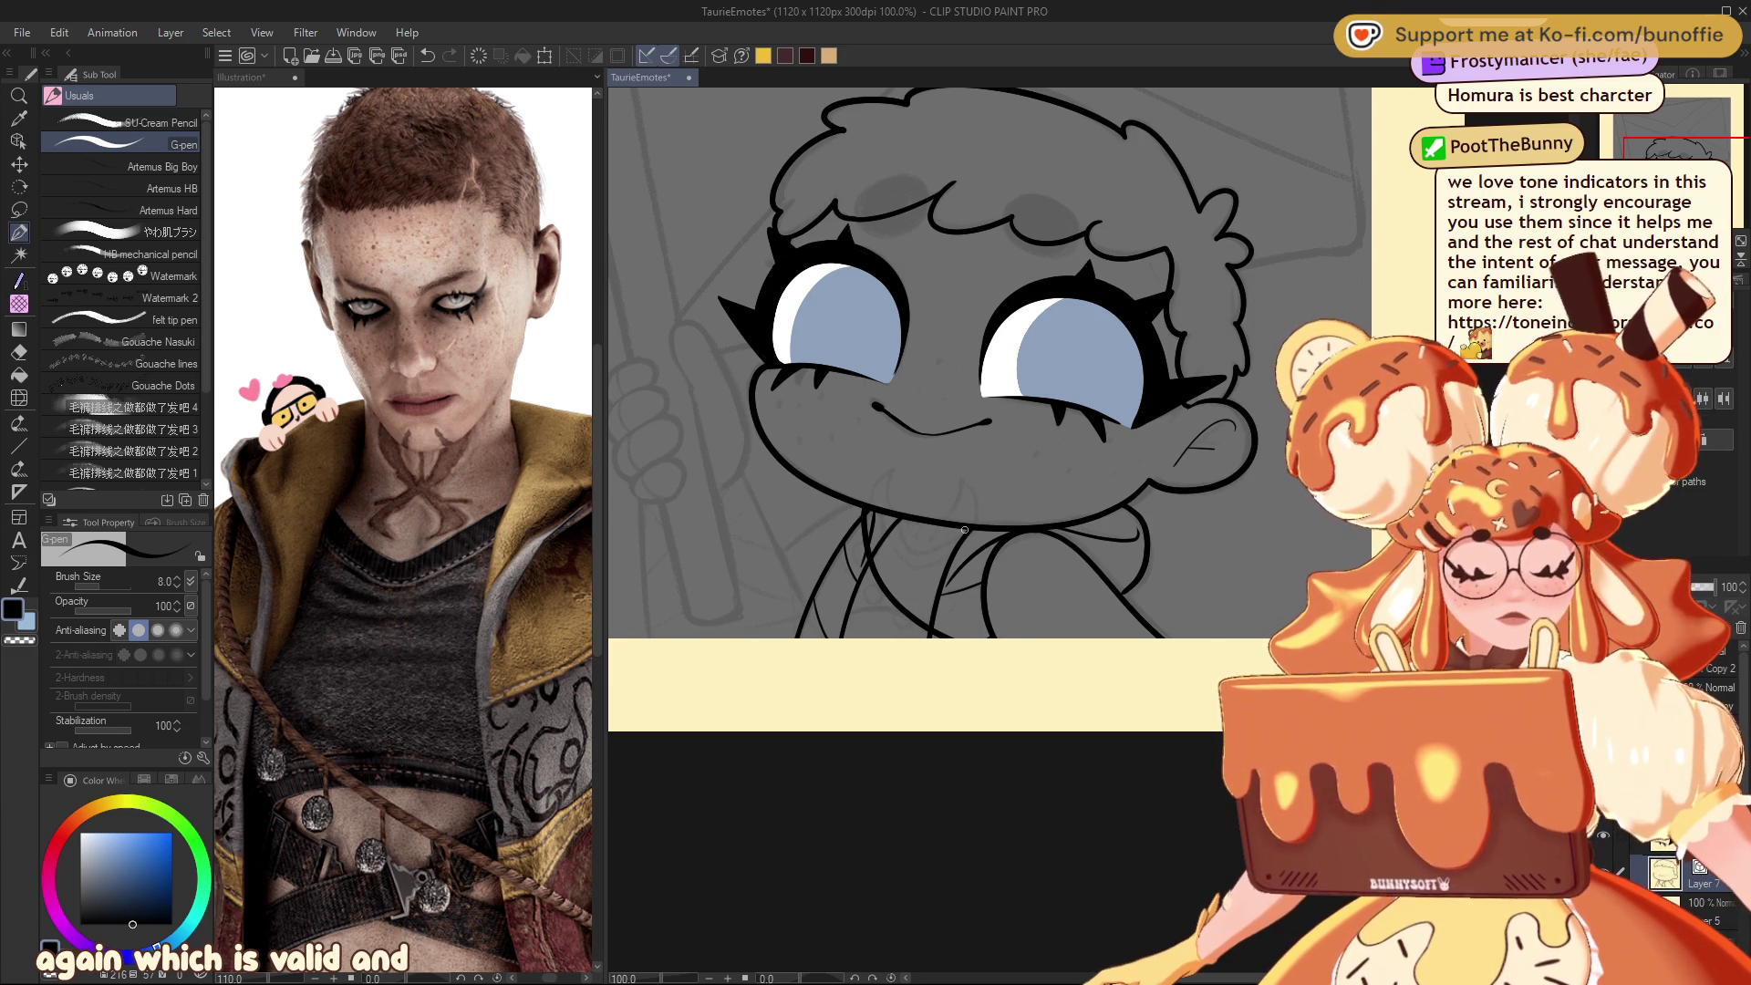
Step: Draw small bead circles down the neckline and a curved collar line, undoing one misplaced bead
drag(878, 581, 873, 603)
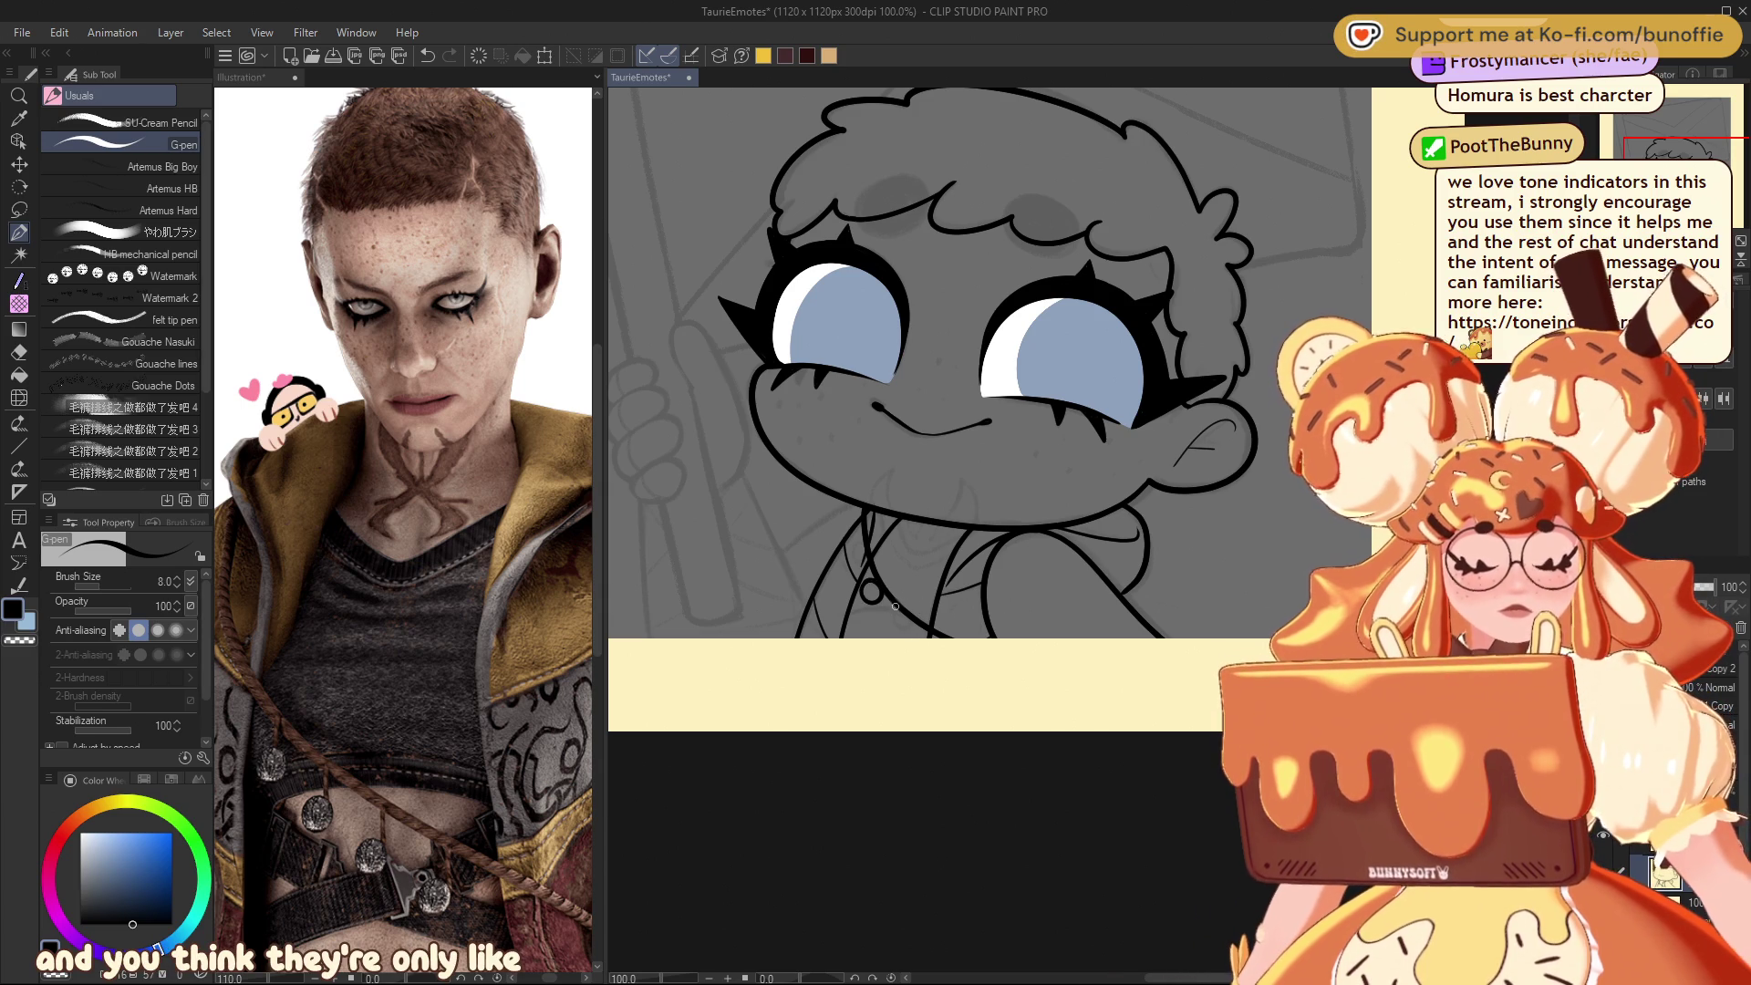
drag(884, 620, 903, 612)
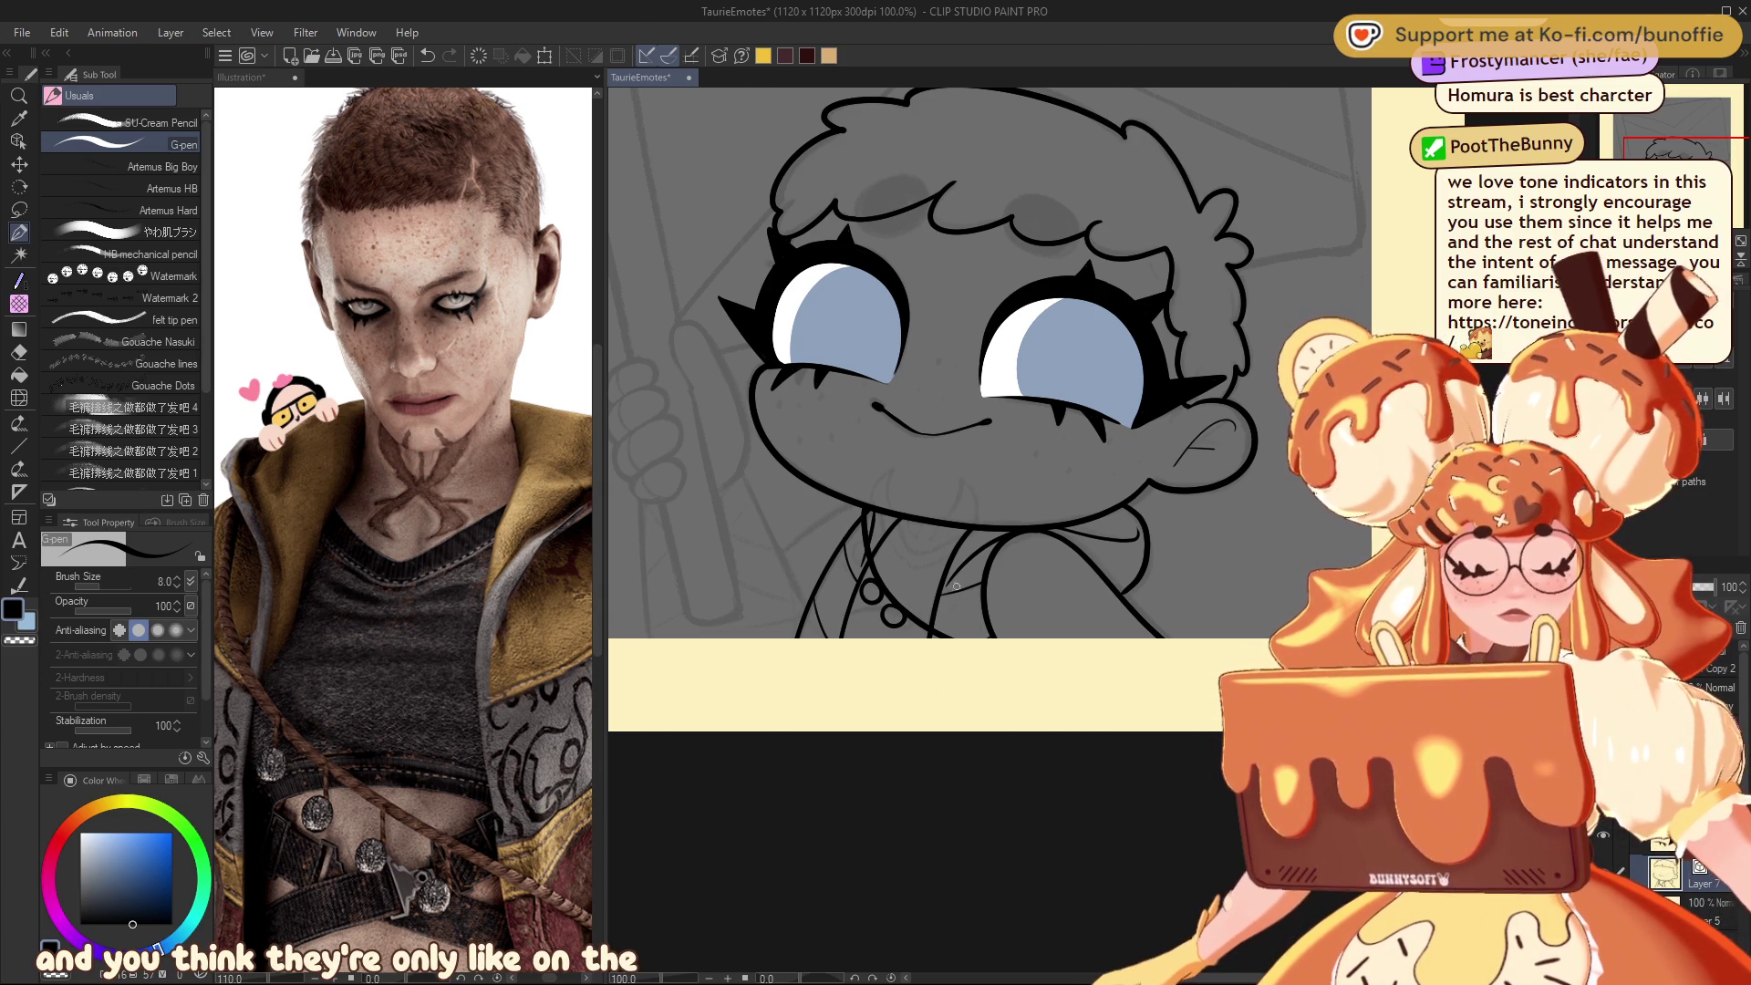
key(ctrl+z)
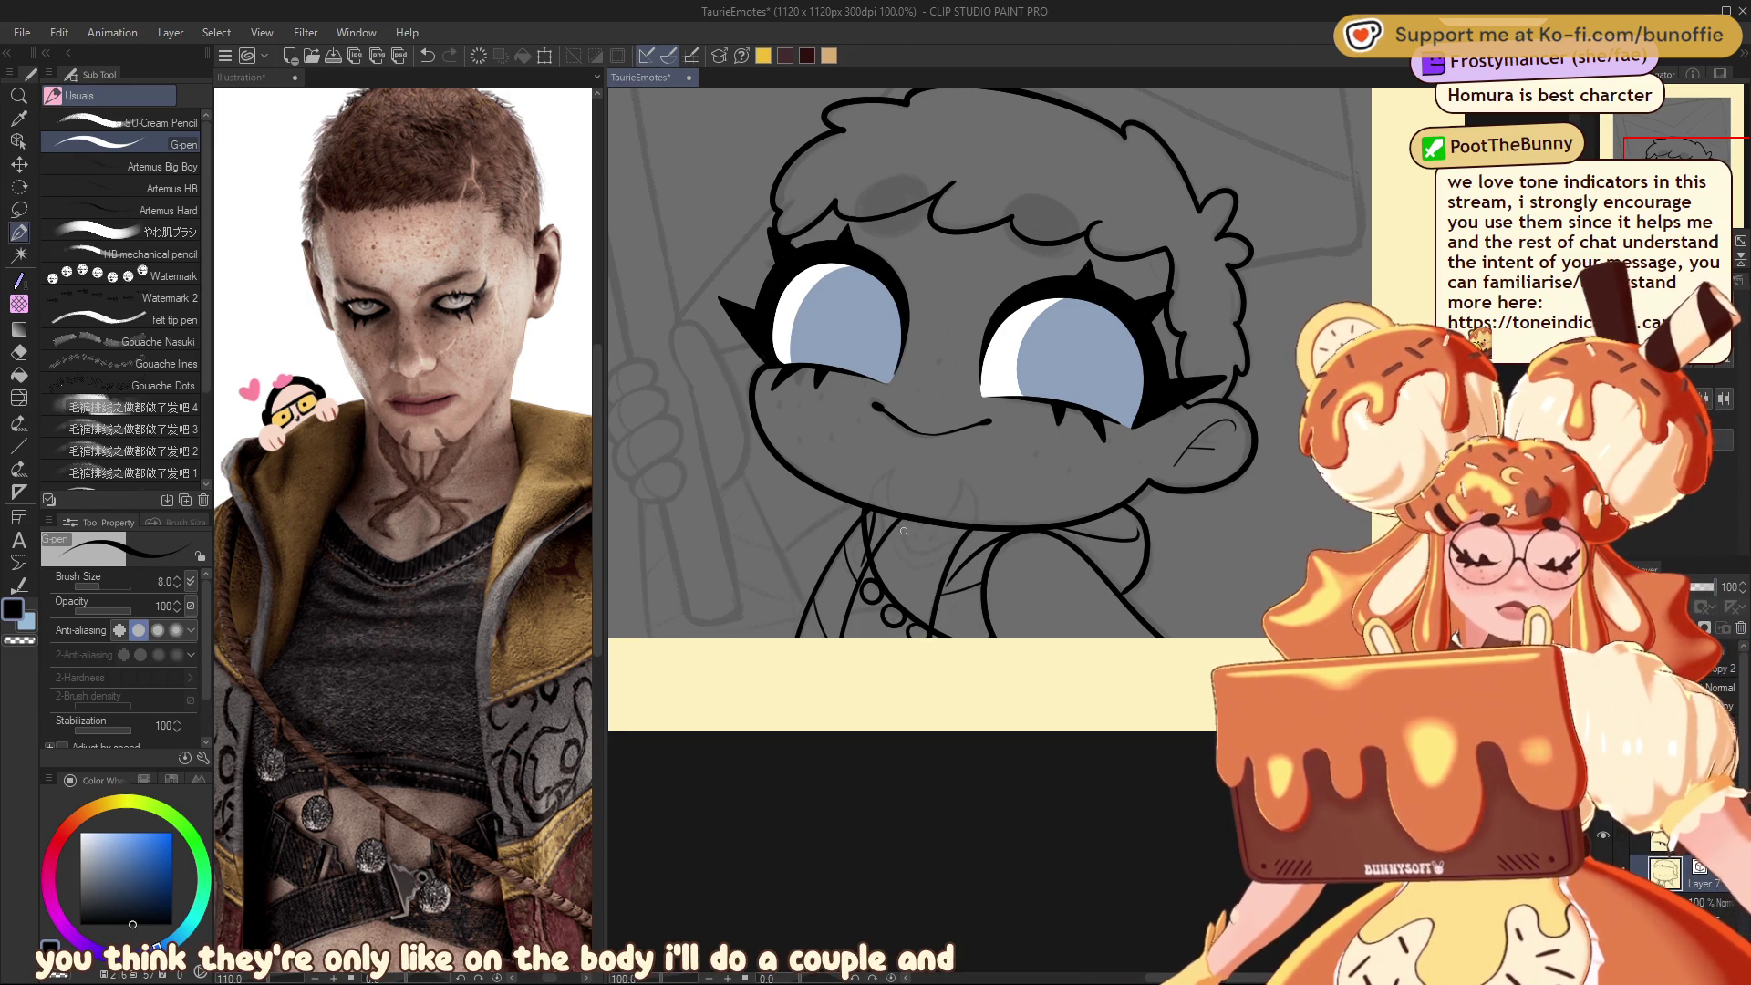
drag(899, 518, 930, 551)
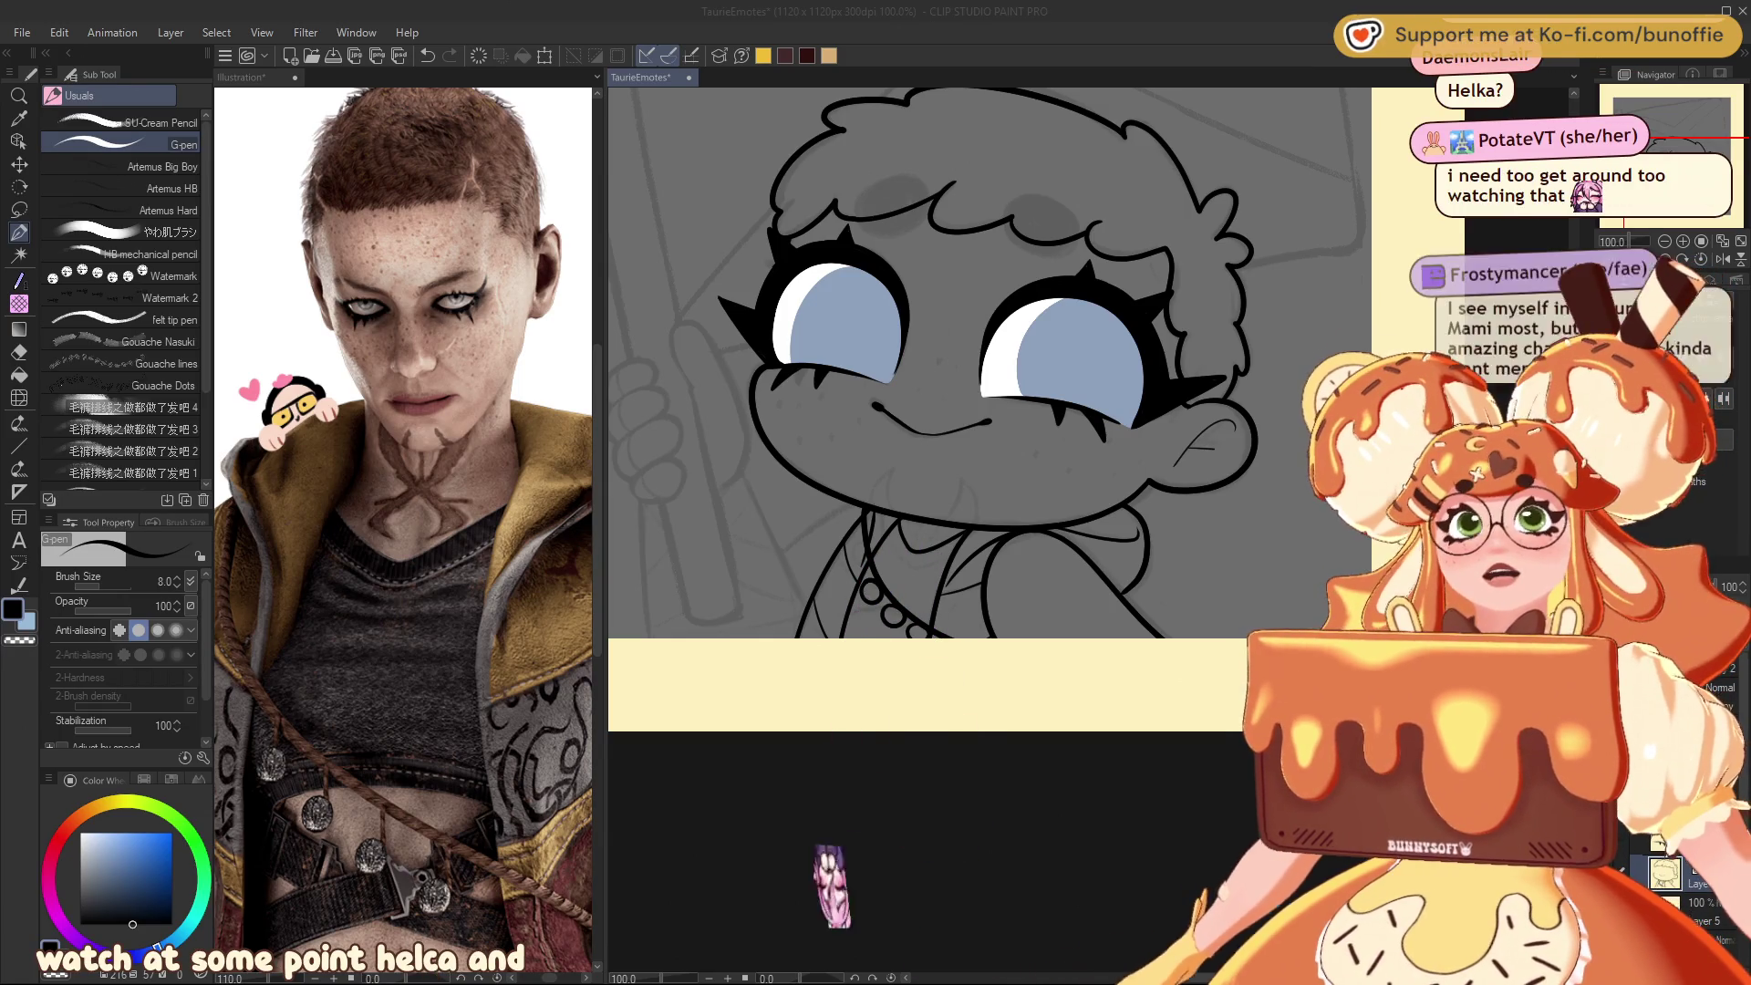
Step: Handwrite 'hyouka' in black on the yellow margin above the drawing, then return to full view
drag(1680, 123, 1680, 103)
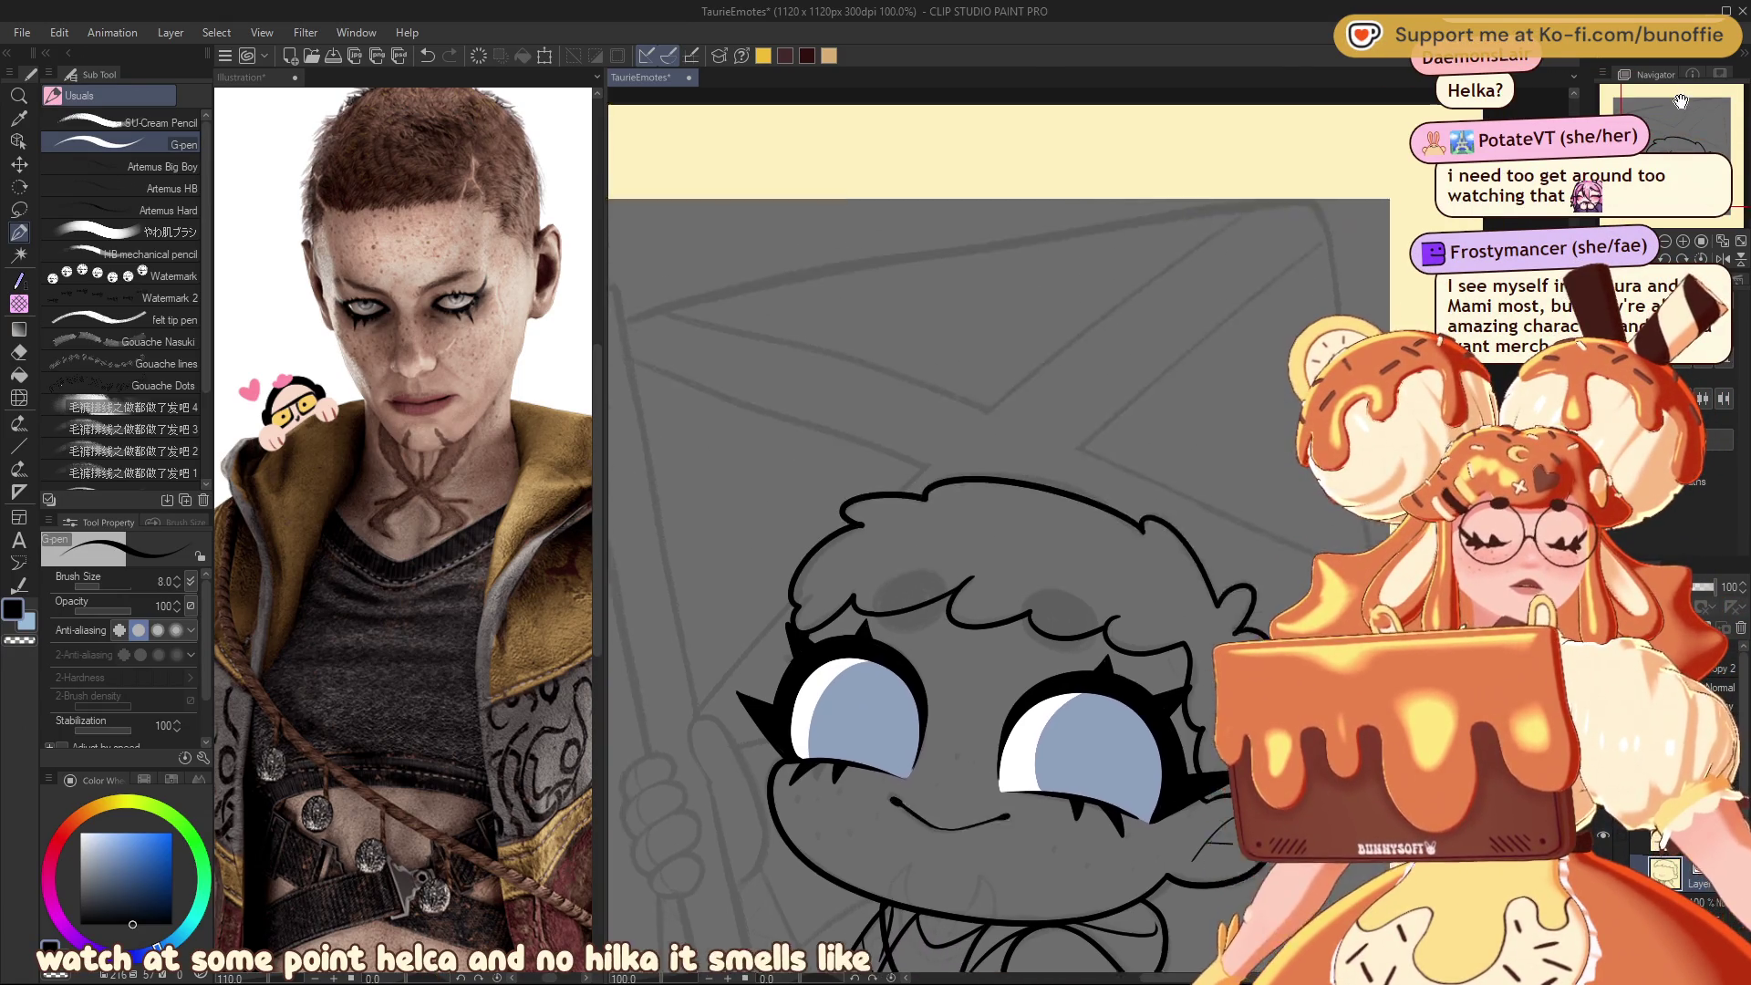
scroll(1687, 105, up, 4)
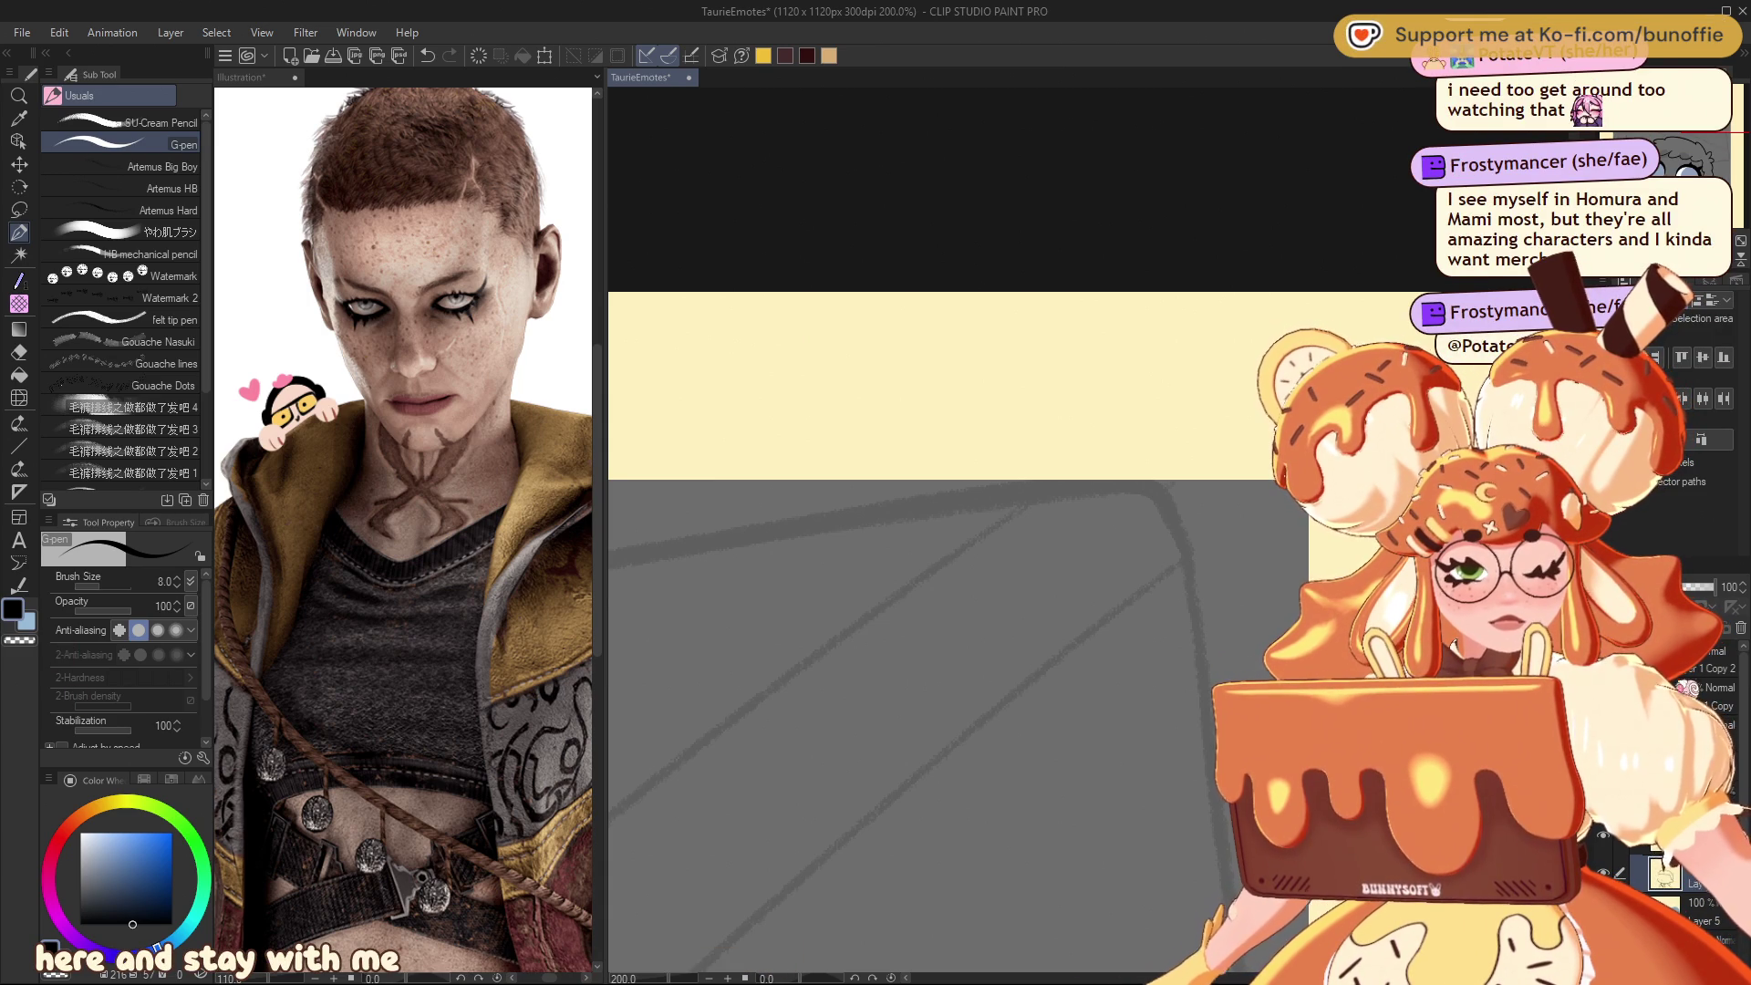
key(ctrl+z)
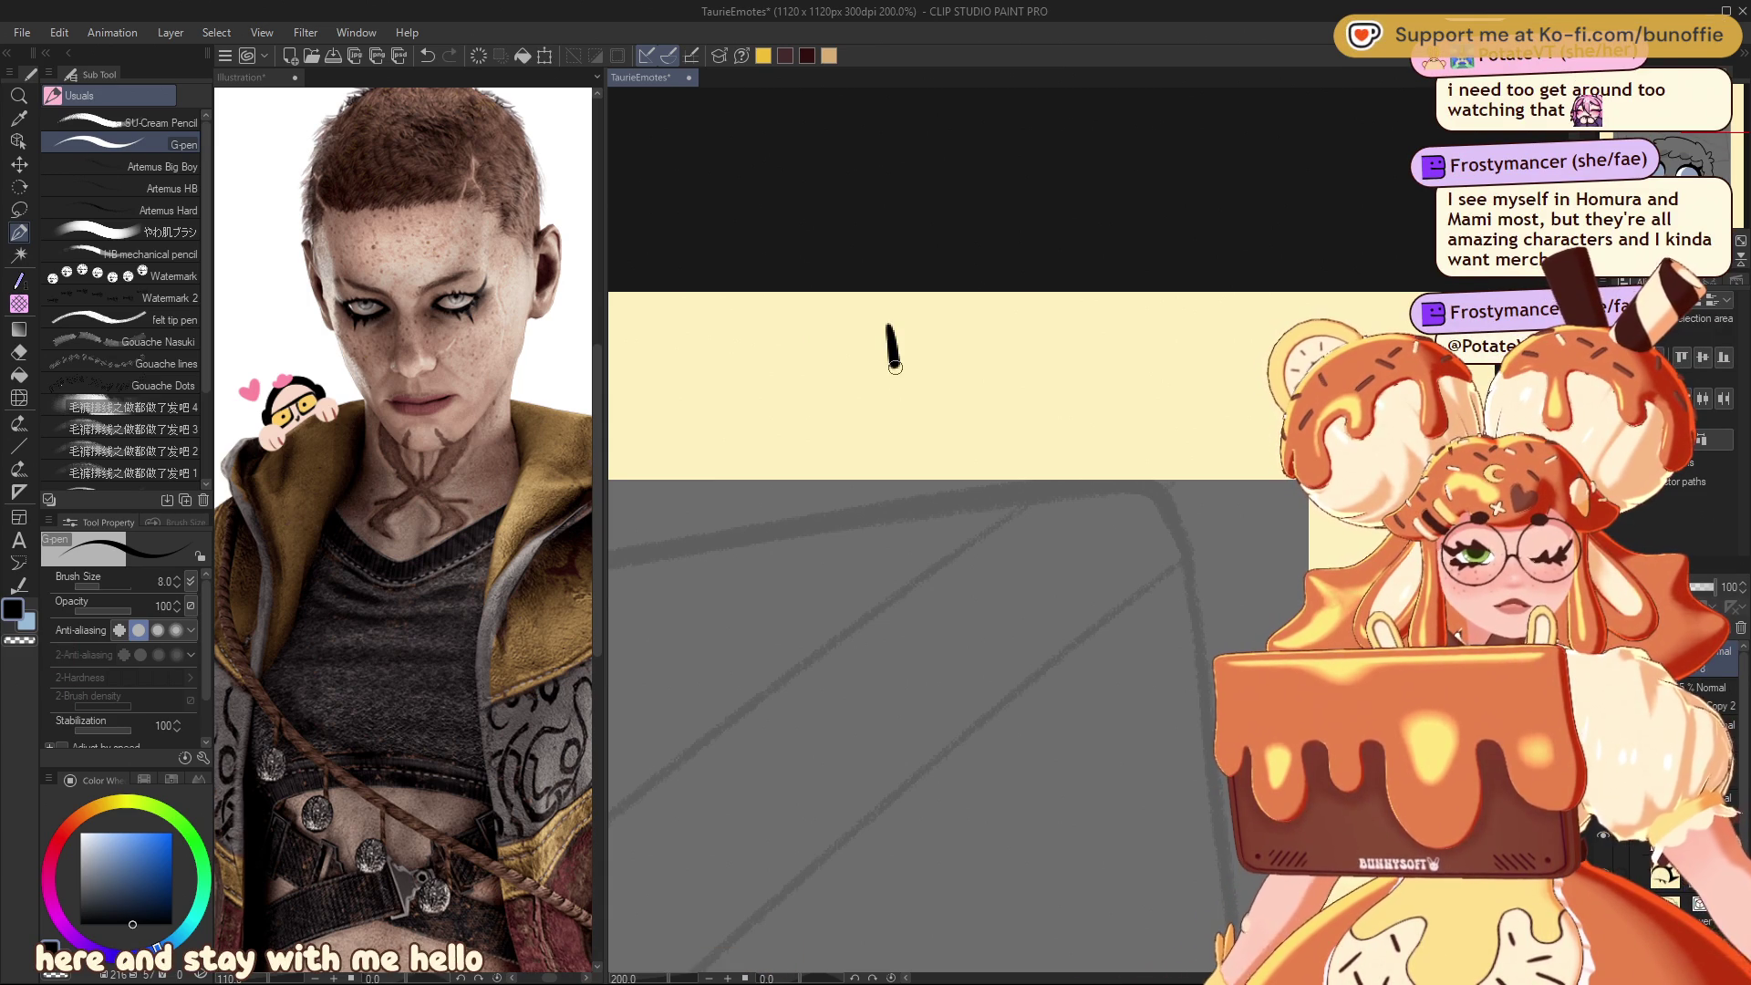
mouse_move(903, 364)
mouse_down()
mouse_move(950, 394)
mouse_move(959, 374)
mouse_move(964, 394)
mouse_move(987, 376)
mouse_move(932, 426)
mouse_up()
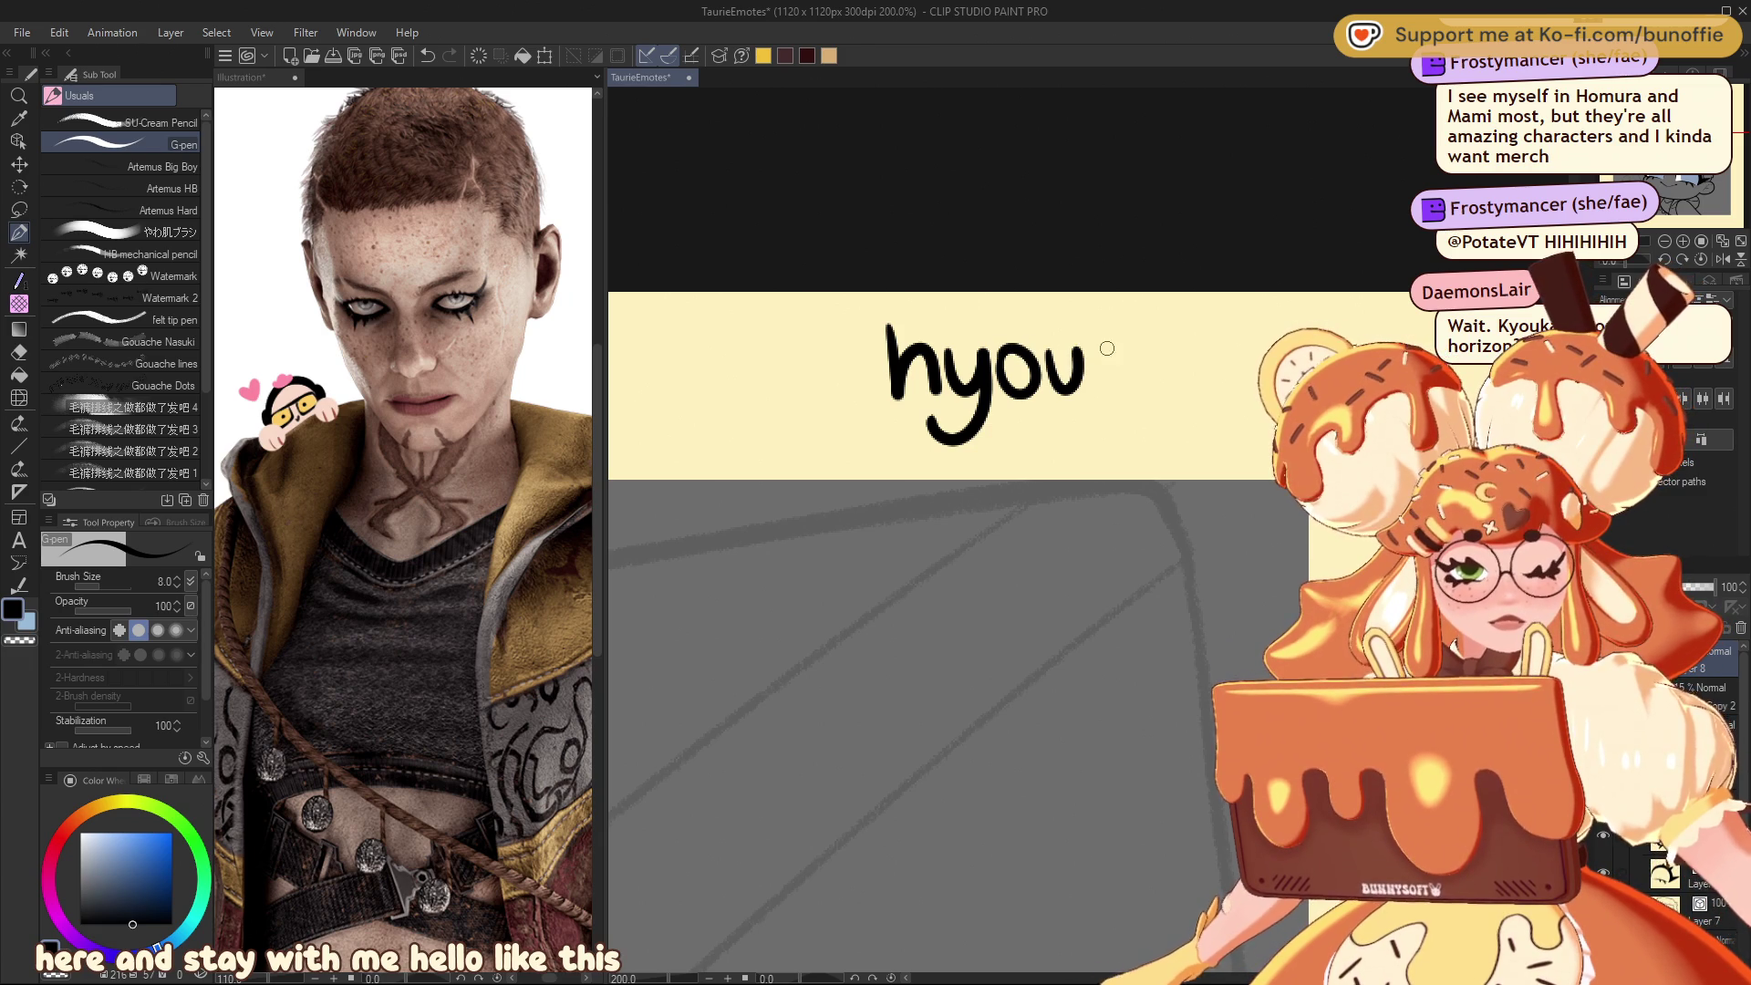
mouse_move(1097, 359)
mouse_down()
mouse_move(1099, 394)
mouse_move(1105, 372)
mouse_move(1136, 394)
mouse_move(1153, 358)
mouse_move(1180, 363)
mouse_move(1191, 398)
mouse_up()
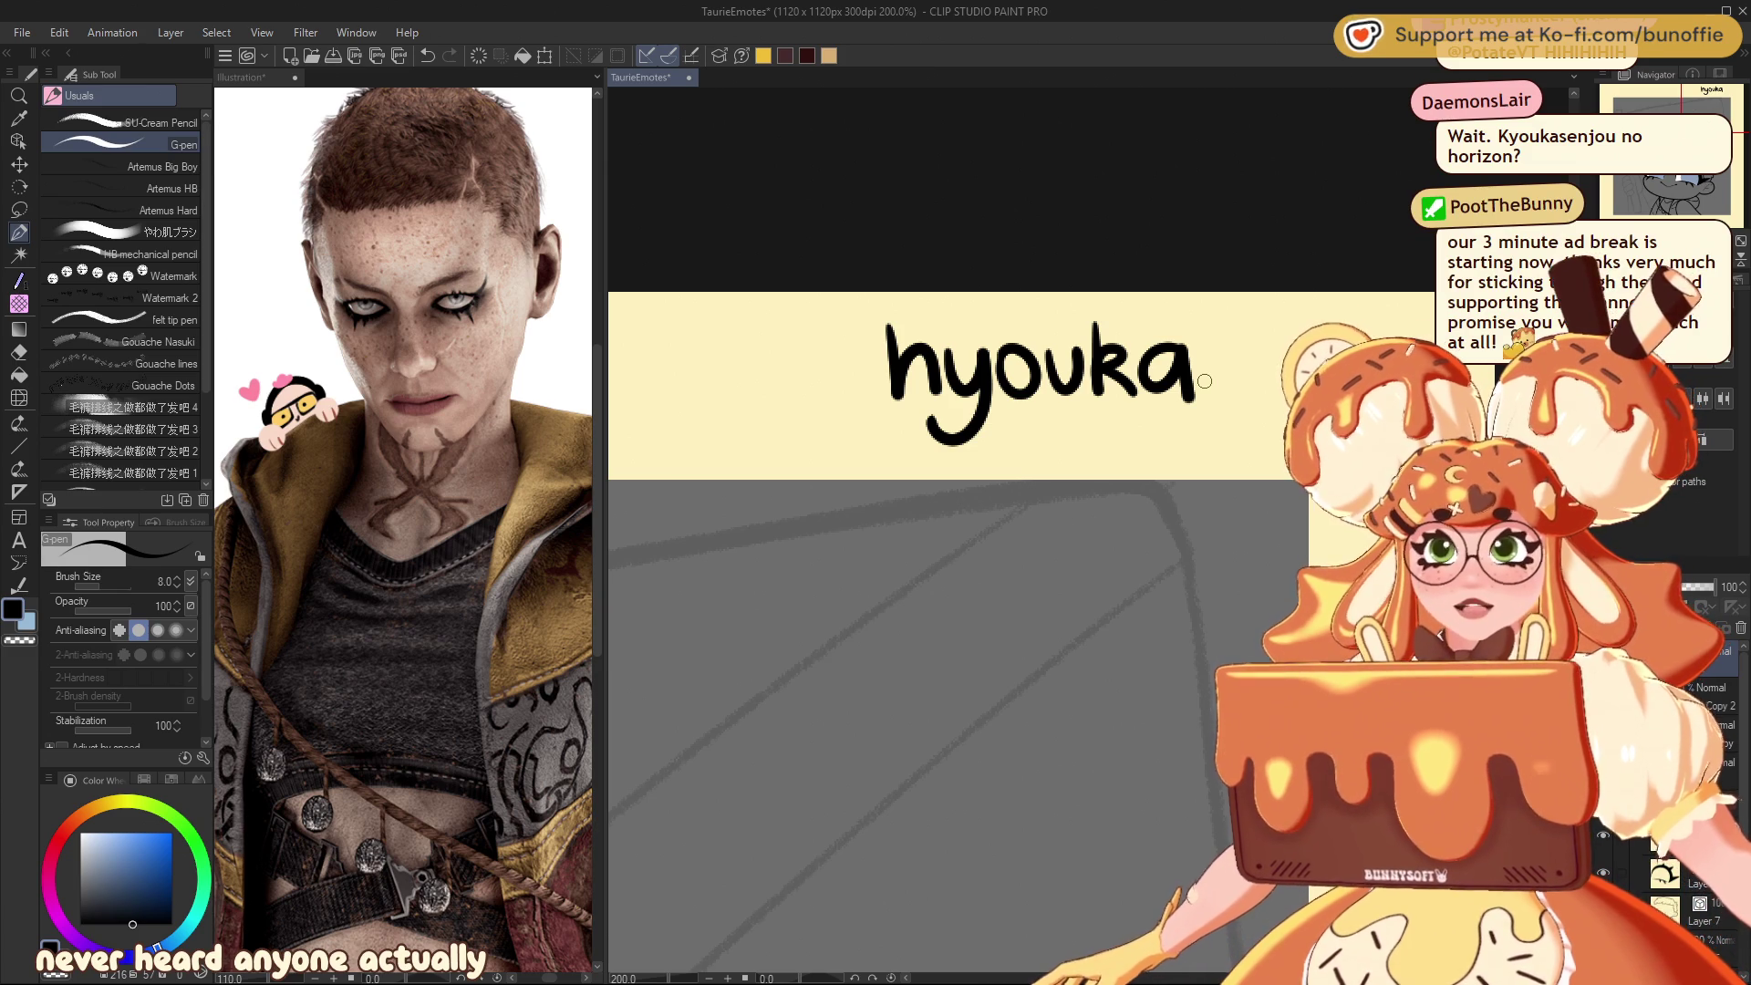
key(ctrl+alt+0)
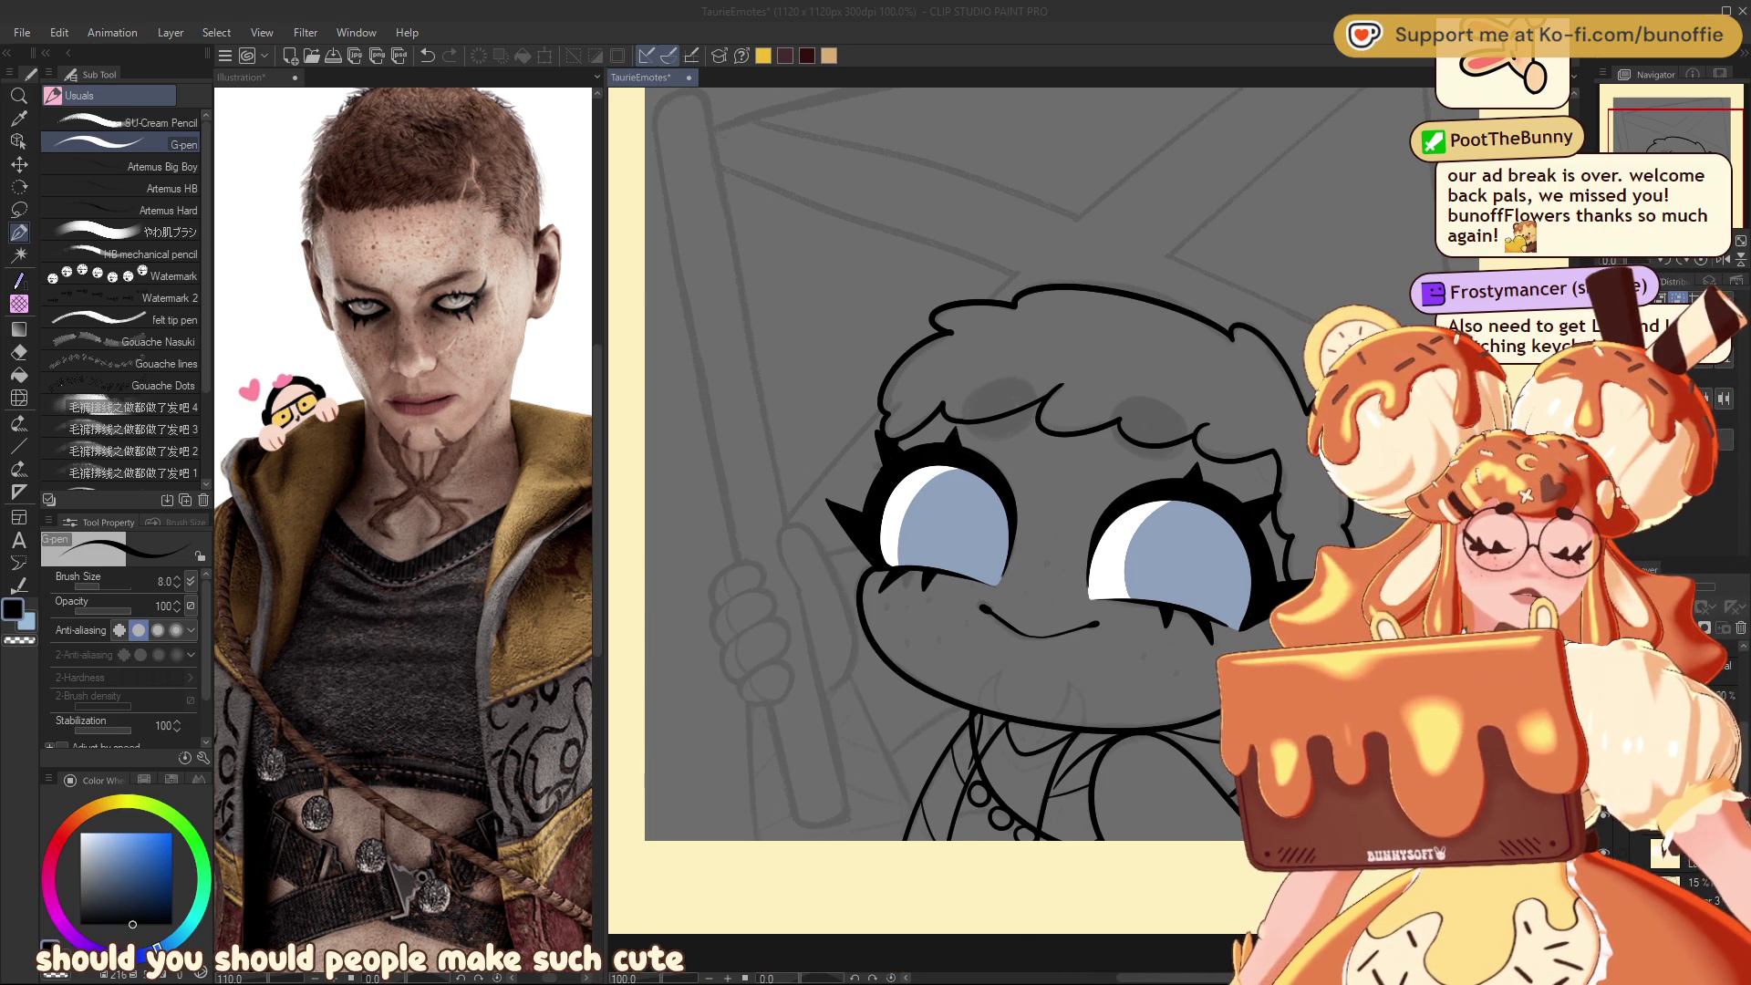
Step: Zoom in on the hand and ink rounded finger outlines curling around the pole
scroll(912, 456, down, 3)
scroll(912, 437, up, 1)
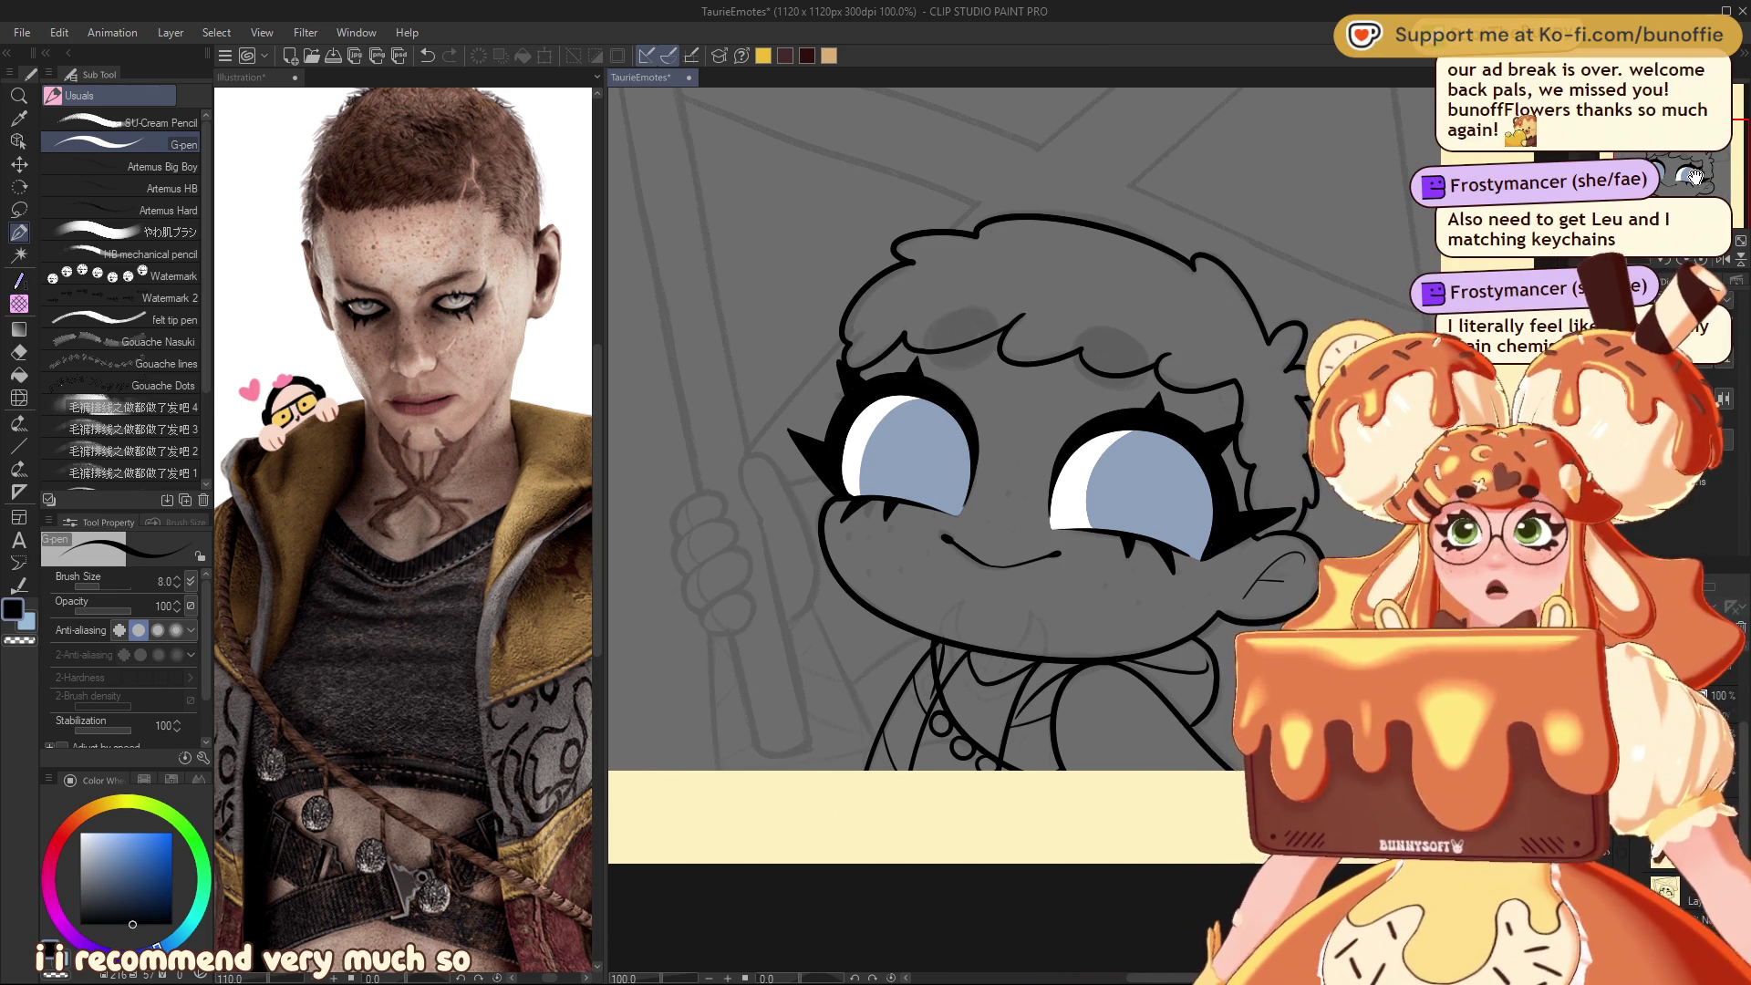
scroll(911, 410, down, 3)
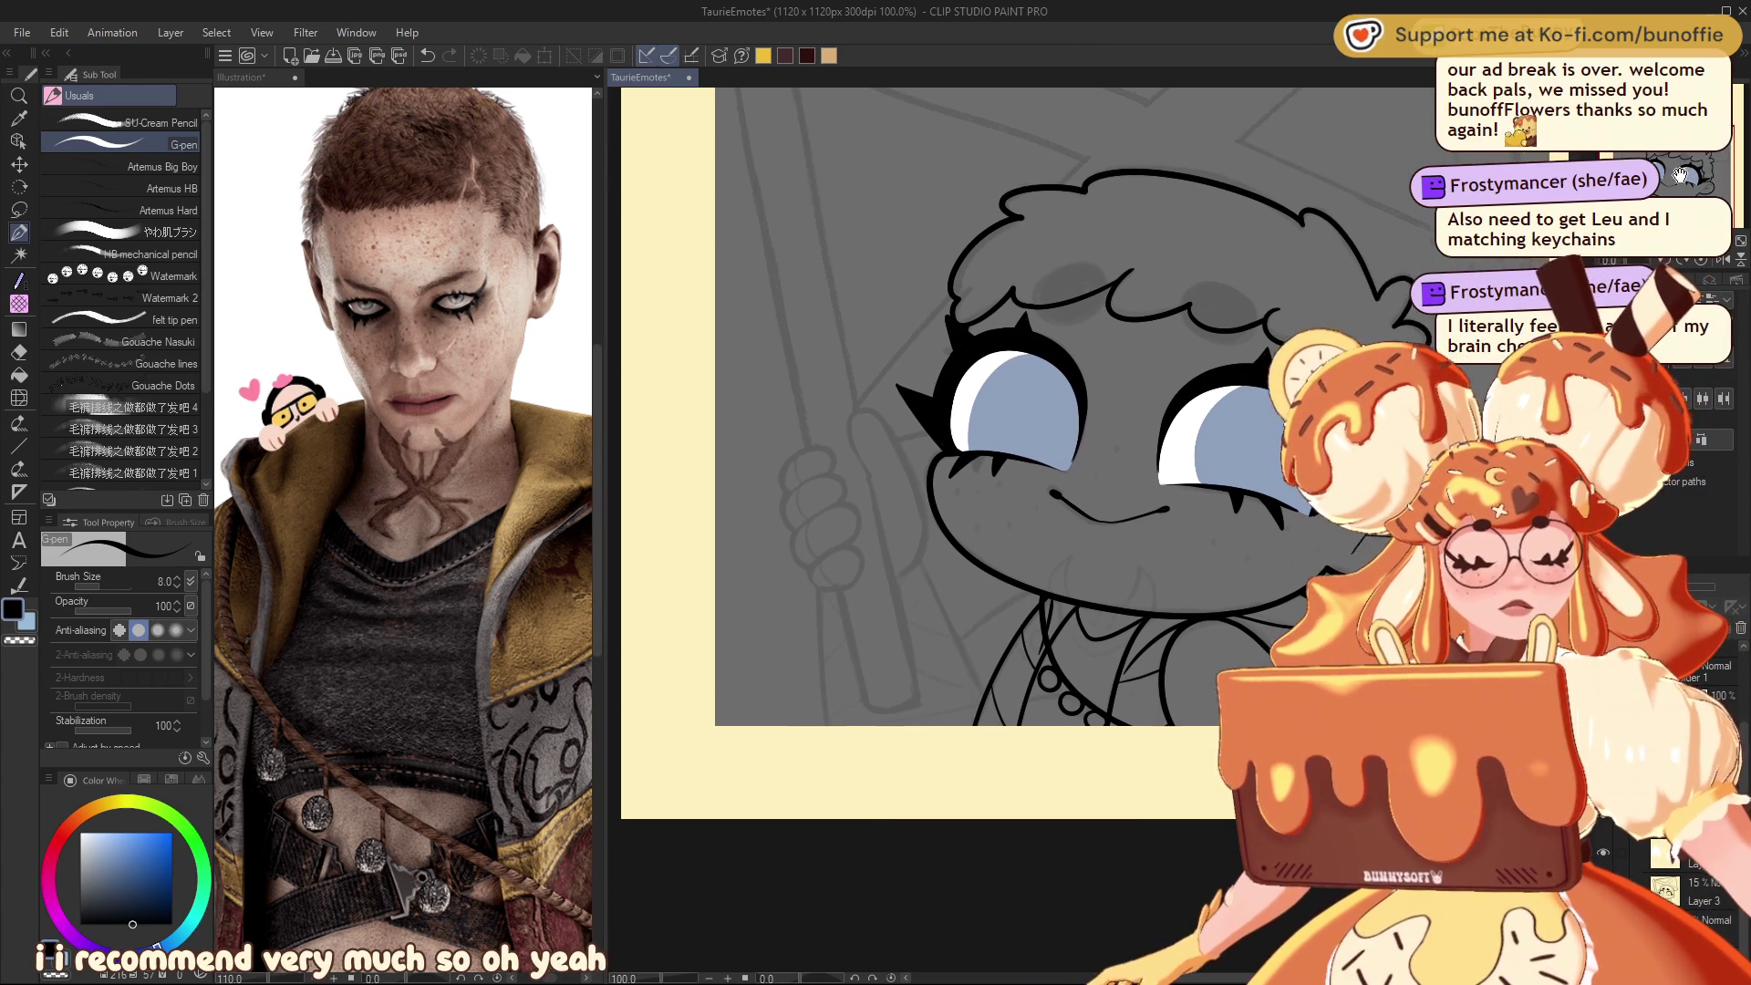
scroll(912, 410, up, 3)
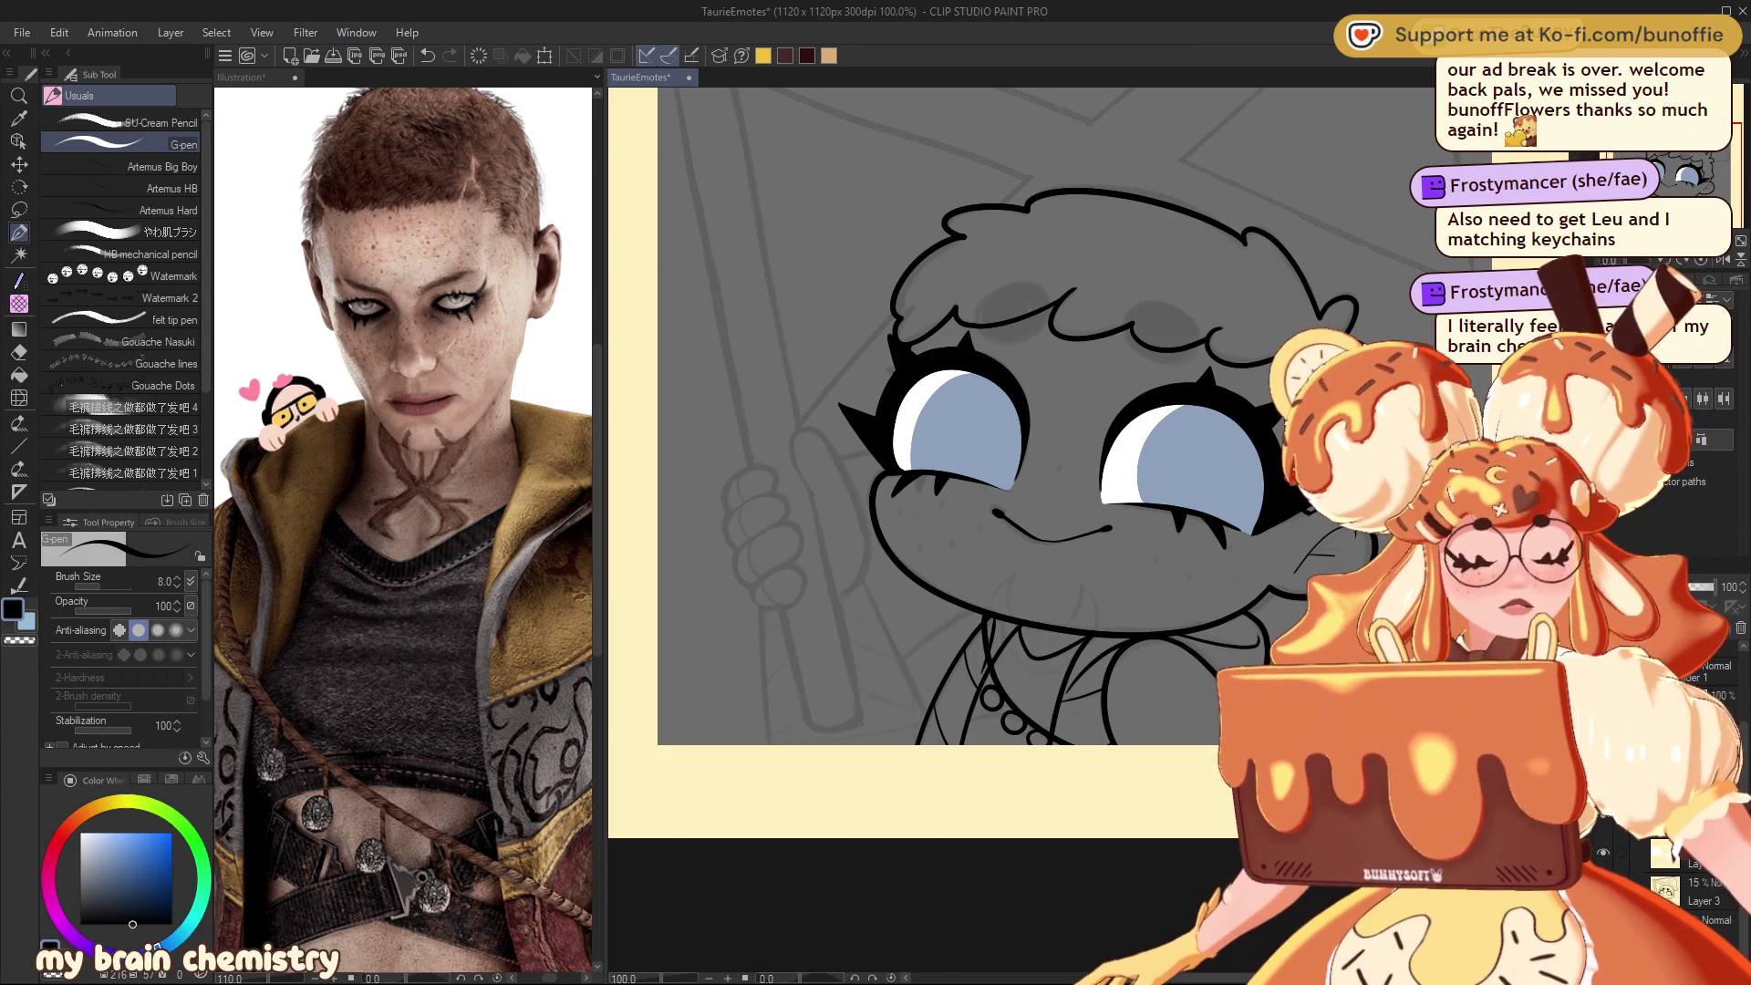
scroll(912, 456, up, 3)
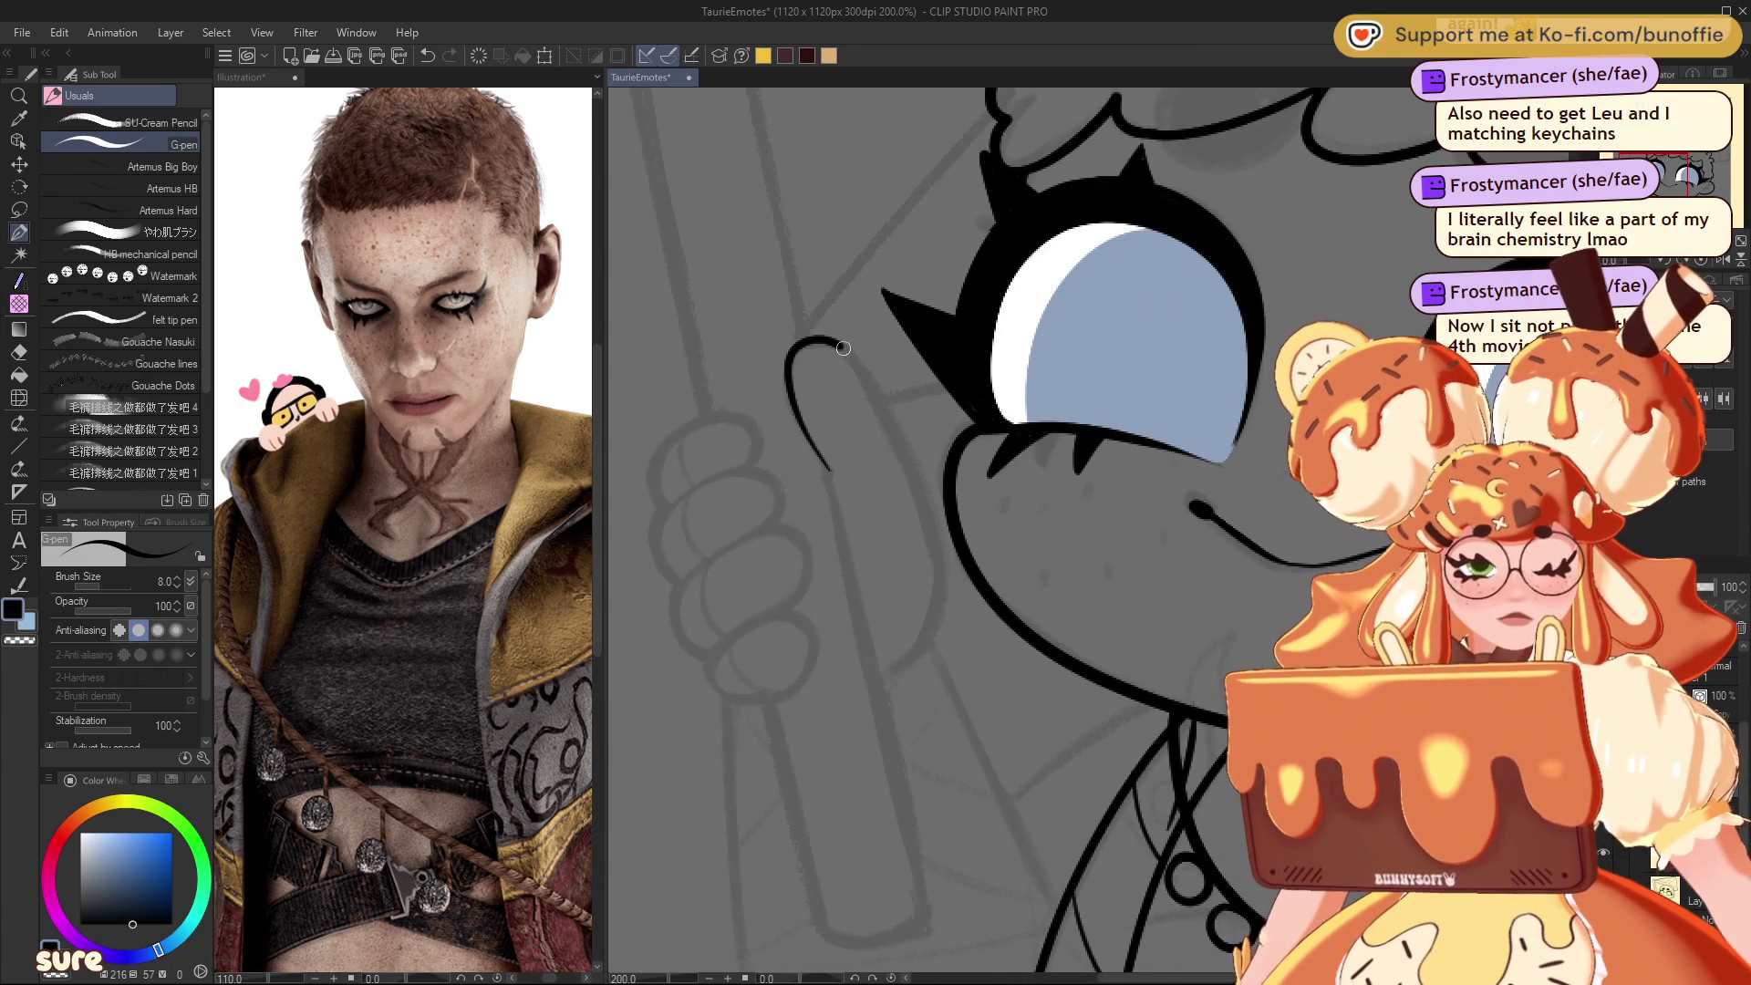
mouse_move(897, 423)
mouse_down()
mouse_move(941, 552)
mouse_move(934, 643)
mouse_move(869, 661)
mouse_up()
mouse_move(746, 468)
mouse_down()
mouse_move(759, 446)
mouse_move(720, 403)
mouse_move(655, 442)
mouse_move(671, 493)
mouse_up()
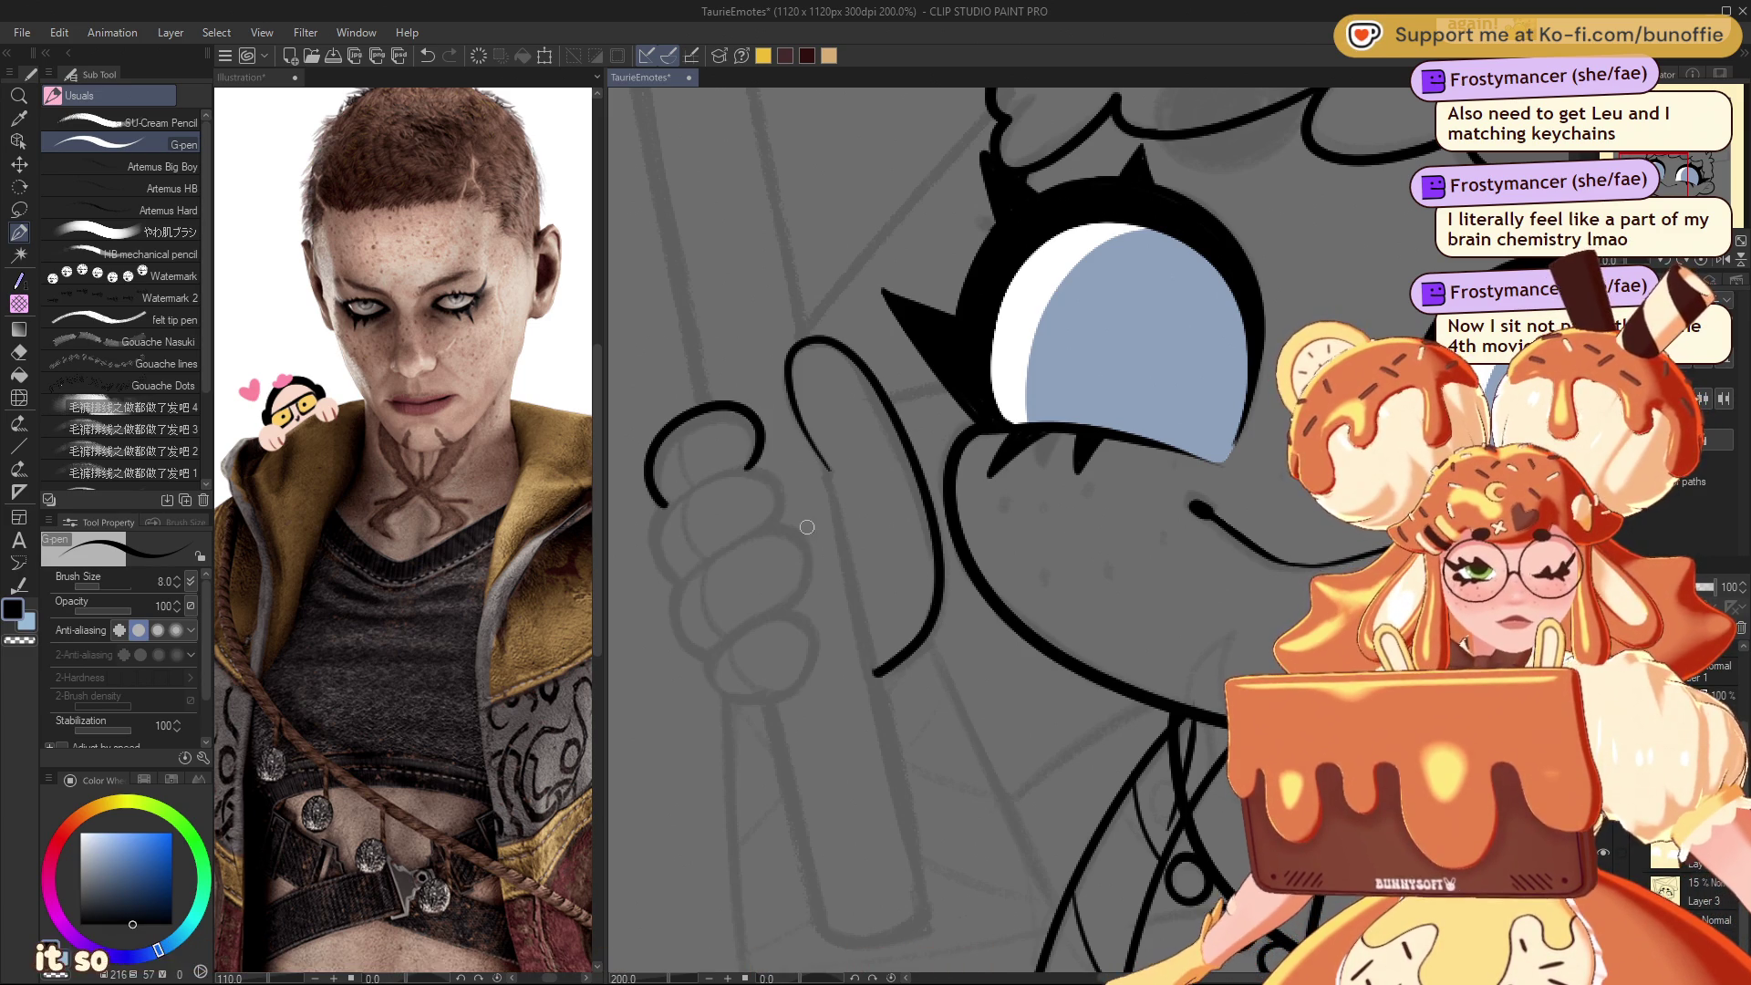
mouse_move(774, 527)
mouse_down()
mouse_move(782, 490)
mouse_move(698, 470)
mouse_move(659, 558)
mouse_move(684, 635)
mouse_up()
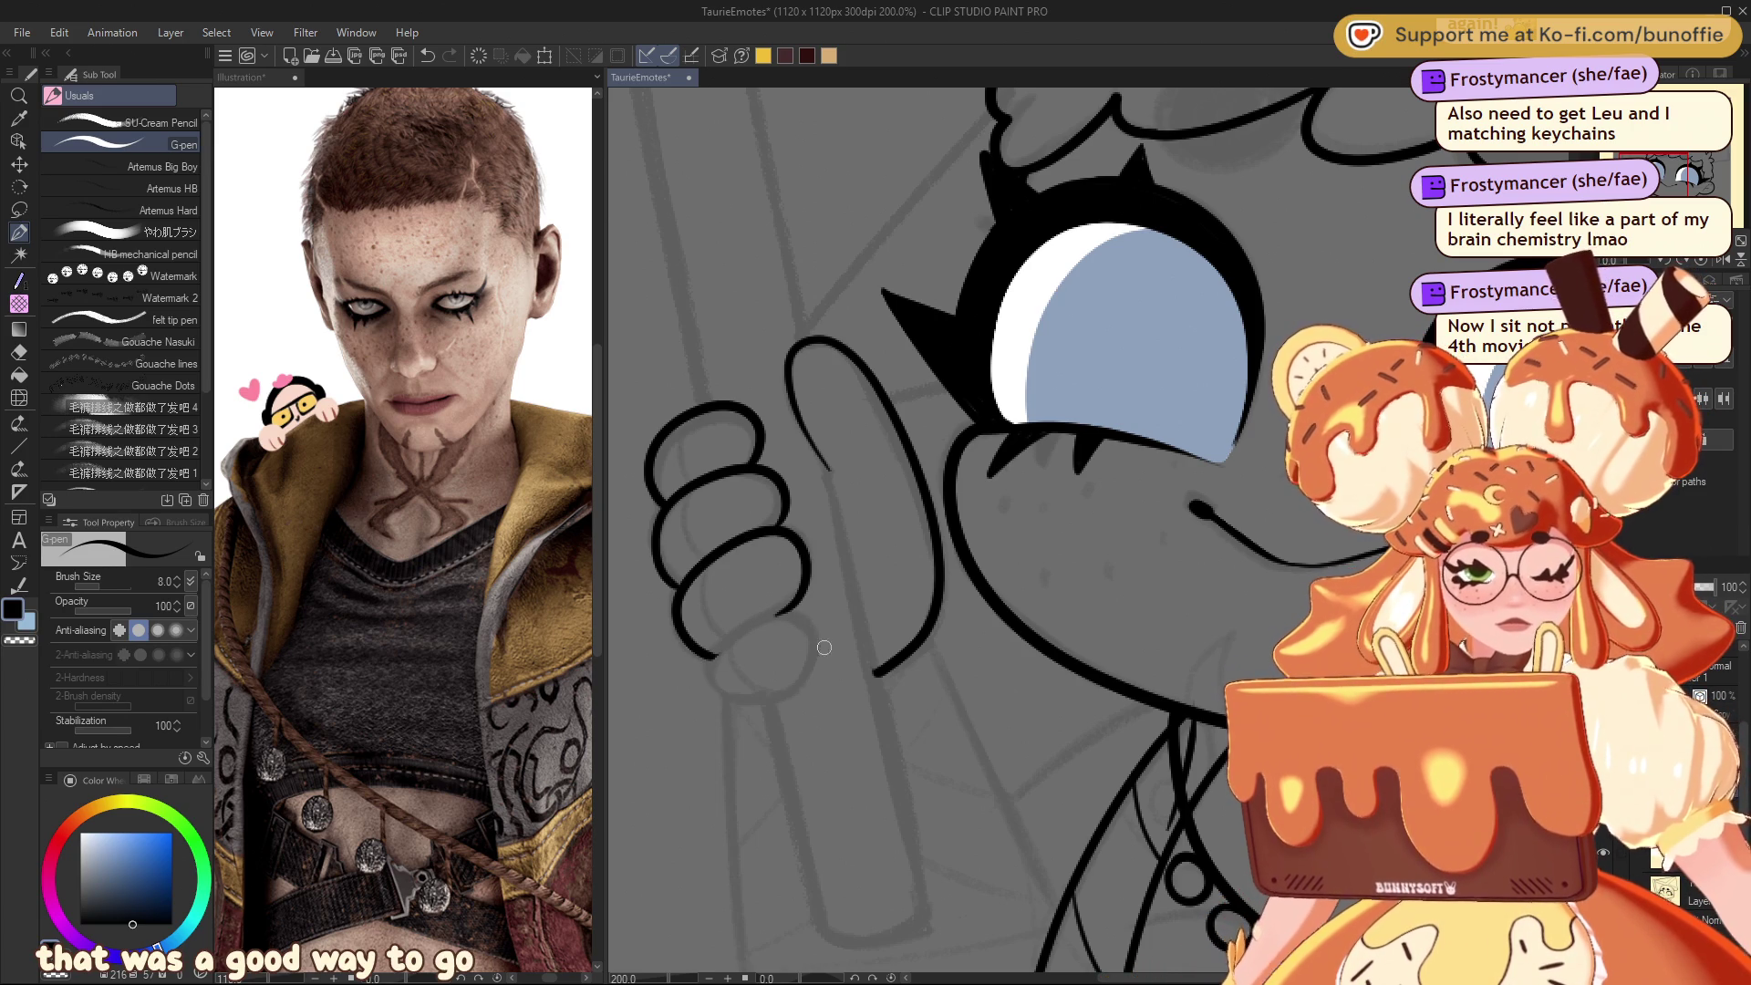
mouse_move(774, 699)
mouse_down()
mouse_move(798, 686)
mouse_move(812, 616)
mouse_move(708, 661)
mouse_move(746, 699)
mouse_up()
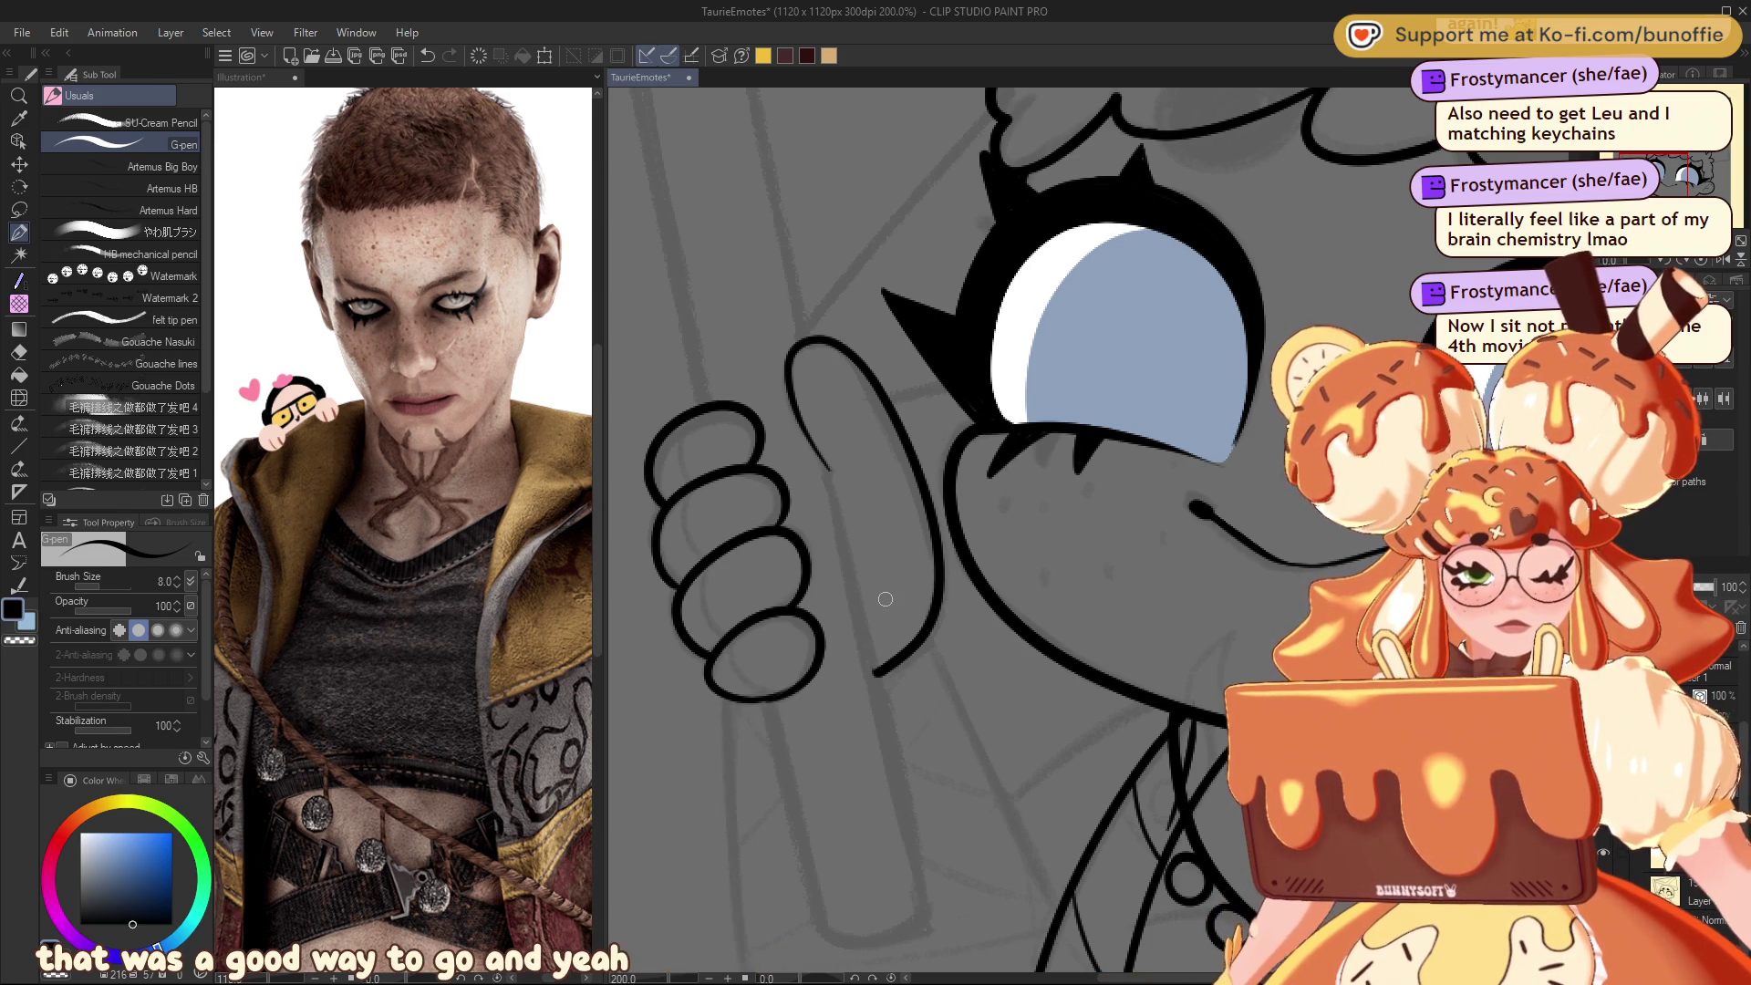
Step: Redraw the bottom finger's loop and add a finger crease, undoing strokes that don't fit
key(ctrl+z)
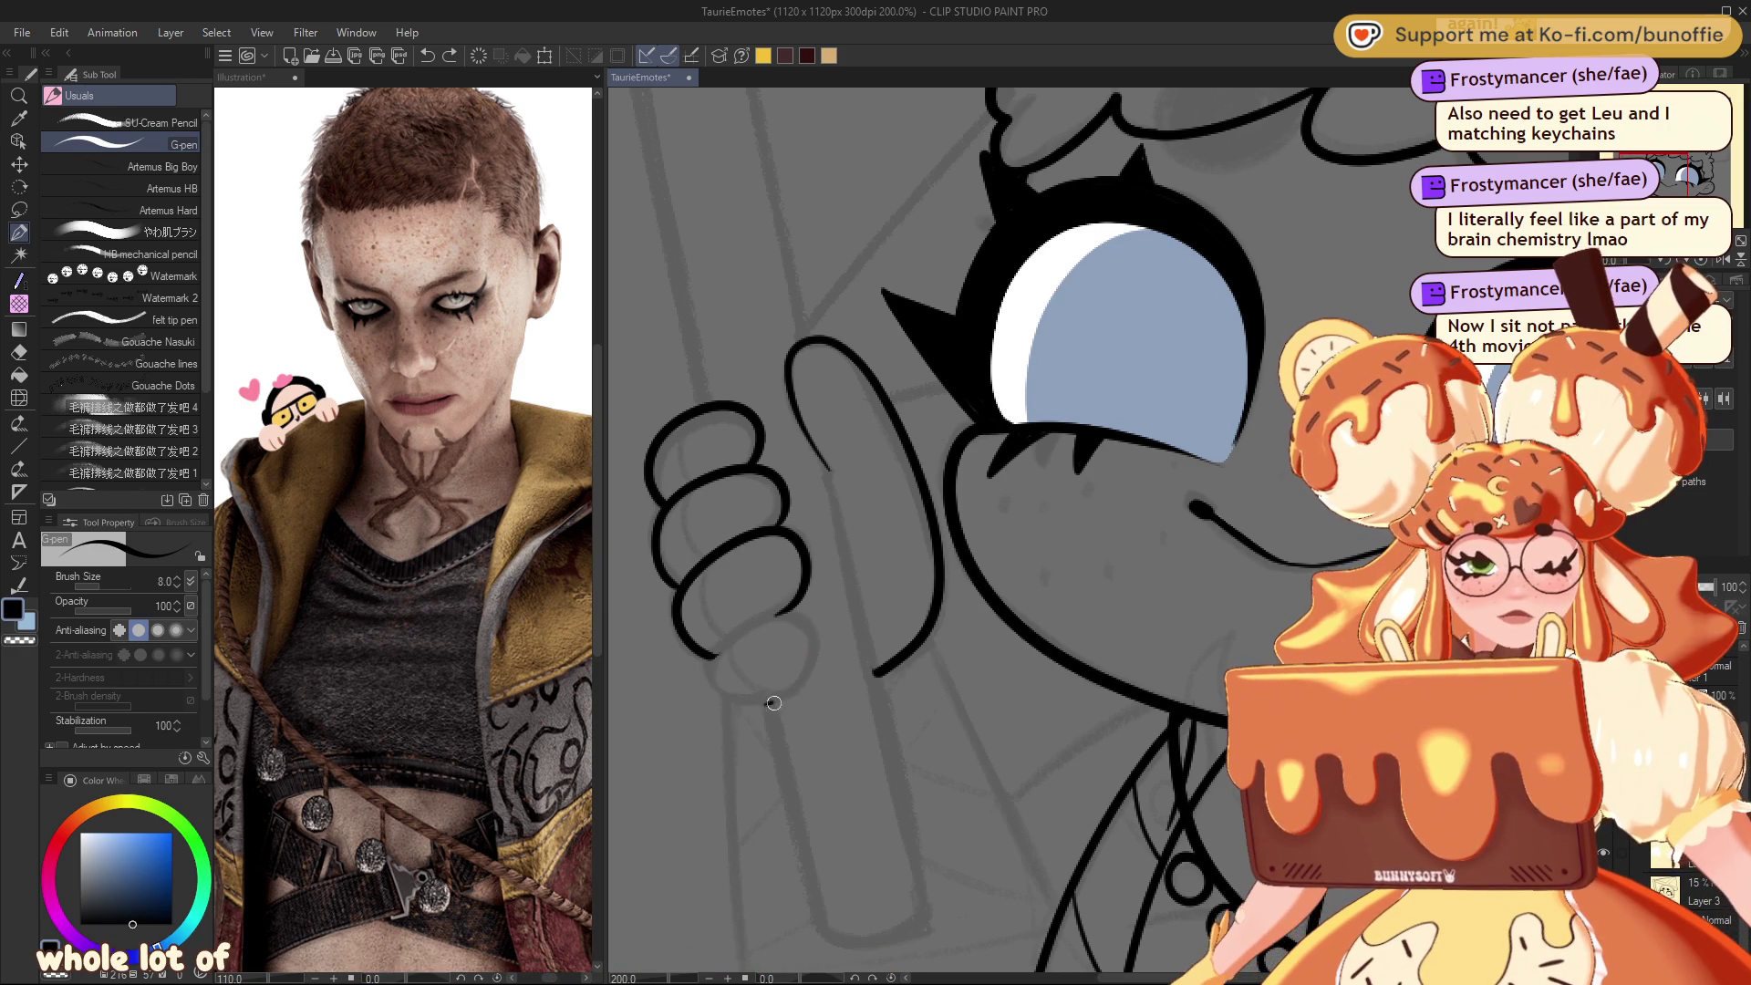
mouse_move(818, 655)
mouse_down()
mouse_move(766, 624)
mouse_move(711, 675)
mouse_move(777, 702)
mouse_up()
key(ctrl+z)
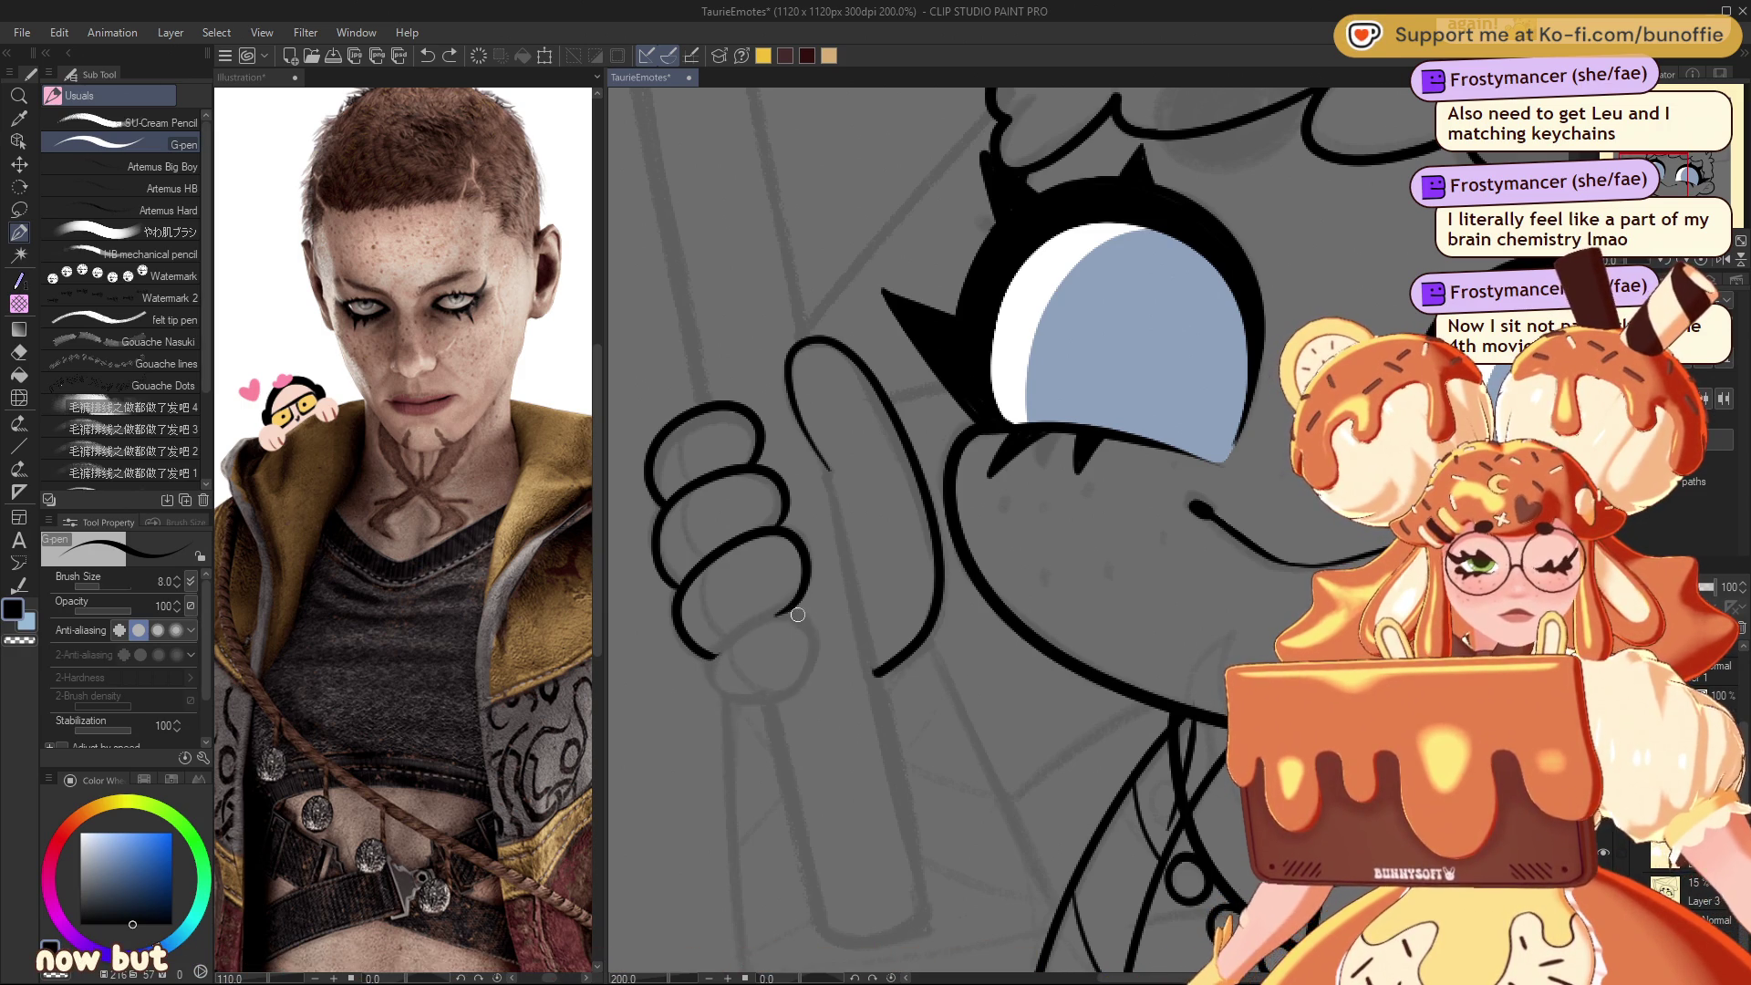
drag(792, 689, 809, 616)
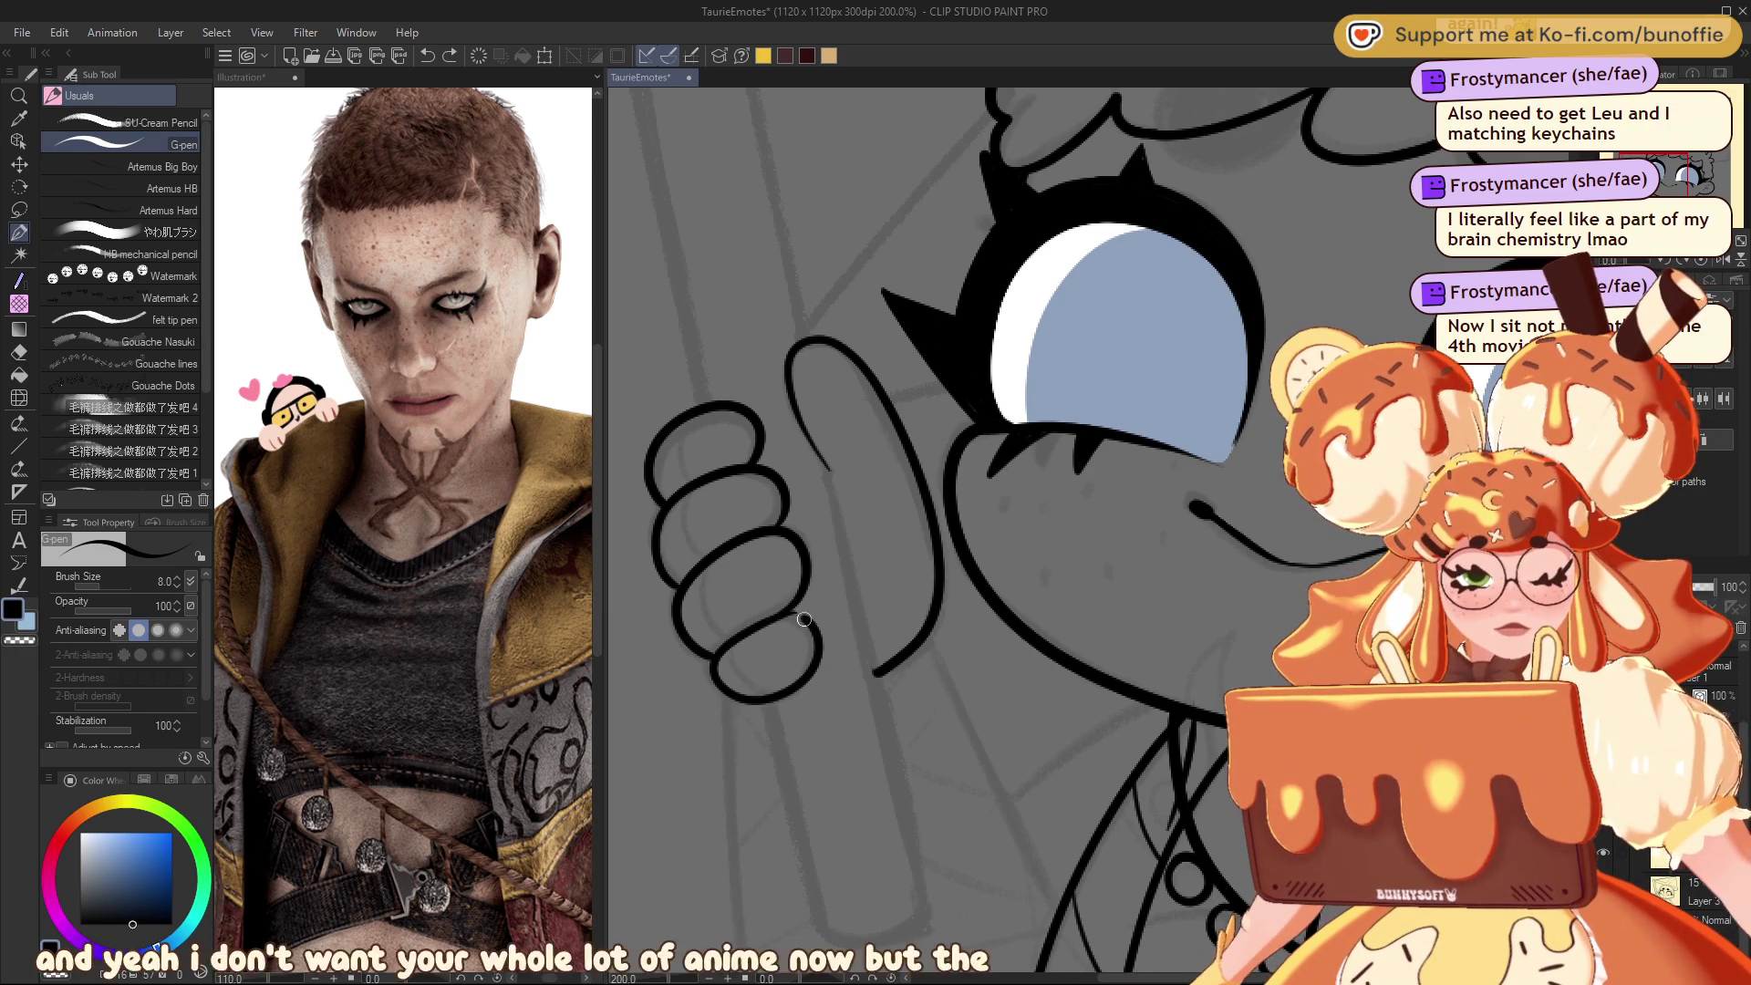
drag(687, 420, 686, 472)
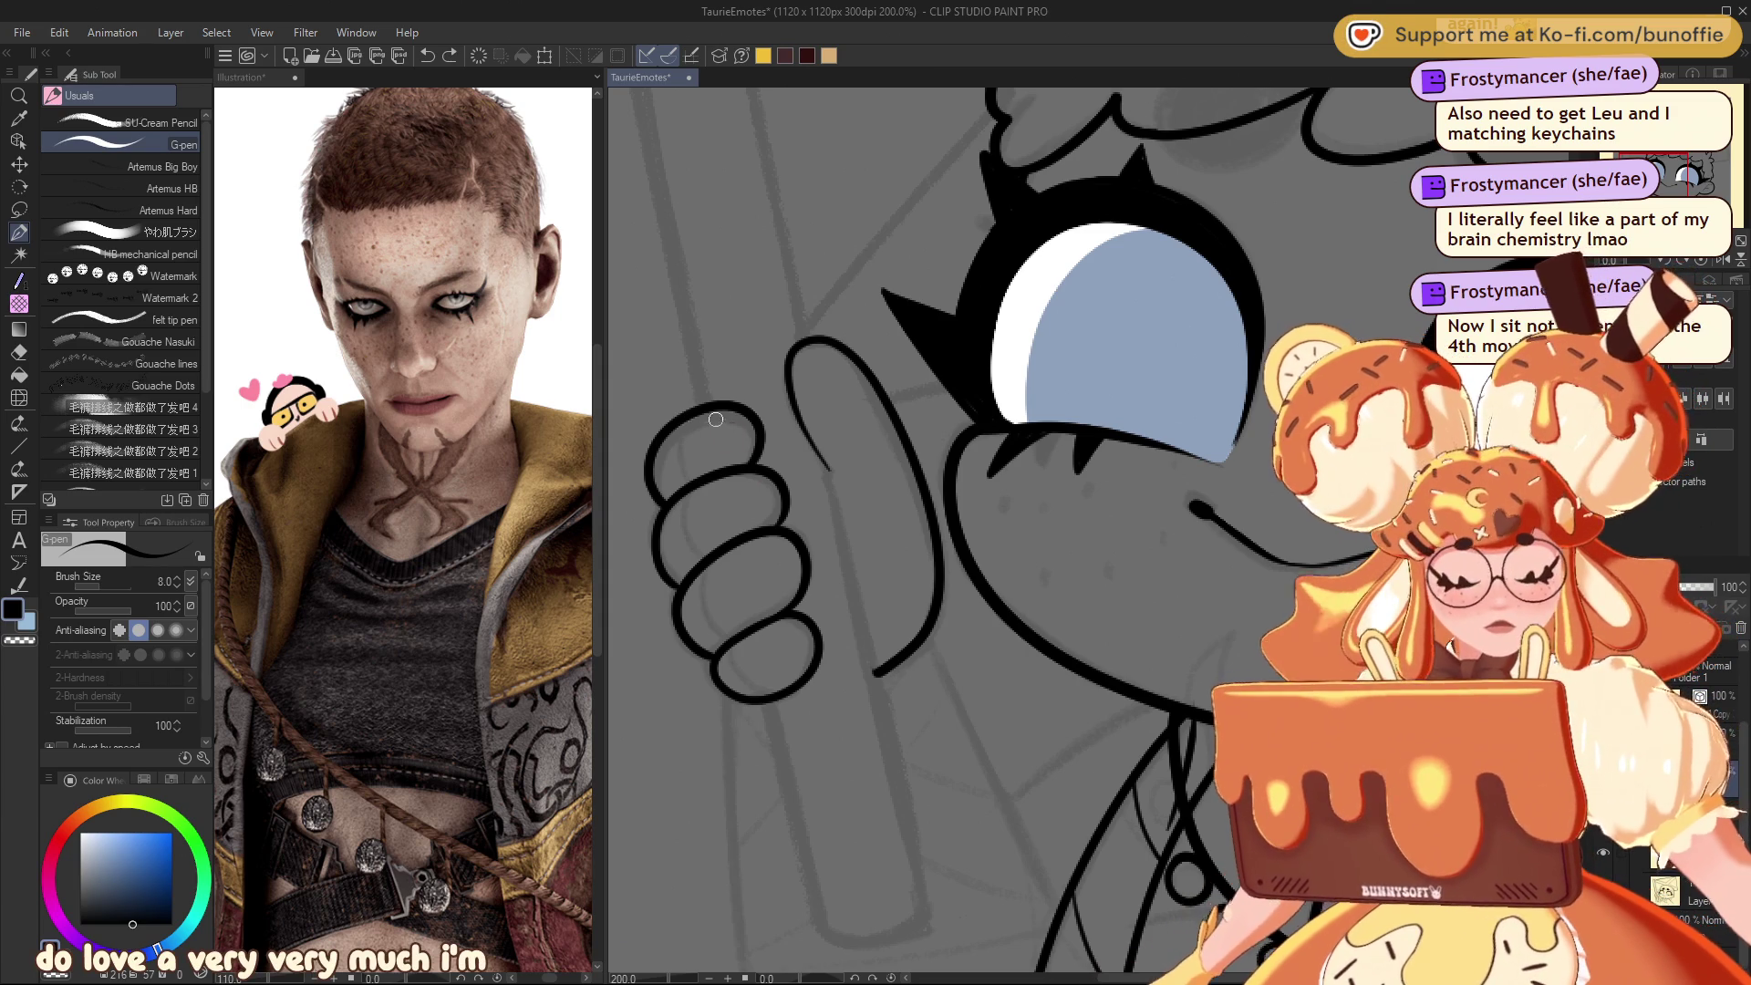
key(ctrl+z)
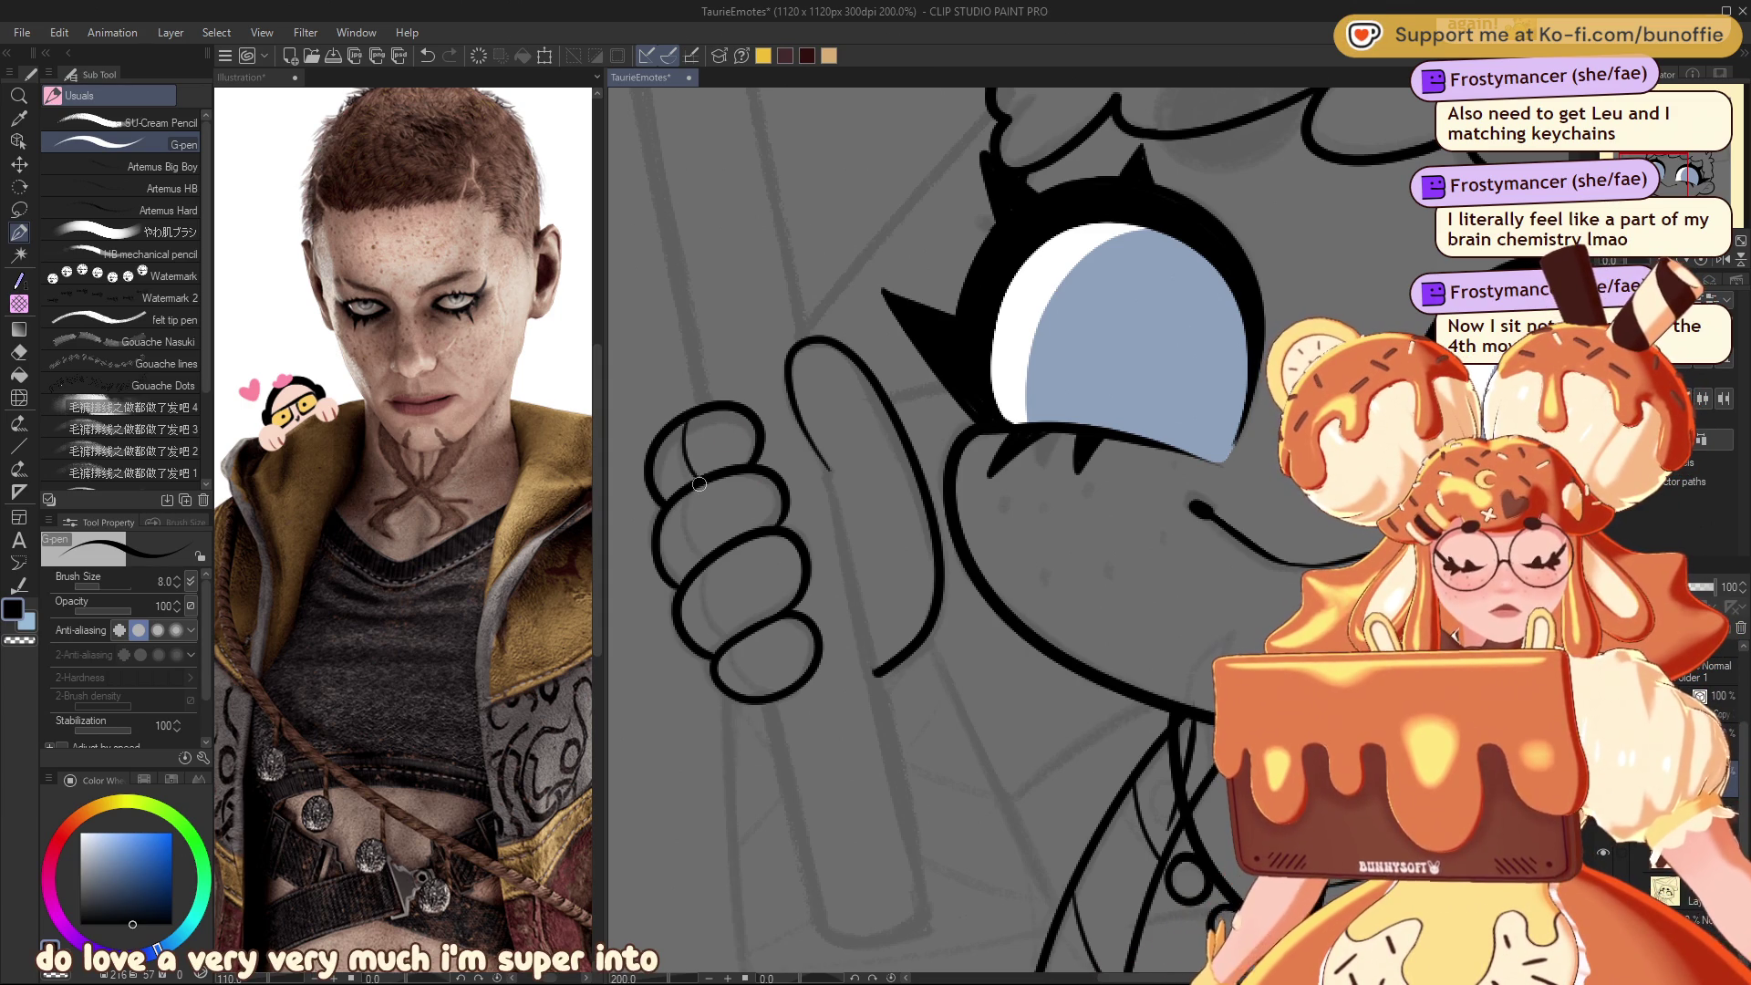
mouse_move(699, 481)
mouse_down()
mouse_move(729, 605)
mouse_move(764, 629)
mouse_move(784, 691)
mouse_up()
key(ctrl+z)
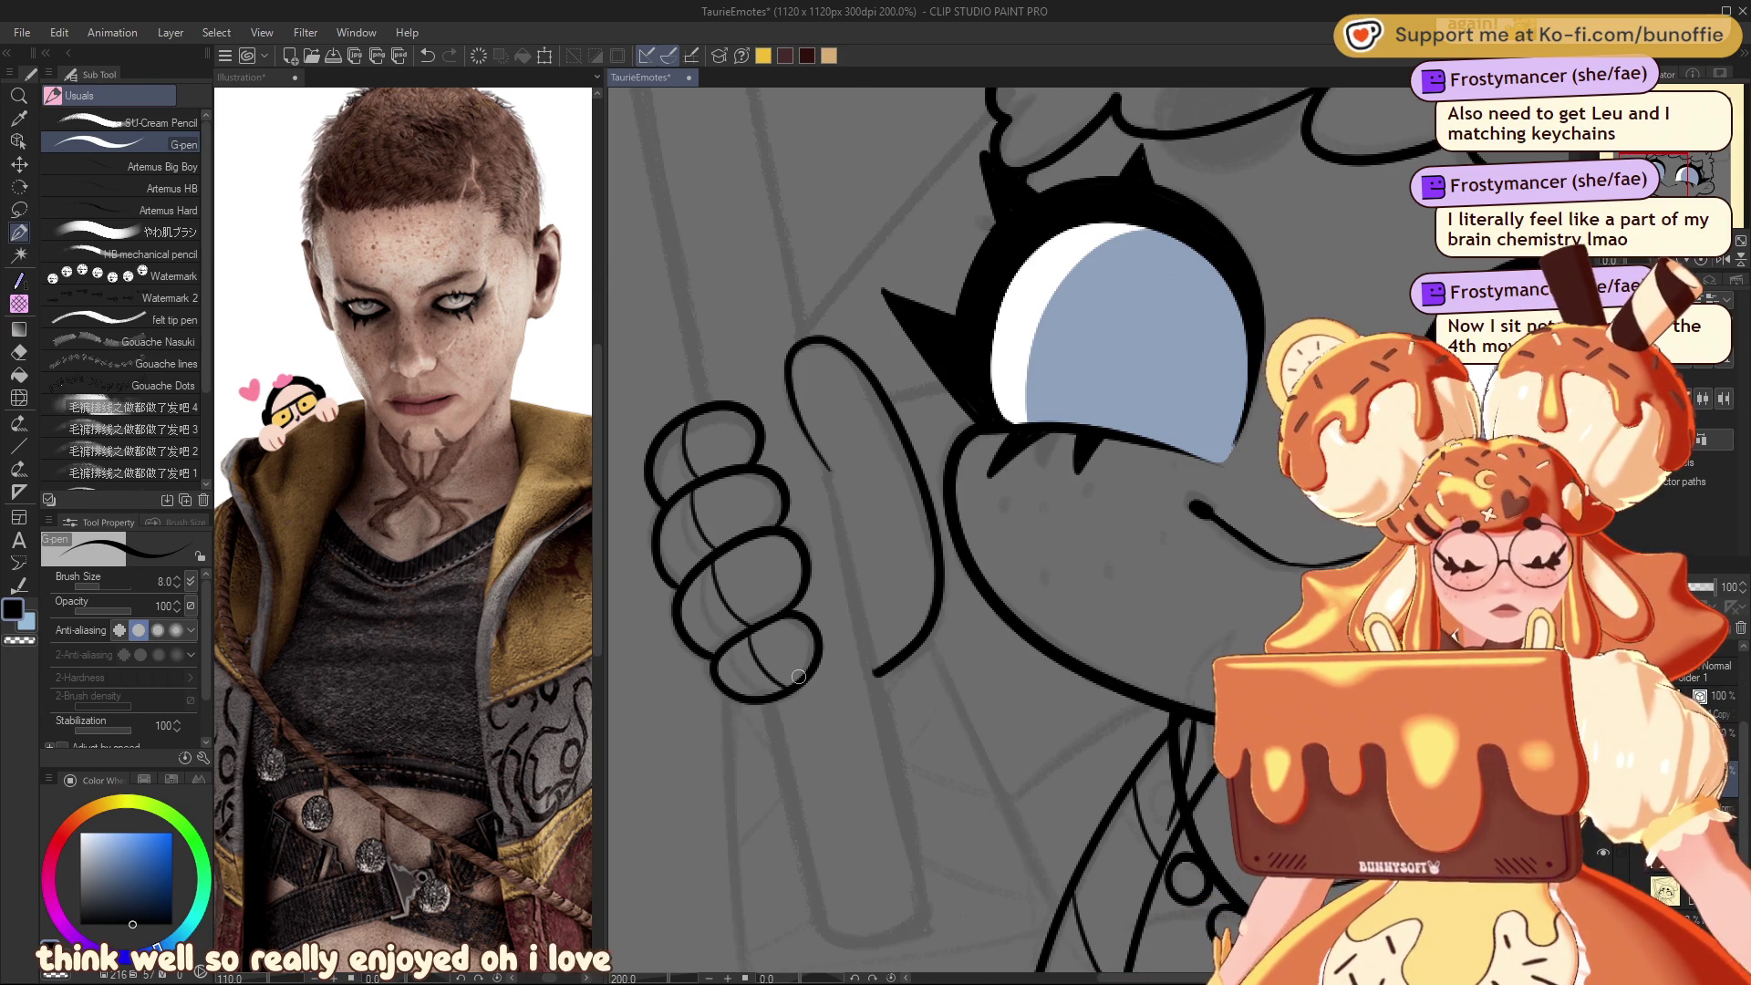
mouse_move(1665, 182)
mouse_down()
mouse_move(1672, 196)
mouse_move(1659, 187)
mouse_up()
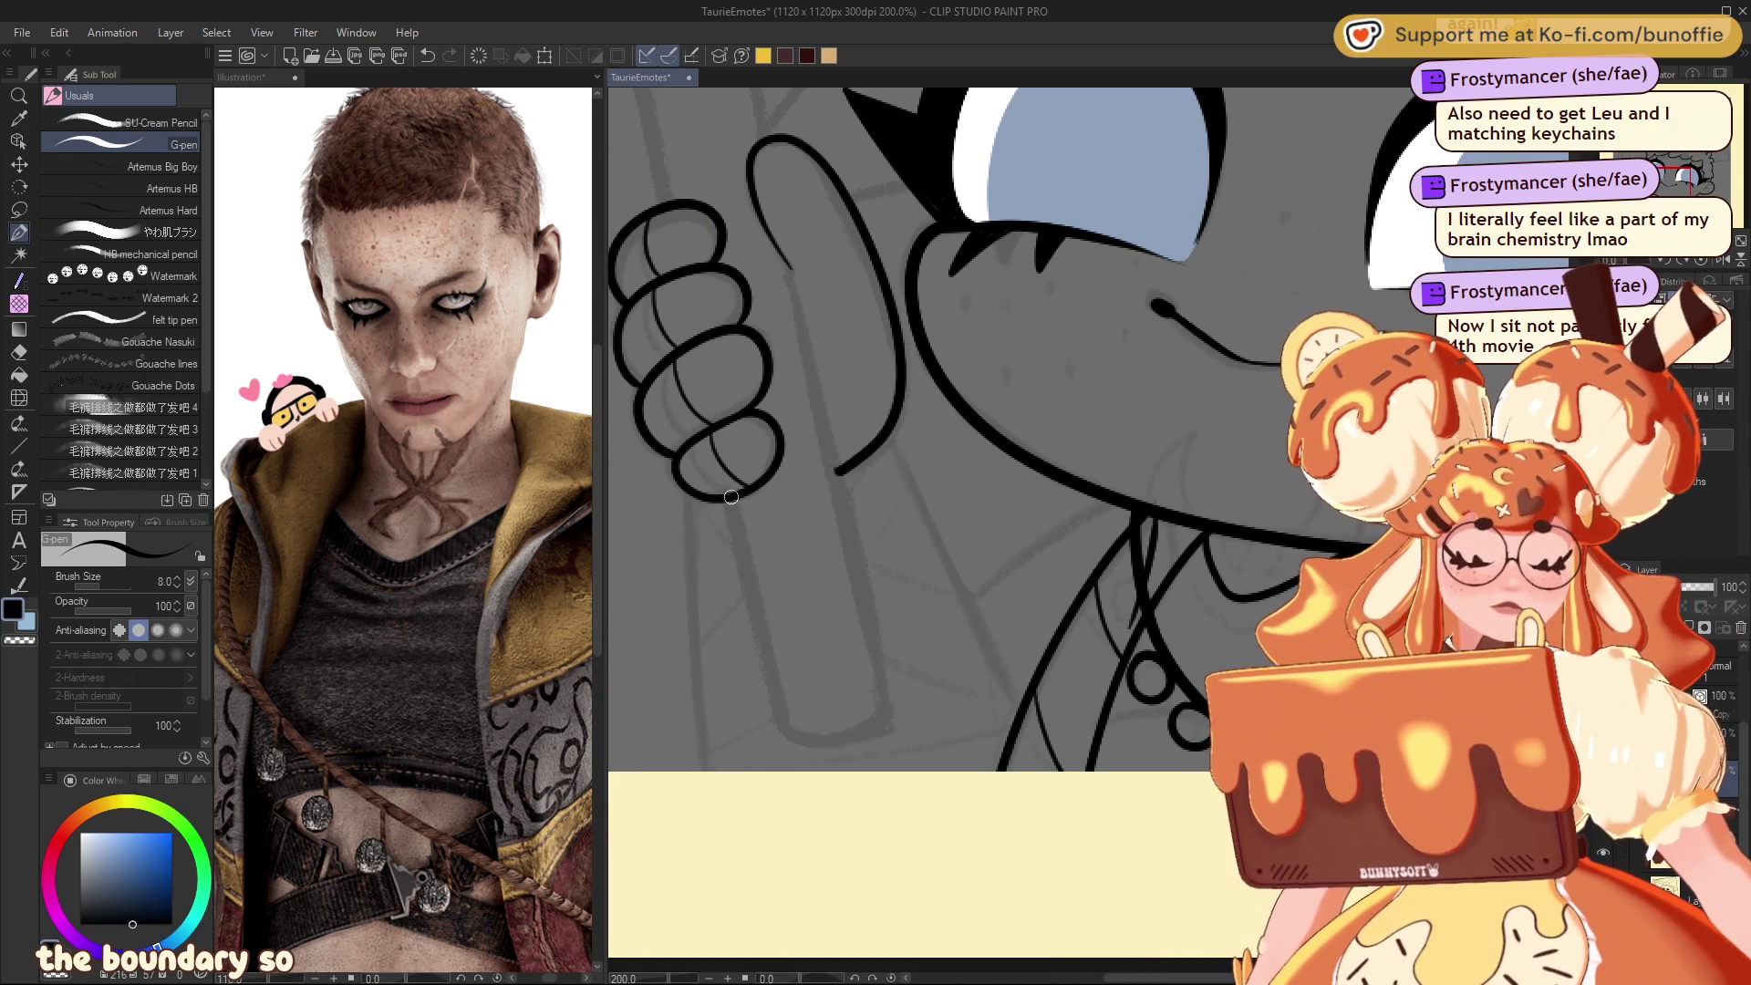
Step: Try a pole line below the hand, add a crease inside the lowest finger, and extend strokes downward
mouse_move(729, 502)
mouse_down()
mouse_move(787, 723)
mouse_move(883, 711)
mouse_up()
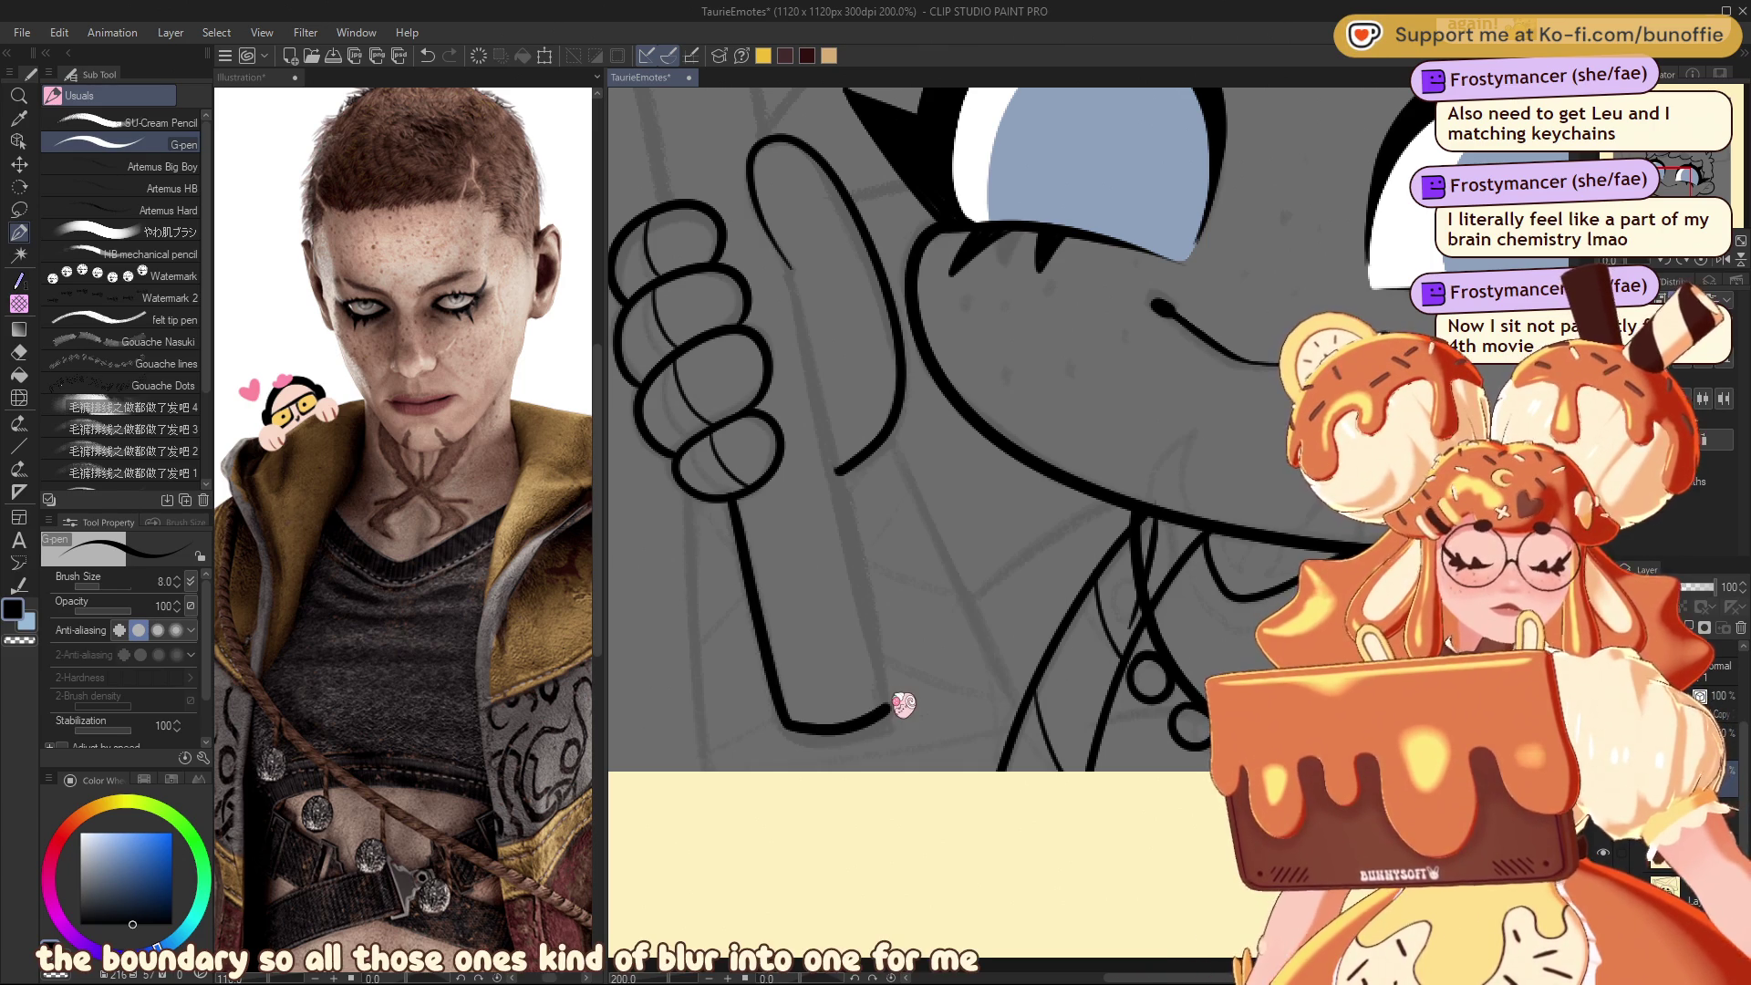
key(ctrl+z)
drag(710, 434, 746, 484)
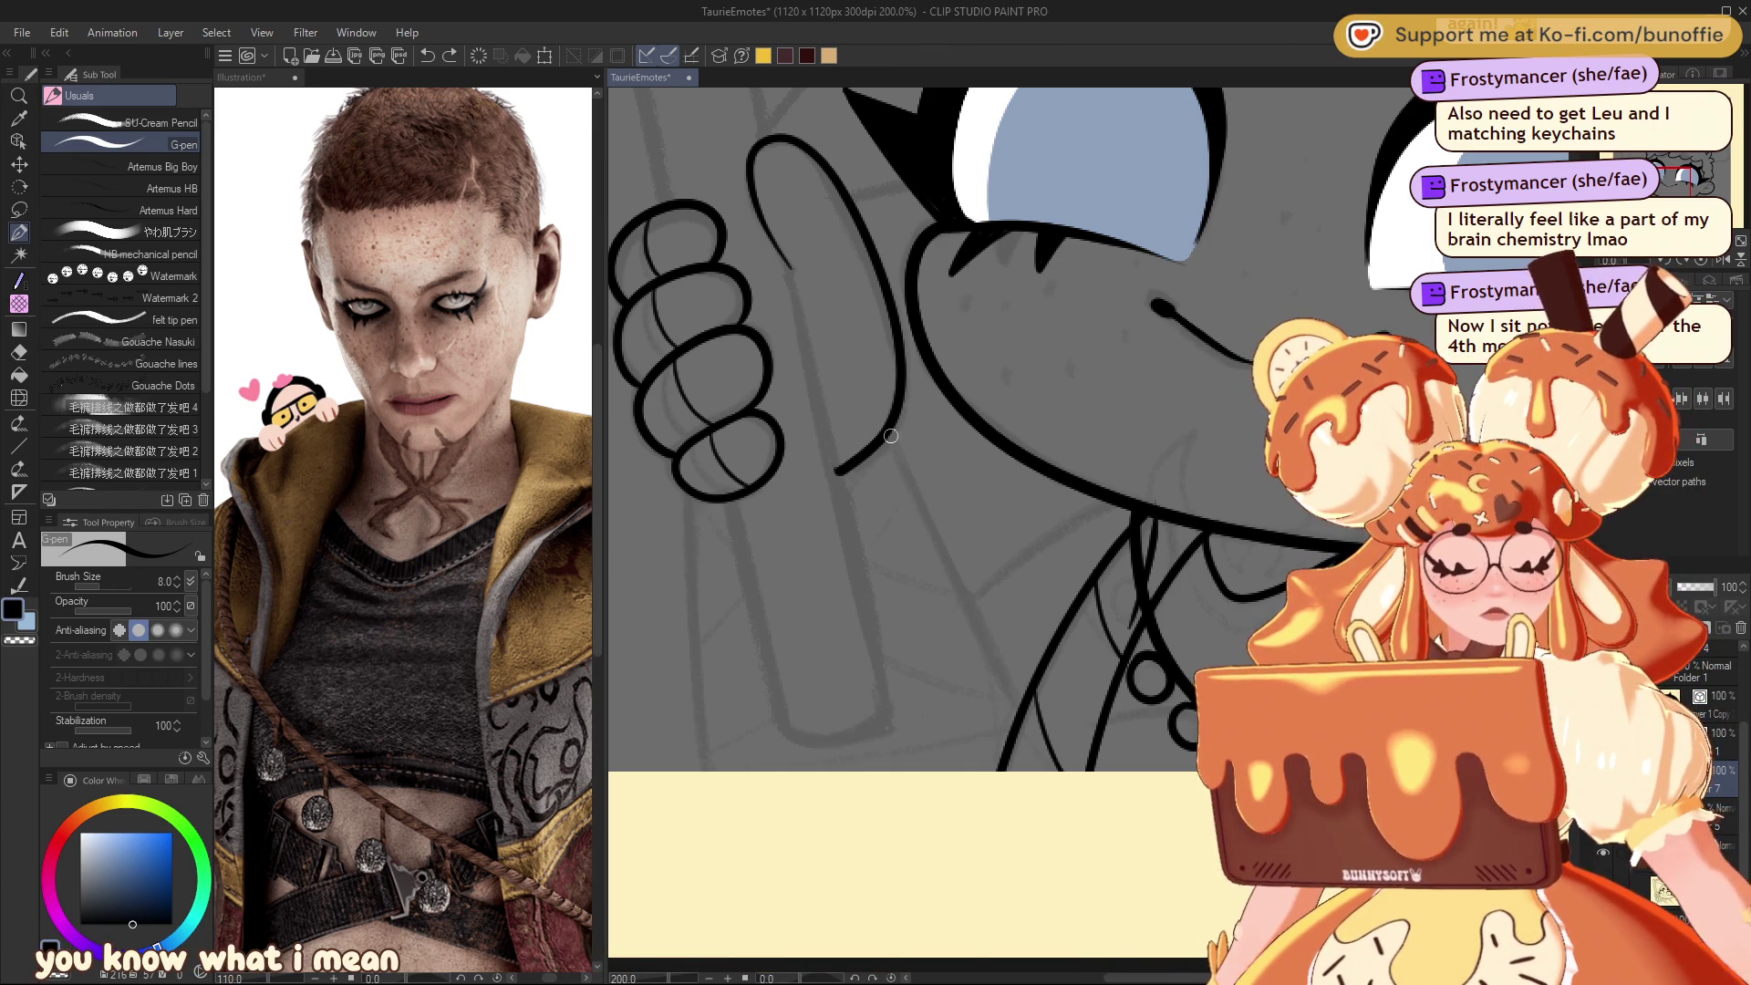
drag(949, 569, 1014, 707)
mouse_move(969, 605)
mouse_down()
mouse_move(1103, 515)
mouse_move(1145, 513)
mouse_move(1087, 517)
mouse_move(968, 602)
mouse_up()
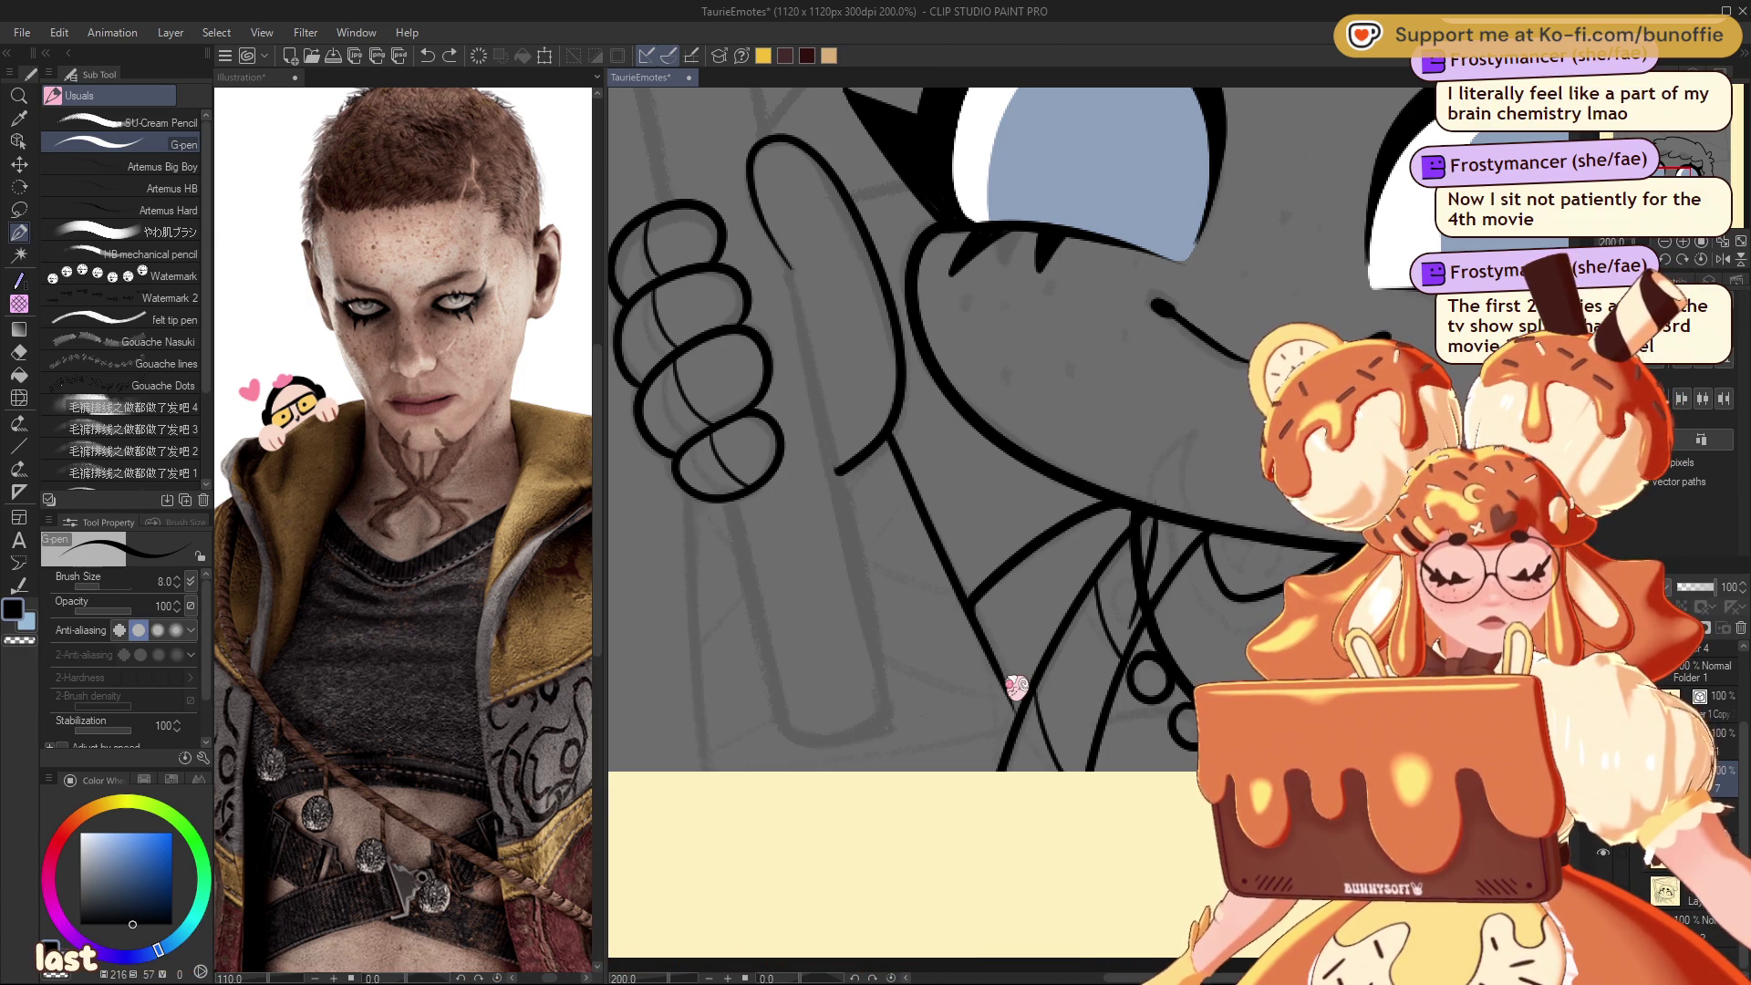
Step: Ink the freehand flagpole down from the hand, redrawing it twice, and zoom out to see the emote
drag(693, 492, 700, 771)
key(ctrl+z)
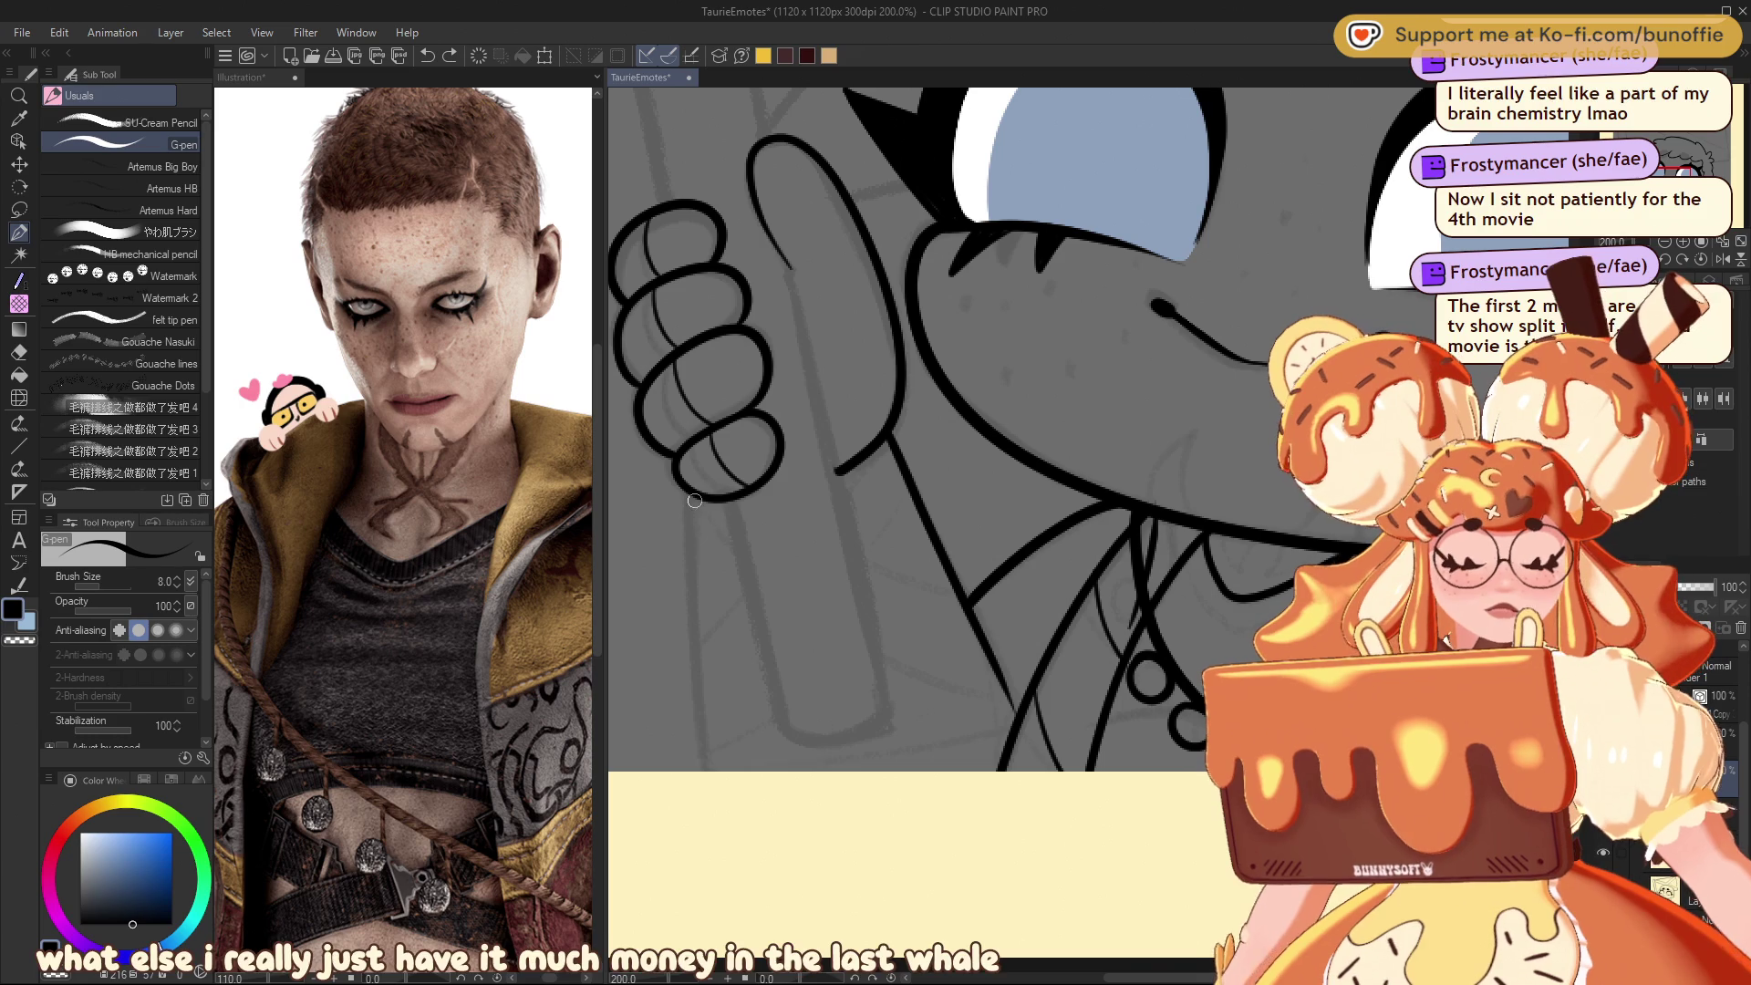
drag(695, 499, 710, 771)
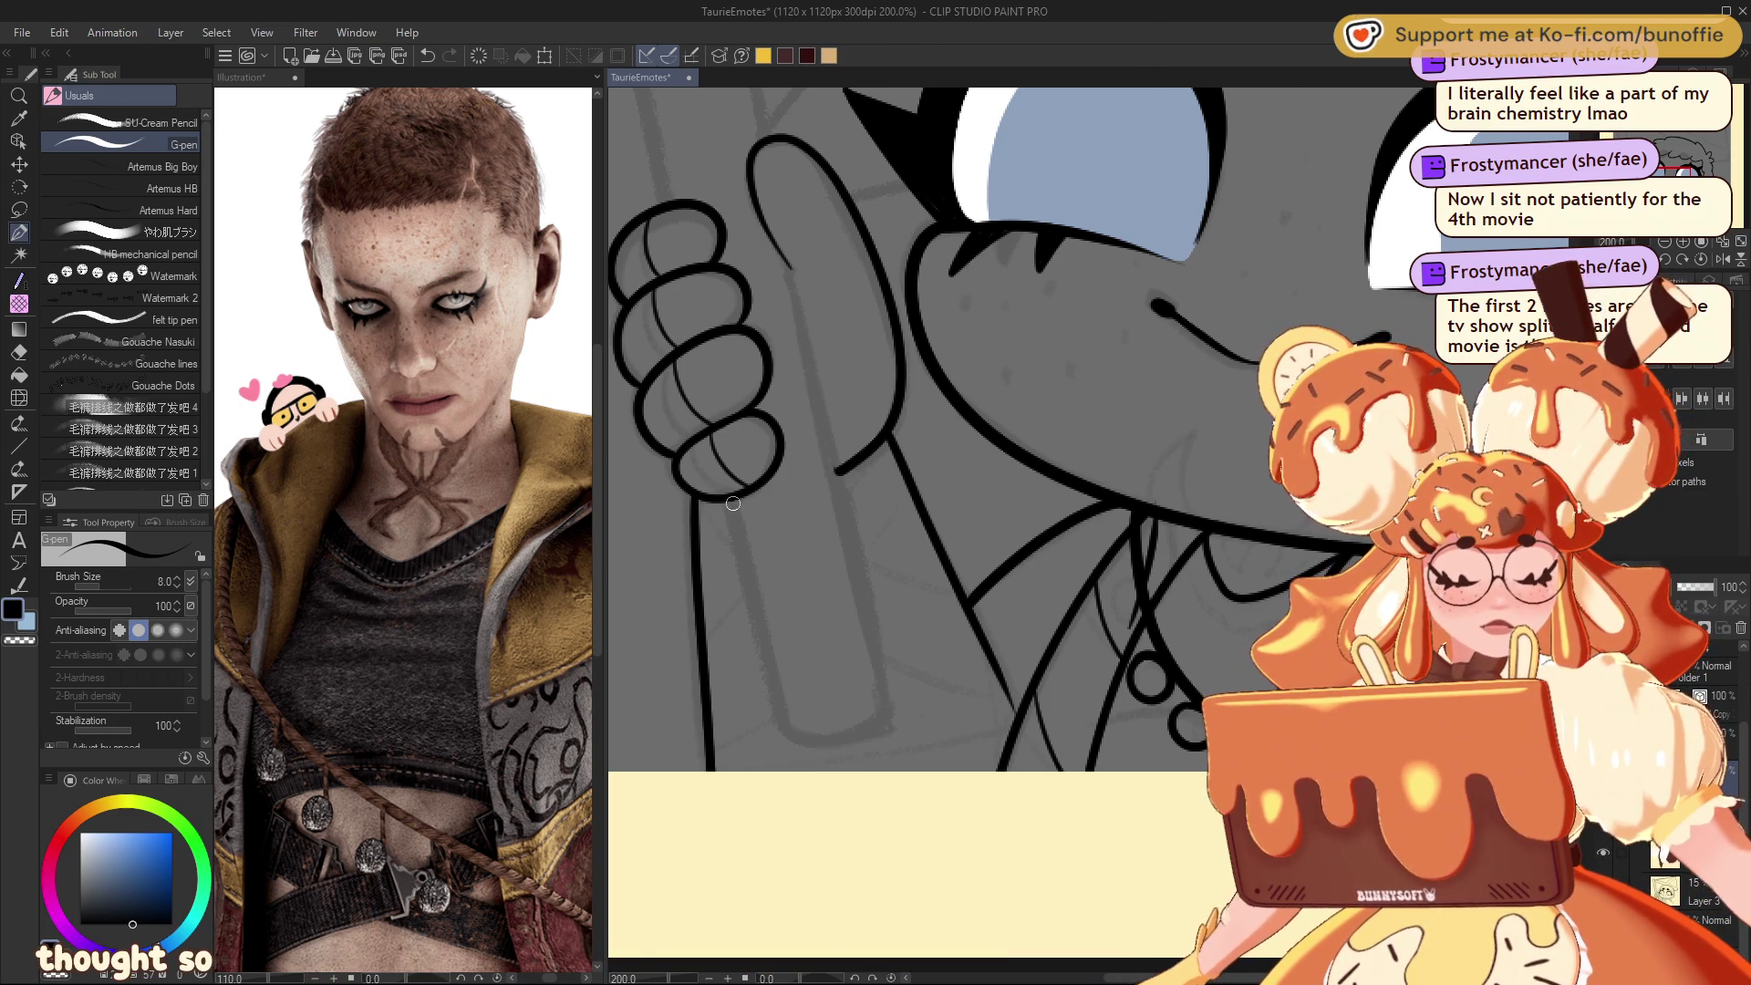
key(ctrl+z)
drag(695, 500, 709, 772)
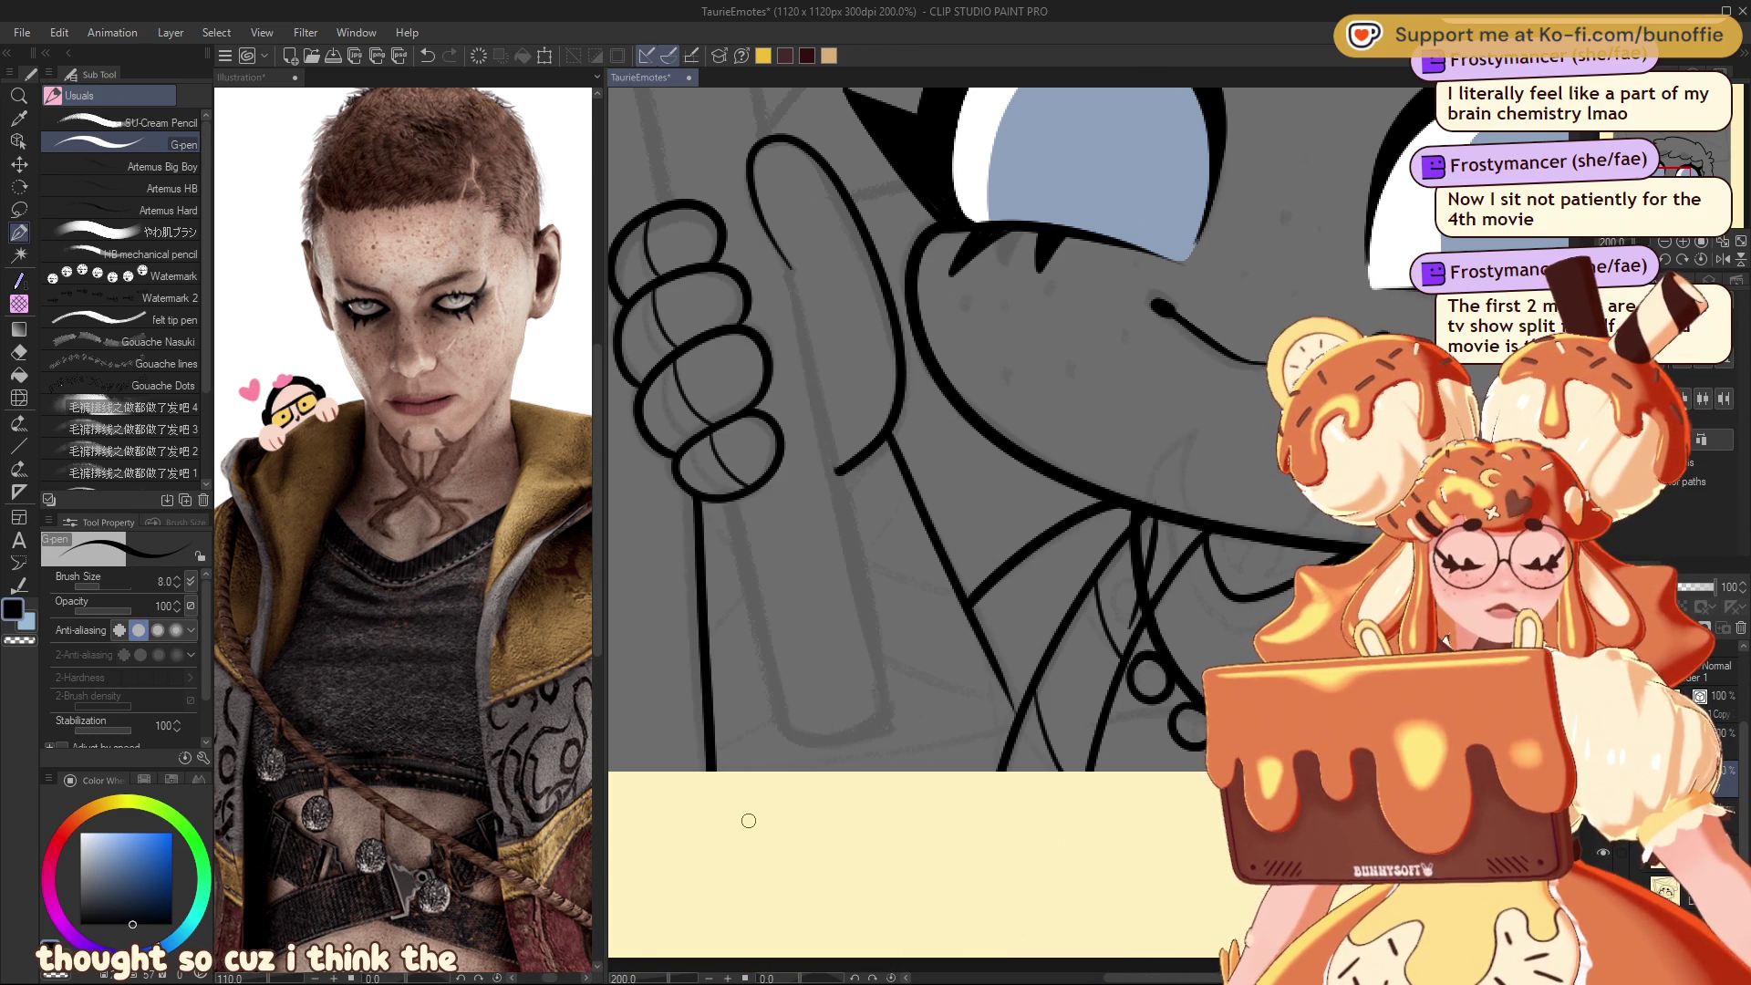
key(ctrl+minus)
key(ctrl+minus)
key(ctrl+minus)
drag(1696, 150, 1715, 153)
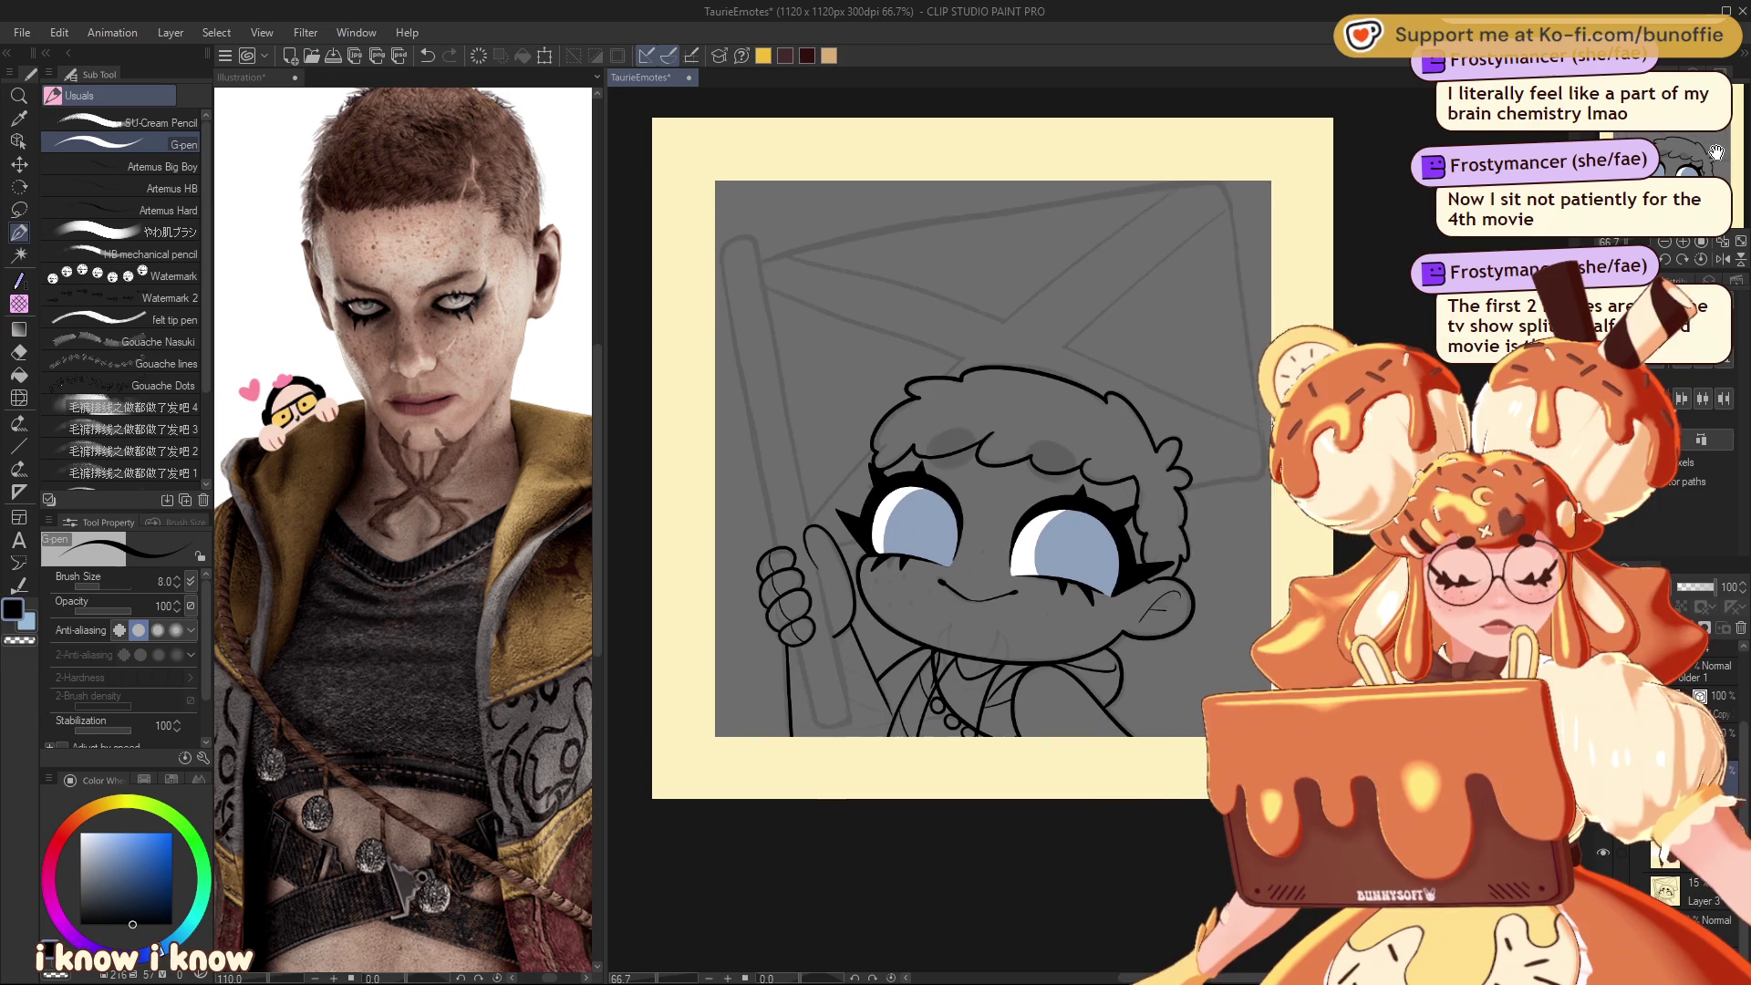
Step: Draw a straight pole line with the Figure tool and move a parallel copy to its right
scroll(785, 720, up, 1)
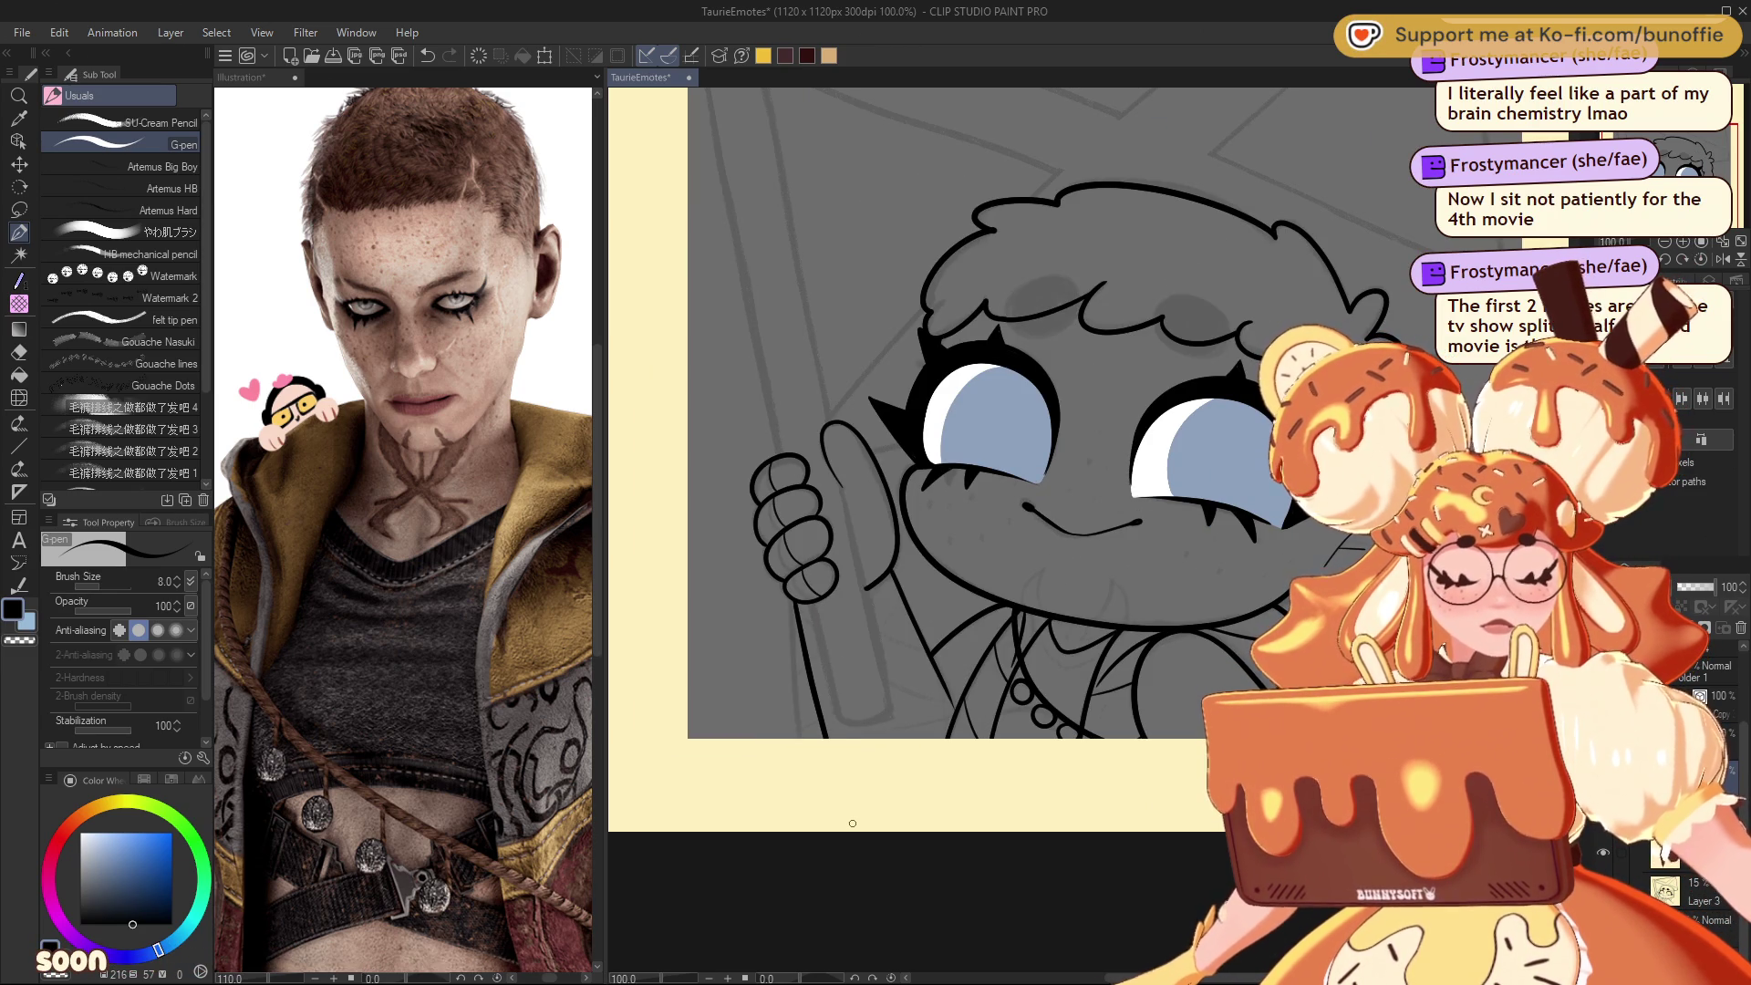
drag(1676, 170, 1689, 151)
scroll(1705, 153, down, 1)
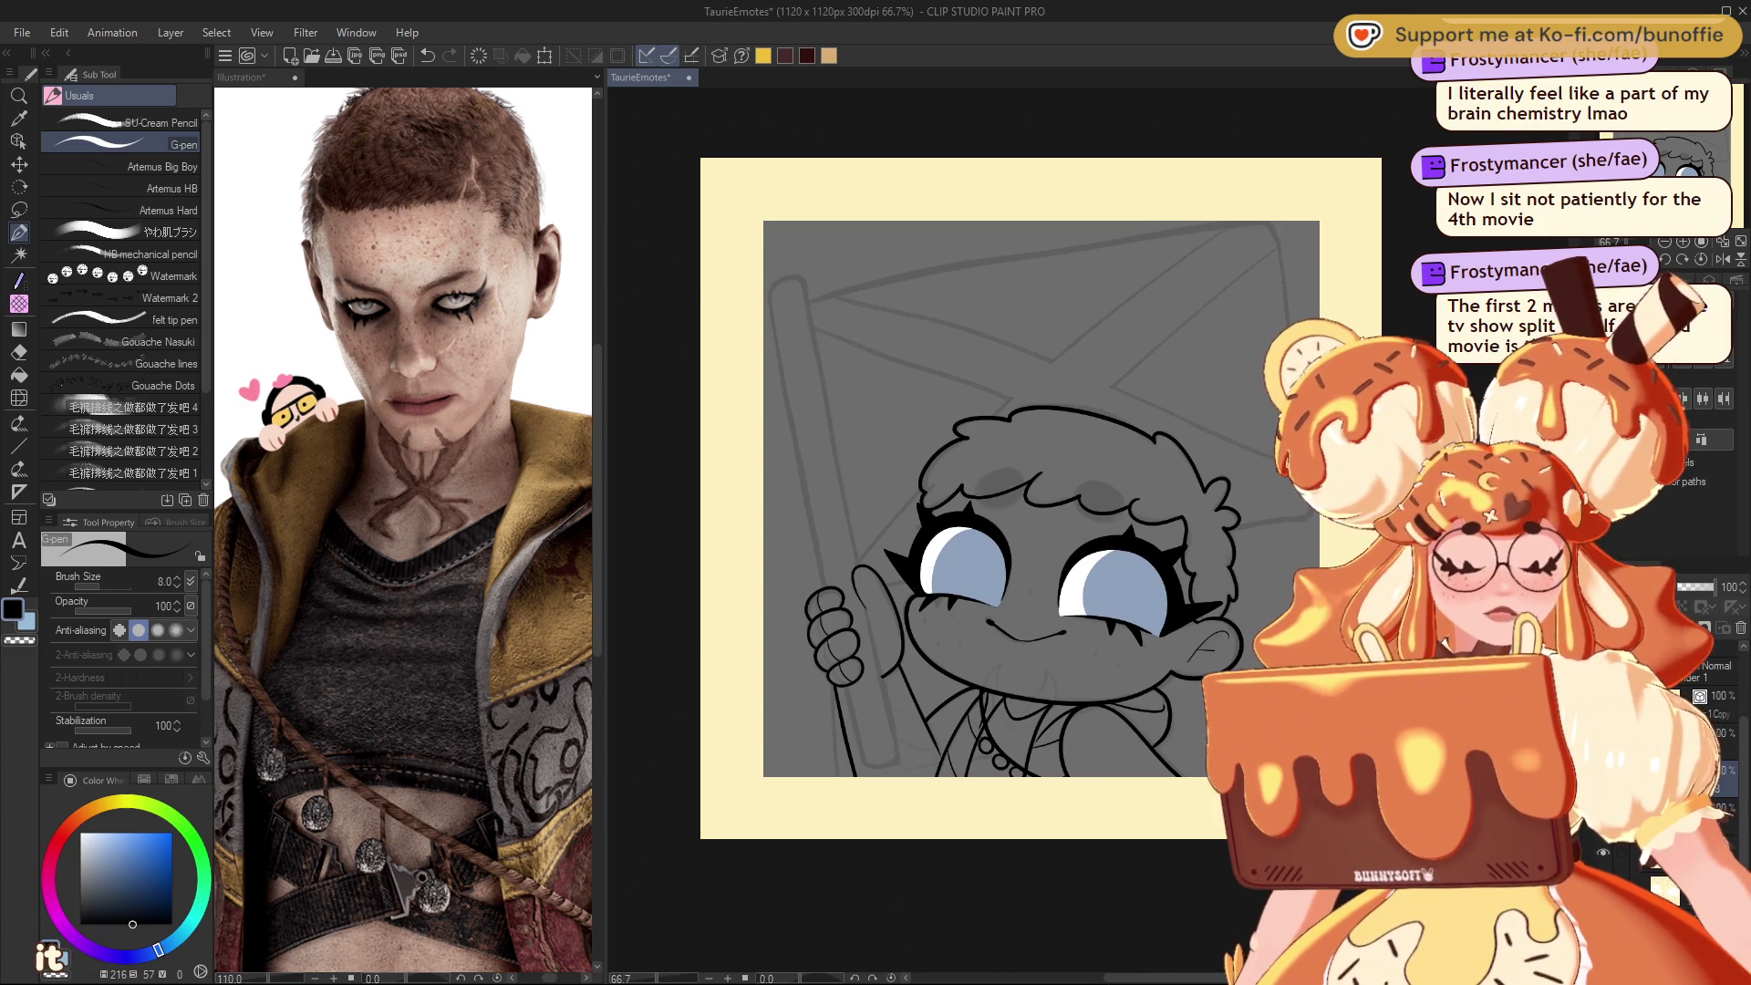
click(18, 445)
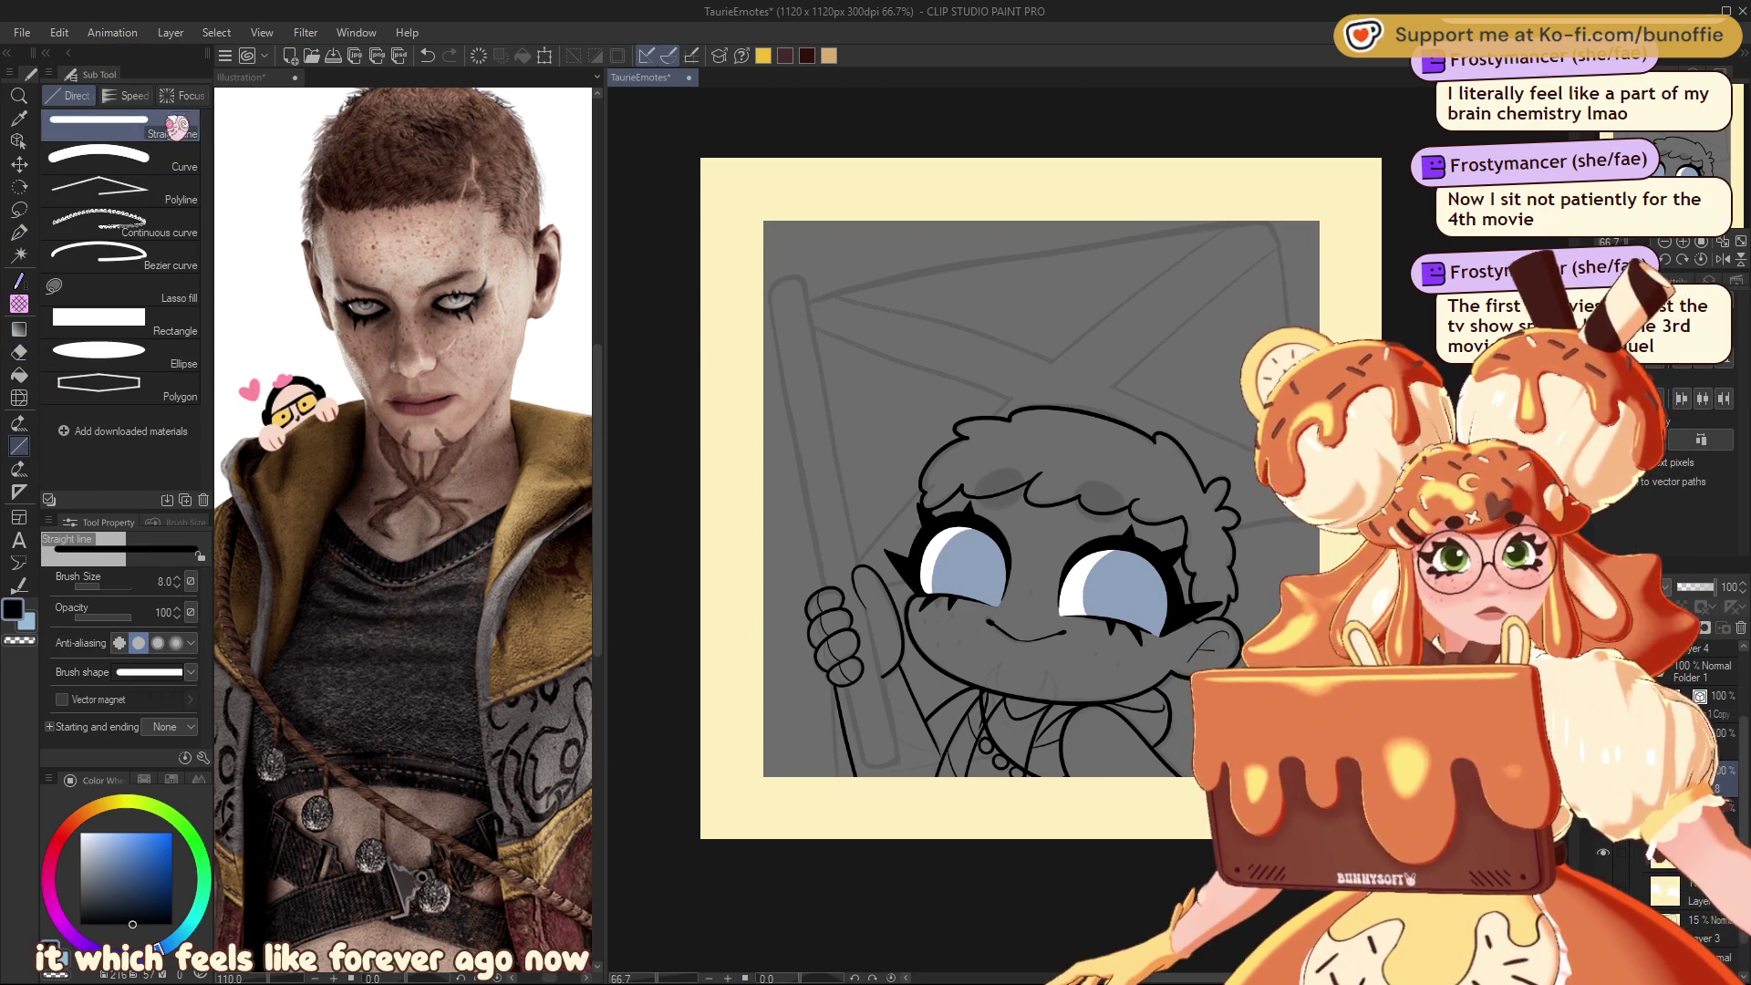
drag(767, 293, 861, 764)
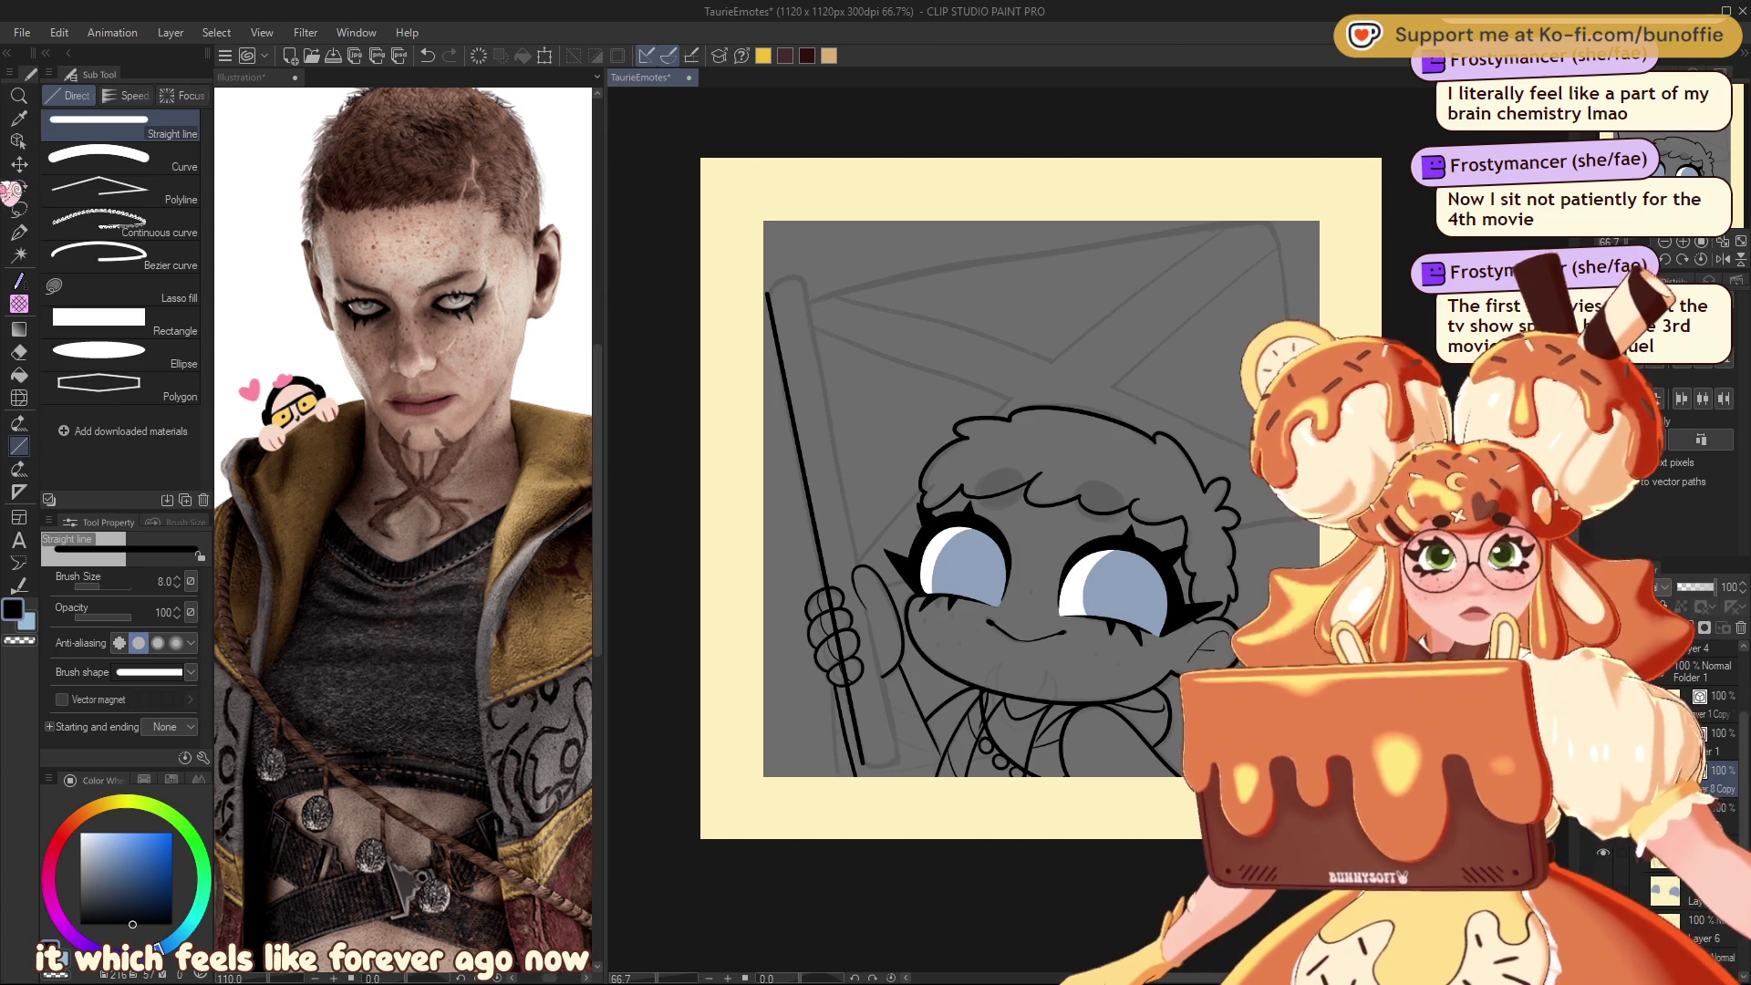
click(19, 164)
drag(818, 483, 850, 489)
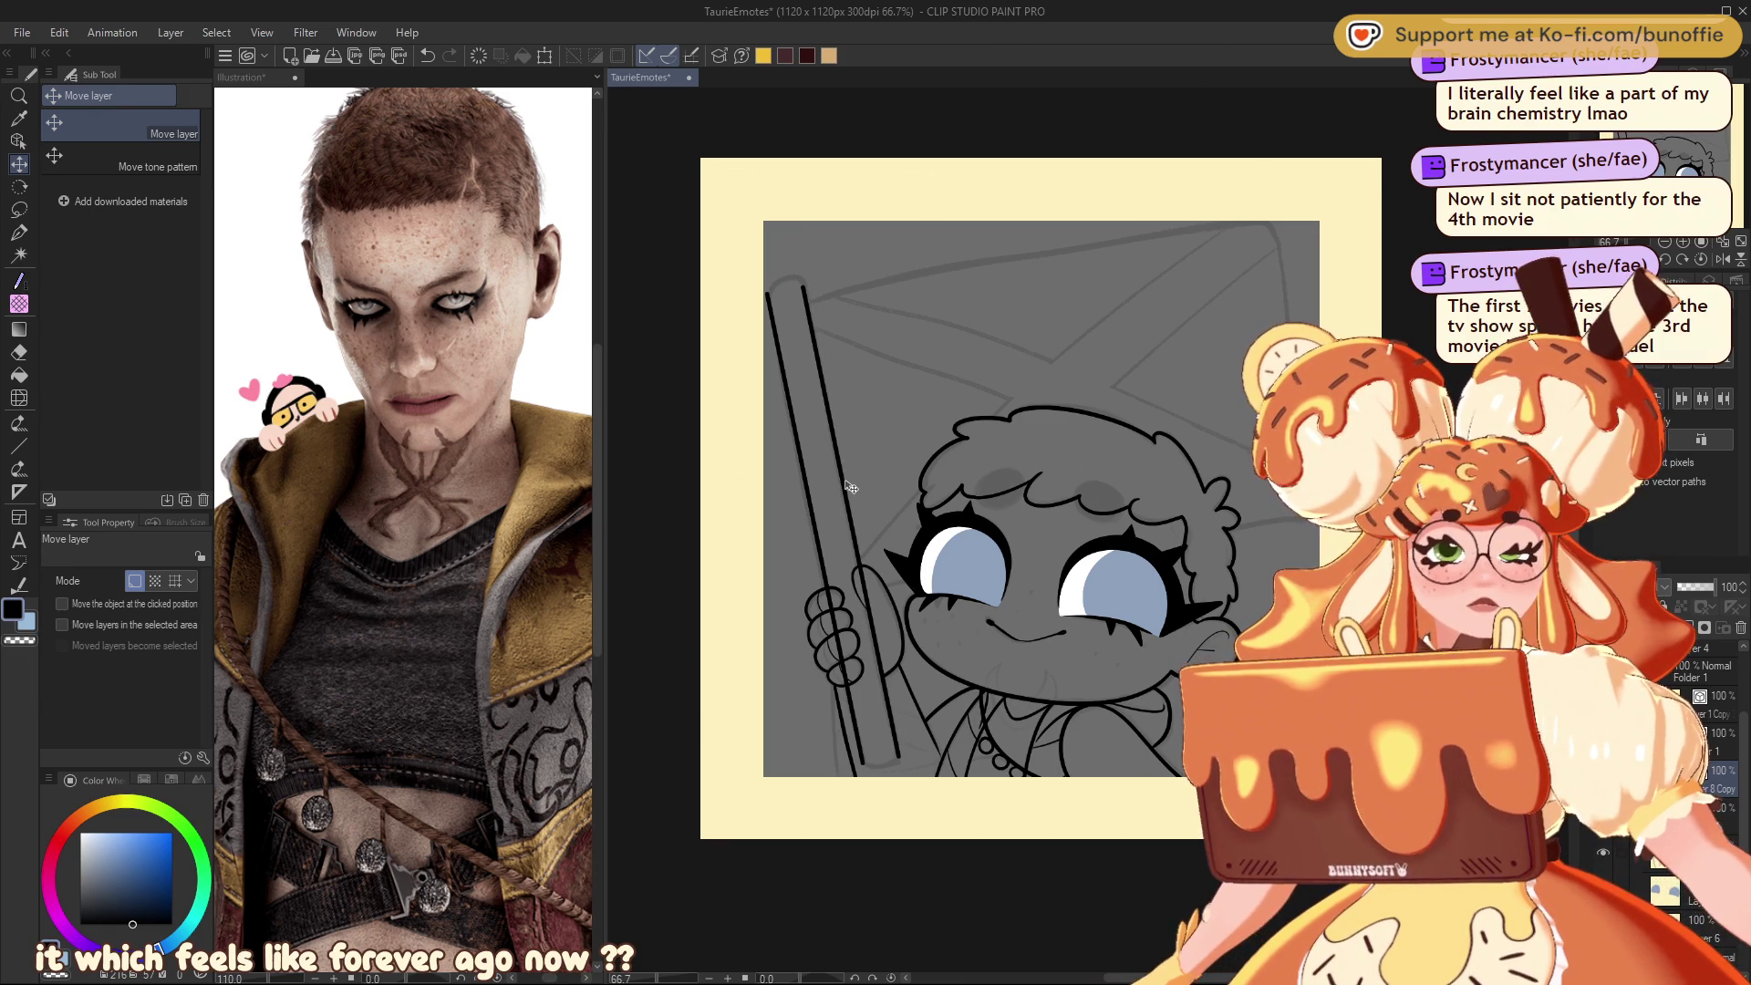
drag(848, 487, 848, 485)
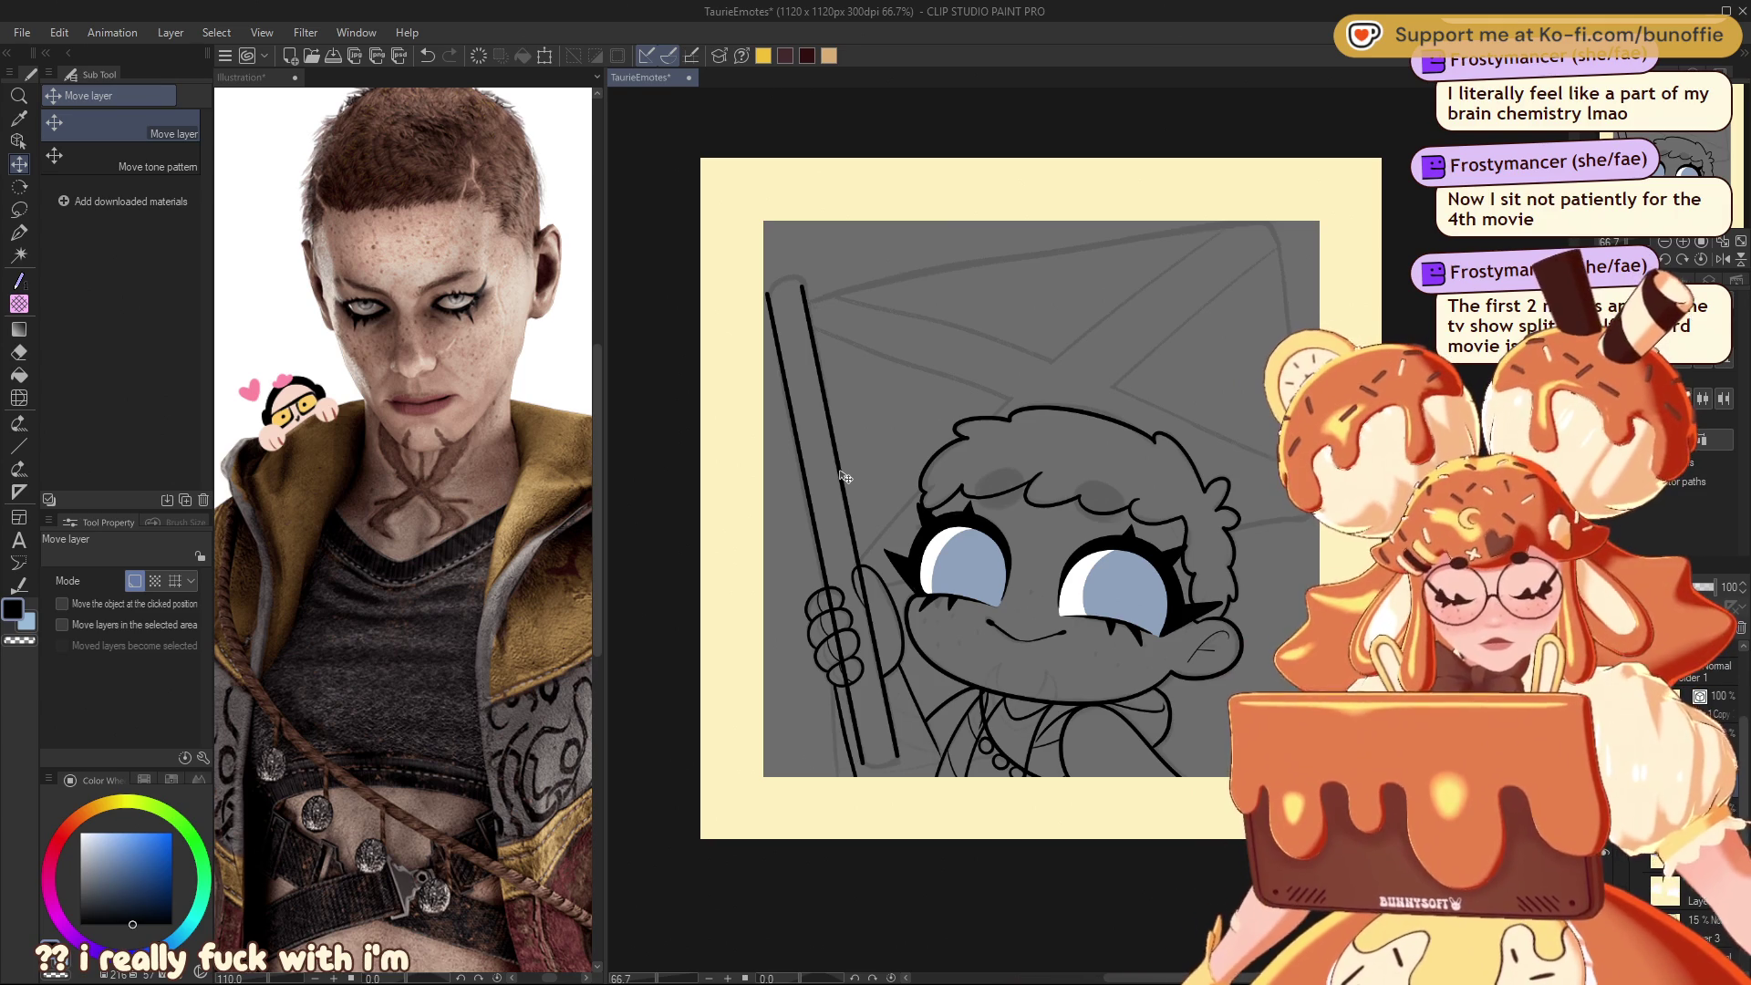
Step: Cap the top of the pole with a rounded G-pen curve and fit the emote in view
scroll(1094, 639, up, 4)
drag(1094, 593, 1459, 966)
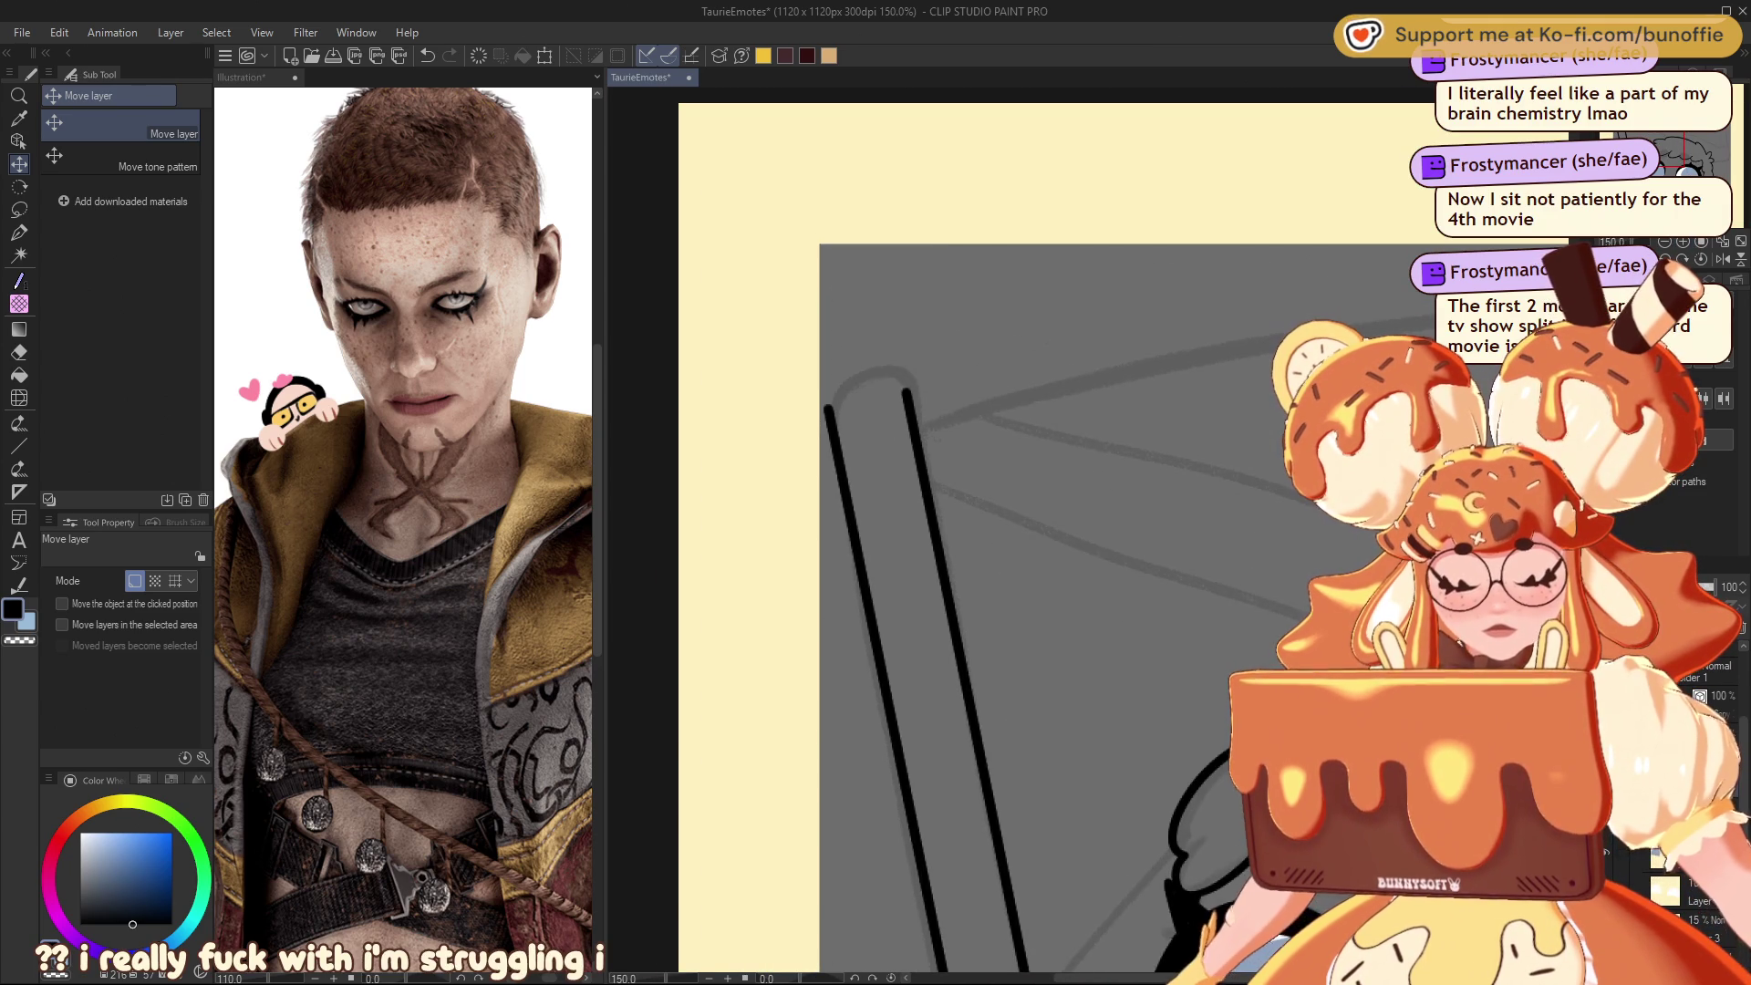
scroll(1085, 529, up, 1)
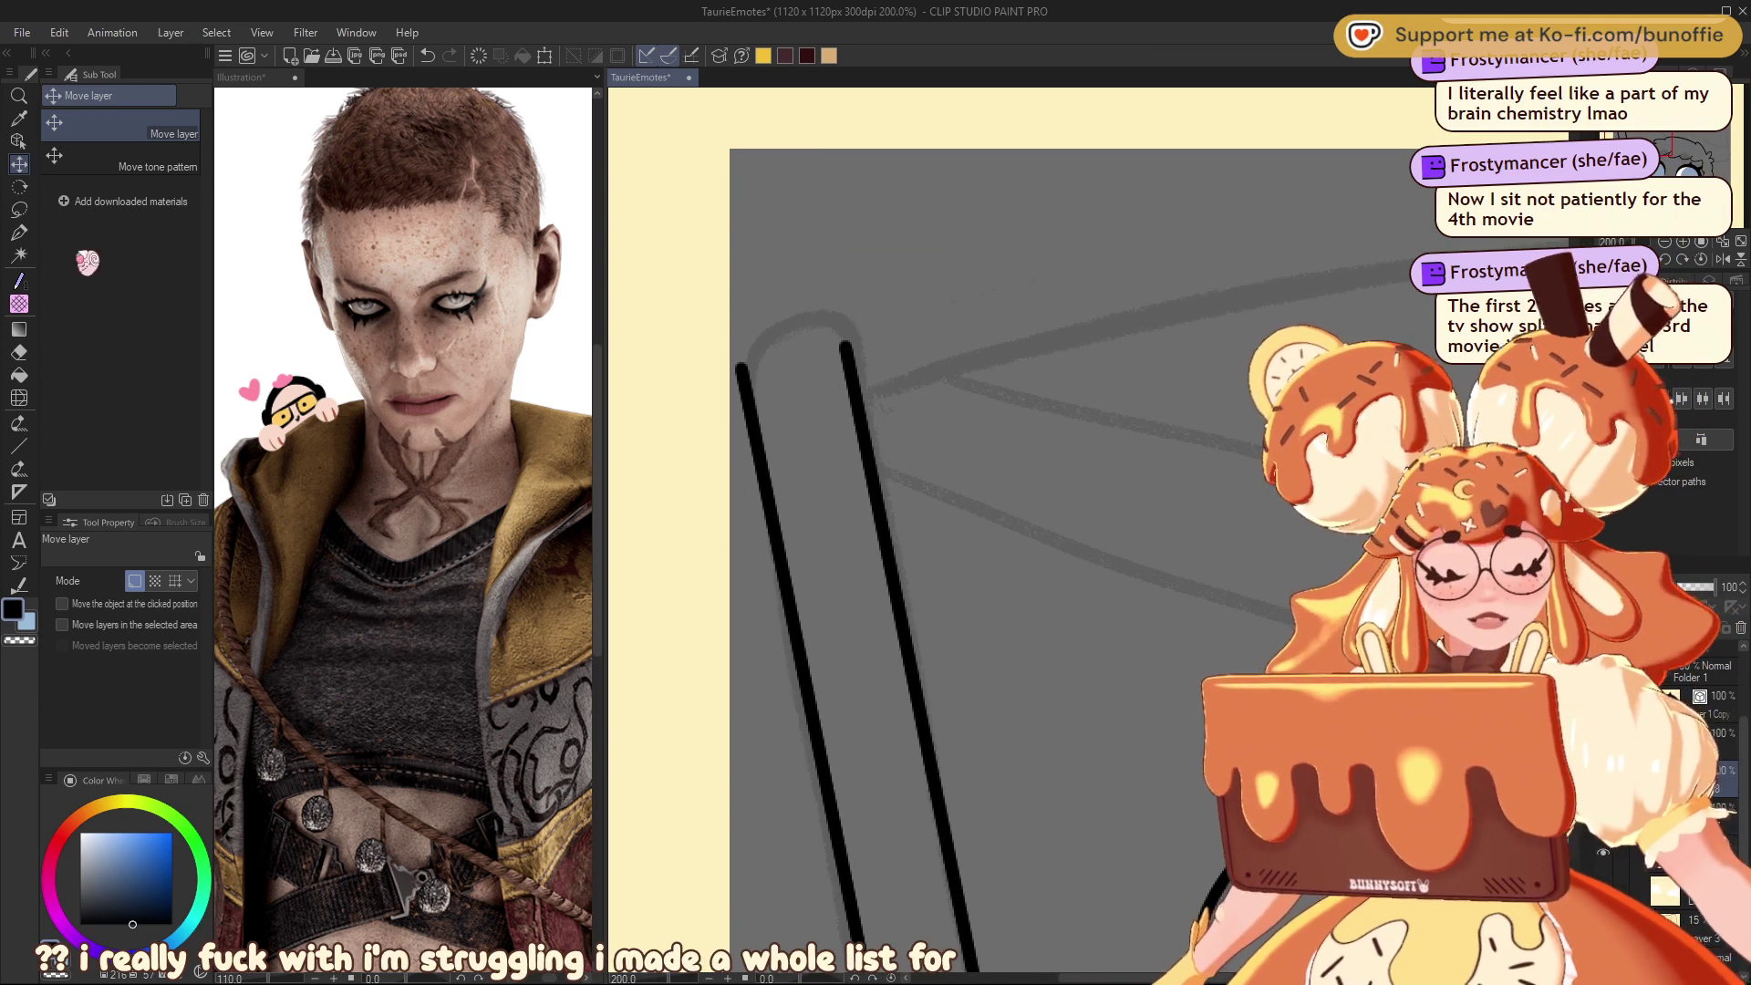
click(18, 232)
mouse_move(740, 369)
mouse_down()
mouse_move(742, 347)
mouse_move(807, 320)
mouse_move(856, 342)
mouse_up()
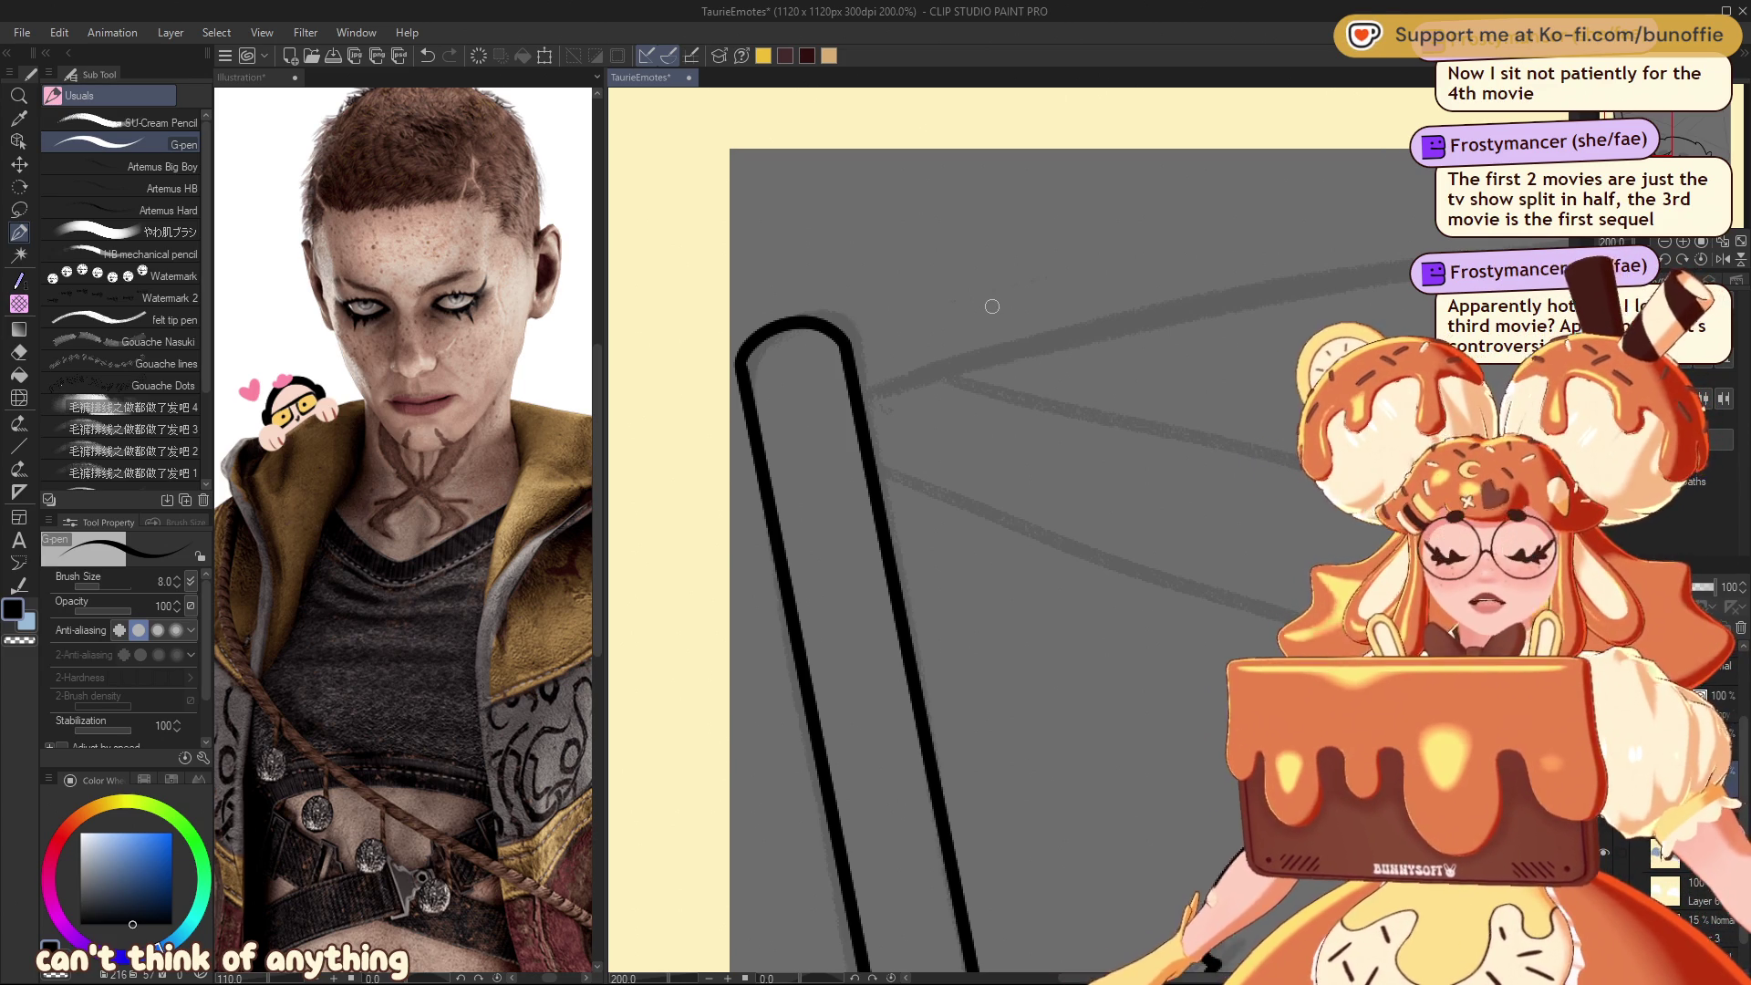
scroll(992, 307, down, 10)
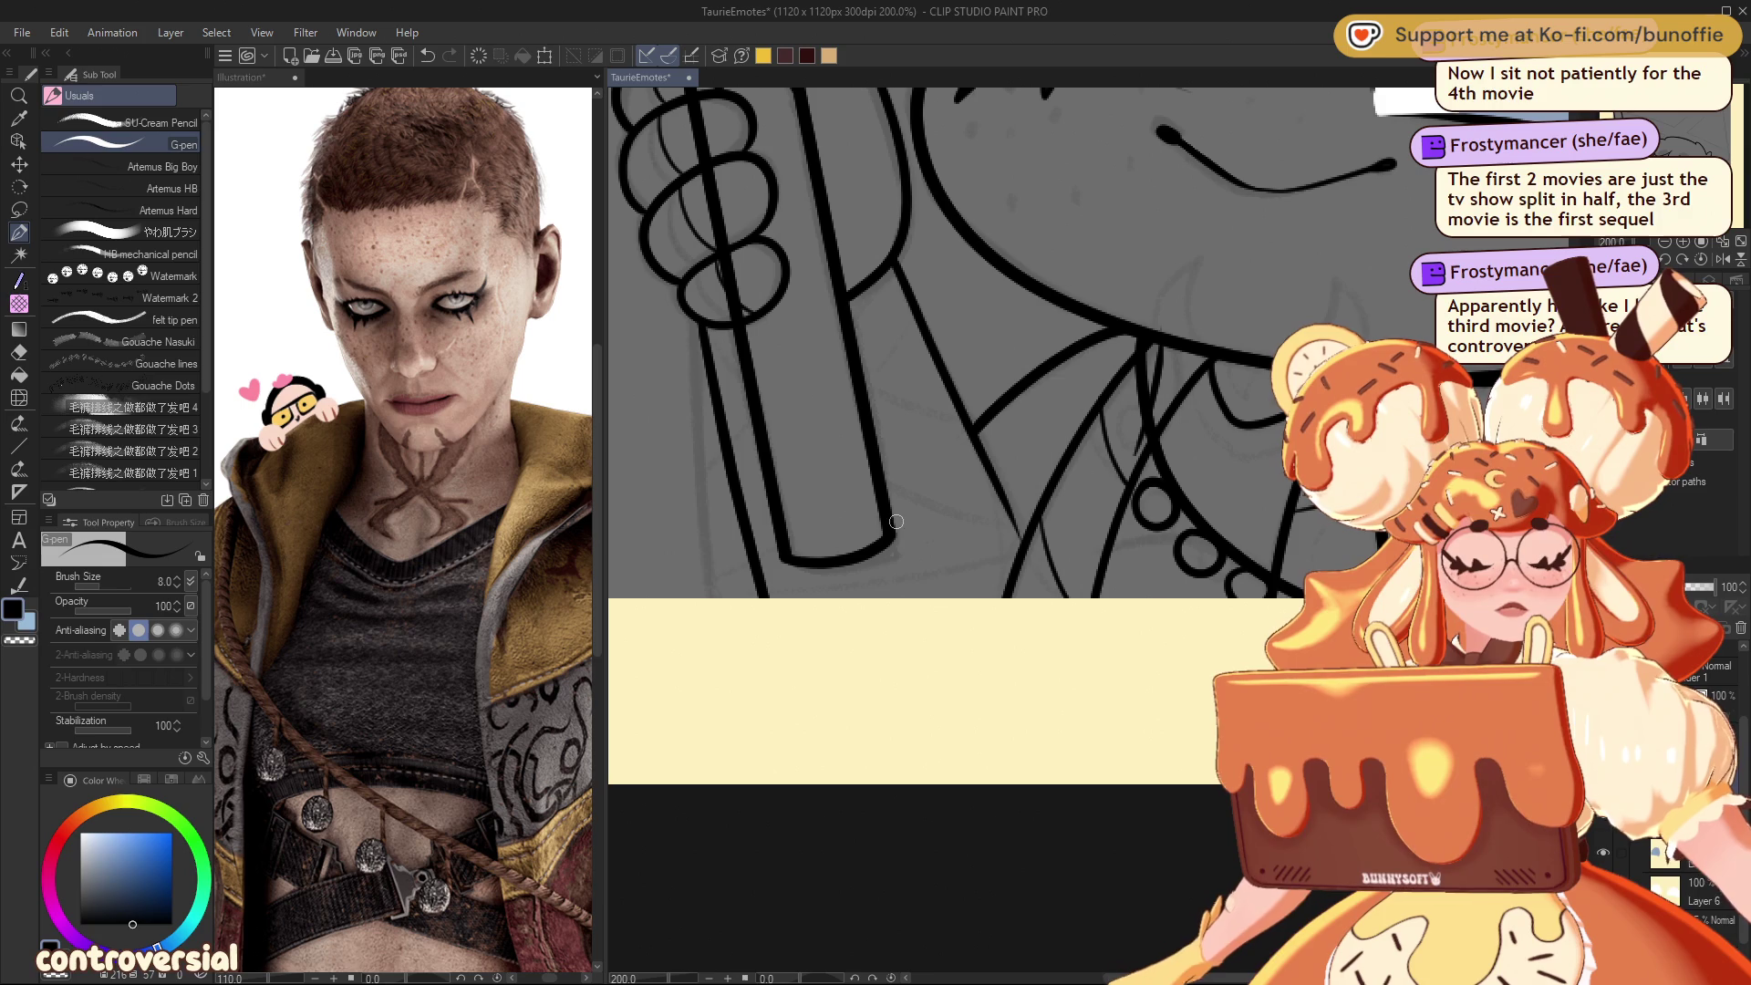
scroll(976, 740, down, 8)
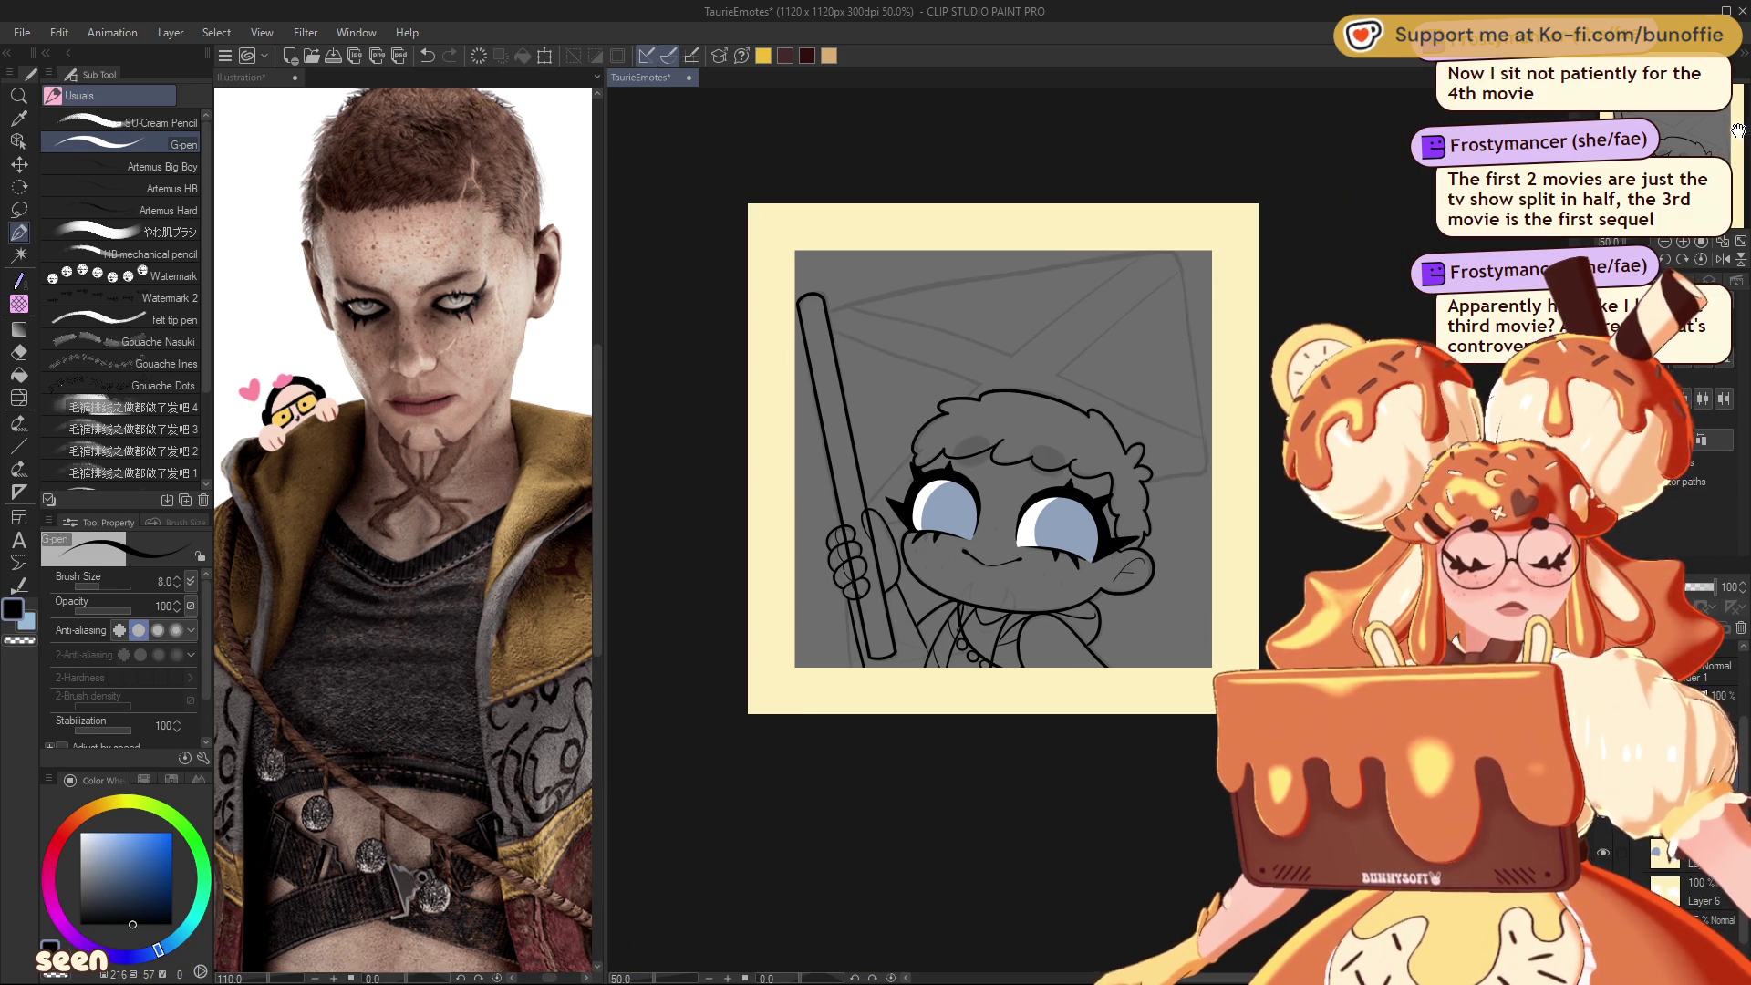
key(ctrl+plus)
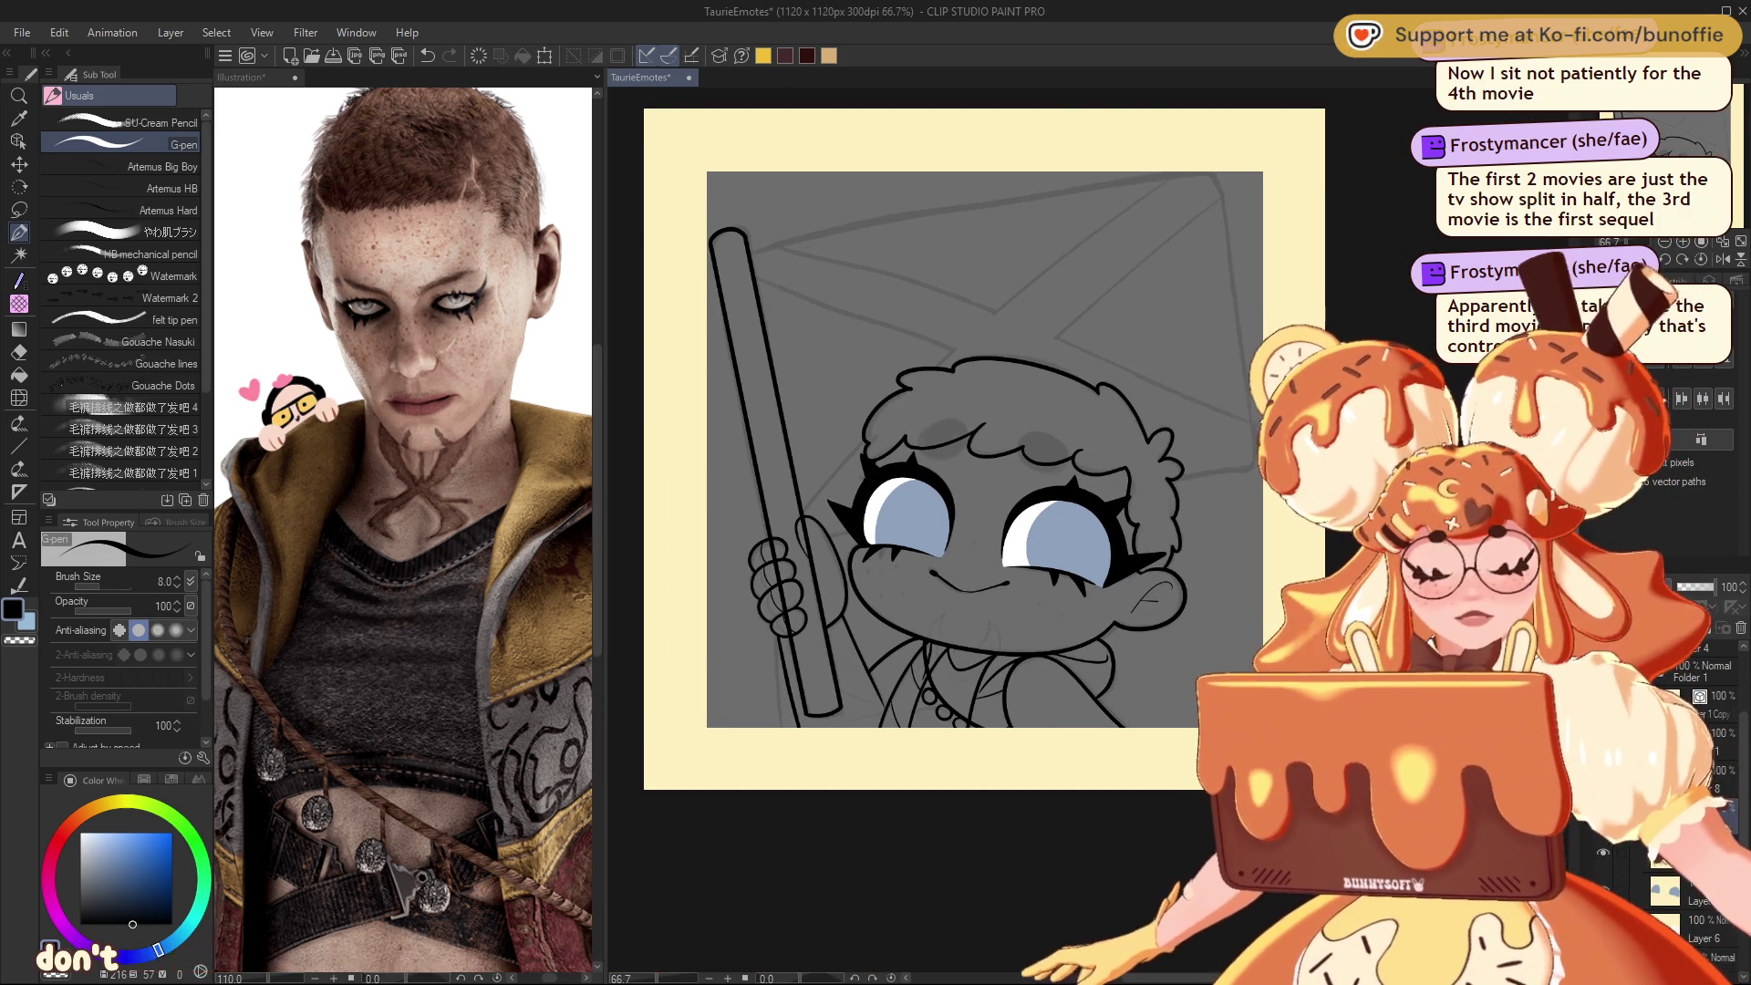
click(18, 445)
Step: Draw the flag's curved top edge from the pole tip using the Curve figure at size 8
click(98, 157)
key(bracketleft)
key(bracketleft)
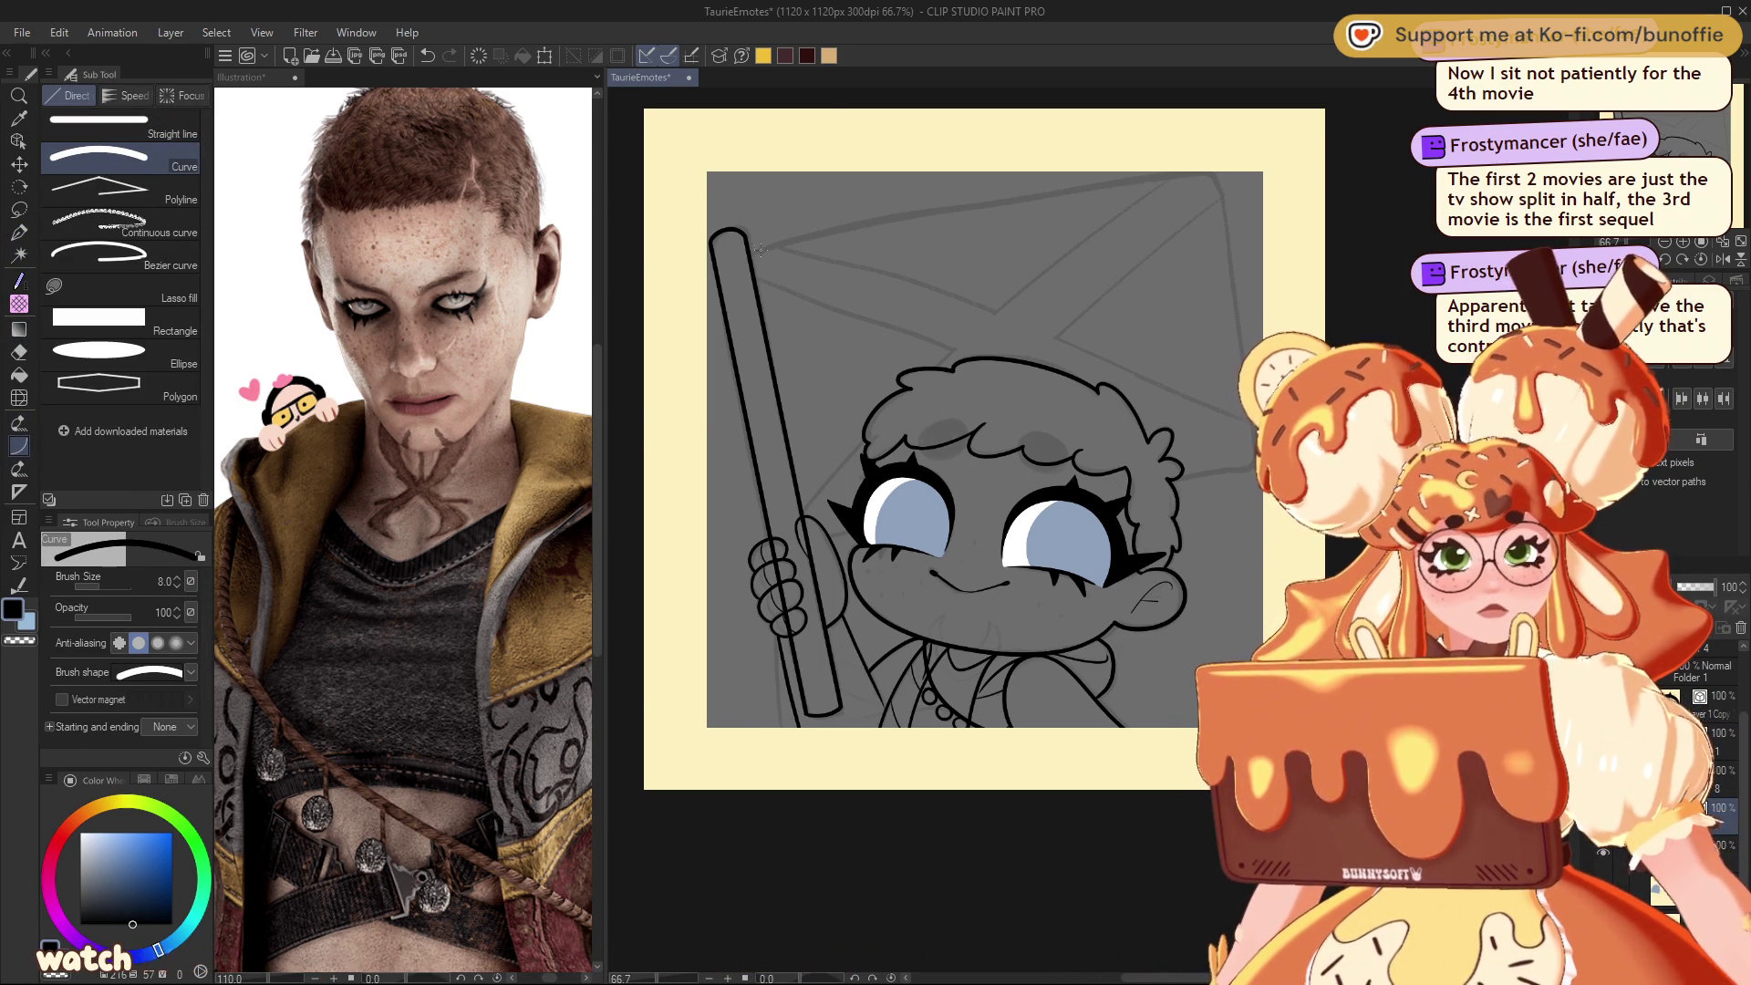
drag(746, 251, 1213, 173)
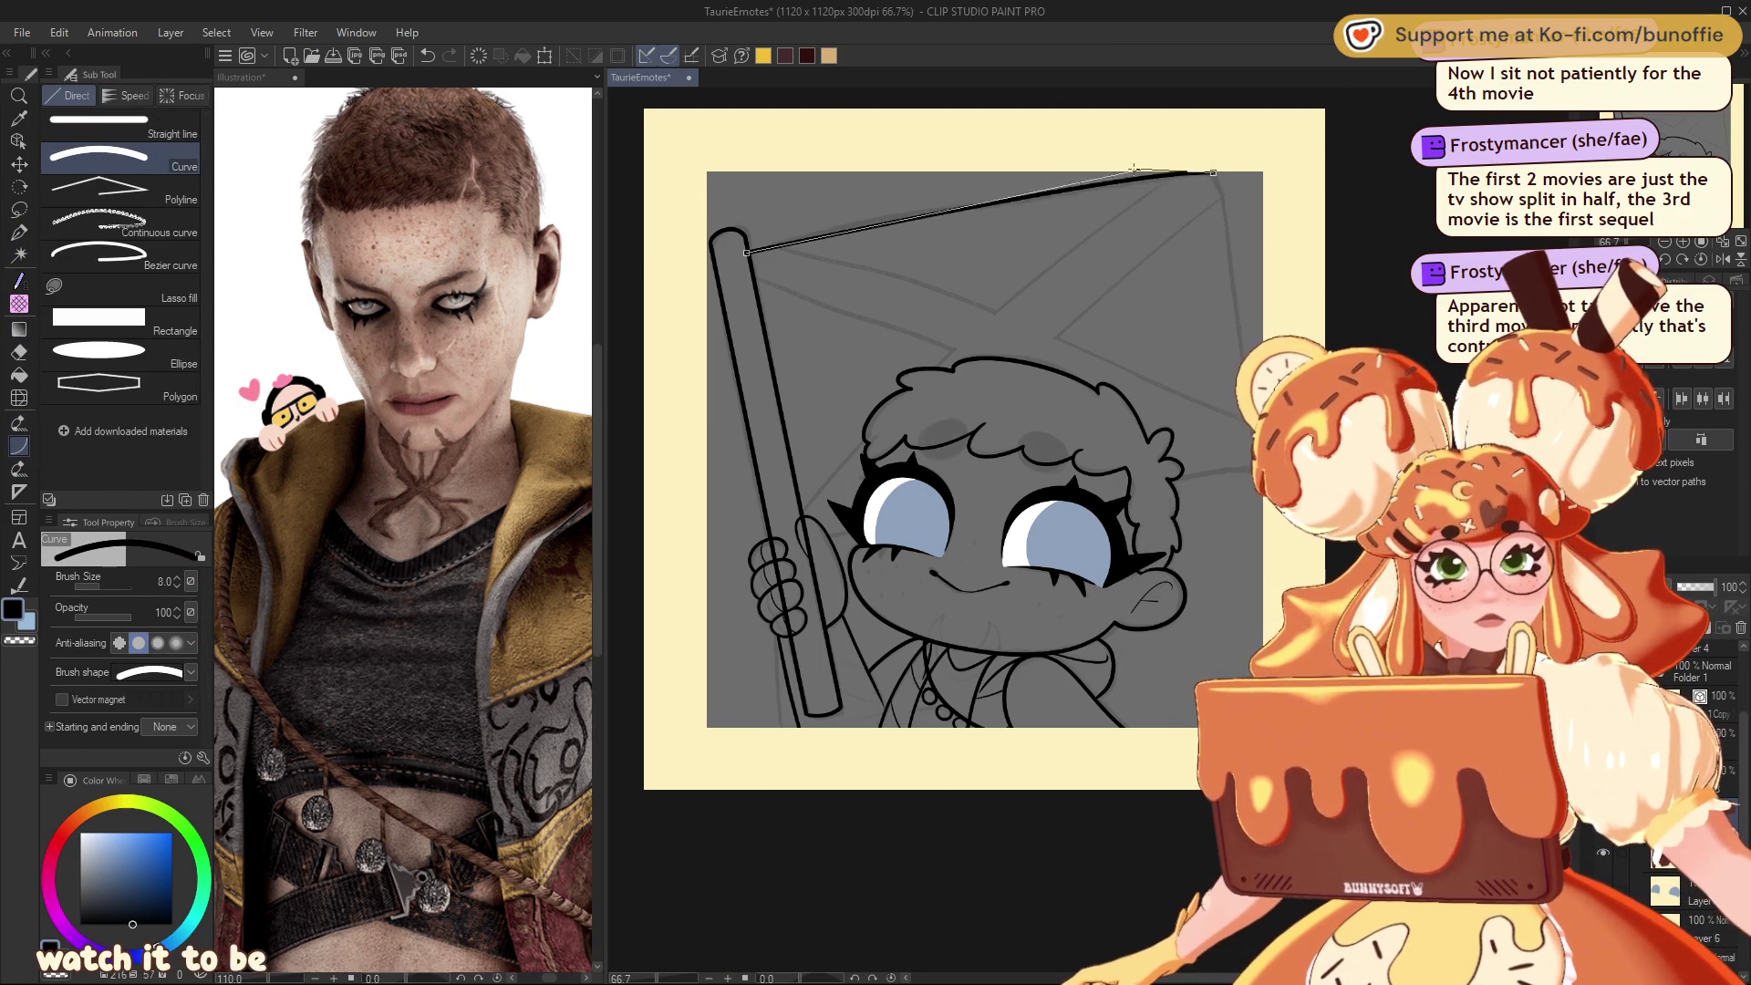
click(947, 197)
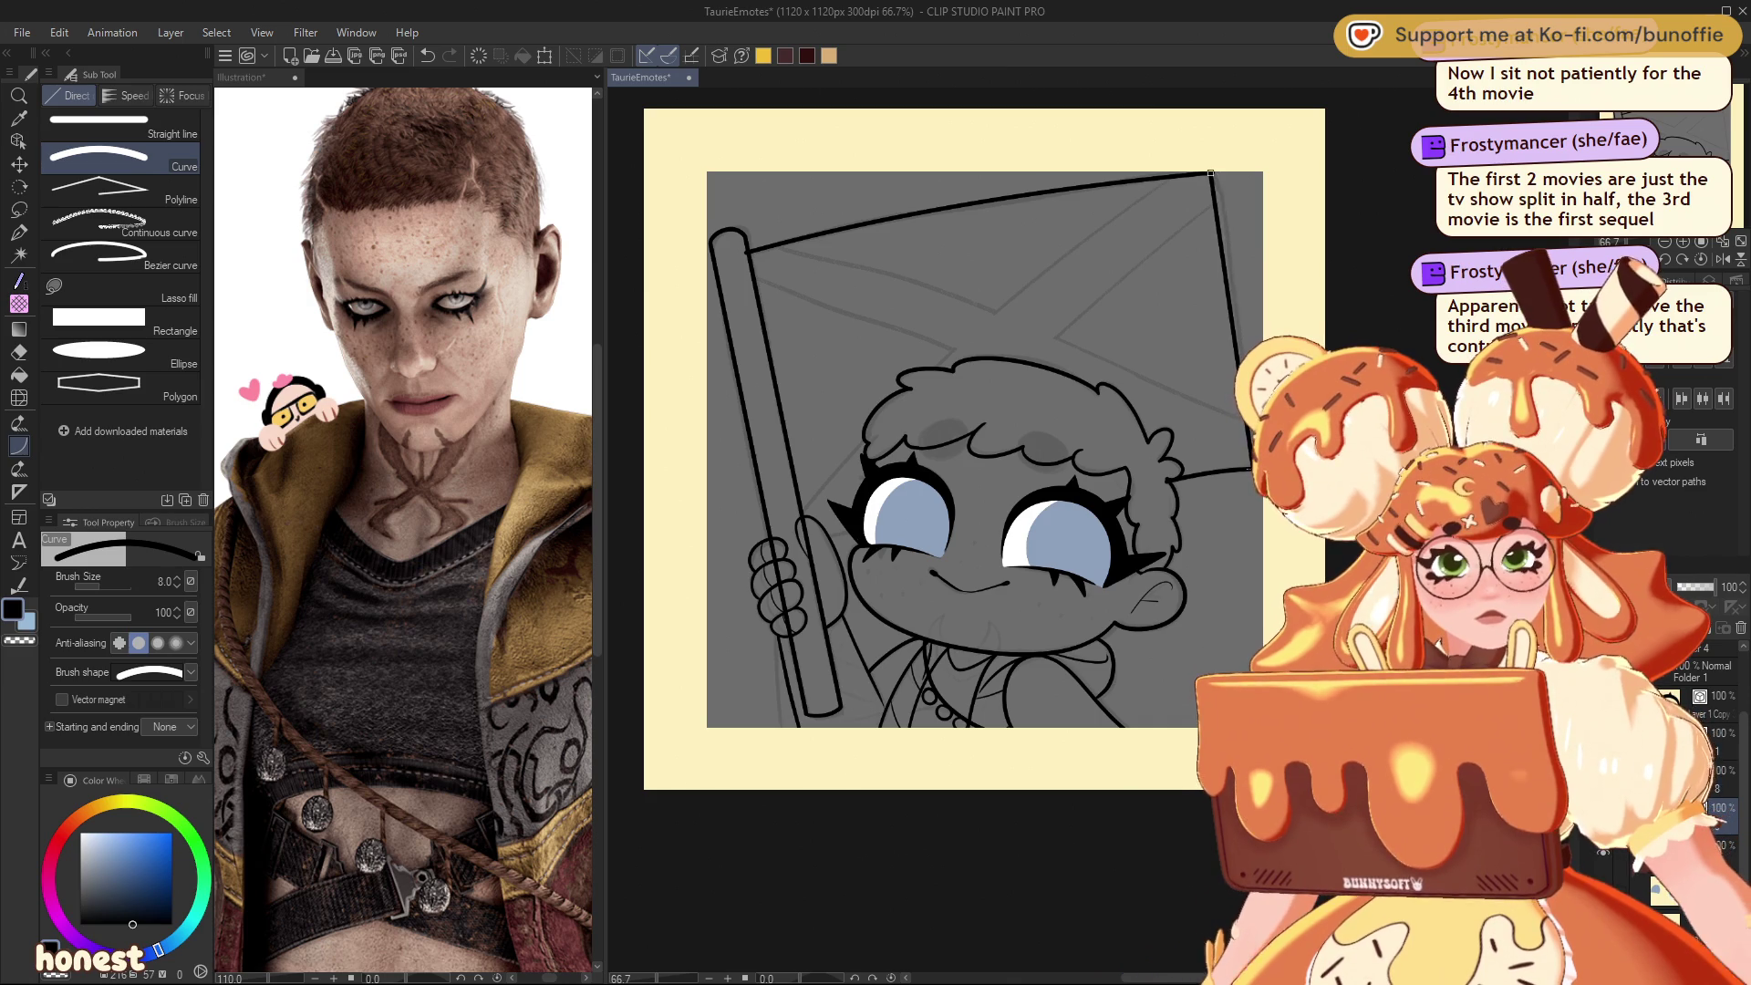
click(1210, 172)
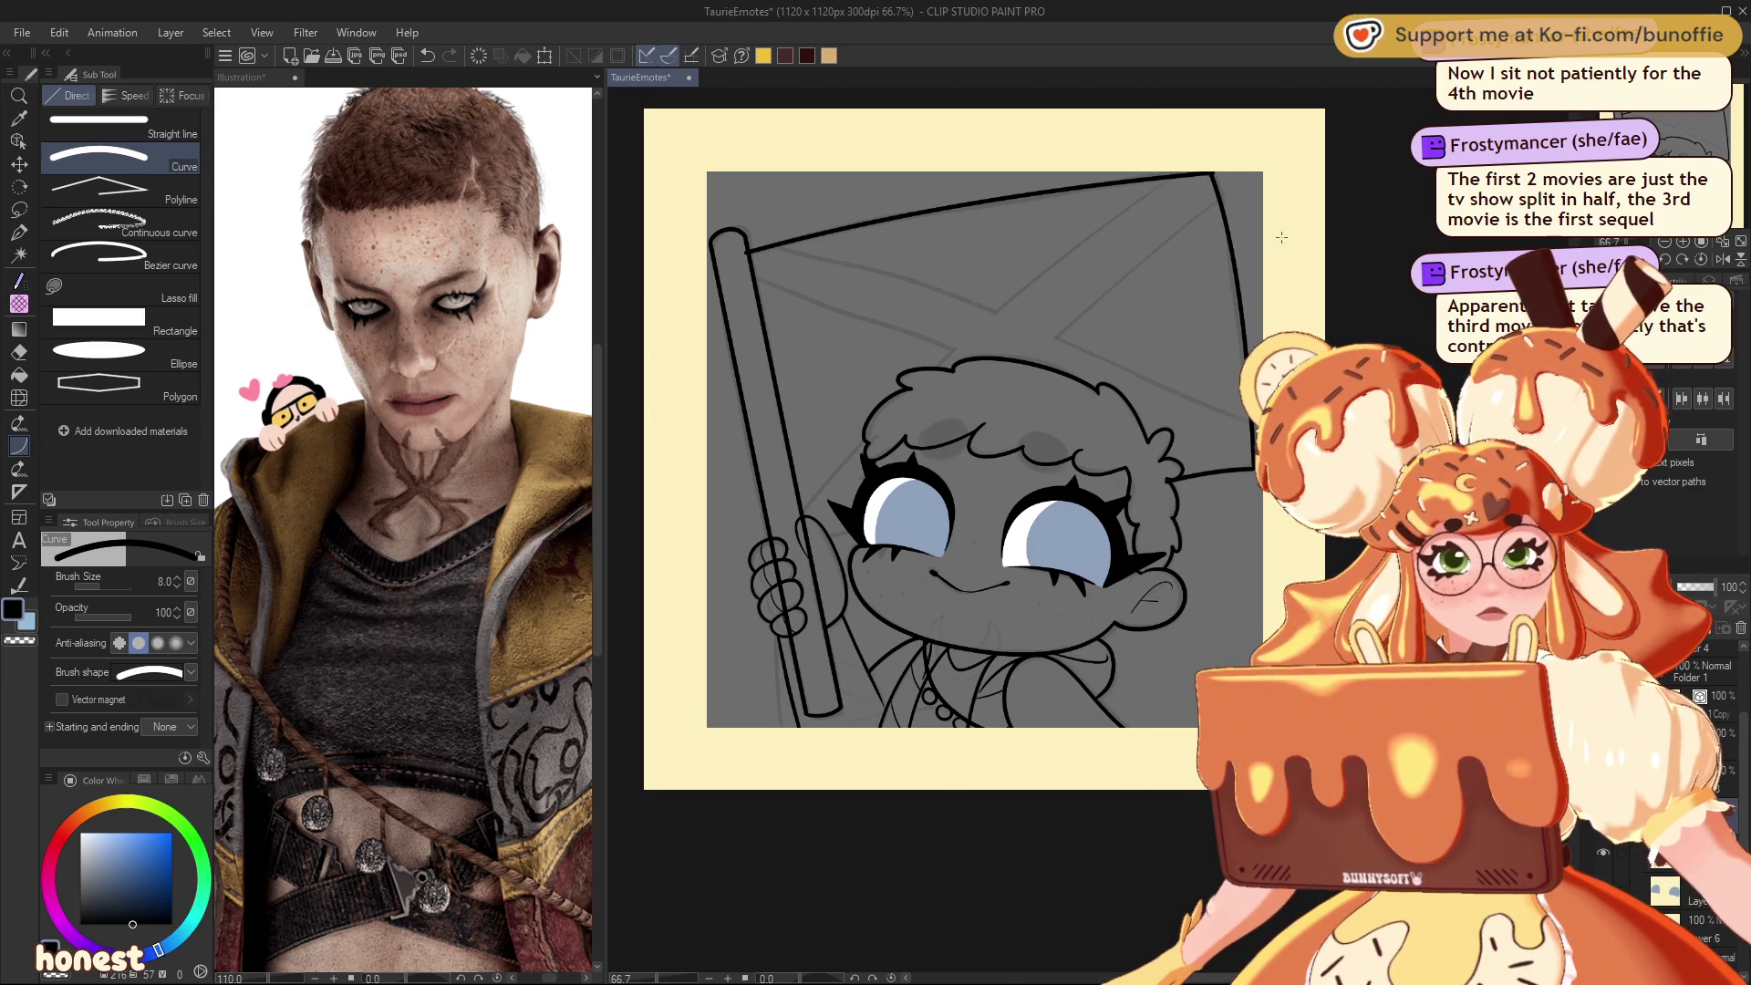
Step: Ink the flag's right edge down from the top-right corner with the G-pen
click(1700, 243)
drag(1677, 173, 1714, 130)
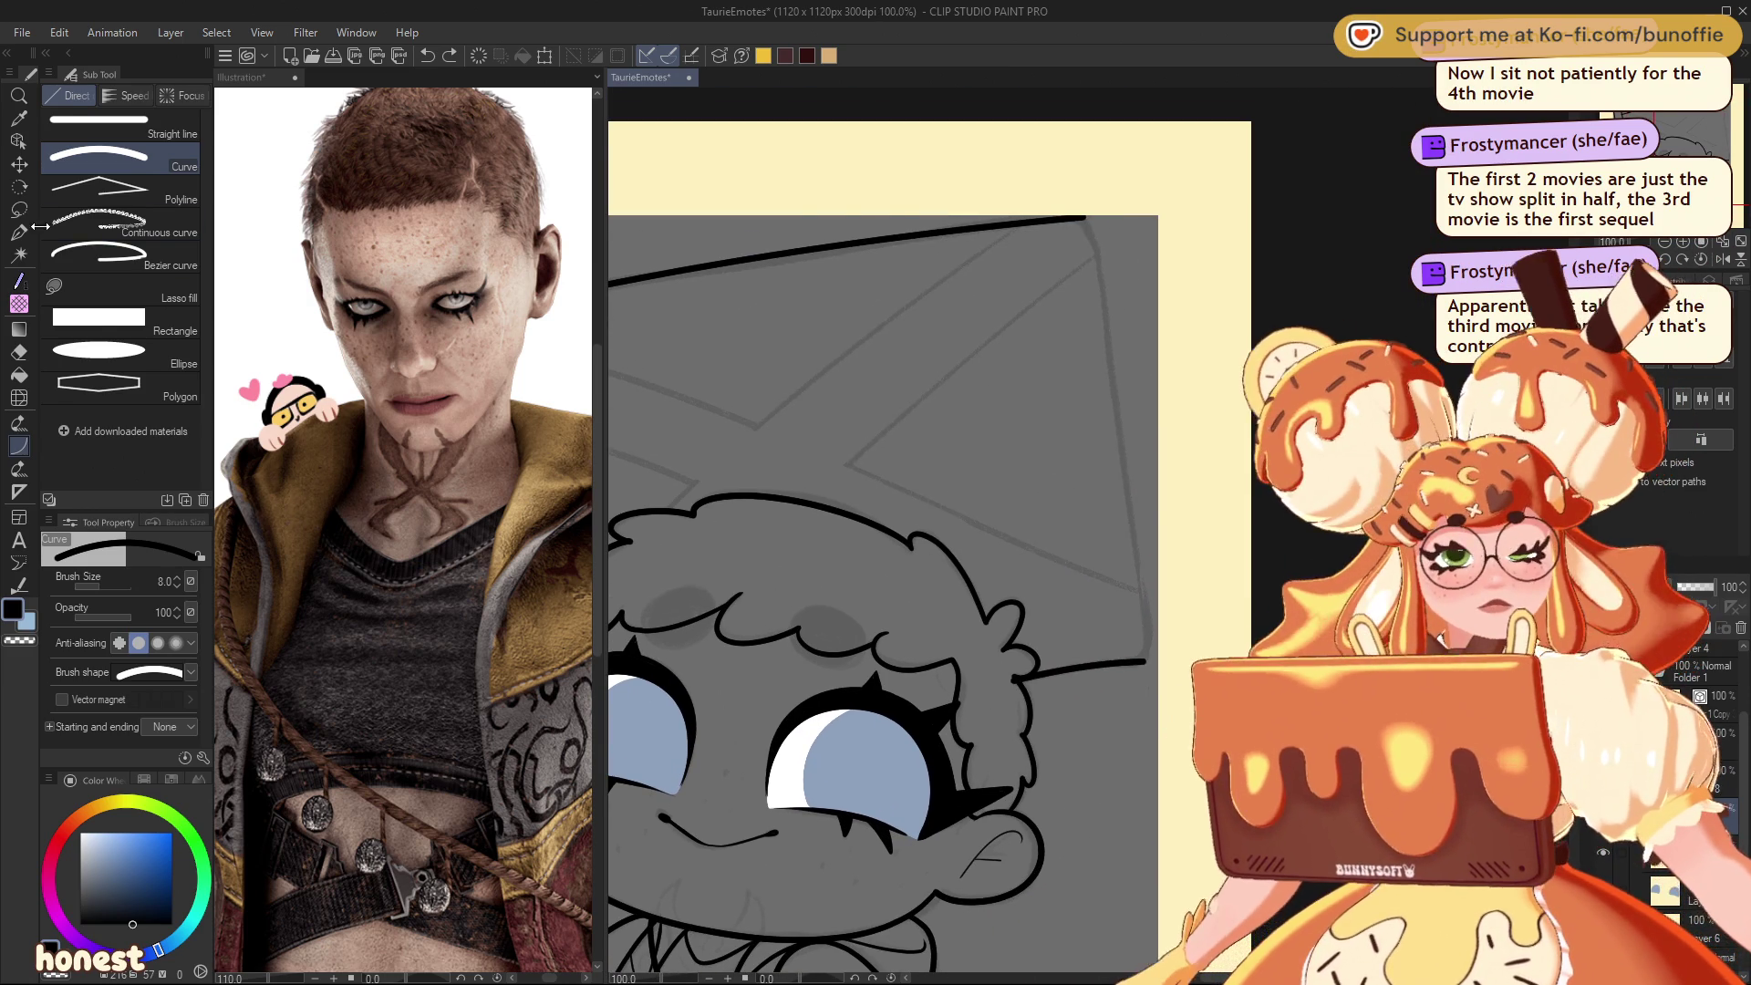
key(p)
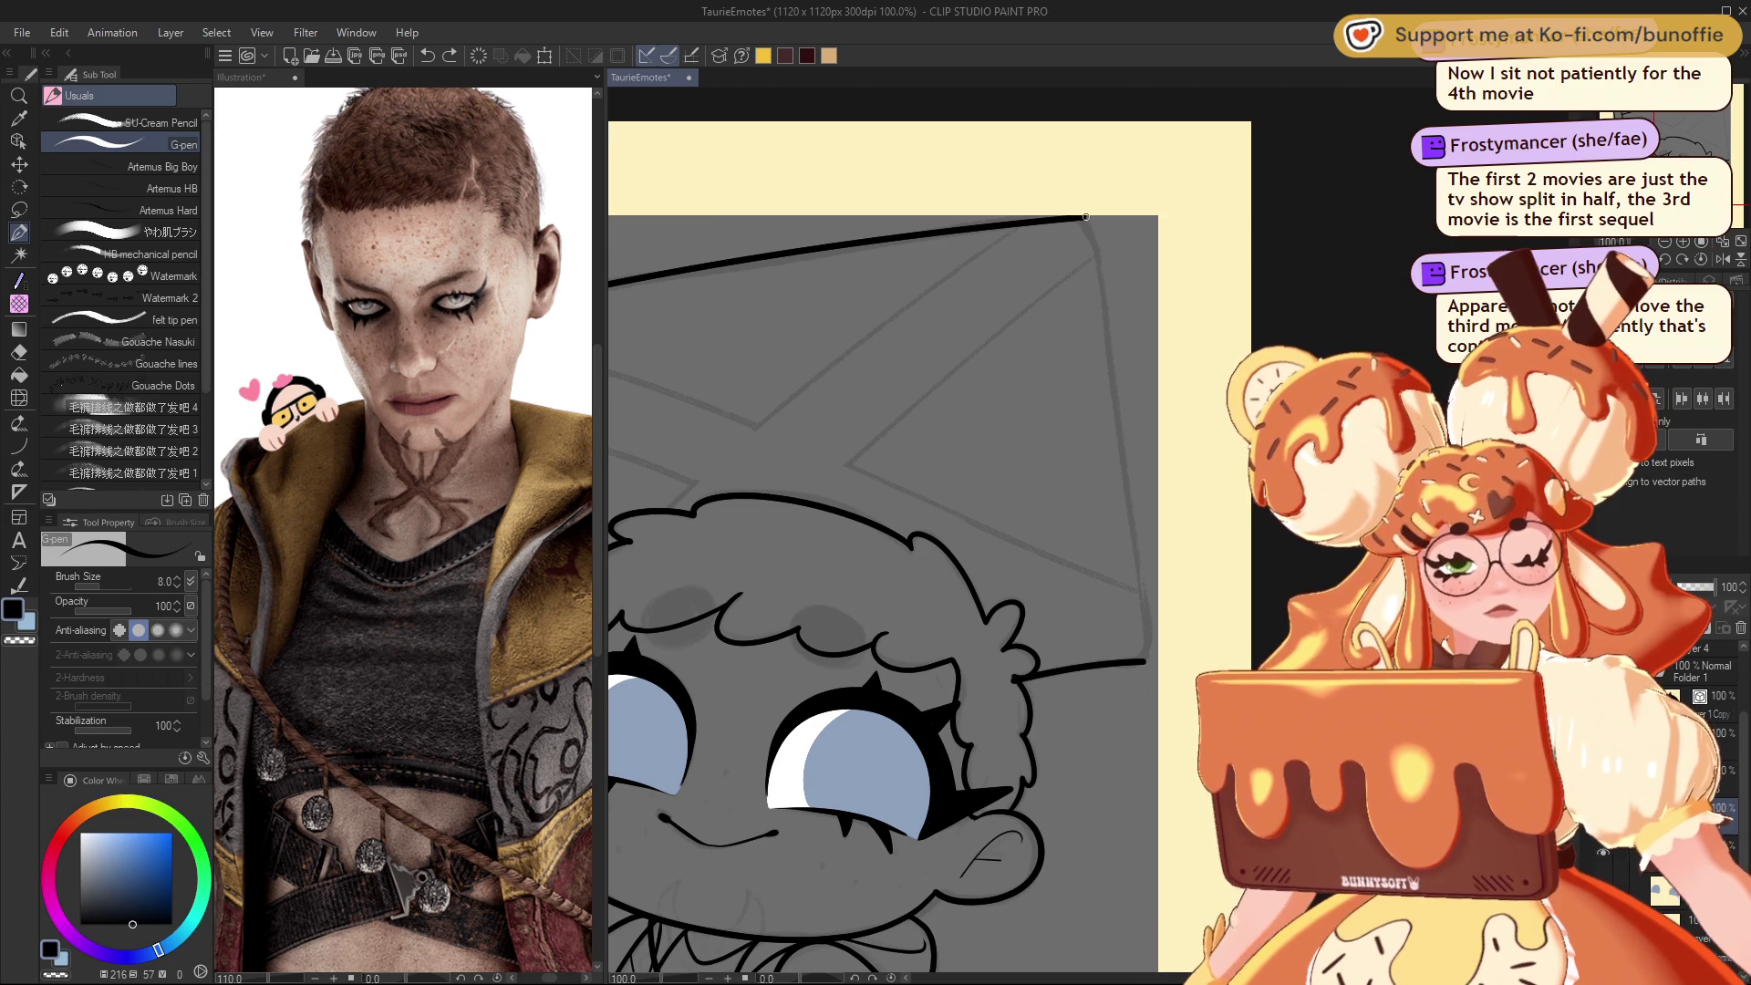
drag(1100, 236, 1142, 654)
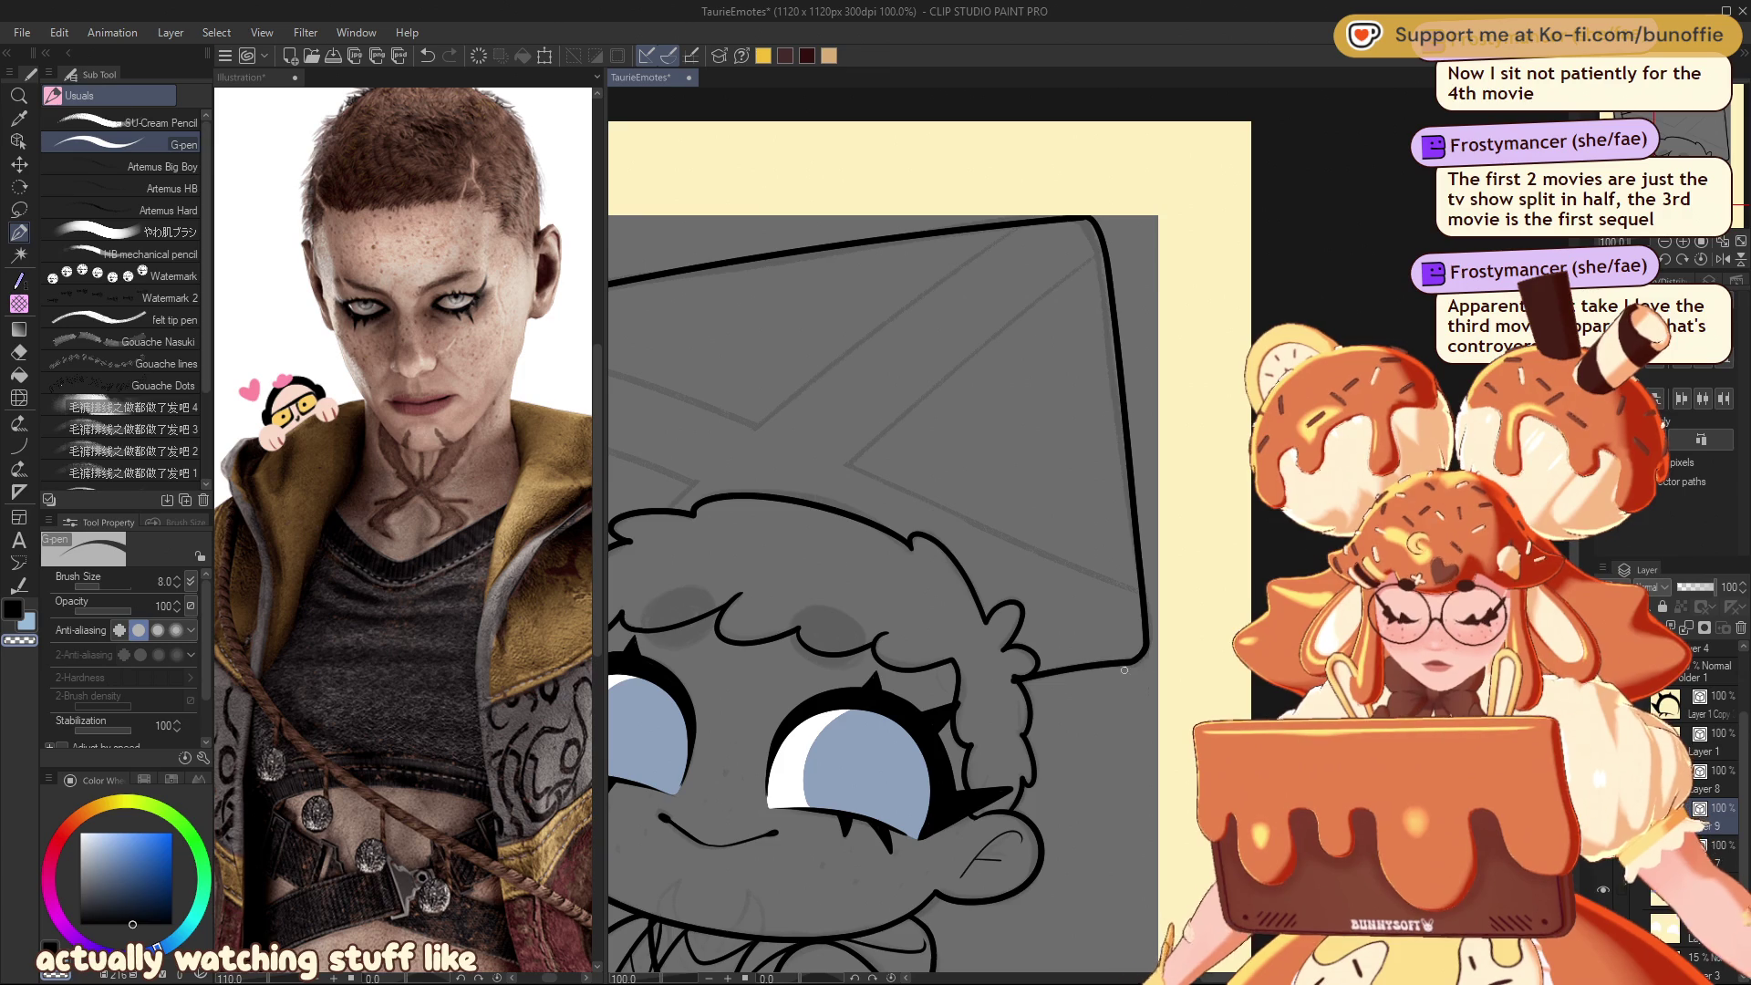
drag(1677, 159, 1672, 146)
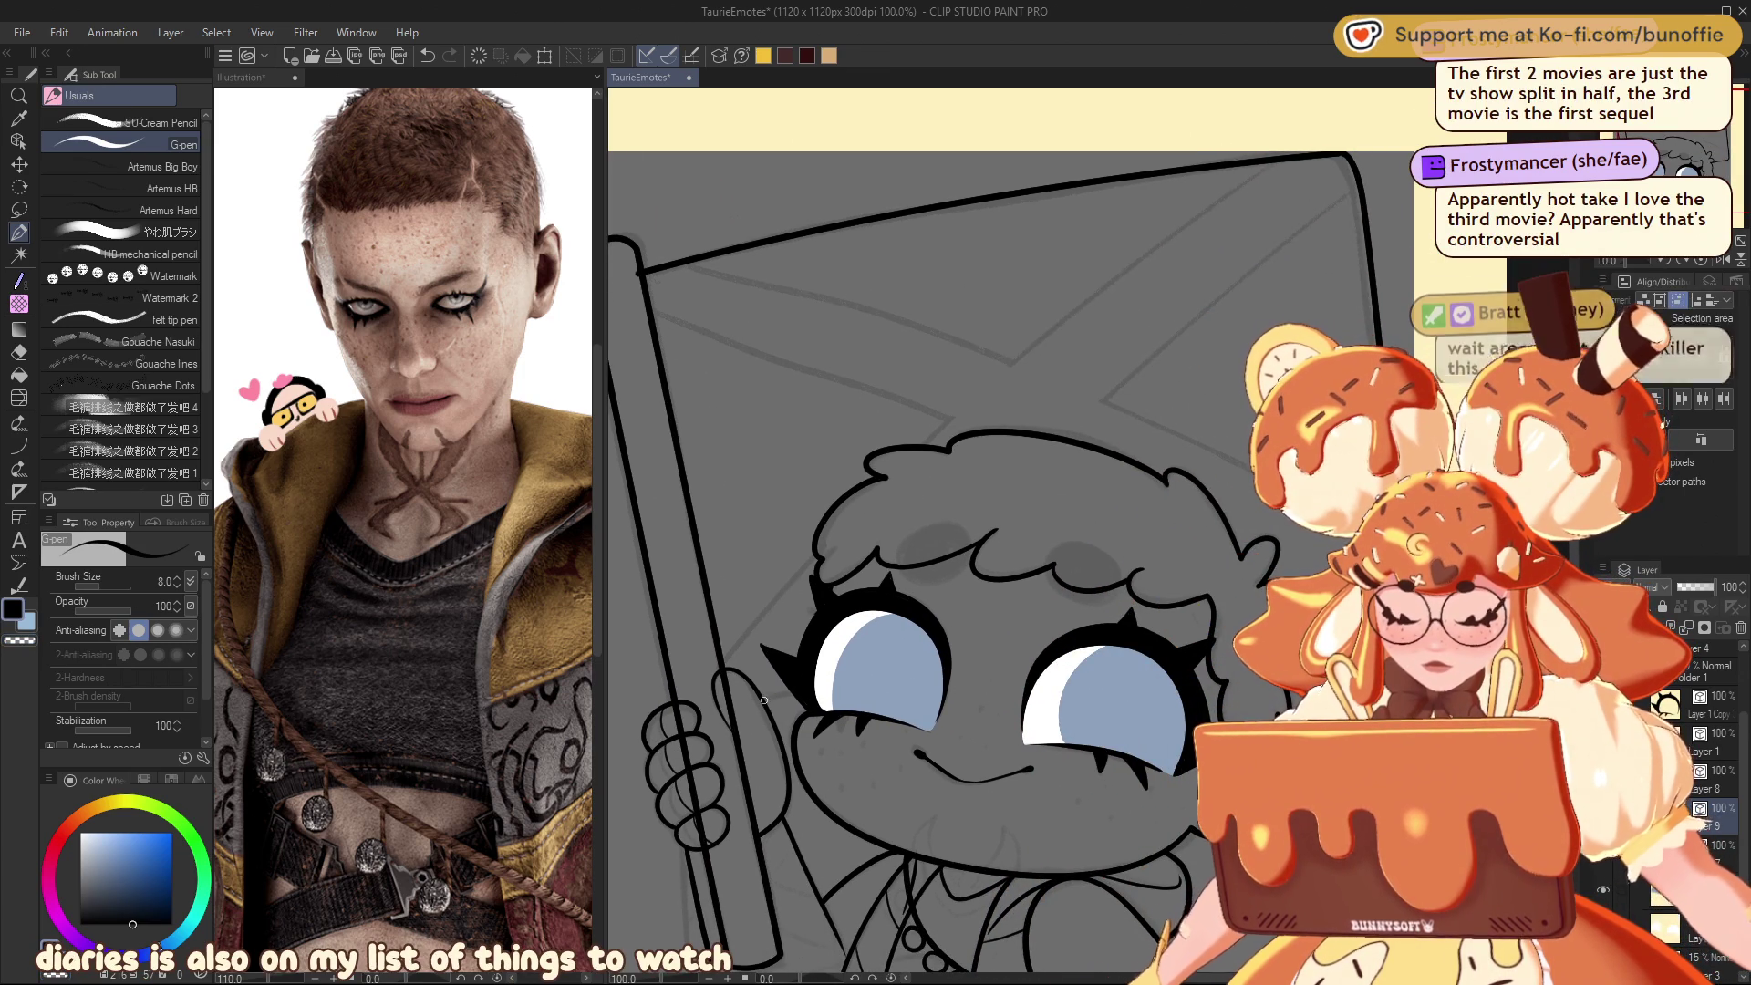
key(ctrl+z)
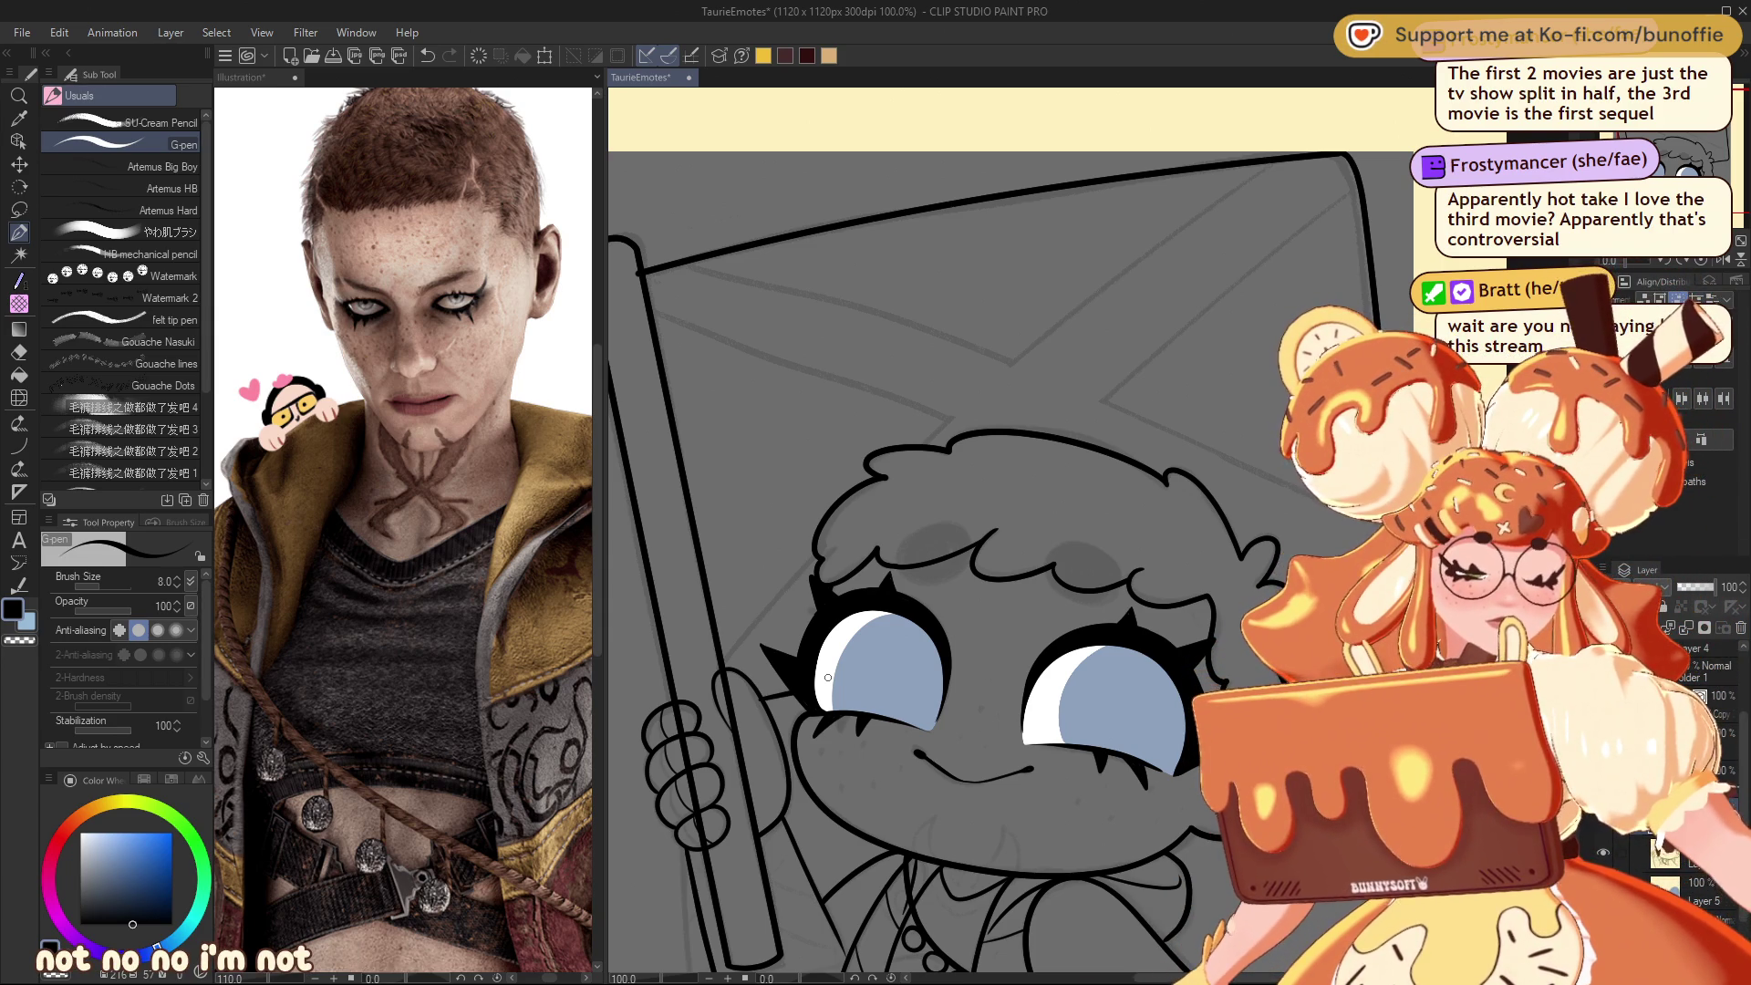
scroll(827, 676, down, 2)
scroll(827, 677, up, 1)
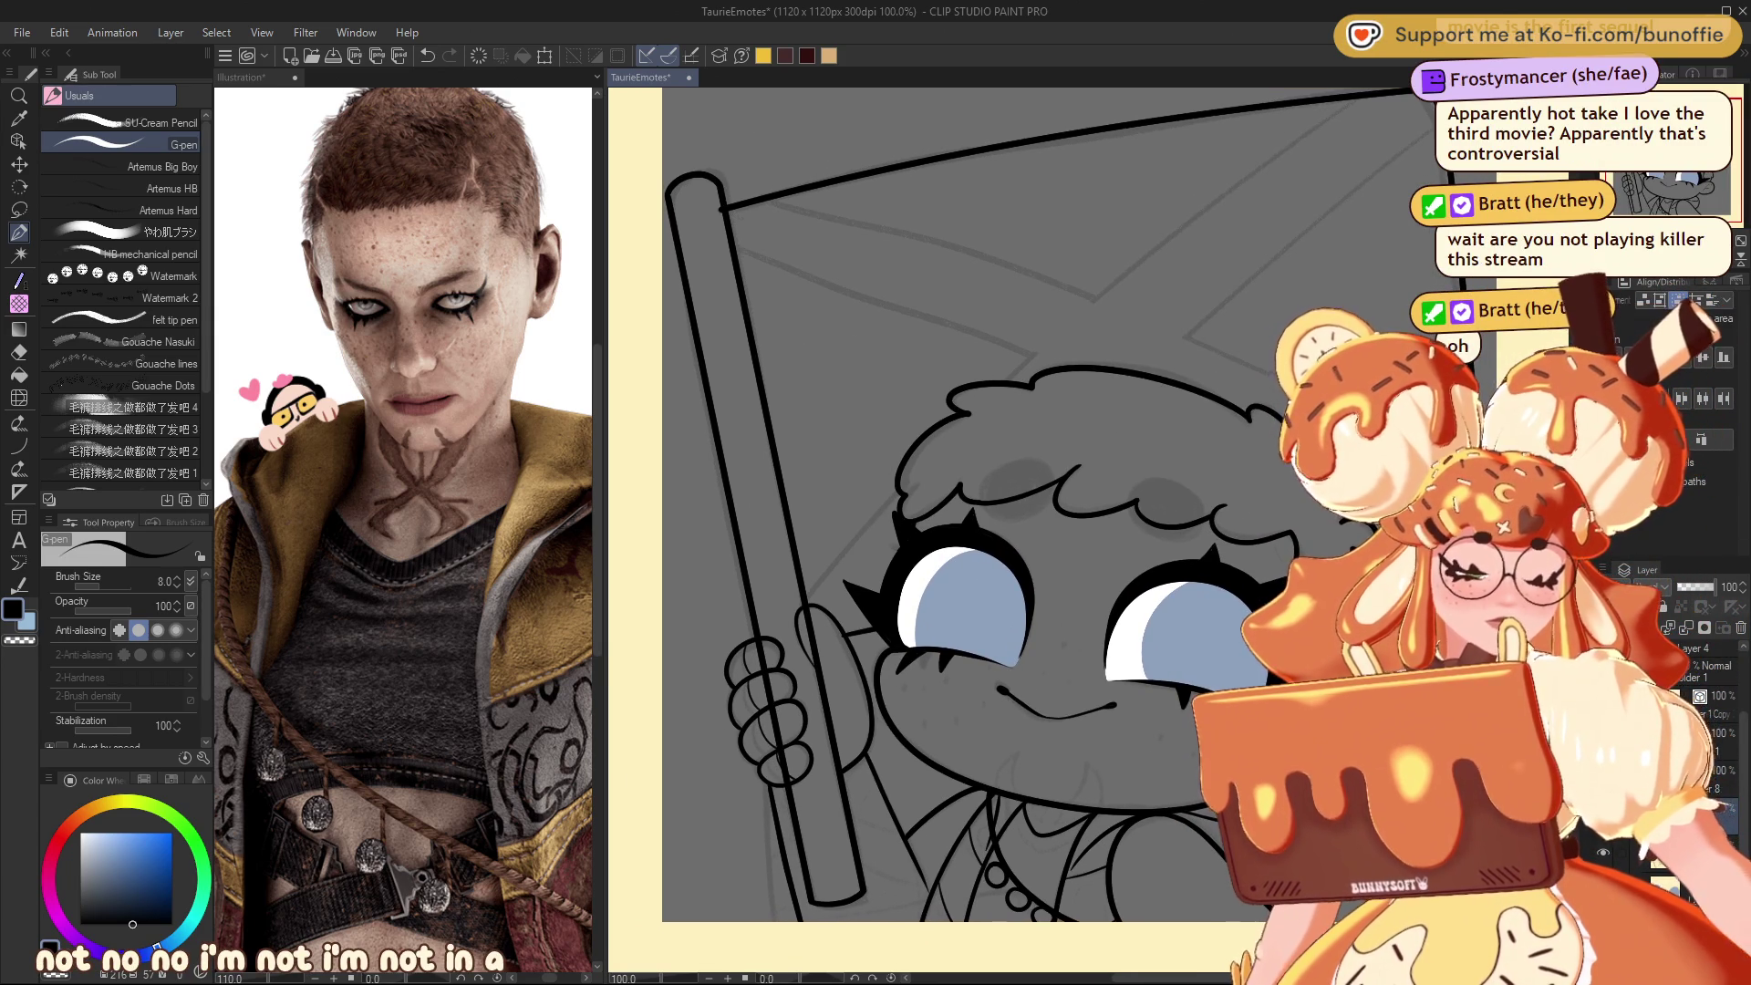
key(e)
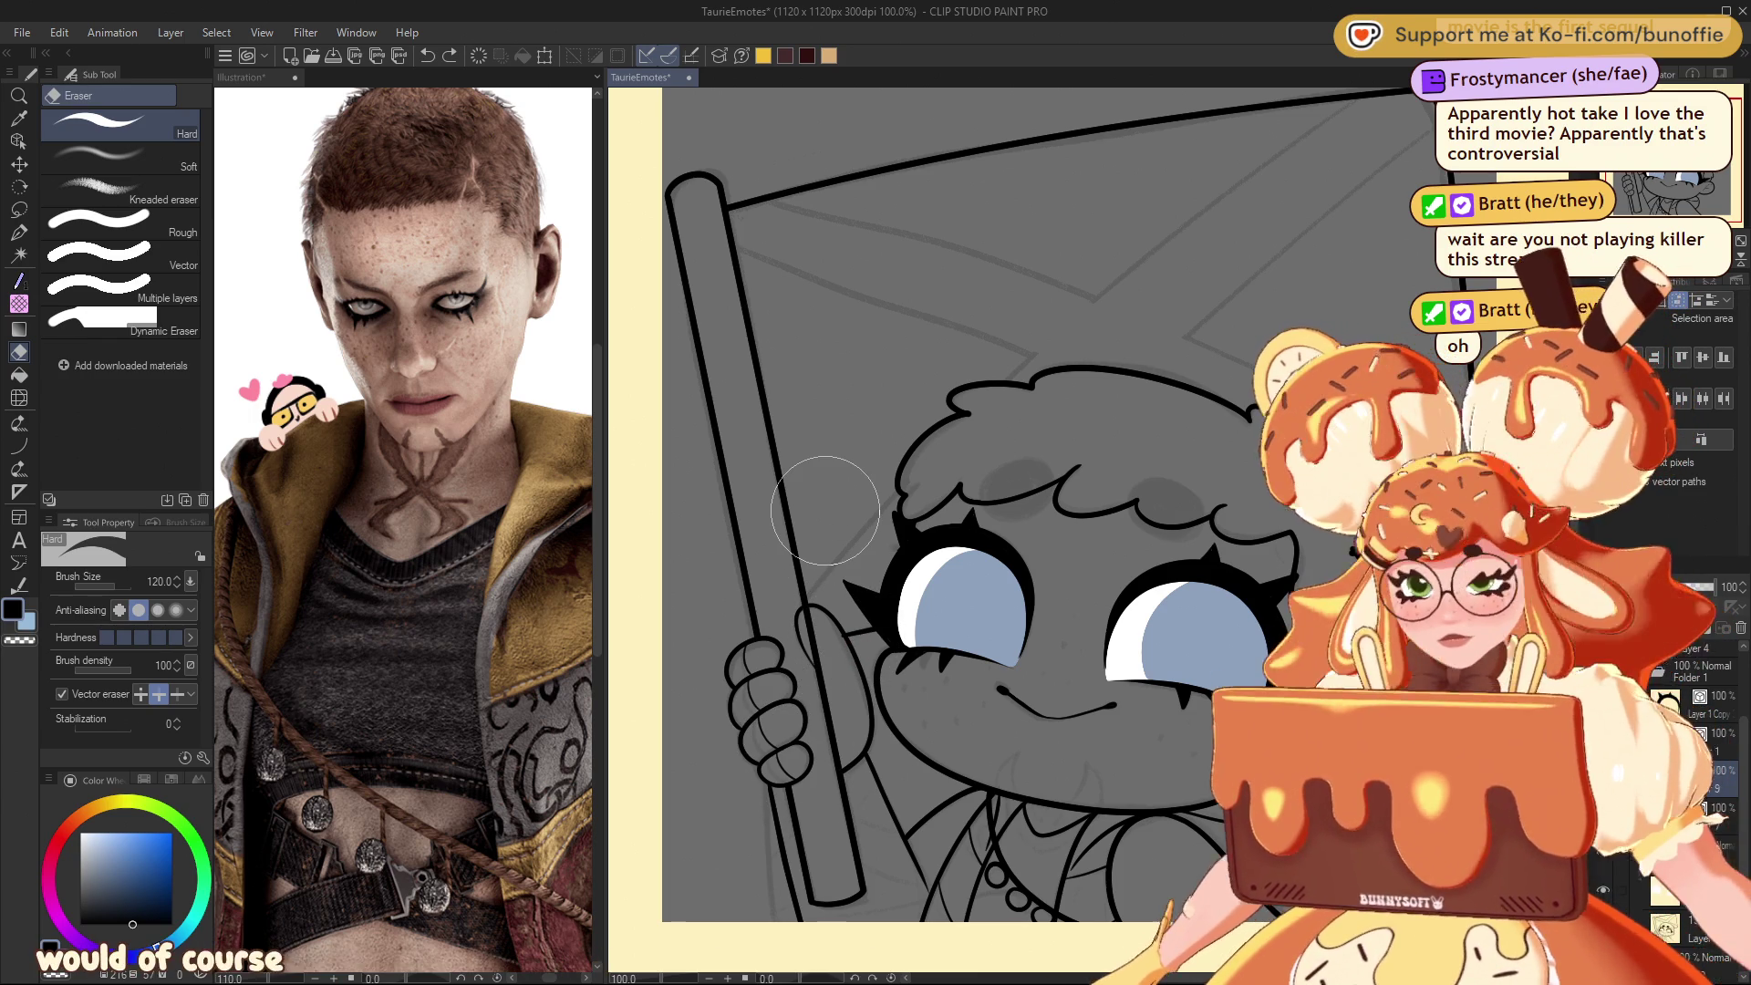
key(p)
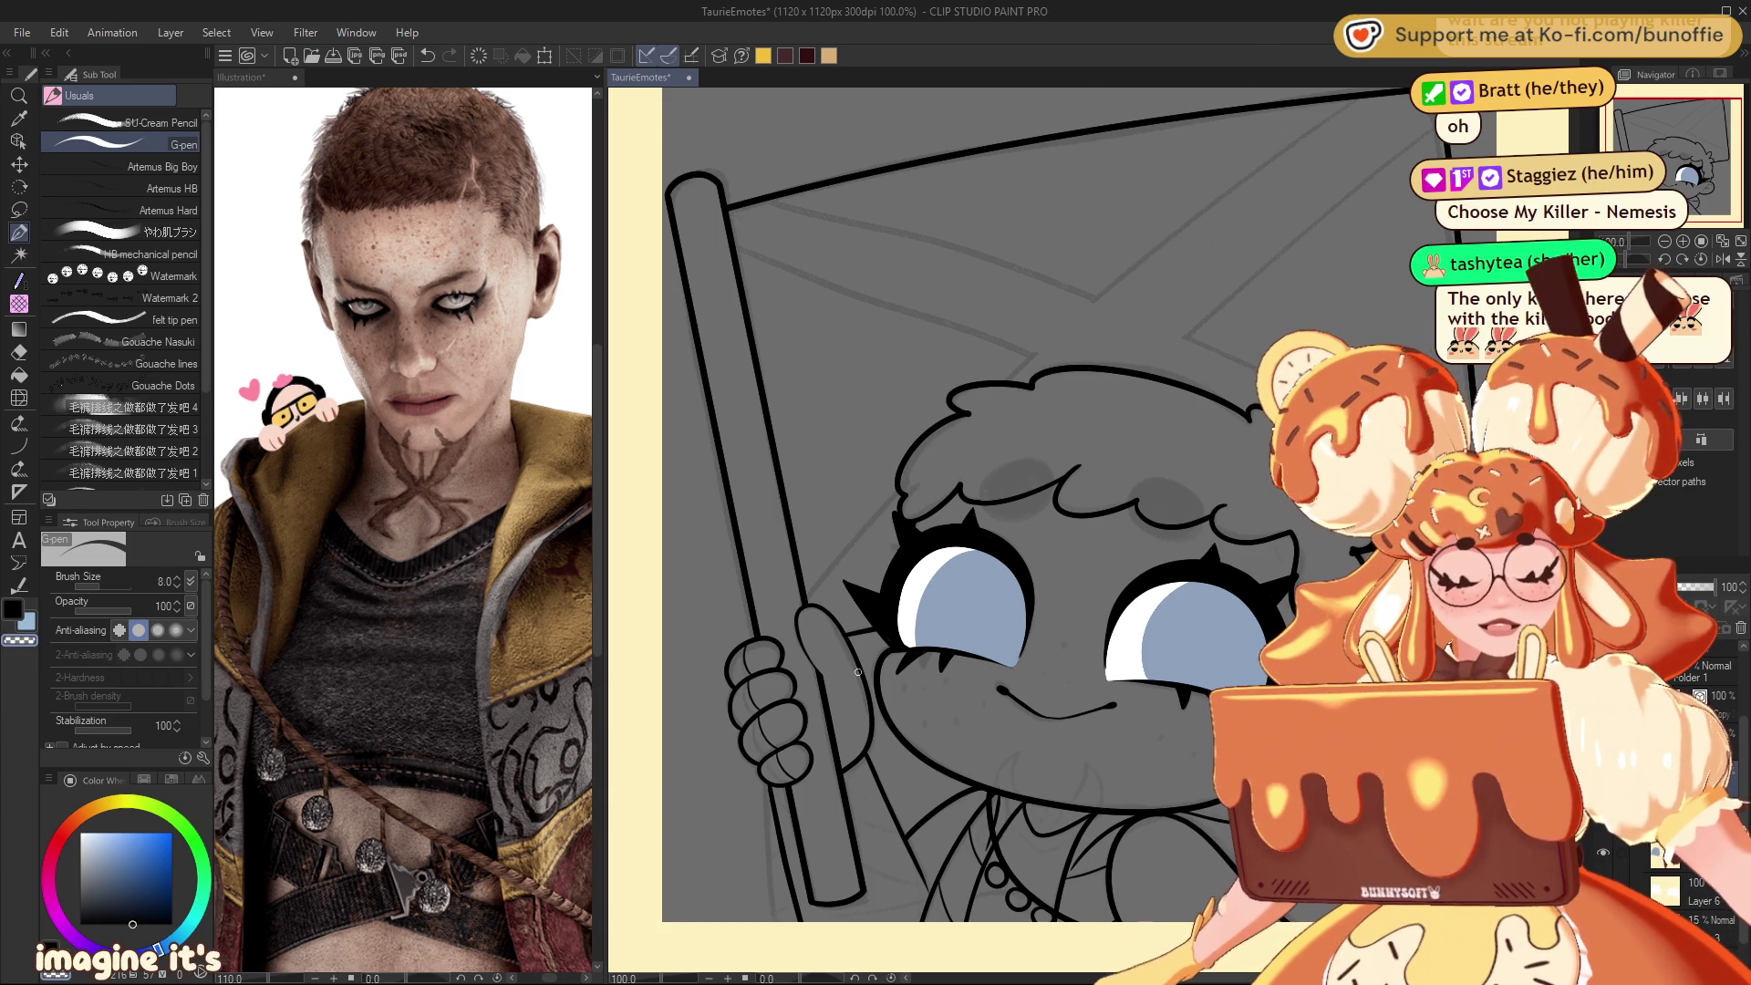
Step: Draw a diagonal stroke below the hand and remove the pole line passing through the fist
drag(1672, 117, 1691, 179)
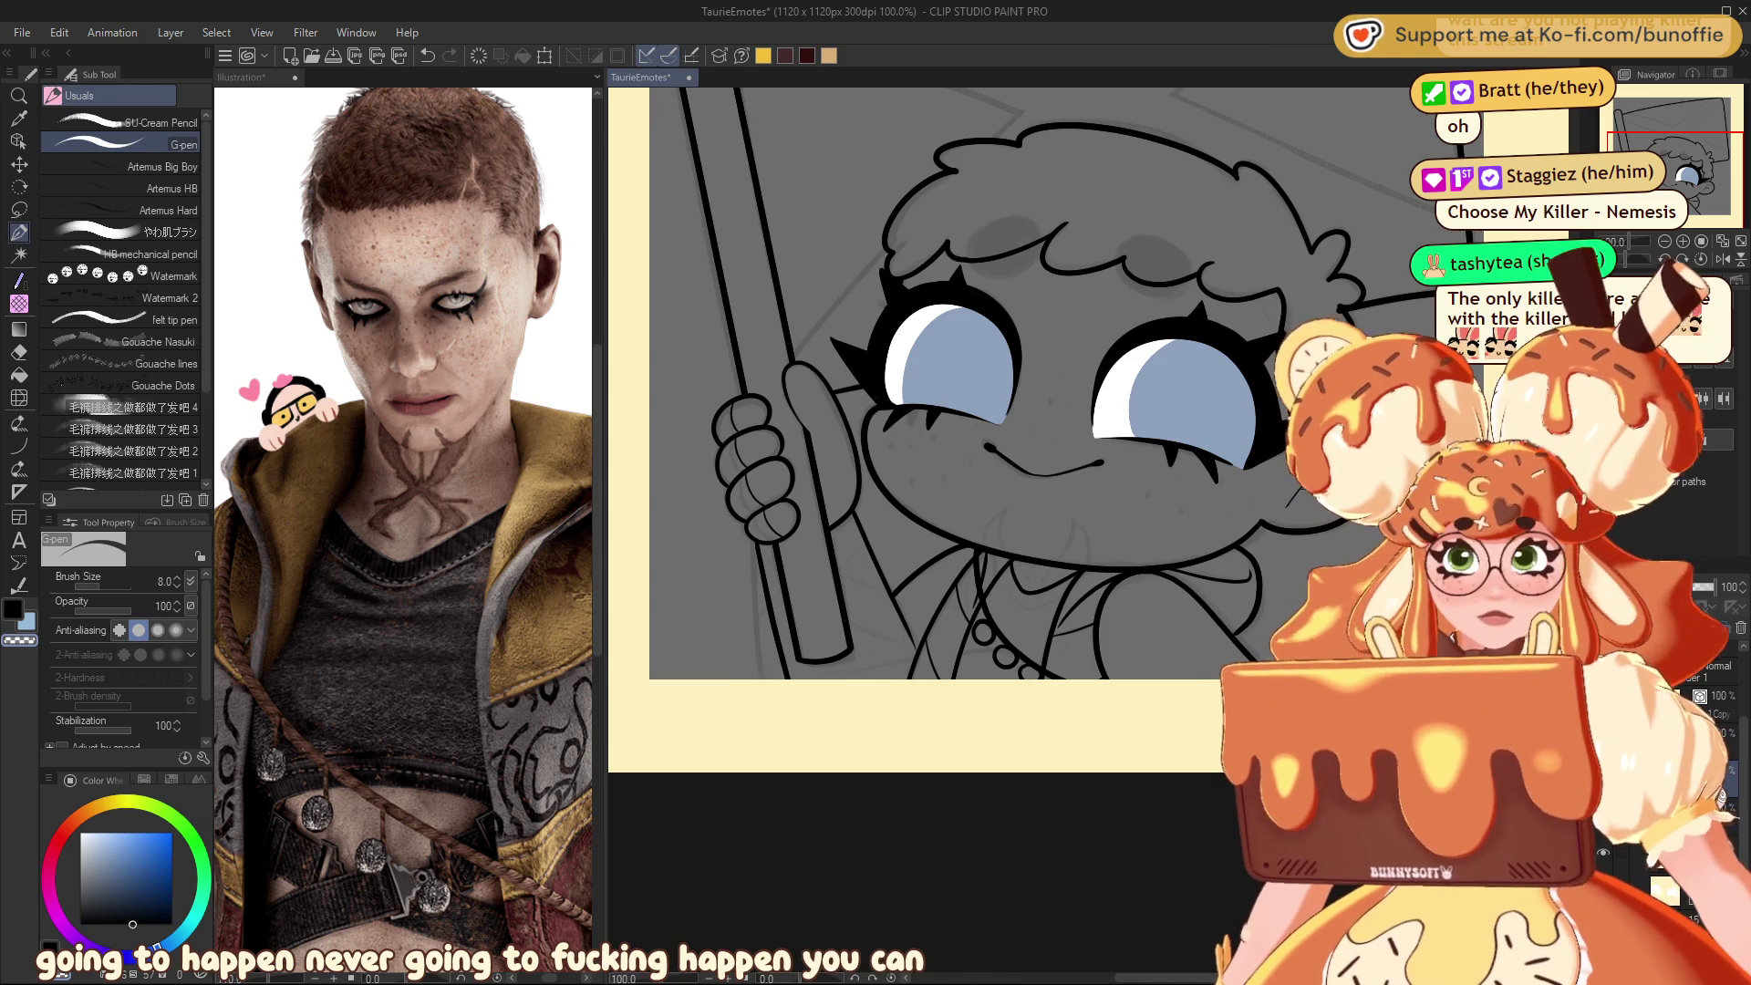
drag(1698, 146, 1699, 139)
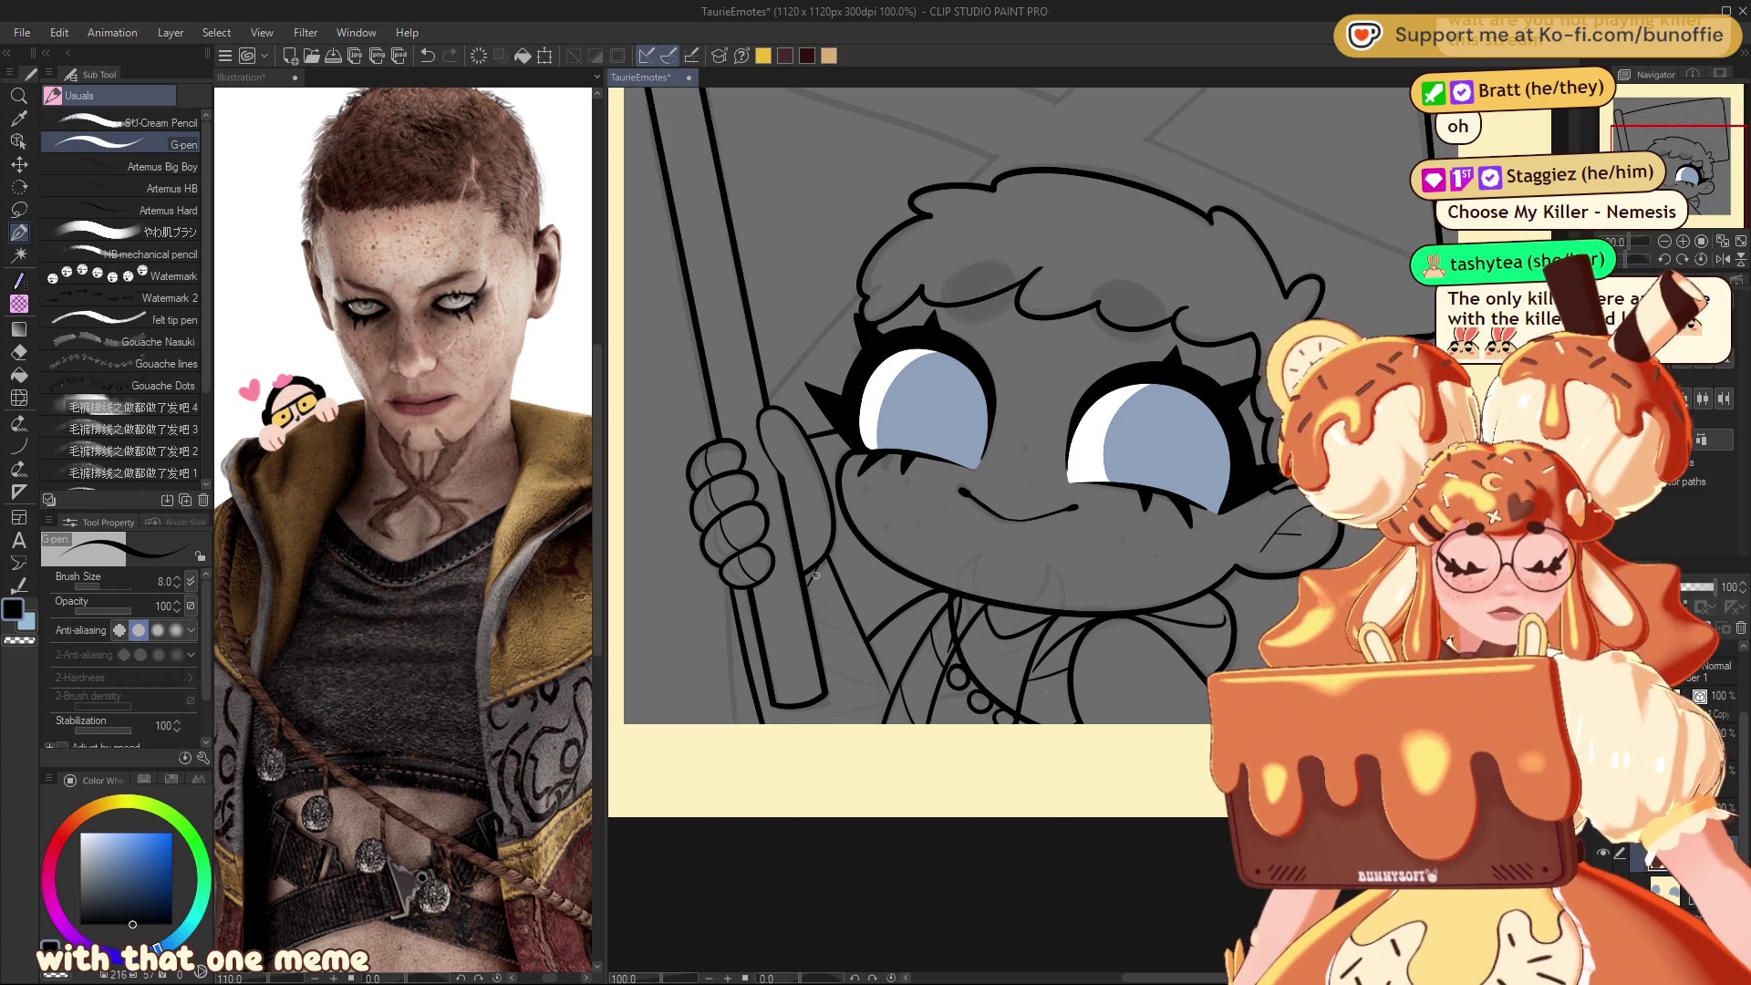
drag(814, 571, 748, 651)
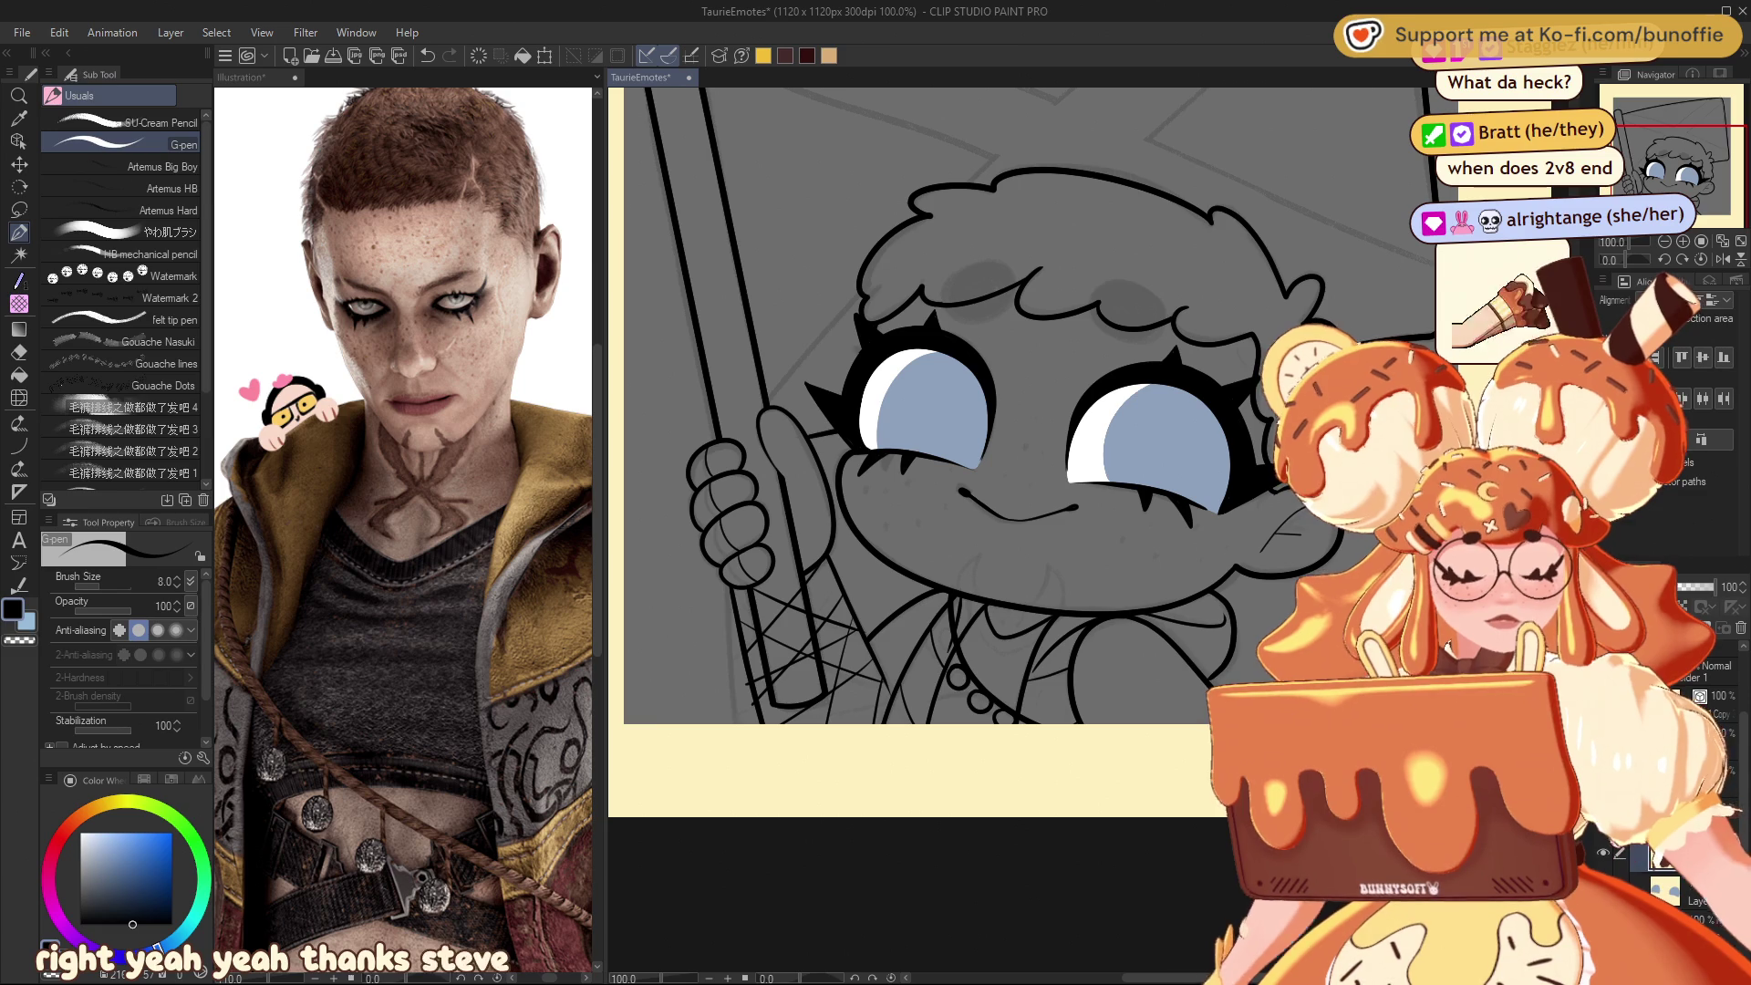
key(ctrl+z)
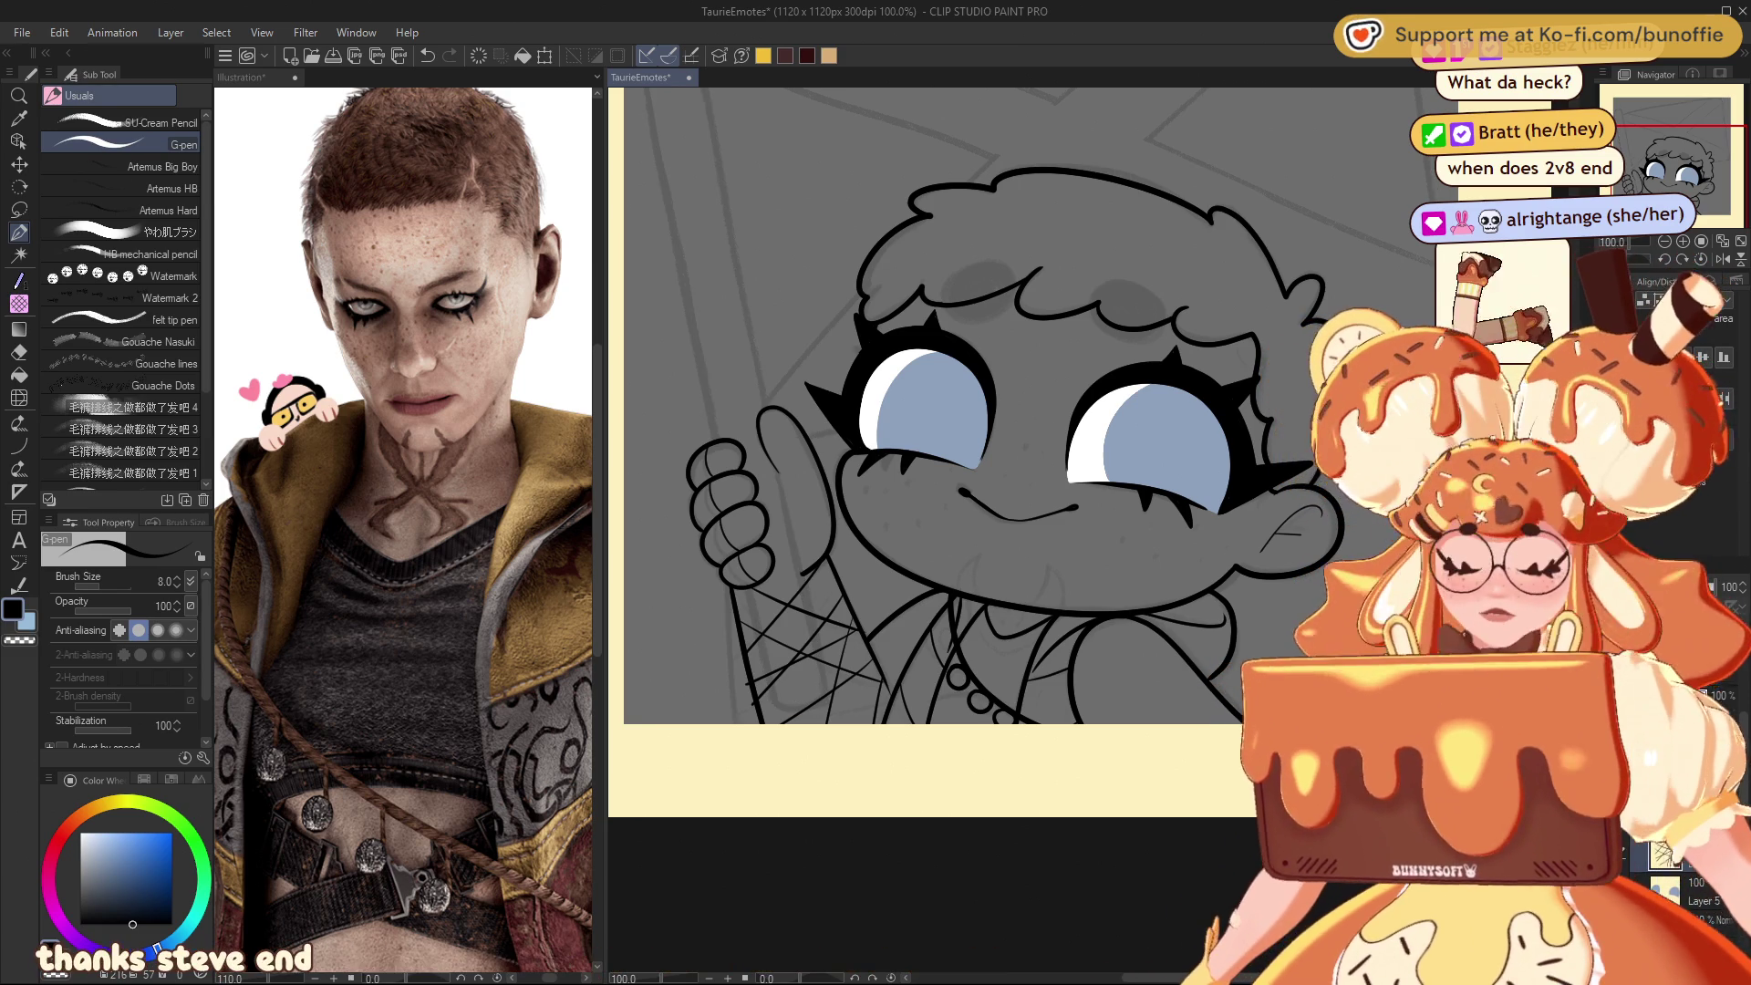
key(e)
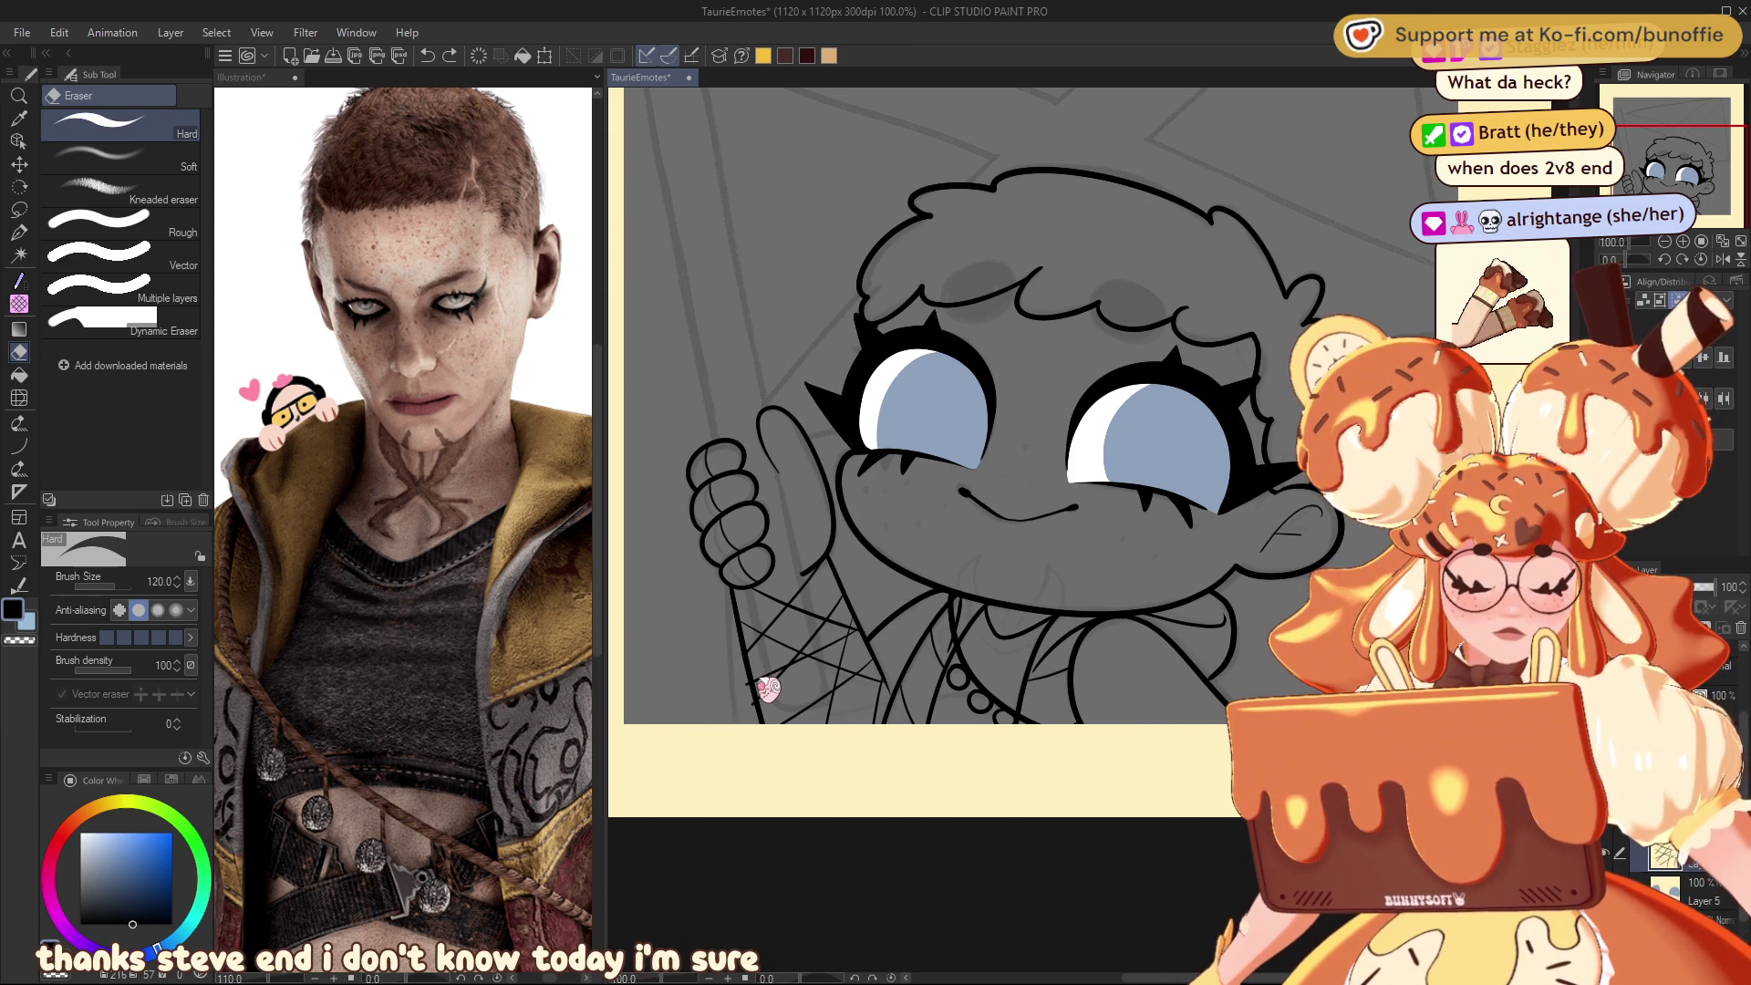
Step: Clear the old sleeve lines with the vector eraser and redraw the shoulder outline below the hand
key(ctrl+z)
key(ctrl+z)
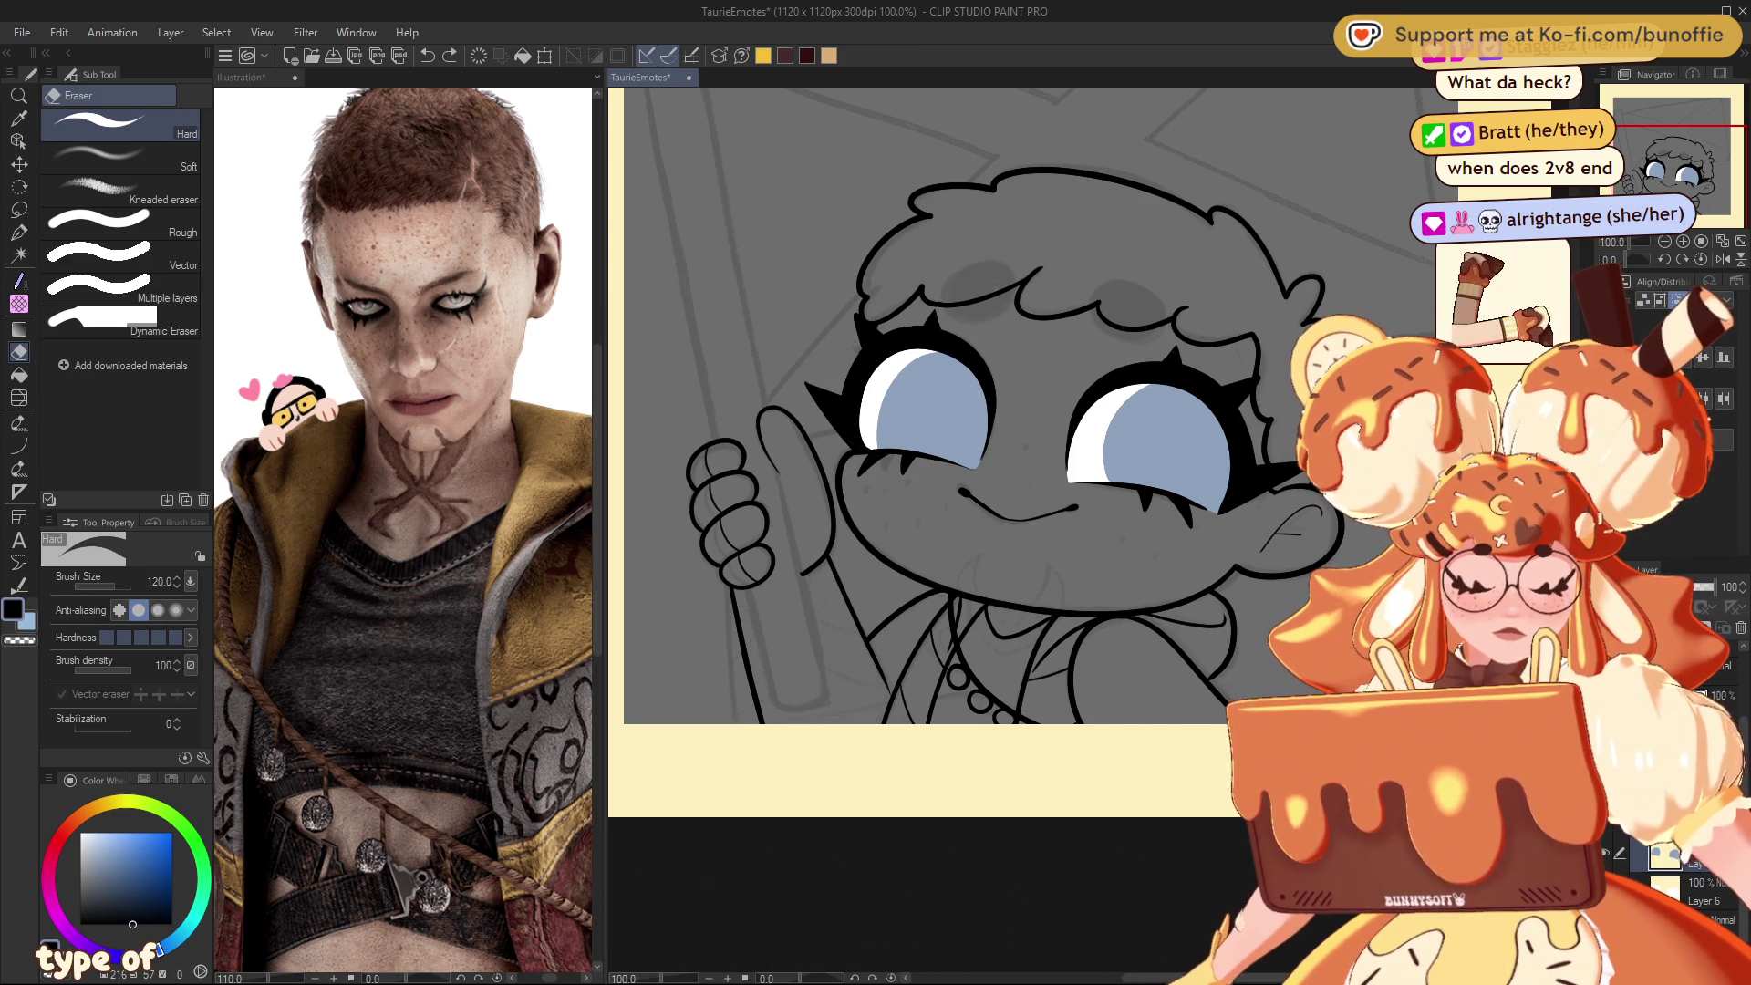
click(1696, 716)
click(18, 232)
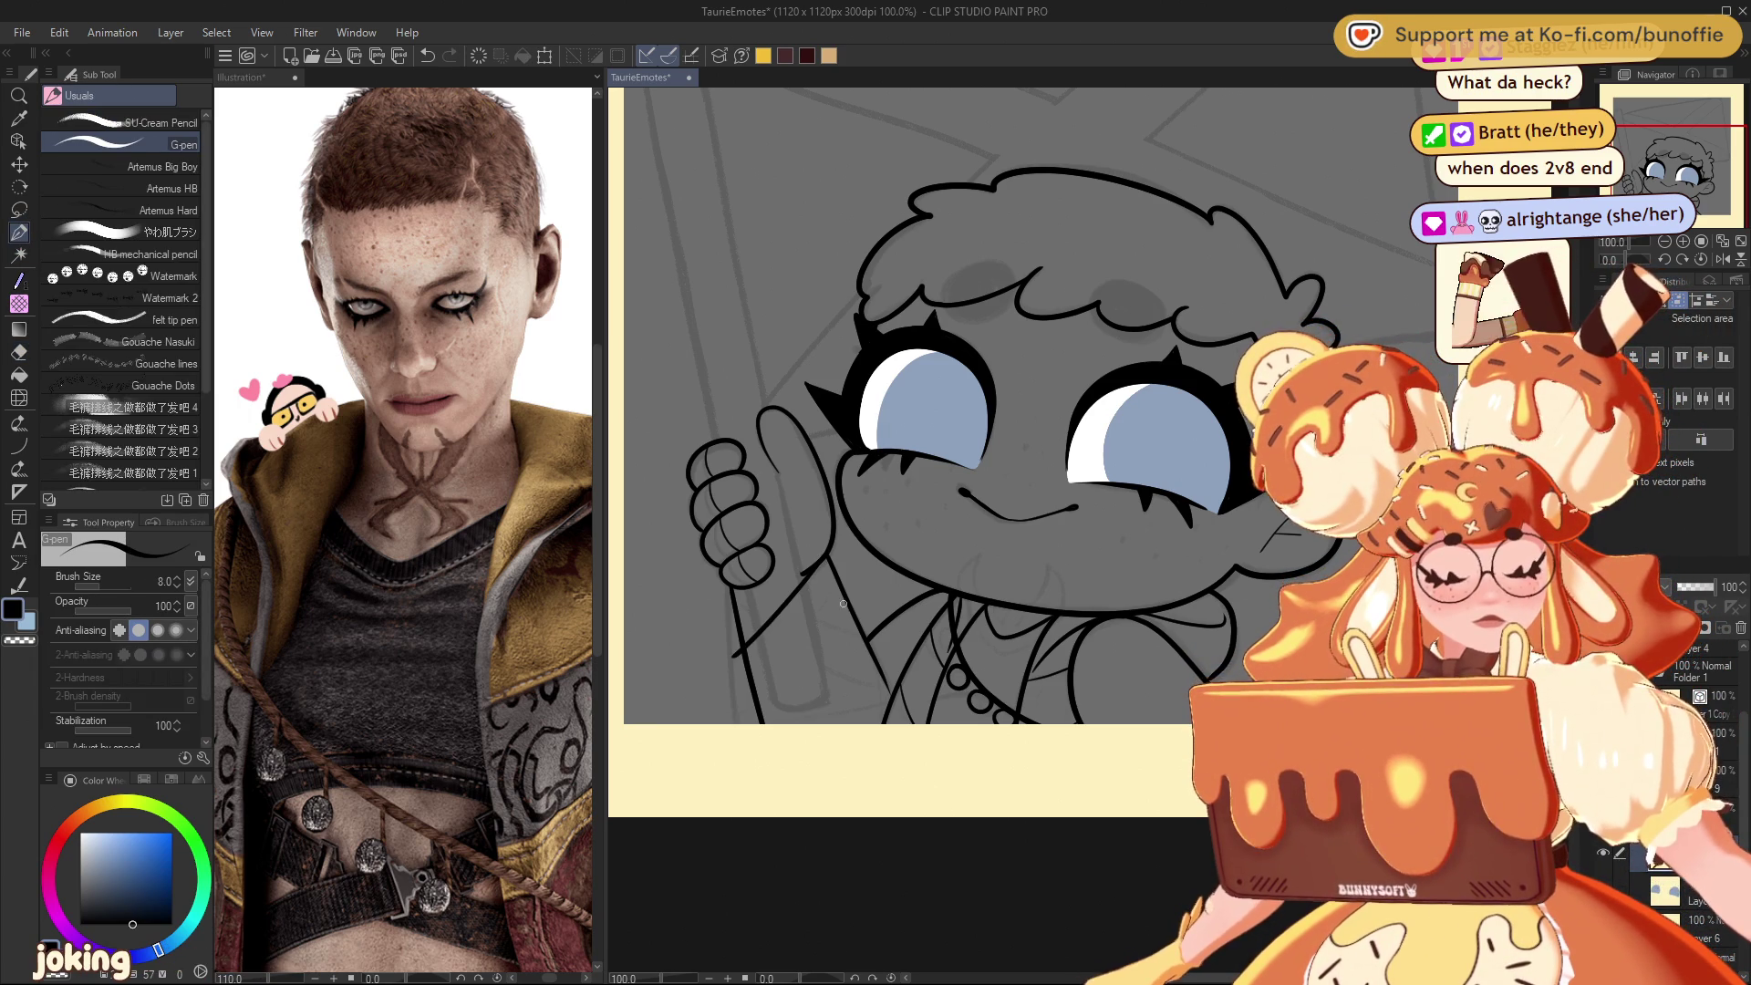
key(ctrl+z)
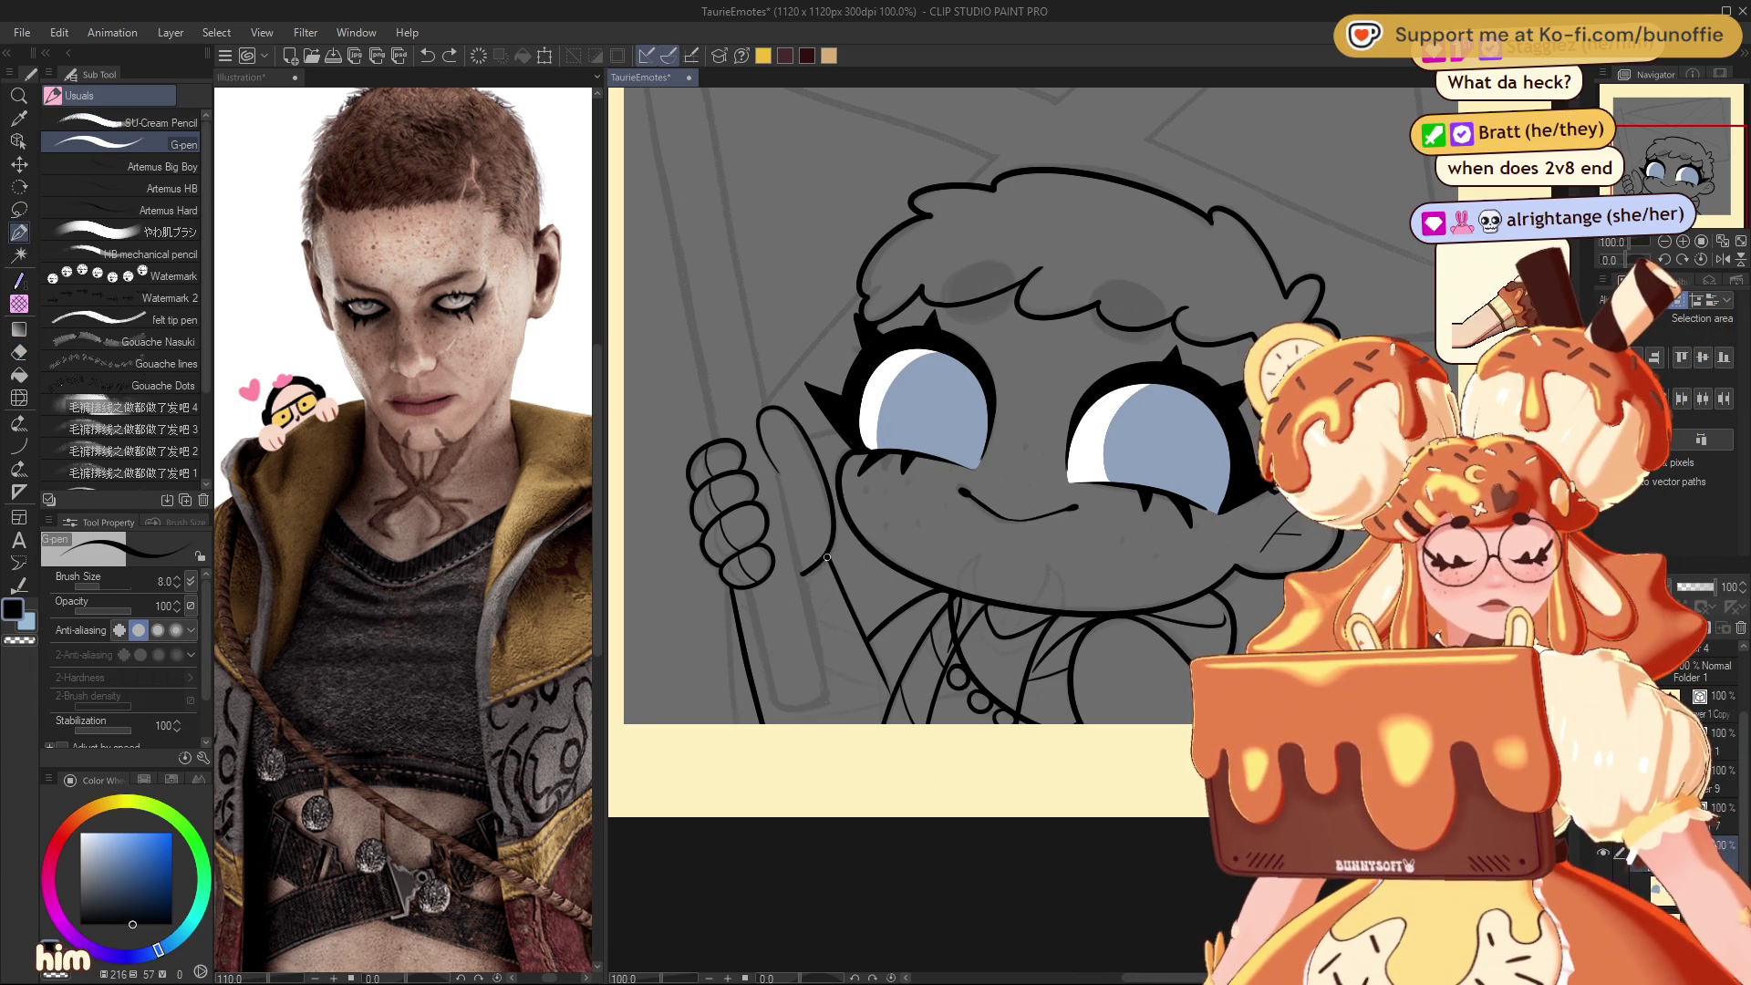
drag(827, 561, 739, 649)
key(ctrl+z)
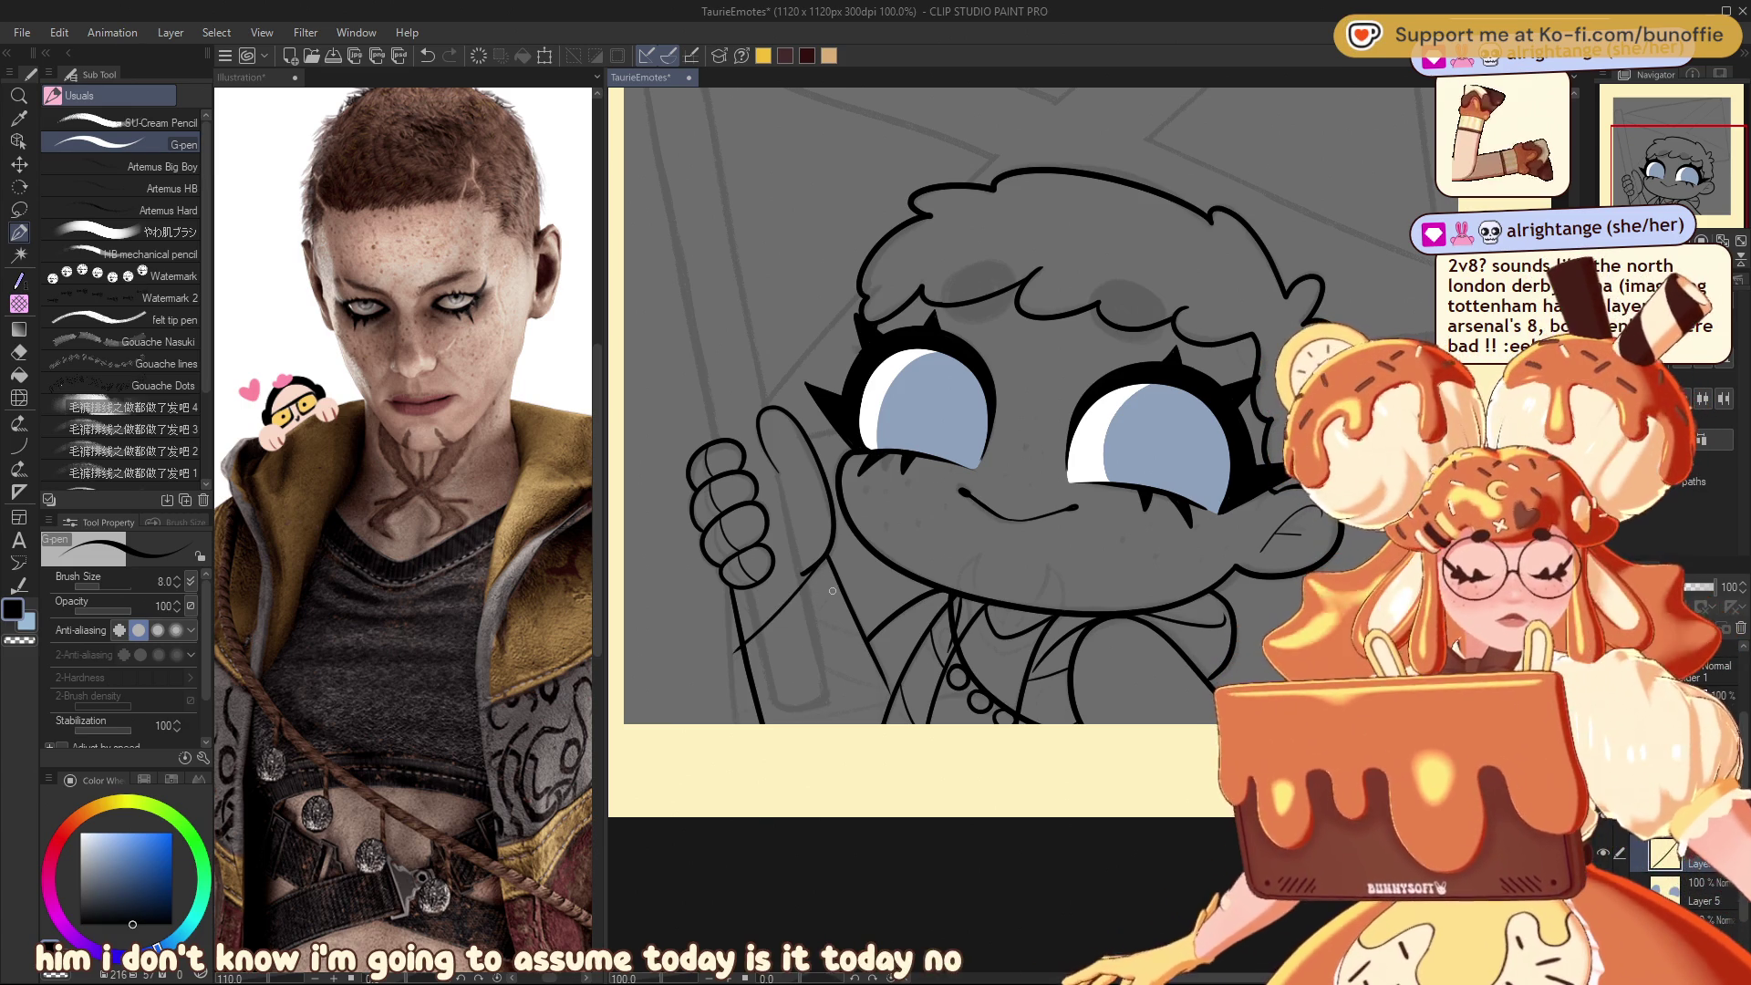
mouse_move(837, 580)
mouse_down()
mouse_move(764, 671)
mouse_move(894, 689)
mouse_up()
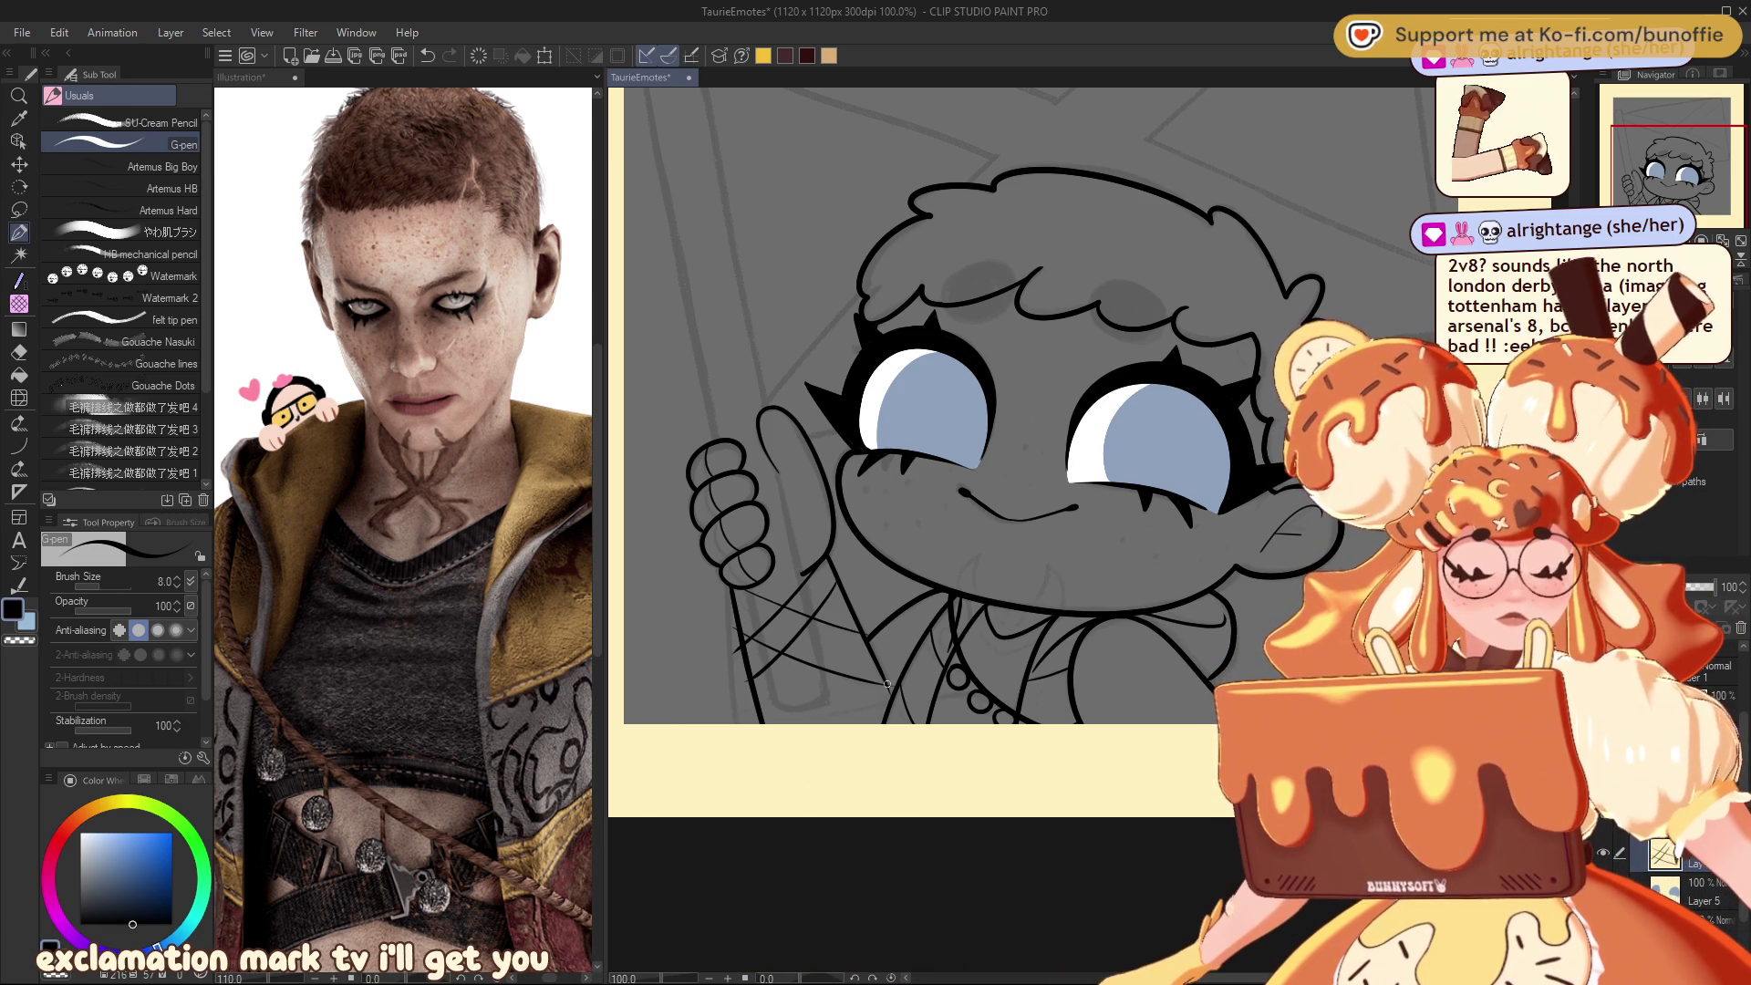
key(ctrl+z)
Step: With a 6.0 G-pen, add crosshatch strokes across the shoulder and sleeve, erasing stray lines
key(bracketleft)
key(bracketleft)
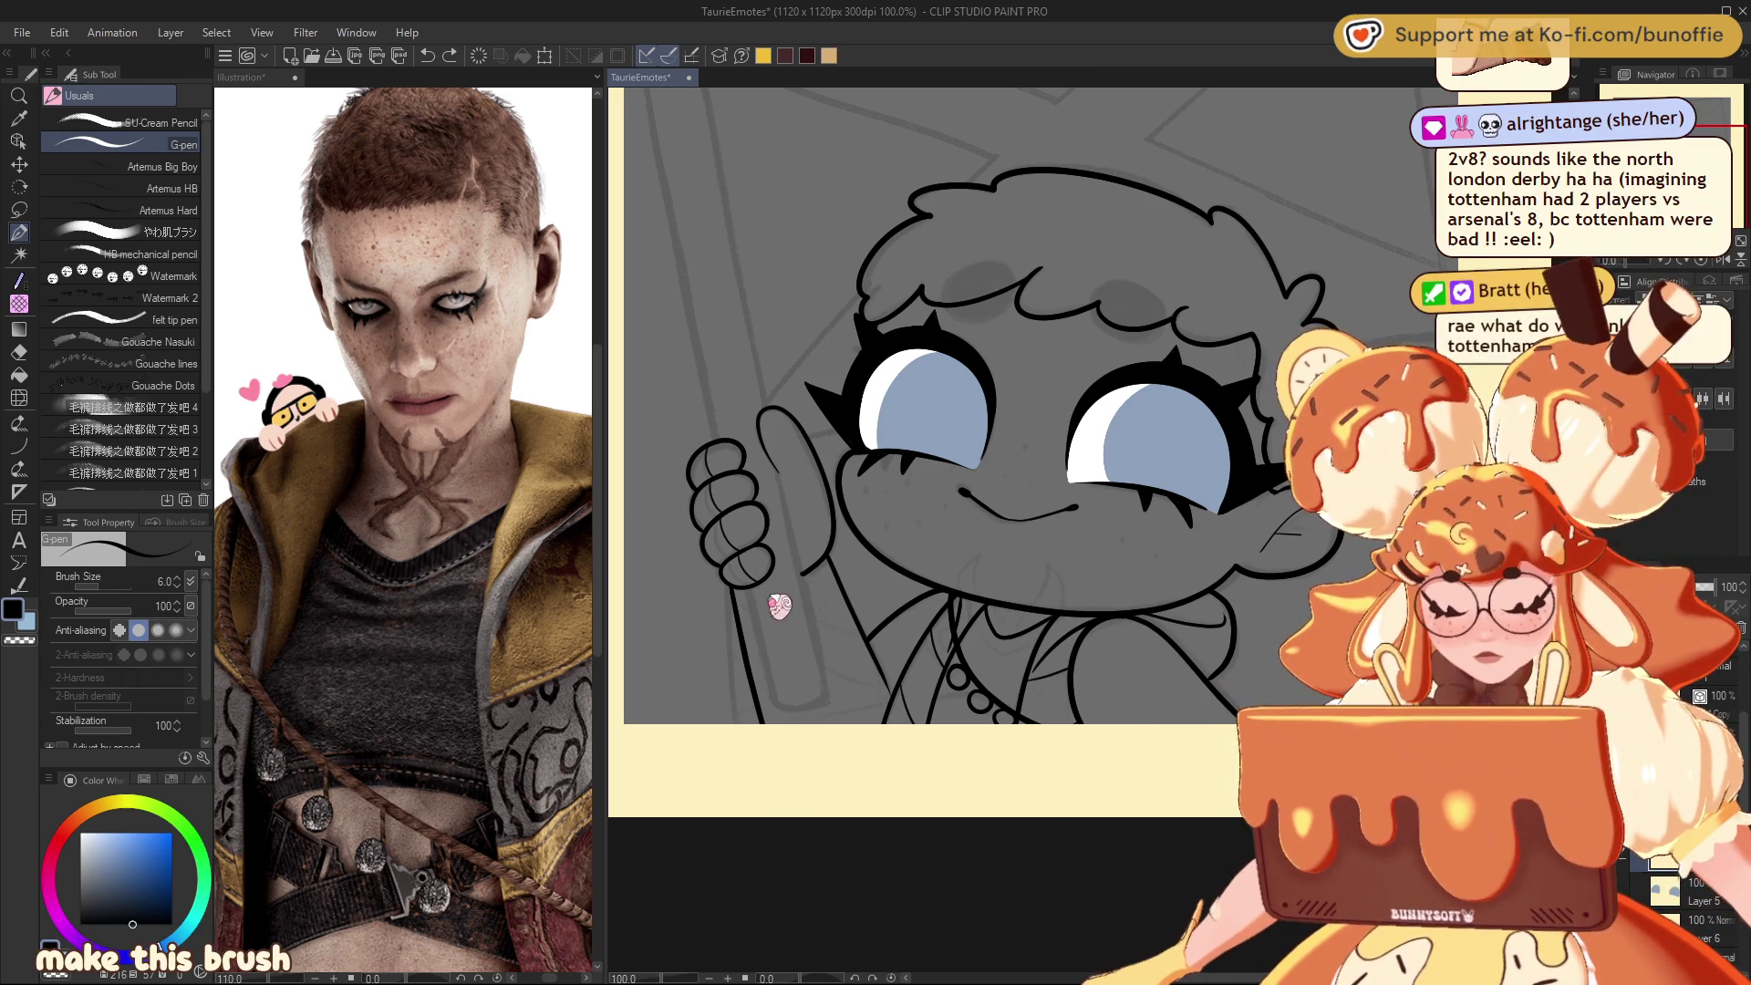
drag(755, 596, 857, 631)
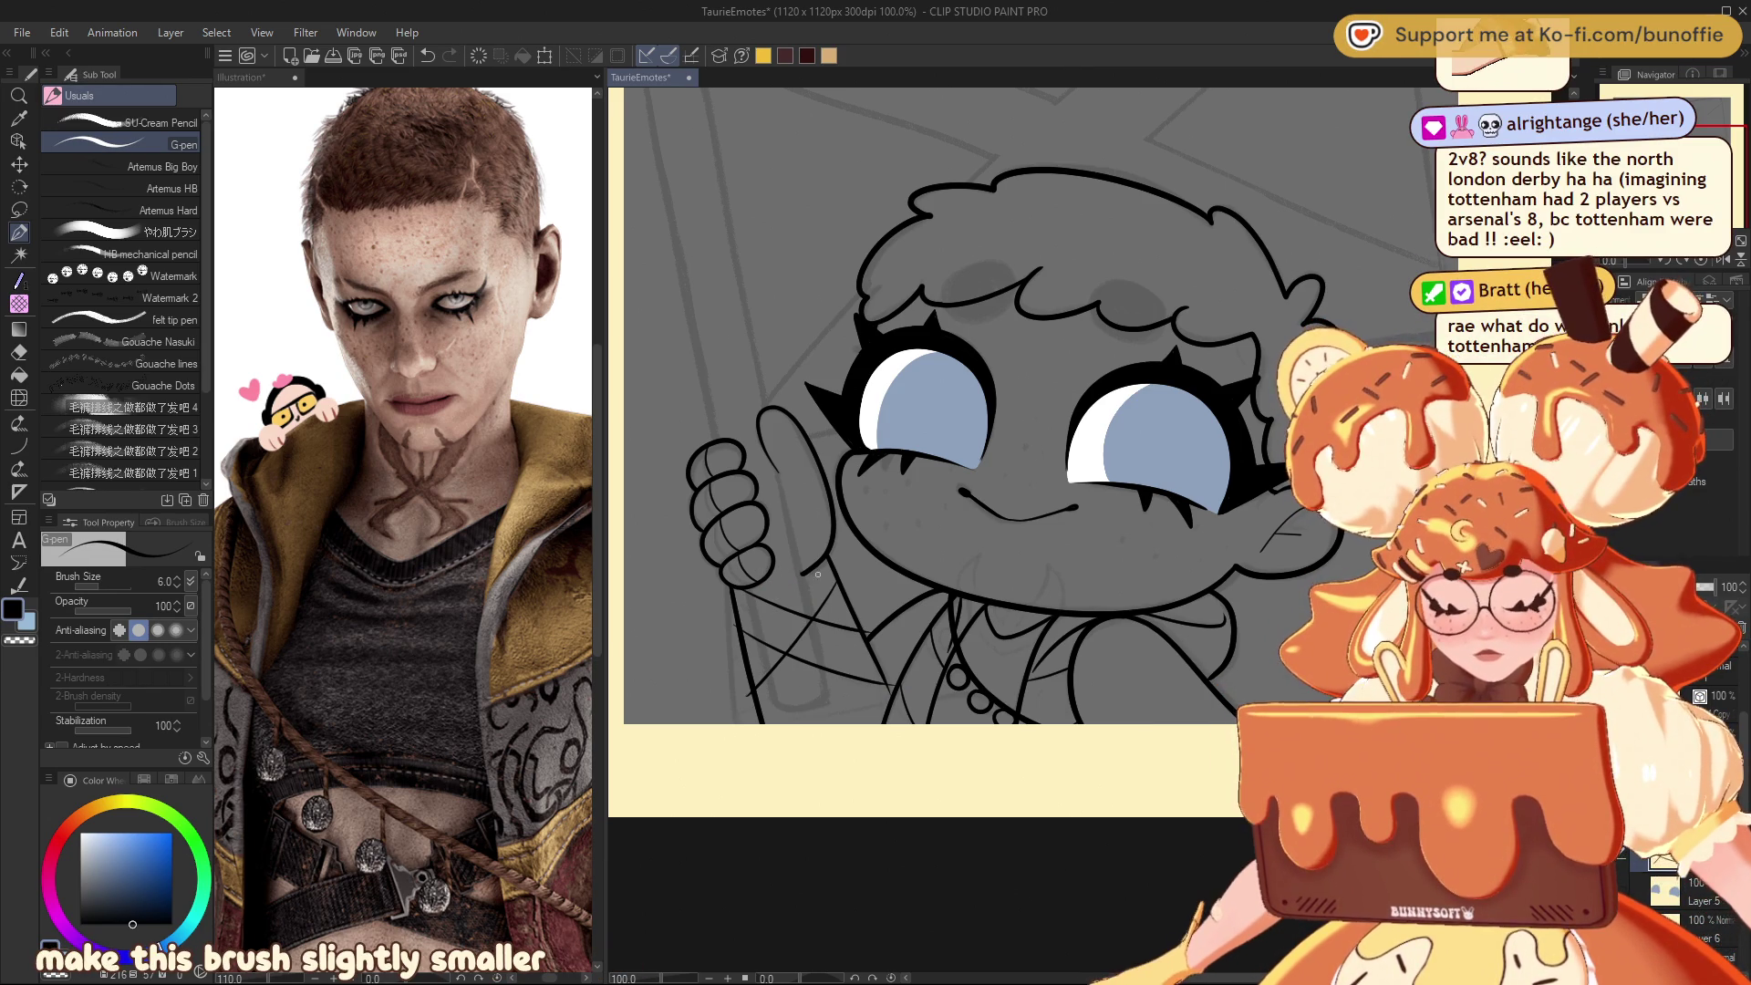
drag(806, 571, 764, 621)
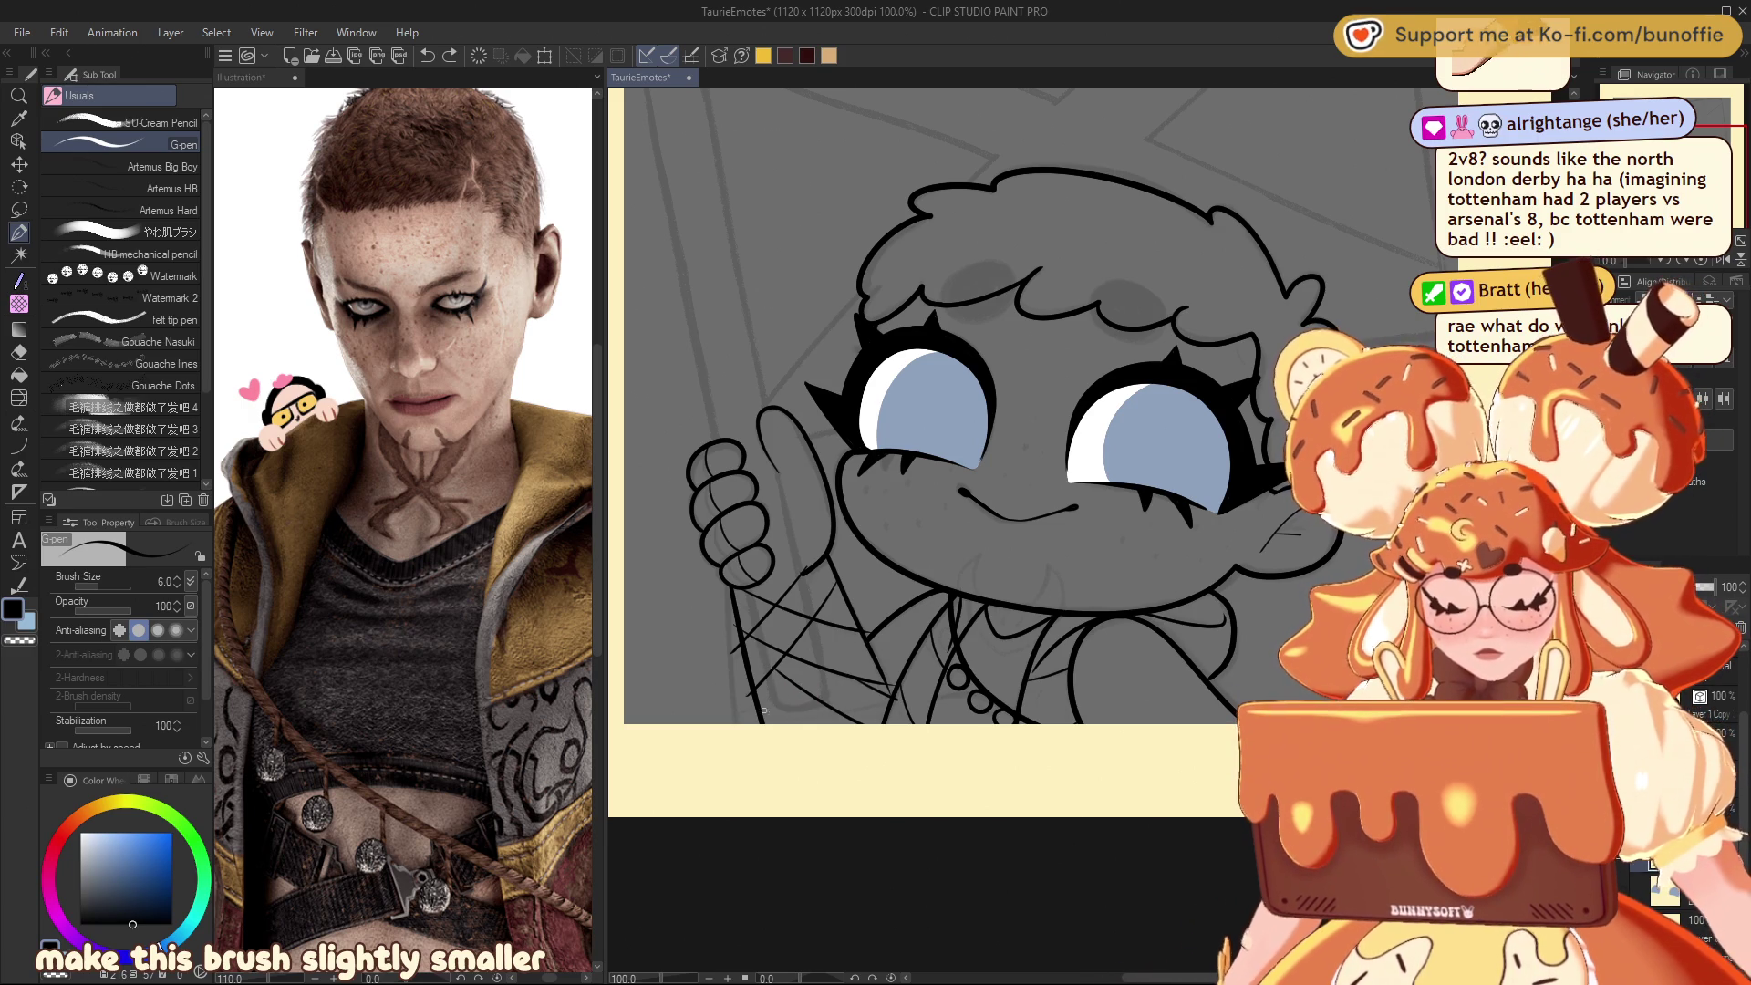
drag(761, 727, 821, 631)
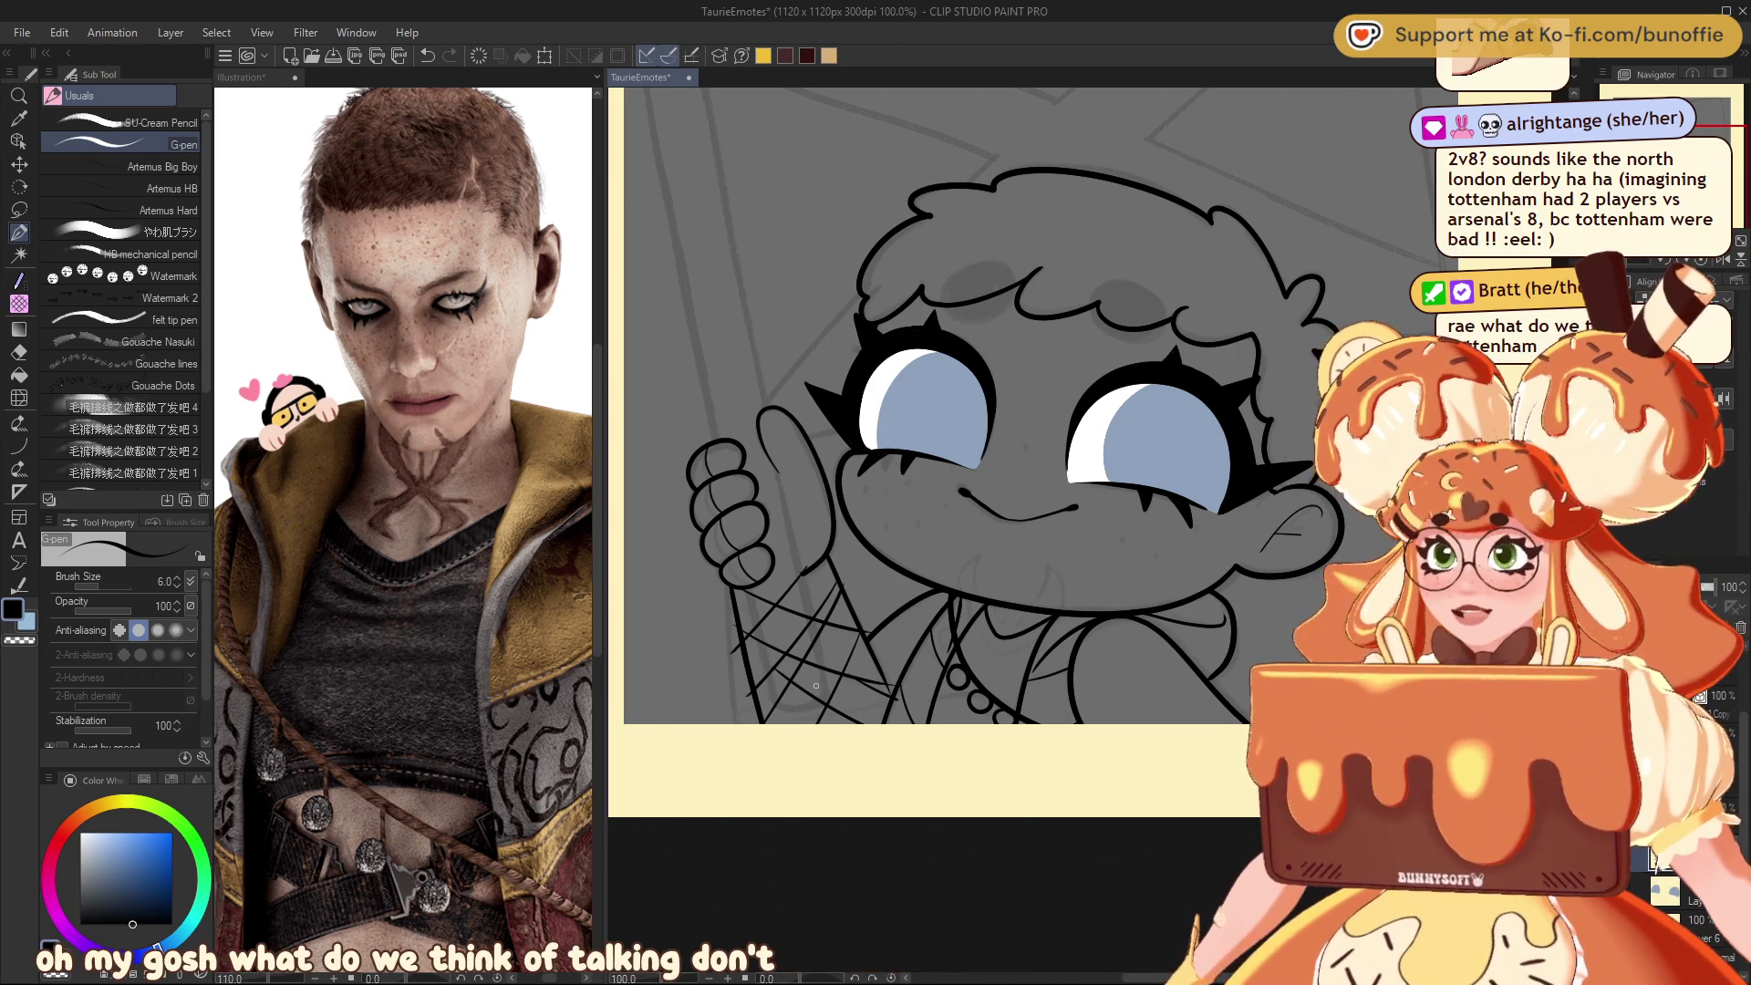
key(e)
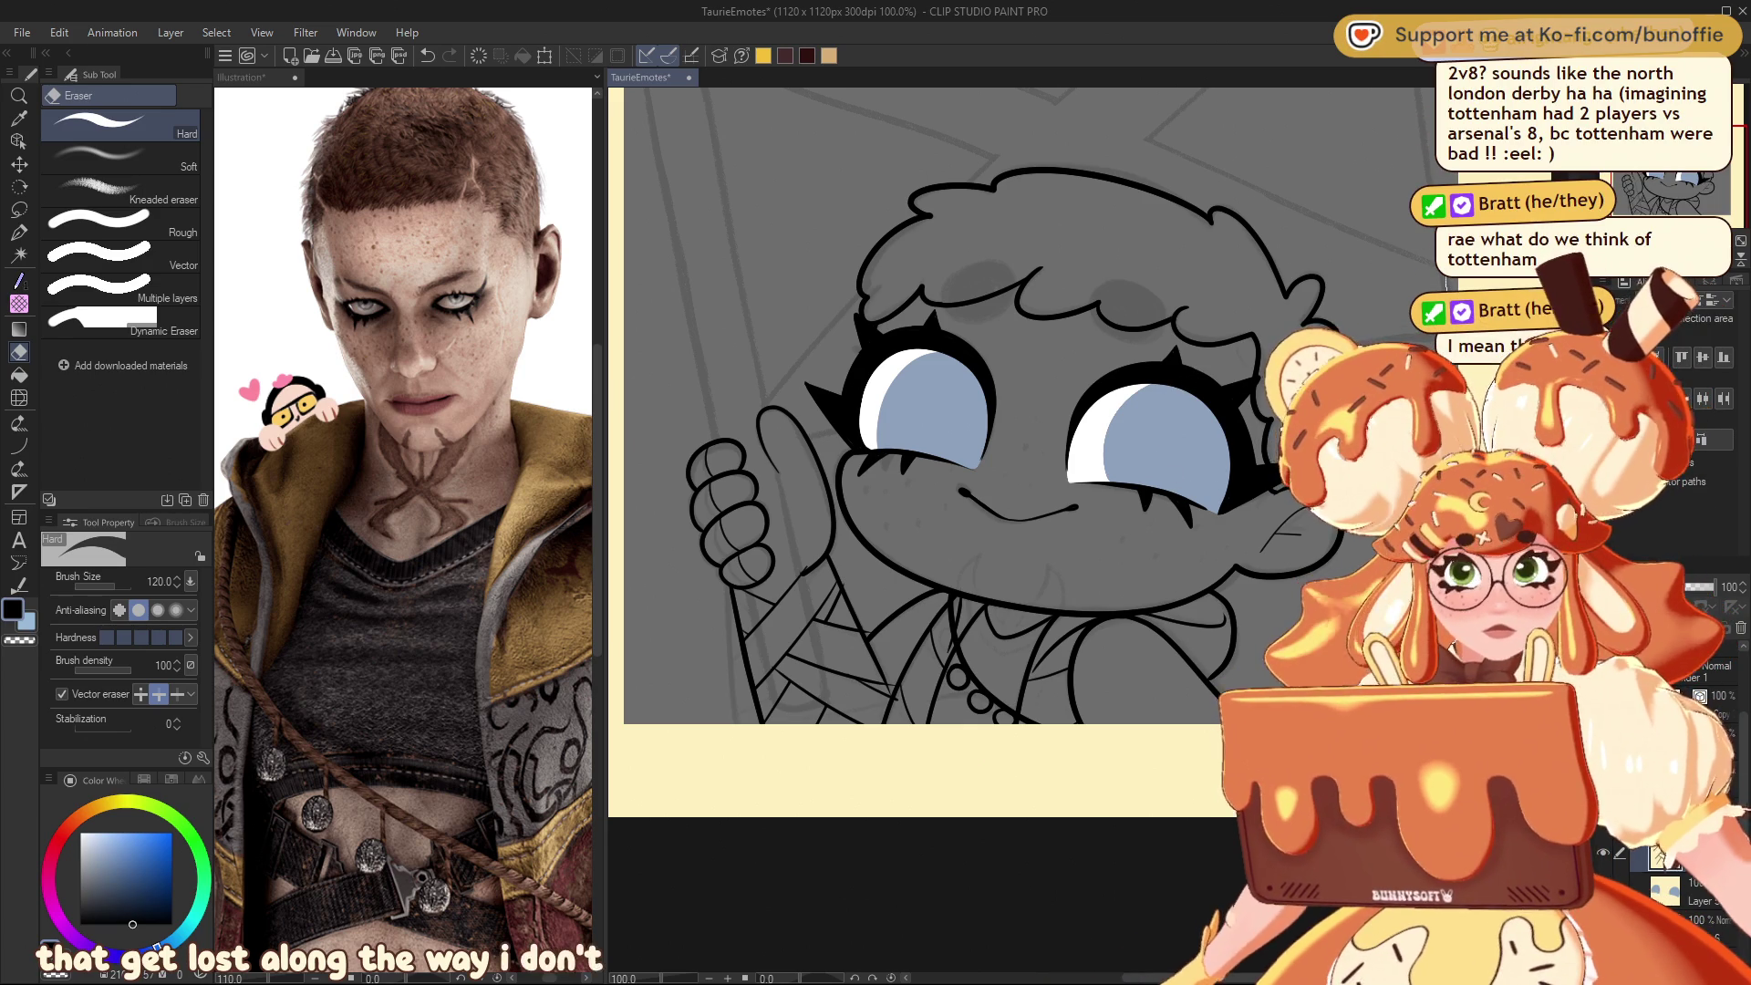
key(ctrl+z)
key(ctrl+z)
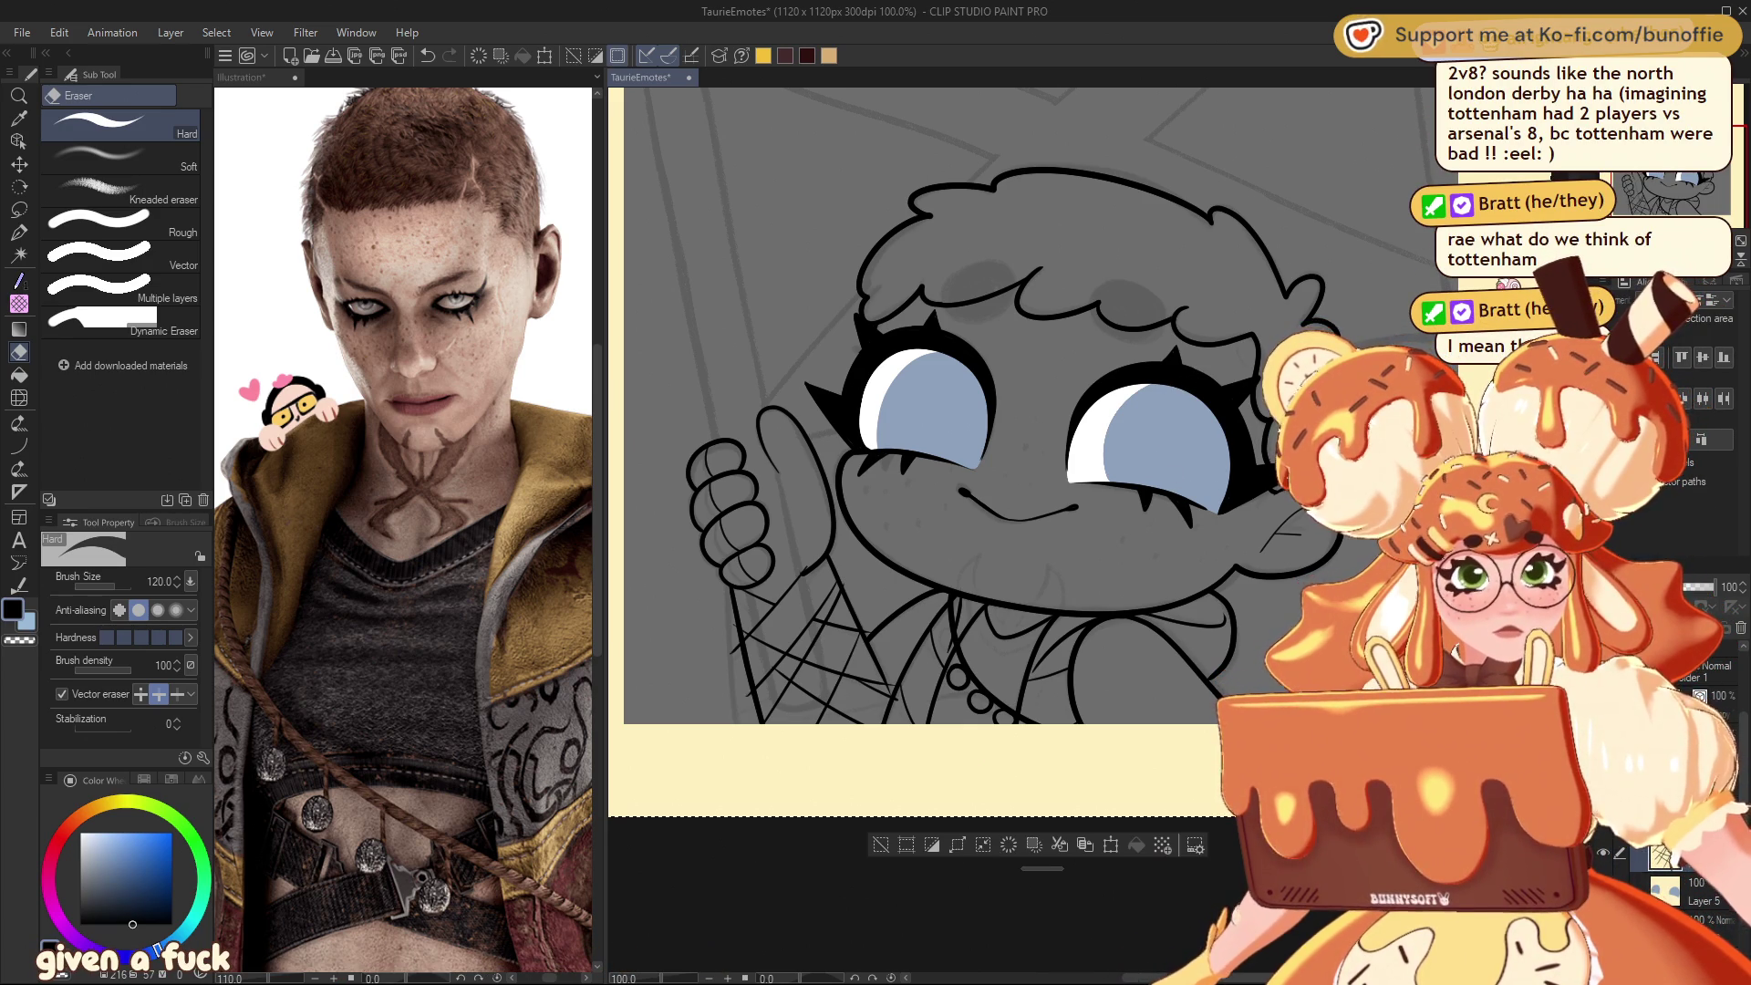
key(ctrl+y)
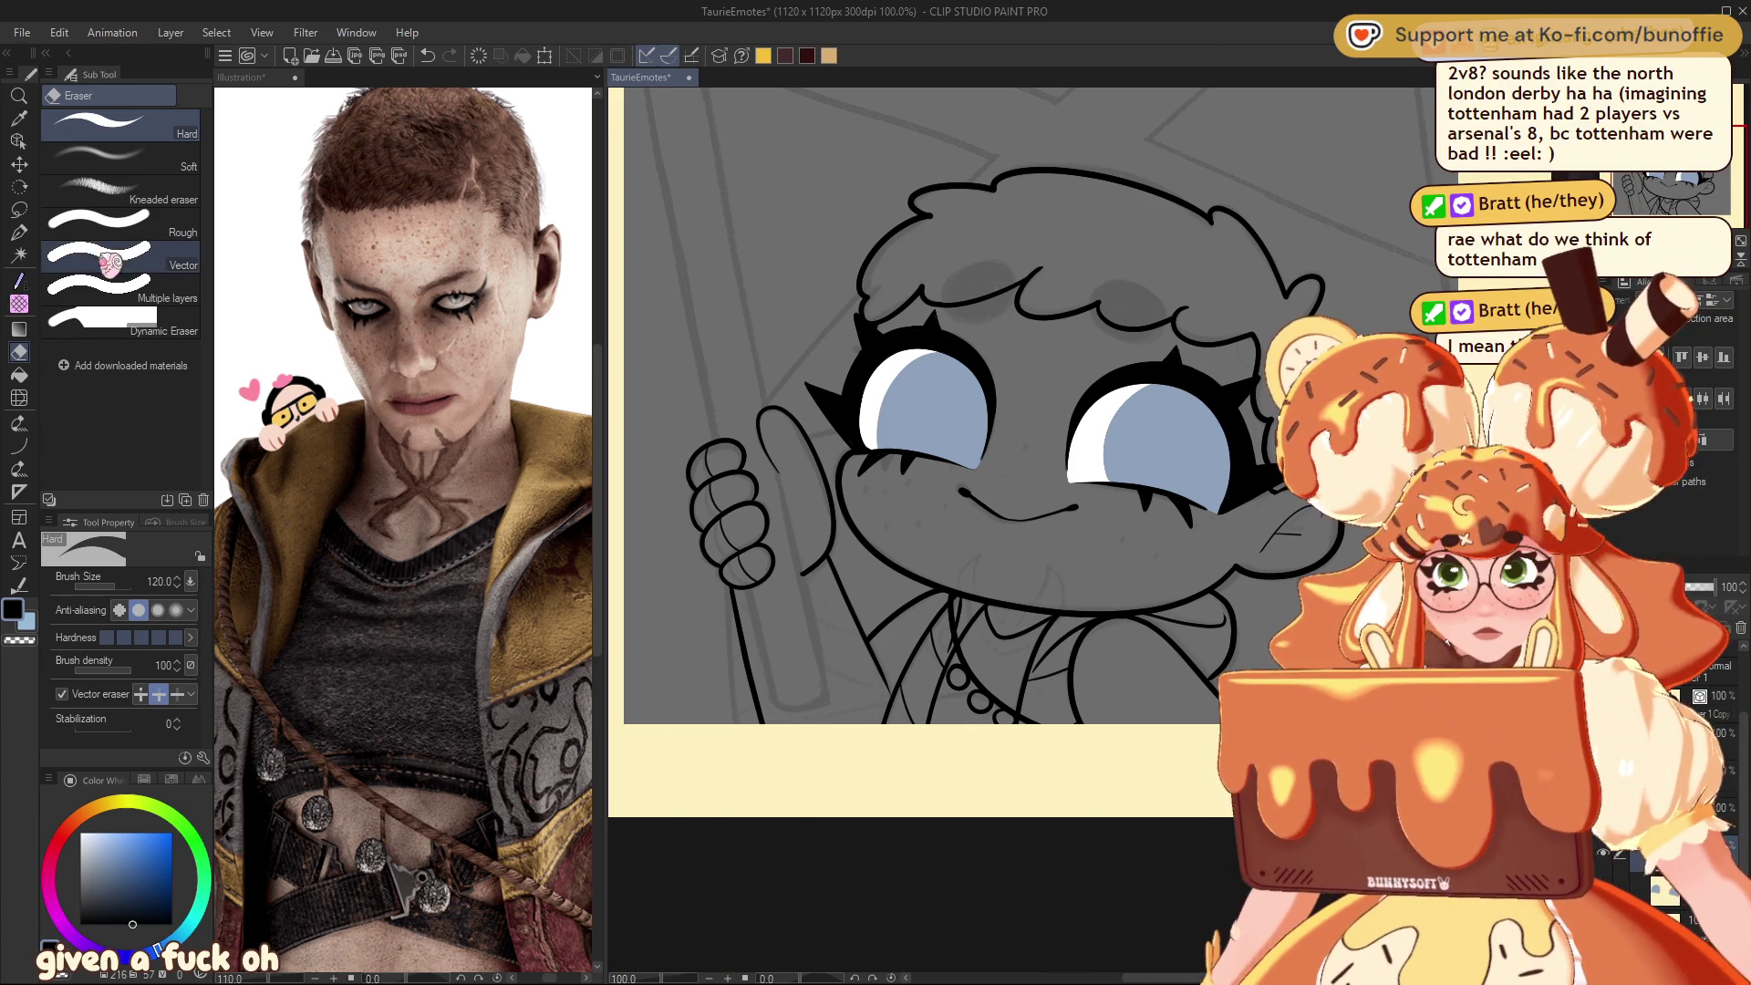
key(p)
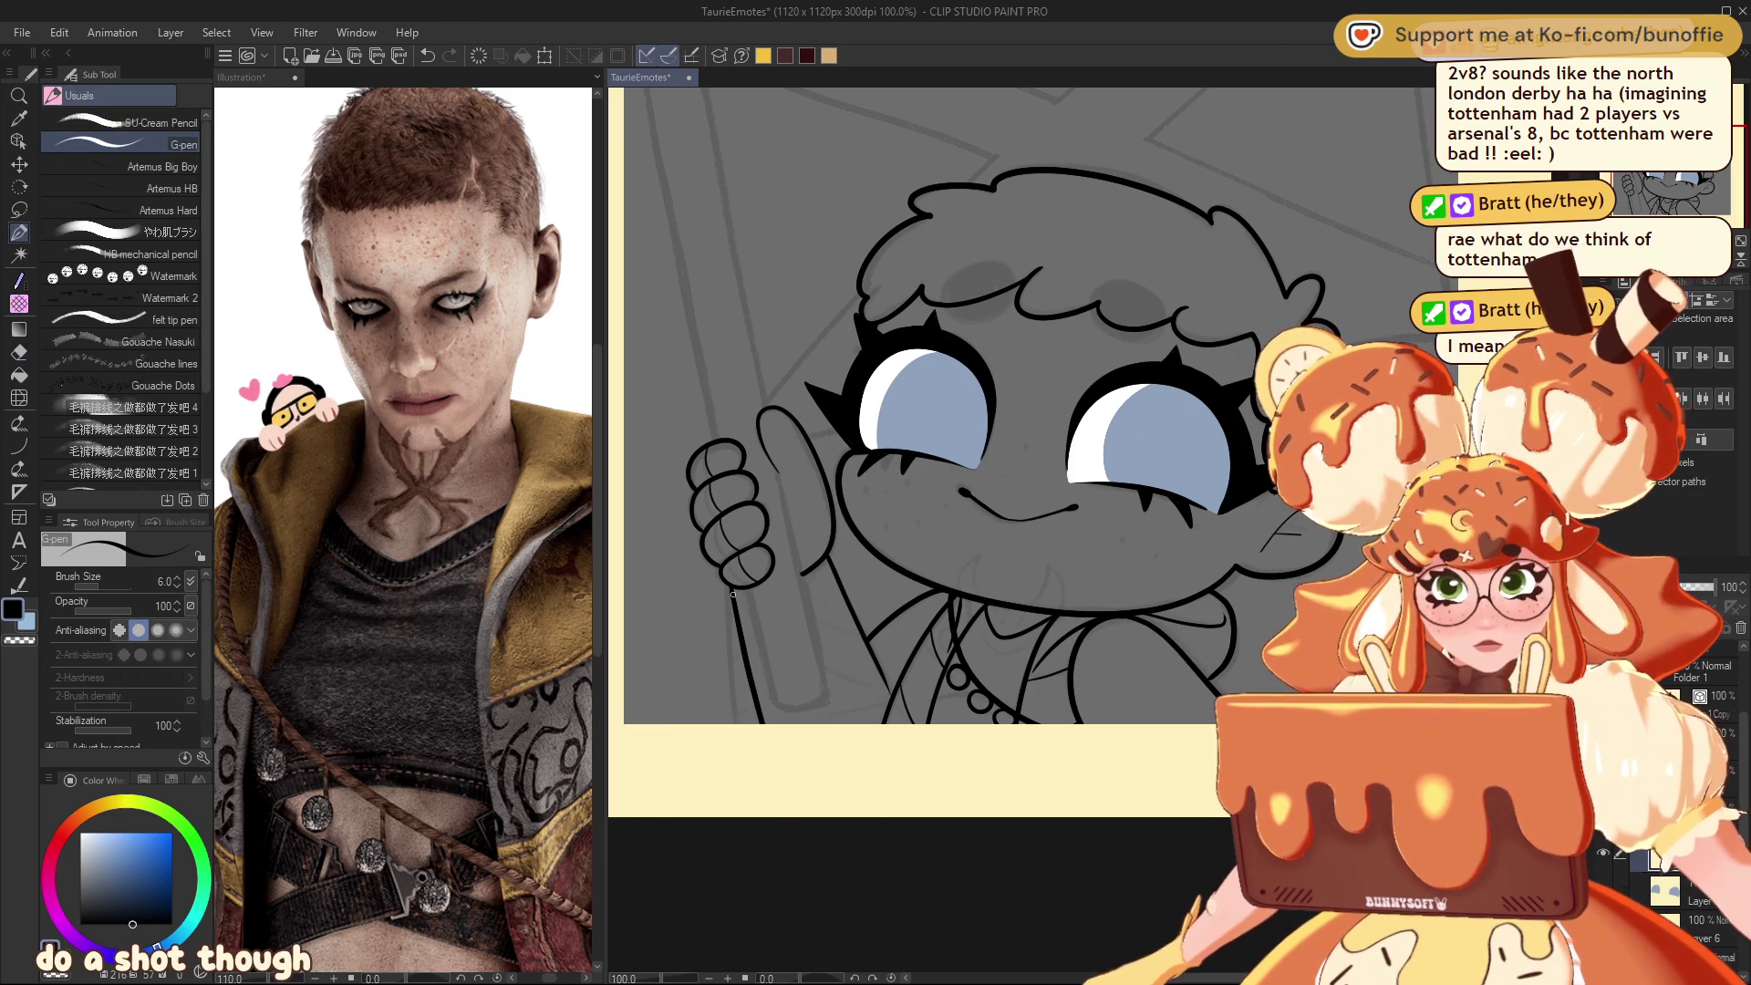
drag(810, 581, 835, 586)
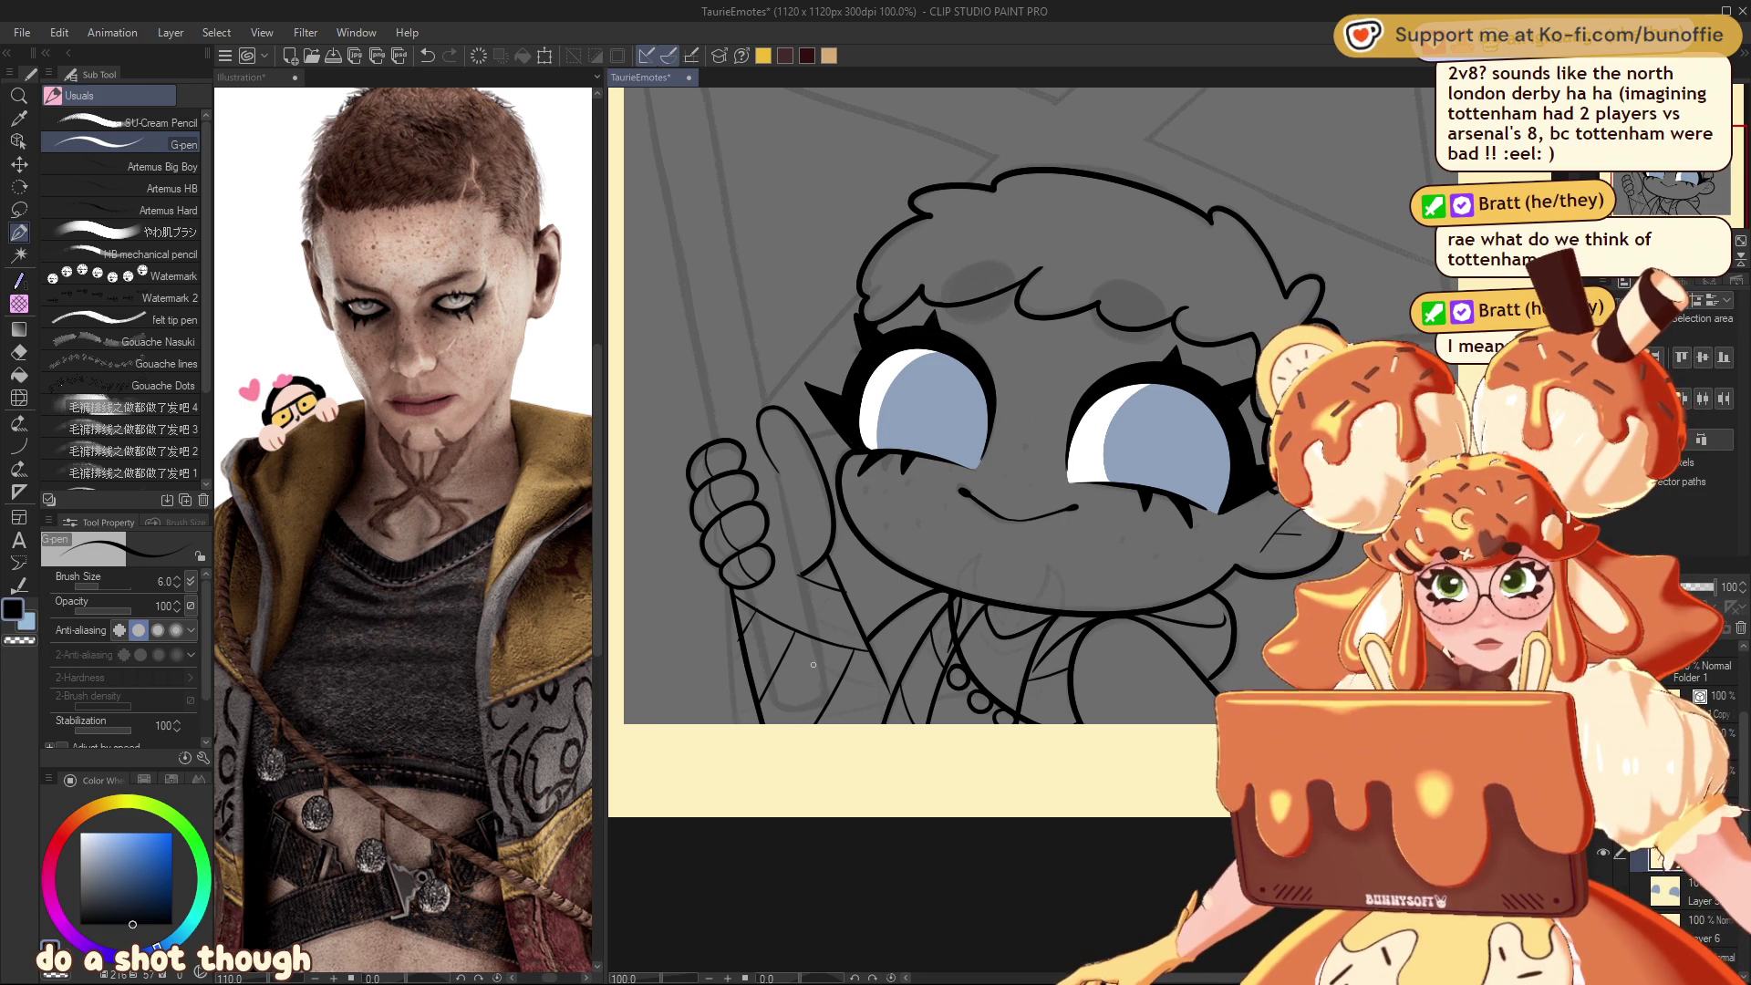
drag(737, 636, 765, 658)
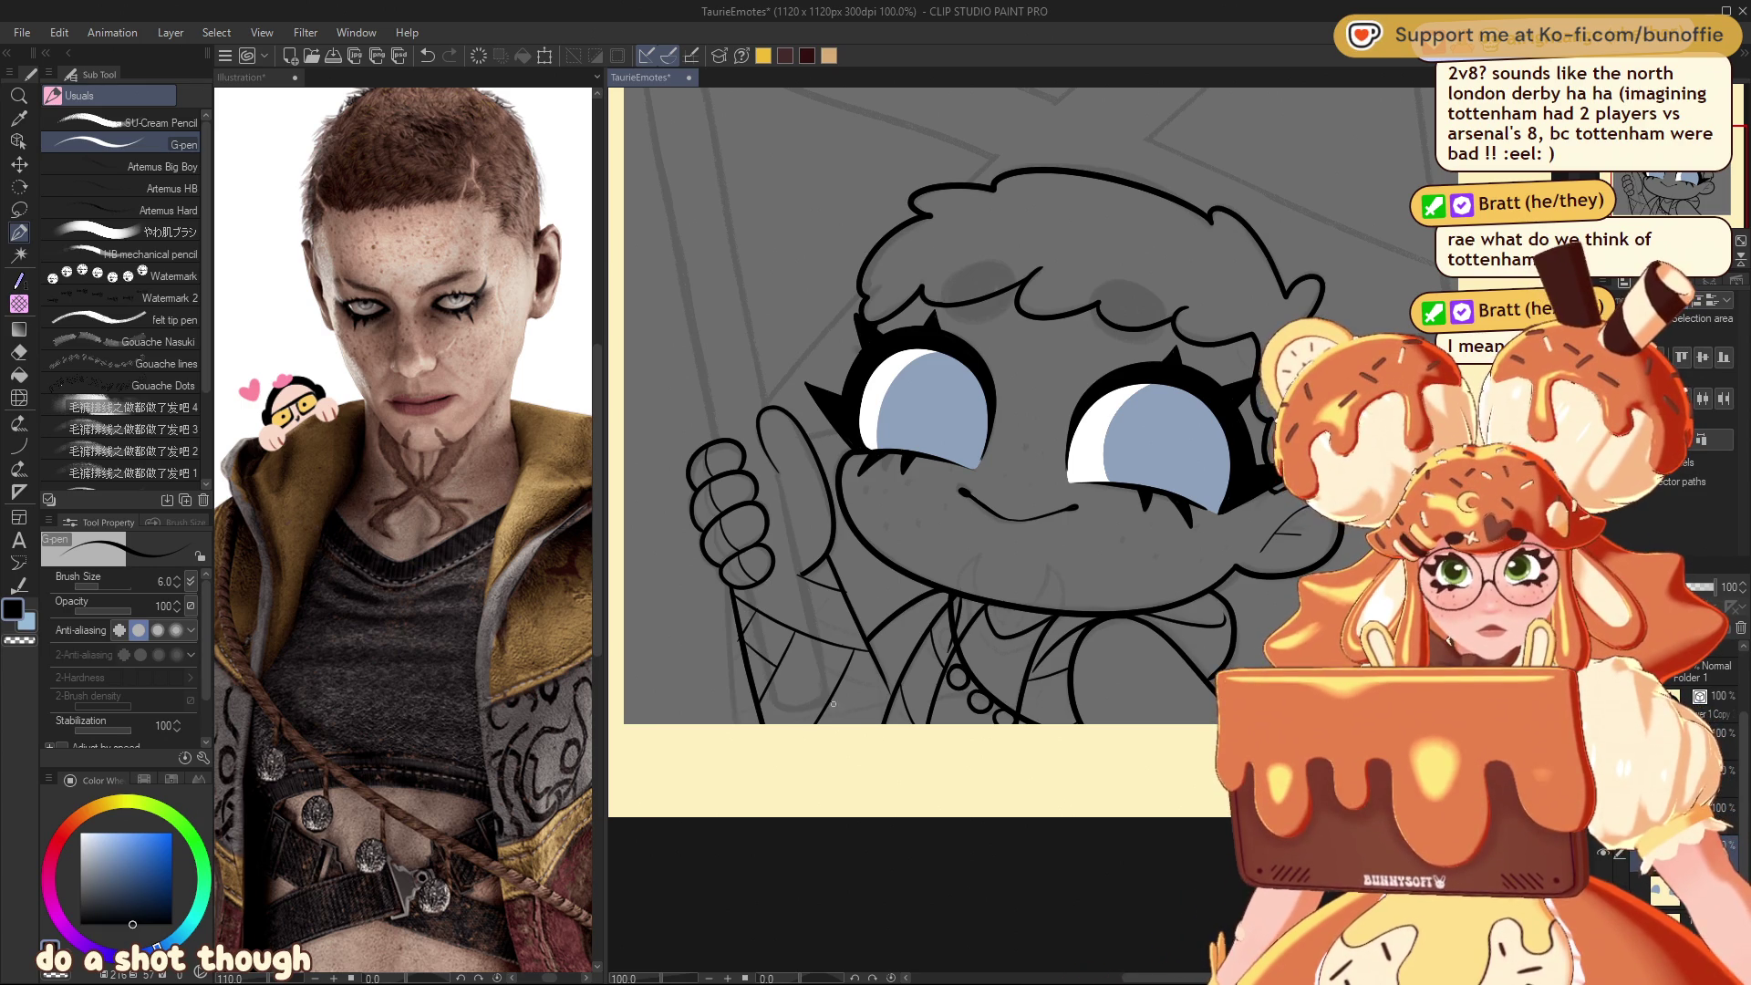
key(ctrl+minus)
key(ctrl+minus)
key(ctrl+minus)
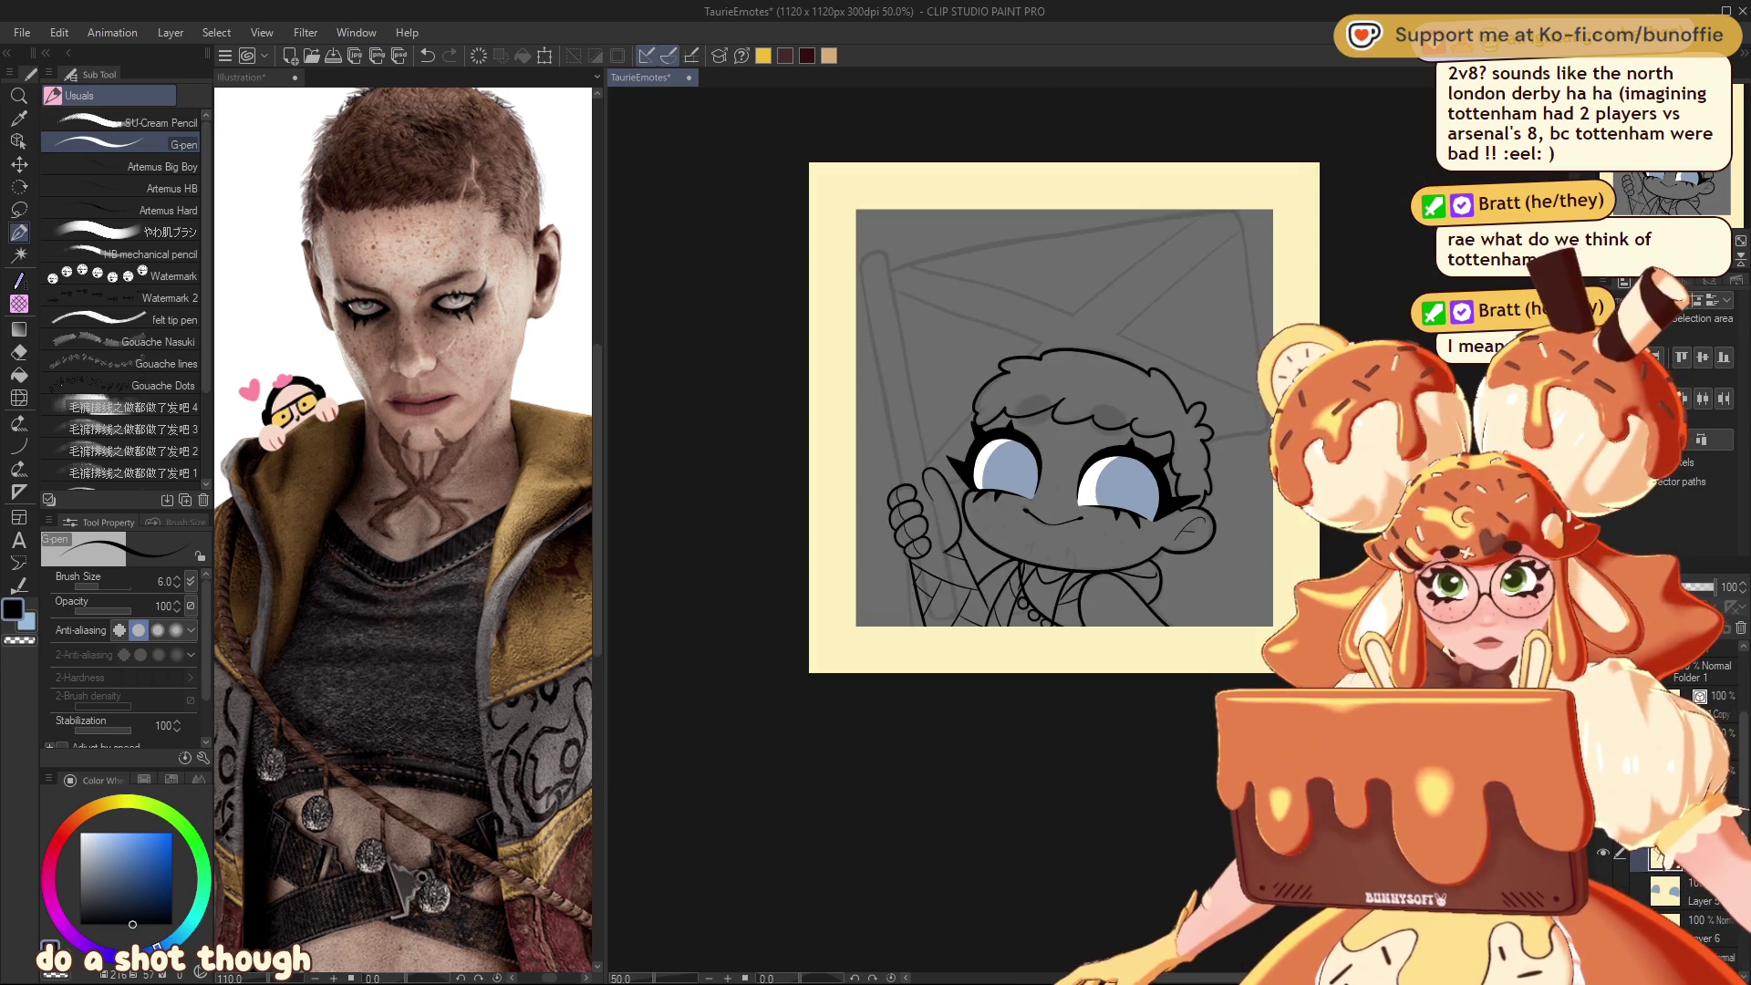
Step: Zoom to 100% to bring the flagpole back in the grip, then zoom out to 50%
key(ctrl+plus)
key(ctrl+plus)
key(ctrl+plus)
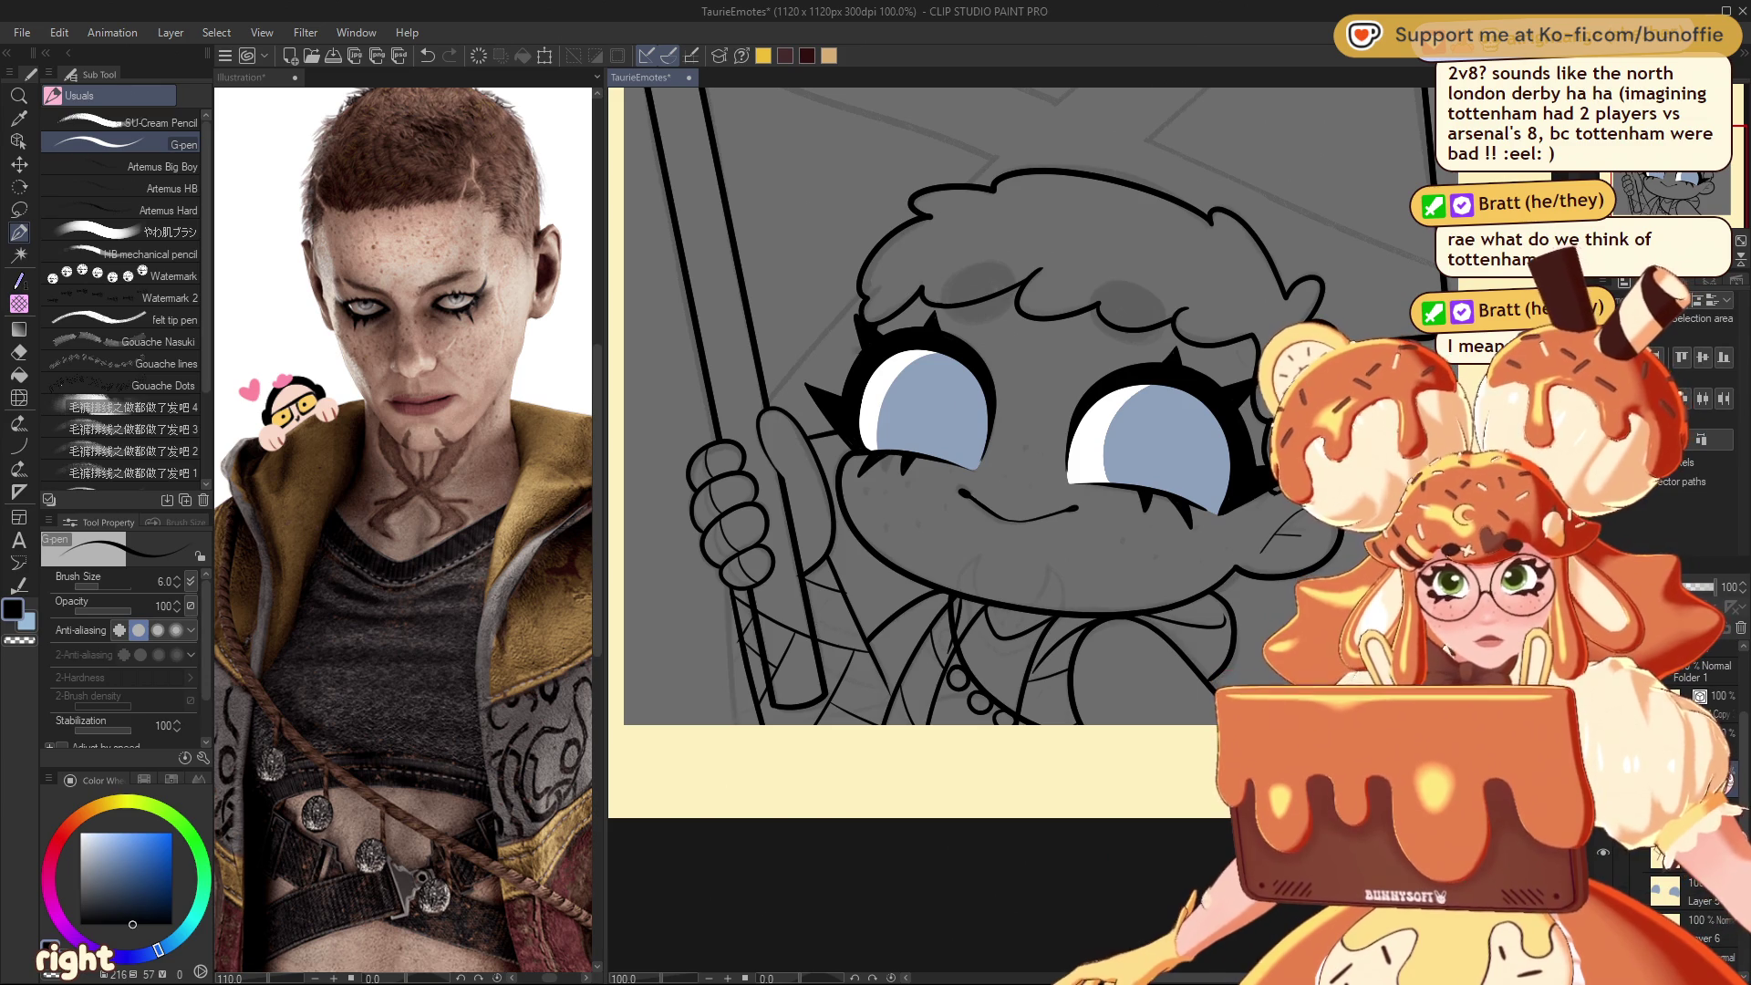
key(e)
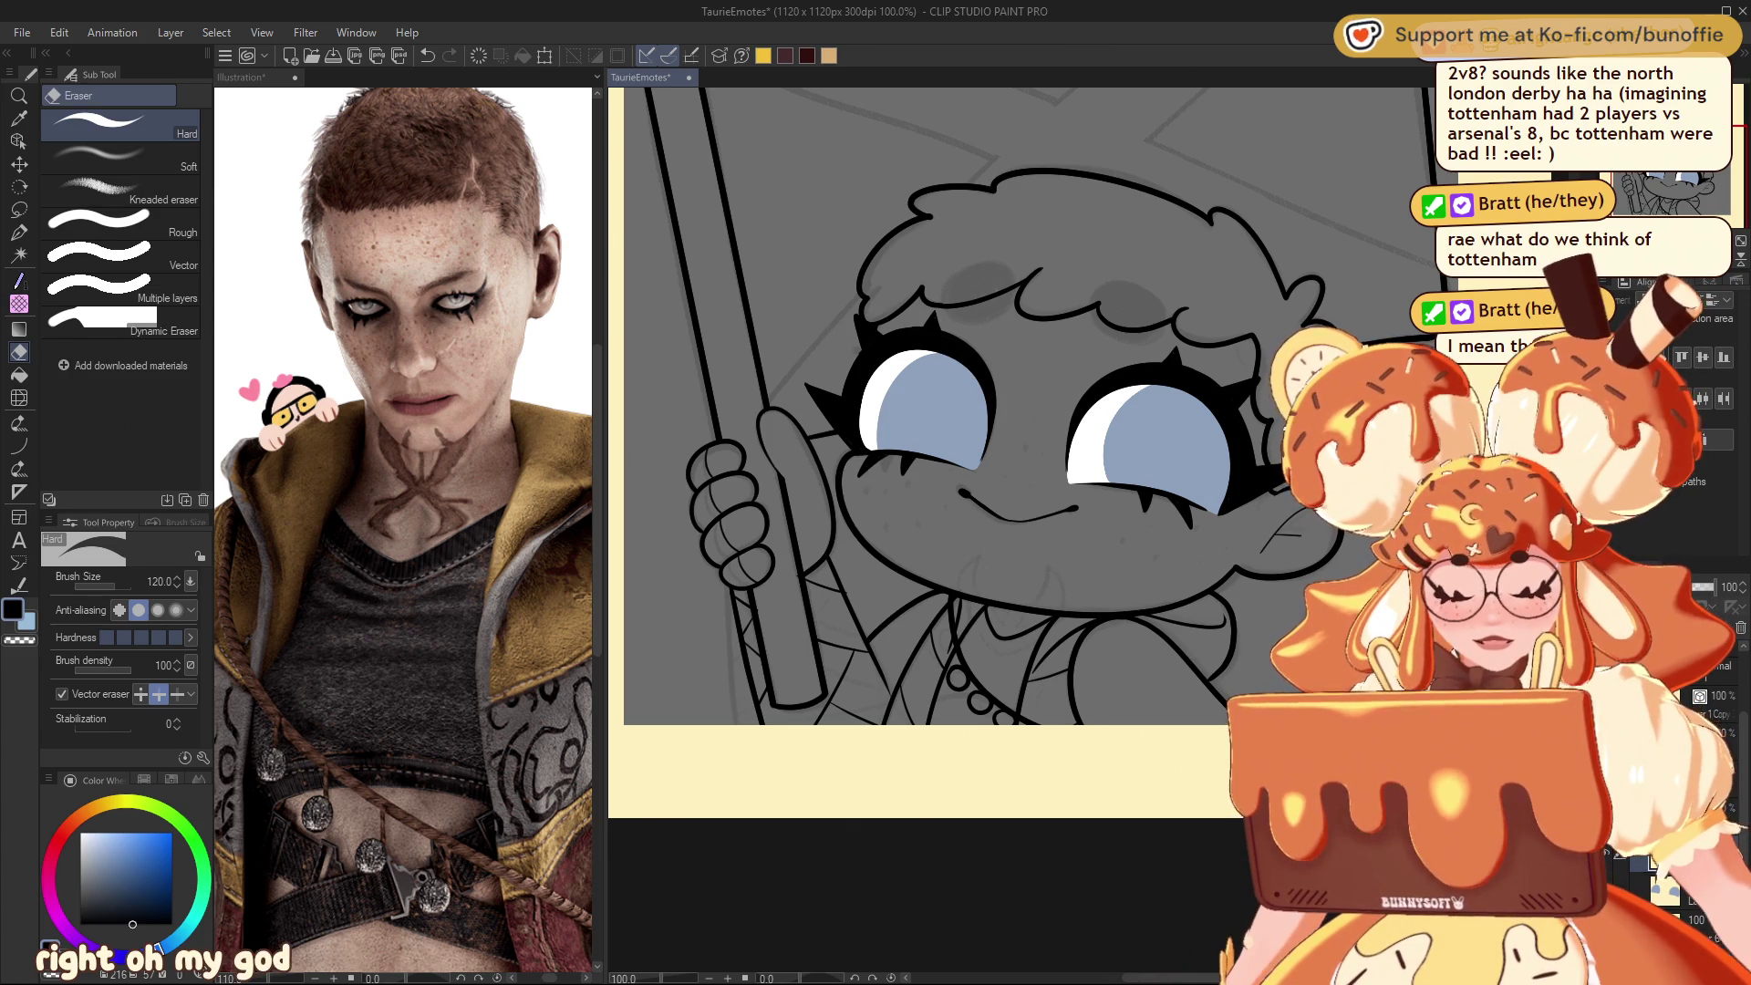
key(ctrl+minus)
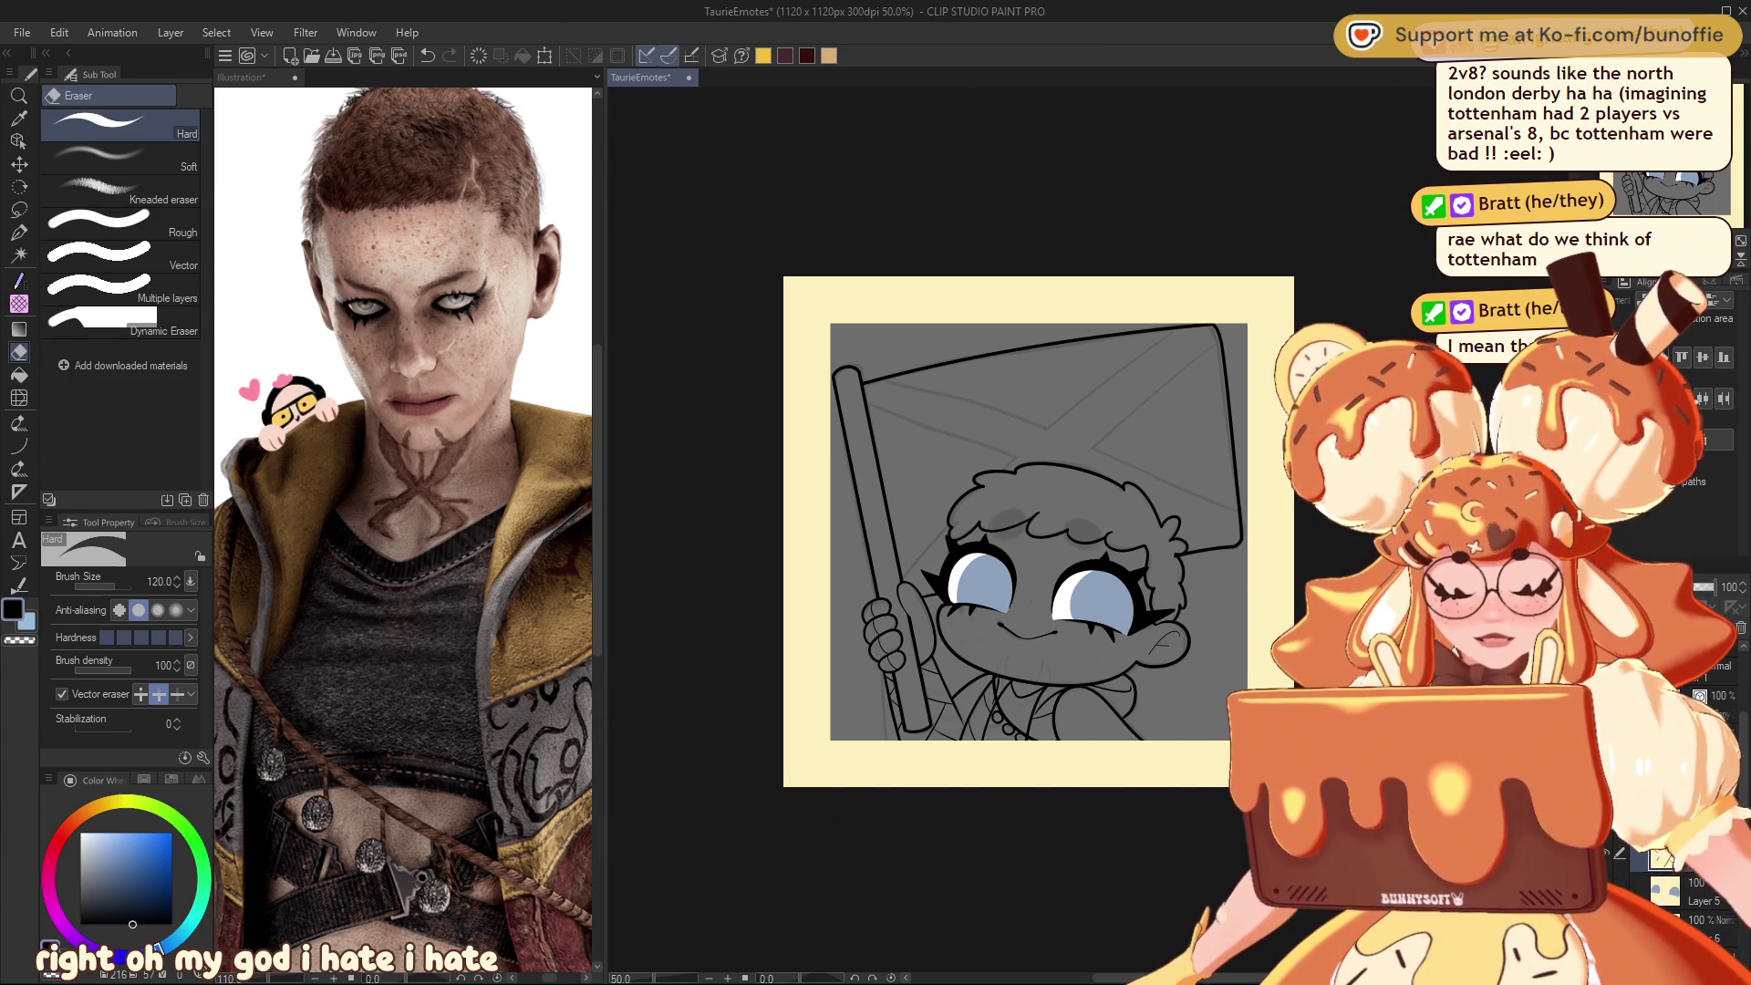
scroll(1053, 715, up, 5)
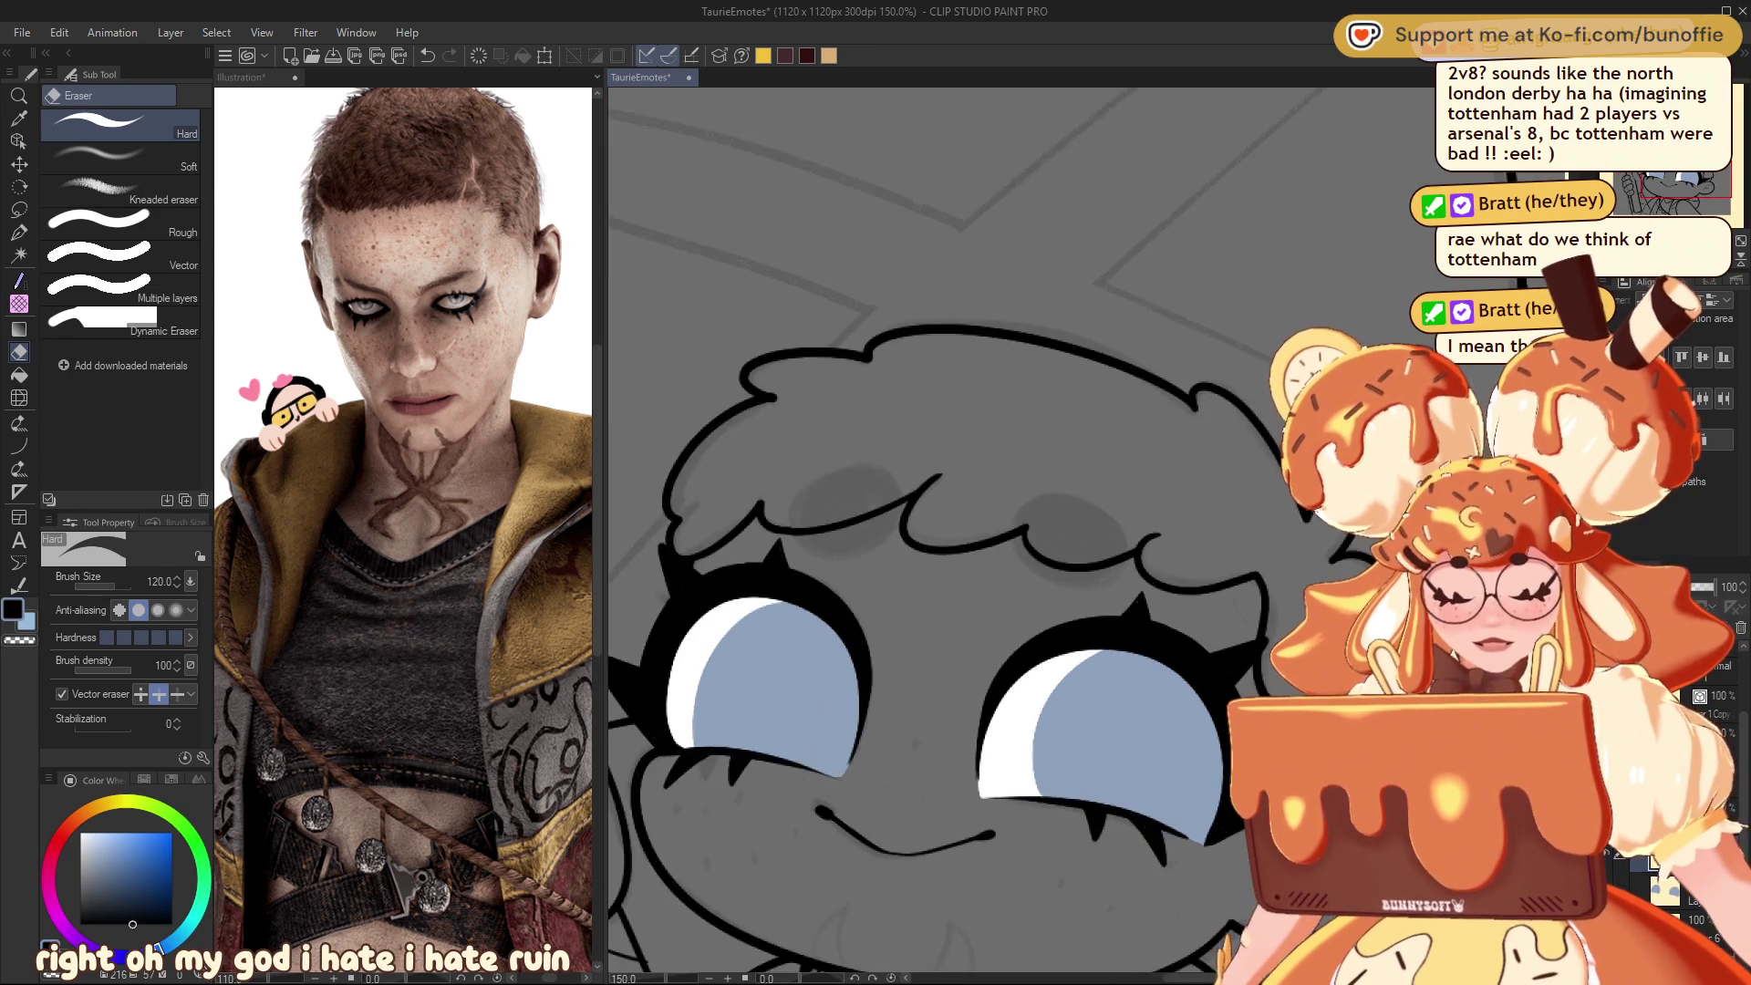
scroll(921, 437, down, 1)
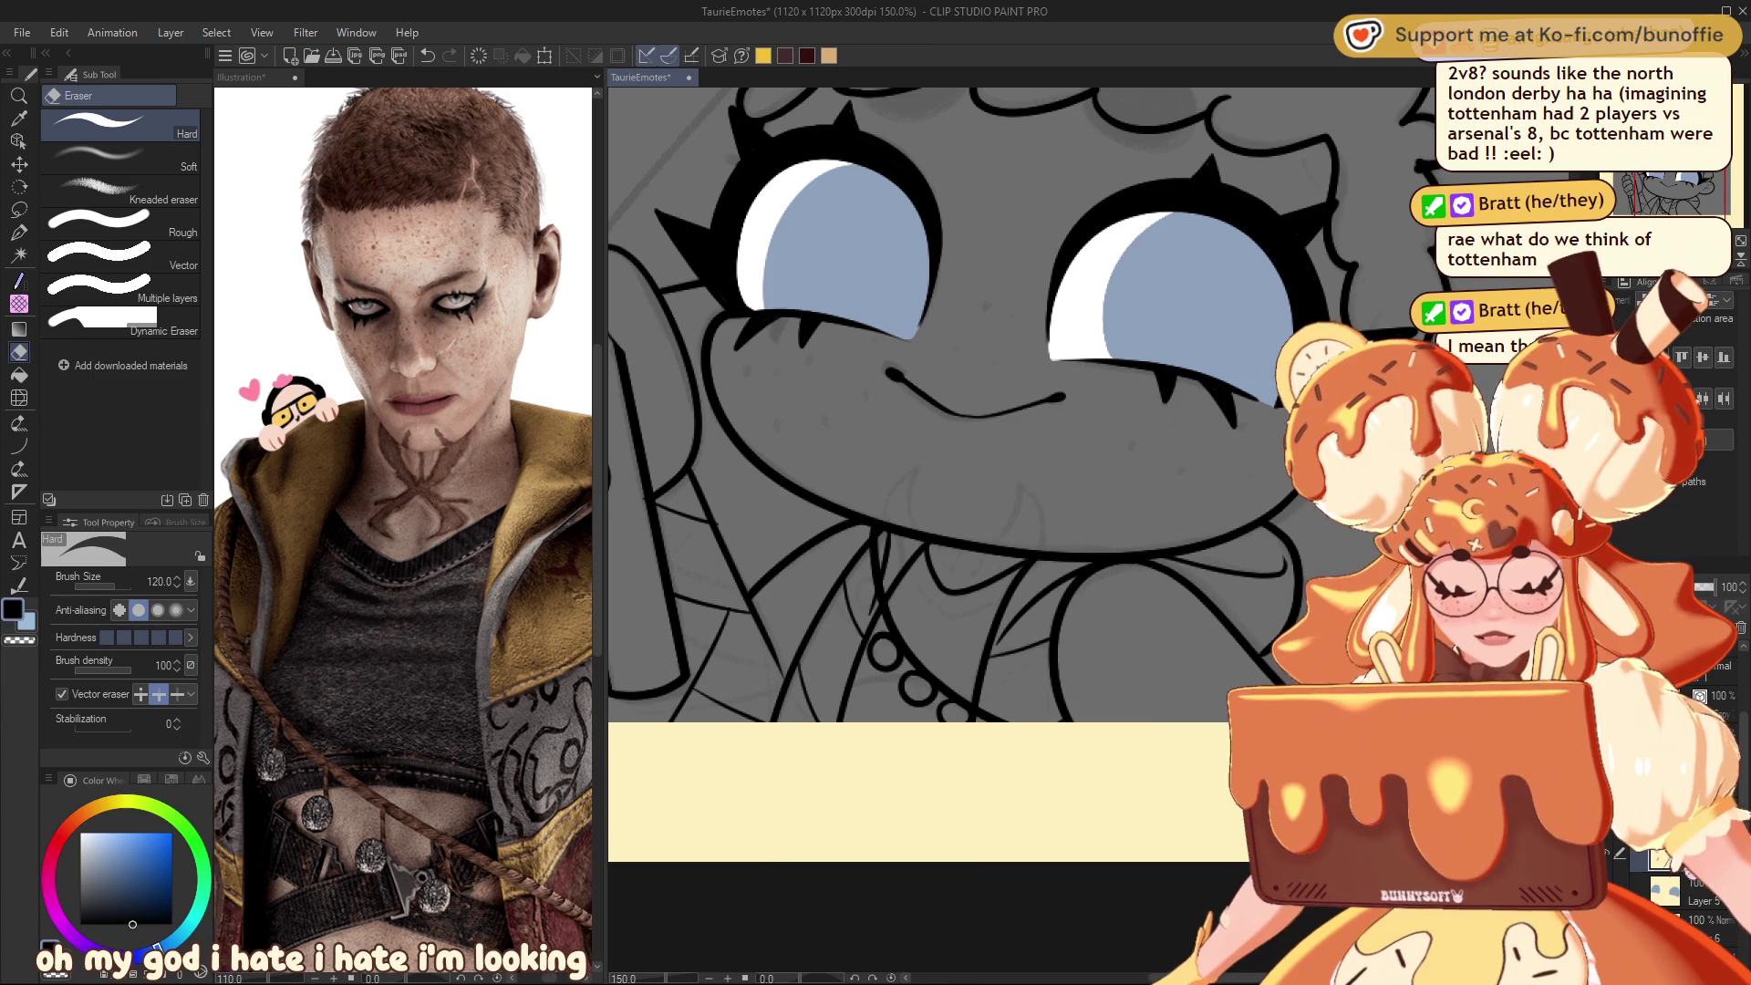
click(19, 231)
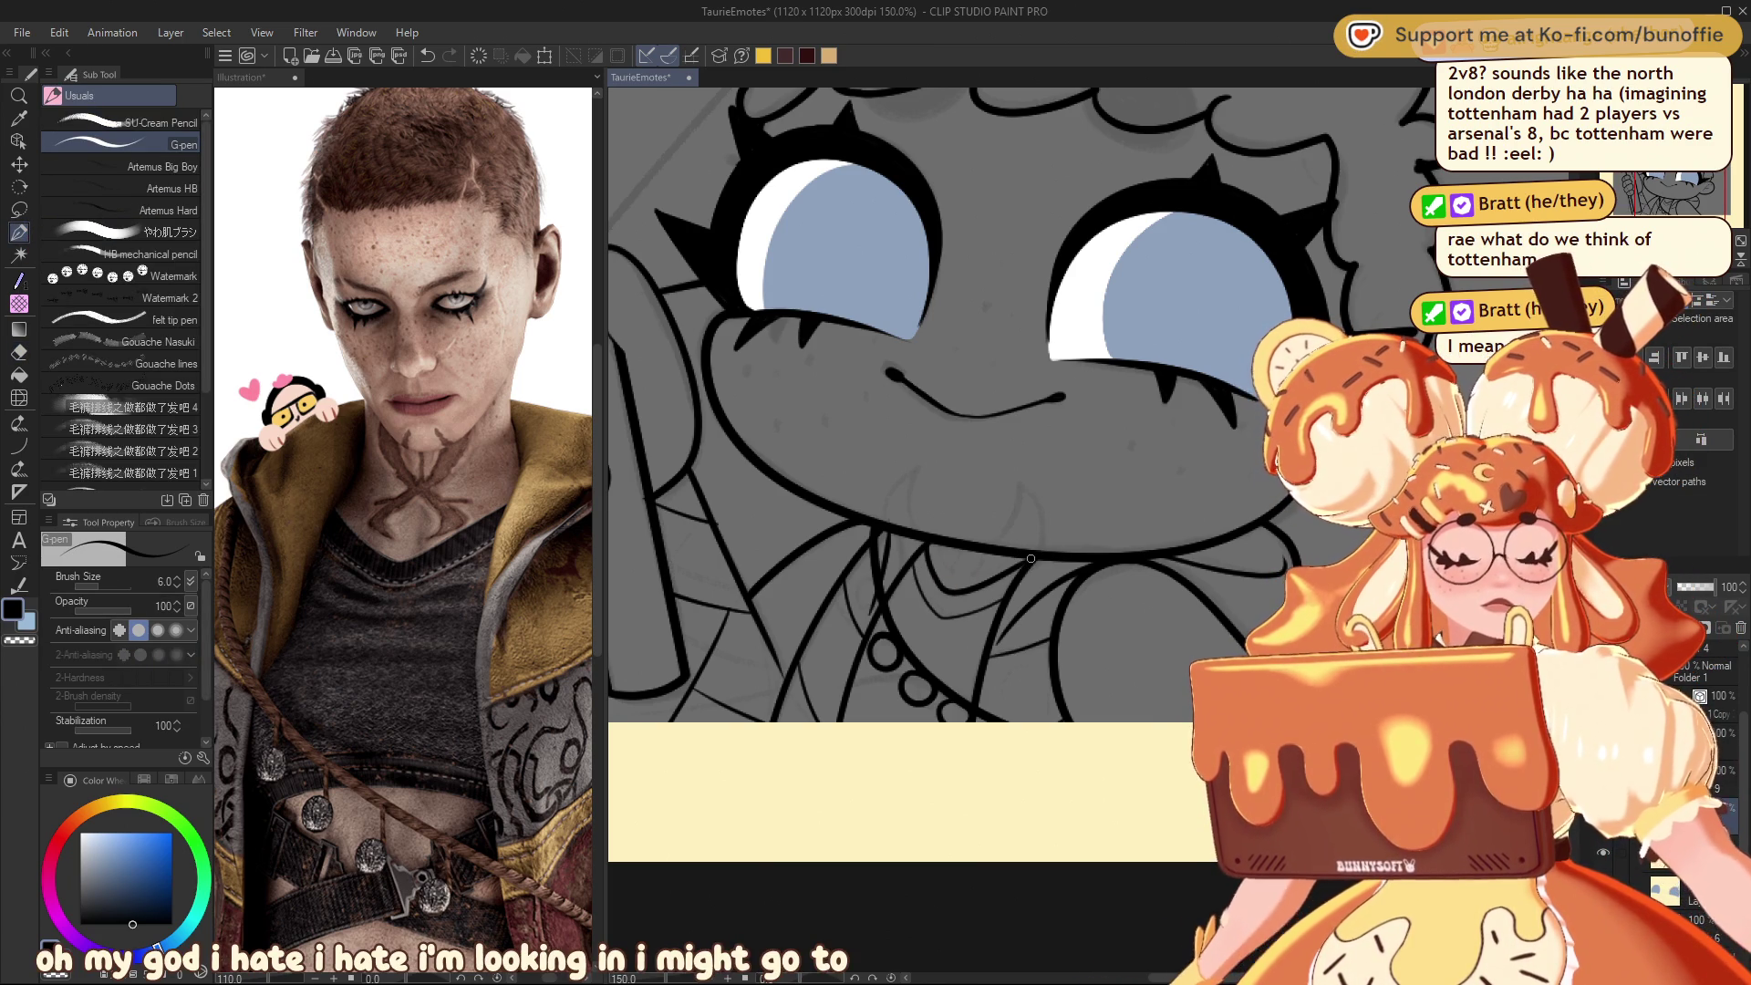
drag(1026, 552, 1037, 569)
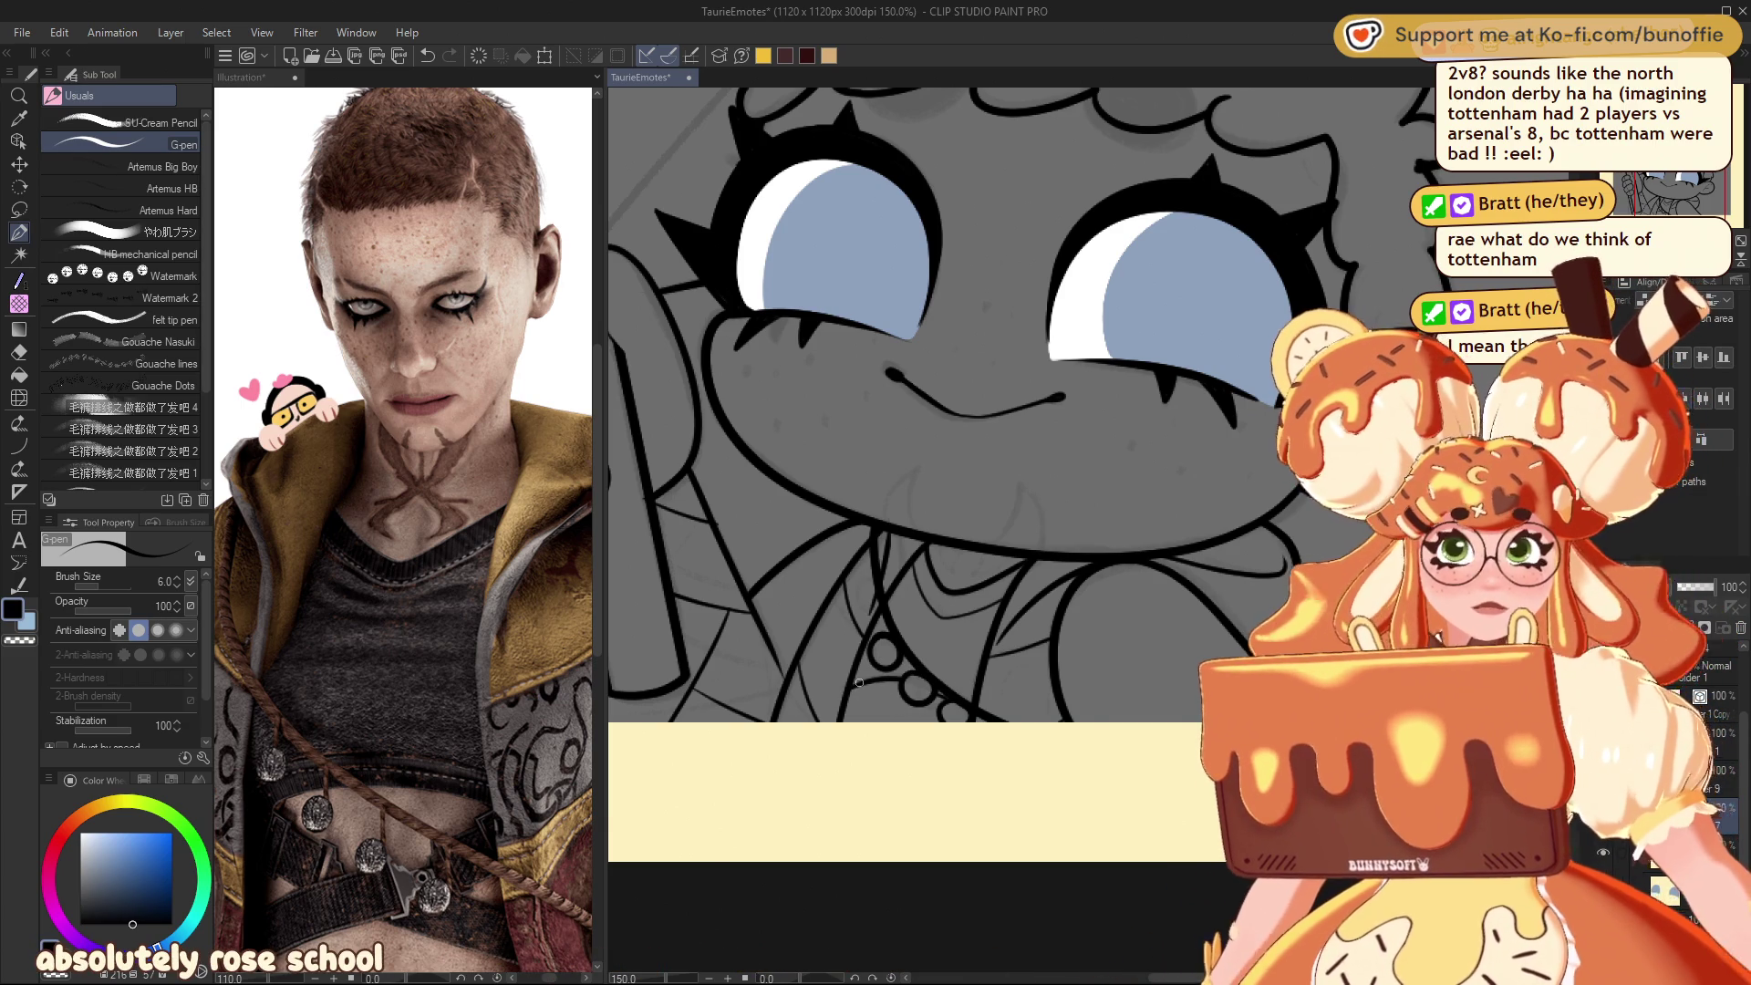
scroll(859, 682, down, 5)
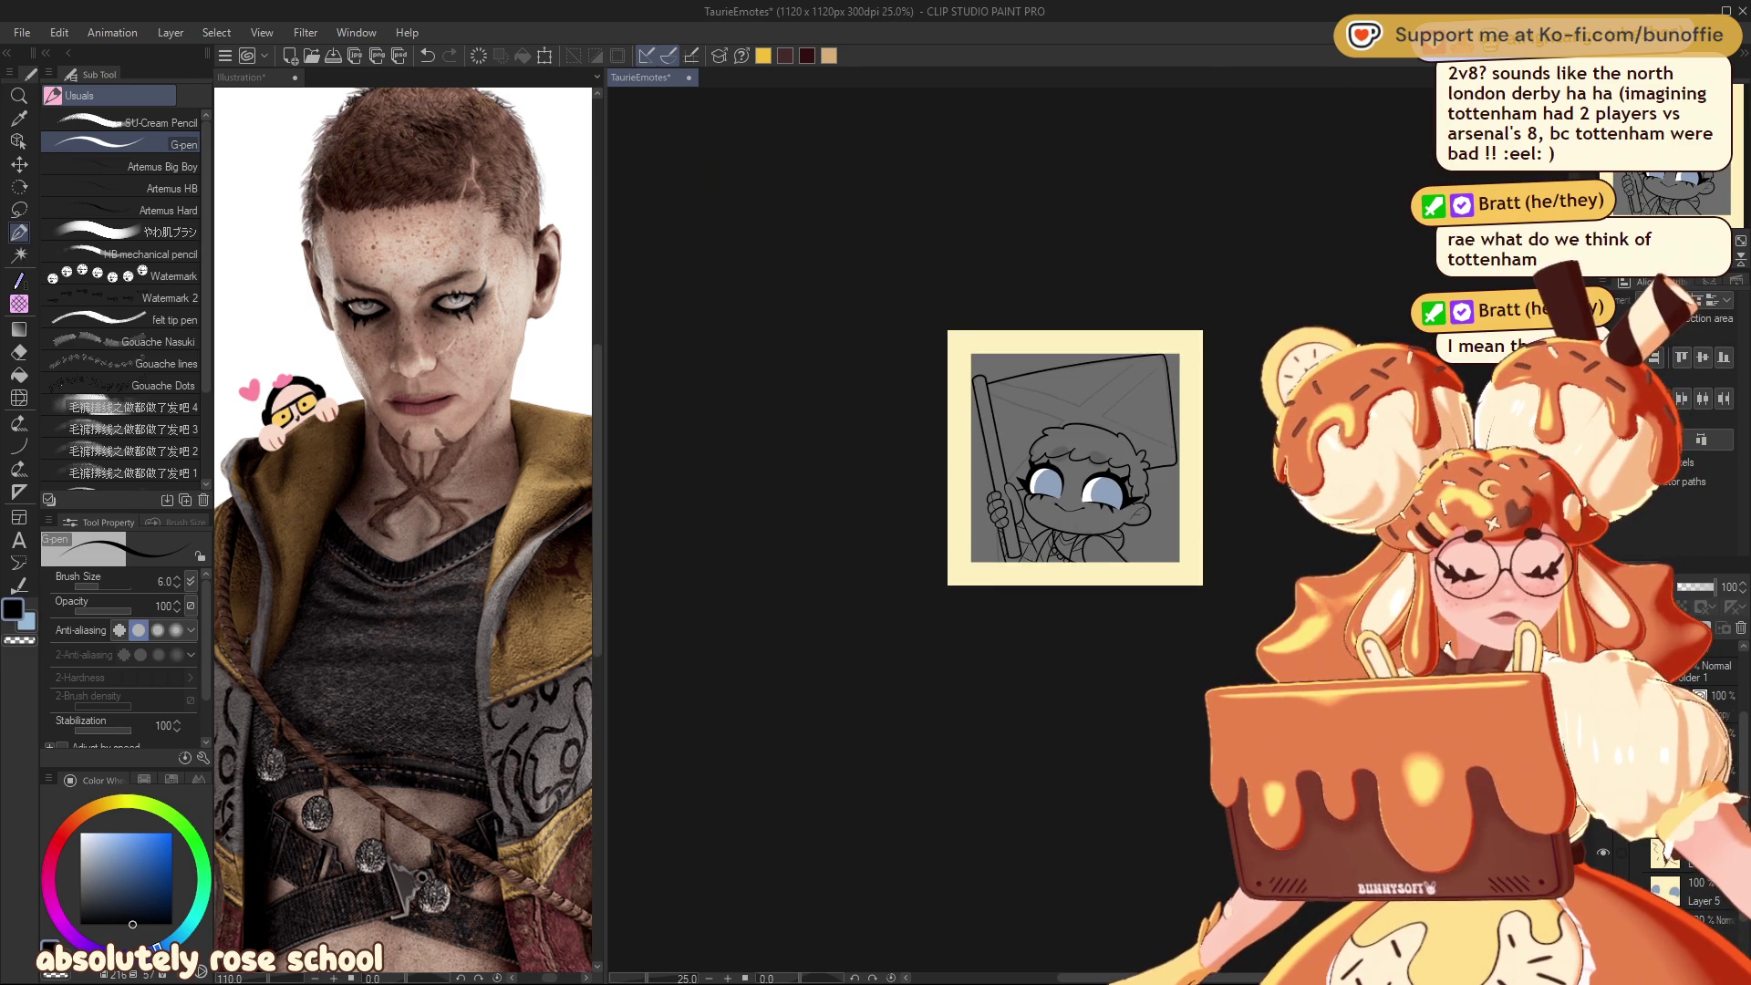
scroll(1097, 393, up, 2)
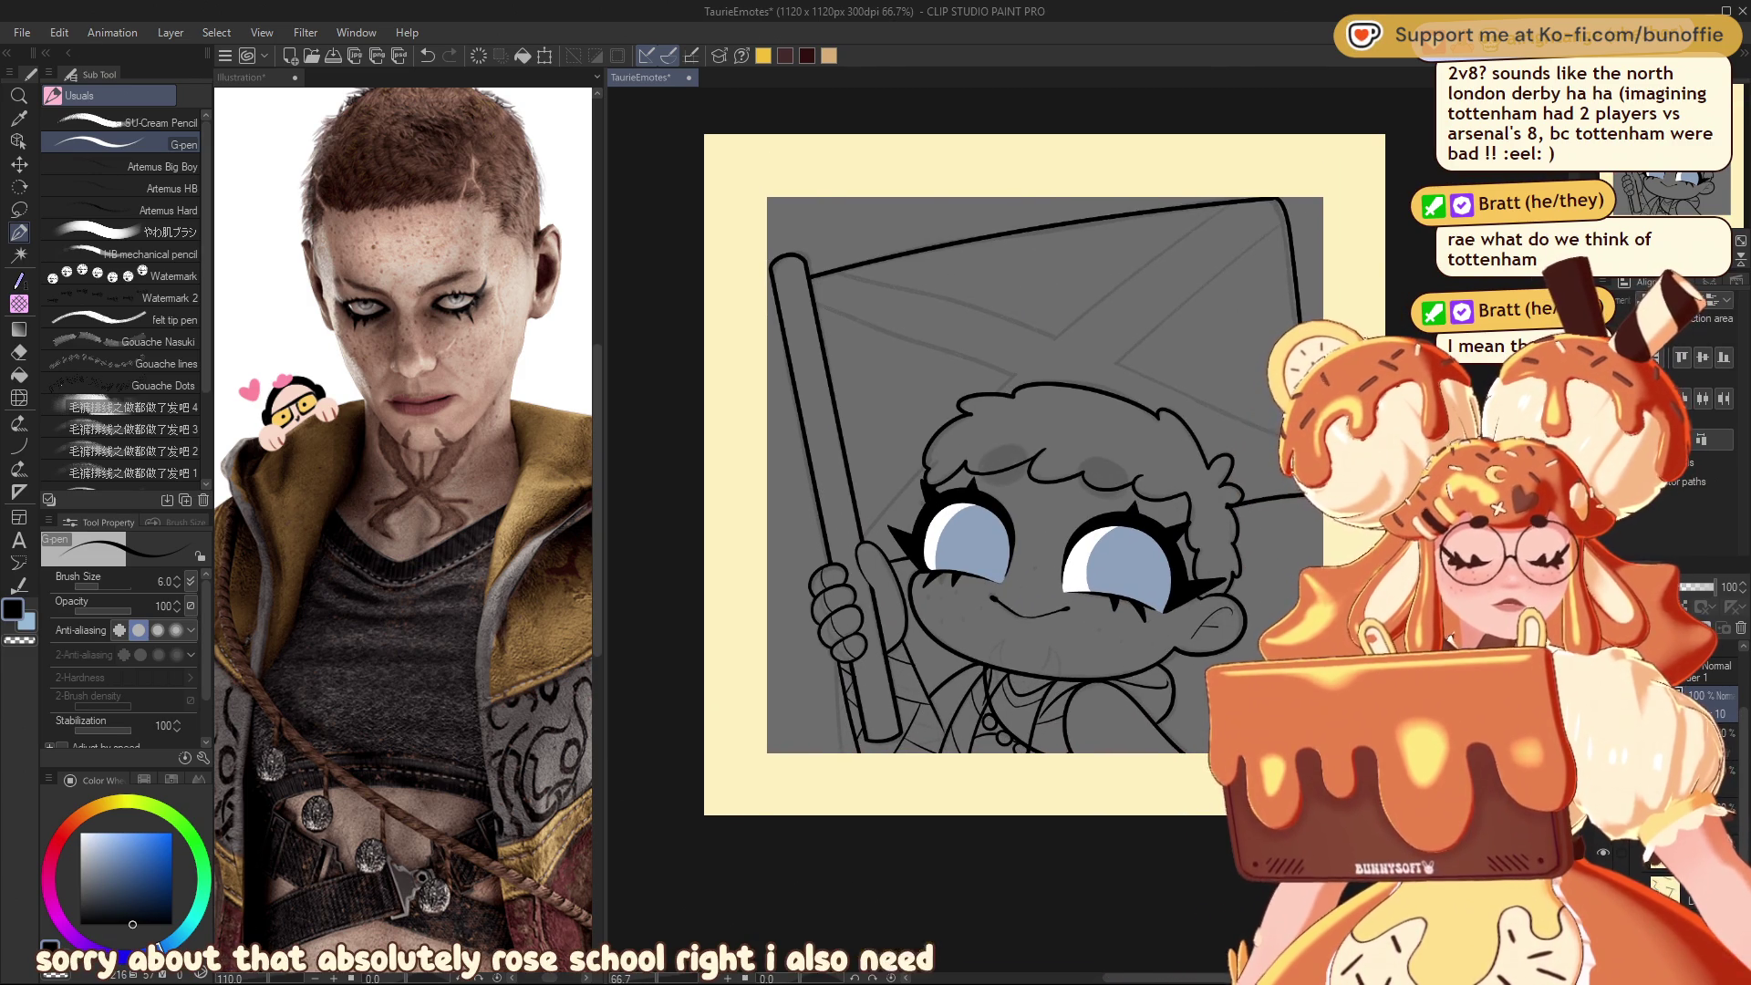
scroll(1092, 535, up, 4)
Step: Enlarge the G-pen to 12.0 and draw black ovals on the hair above both eyes
key(bracketright)
key(bracketright)
key(bracketright)
mouse_move(919, 338)
mouse_down()
mouse_move(844, 392)
mouse_move(928, 410)
mouse_move(907, 337)
mouse_move(895, 412)
mouse_move(894, 355)
mouse_up()
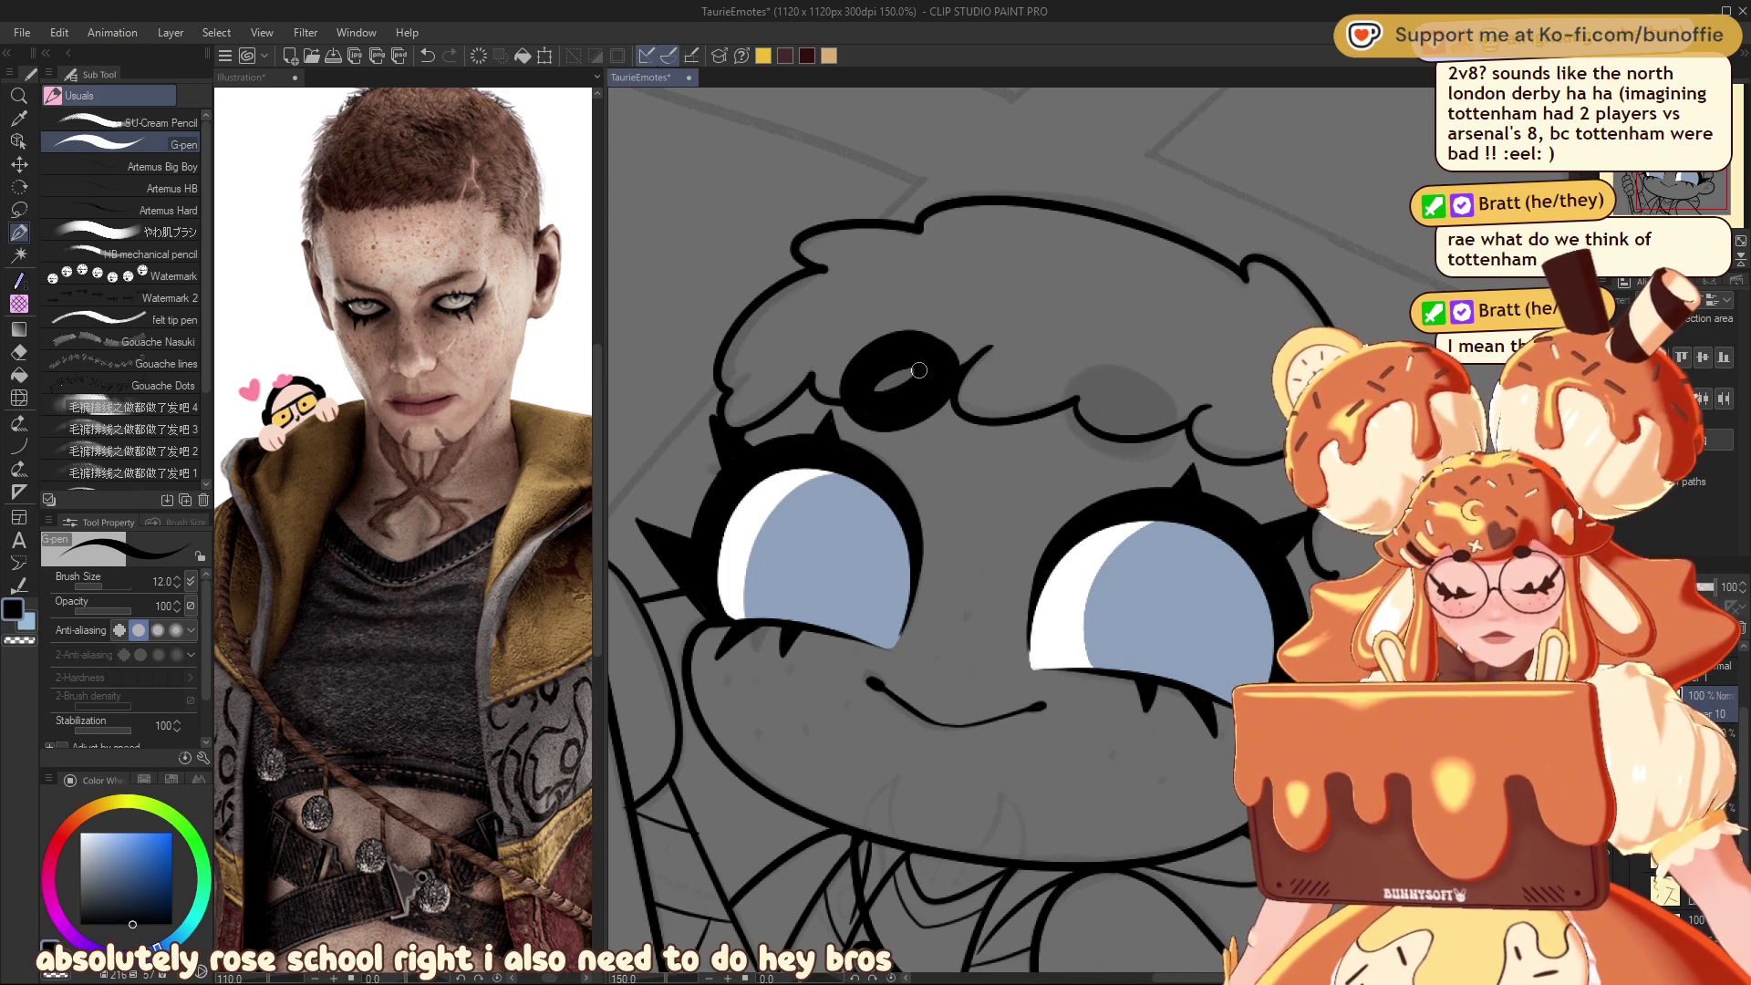
drag(909, 382, 947, 354)
mouse_move(1127, 371)
mouse_down()
mouse_move(1114, 359)
mouse_move(1063, 401)
mouse_move(1172, 434)
mouse_move(1077, 390)
mouse_move(1156, 401)
mouse_up()
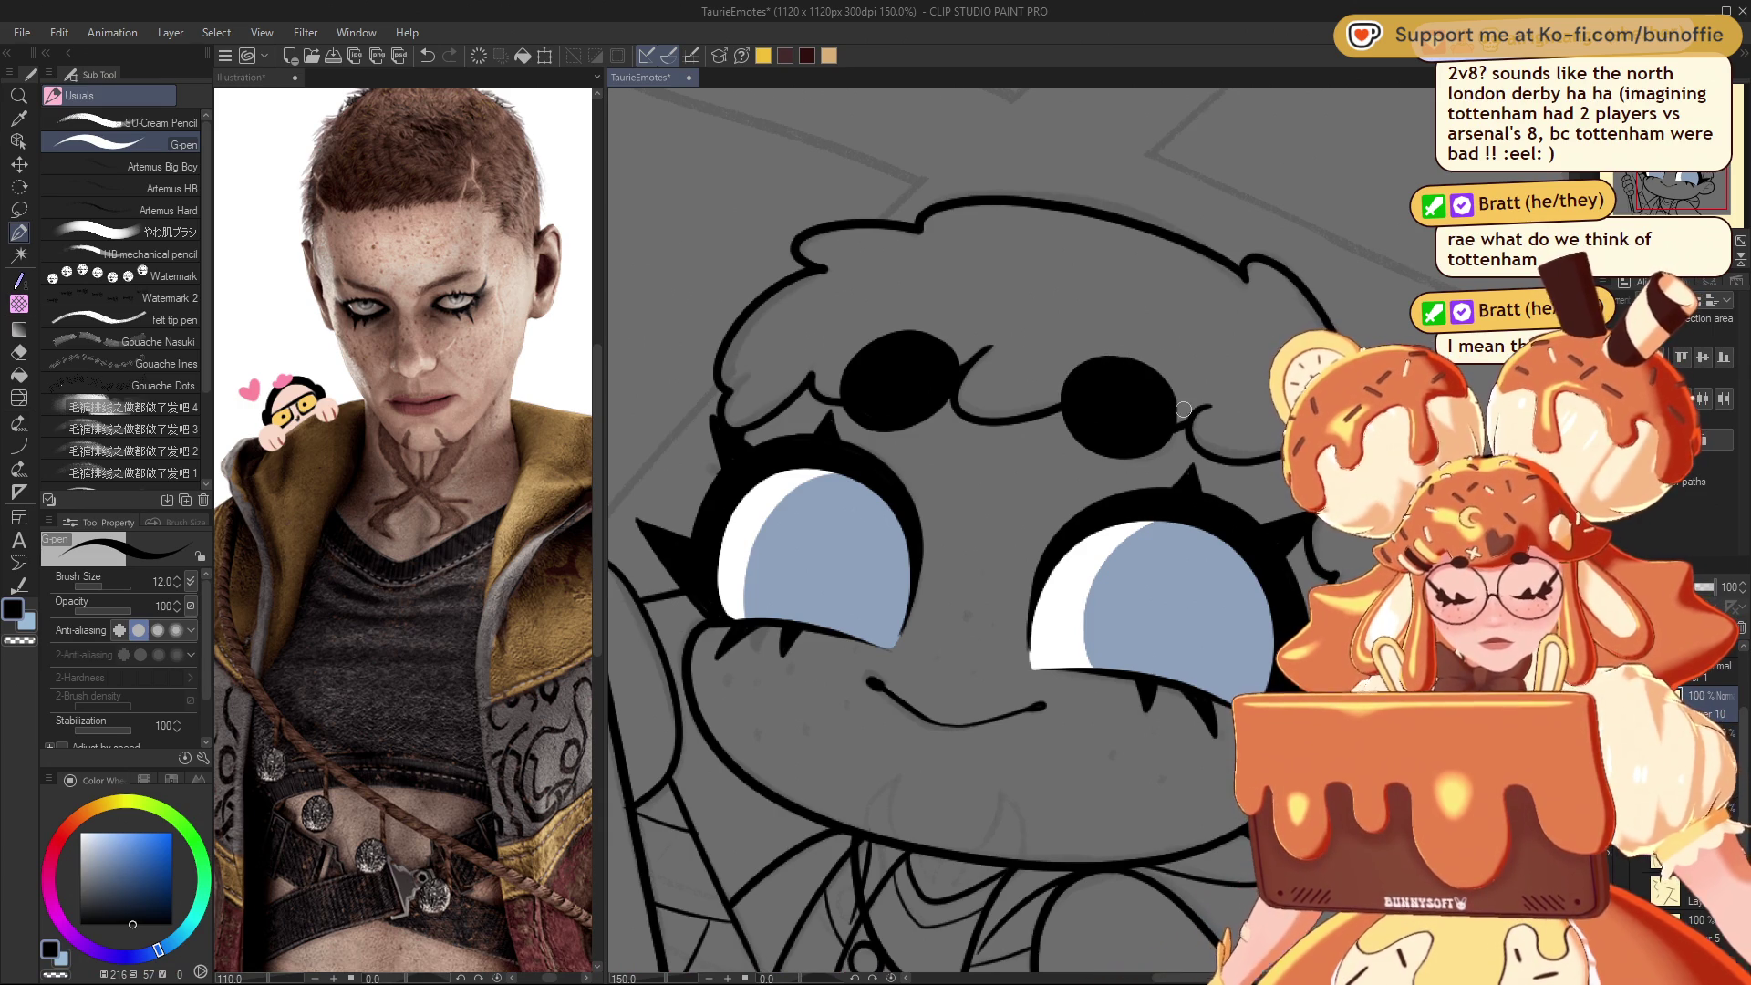
Step: Cut a thin transparent-colour line through the left black oval on the hair
key(c)
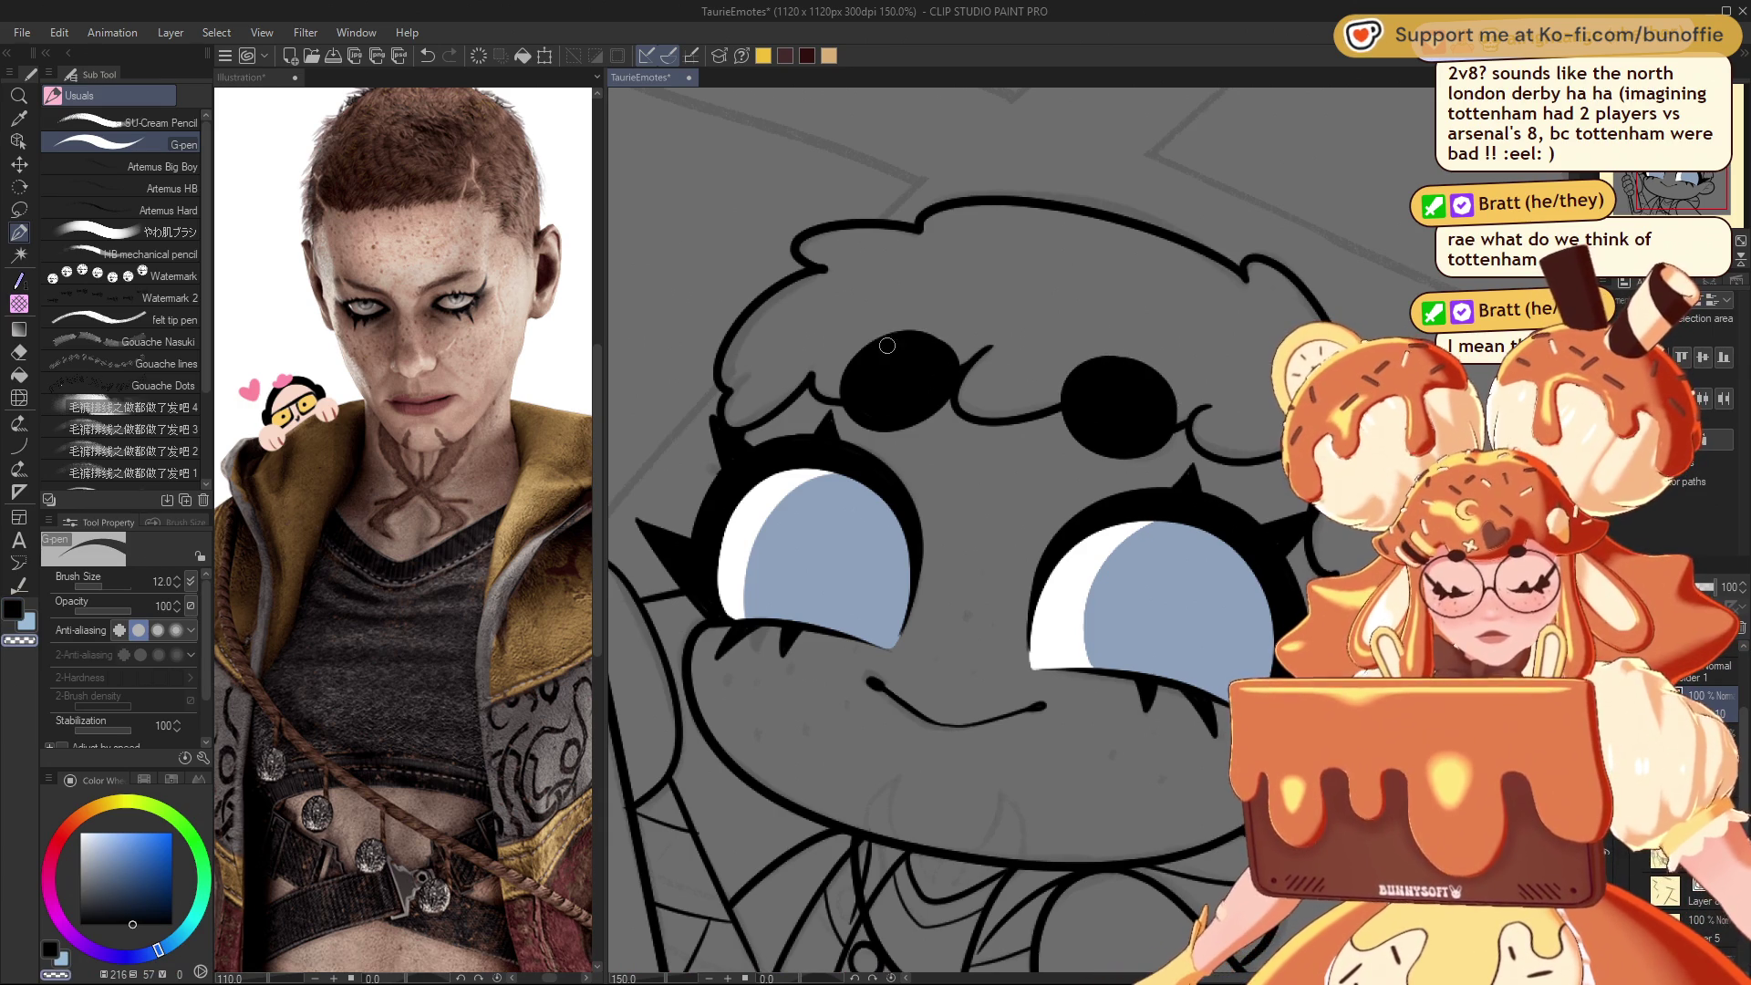
drag(863, 336, 881, 440)
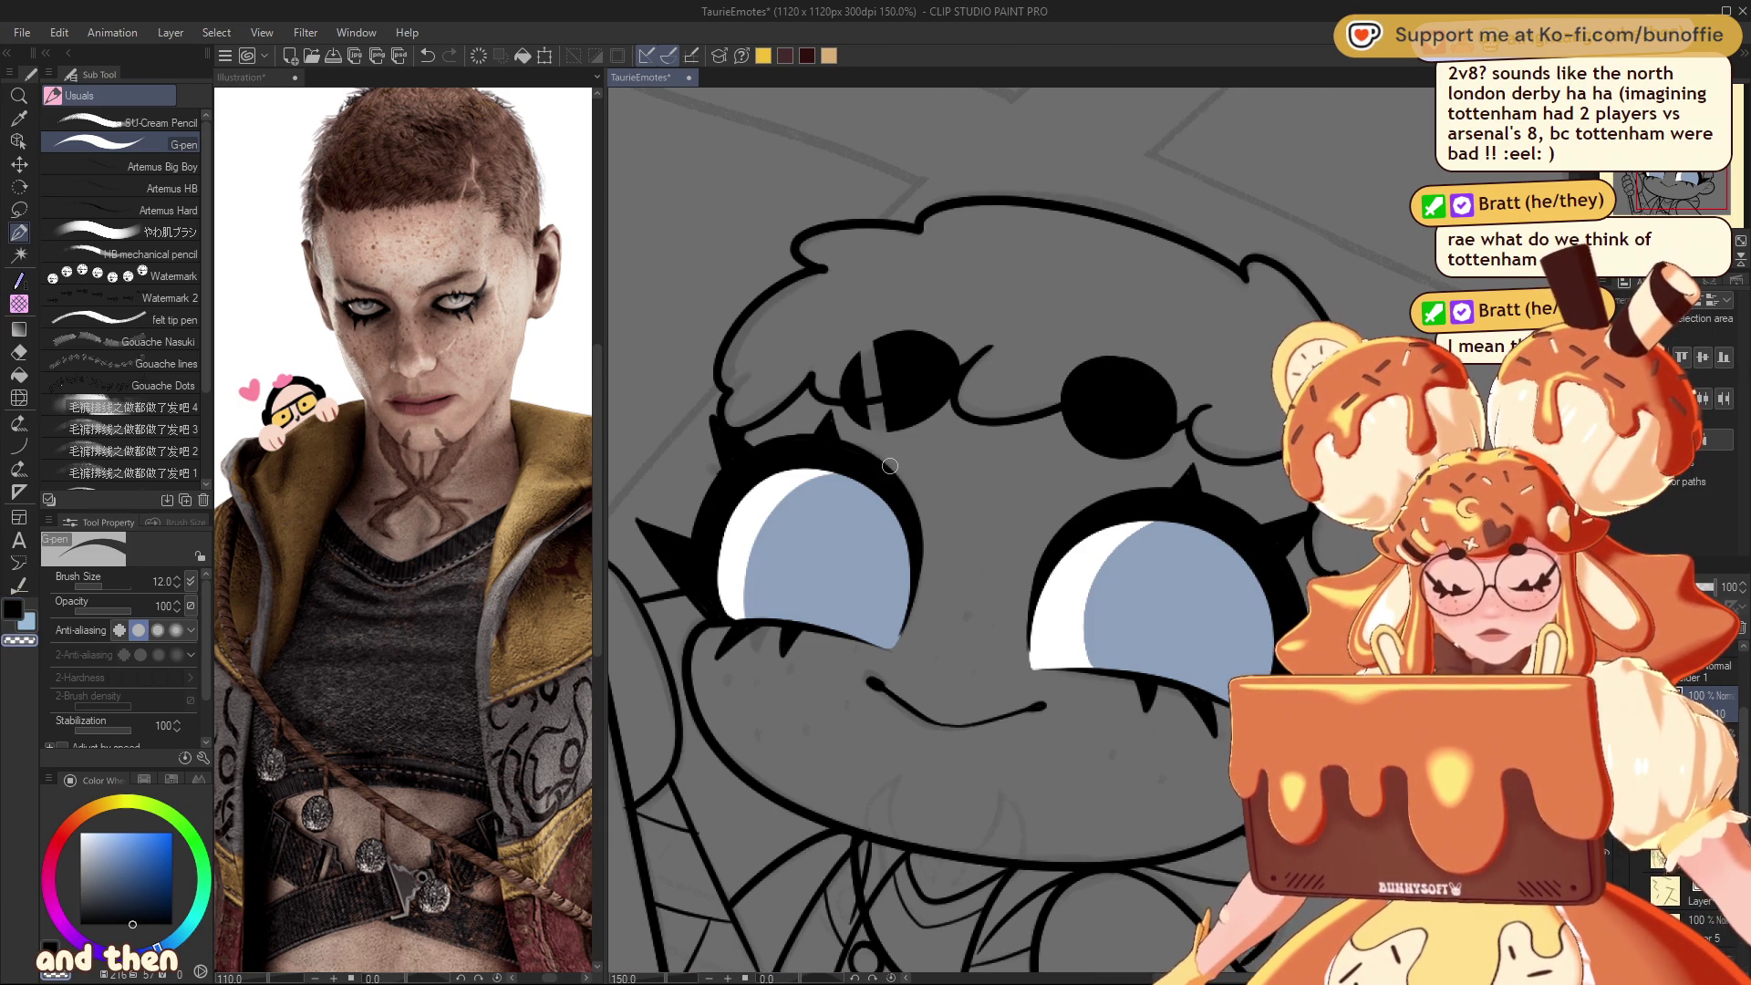
scroll(1083, 525, down, 12)
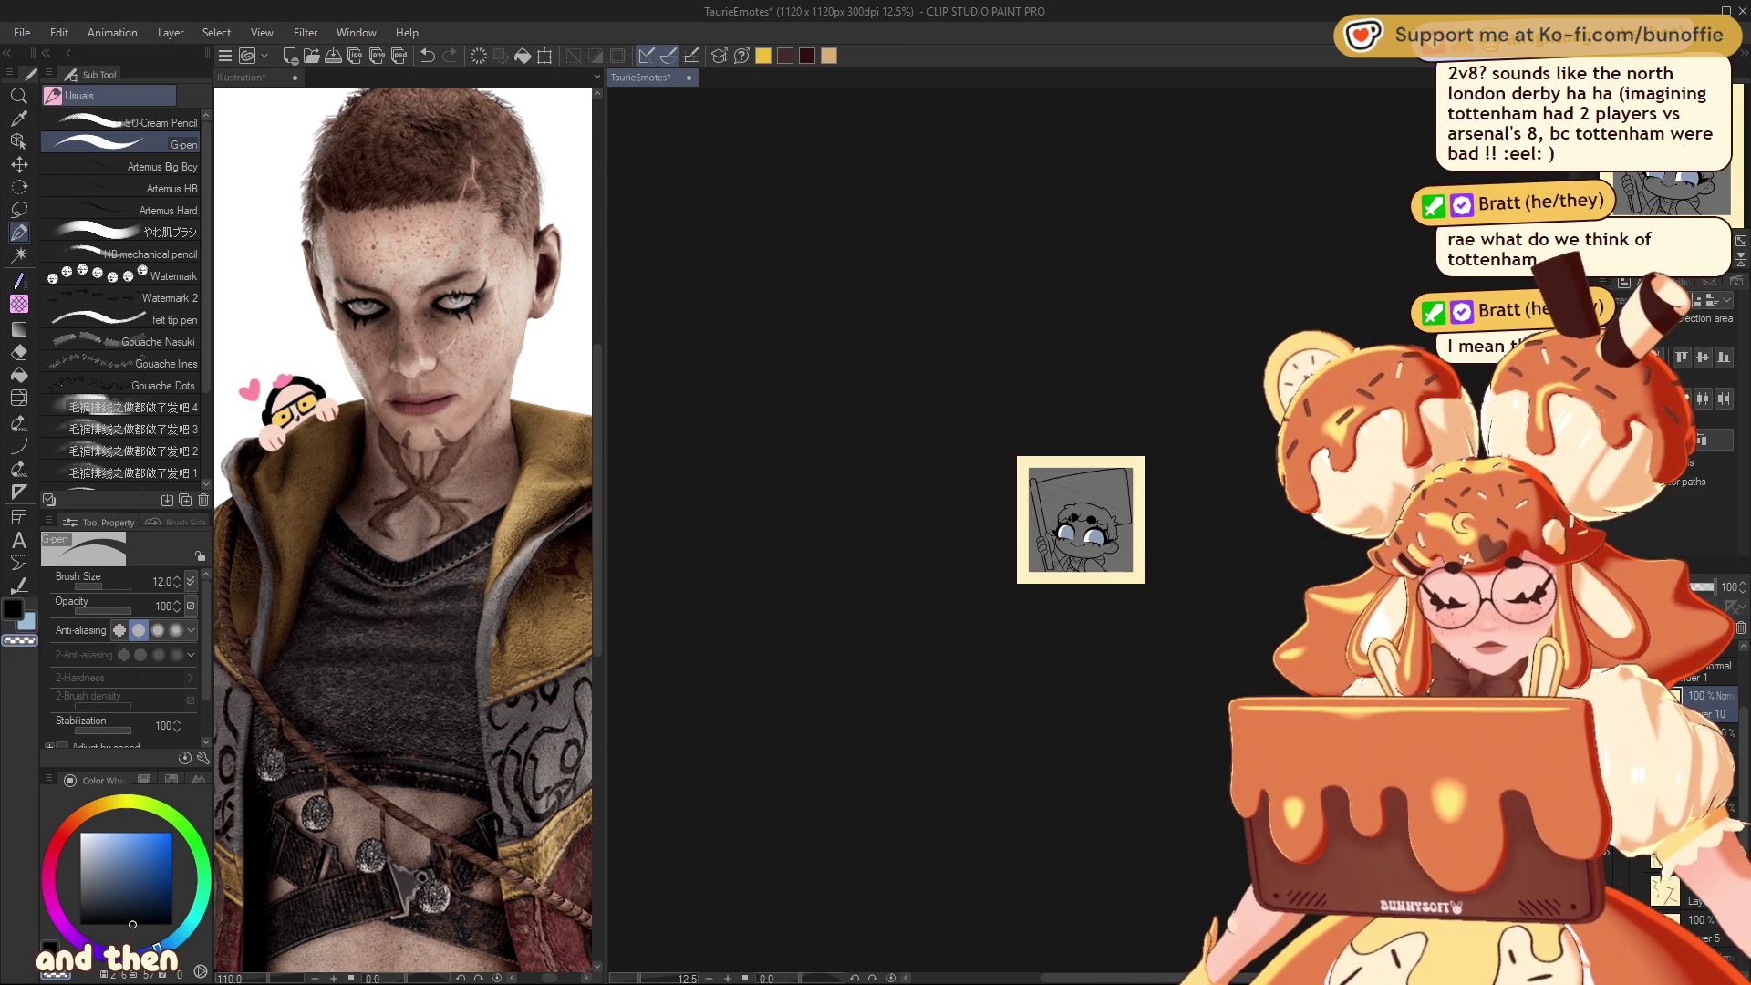
scroll(1083, 524, up, 12)
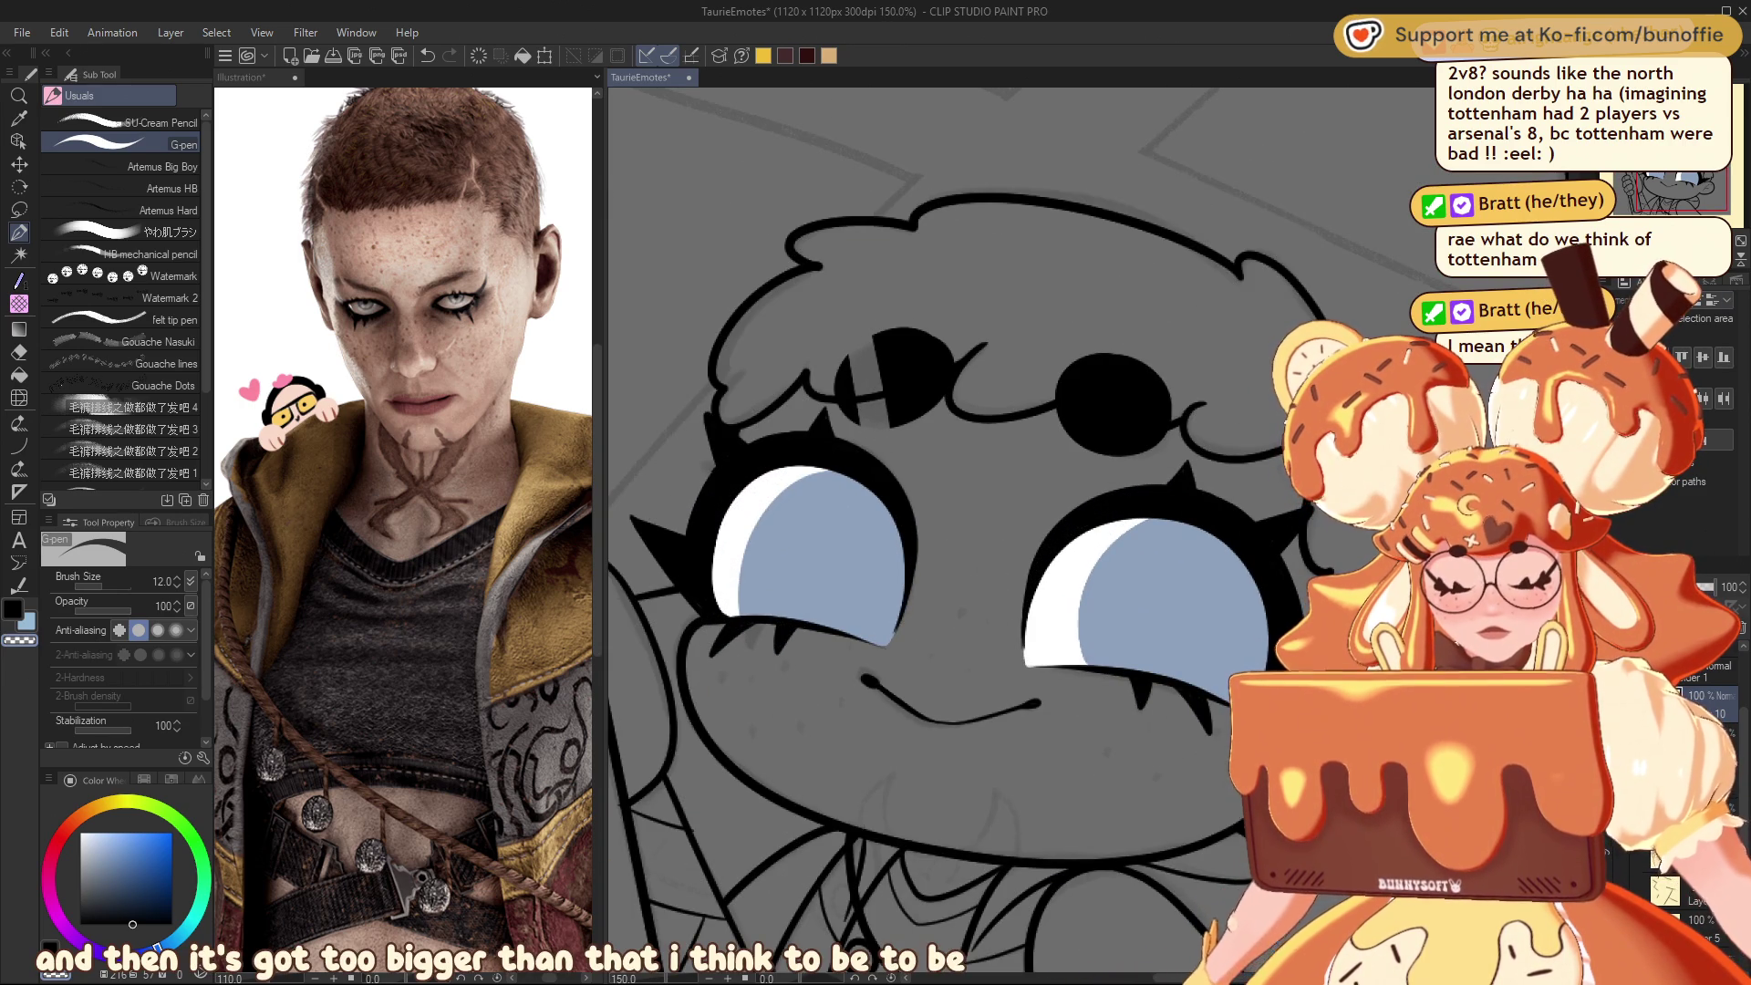
scroll(868, 336, down, 3)
scroll(1088, 530, down, 4)
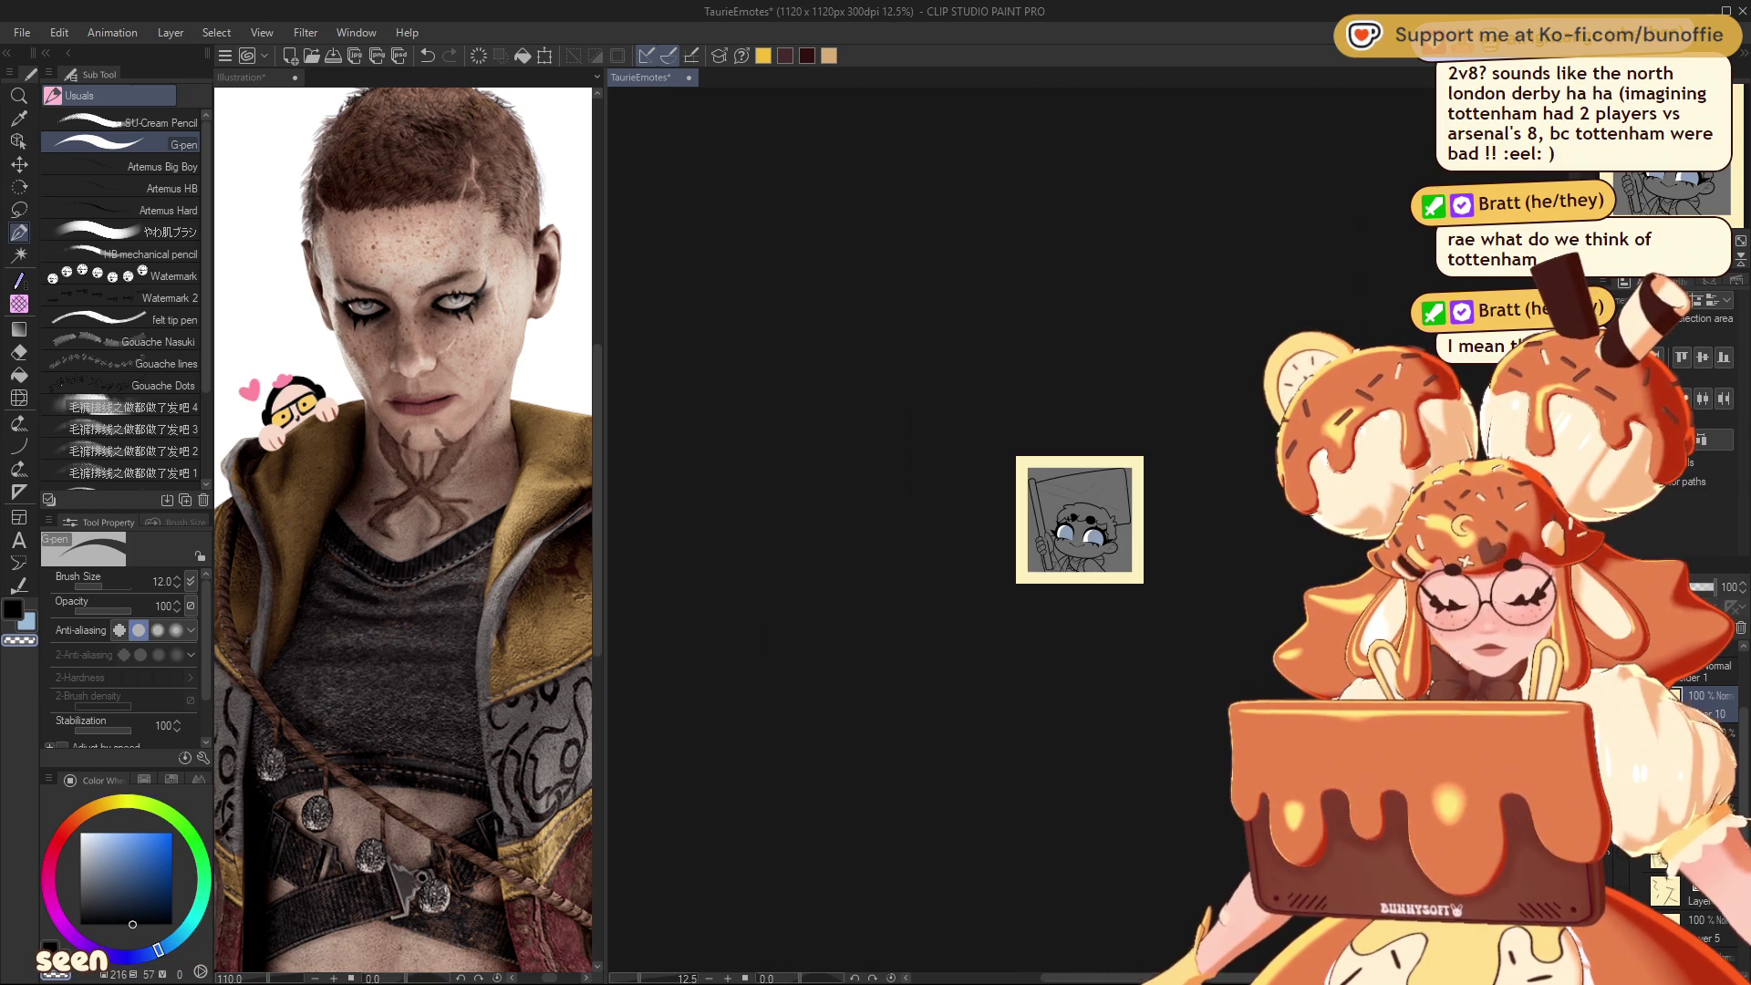
scroll(1080, 519, up, 10)
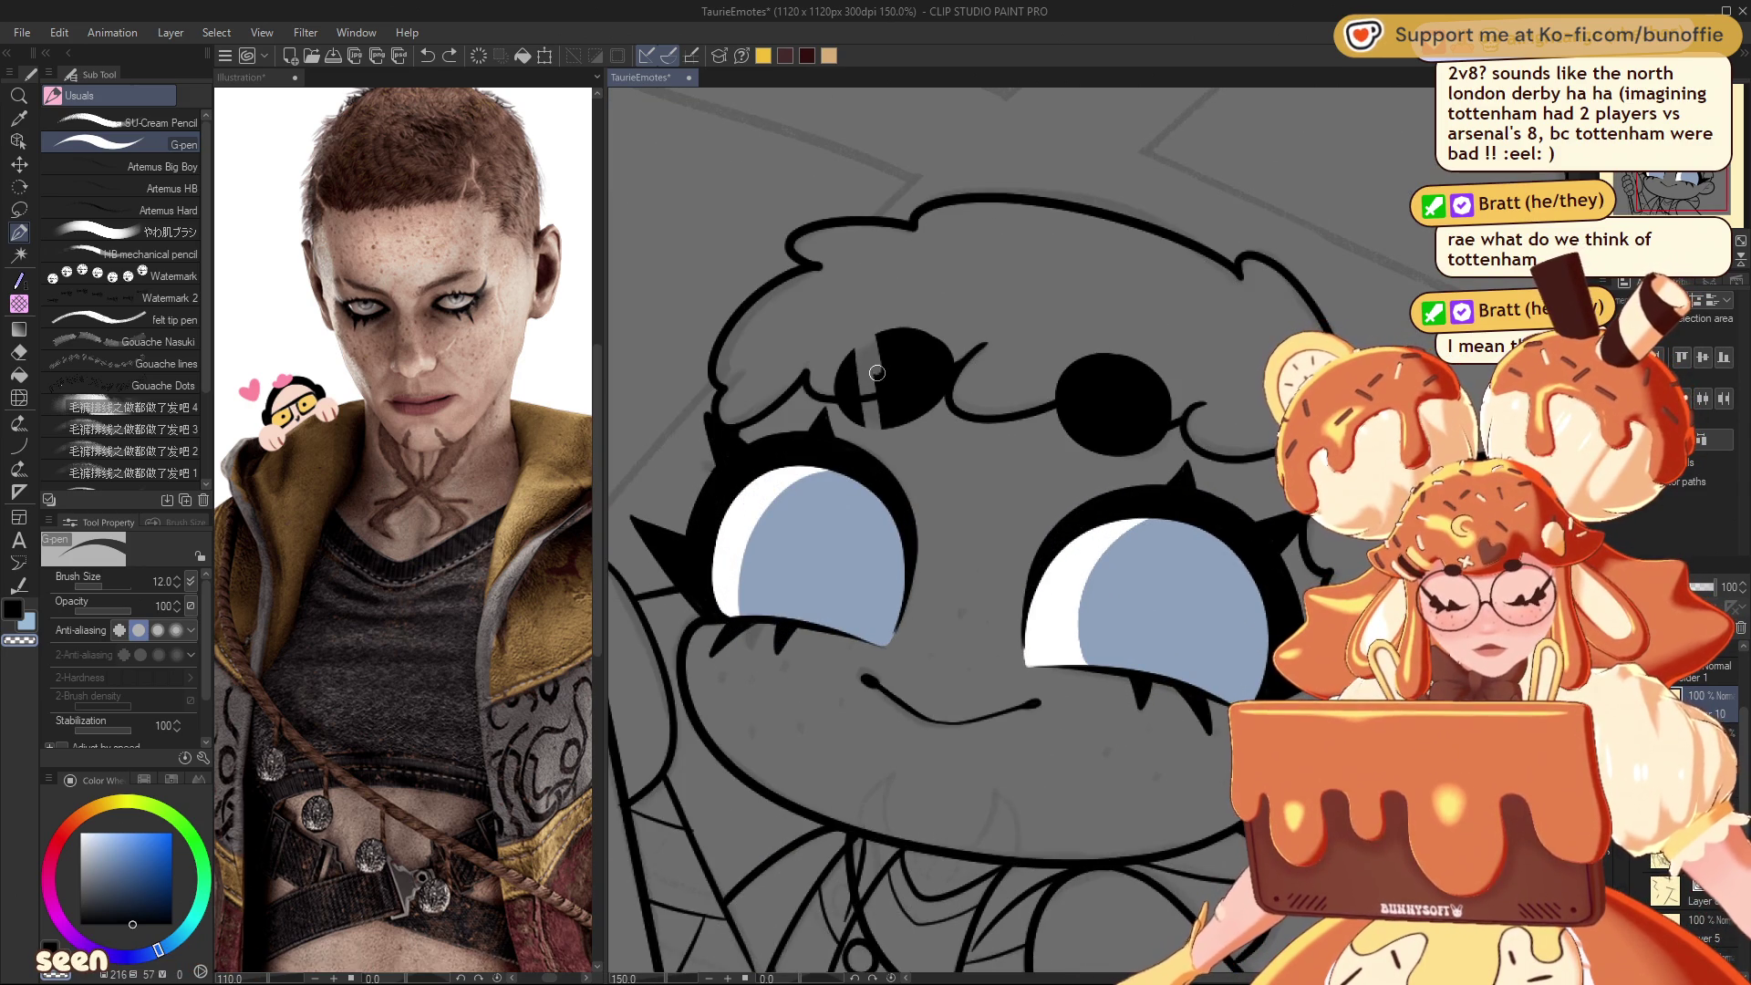
drag(881, 427, 884, 331)
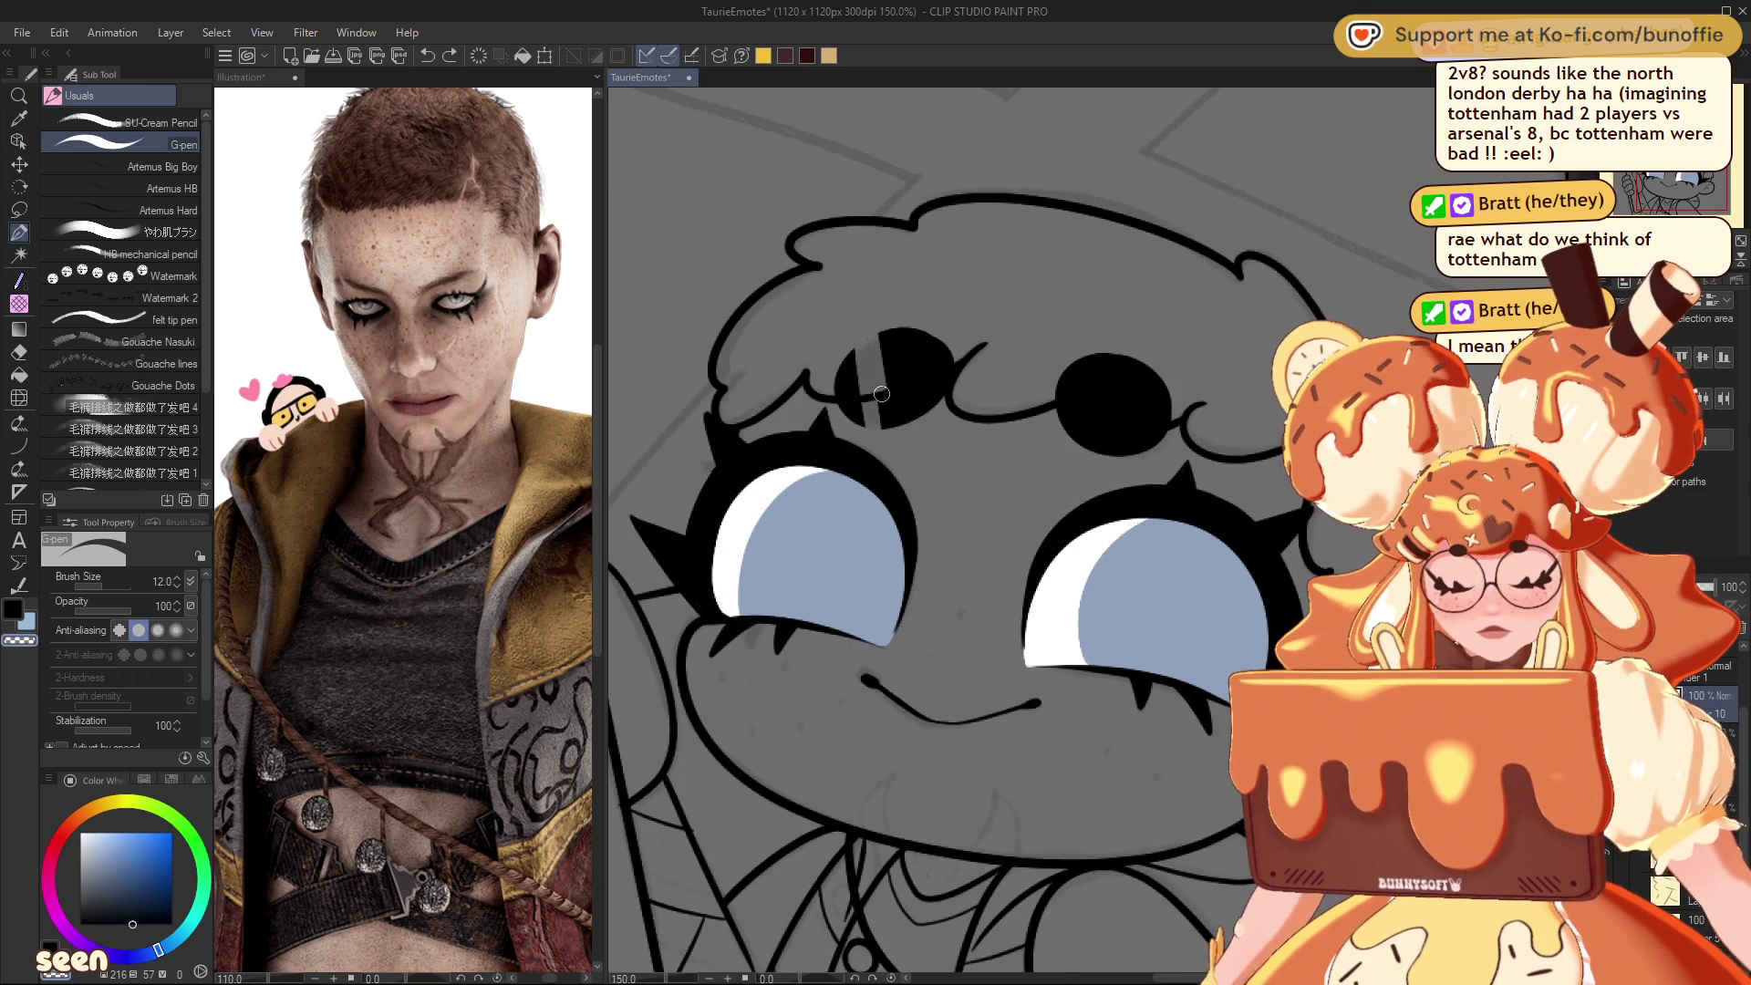
scroll(1083, 525, down, 12)
scroll(1085, 524, up, 12)
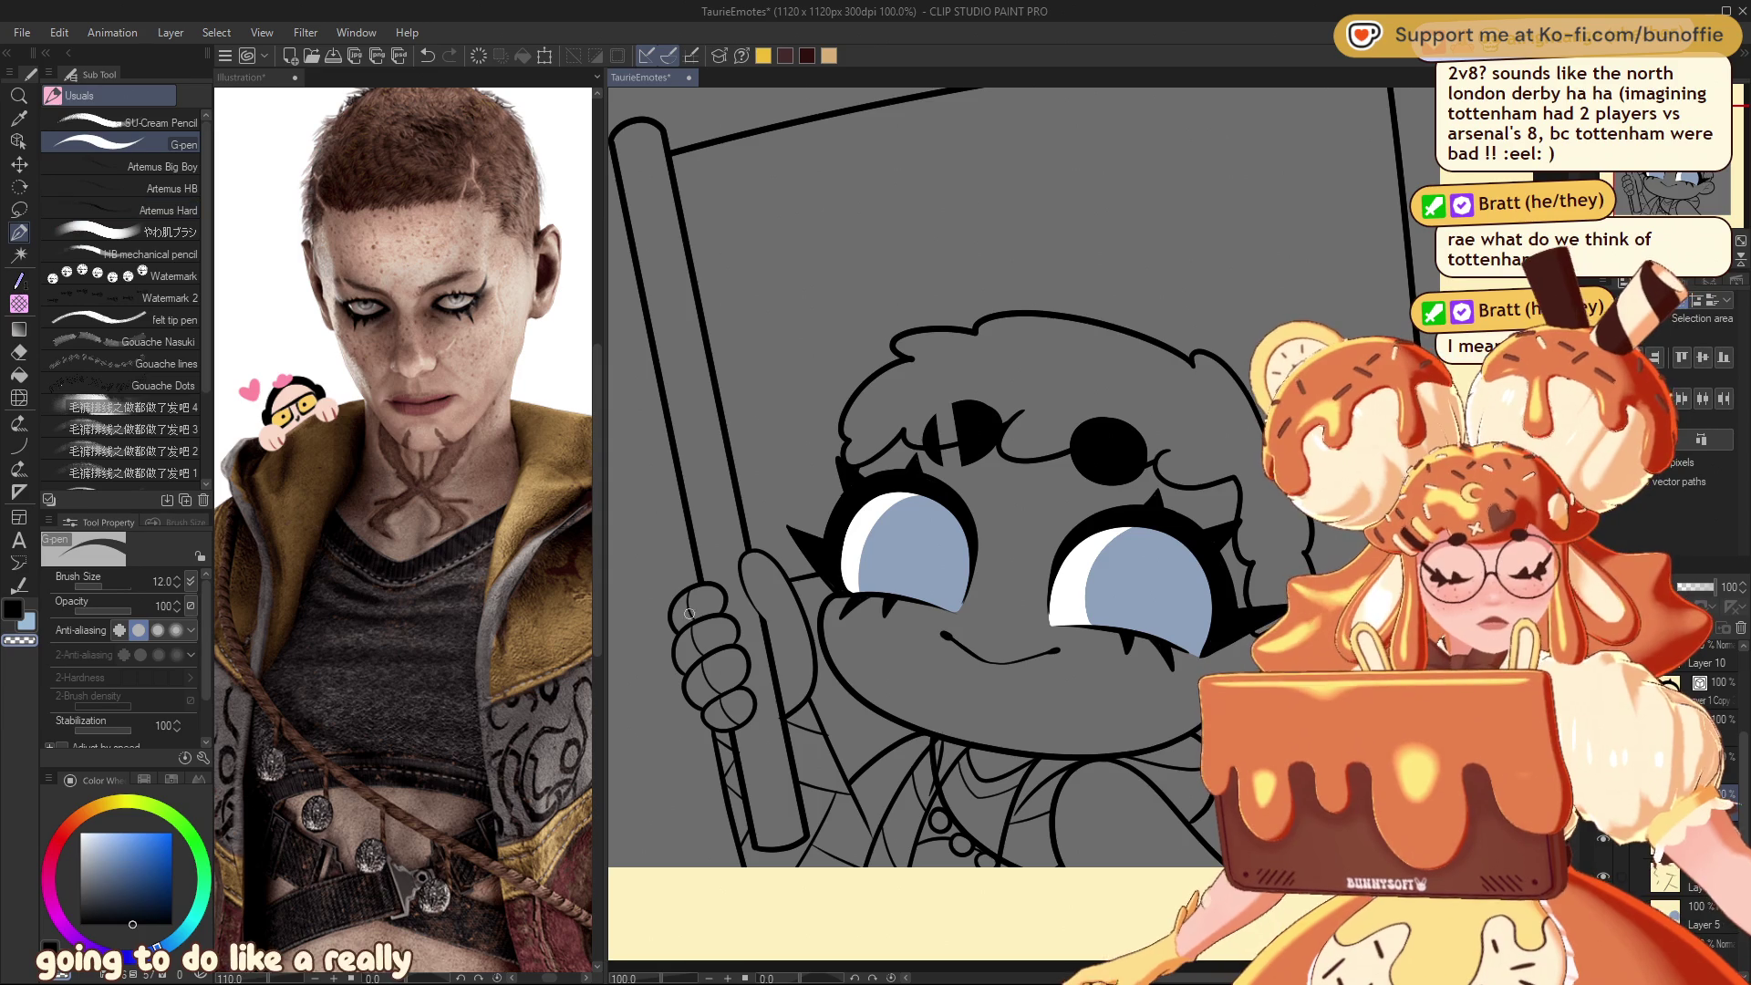
key(bracketright)
key(bracketright)
key(bracketleft)
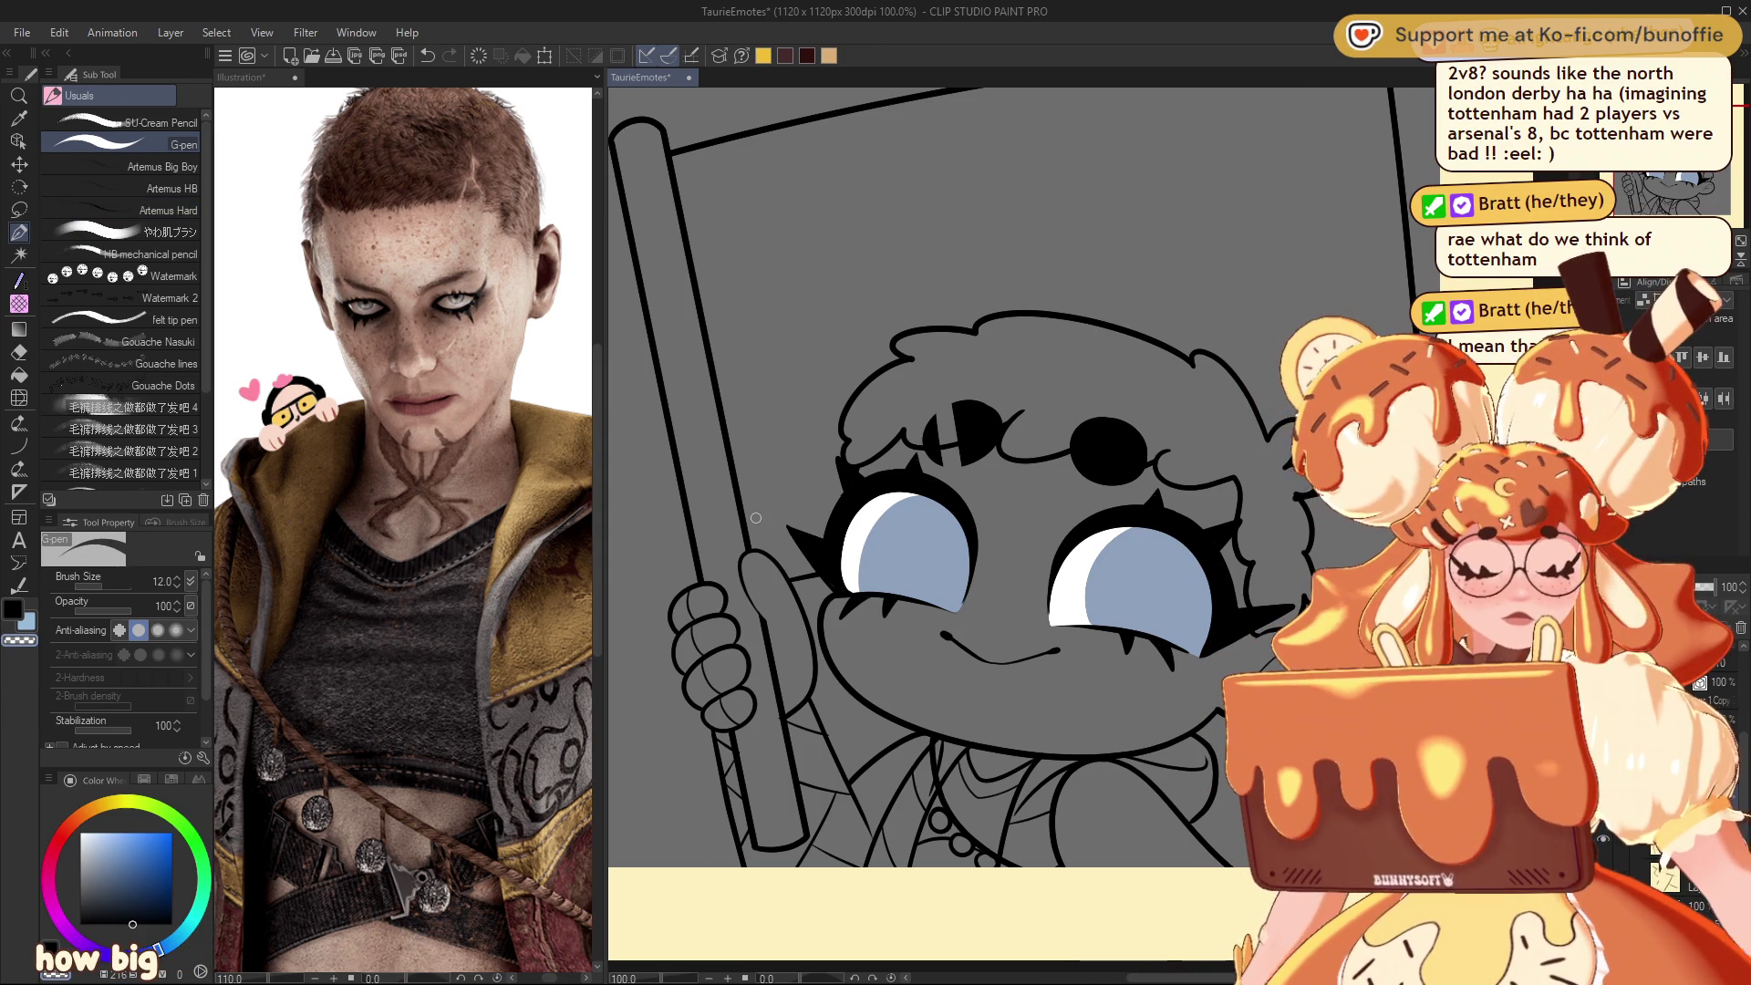
key(ctrl+plus)
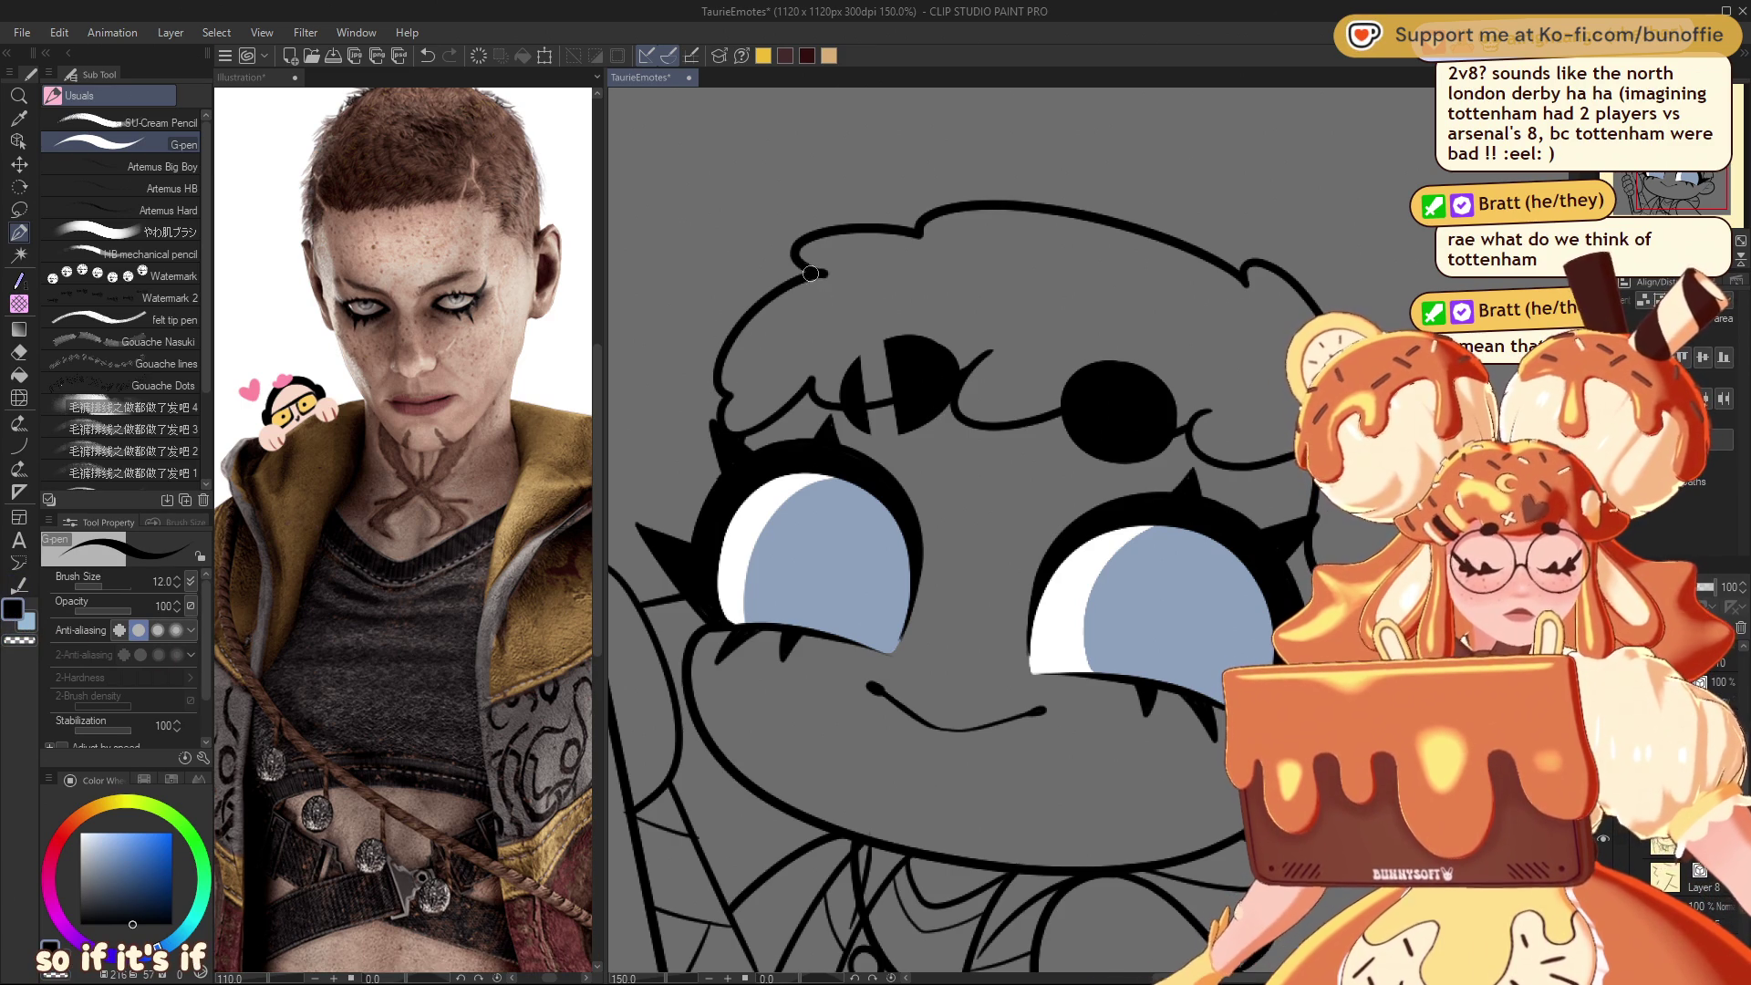
Step: Ink the top and left hair outline with a thicker G-pen line, undoing a stray stroke
drag(819, 270, 721, 344)
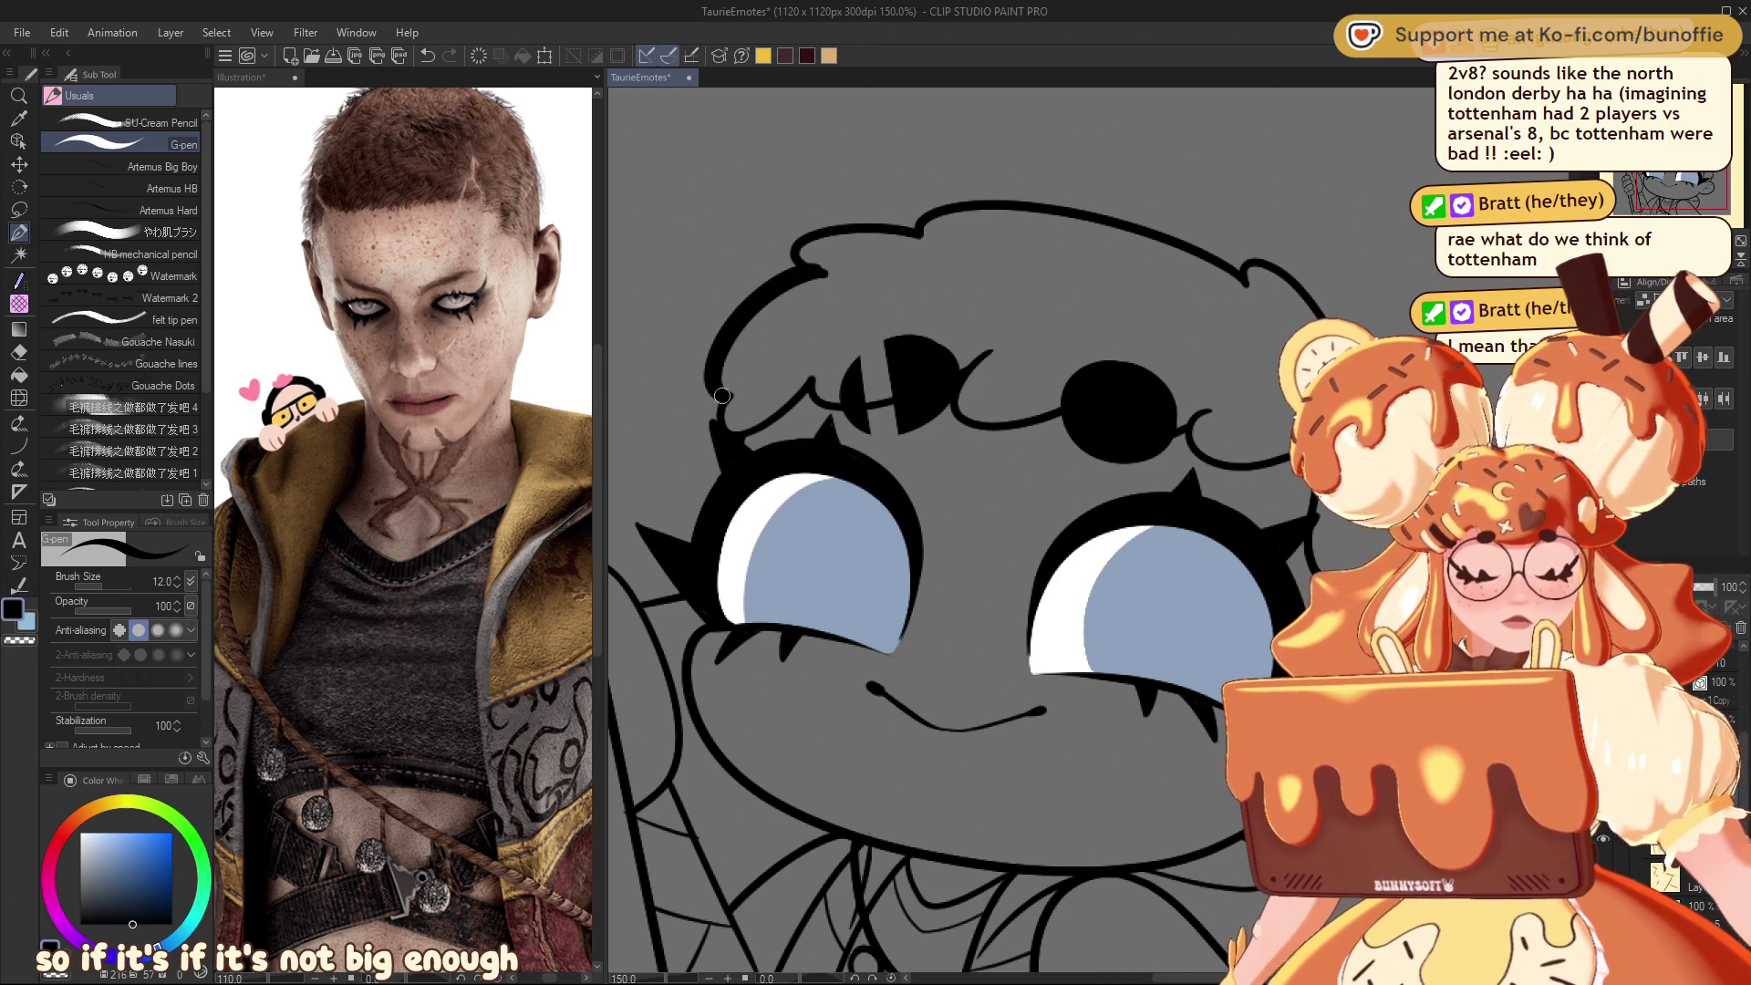
mouse_move(719, 410)
mouse_down()
mouse_move(730, 431)
mouse_move(752, 418)
mouse_up()
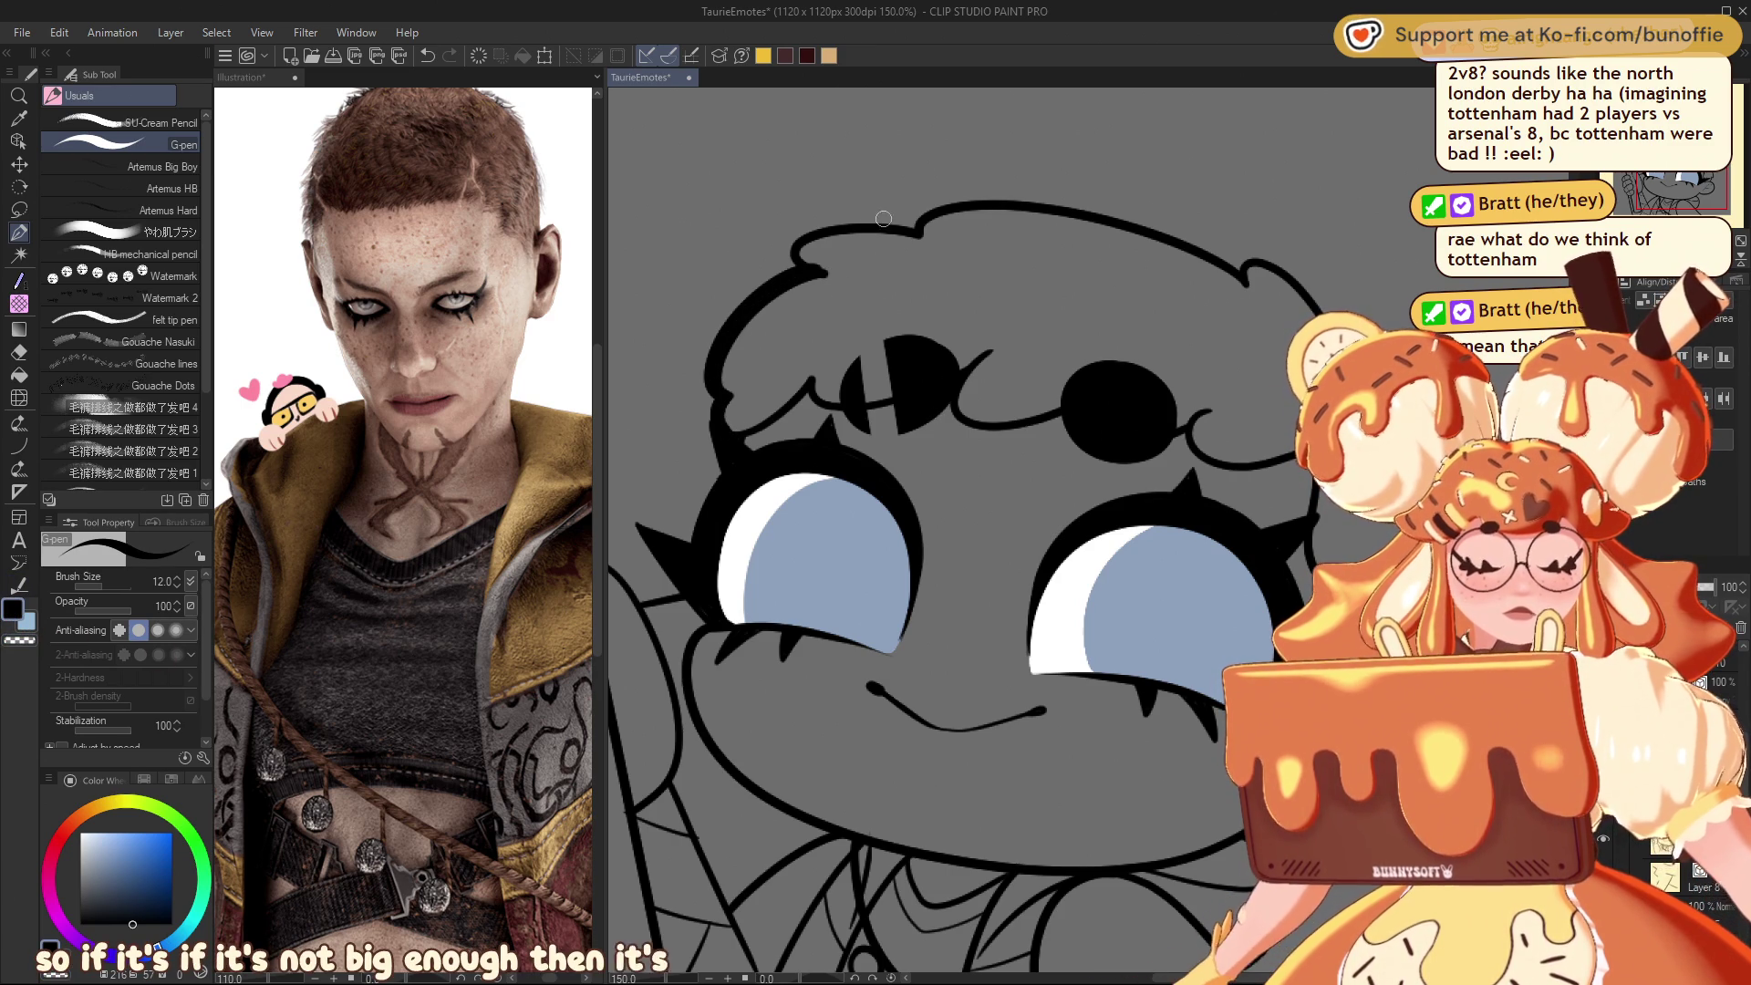
key(ctrl+z)
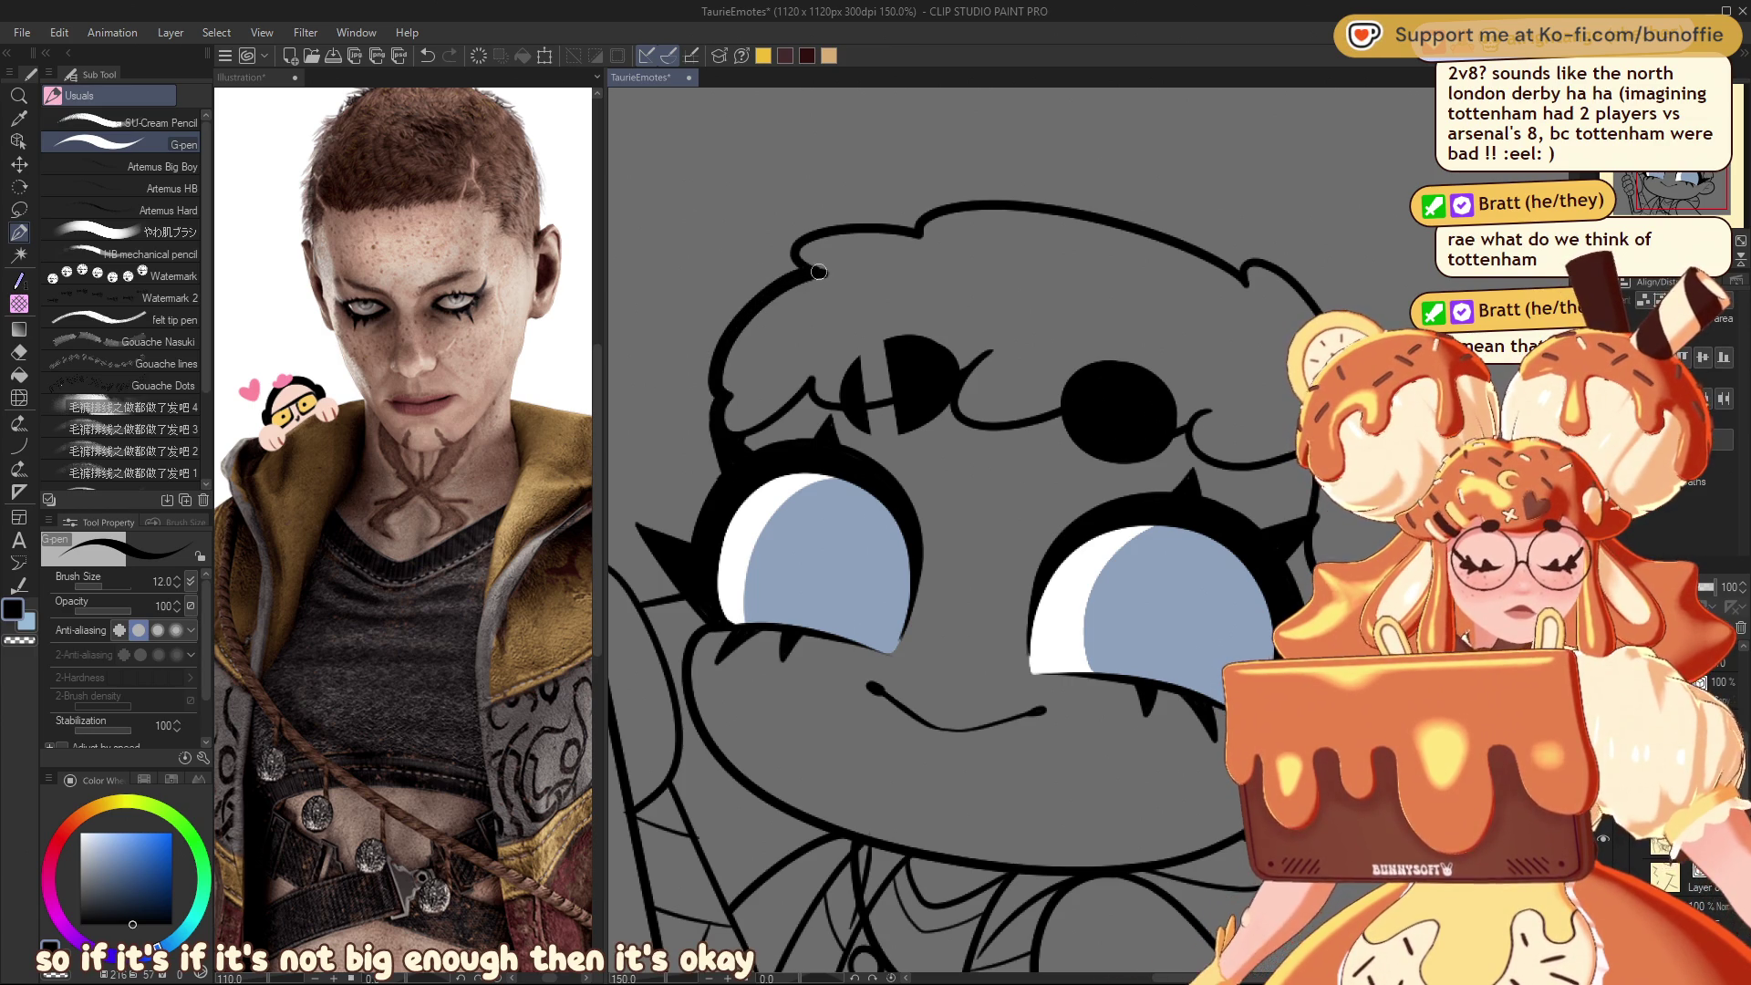
mouse_move(796, 270)
mouse_down()
mouse_move(815, 228)
mouse_move(936, 218)
mouse_up()
key(ctrl+plus)
key(ctrl+minus)
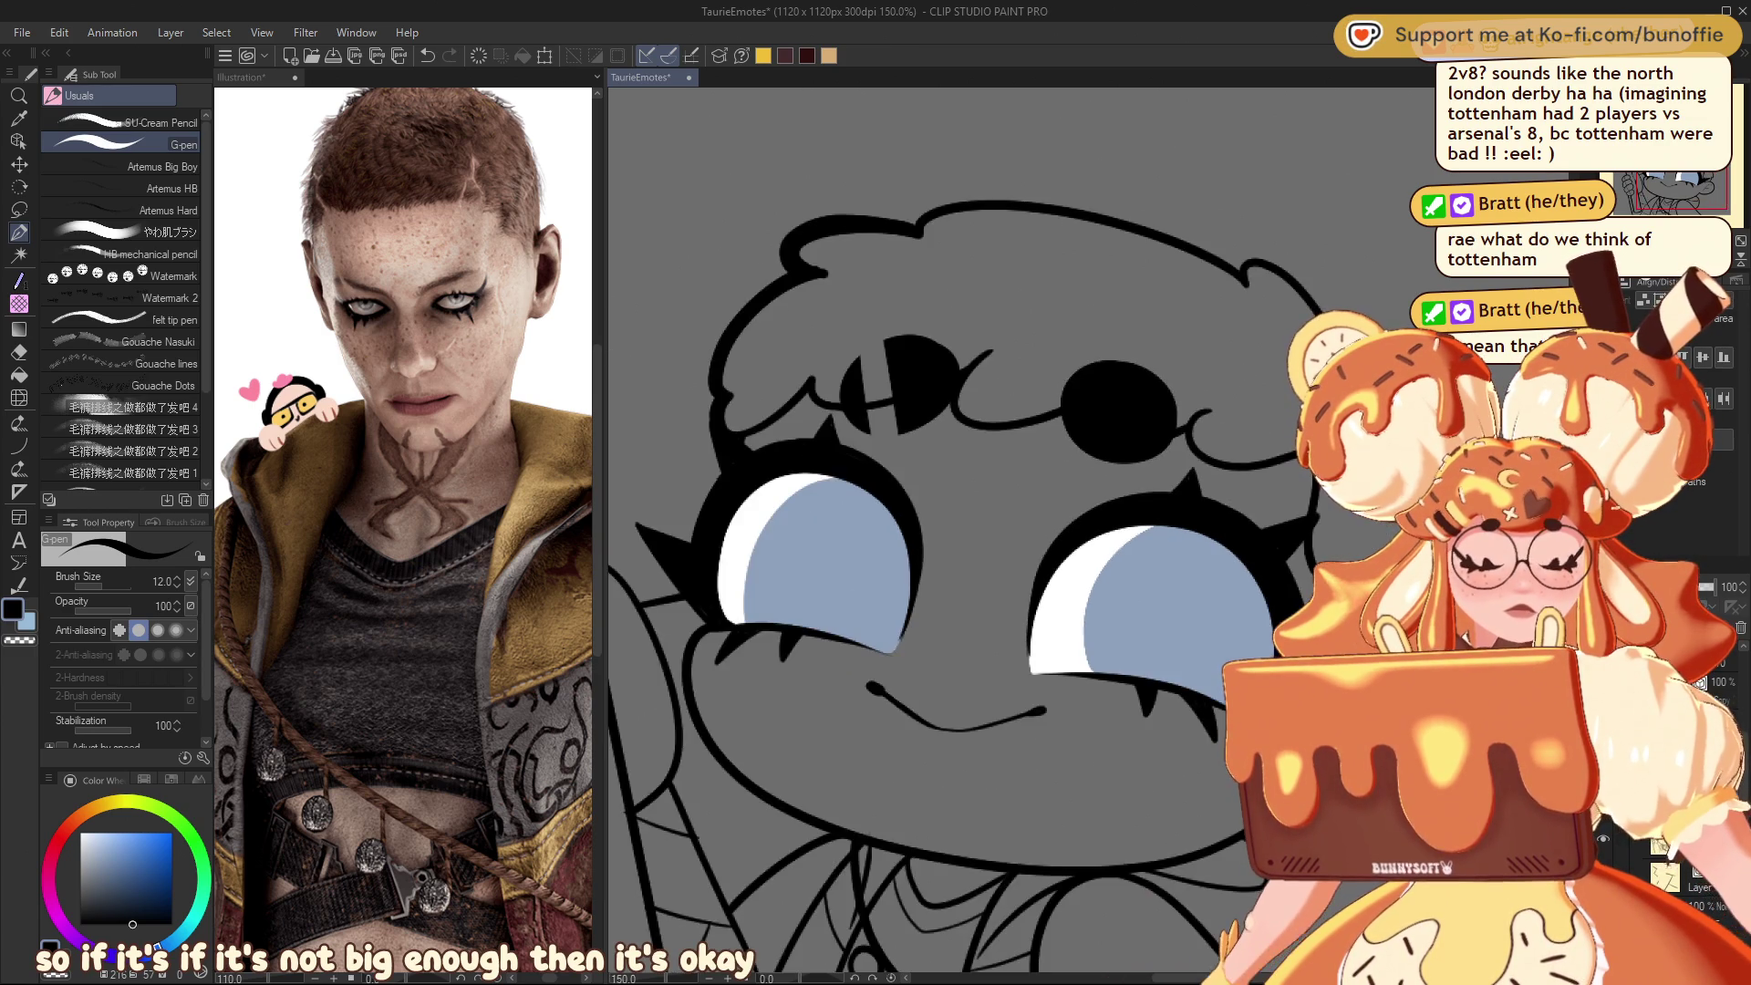
Step: Trace the right side of the head outline over the bump with a thick line
drag(980, 228, 1149, 429)
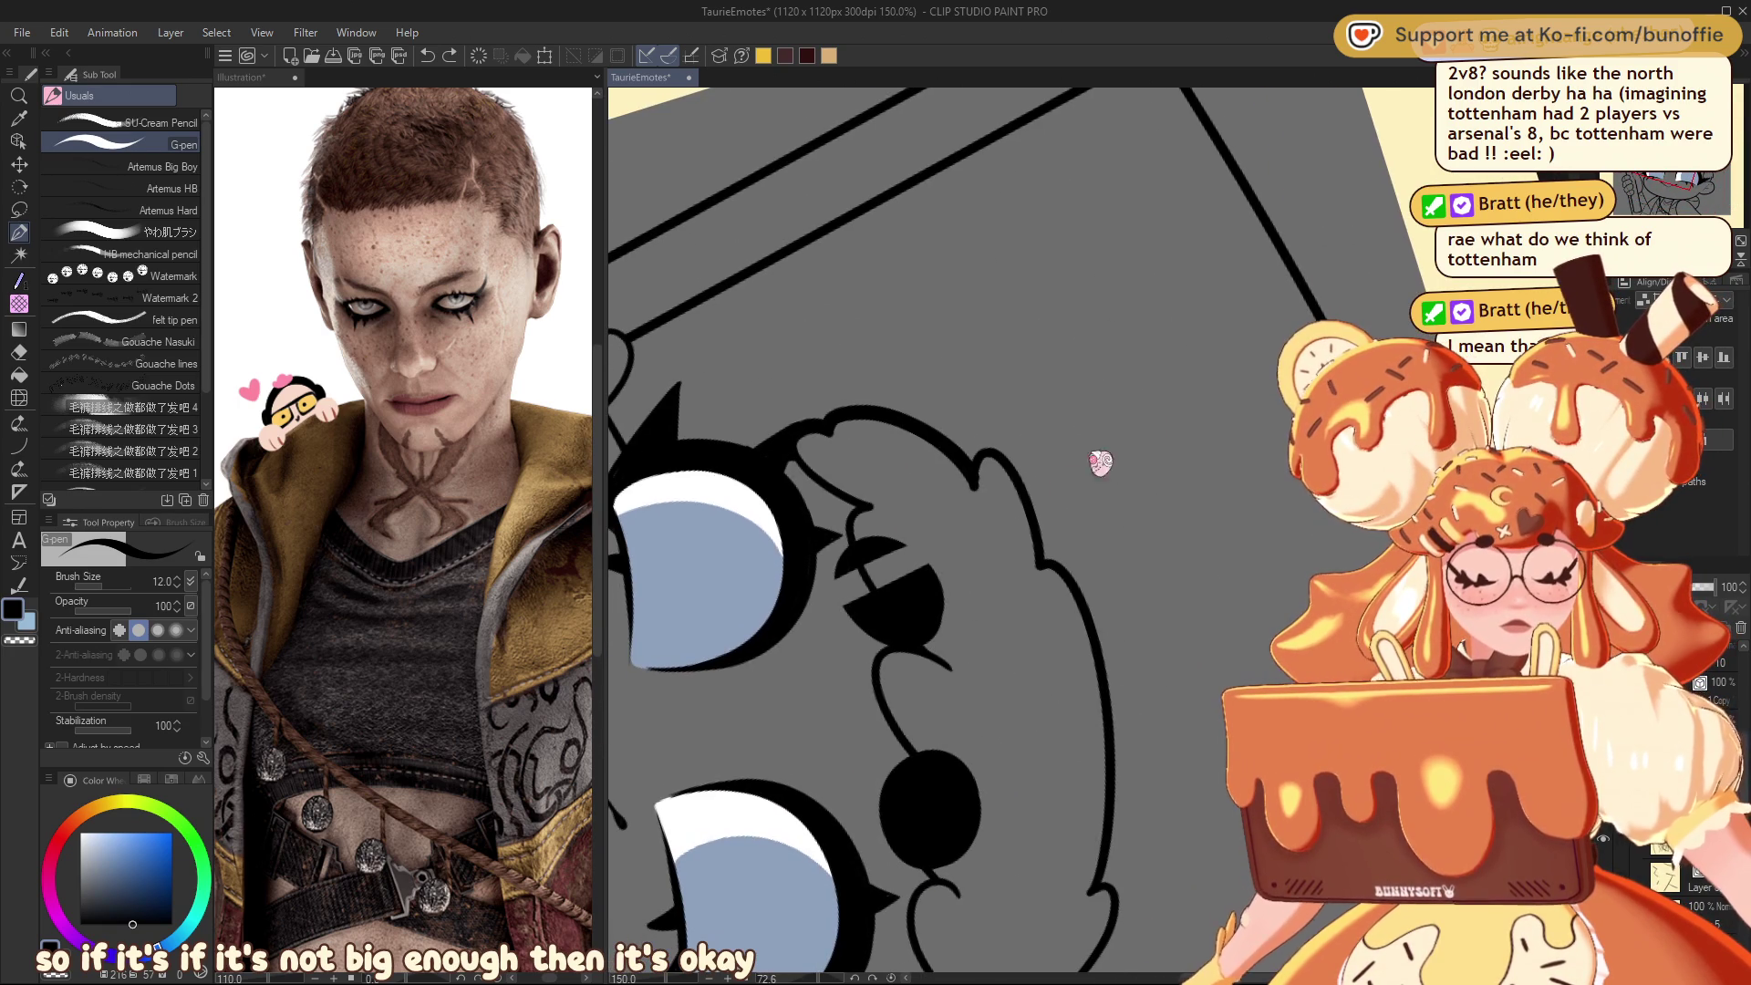
mouse_move(972, 479)
mouse_down()
mouse_move(974, 456)
mouse_move(1003, 447)
mouse_move(1043, 560)
mouse_move(1052, 131)
mouse_up()
drag(1204, 204, 1003, 215)
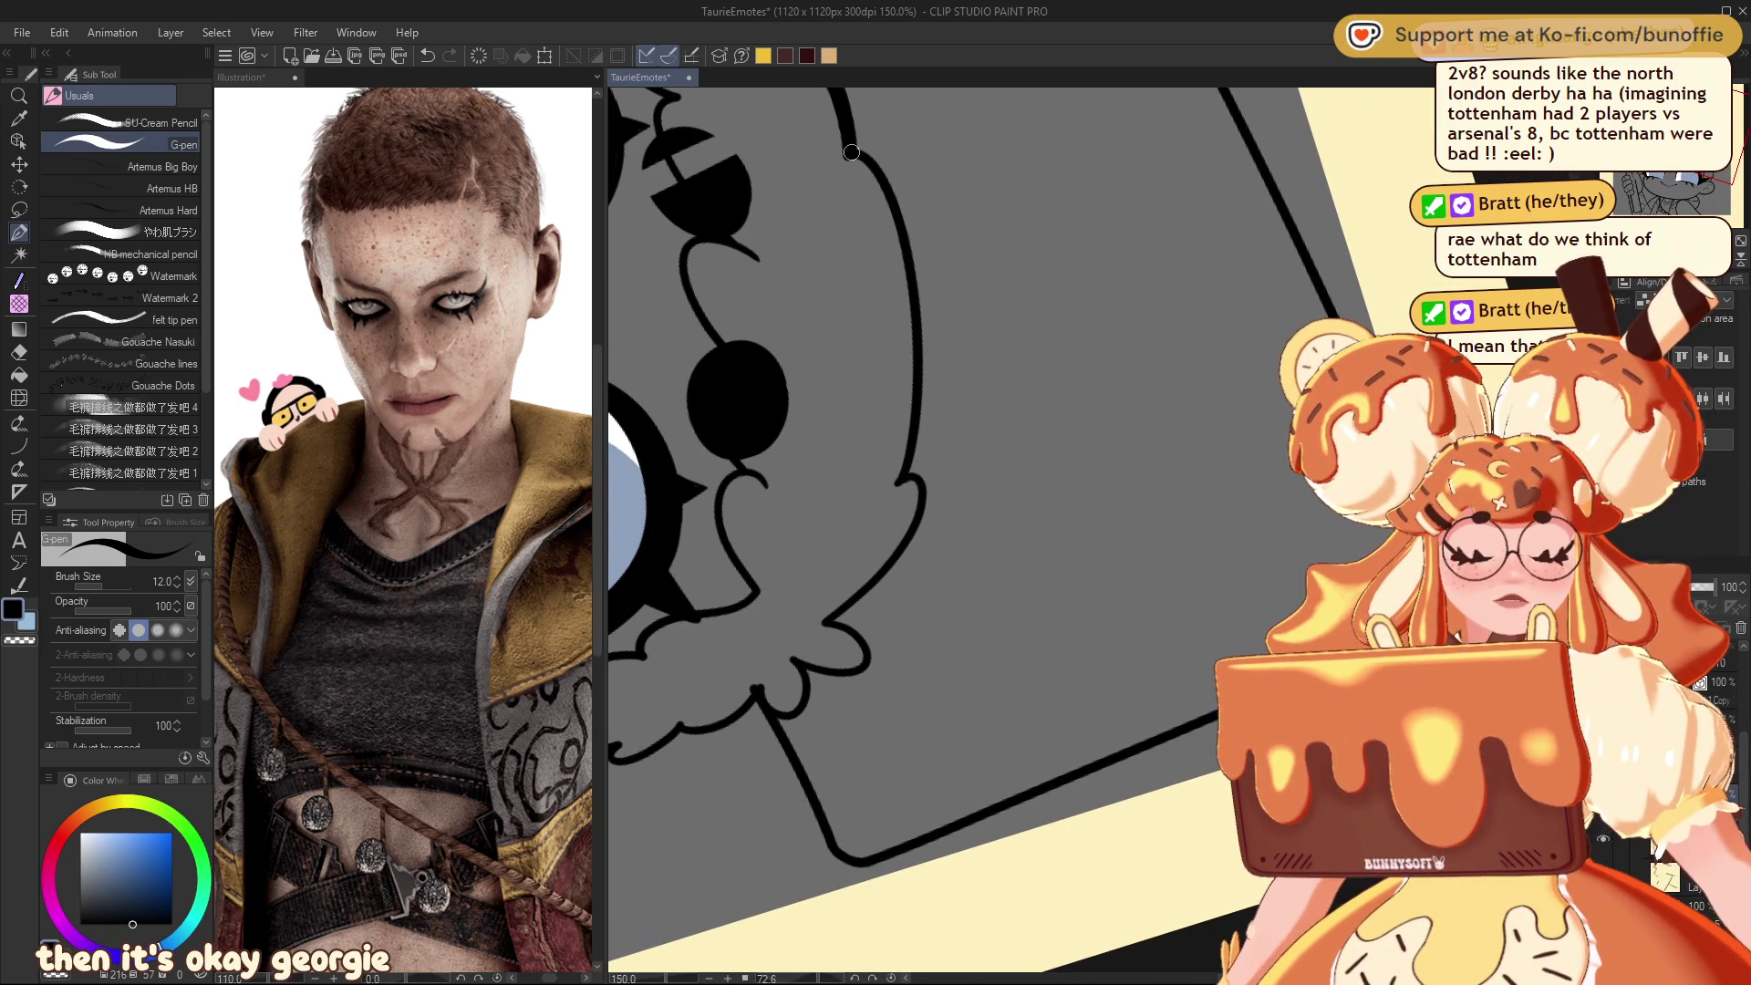
mouse_move(860, 151)
mouse_down()
mouse_move(919, 279)
mouse_move(919, 474)
mouse_up()
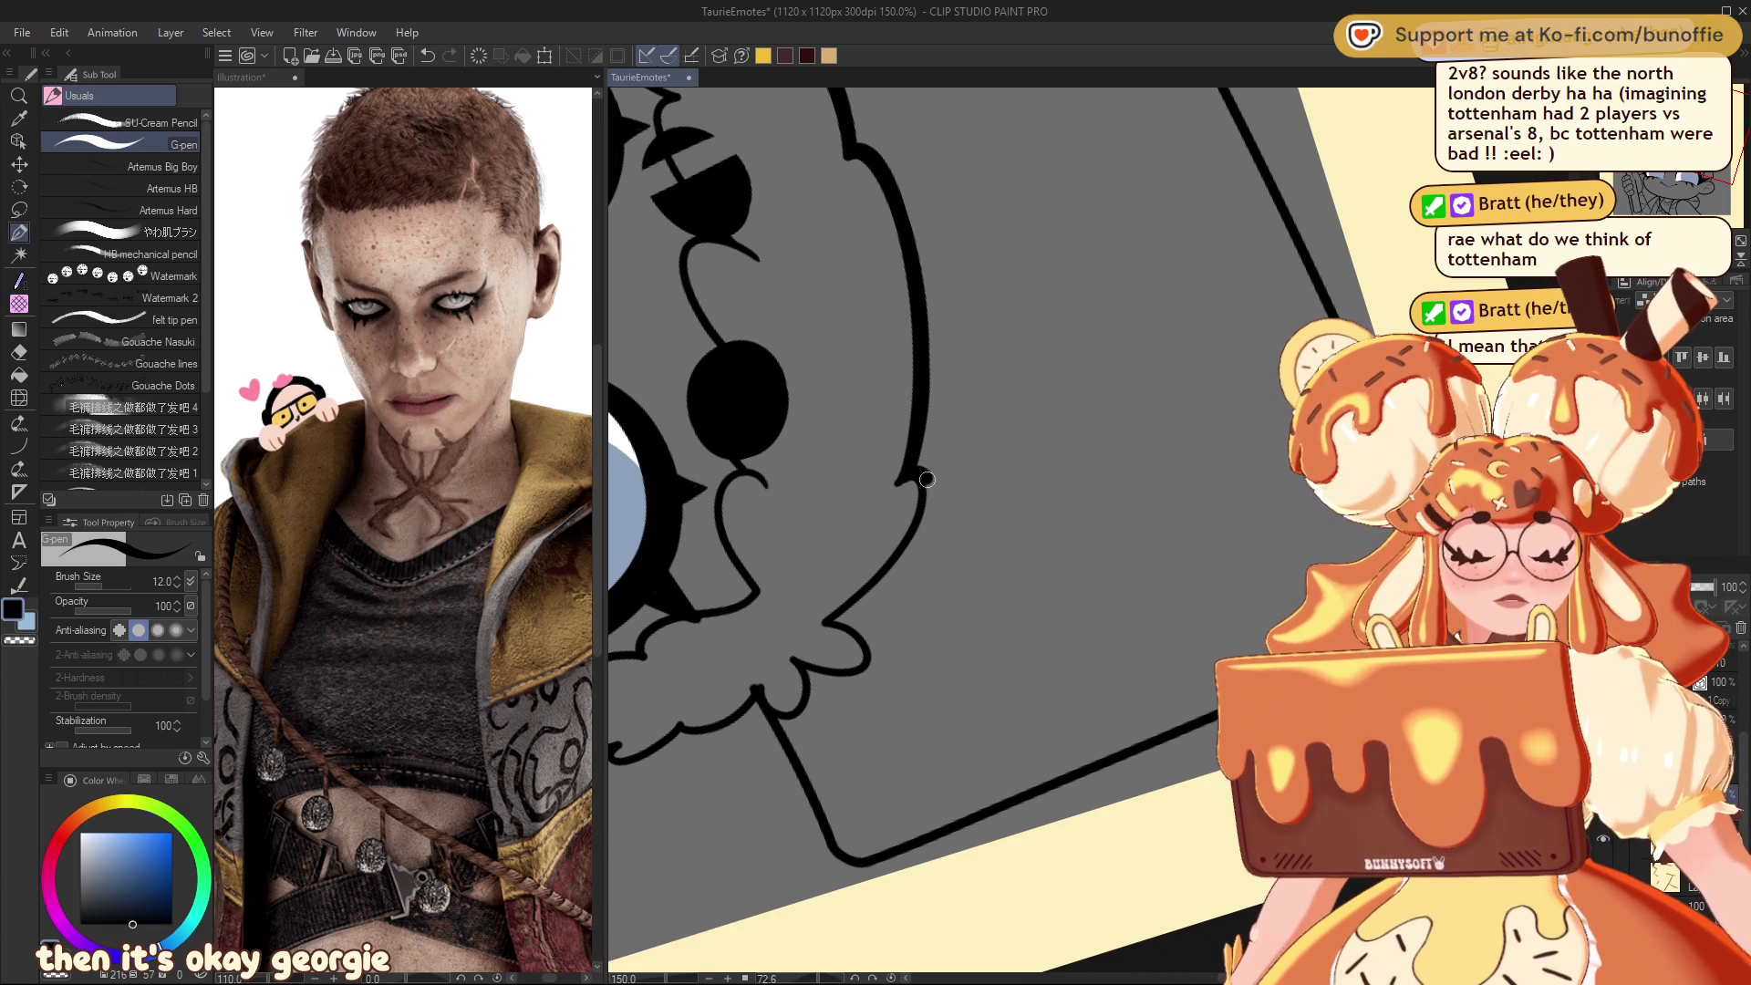
mouse_move(913, 539)
mouse_down()
mouse_move(853, 609)
mouse_move(874, 664)
mouse_move(799, 679)
mouse_move(806, 707)
mouse_move(985, 675)
mouse_move(1074, 345)
mouse_move(1040, 383)
mouse_move(931, 420)
mouse_up()
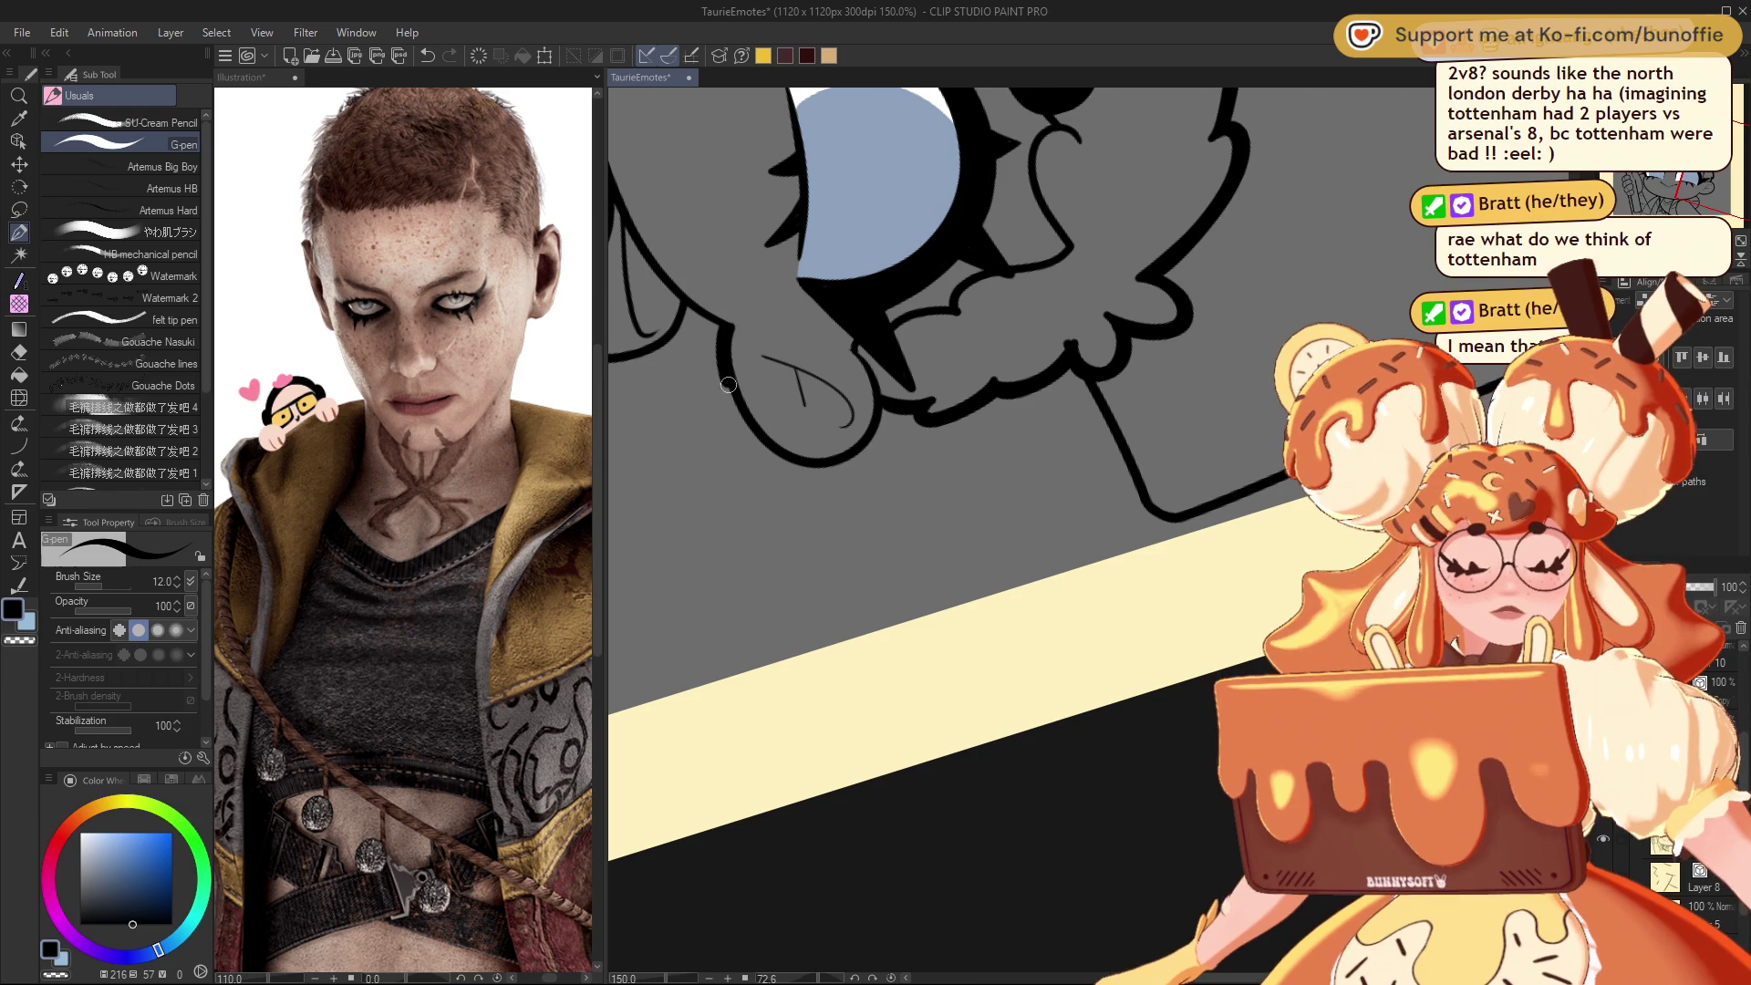
Step: Try inking the lower hair-lobe outline, undo the attempts, and recentre the view on the face
mouse_move(773, 455)
mouse_down()
mouse_move(848, 467)
mouse_move(886, 424)
mouse_move(821, 469)
mouse_move(721, 343)
mouse_up()
key(ctrl+z)
drag(912, 437, 1043, 327)
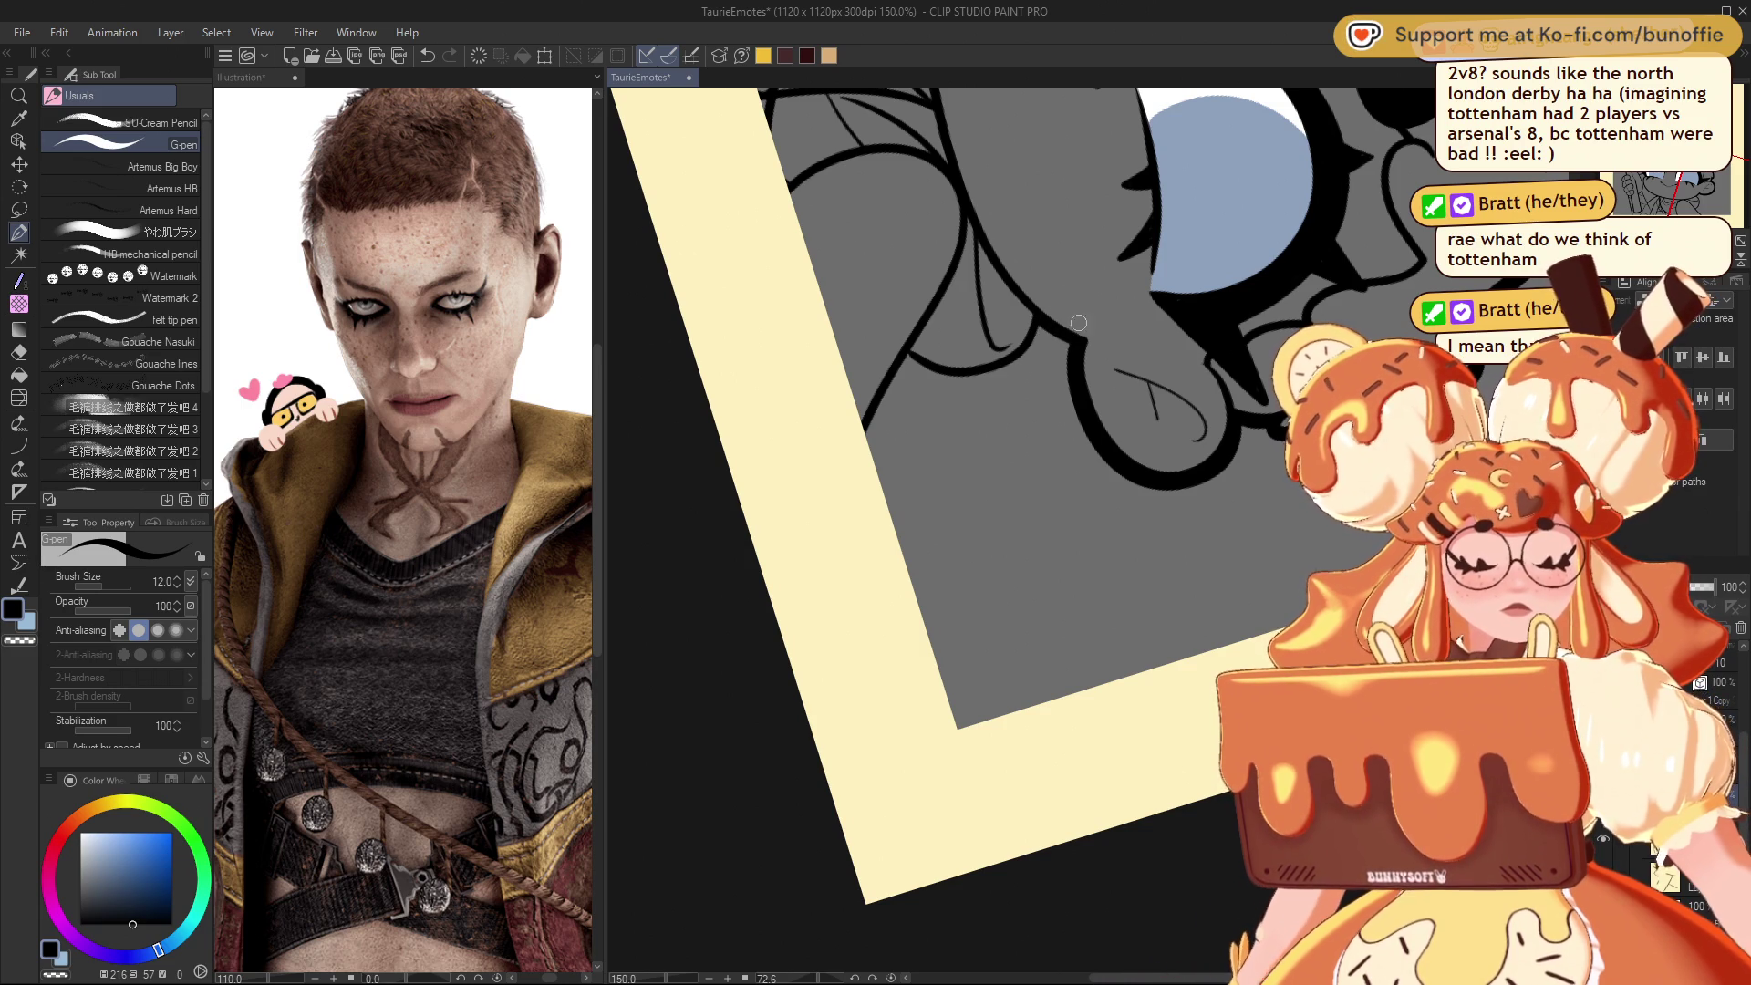
key(ctrl+z)
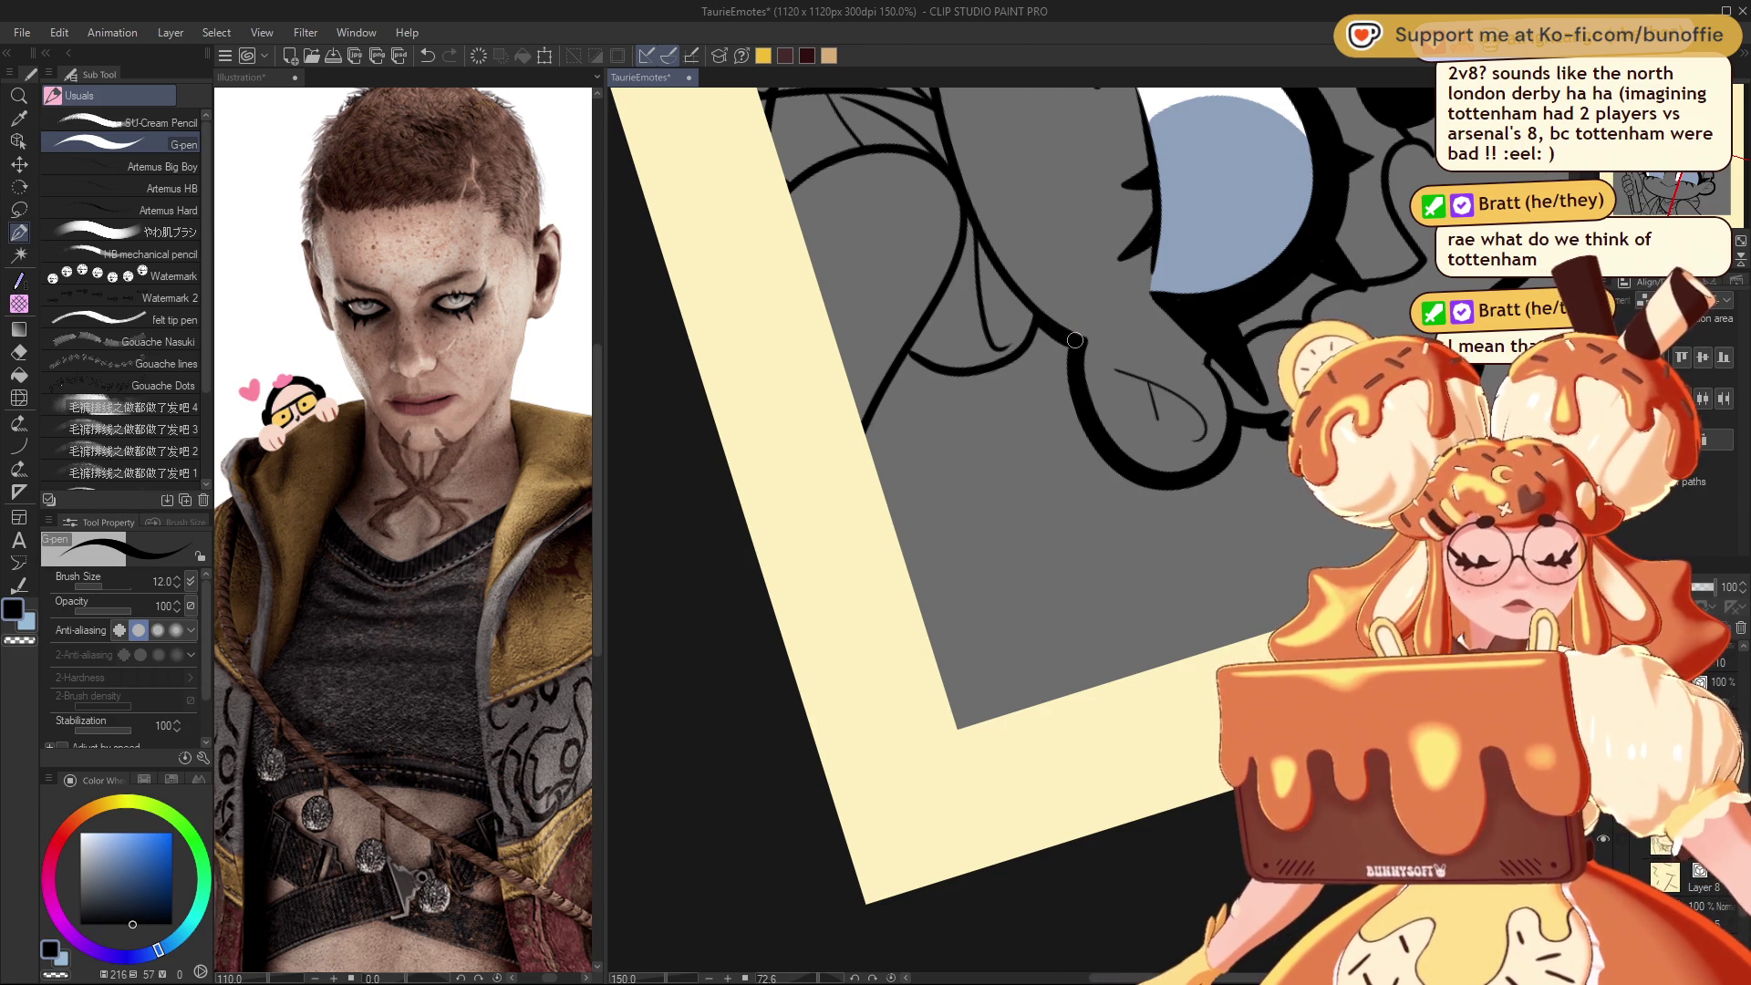
mouse_move(1003, 456)
mouse_down()
mouse_move(1039, 429)
mouse_move(981, 420)
mouse_move(1136, 429)
mouse_move(1036, 429)
mouse_up()
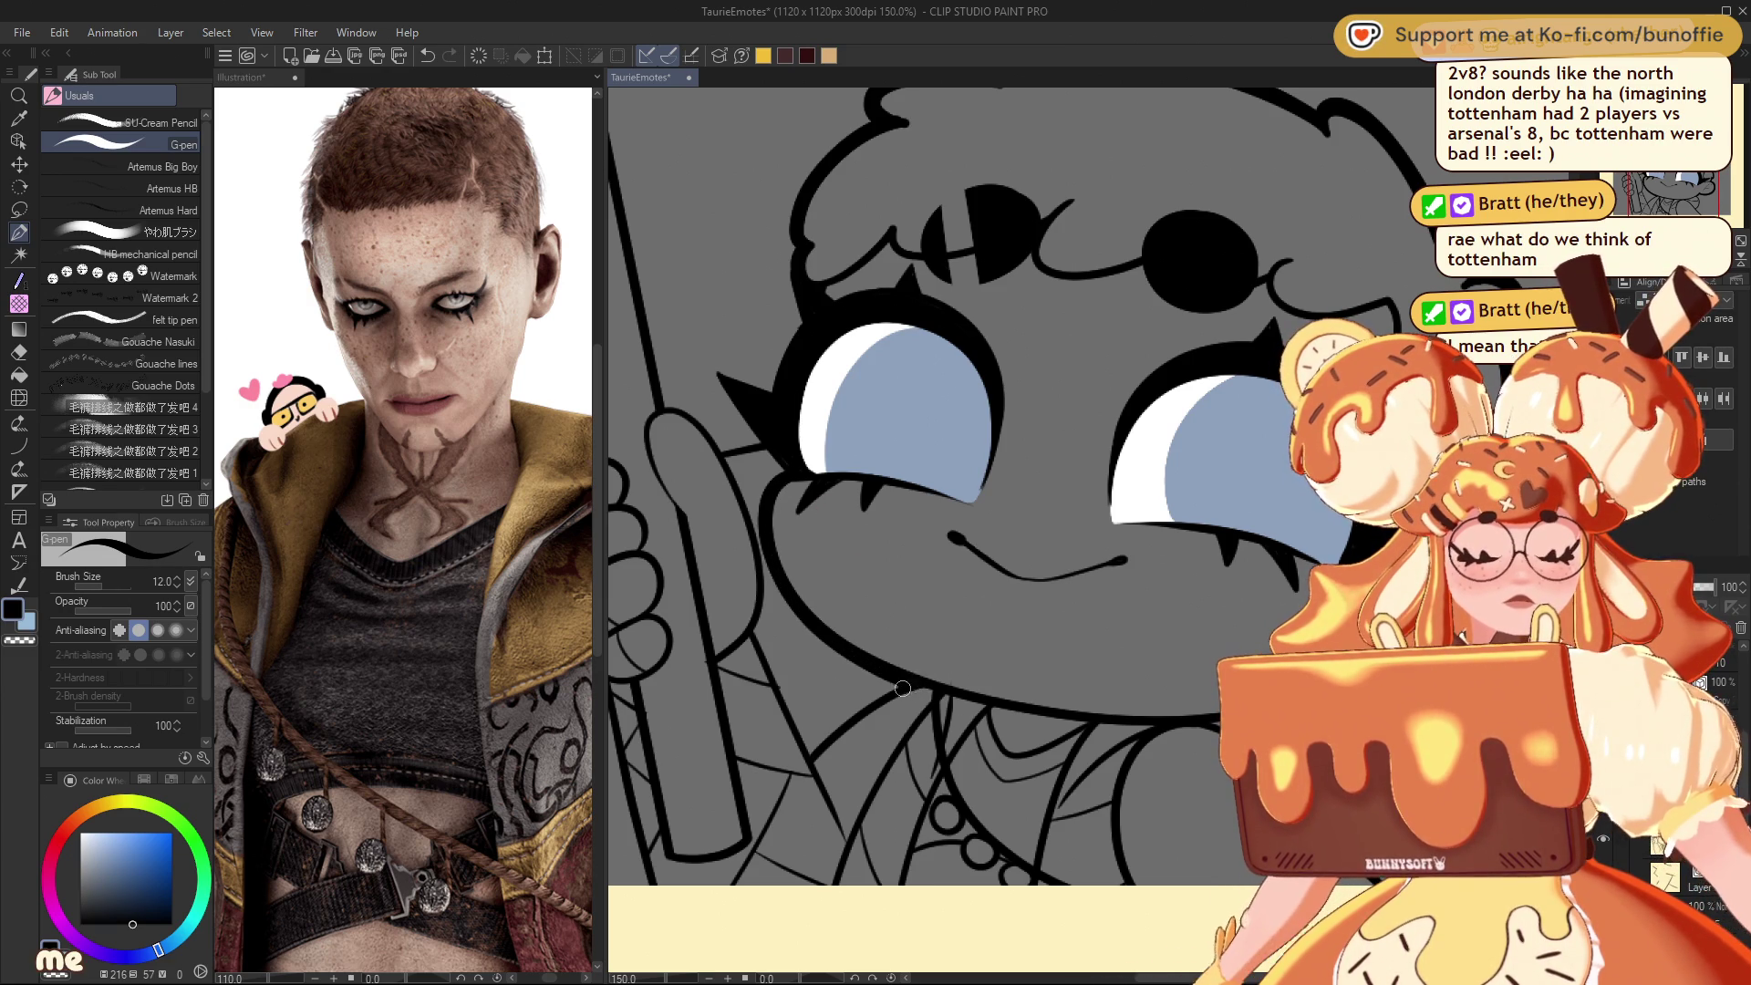
Step: Redraw the chin and neck lines with thick strokes
key(ctrl+z)
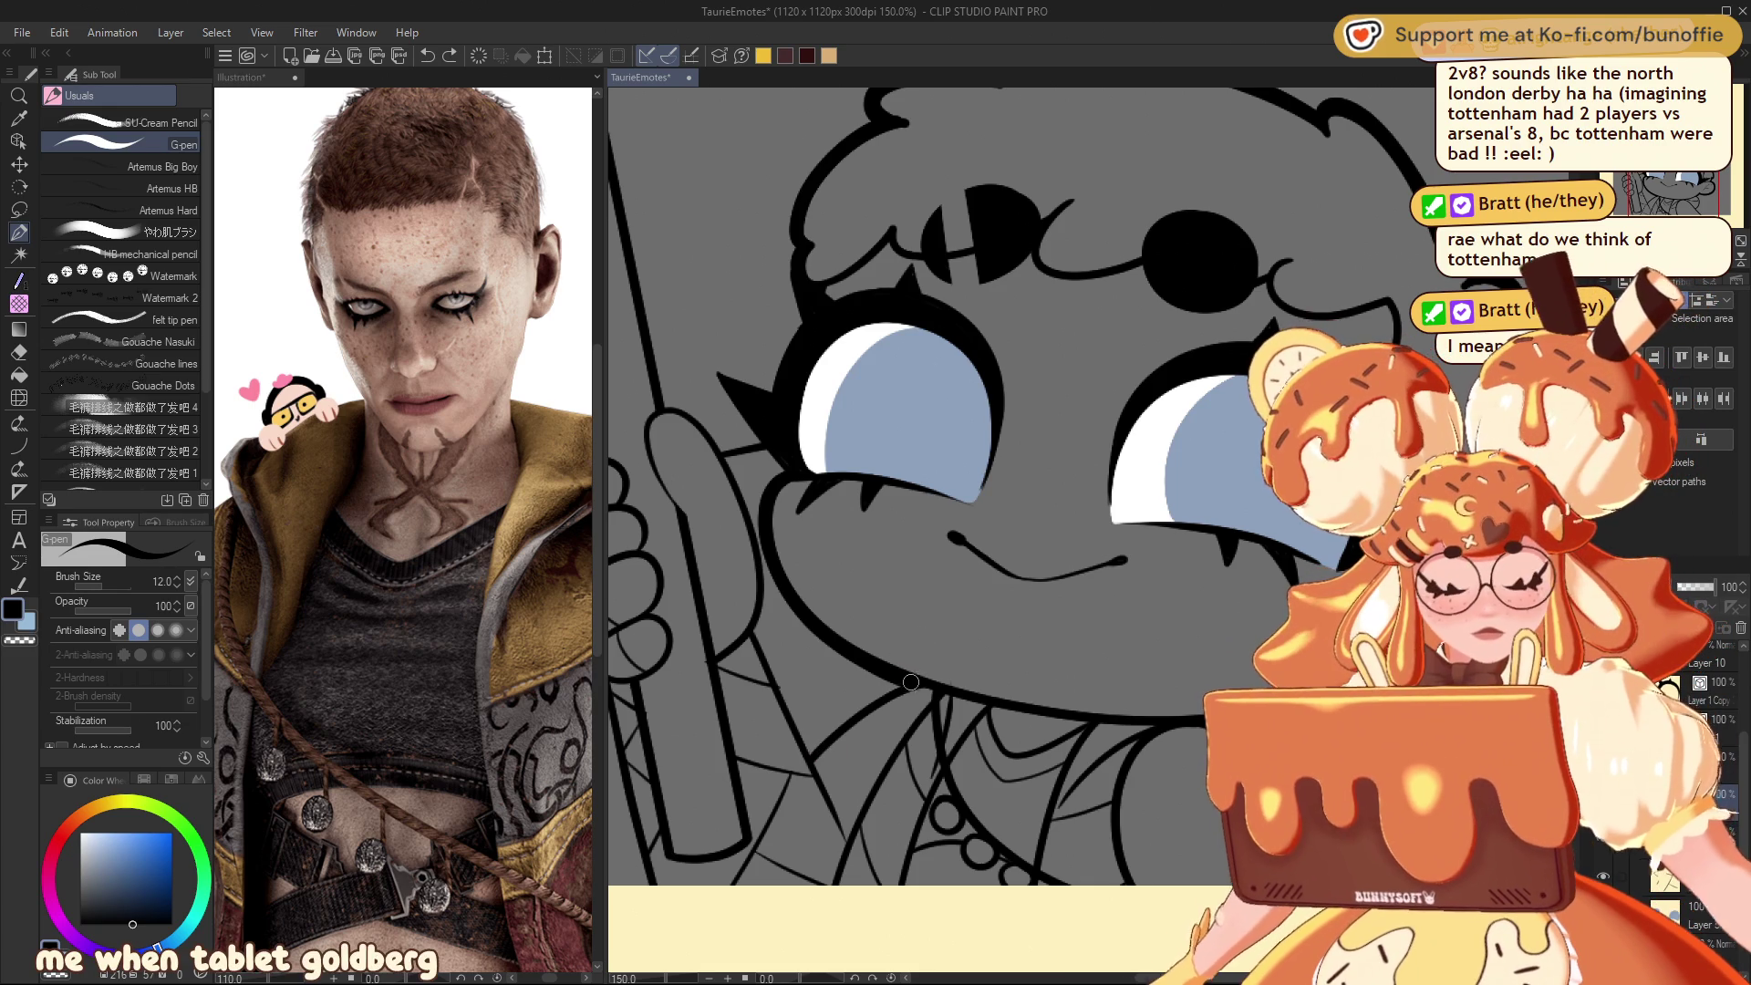
drag(903, 686, 816, 752)
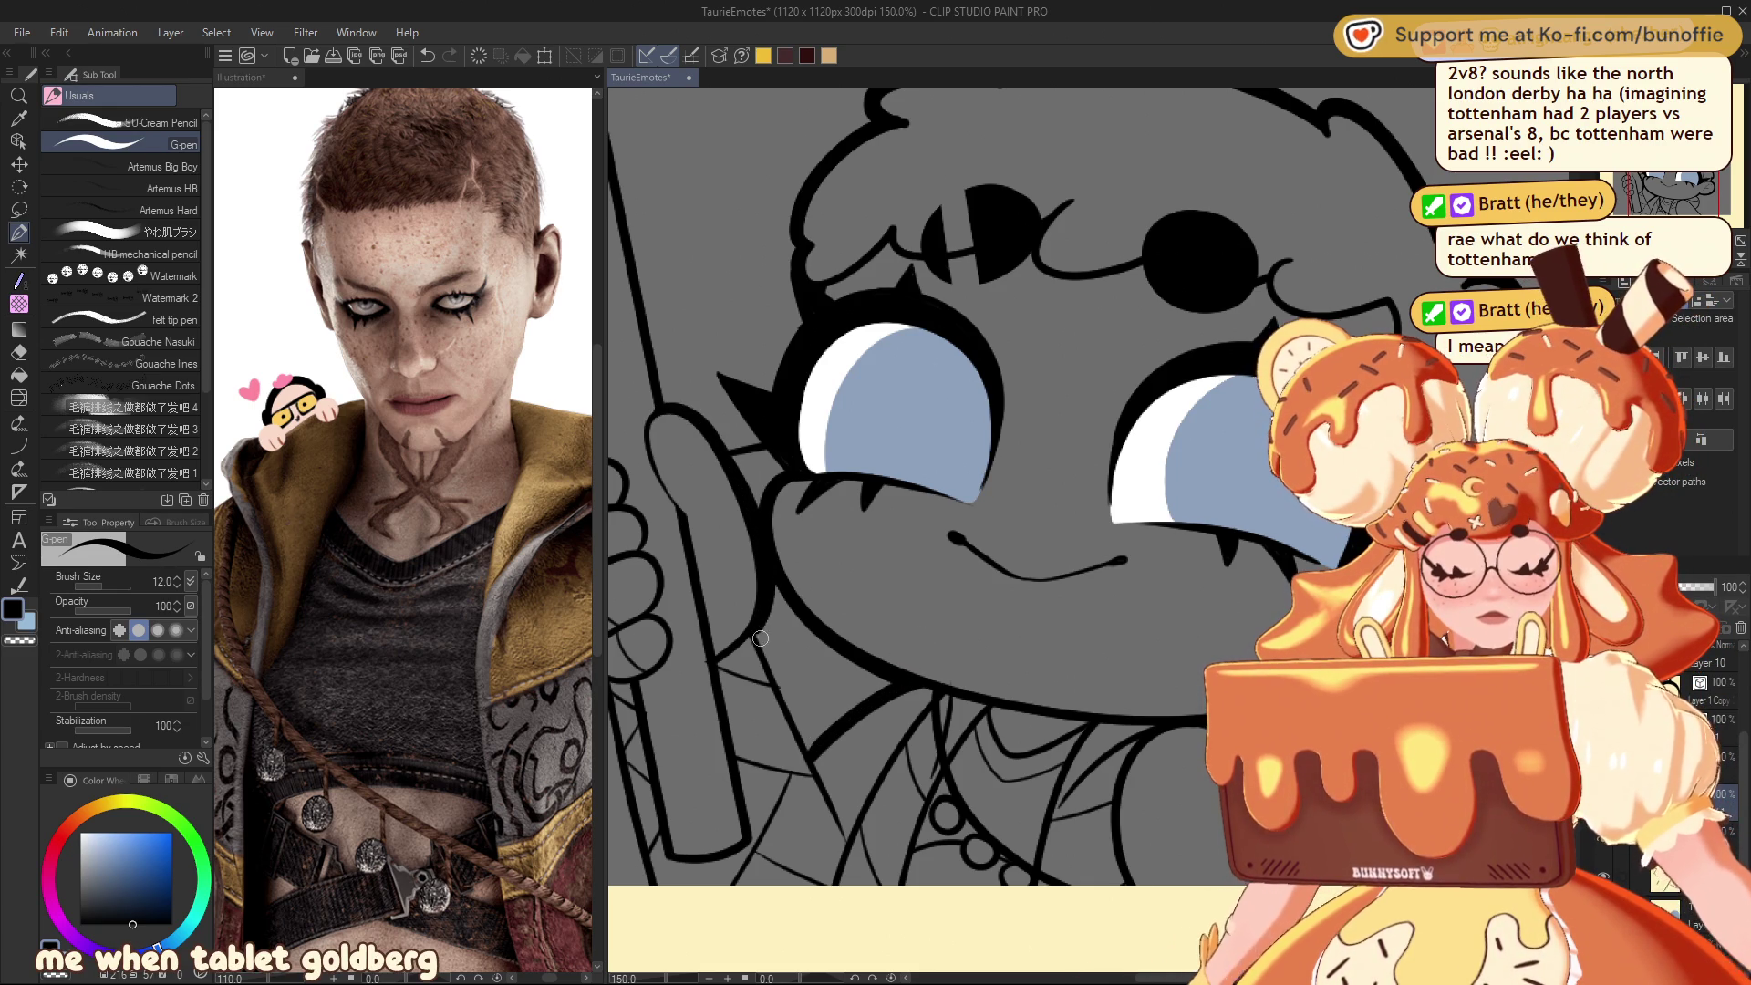
drag(758, 636, 844, 825)
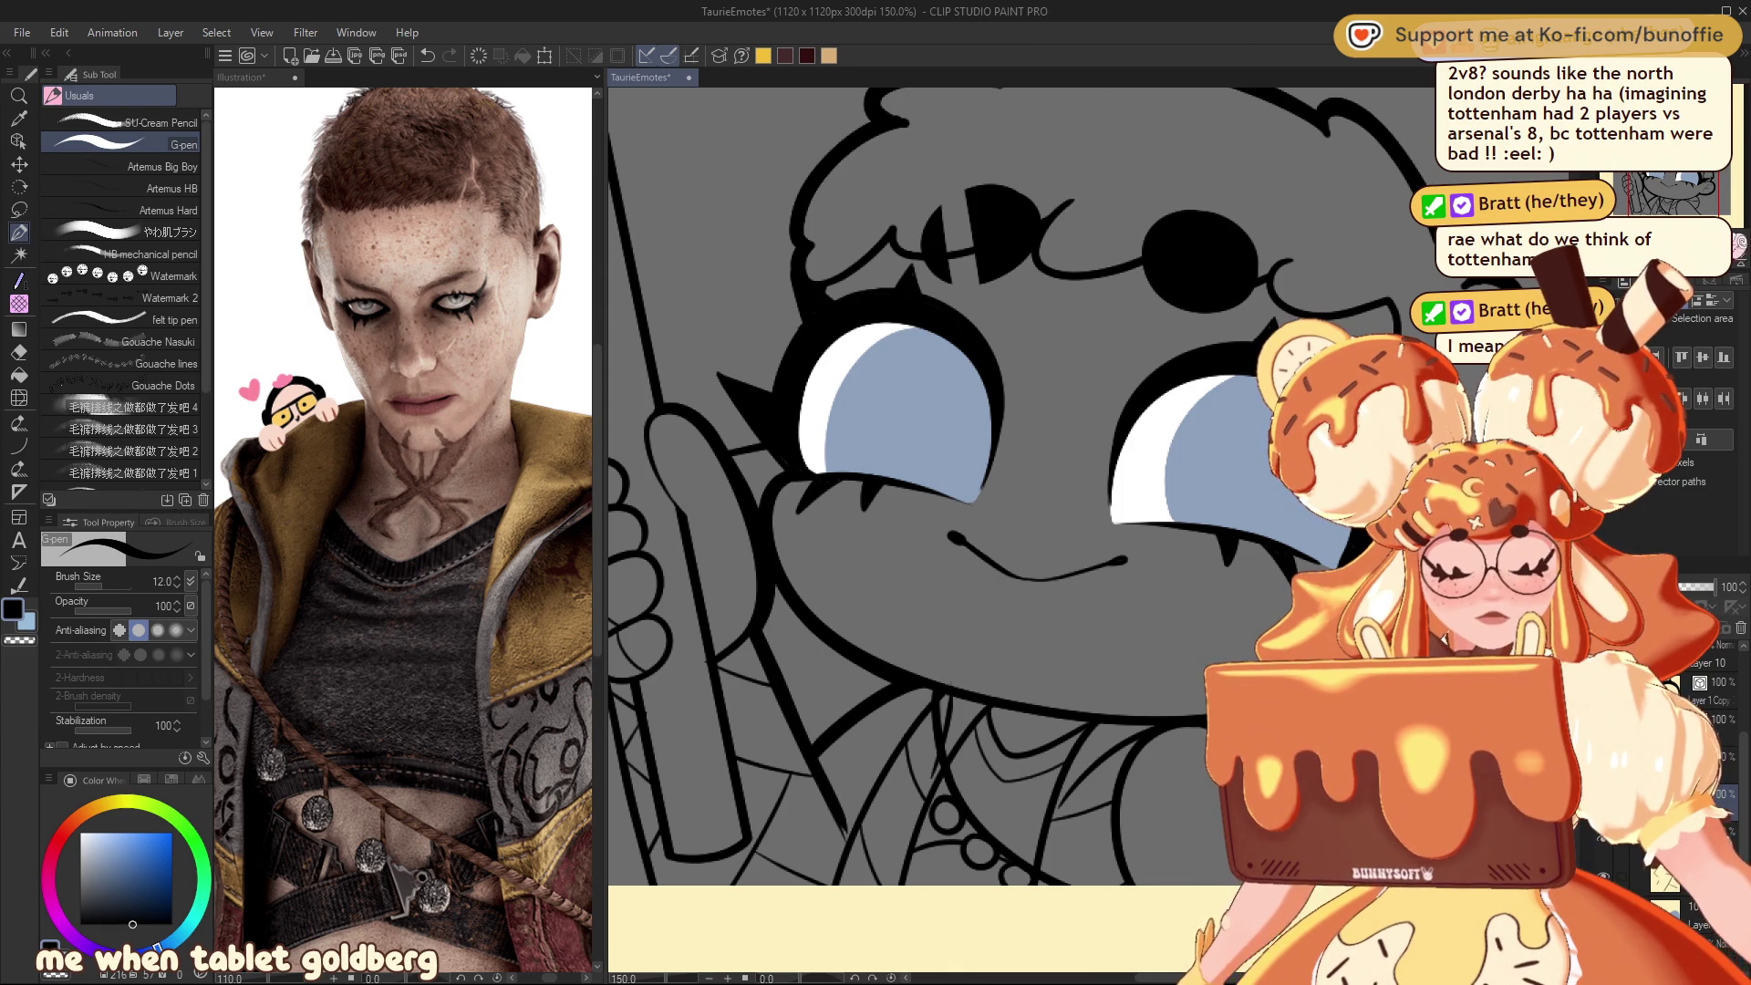
key(ctrl+minus)
key(ctrl+minus)
key(ctrl+minus)
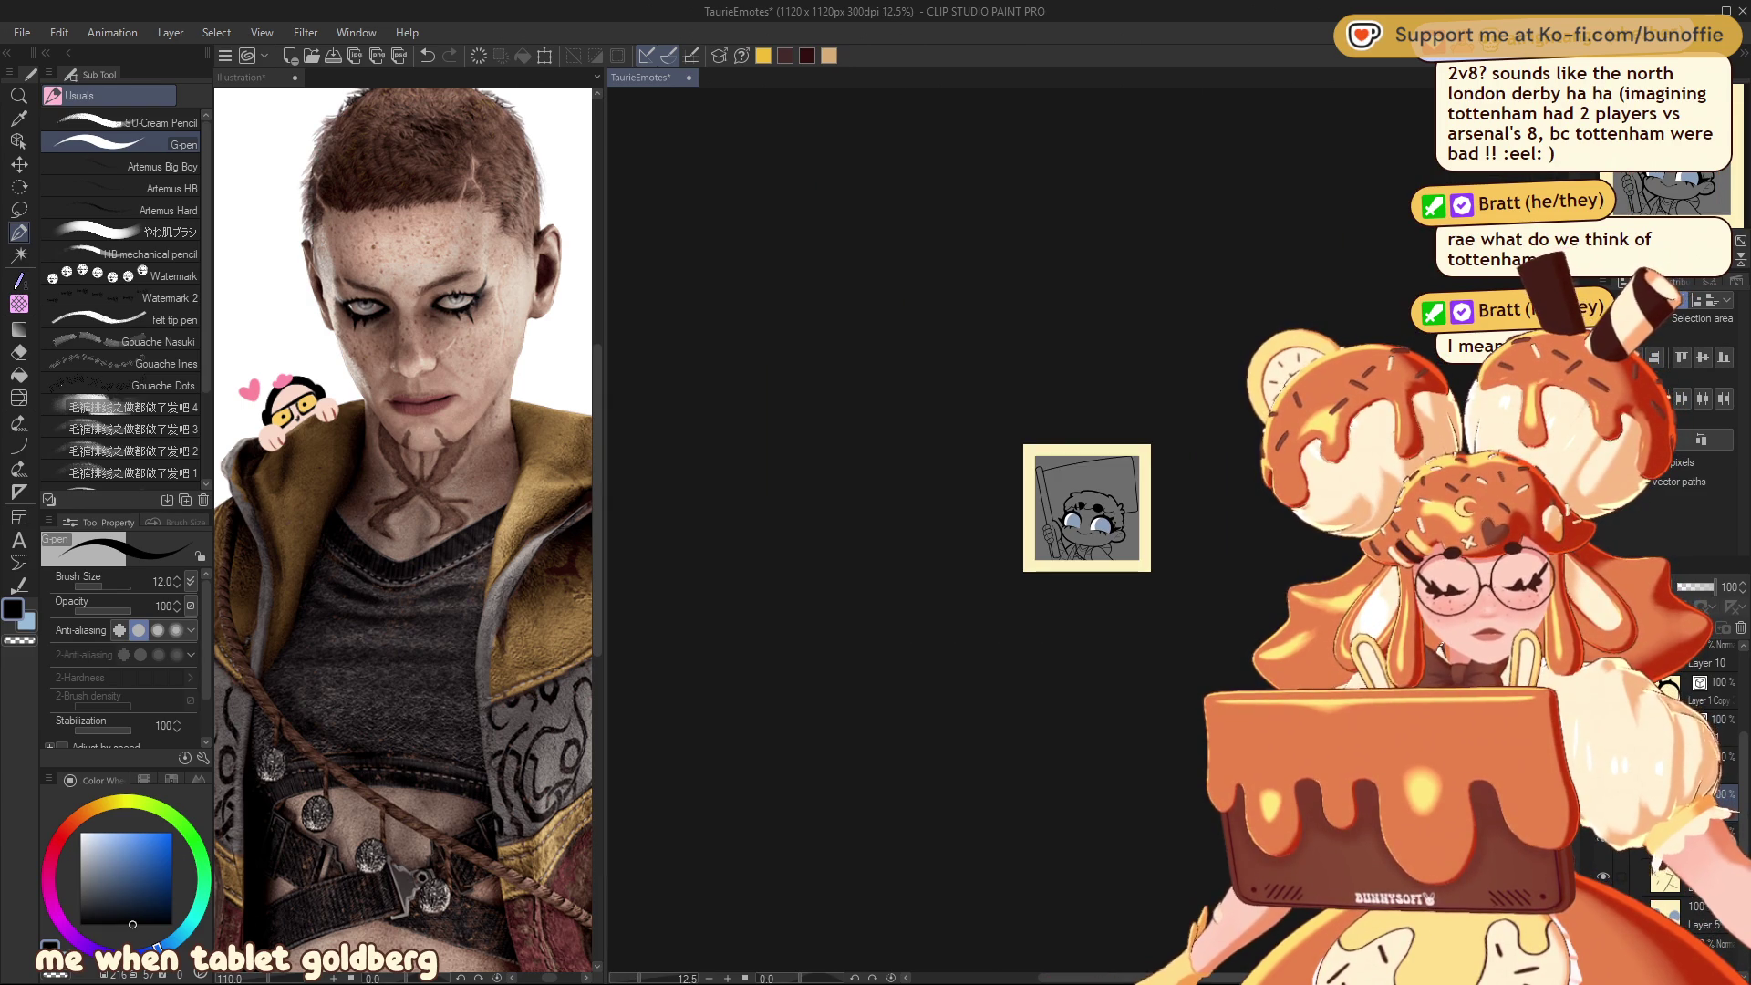
key(ctrl+plus)
key(ctrl+plus)
key(ctrl+plus)
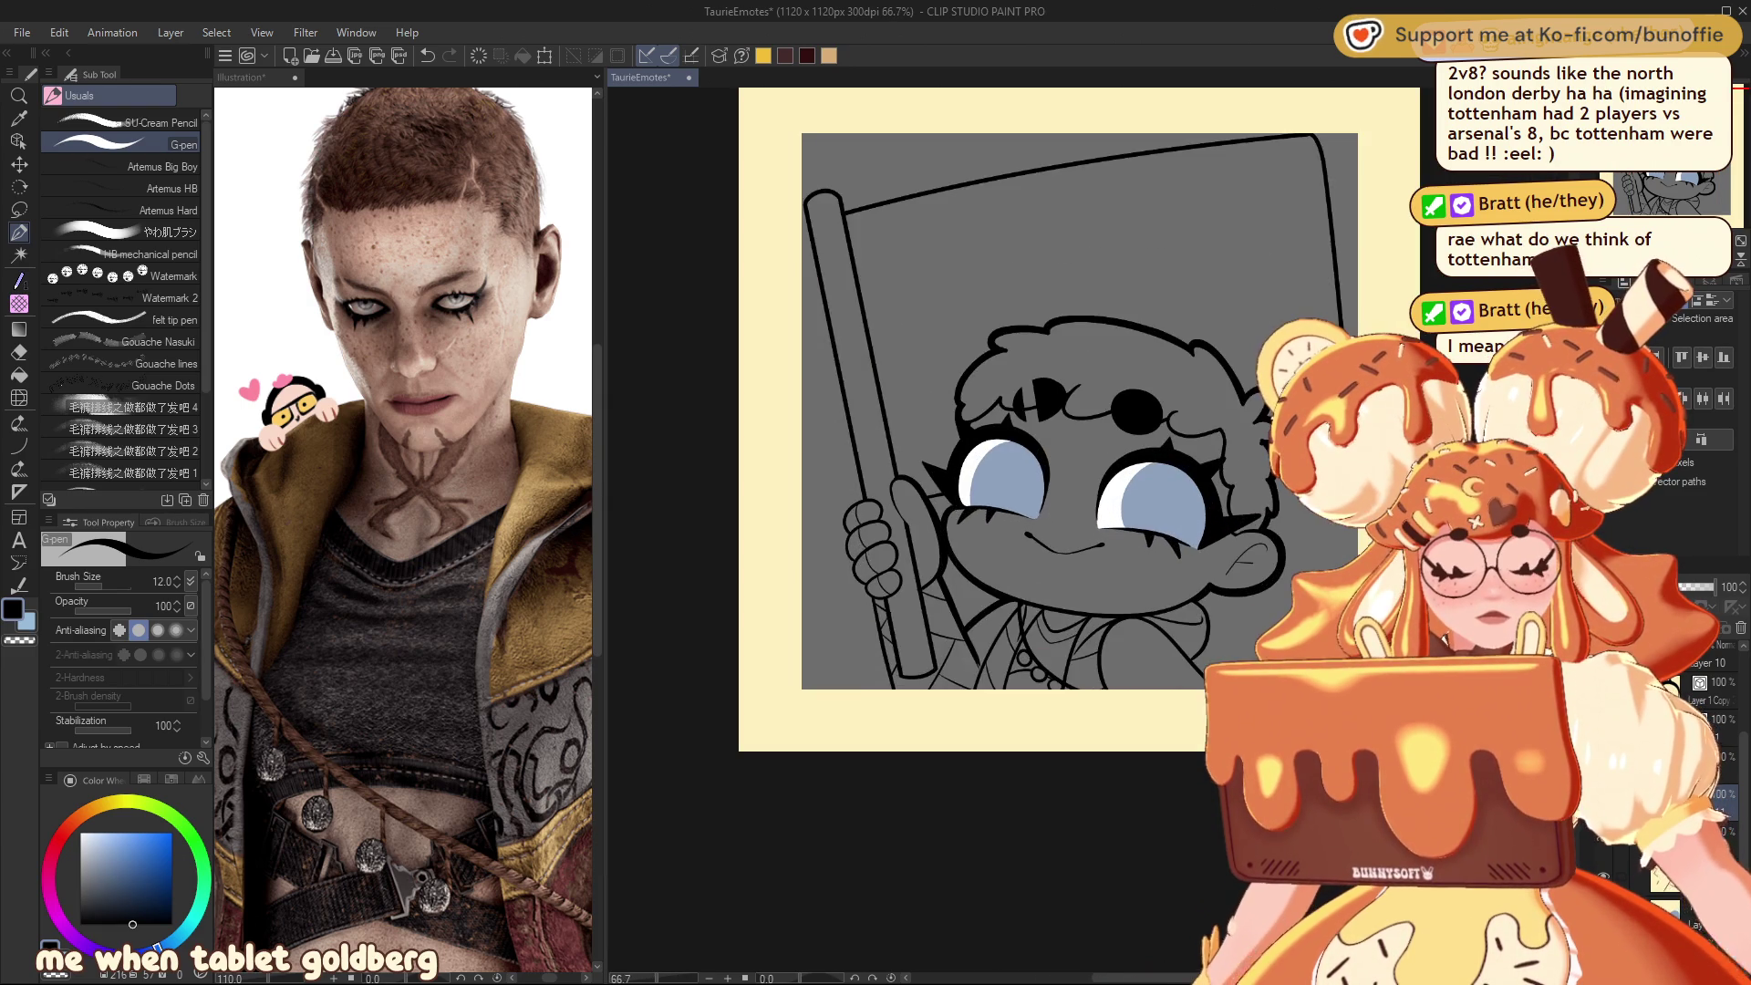
Step: Ink the hand's left outline and thumb, checking the emote at 25% and 100%
mouse_move(754, 484)
mouse_down()
mouse_move(878, 476)
mouse_move(843, 471)
mouse_up()
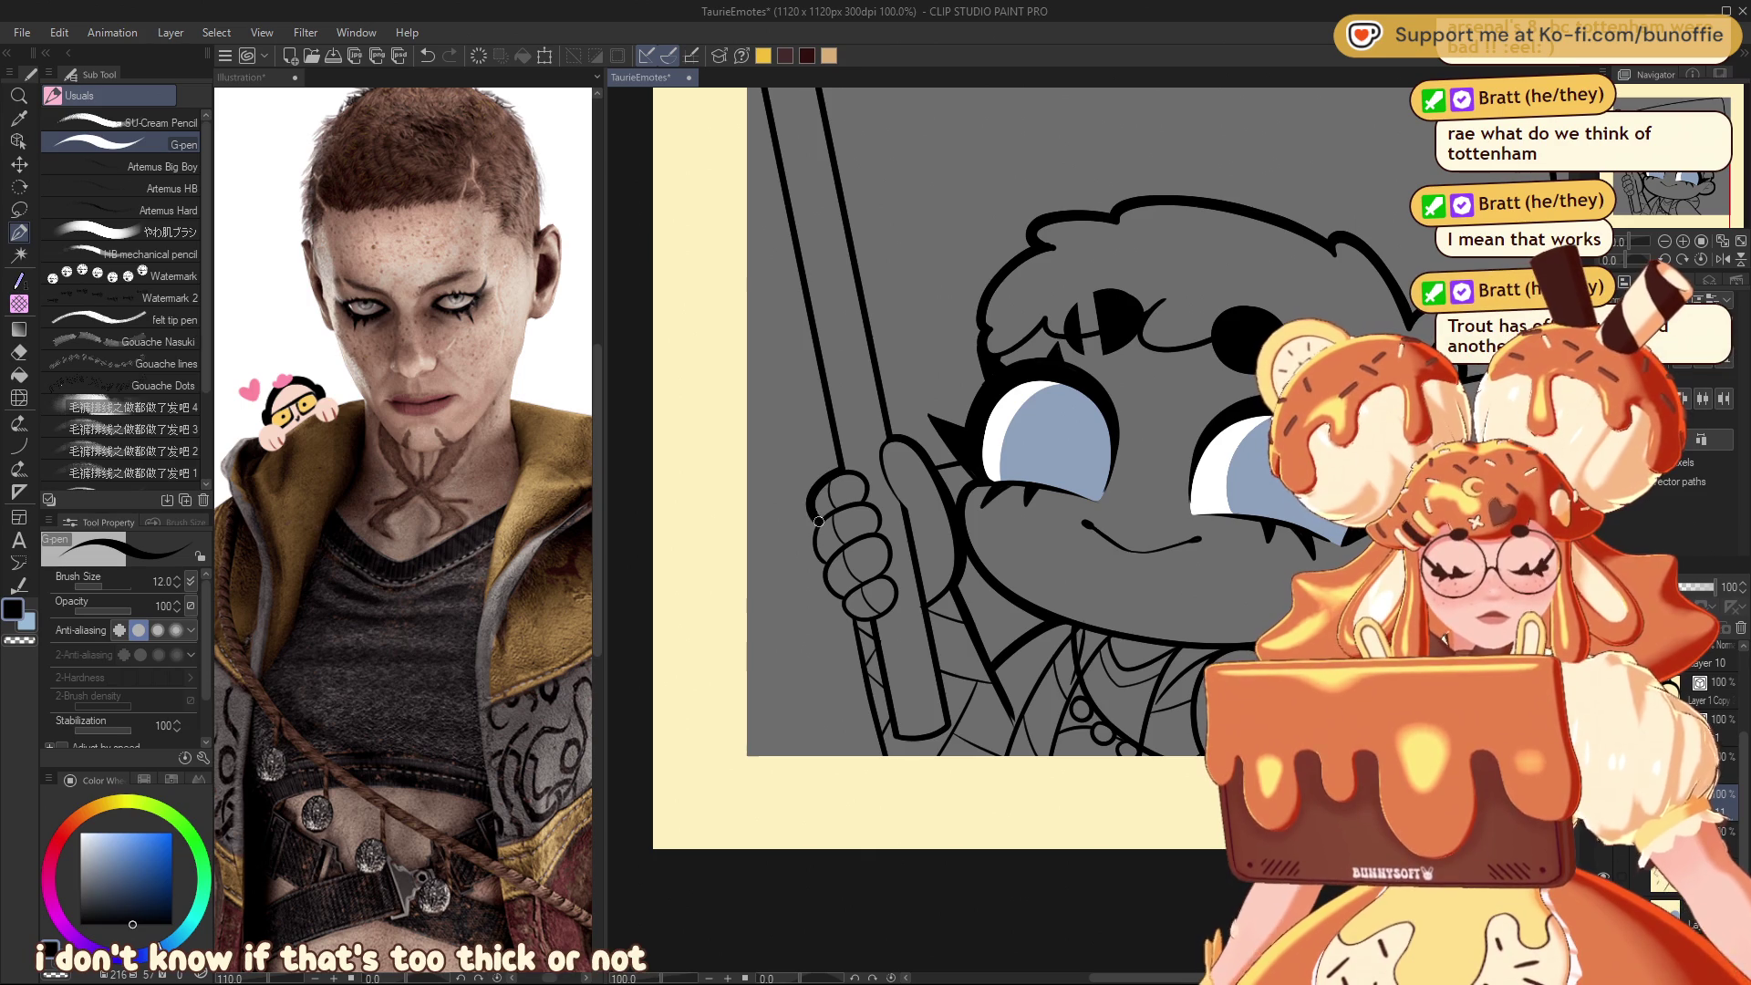
mouse_move(814, 538)
mouse_down()
mouse_move(835, 600)
mouse_move(869, 620)
mouse_up()
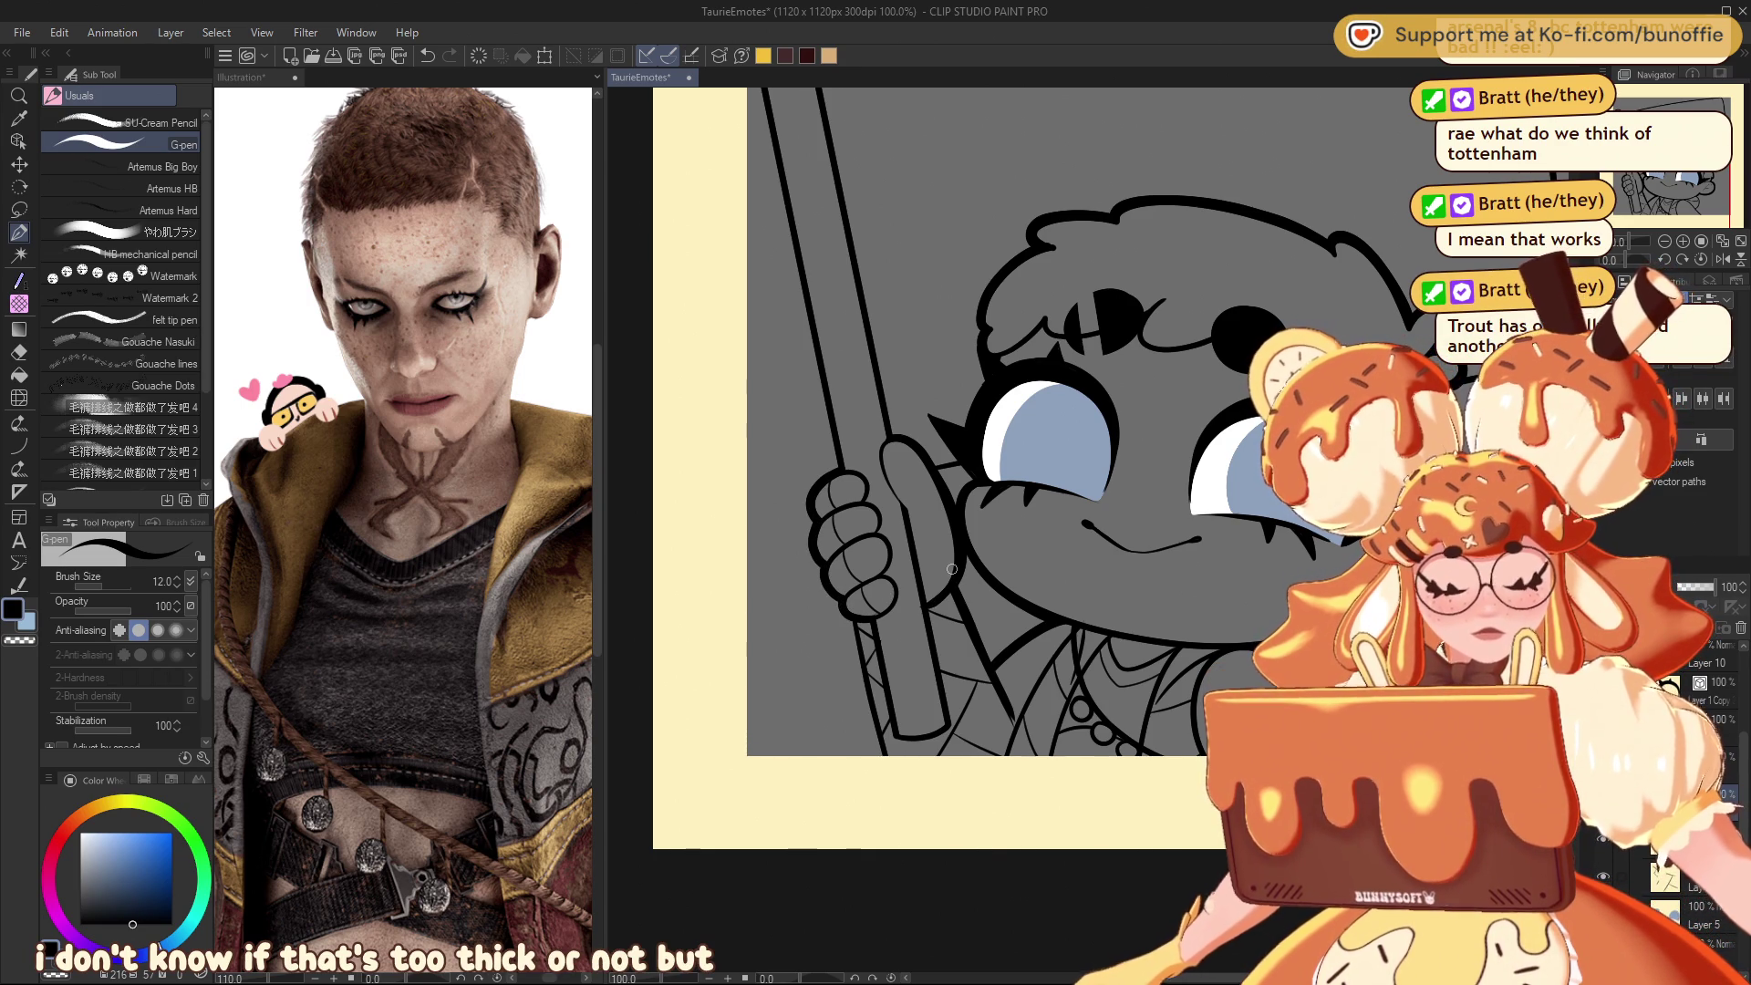
key(ctrl+minus)
key(ctrl+minus)
key(ctrl+minus)
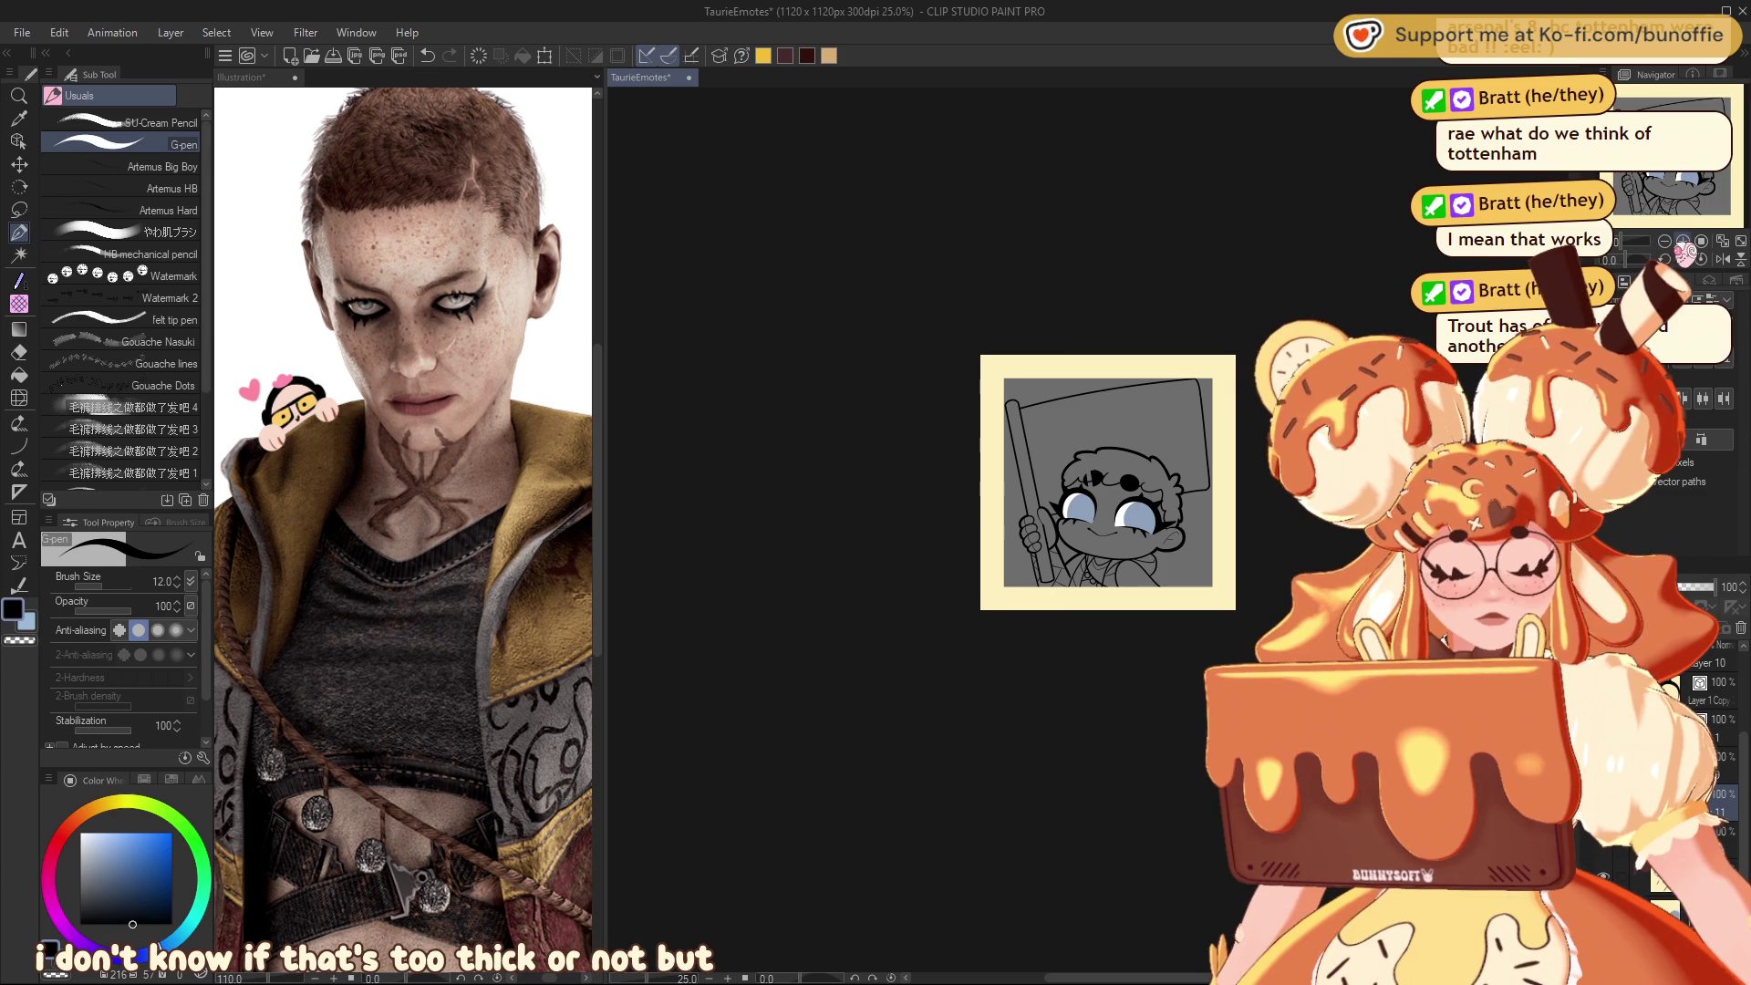
key(ctrl+plus)
key(ctrl+plus)
key(ctrl+plus)
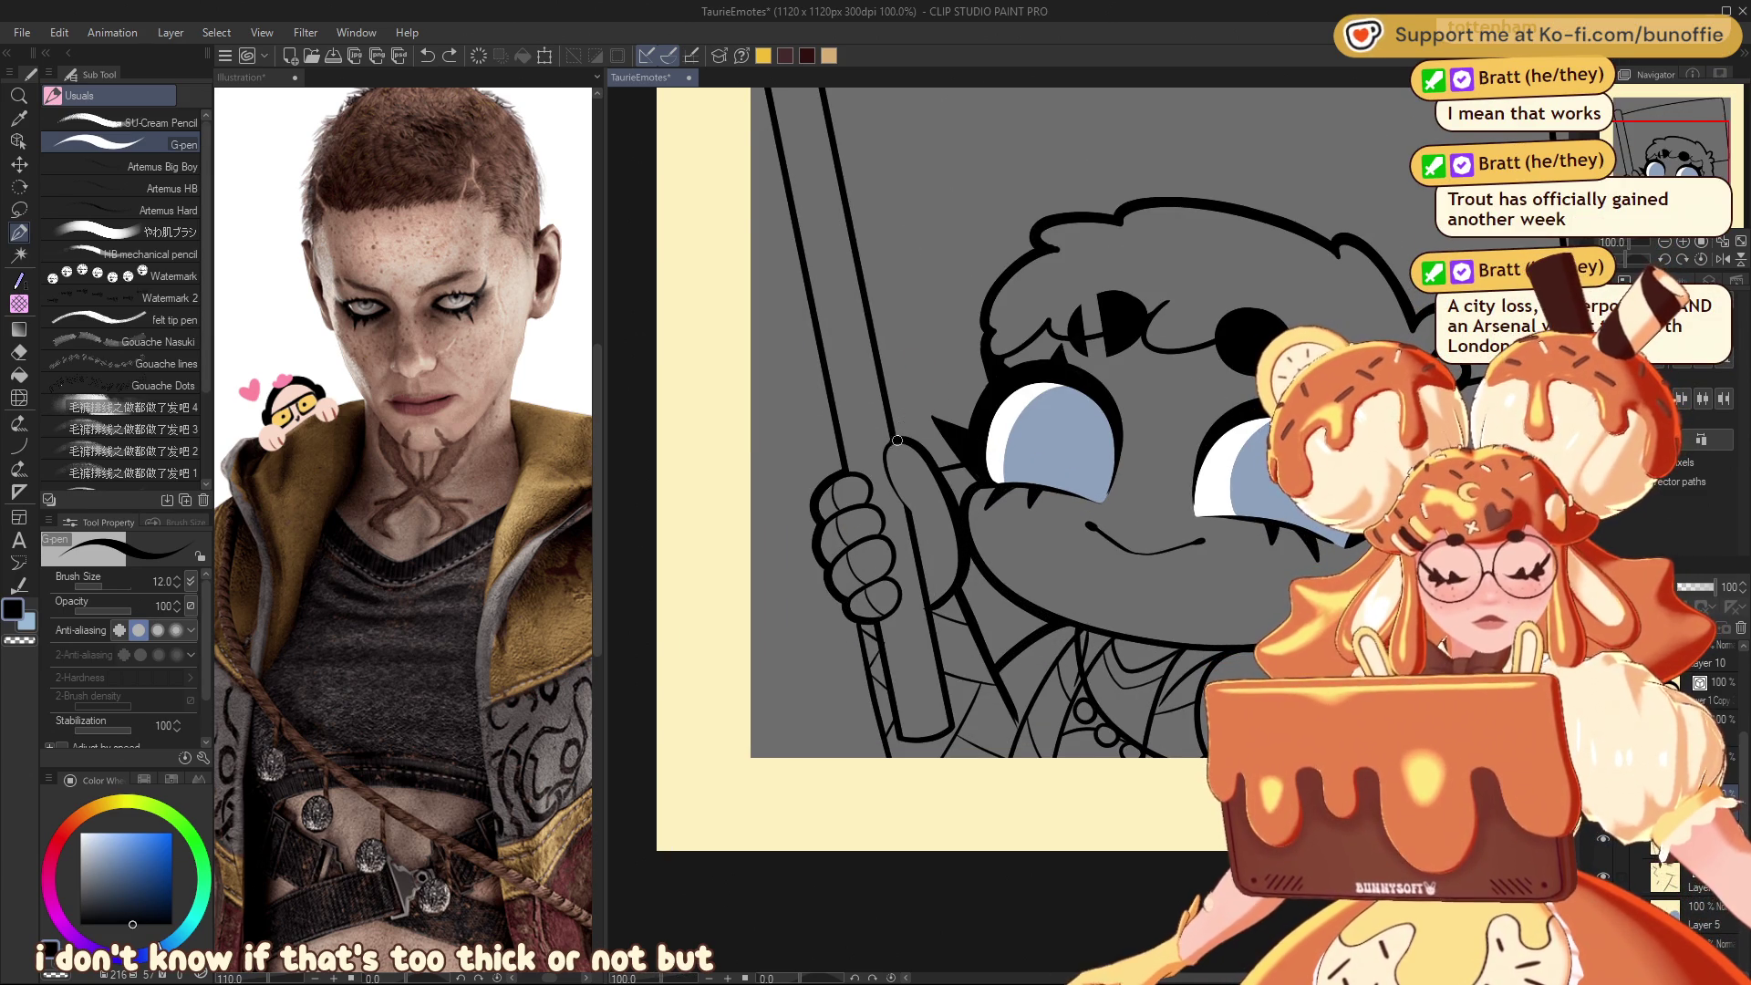
drag(882, 453, 902, 503)
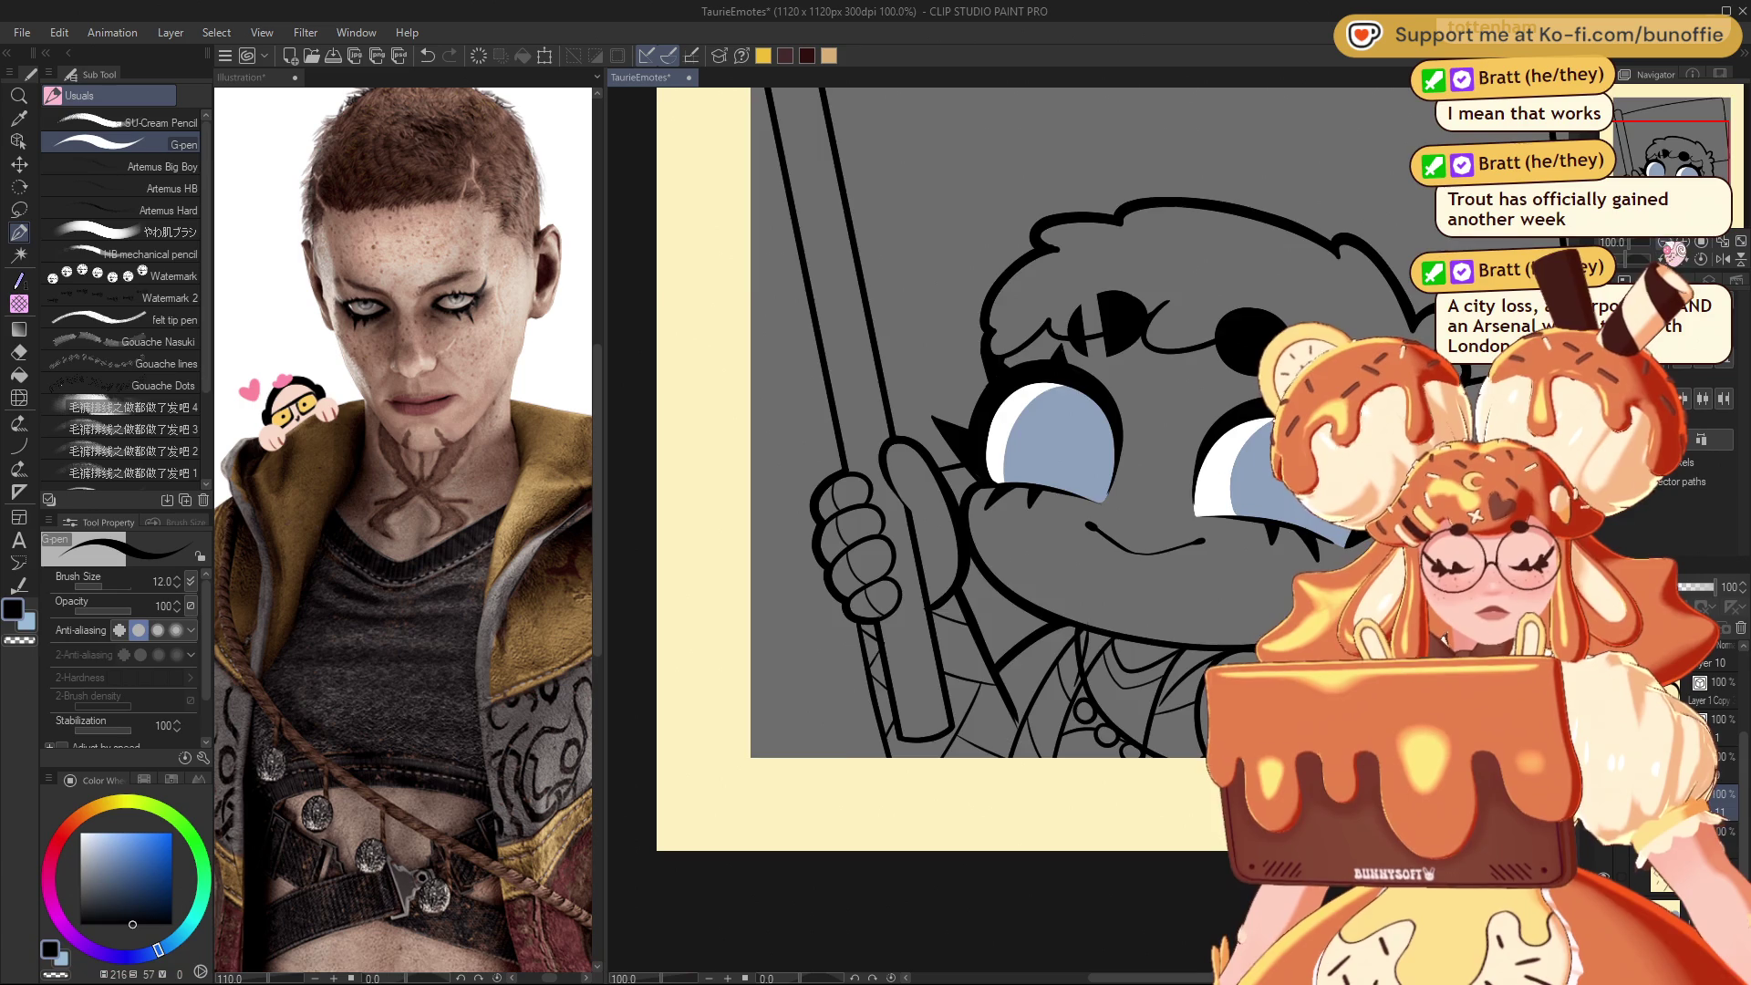
key(ctrl+minus)
key(ctrl+minus)
key(ctrl+minus)
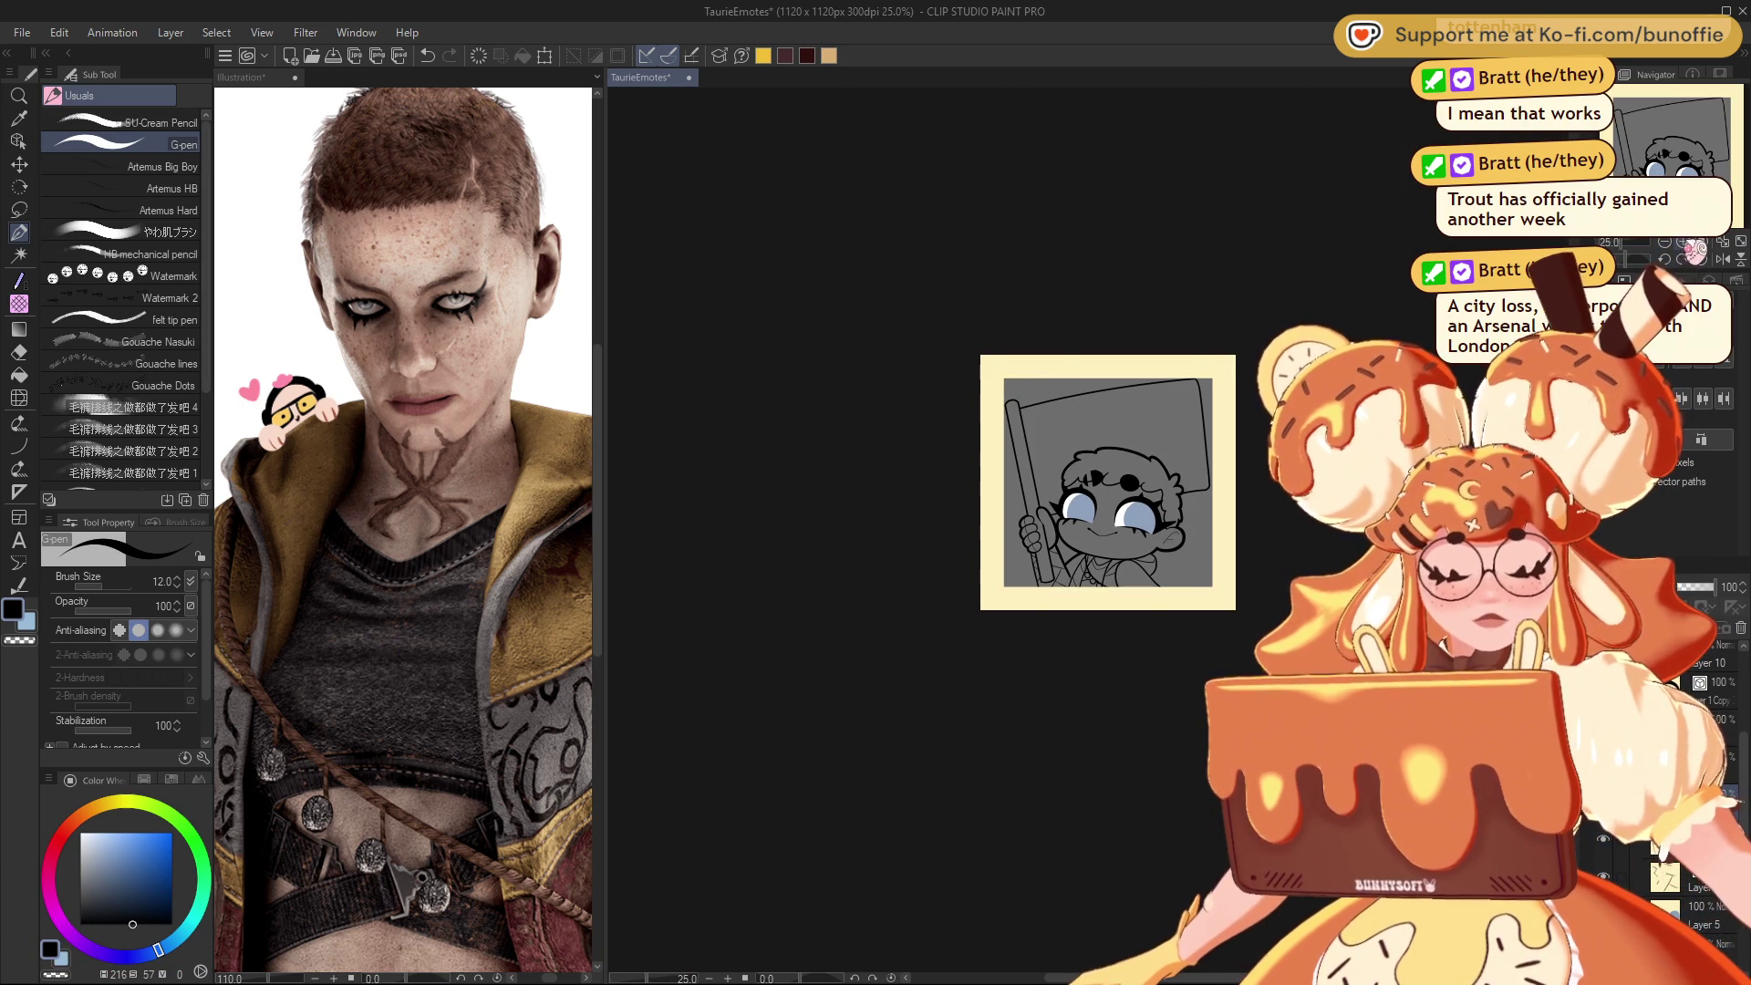
key(ctrl+plus)
key(ctrl+plus)
key(ctrl+plus)
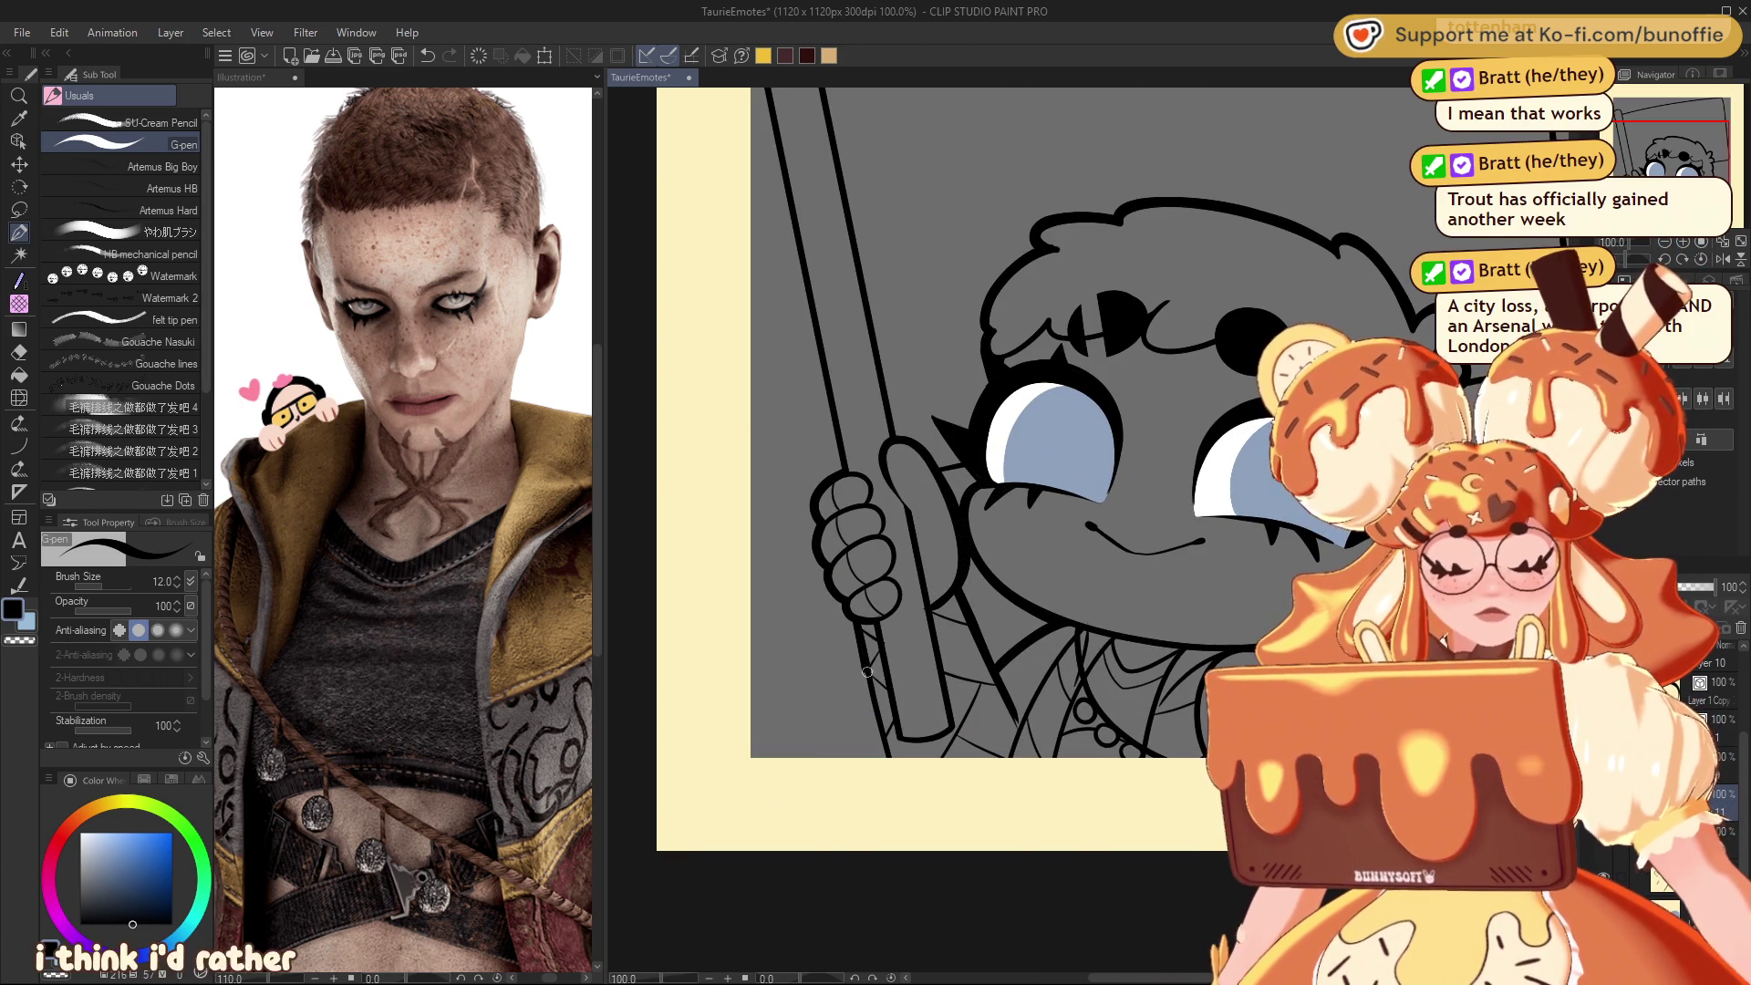
Step: Redraw the pole's left edge from the hand downward, undoing two retries
key(ctrl+z)
drag(857, 630, 880, 747)
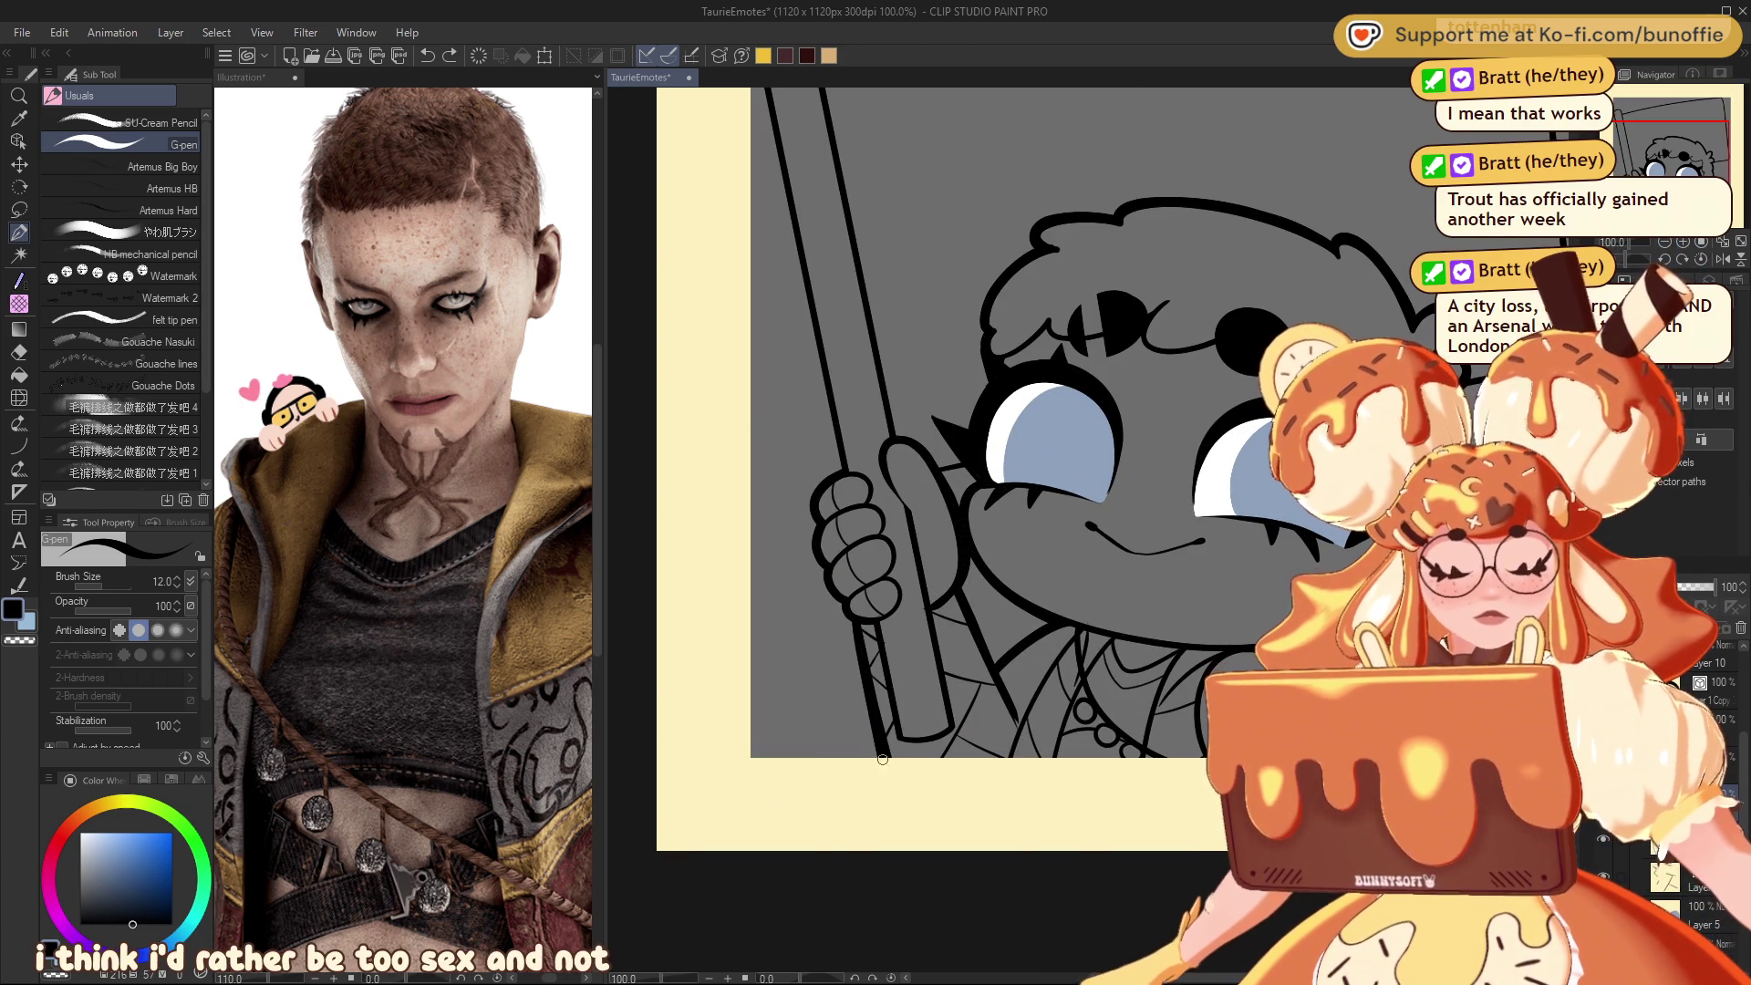
key(ctrl+z)
drag(857, 623, 885, 752)
key(ctrl+z)
drag(857, 624, 884, 755)
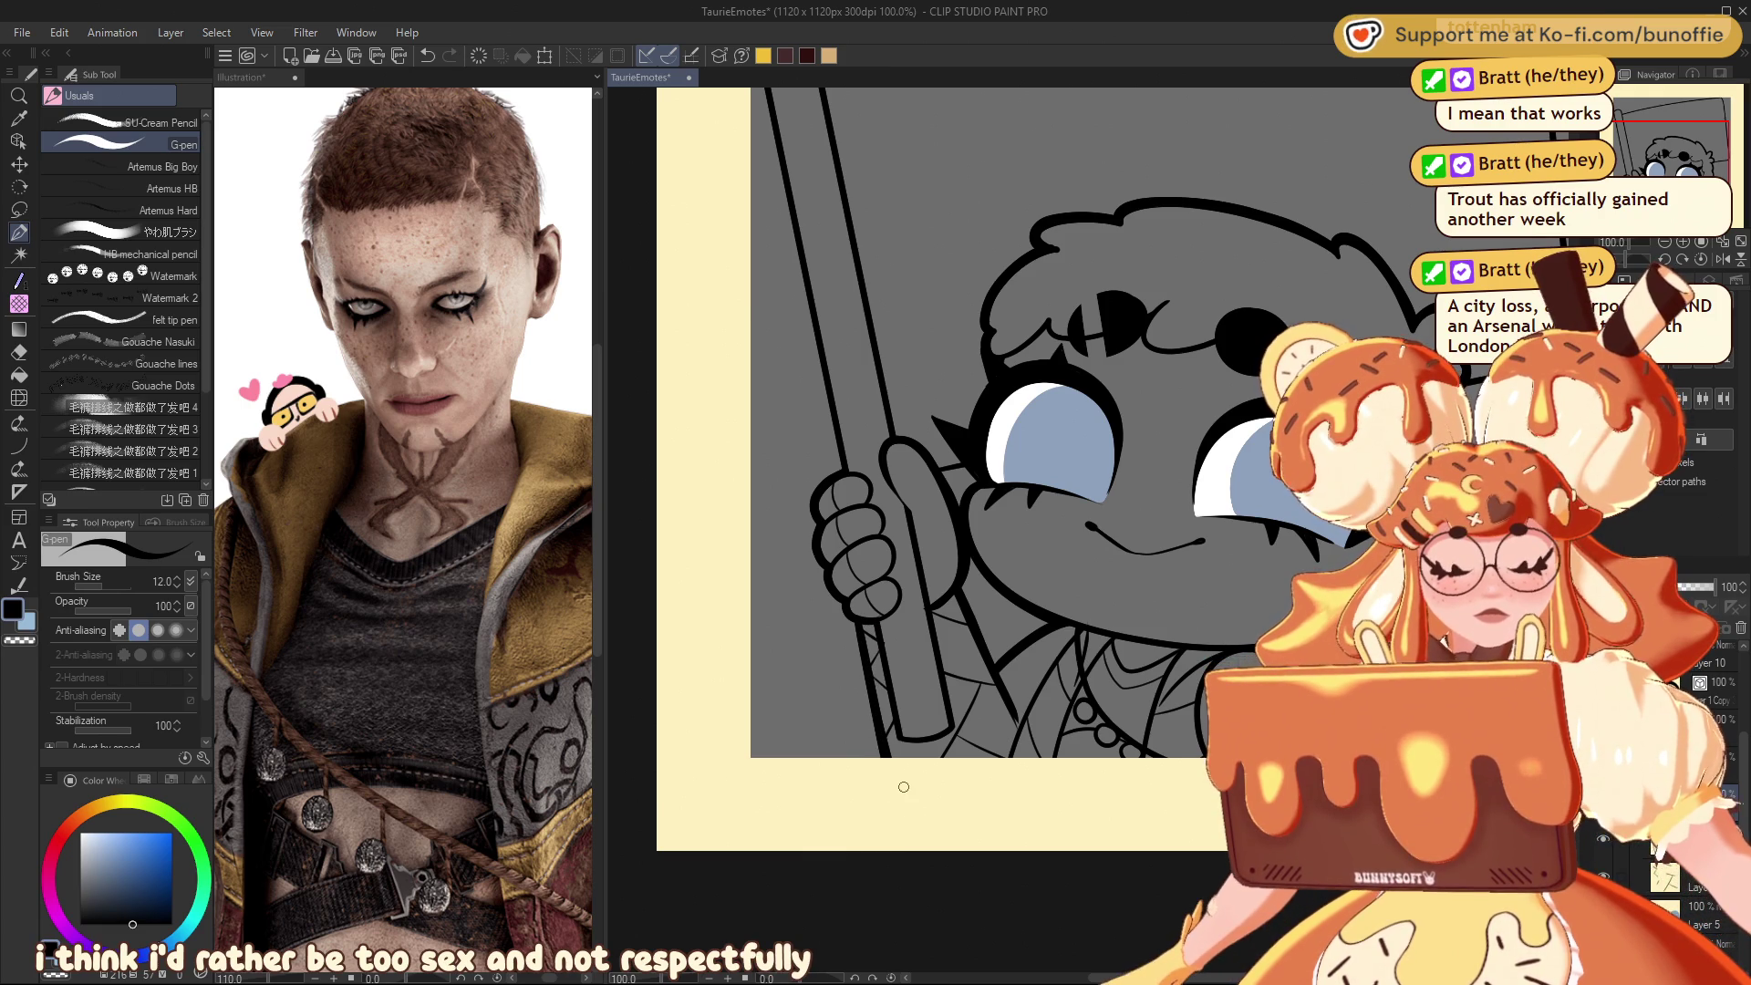
Step: Erase with transparent colour and restroke the collar line below the cheek bolder
drag(1685, 139, 1719, 148)
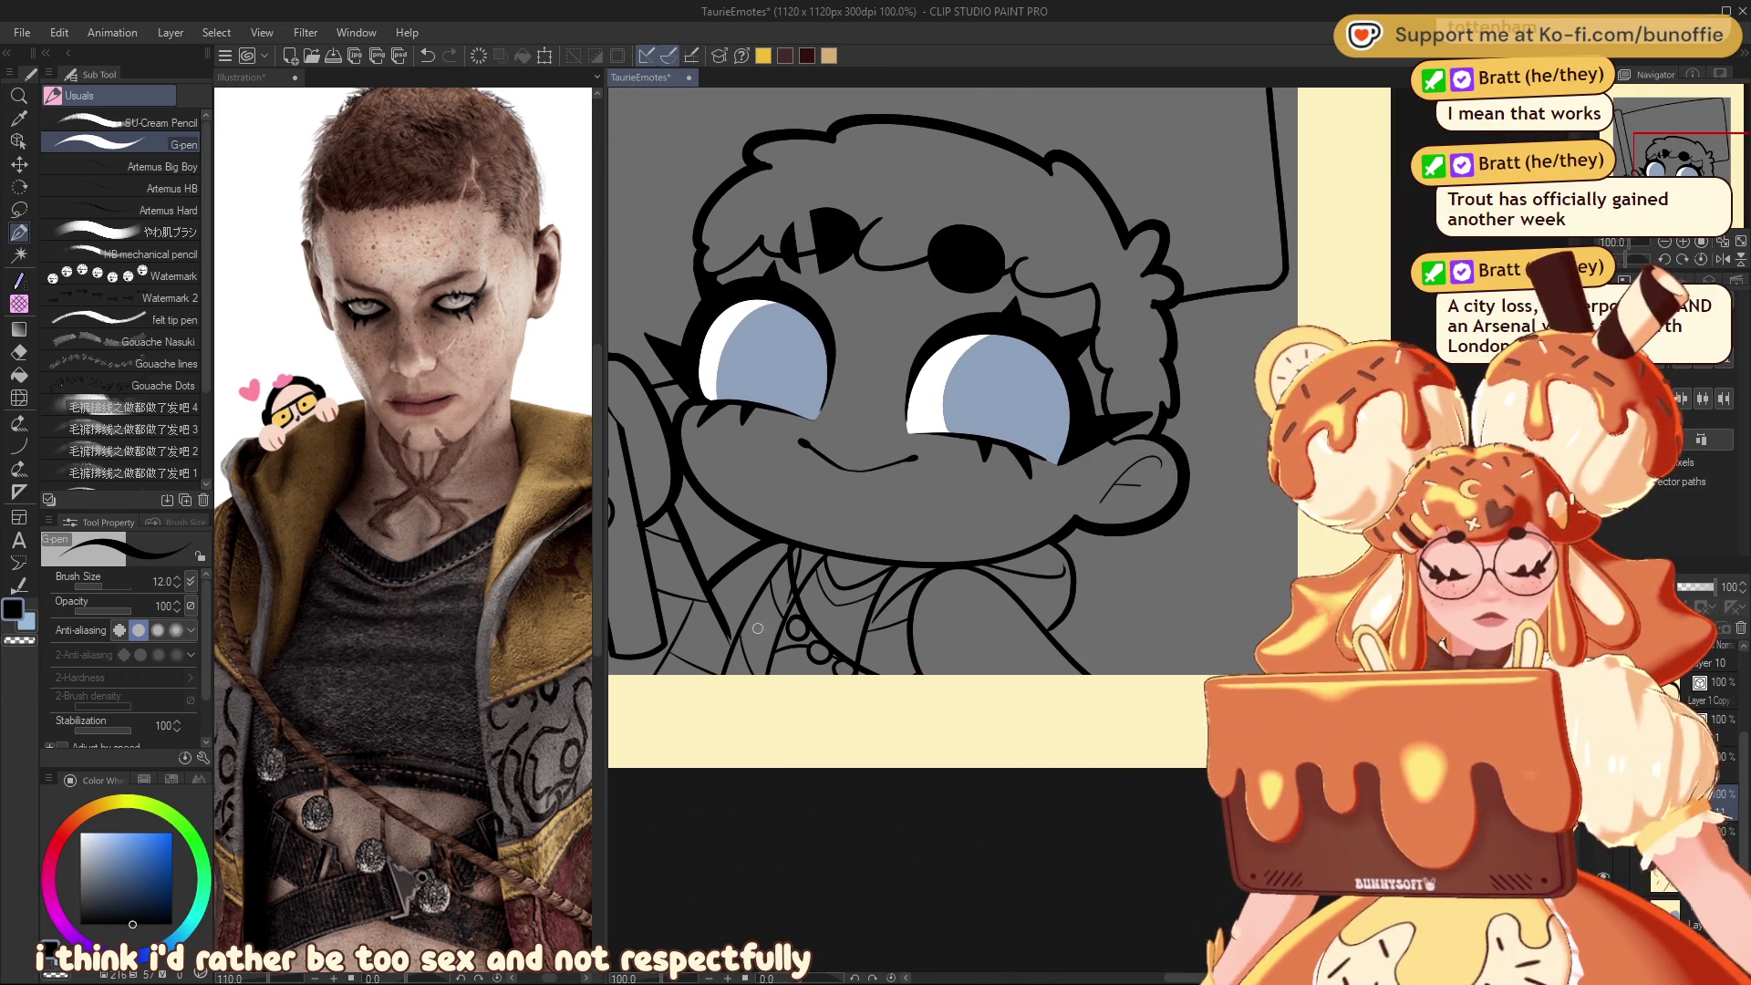
key(c)
drag(720, 605, 791, 585)
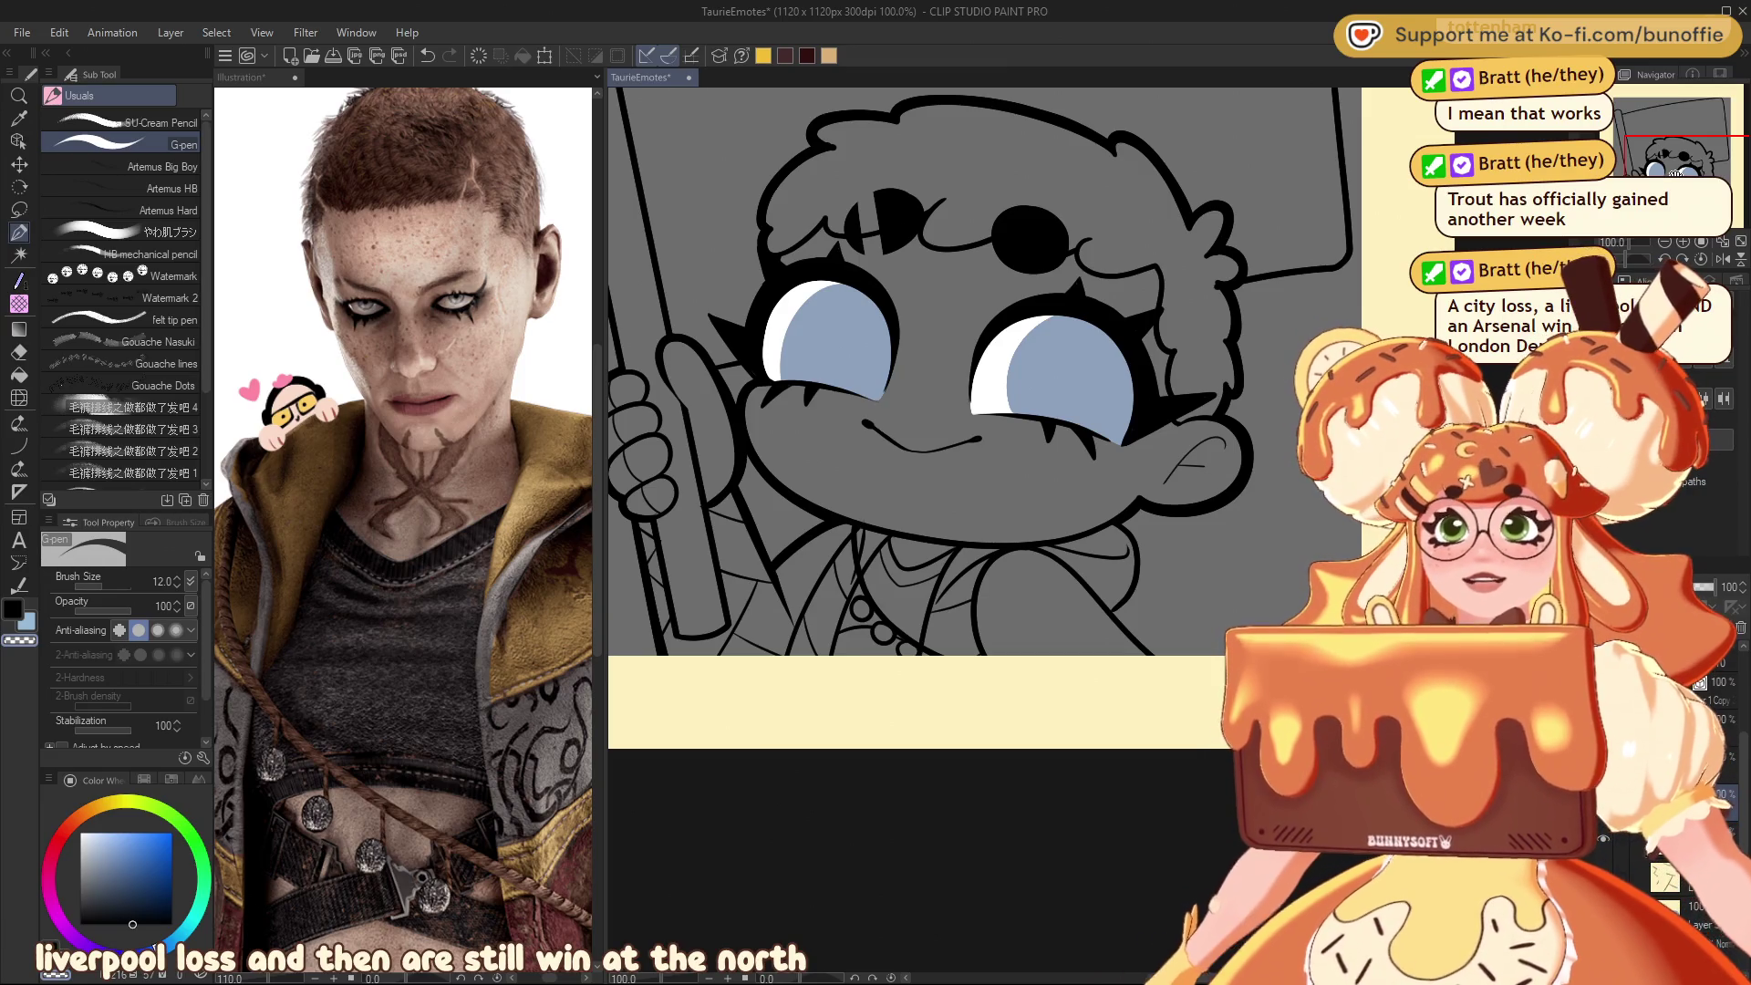
key(c)
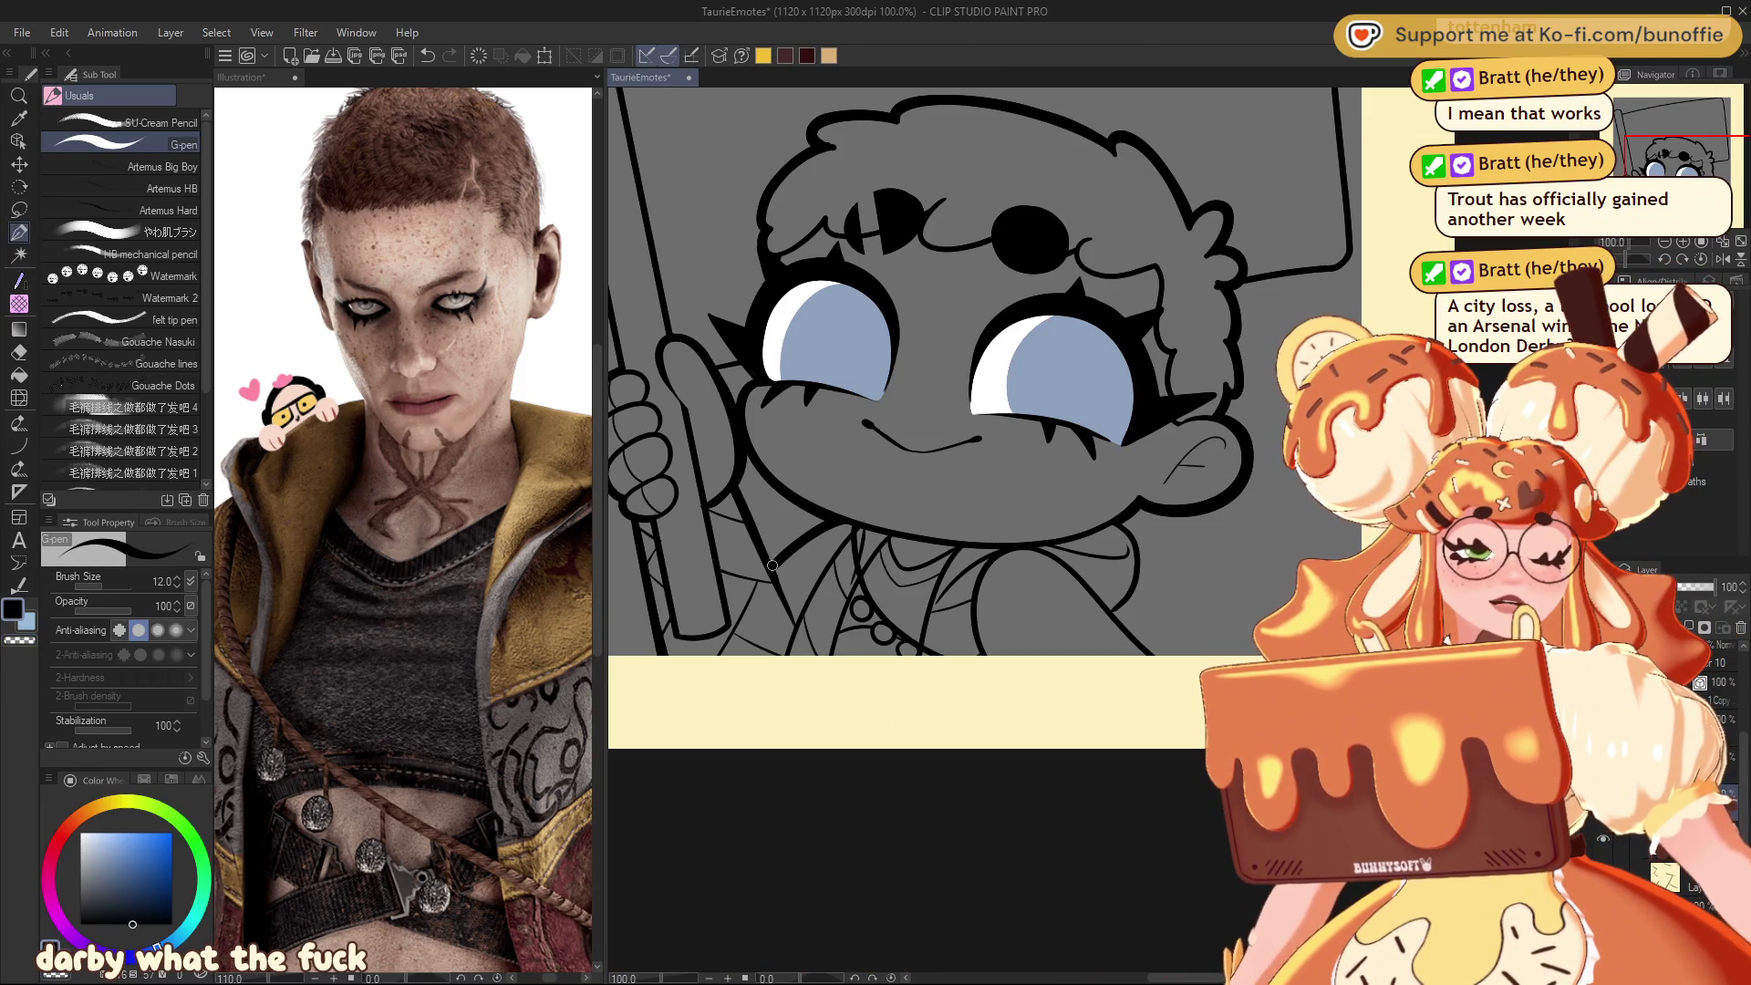
key(c)
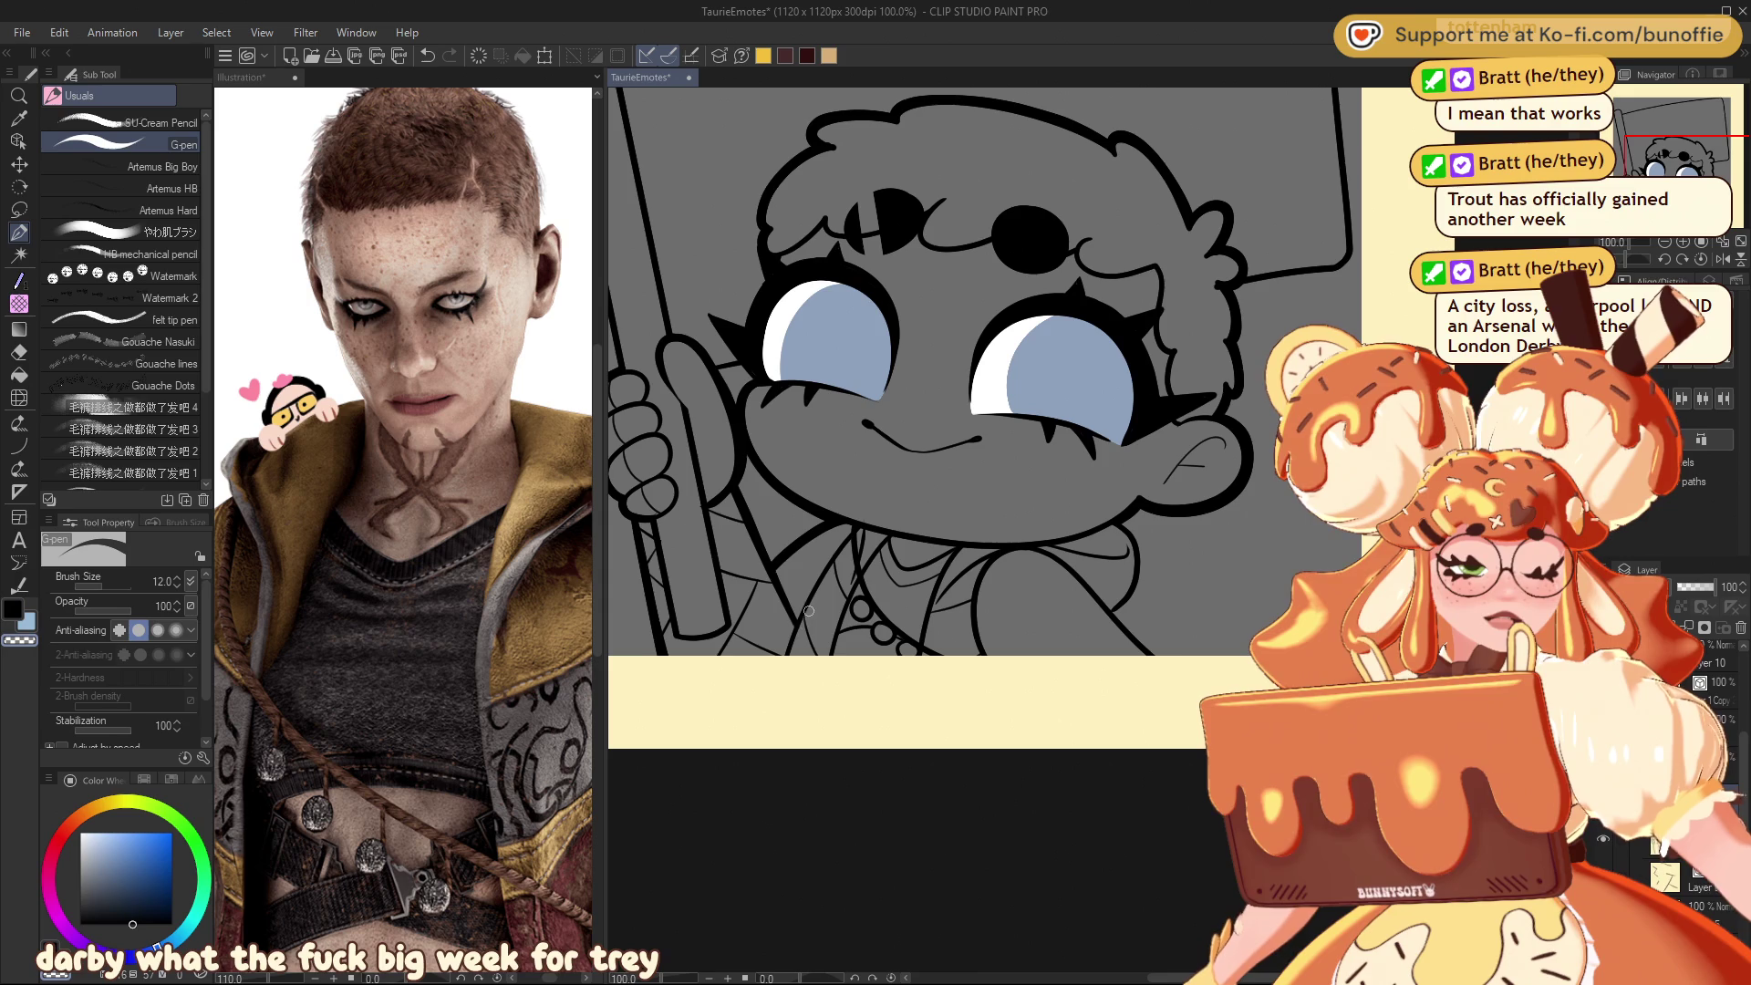
drag(800, 626, 506, 561)
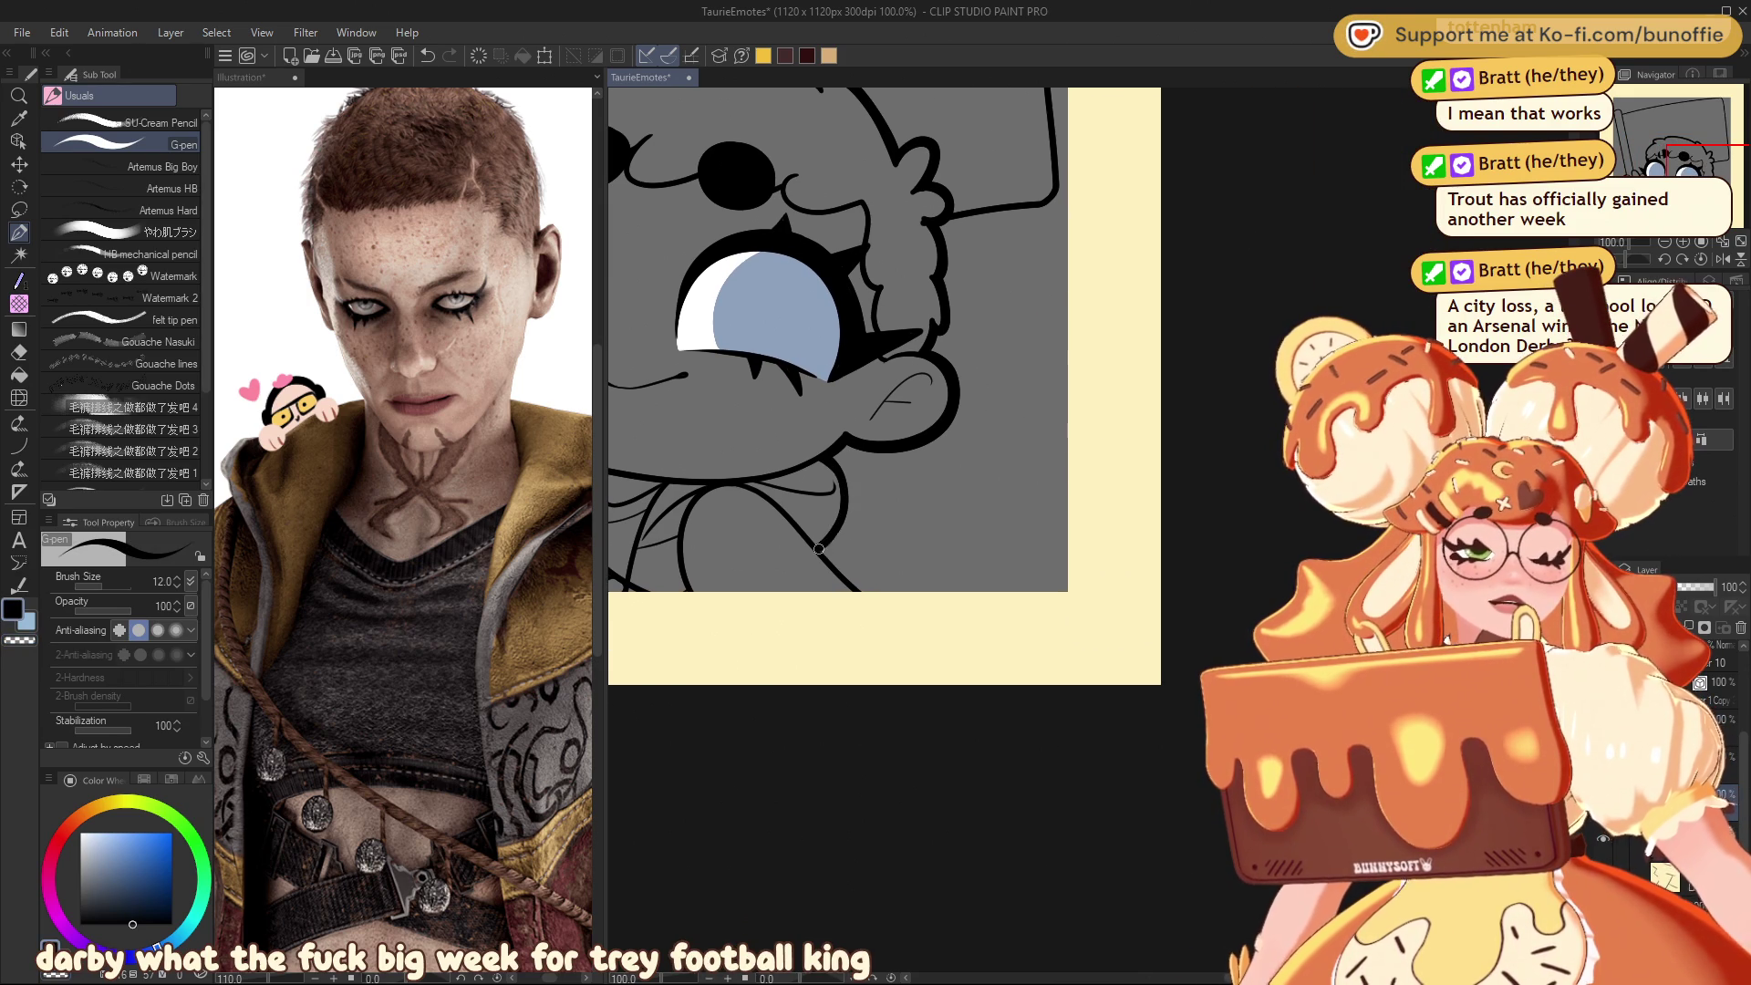
drag(825, 547, 865, 591)
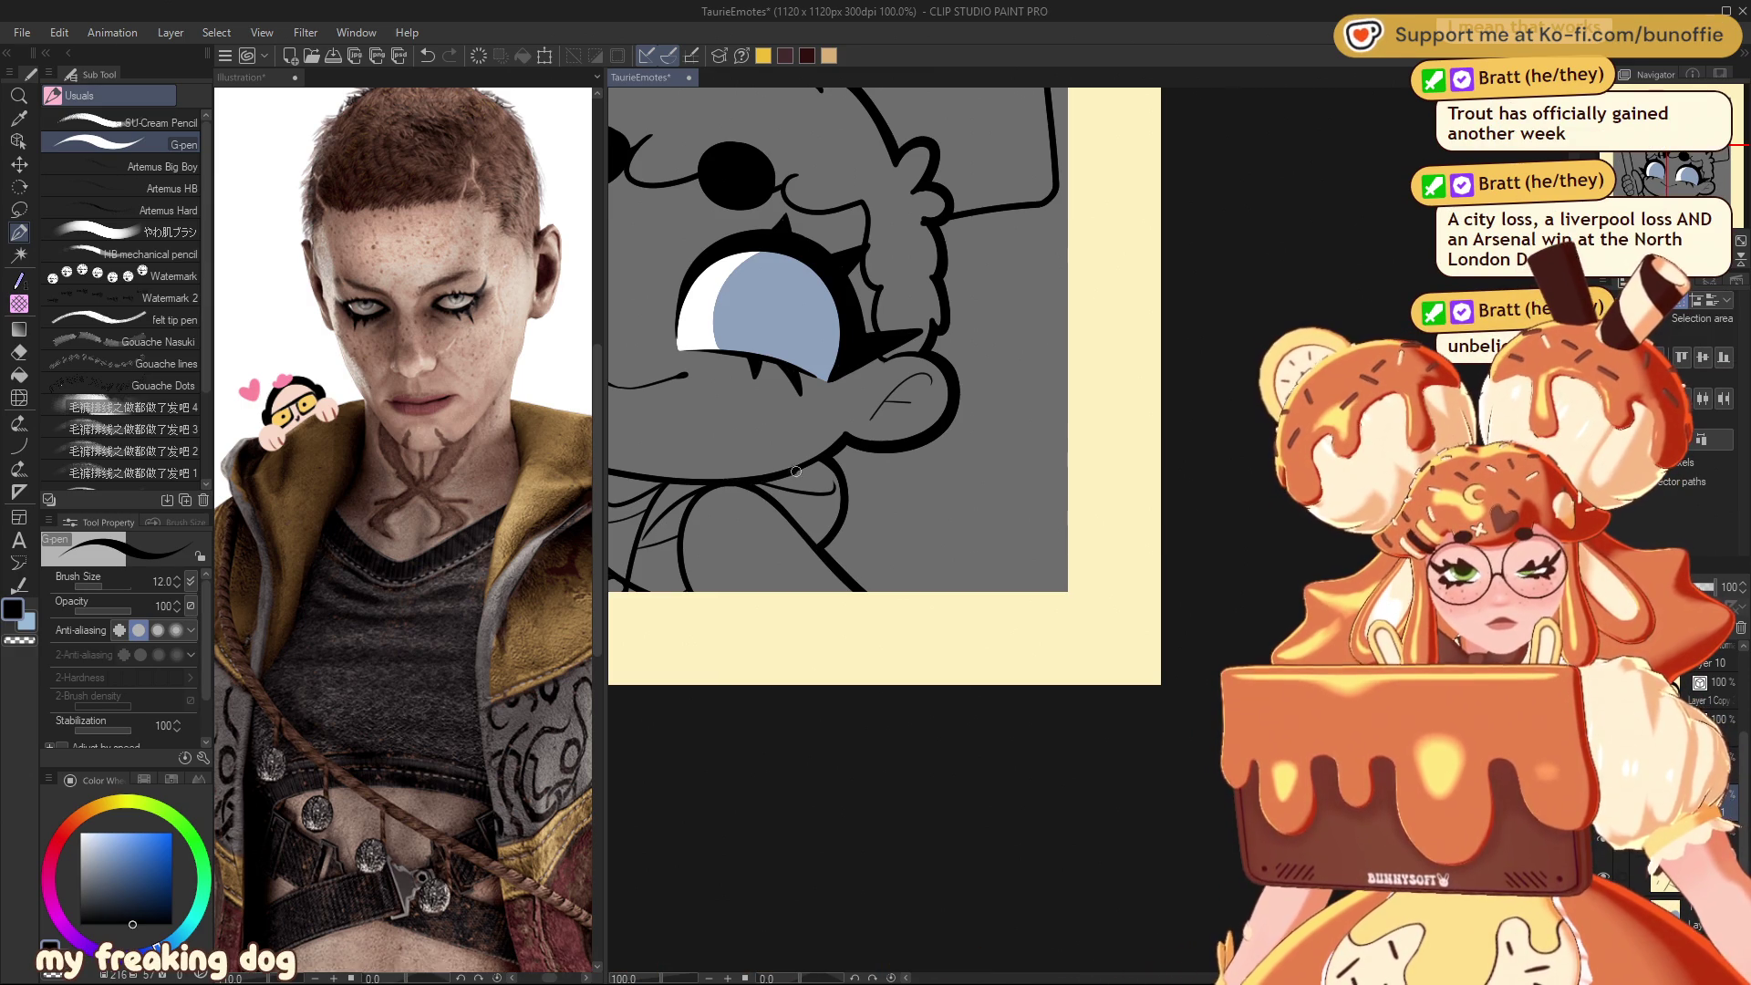
drag(866, 425, 1133, 561)
scroll(1067, 503, down, 6)
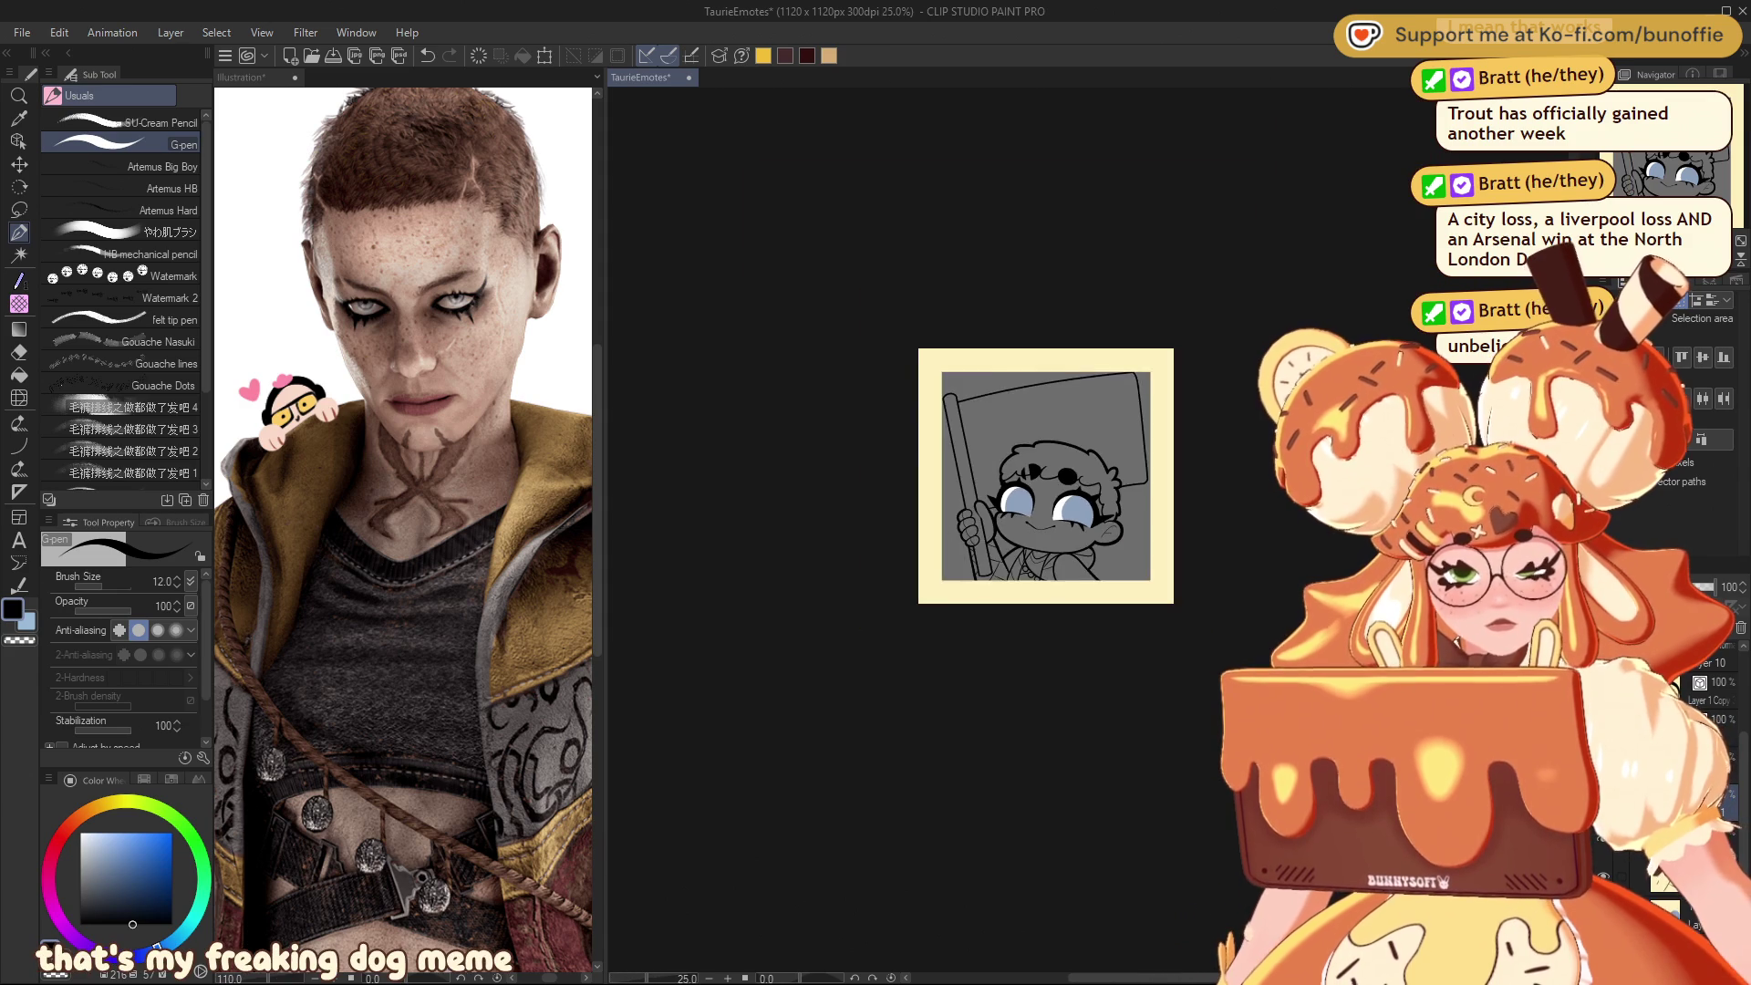
scroll(1088, 525, up, 5)
scroll(974, 406, up, 1)
scroll(974, 407, down, 1)
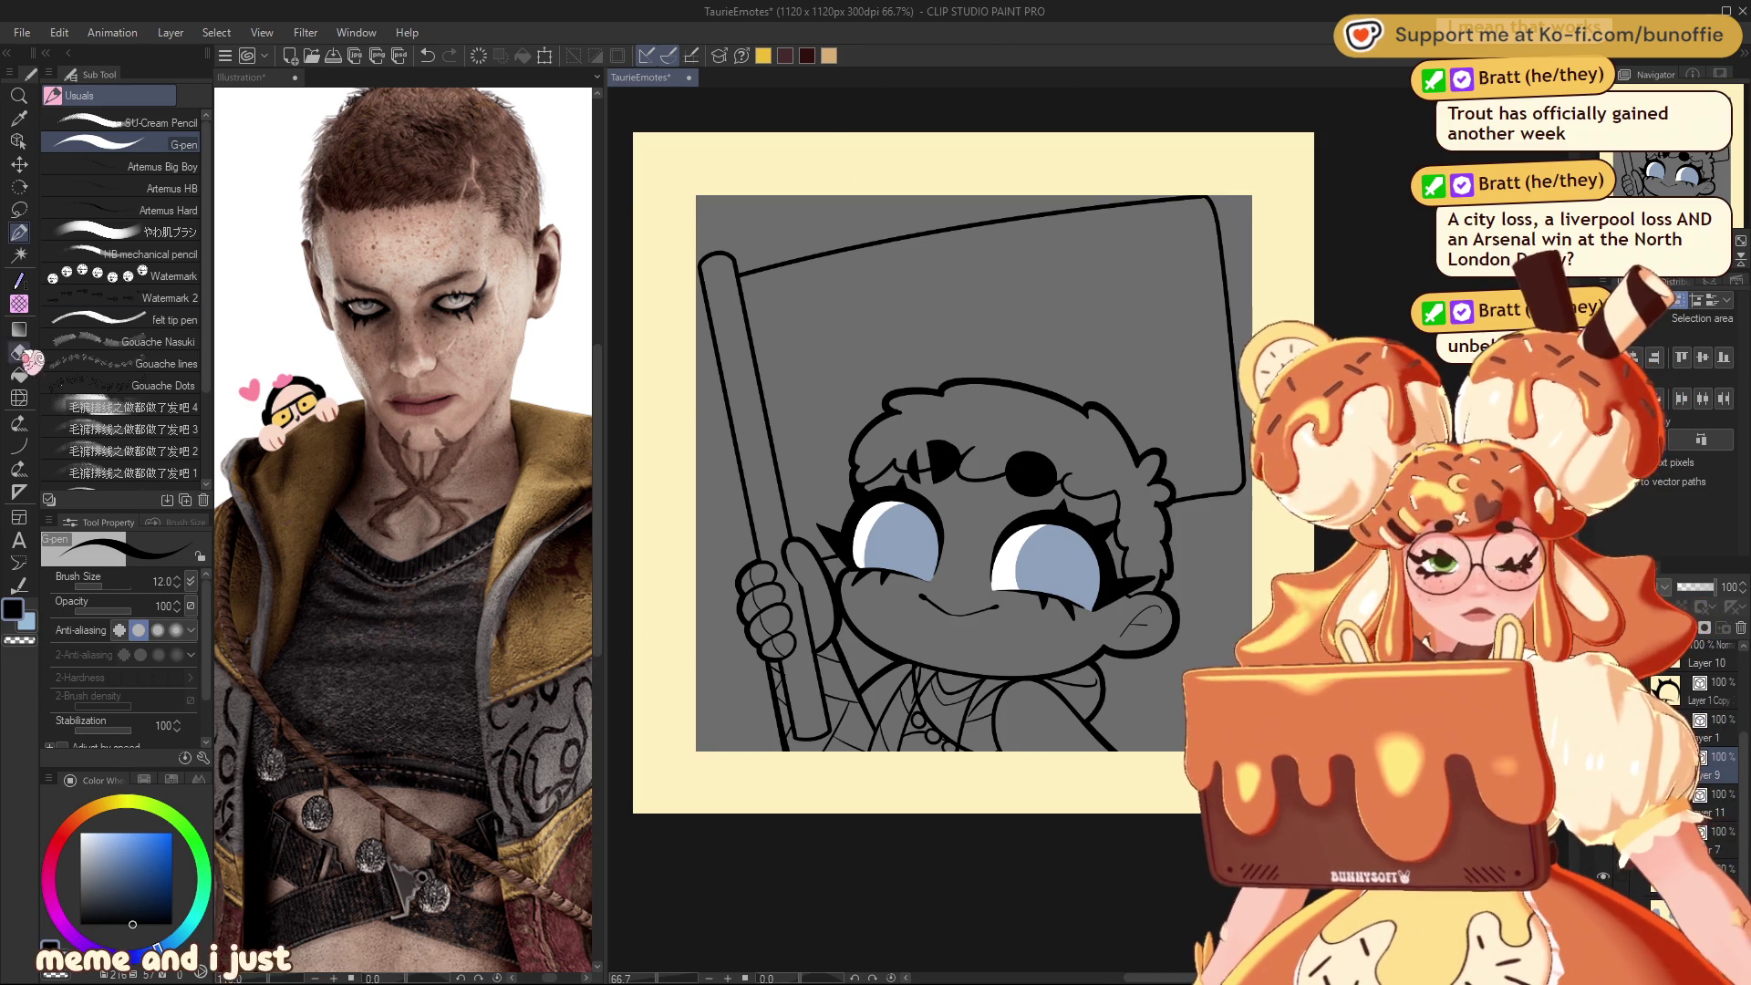
Step: Stroke along the flagpole outline with Correct line > Adjust line width, then check it zoomed out
click(19, 584)
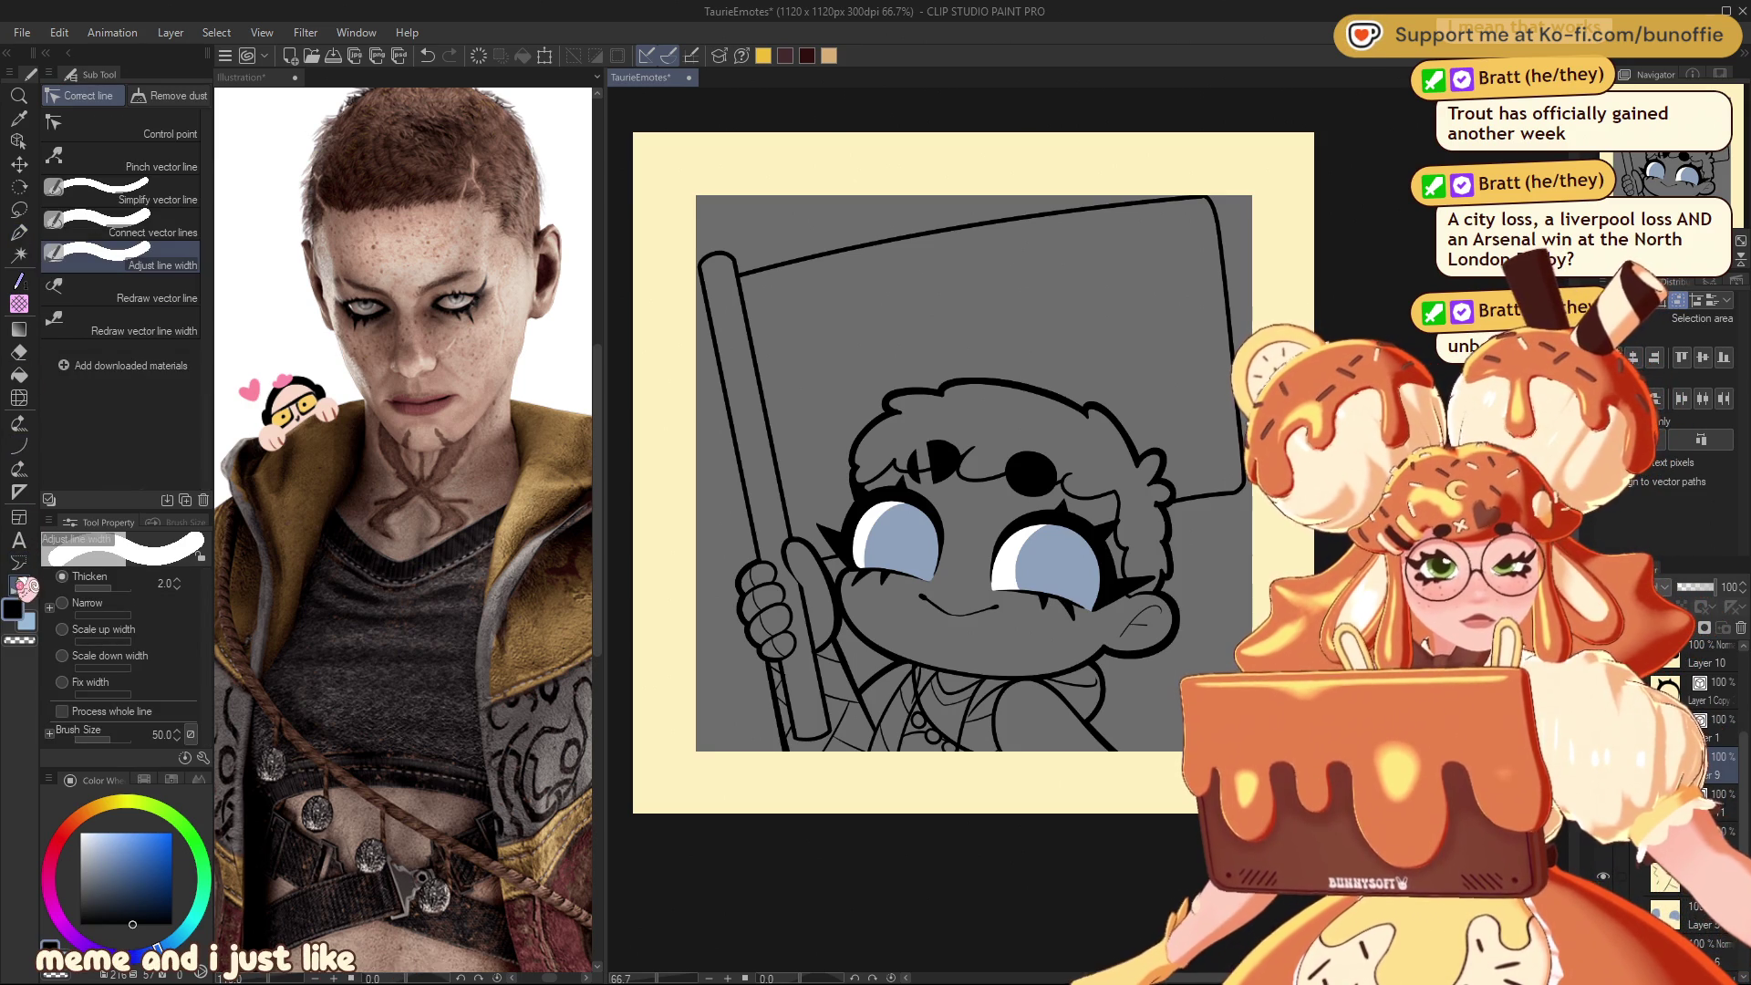
mouse_move(704, 260)
mouse_down()
mouse_move(781, 698)
mouse_move(784, 602)
mouse_move(713, 259)
mouse_move(1219, 222)
mouse_move(1238, 479)
mouse_move(805, 557)
mouse_up()
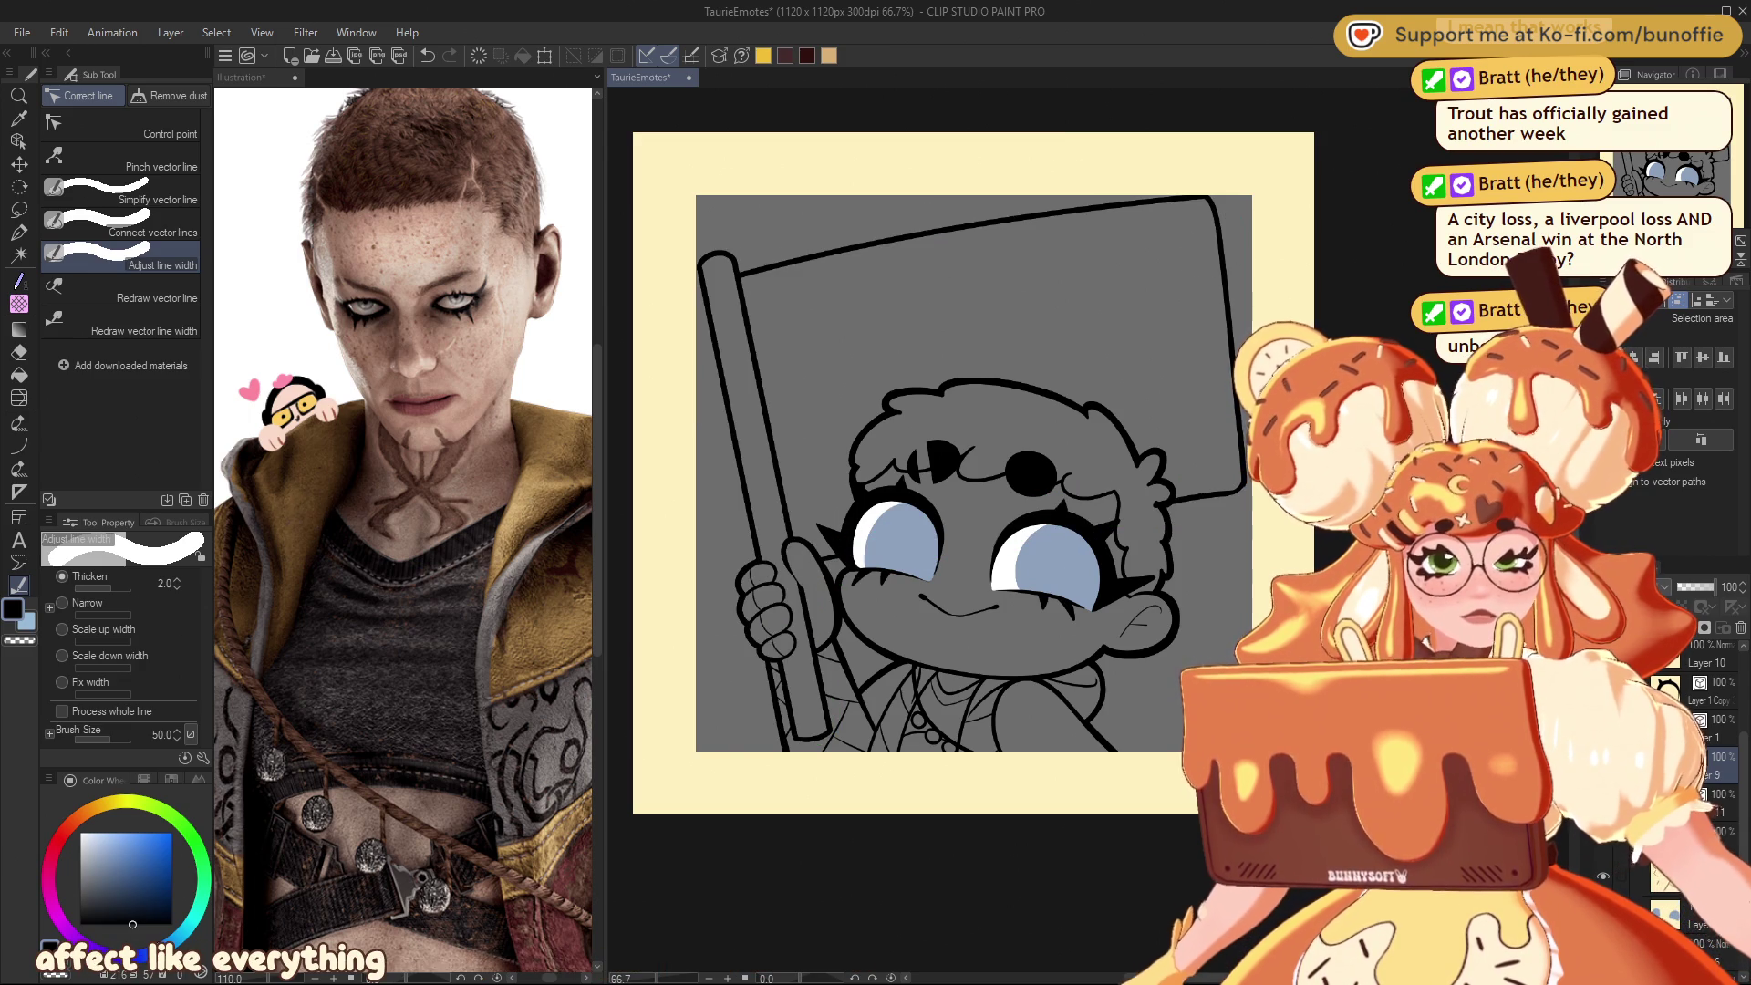
scroll(1089, 529, down, 7)
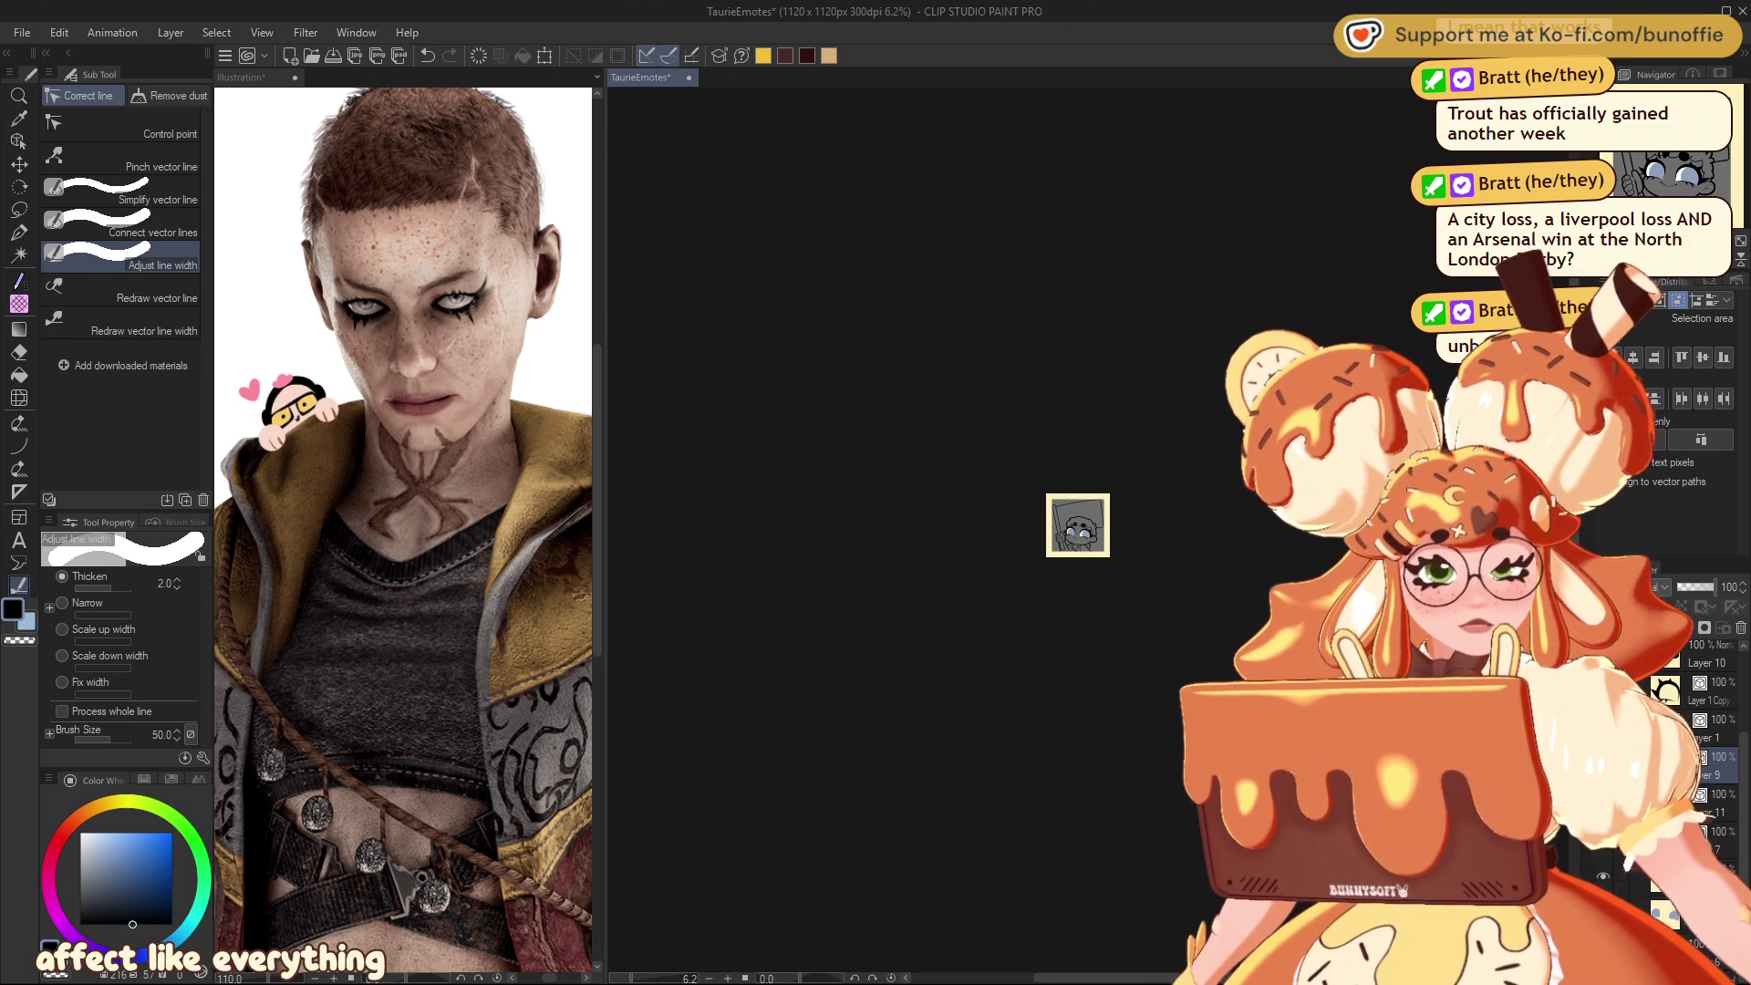
scroll(1089, 530, up, 6)
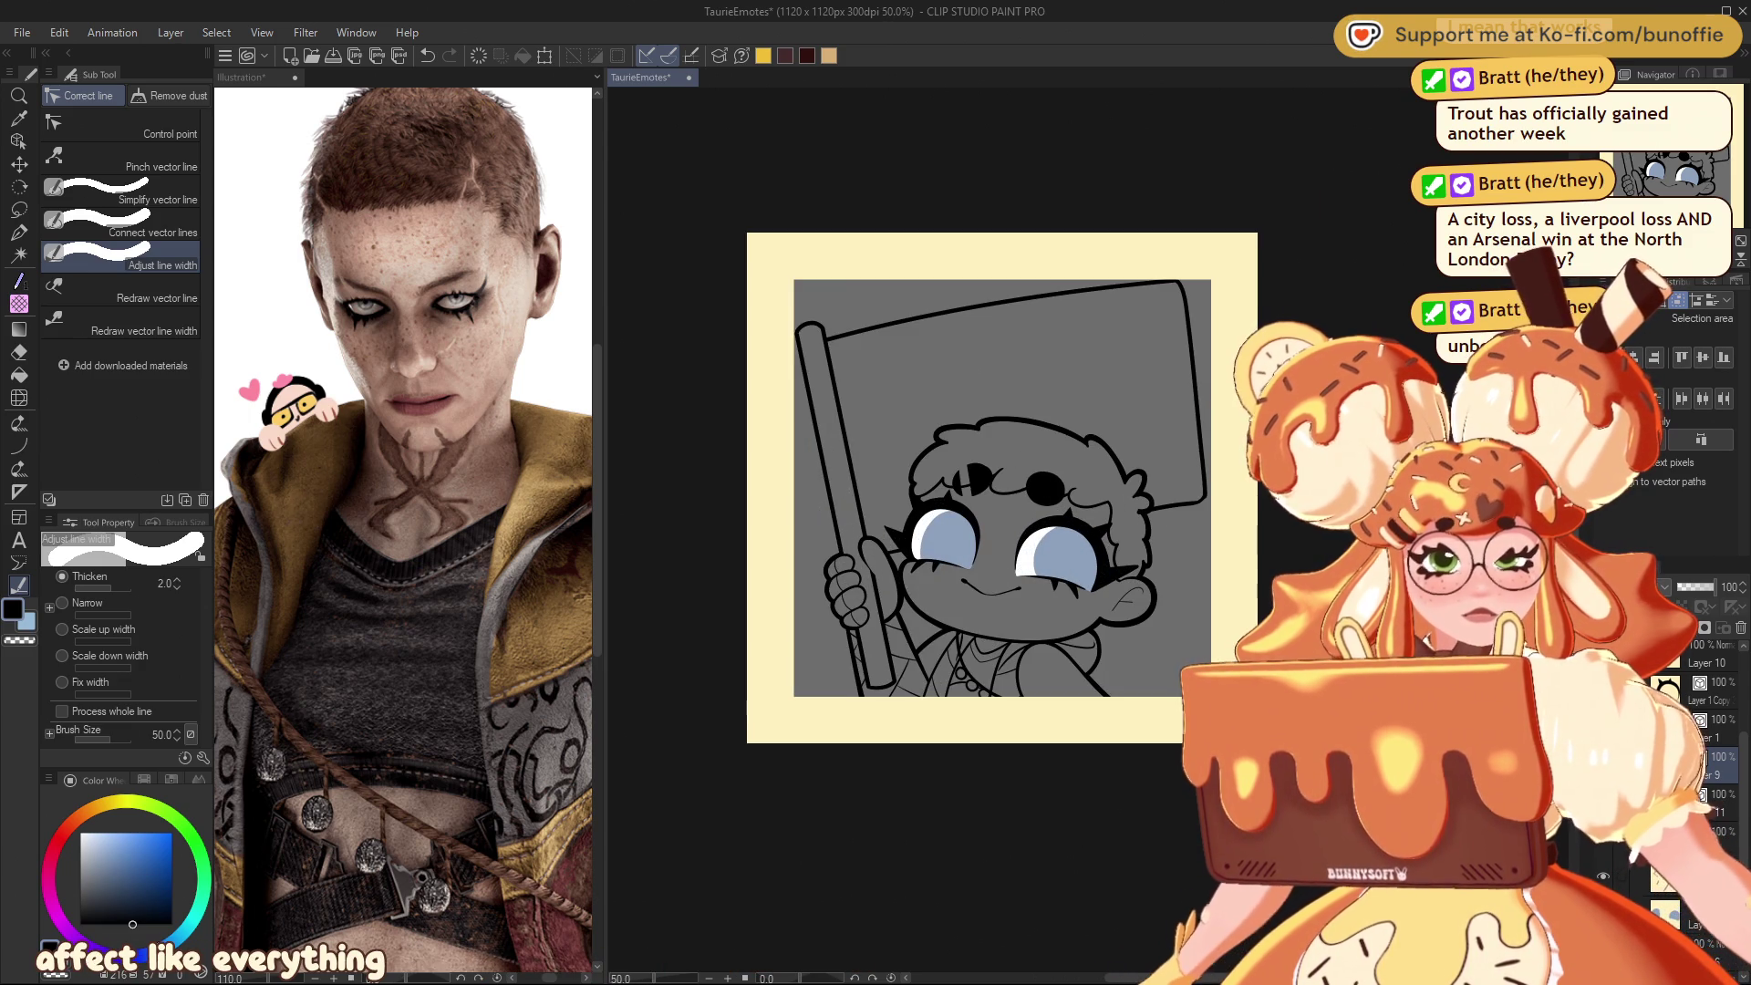
scroll(1078, 524, down, 6)
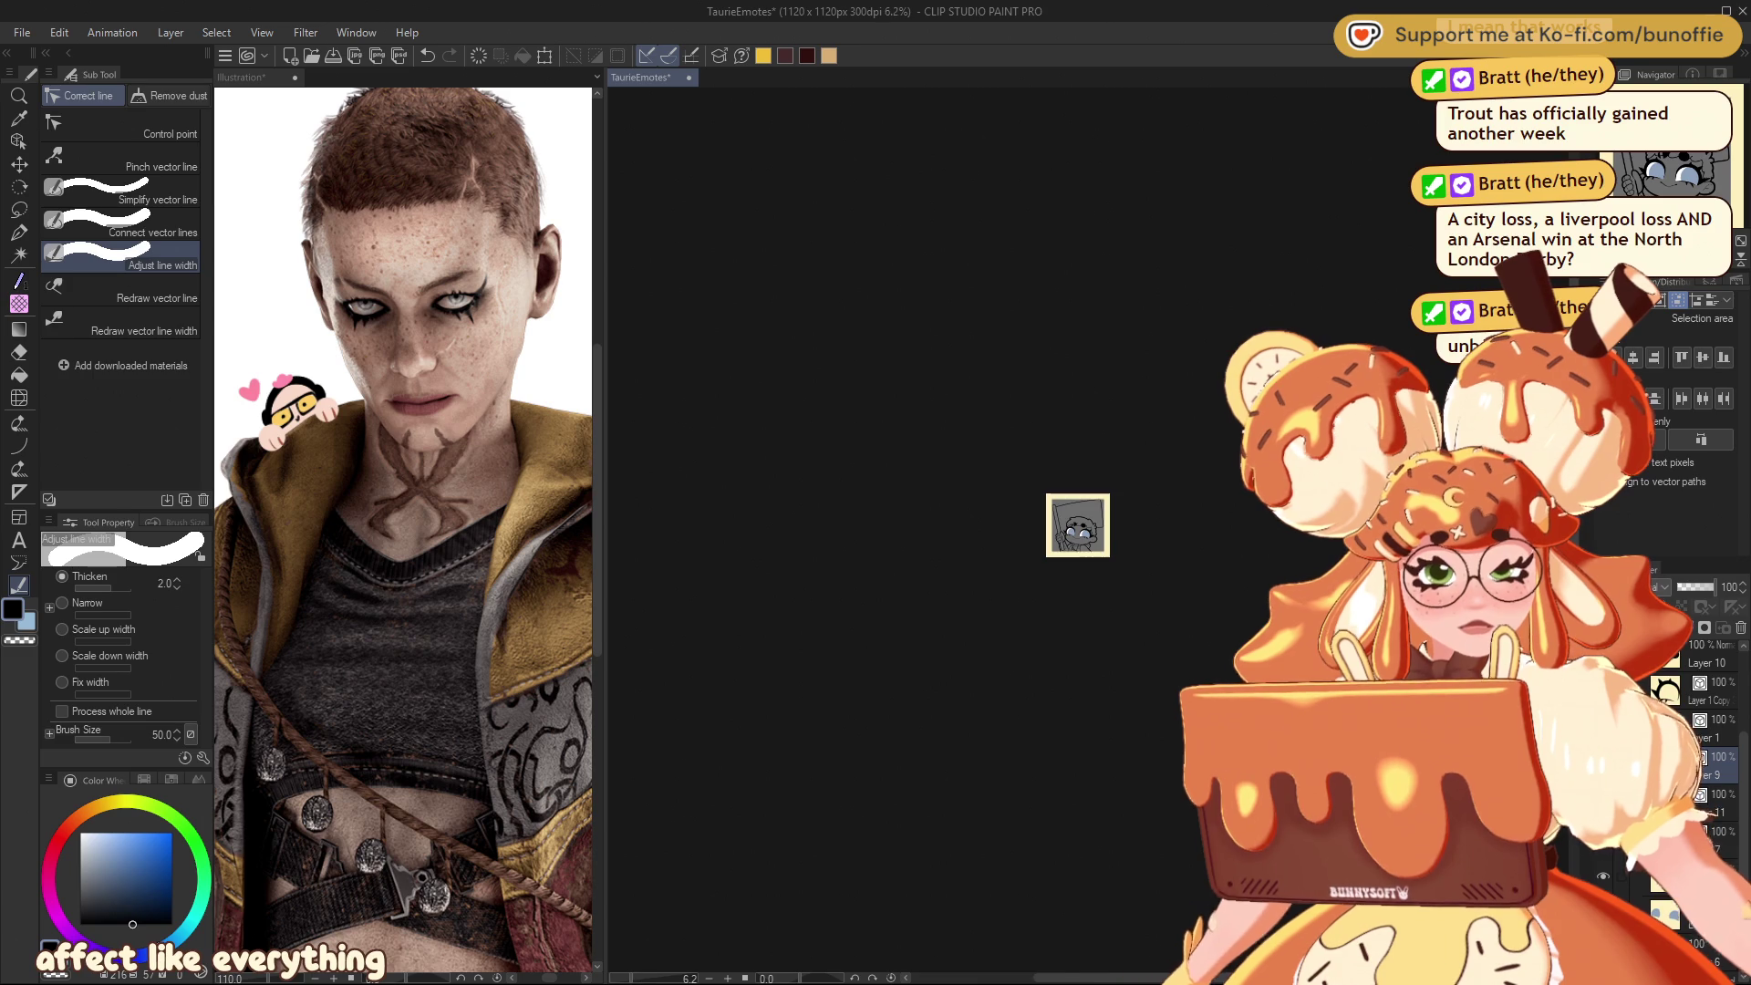
scroll(1066, 519, up, 1)
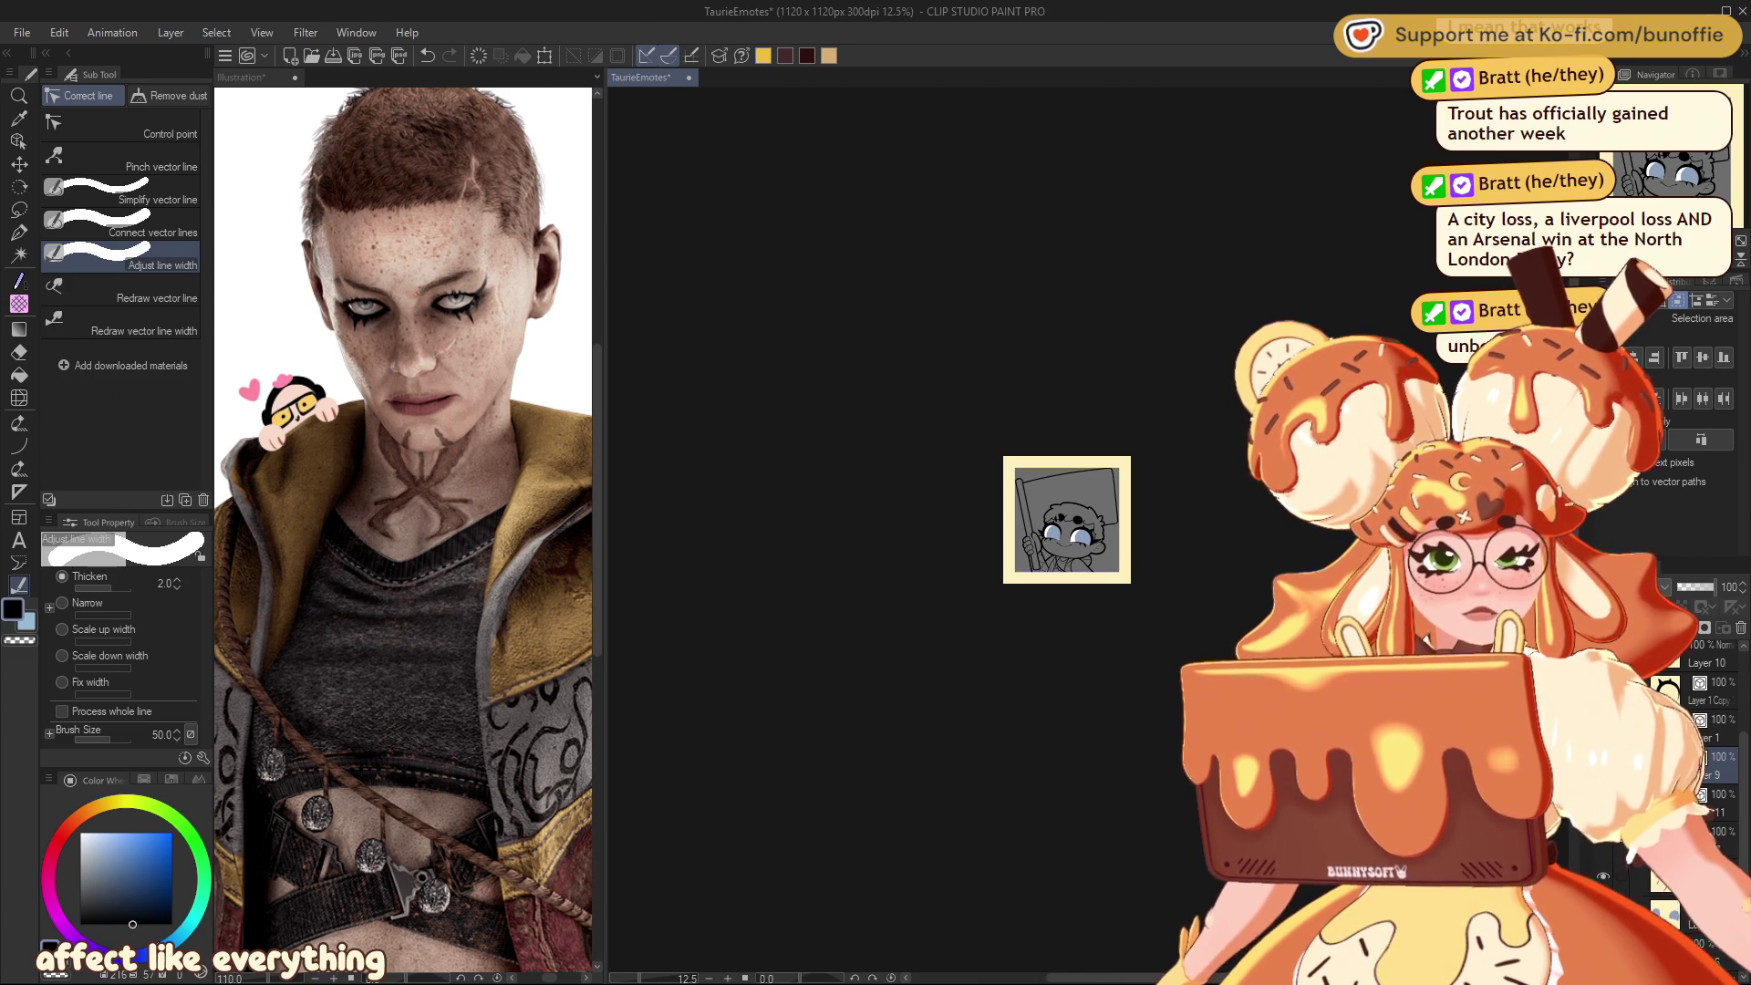
scroll(1088, 533, up, 5)
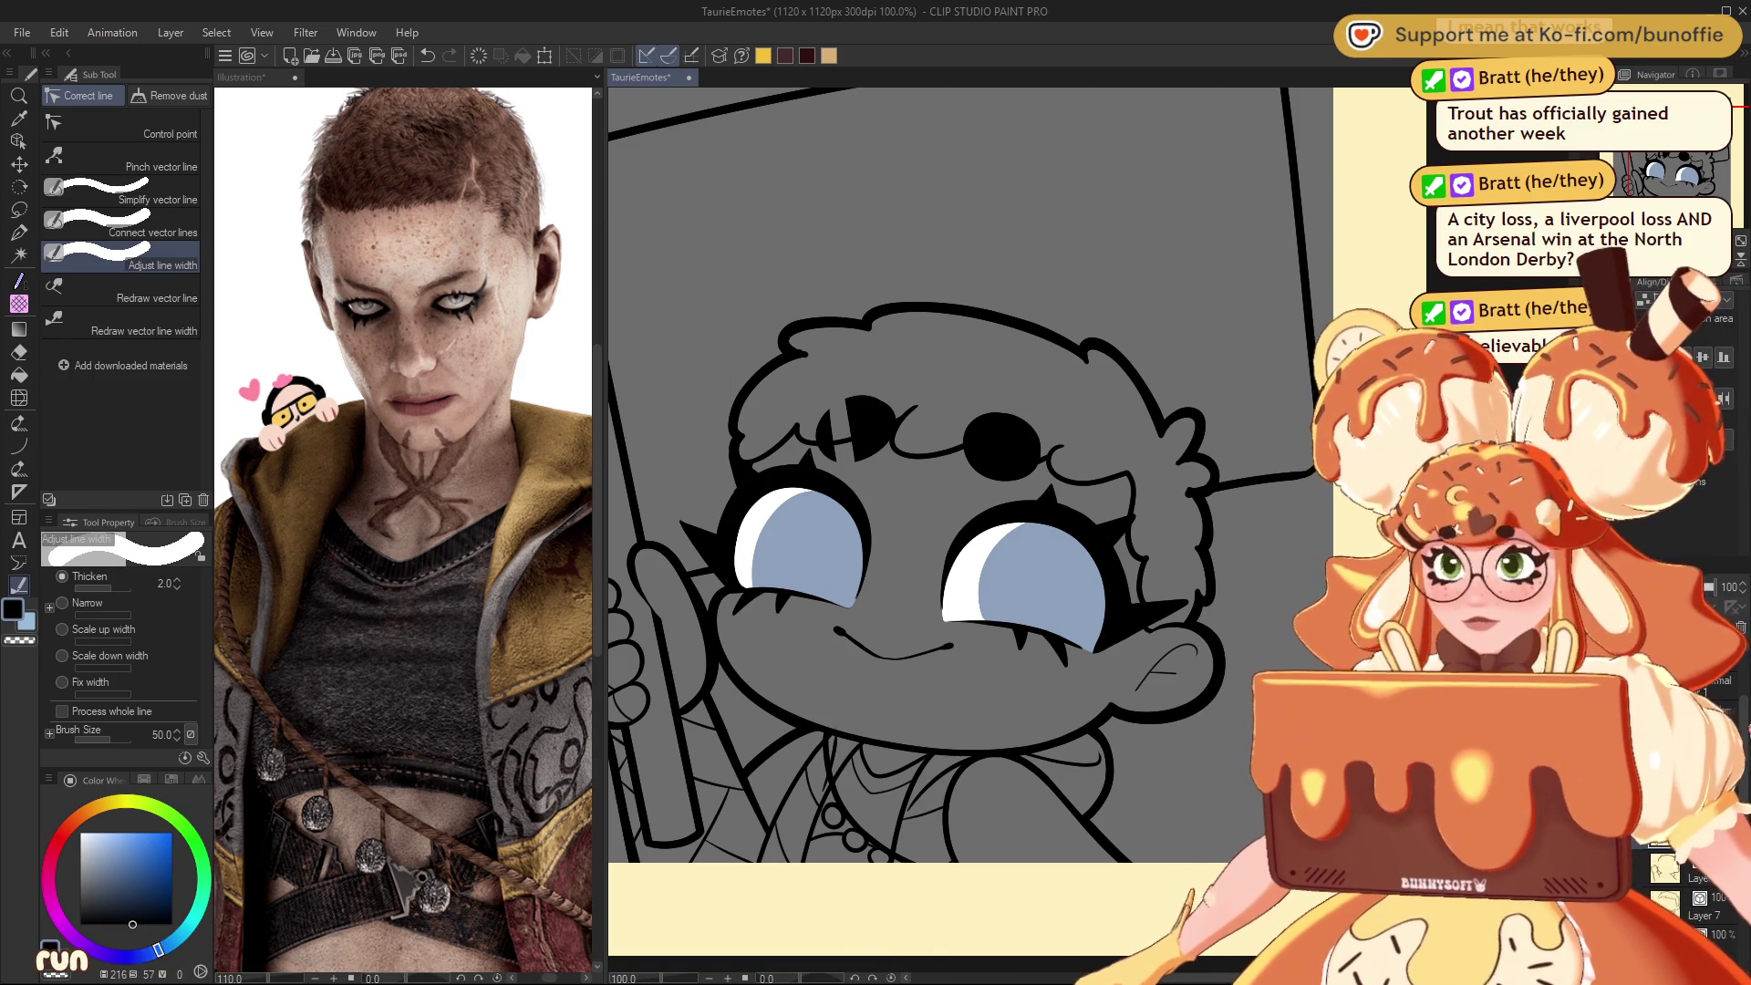
key(ctrl+minus)
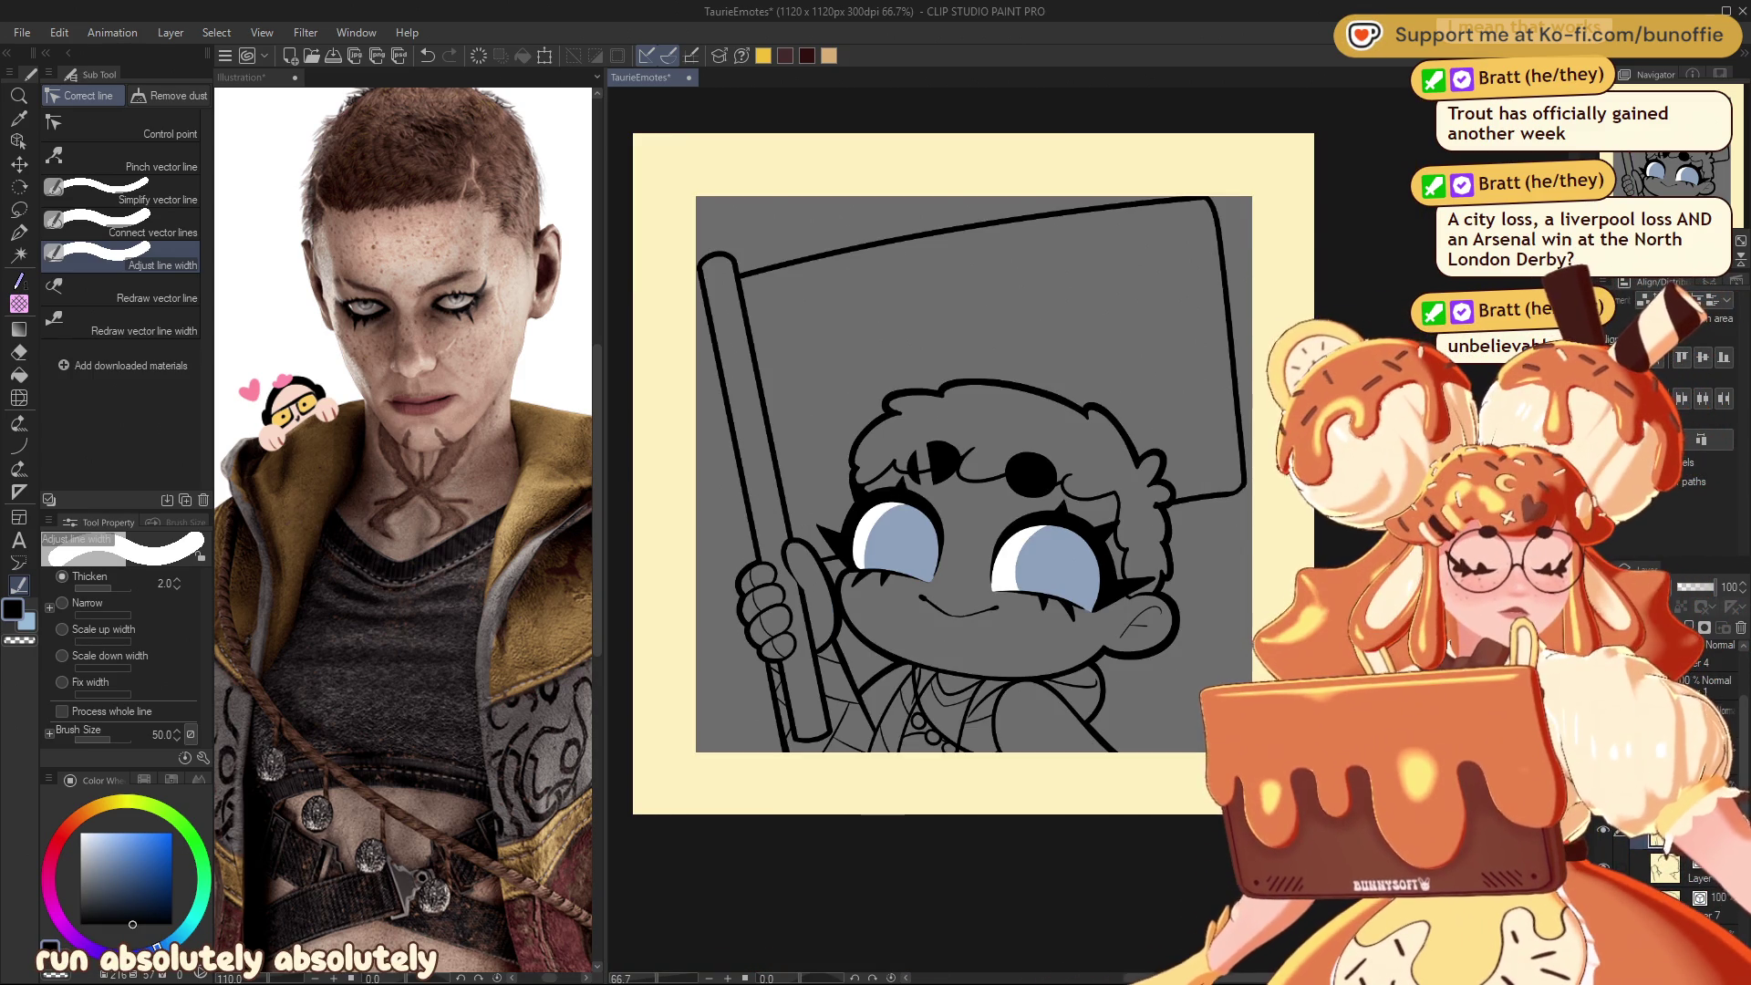
Step: Review the emote at a small preview size and at half size
key(ctrl+minus)
key(ctrl+minus)
key(ctrl+minus)
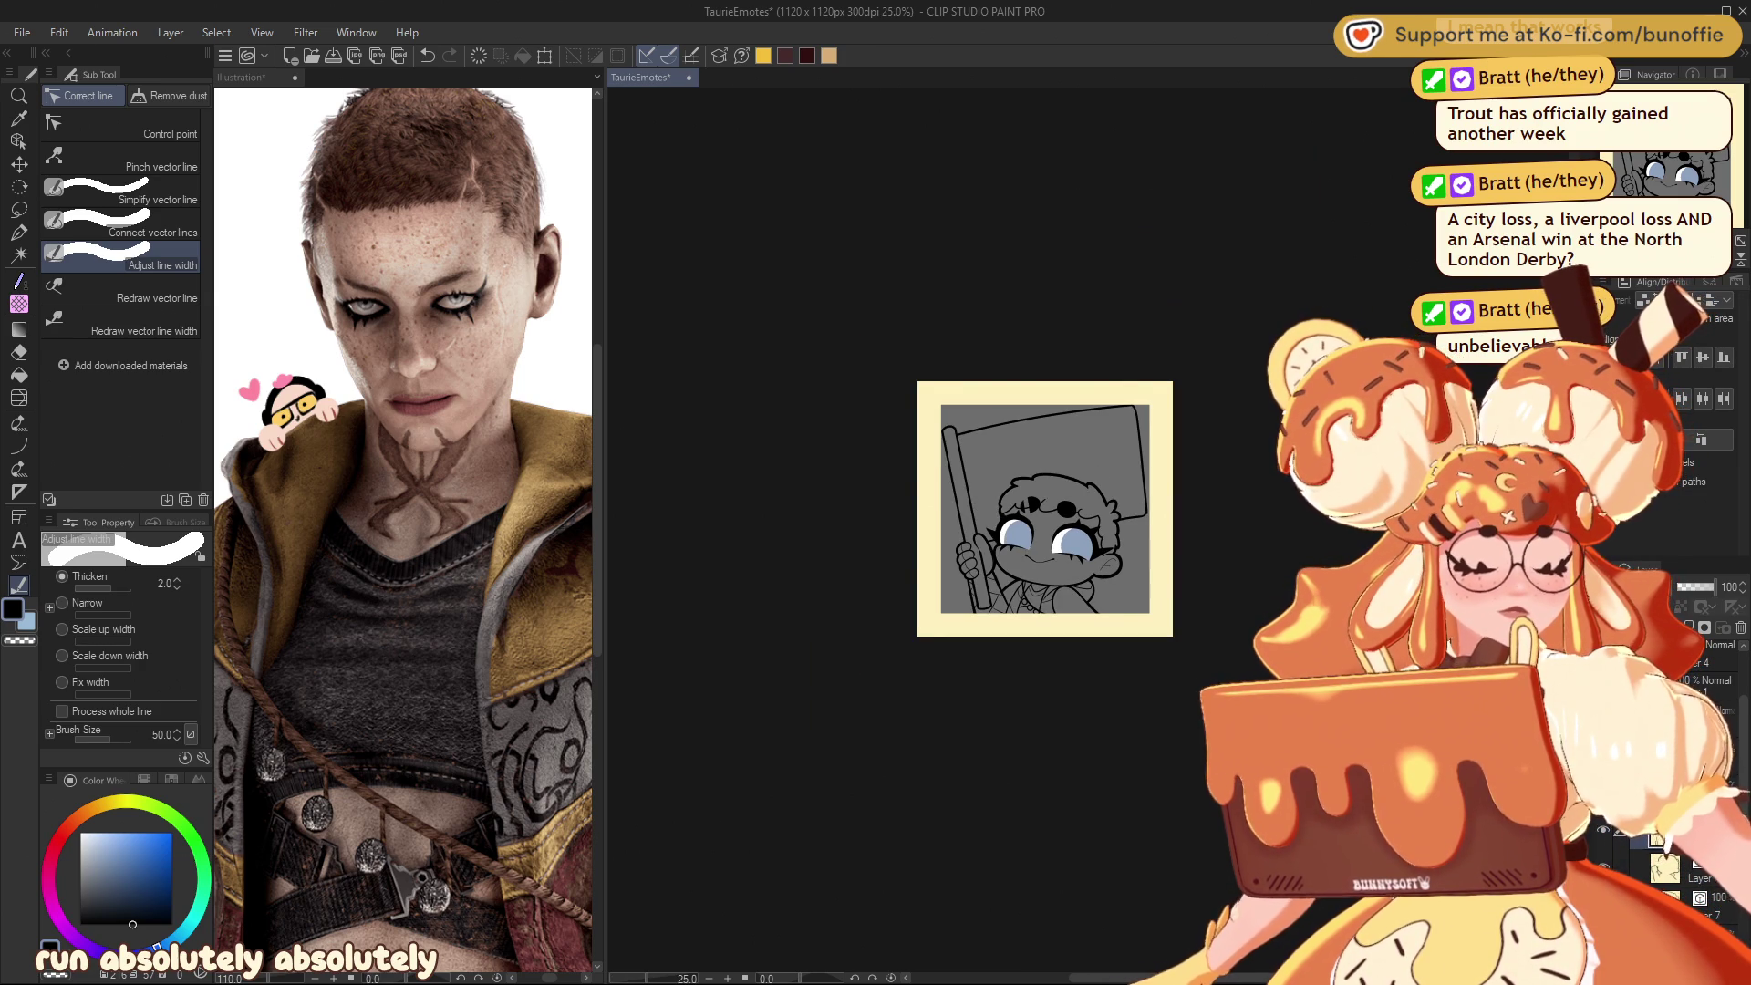
key(ctrl+minus)
key(ctrl+minus)
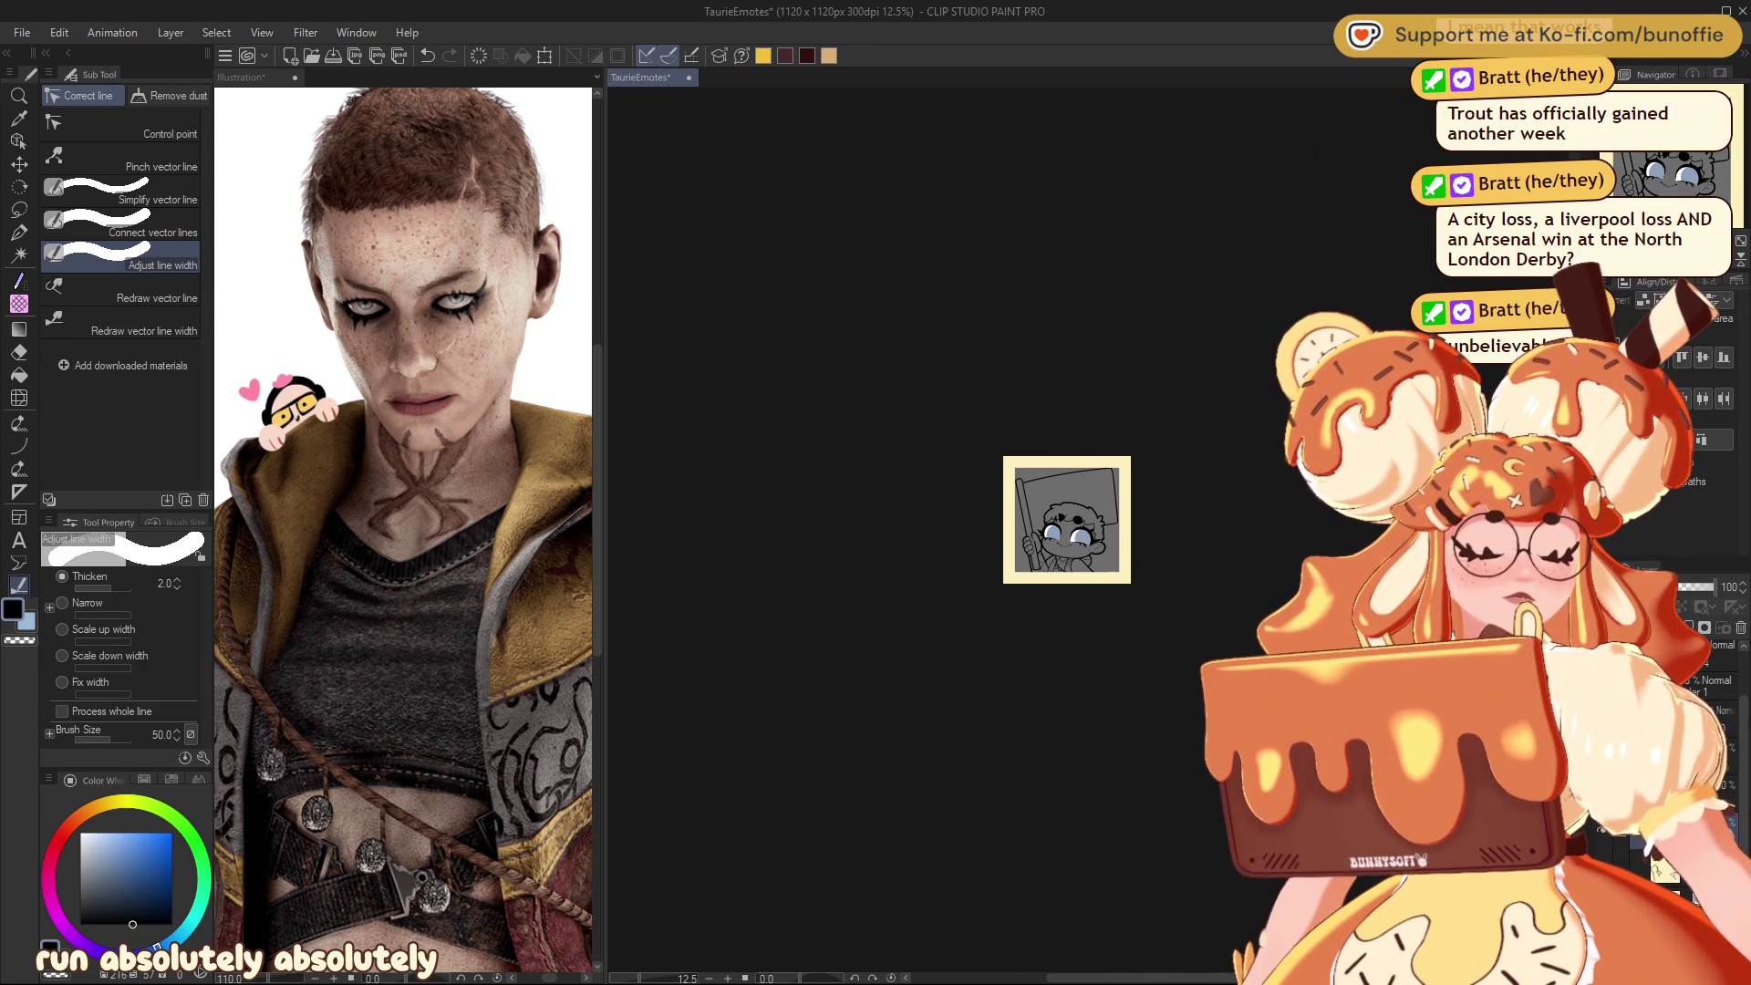
key(ctrl+plus)
key(ctrl+plus)
key(ctrl+plus)
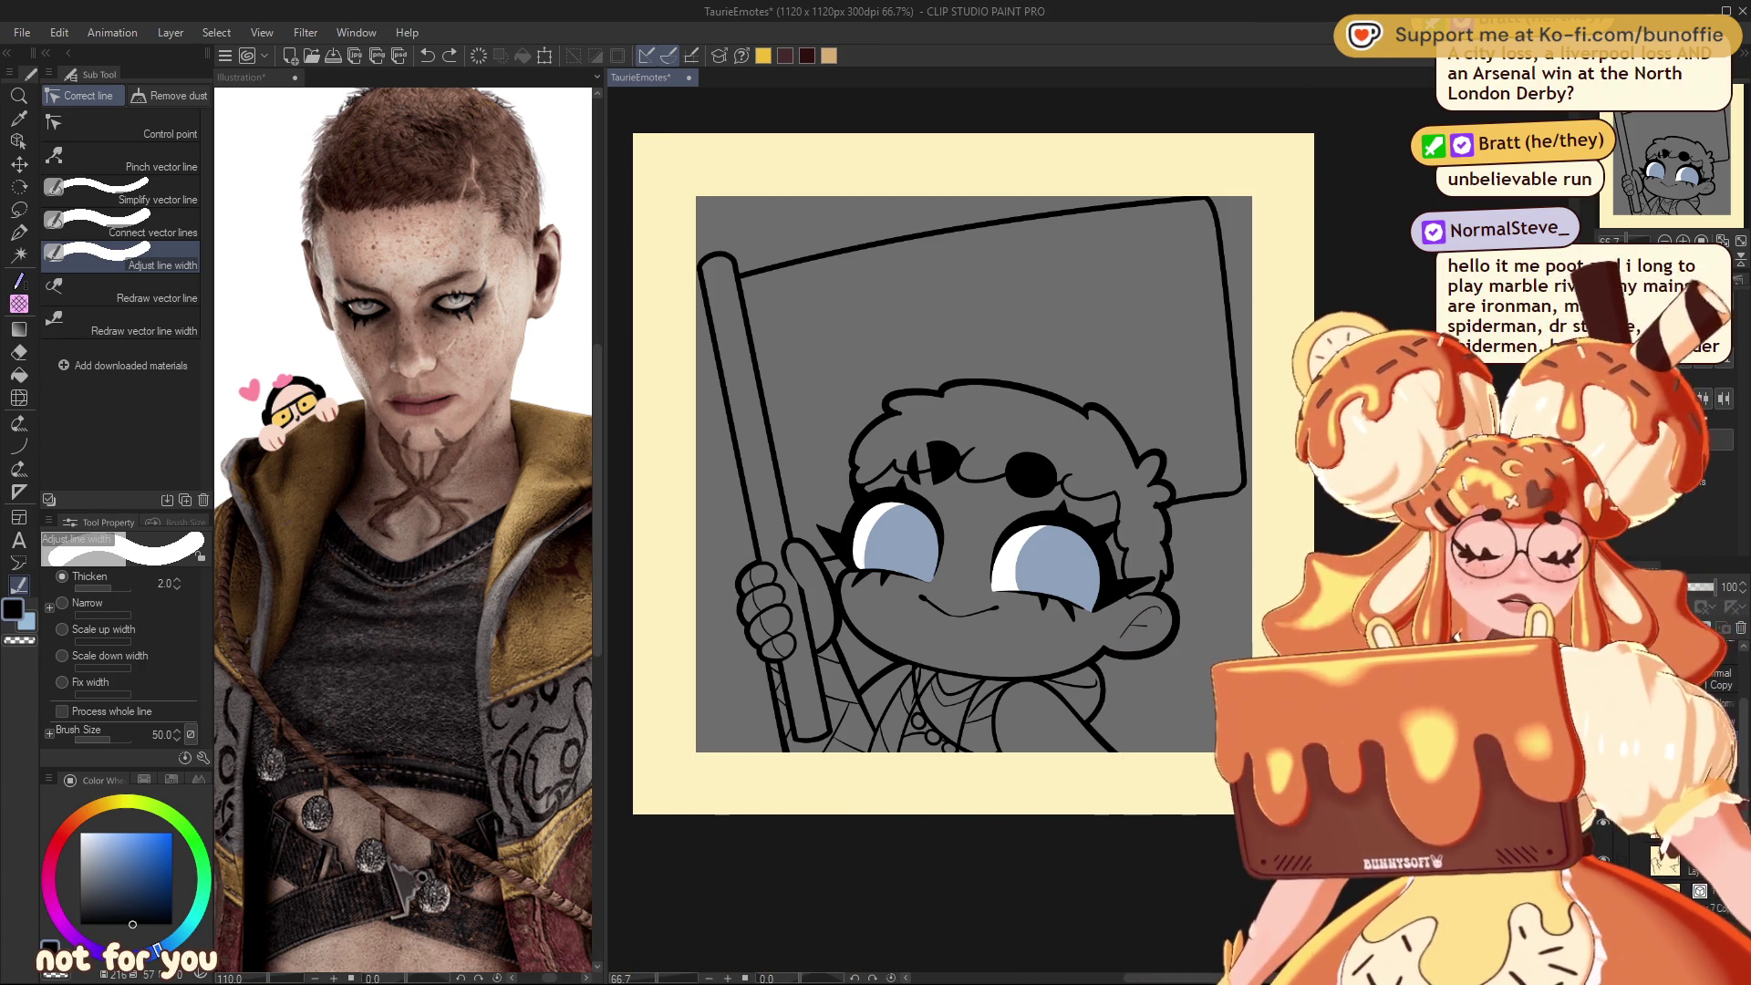
key(ctrl+minus)
key(ctrl+minus)
key(ctrl+plus)
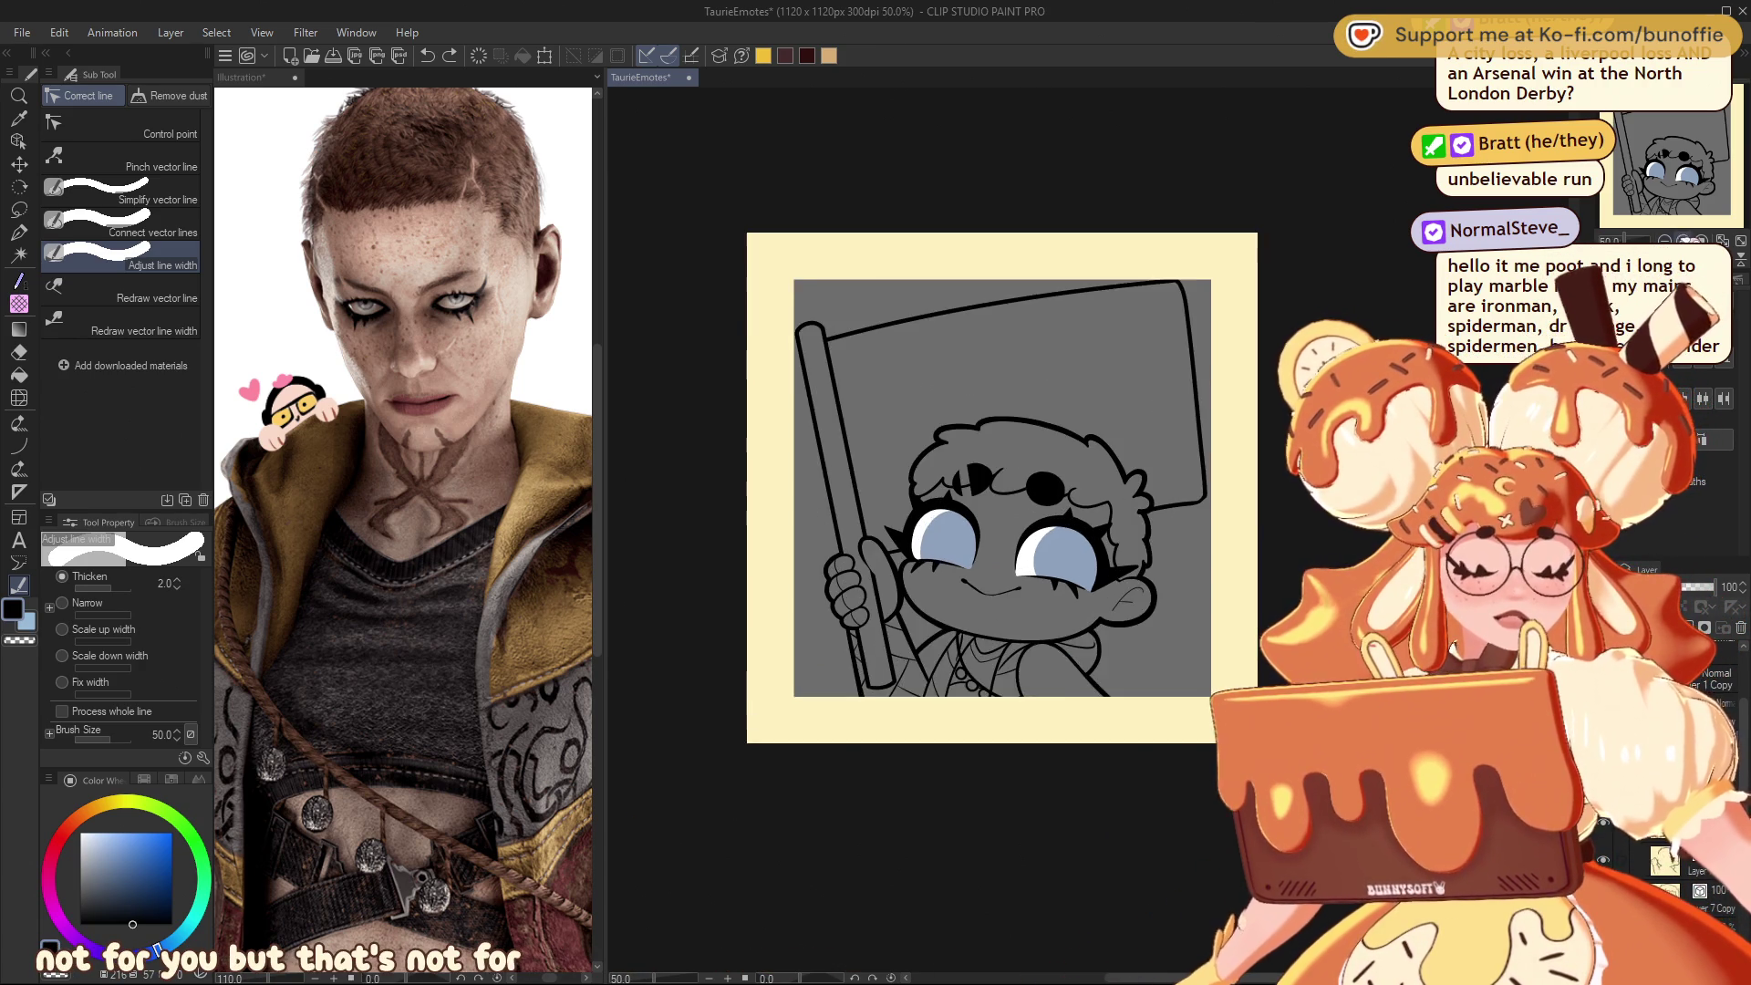
key(ctrl+plus)
key(ctrl+minus)
mouse_move(1072, 446)
mouse_down()
mouse_move(1083, 399)
mouse_move(1032, 496)
mouse_move(990, 501)
mouse_up()
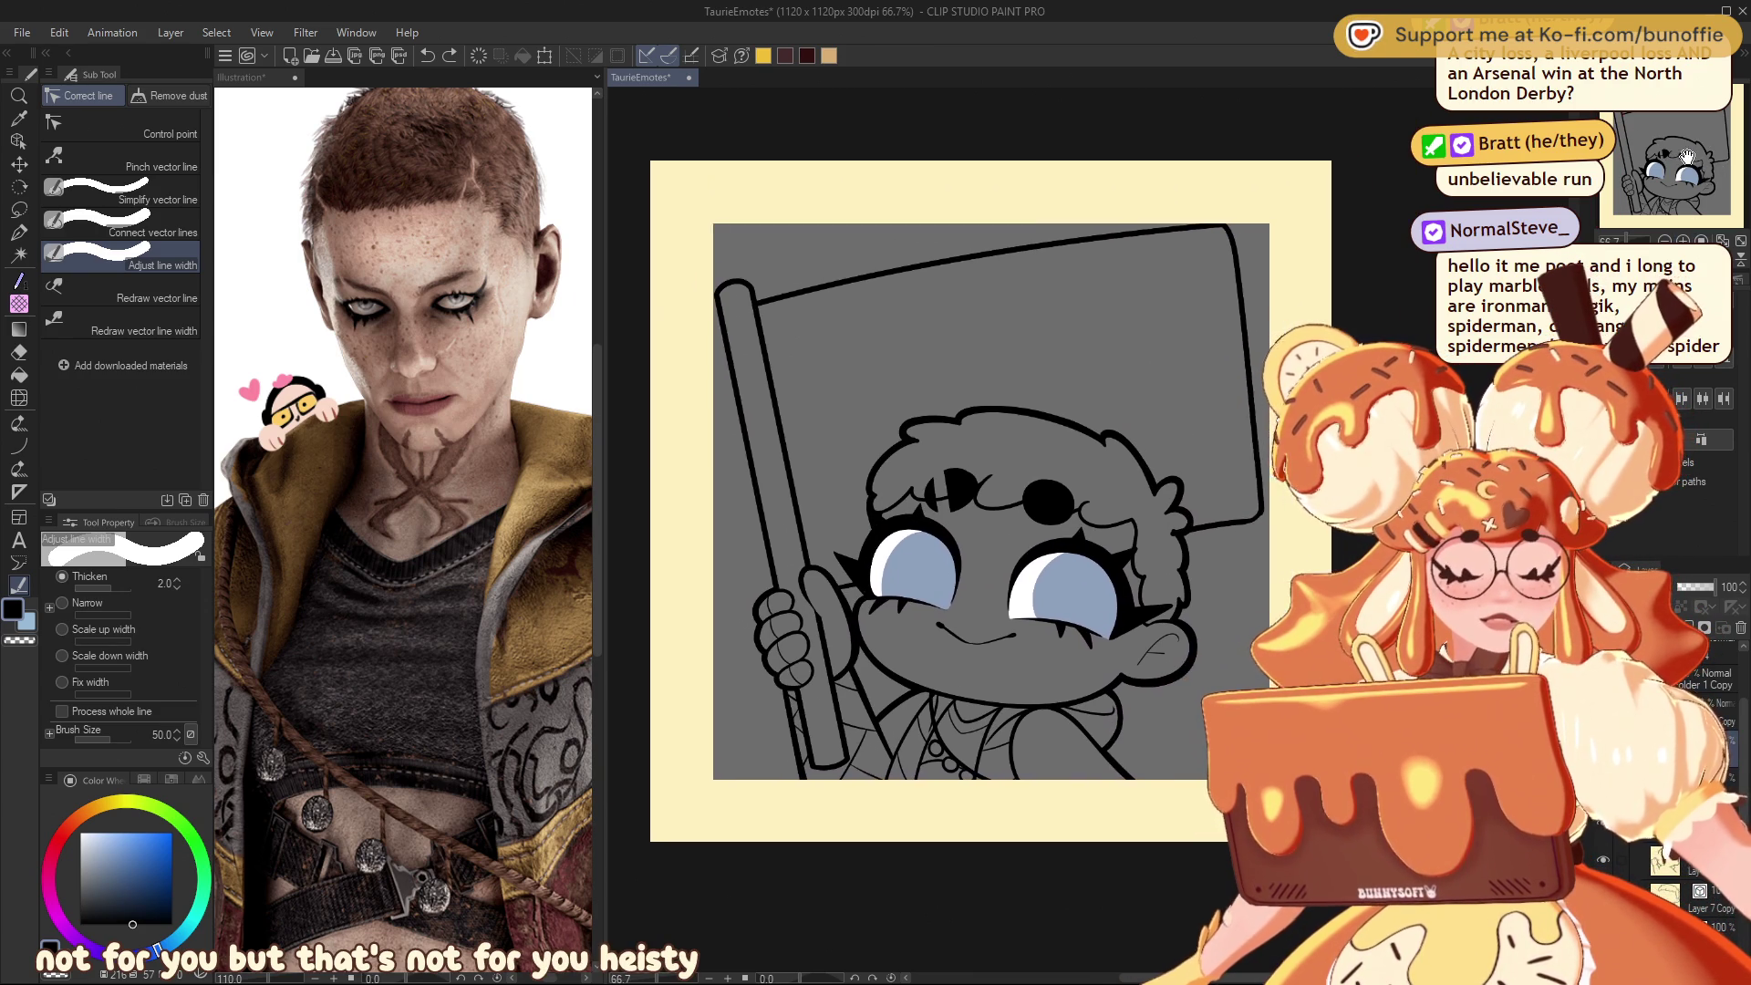
key(ctrl+minus)
key(ctrl+minus)
key(ctrl+minus)
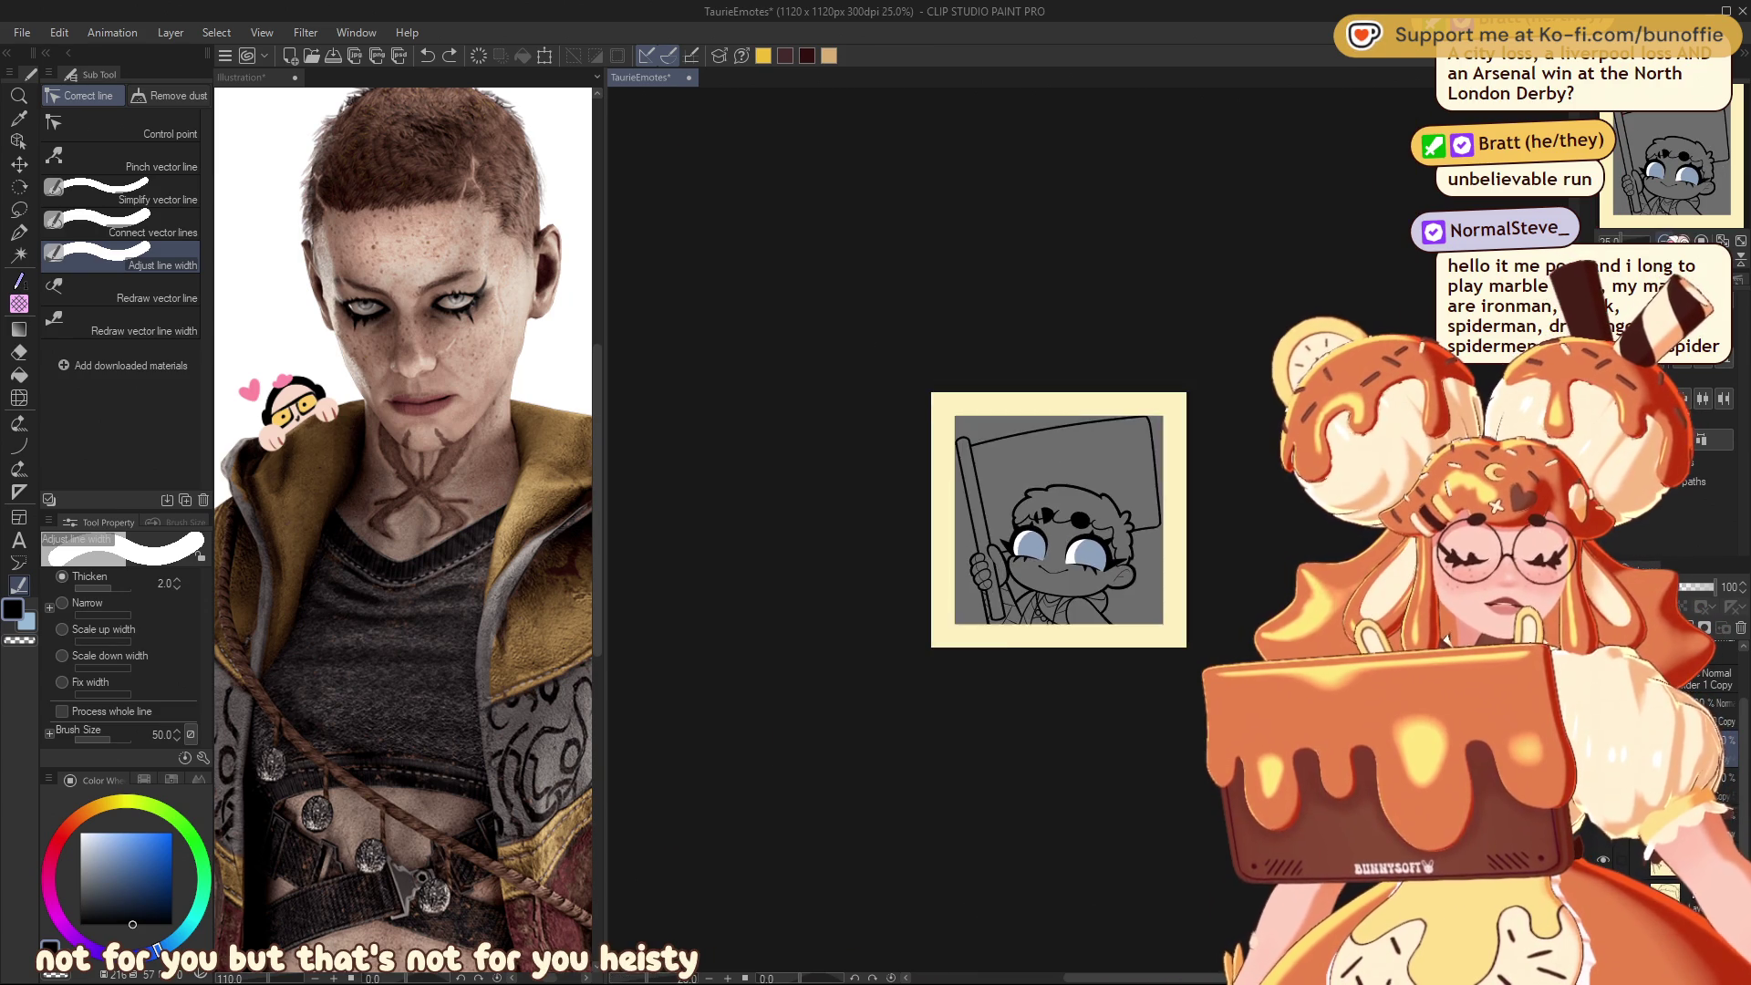
key(ctrl+plus)
key(ctrl+plus)
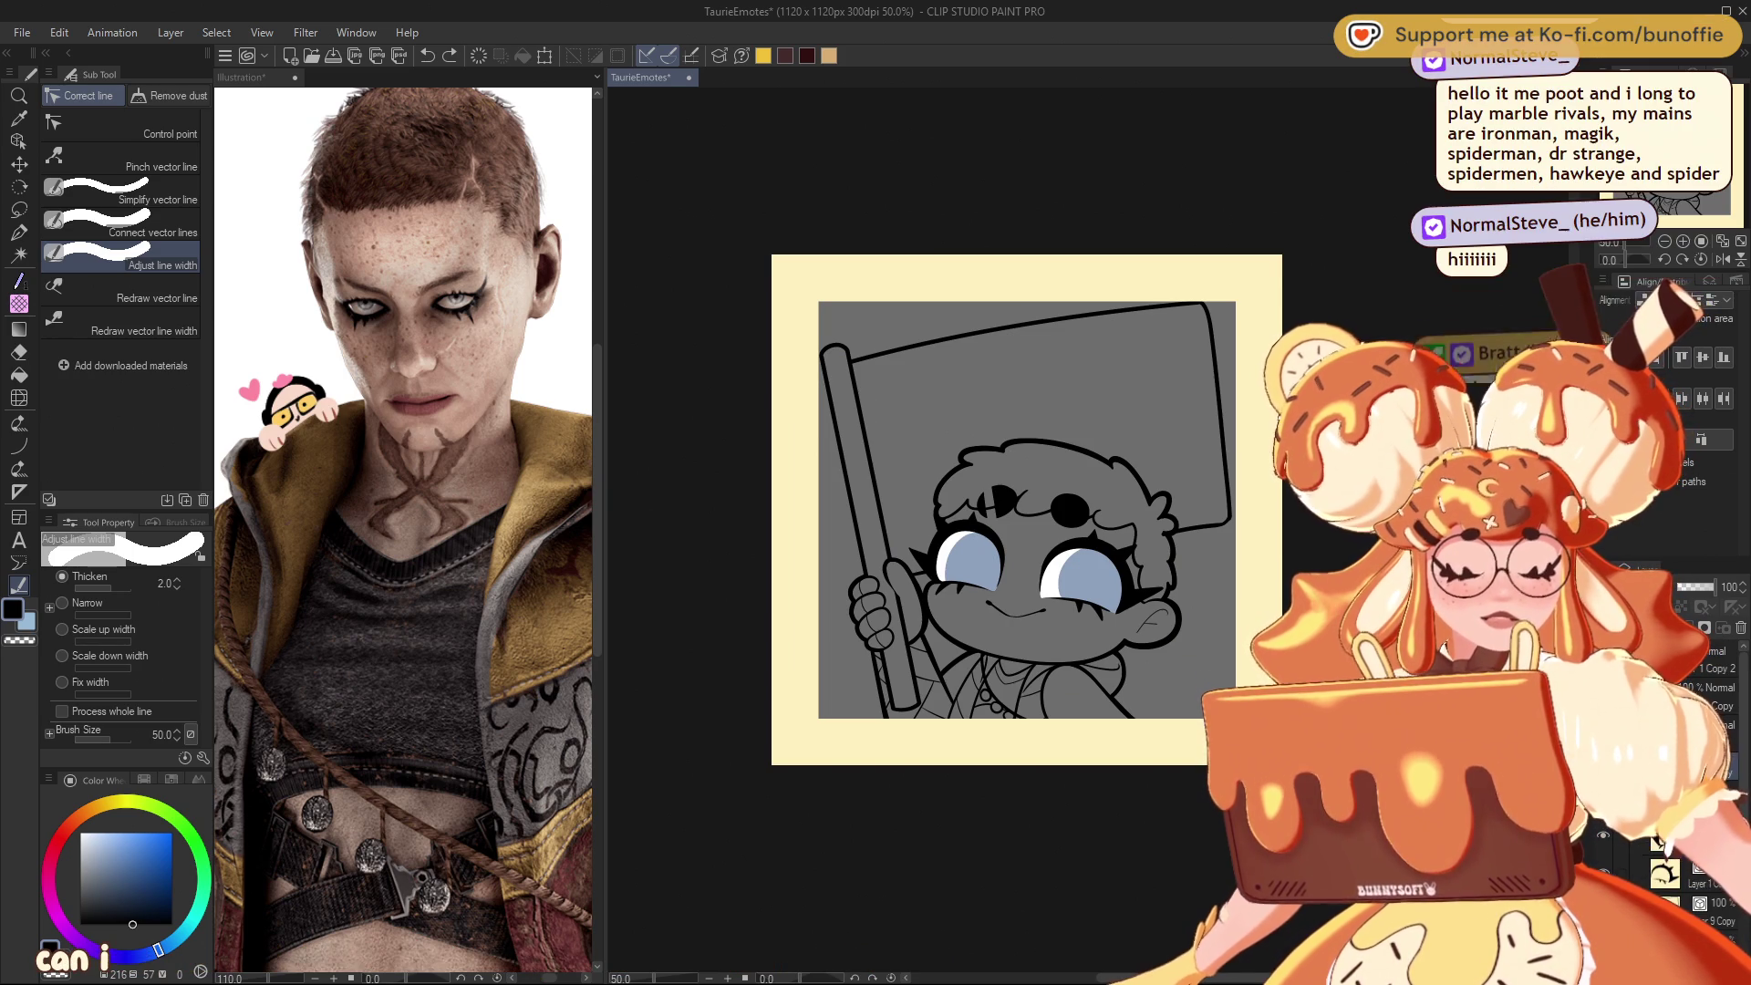
Step: Cut the line art and paste it back onto a new layer
key(Delete)
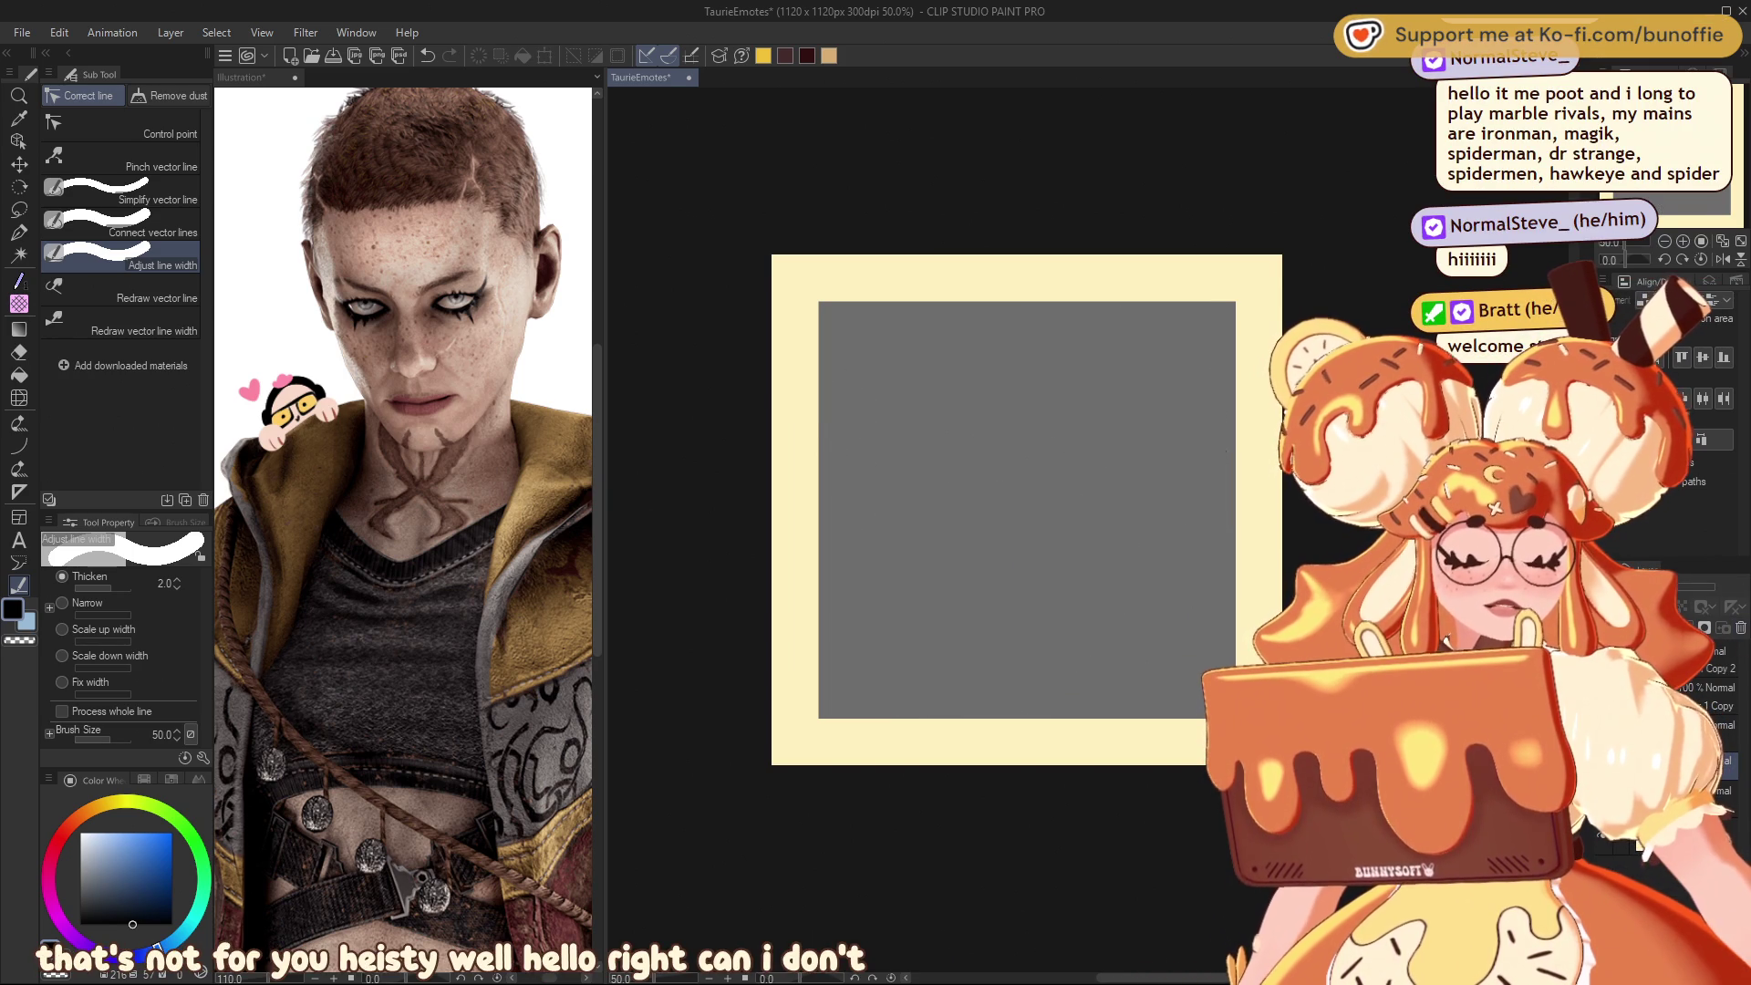
key(ctrl+v)
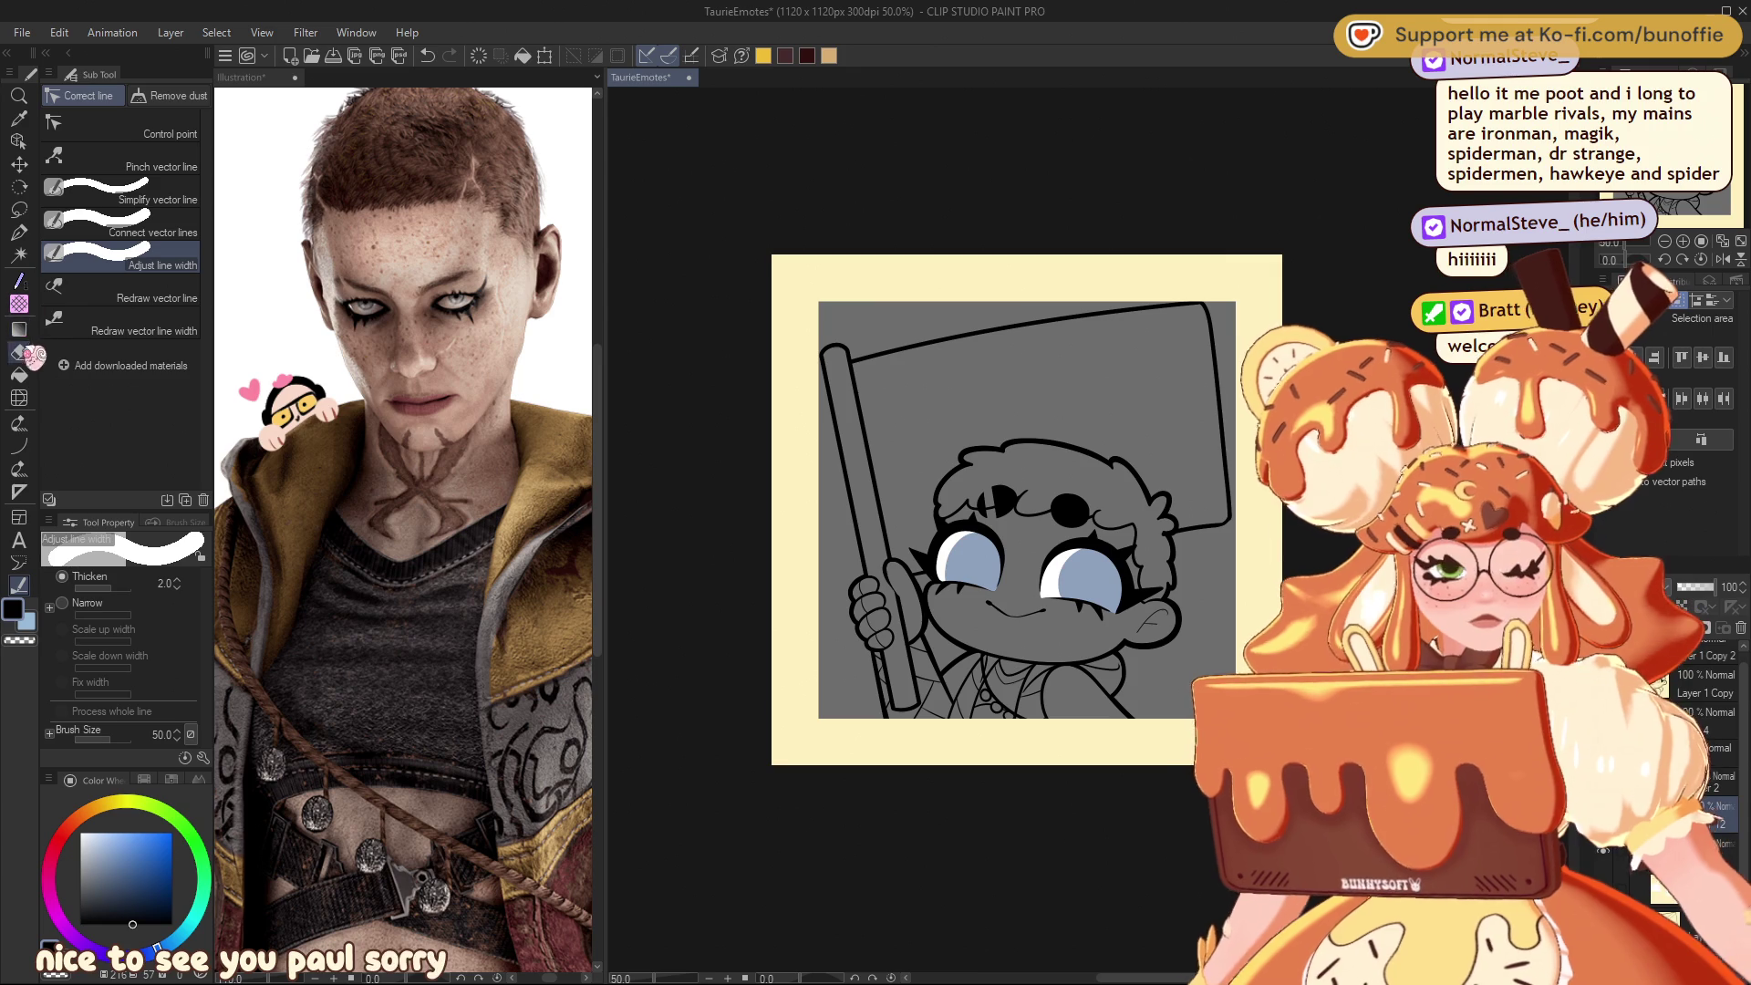
click(20, 398)
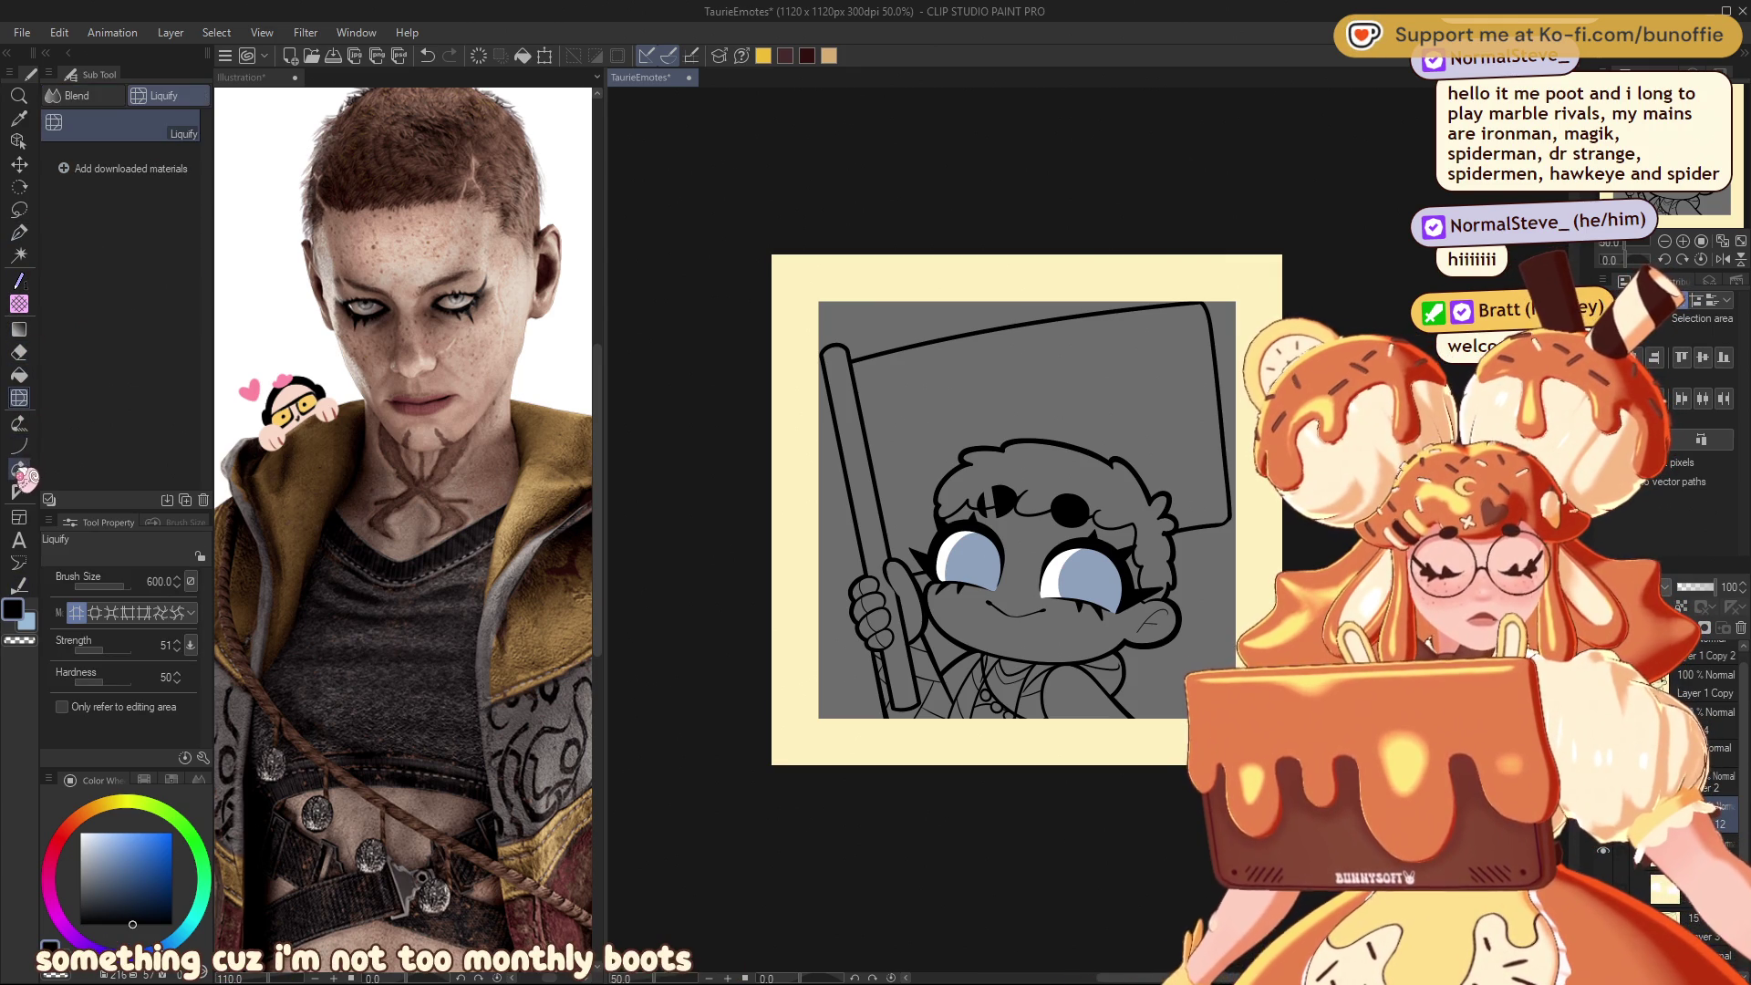
Step: Choose the Fill tool's enclose-and-fill mode with a deep dark blue colour
click(20, 374)
click(126, 332)
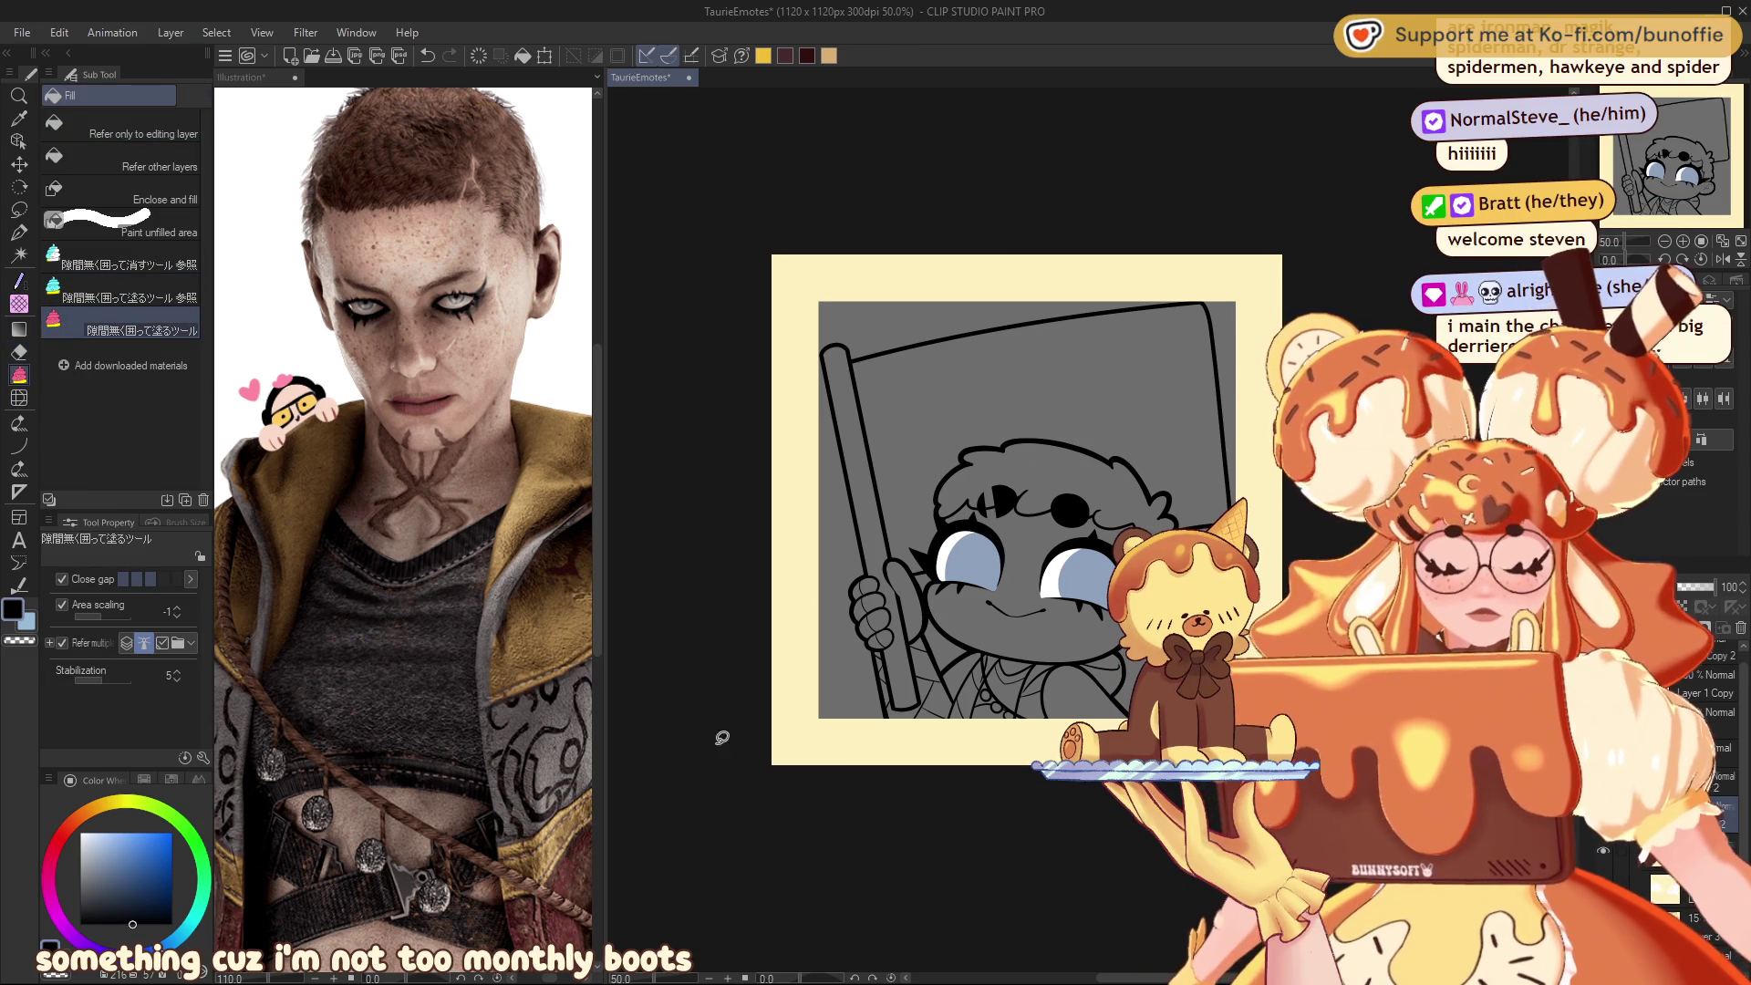
click(154, 877)
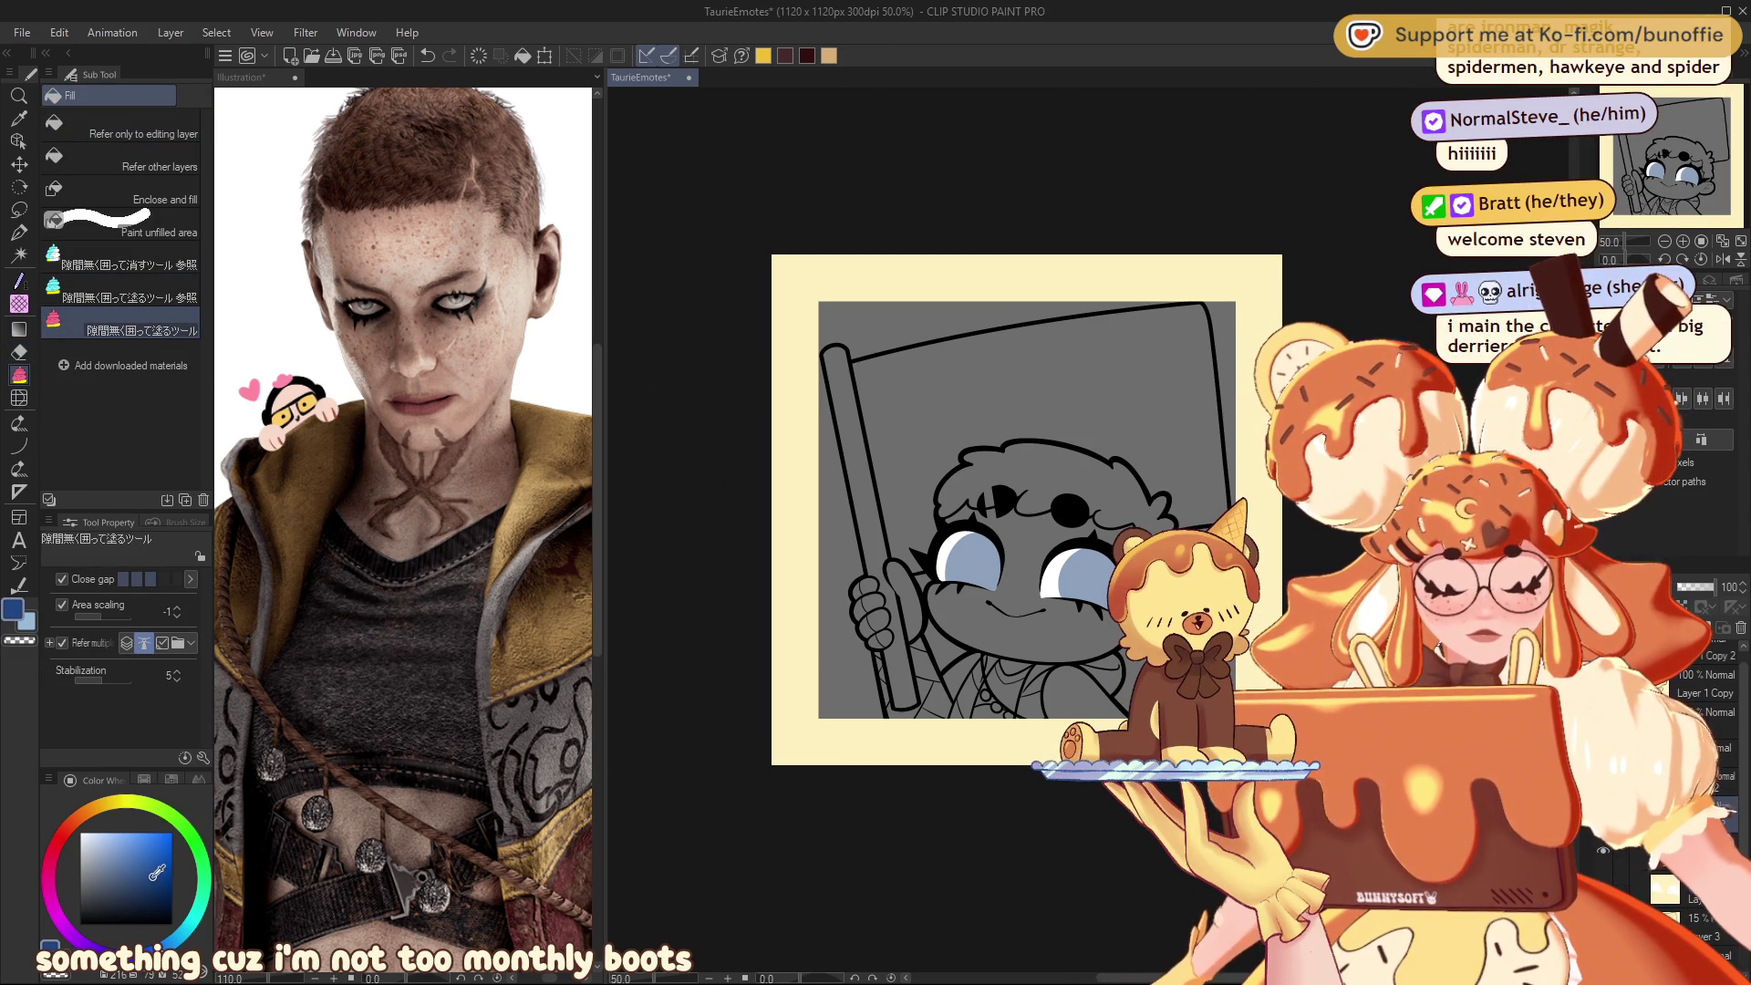
click(159, 878)
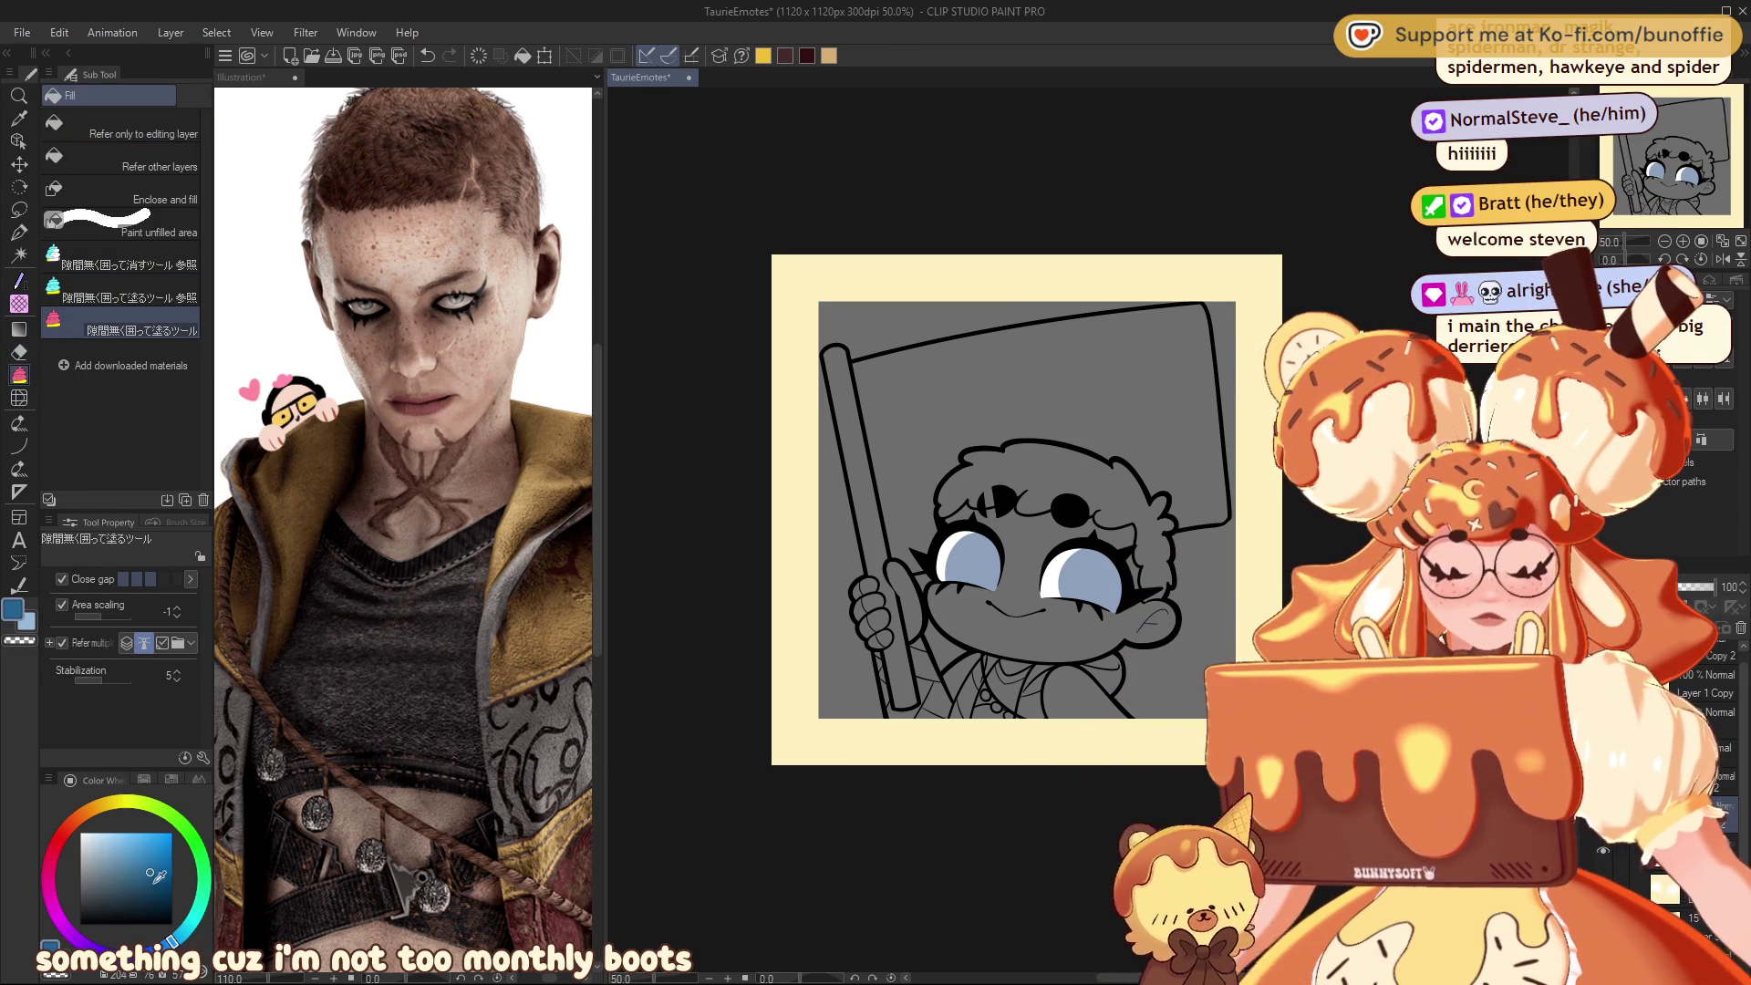
click(171, 941)
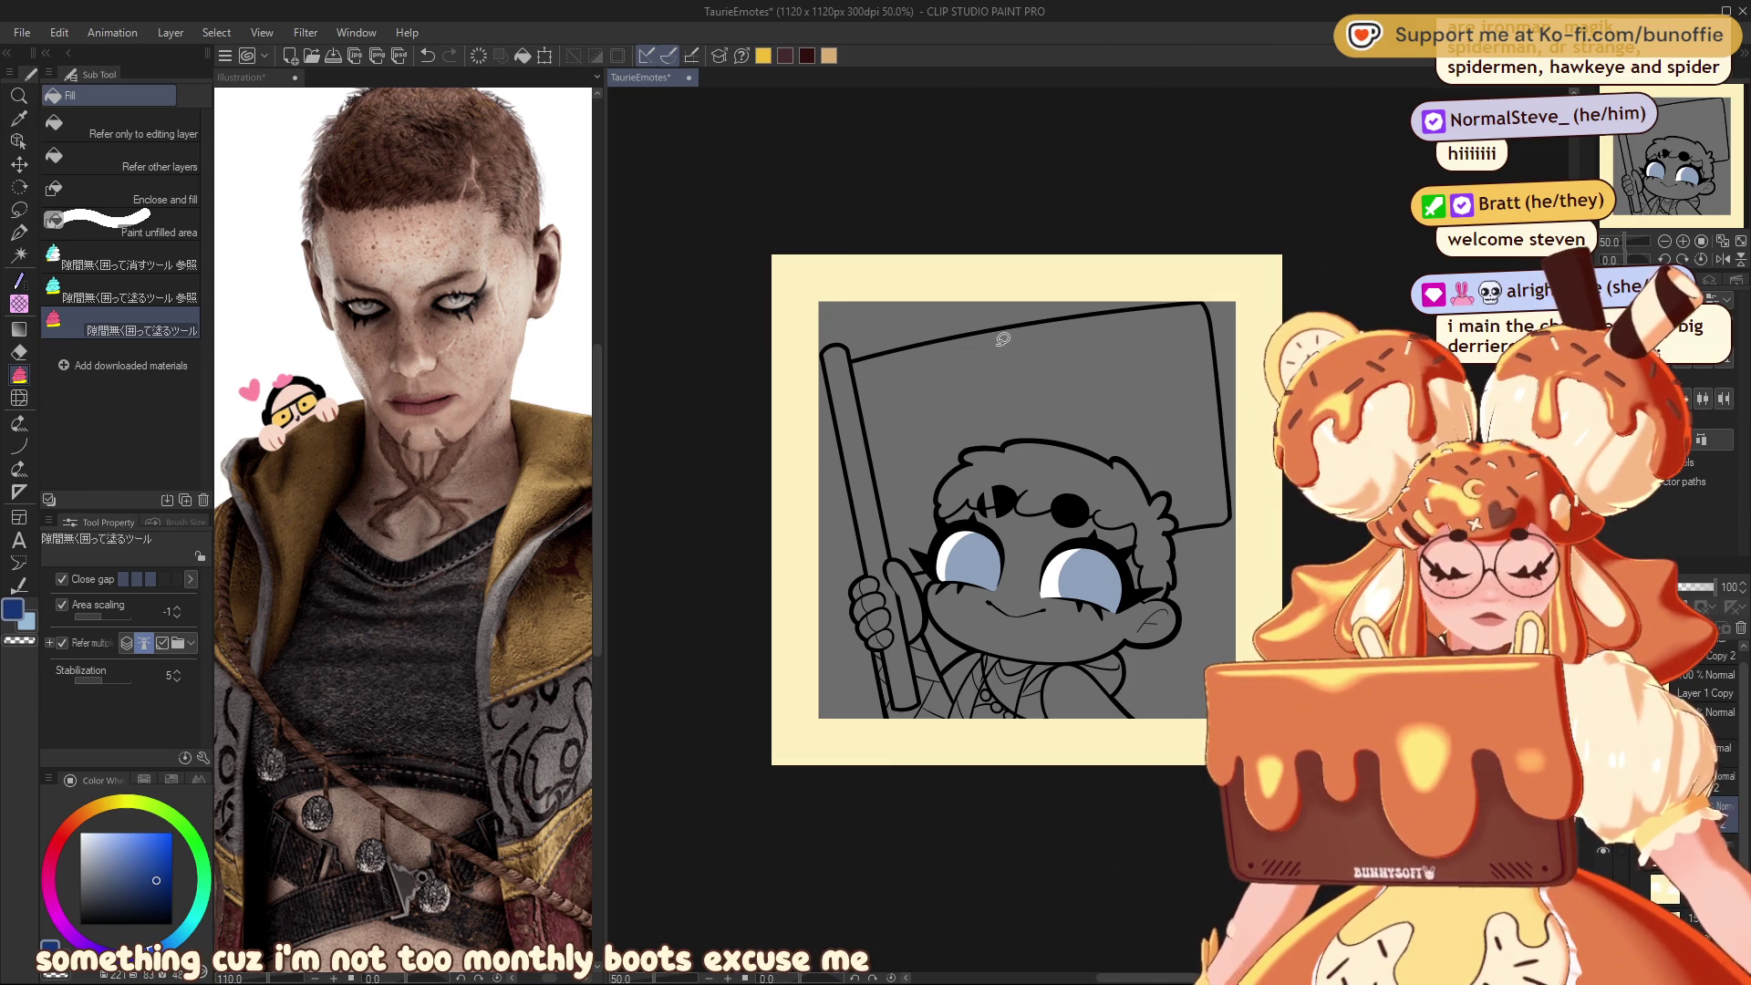
Step: Lasso-fill the flag cloth with navy, plus small gaps by the hair and left eye
mouse_move(869, 462)
mouse_down()
mouse_move(894, 561)
mouse_move(937, 573)
mouse_move(971, 453)
mouse_up()
mouse_move(1103, 454)
mouse_down()
mouse_move(1176, 383)
mouse_move(1217, 243)
mouse_move(910, 276)
mouse_up()
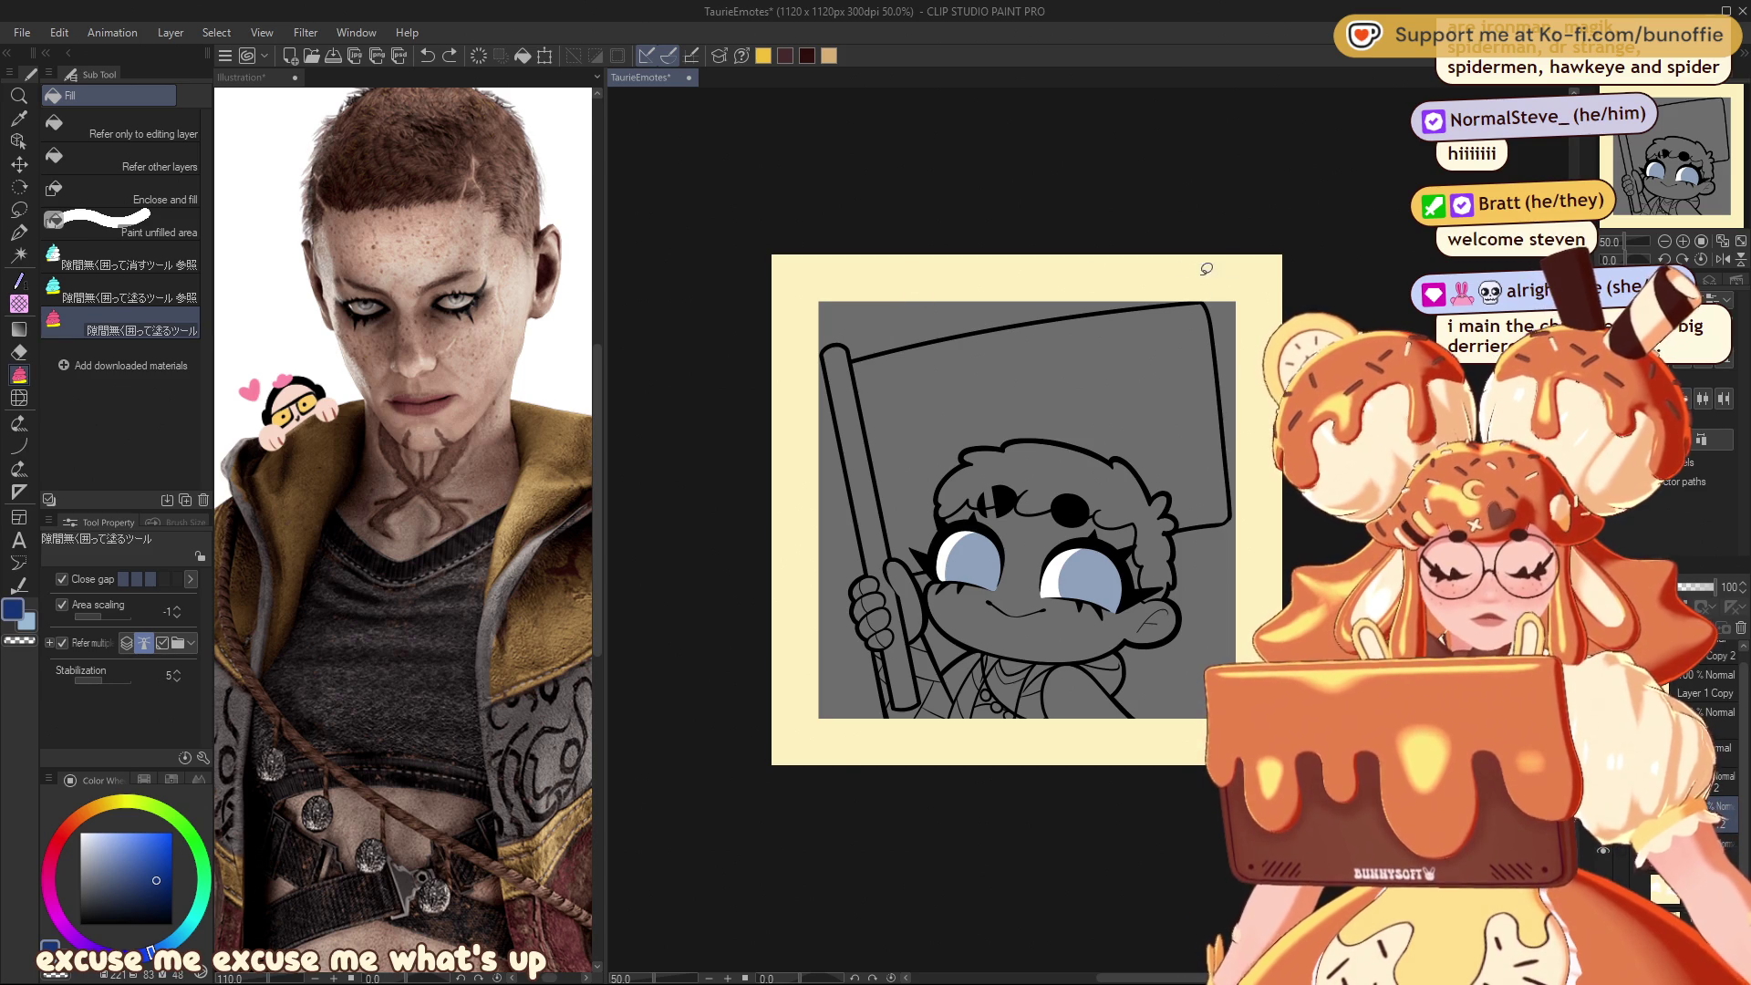
mouse_move(845, 394)
mouse_down()
mouse_move(995, 593)
mouse_move(1231, 199)
mouse_up()
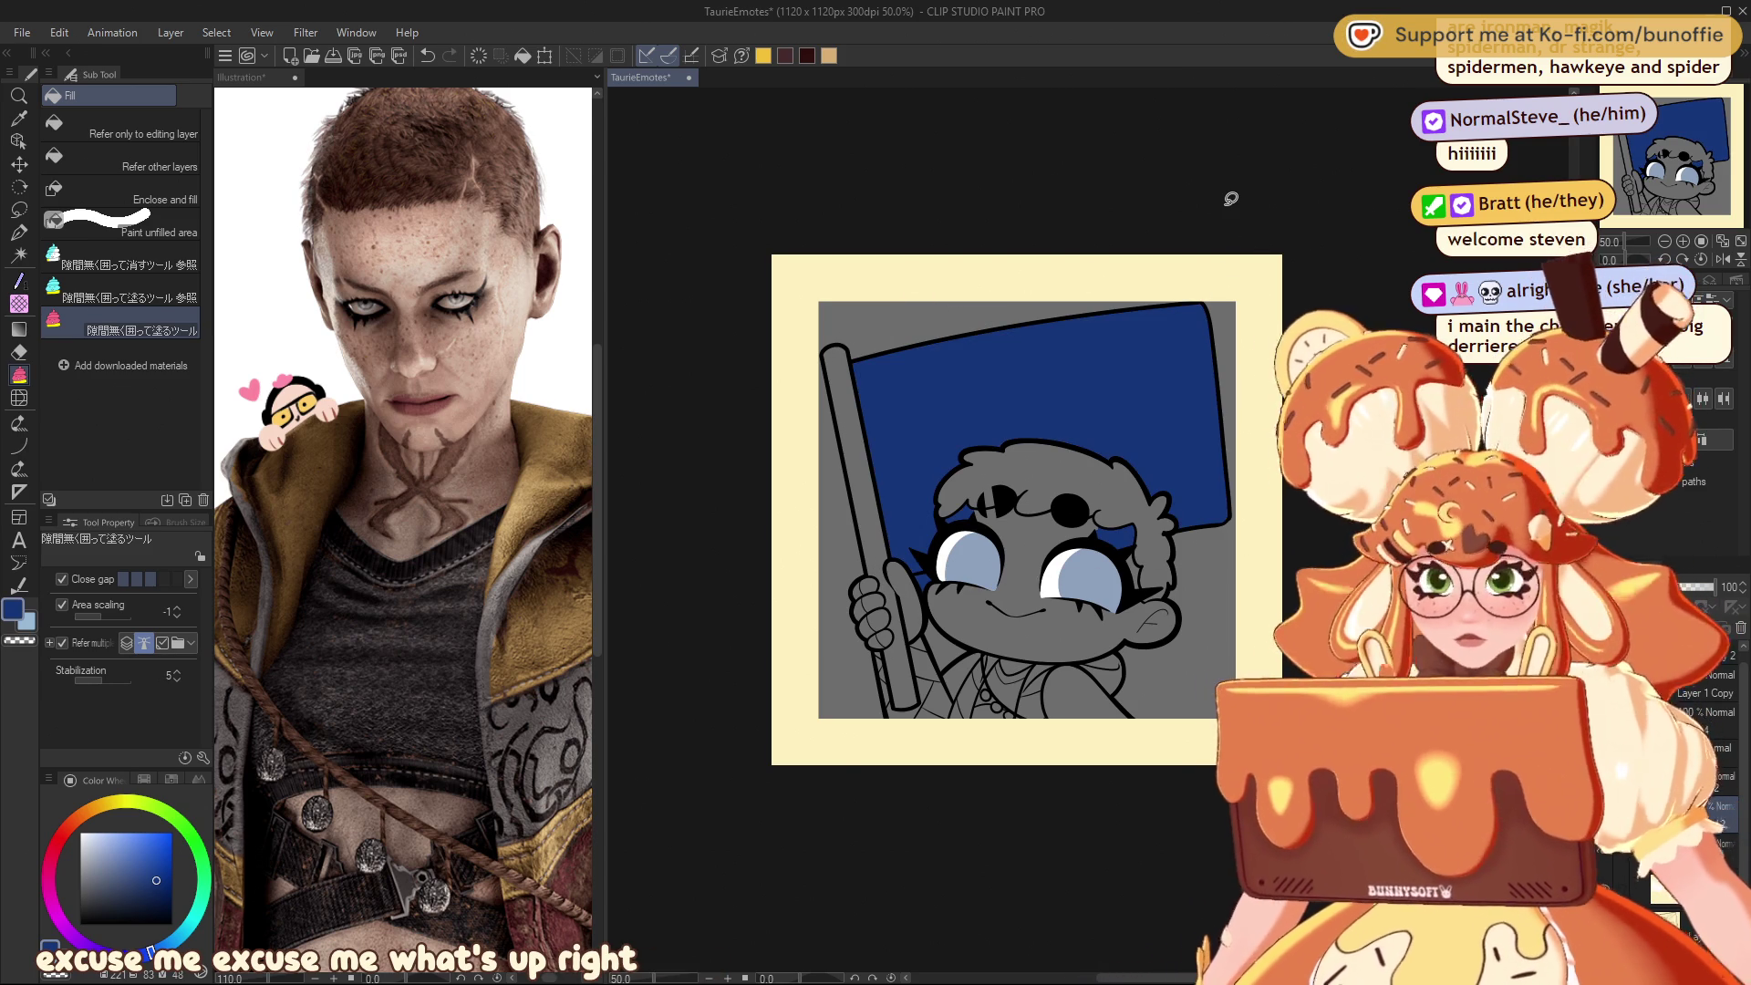
drag(1001, 488, 996, 500)
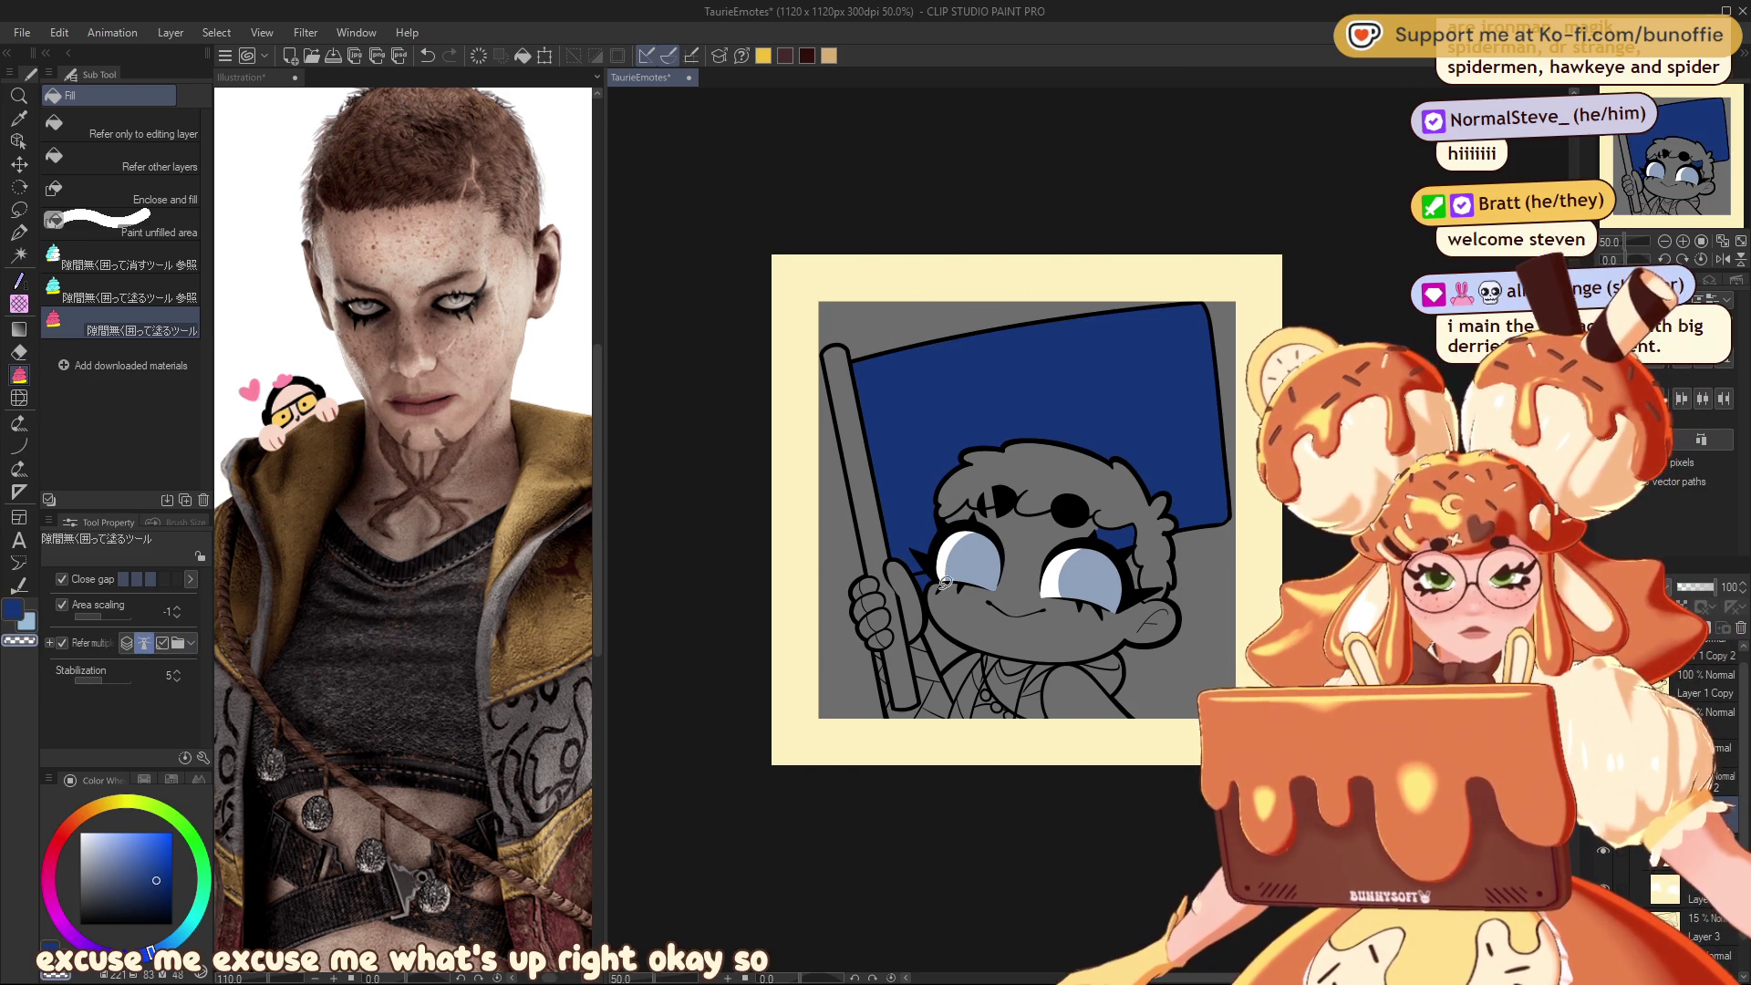
drag(902, 573, 901, 575)
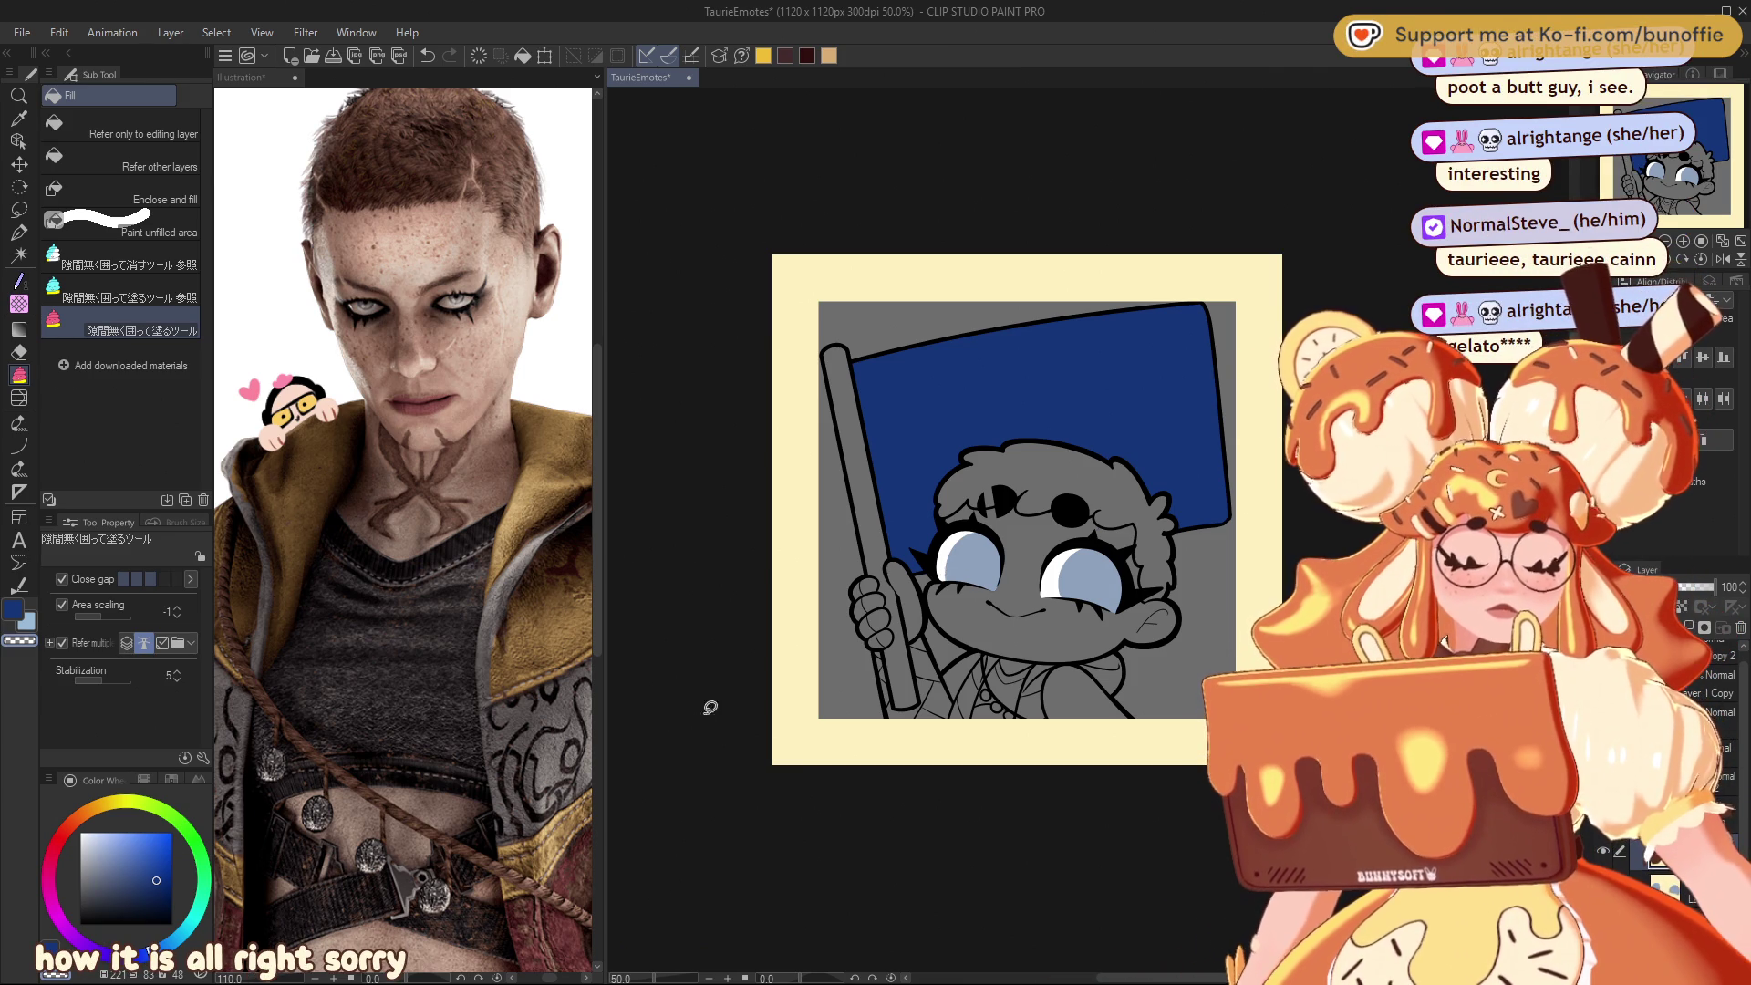
click(171, 782)
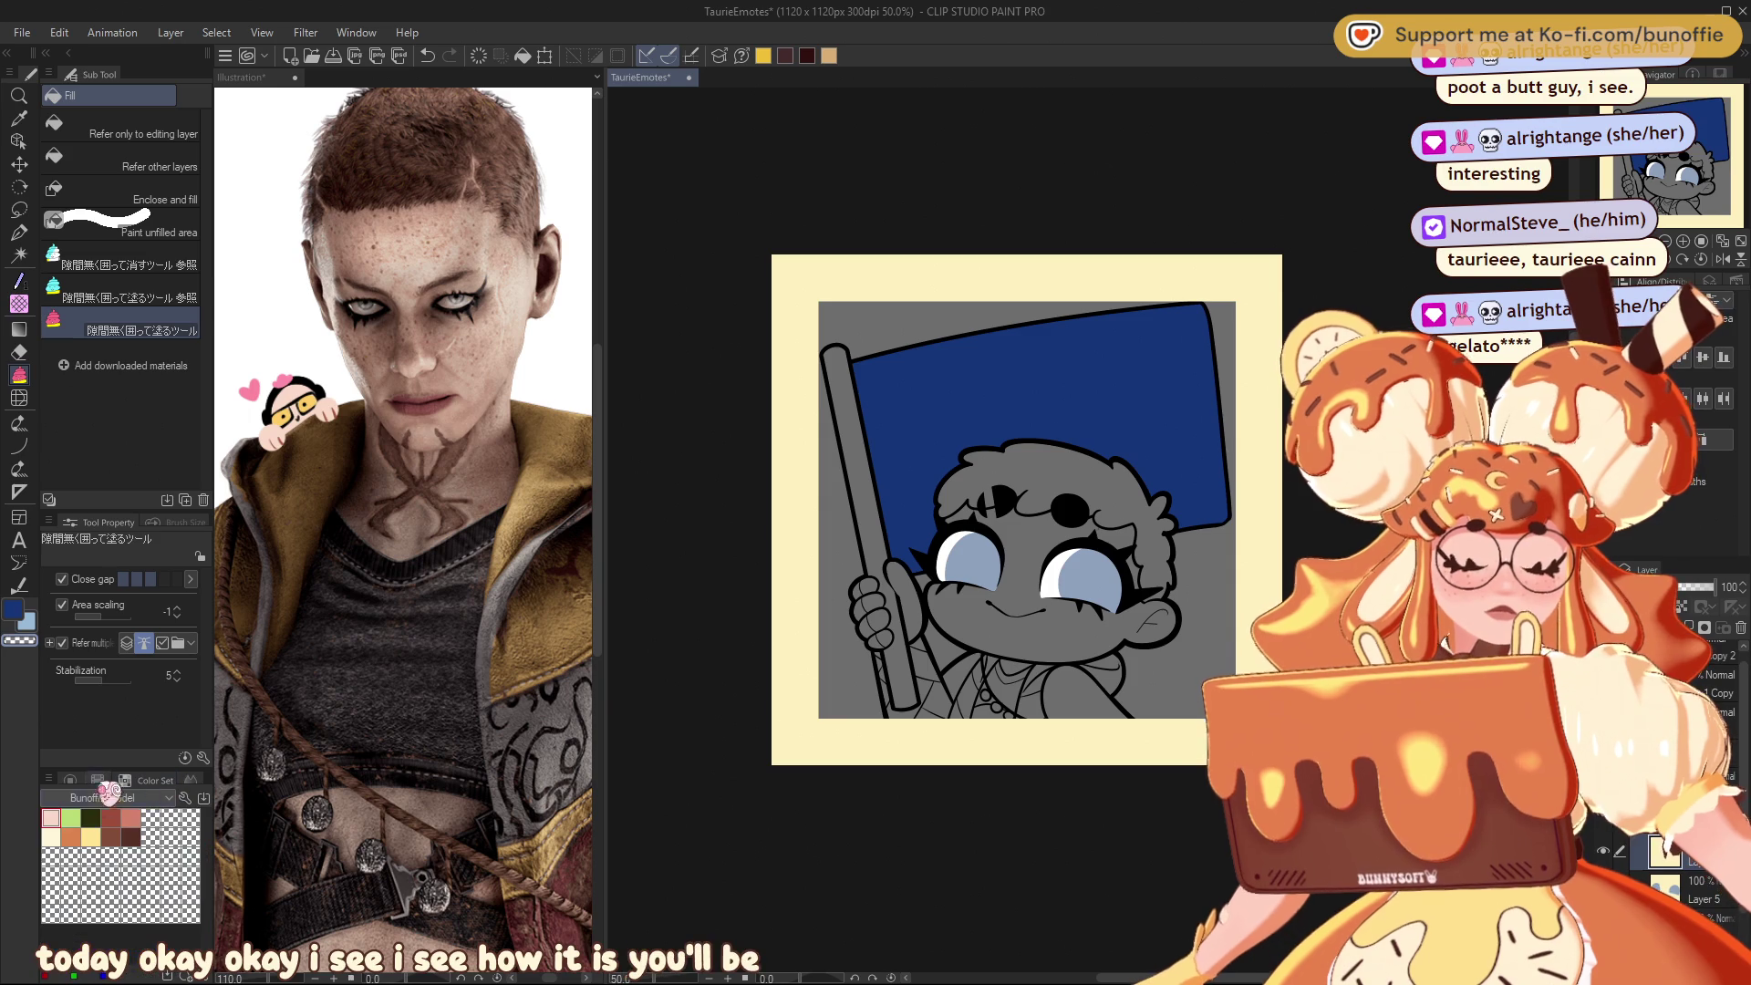
Step: Pick light peach and lasso-fill the face, undoing so the eyes stay visible
click(94, 832)
click(88, 777)
mouse_move(1019, 501)
mouse_down()
mouse_move(1009, 487)
mouse_move(940, 537)
mouse_move(927, 593)
mouse_move(1022, 653)
mouse_move(1103, 664)
mouse_move(1193, 623)
mouse_up()
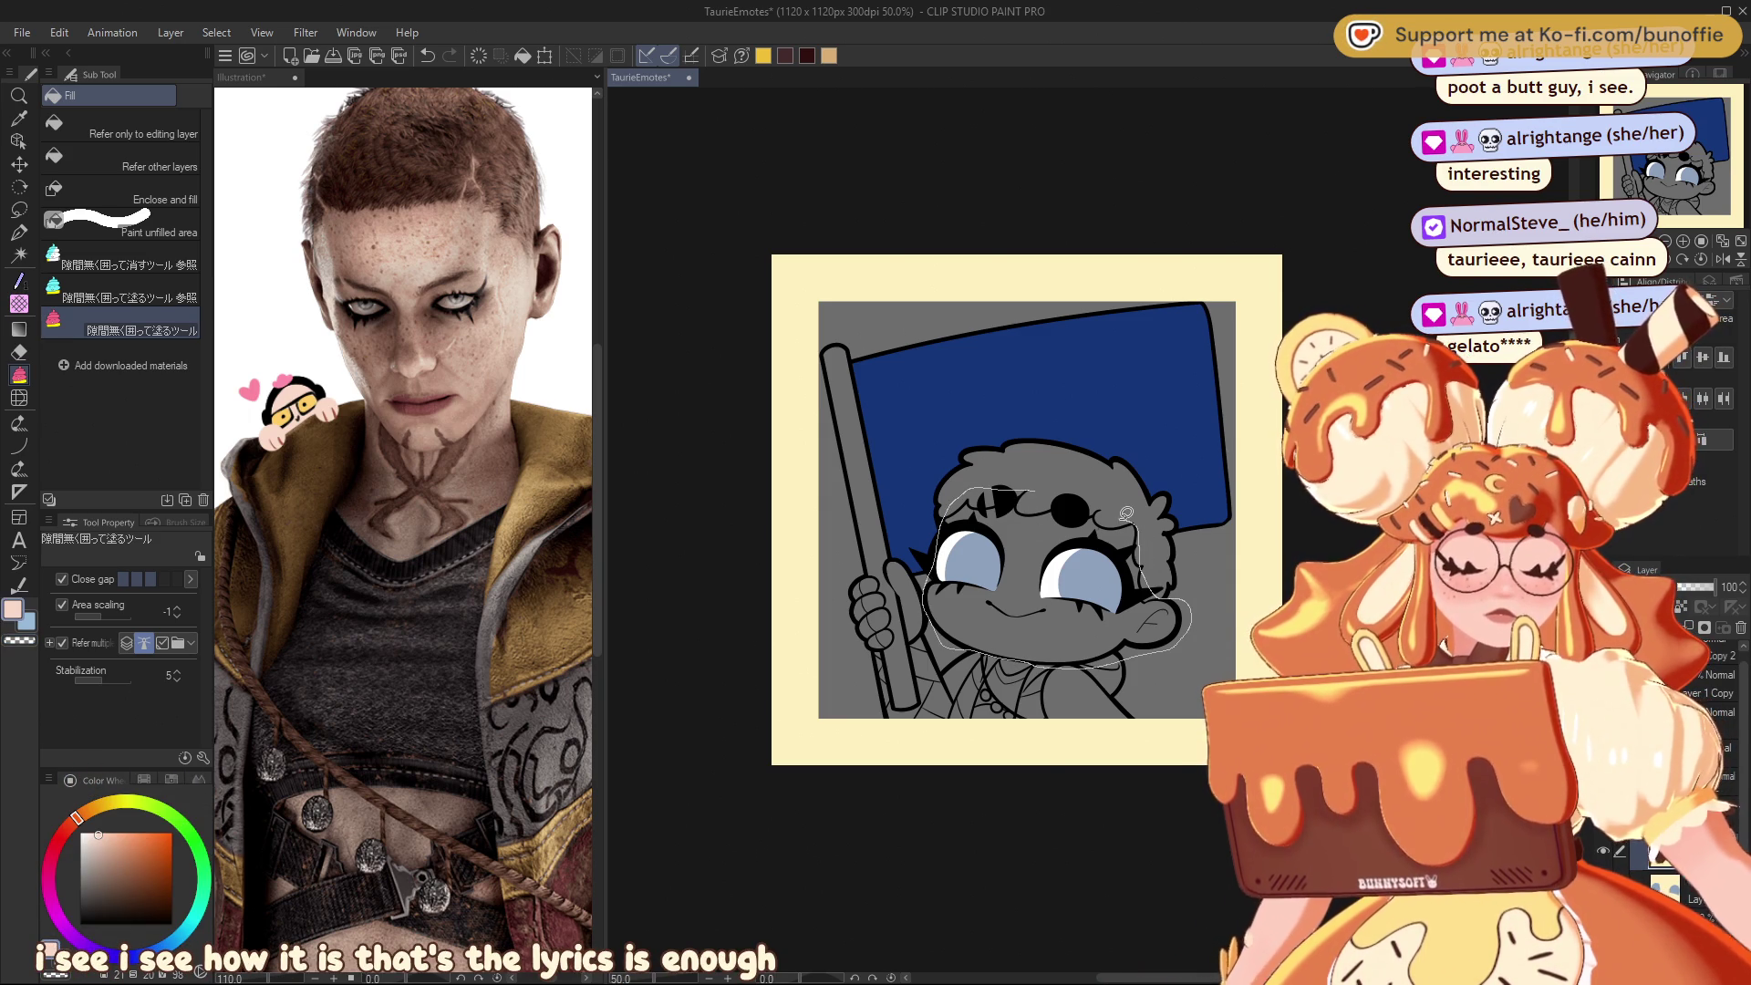
drag(1021, 470, 1021, 473)
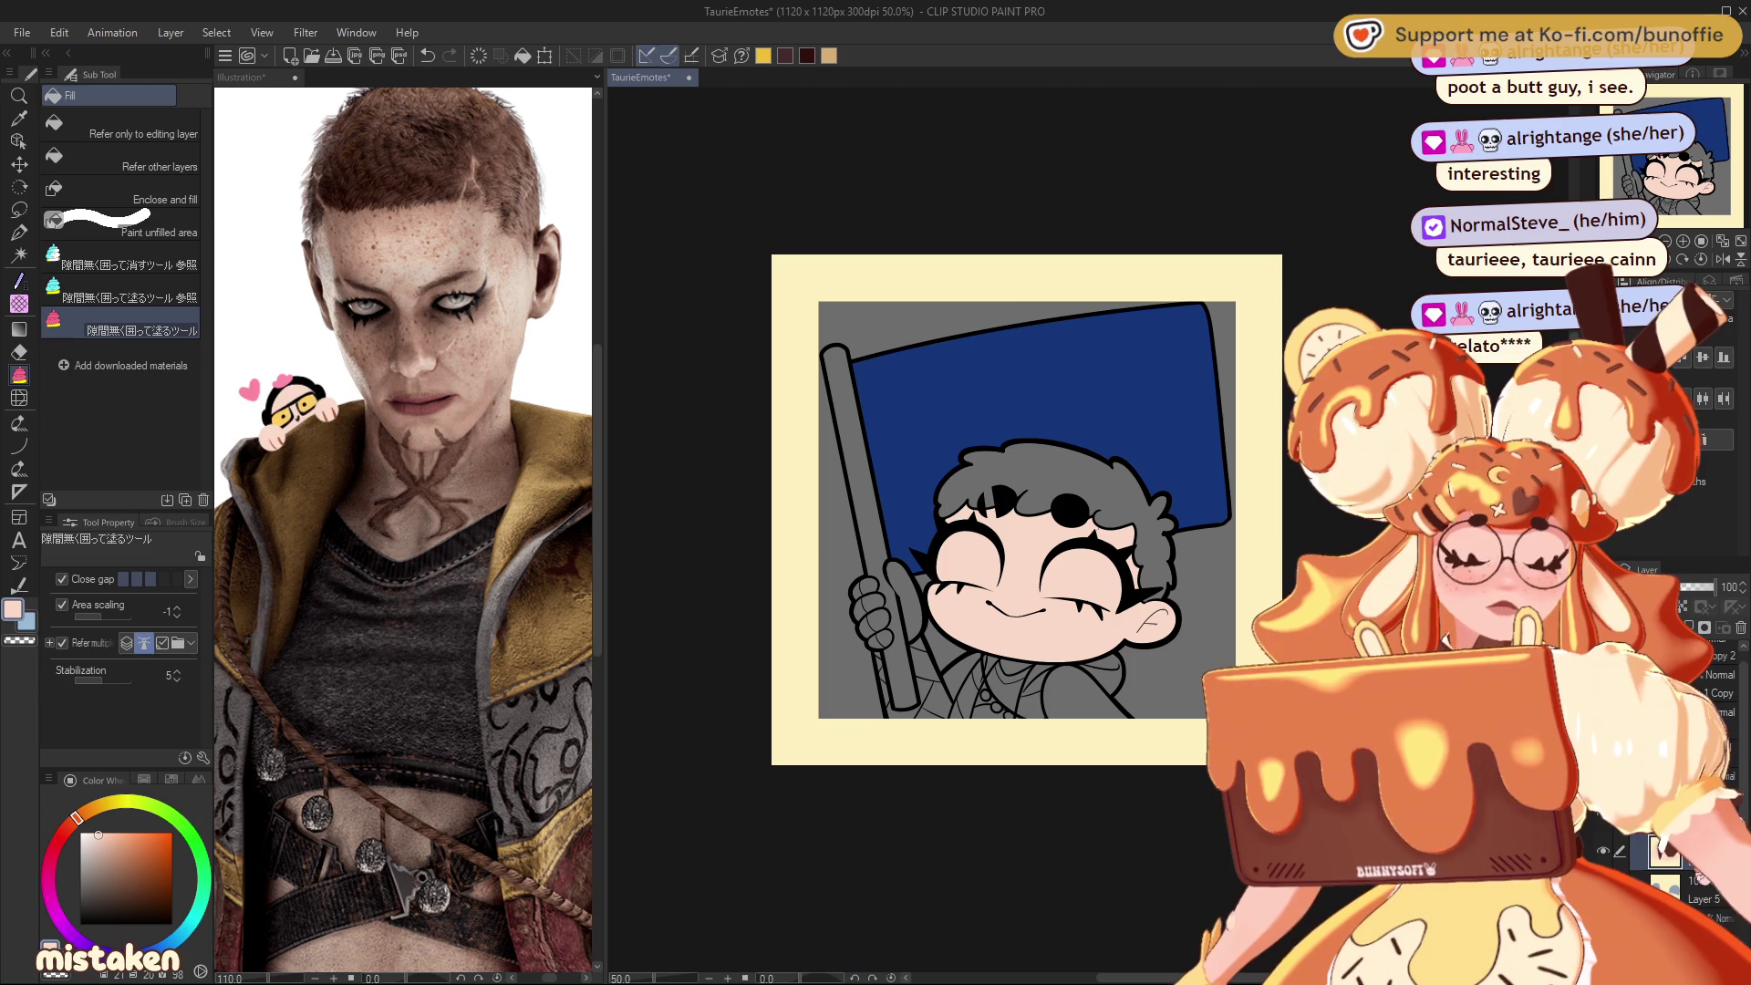
key(ctrl+z)
Step: Redraw the thumb outline on the hand in black with the G-pen
drag(1717, 162, 1714, 177)
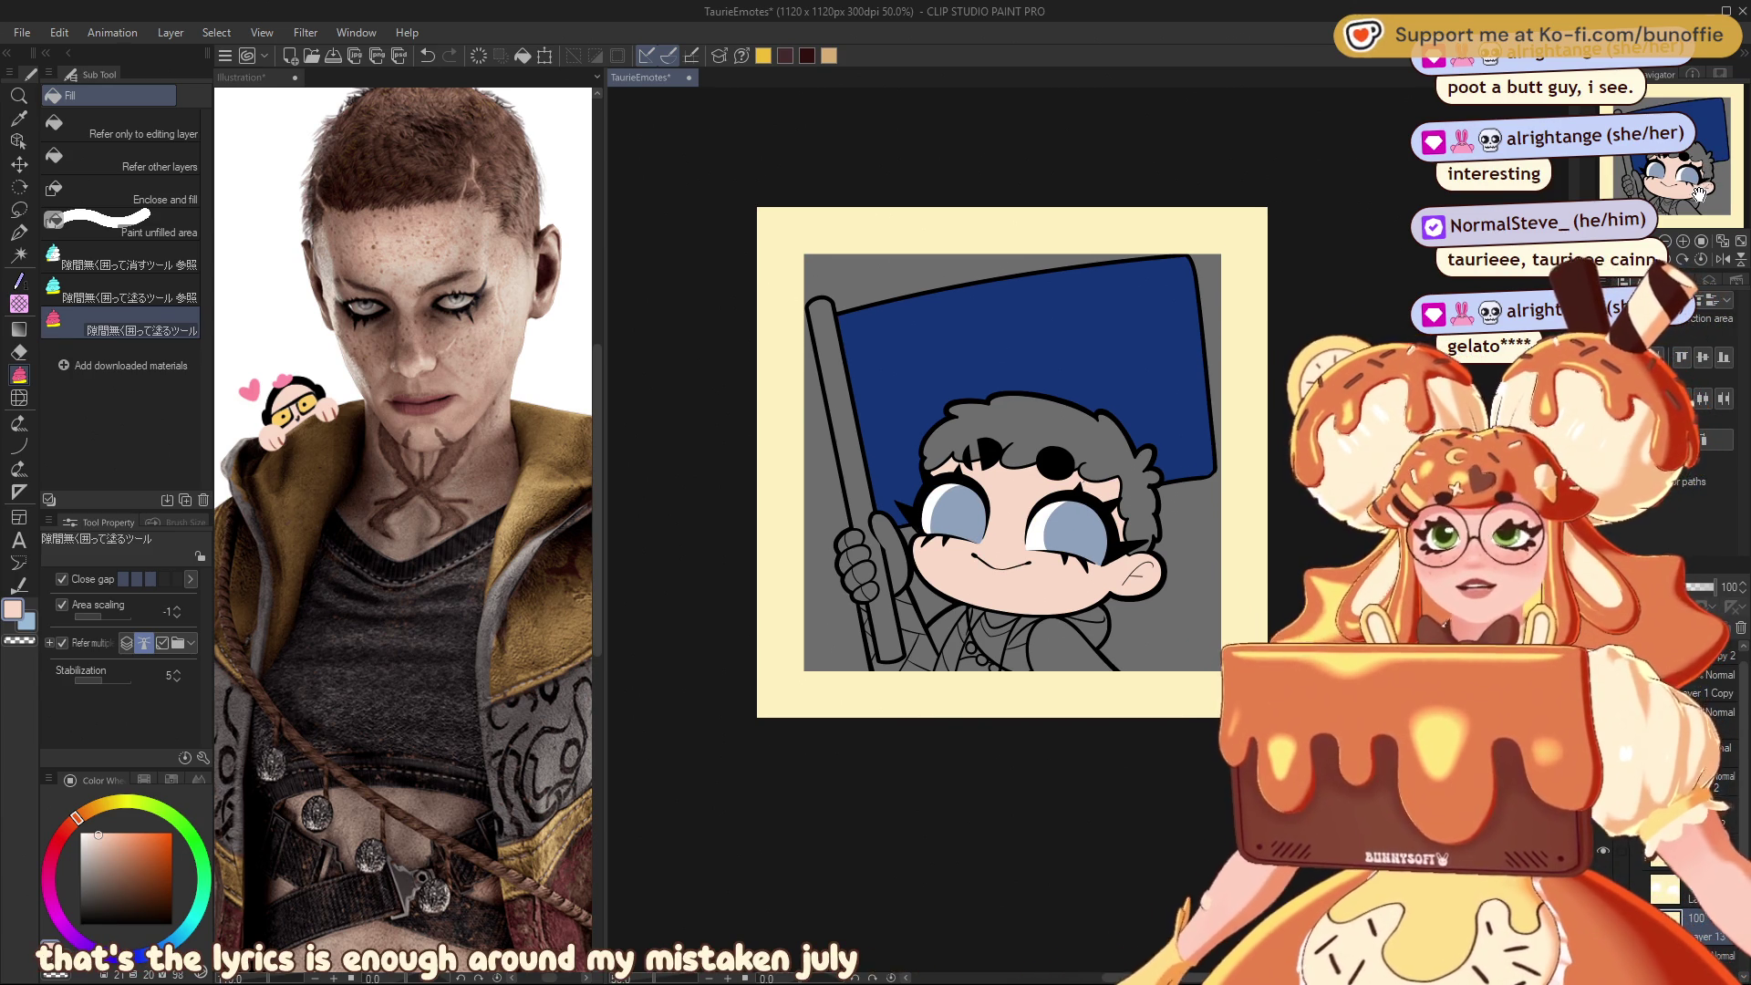
drag(1706, 154, 1711, 174)
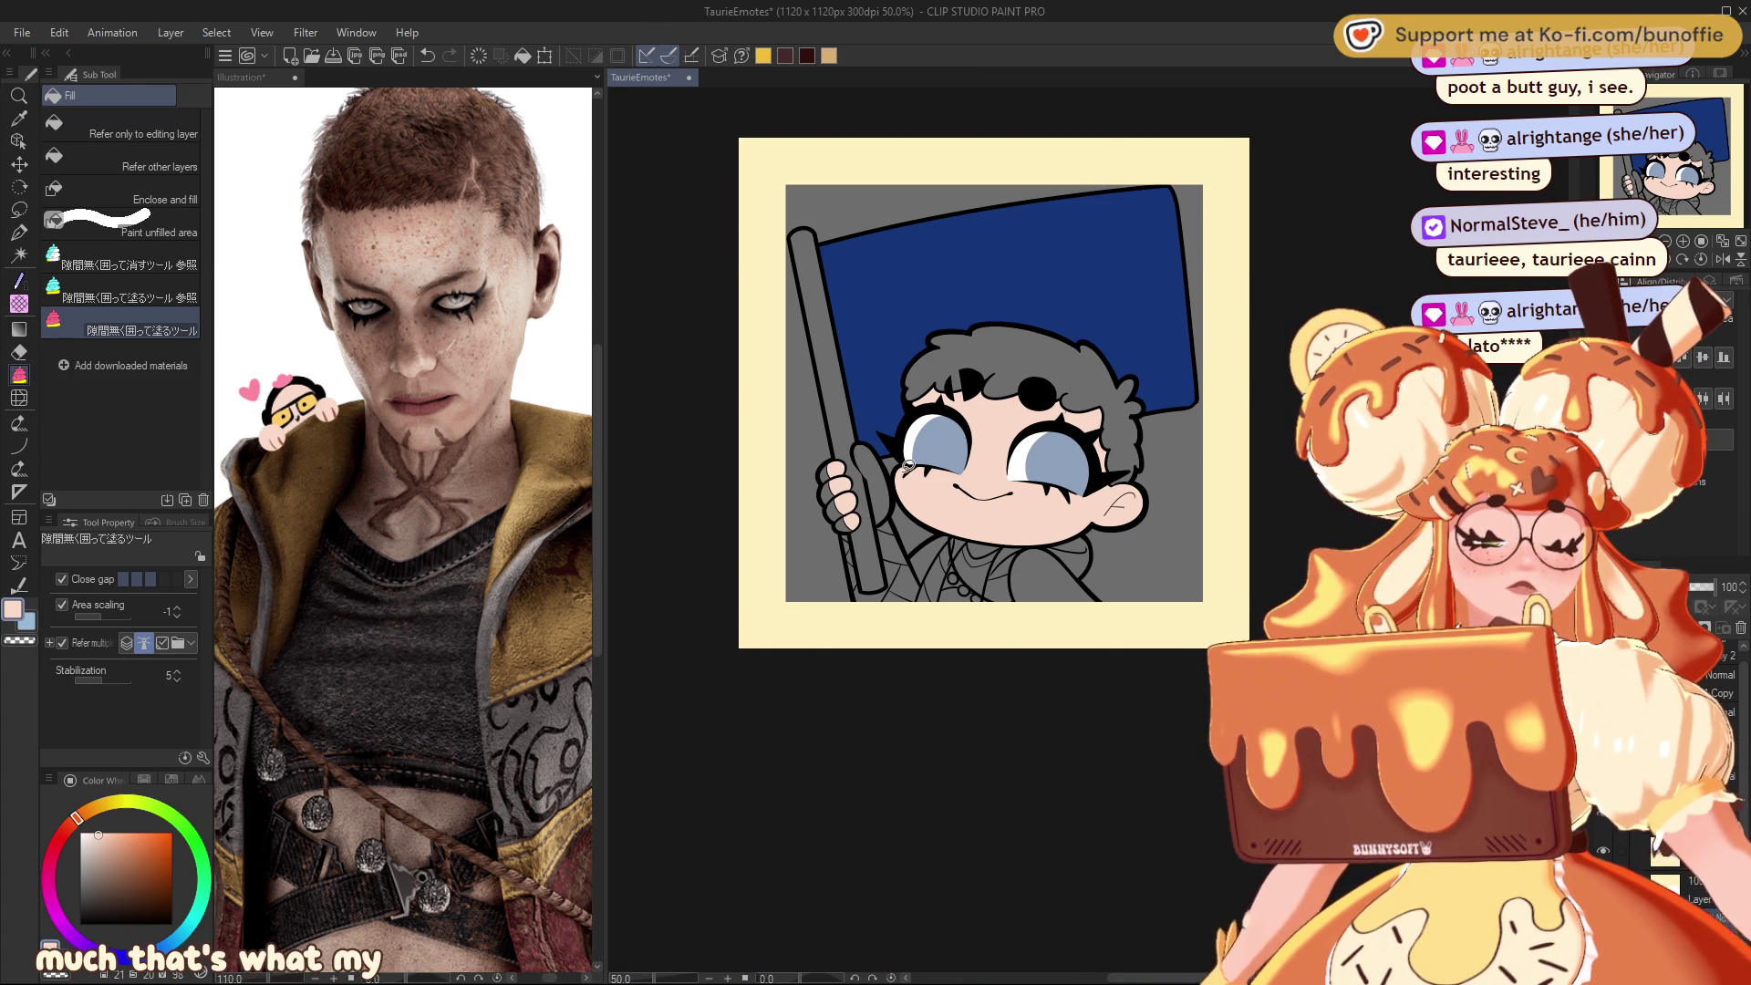
drag(1729, 107, 1718, 117)
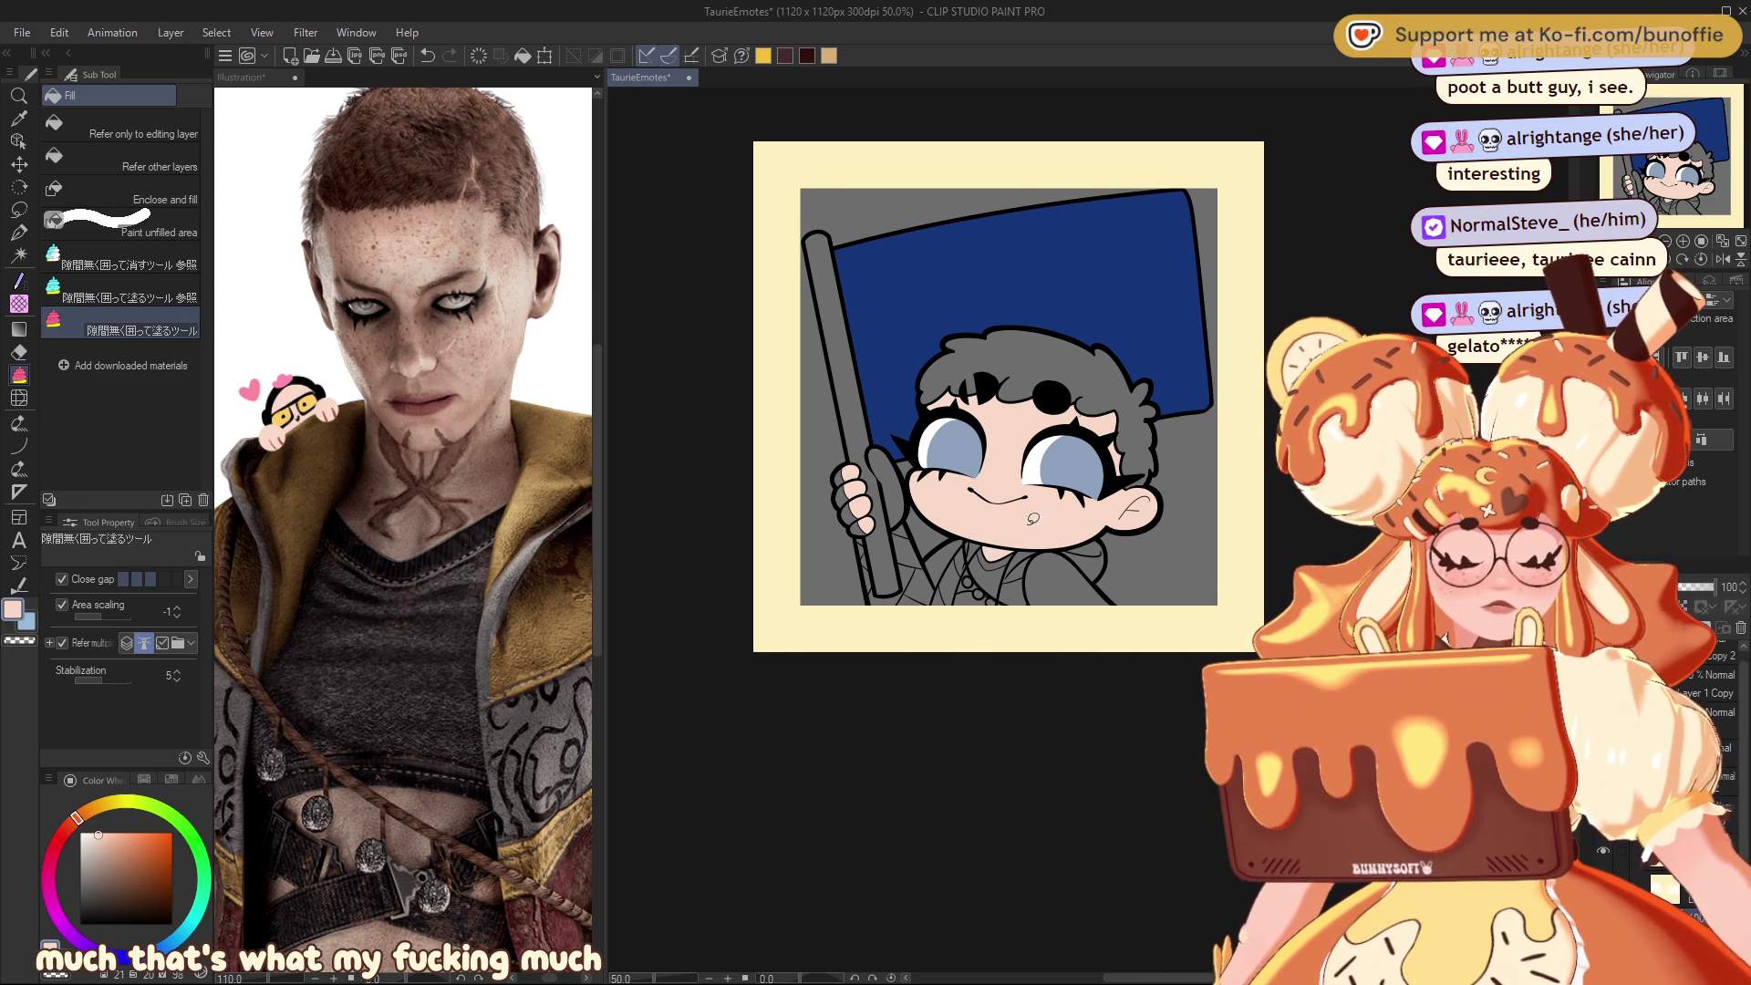
key(ctrl+plus)
drag(1708, 146, 1679, 129)
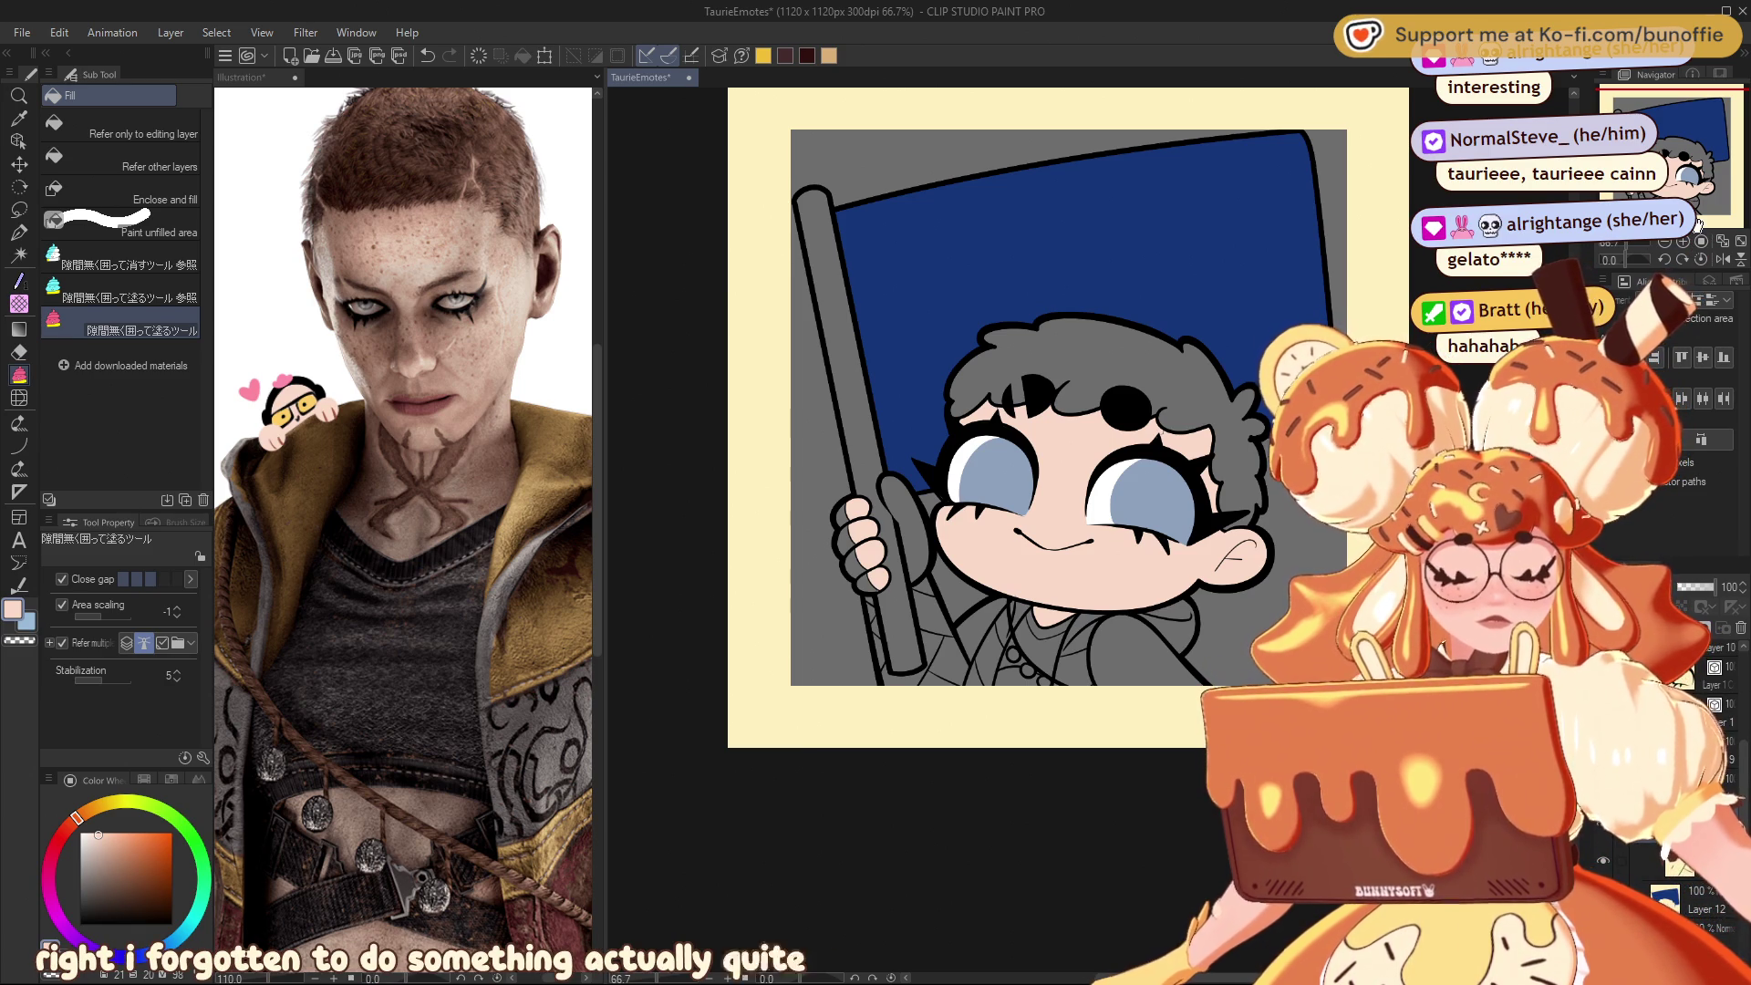
click(155, 924)
click(19, 230)
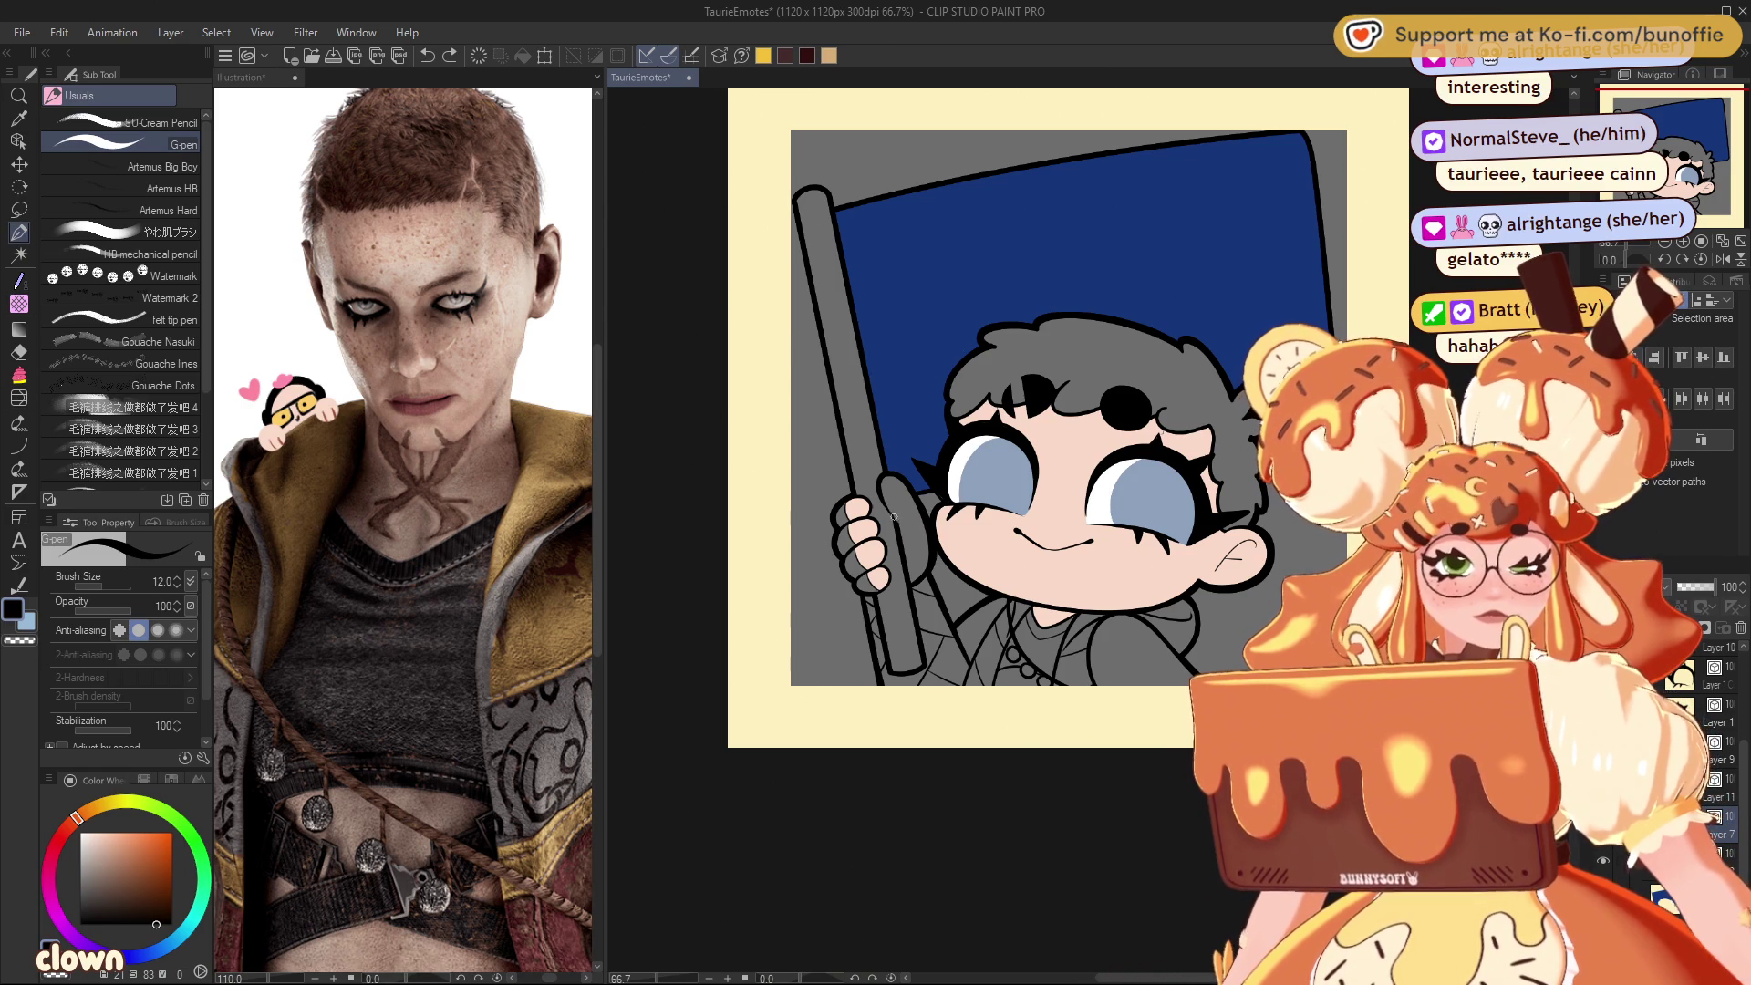
drag(921, 513, 907, 517)
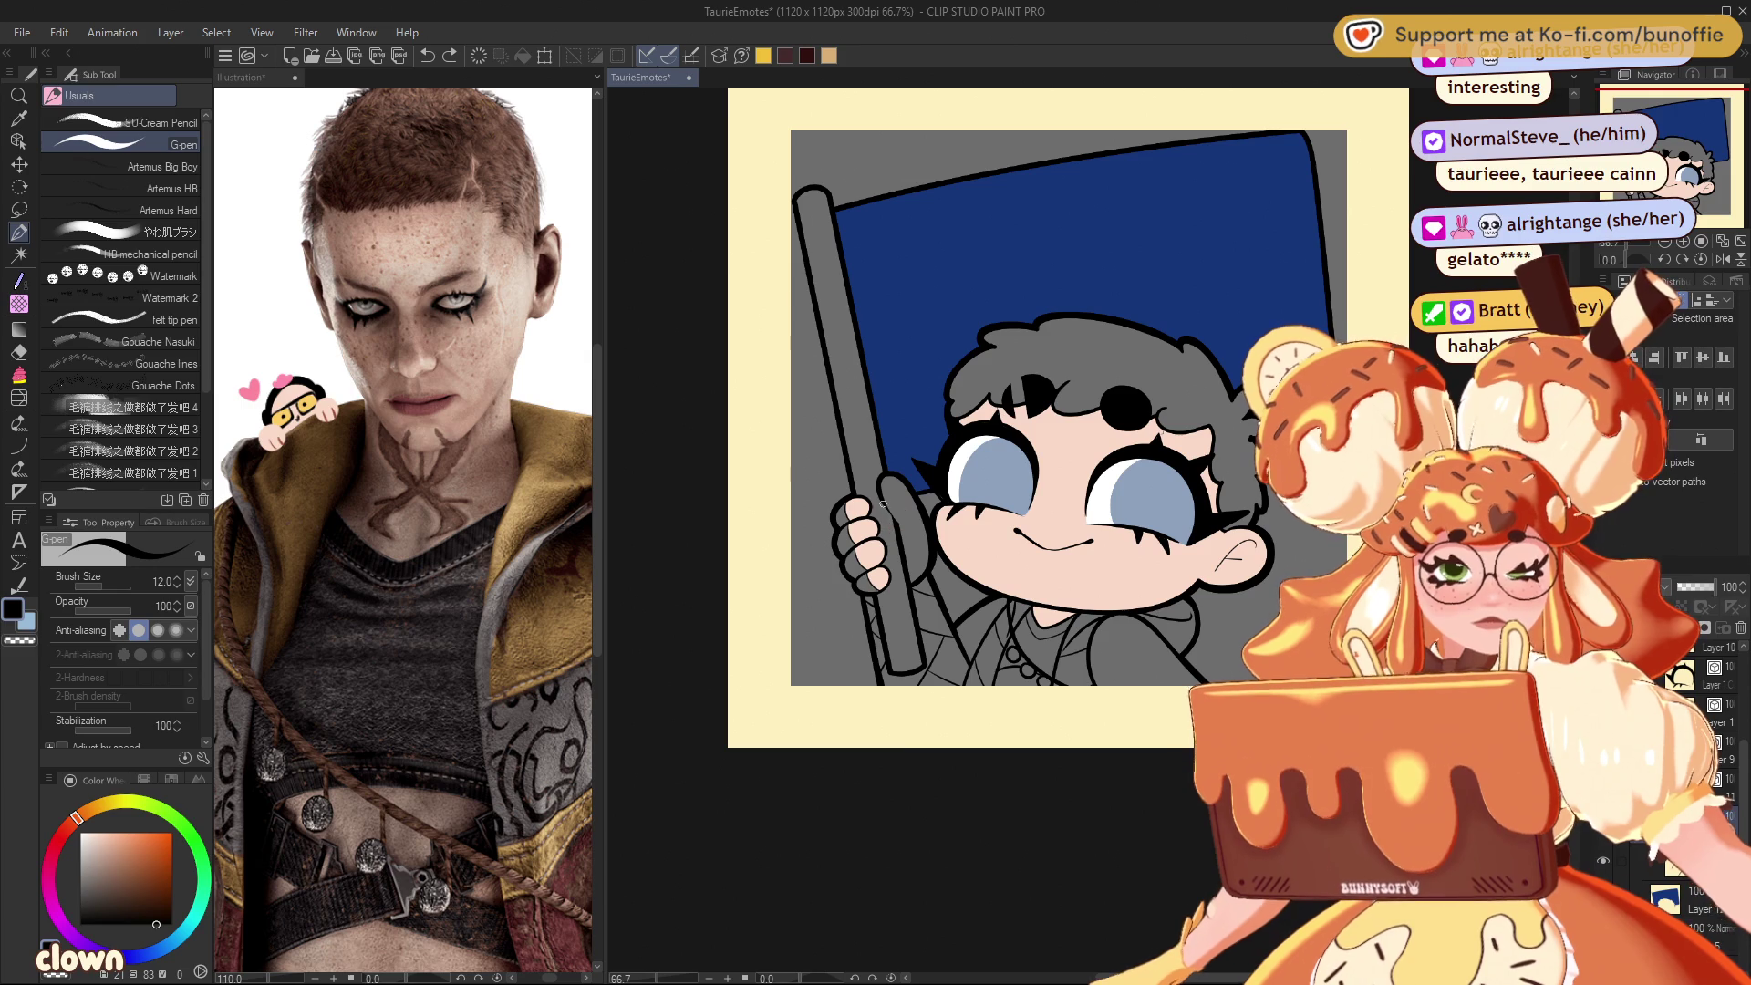
drag(900, 510, 915, 497)
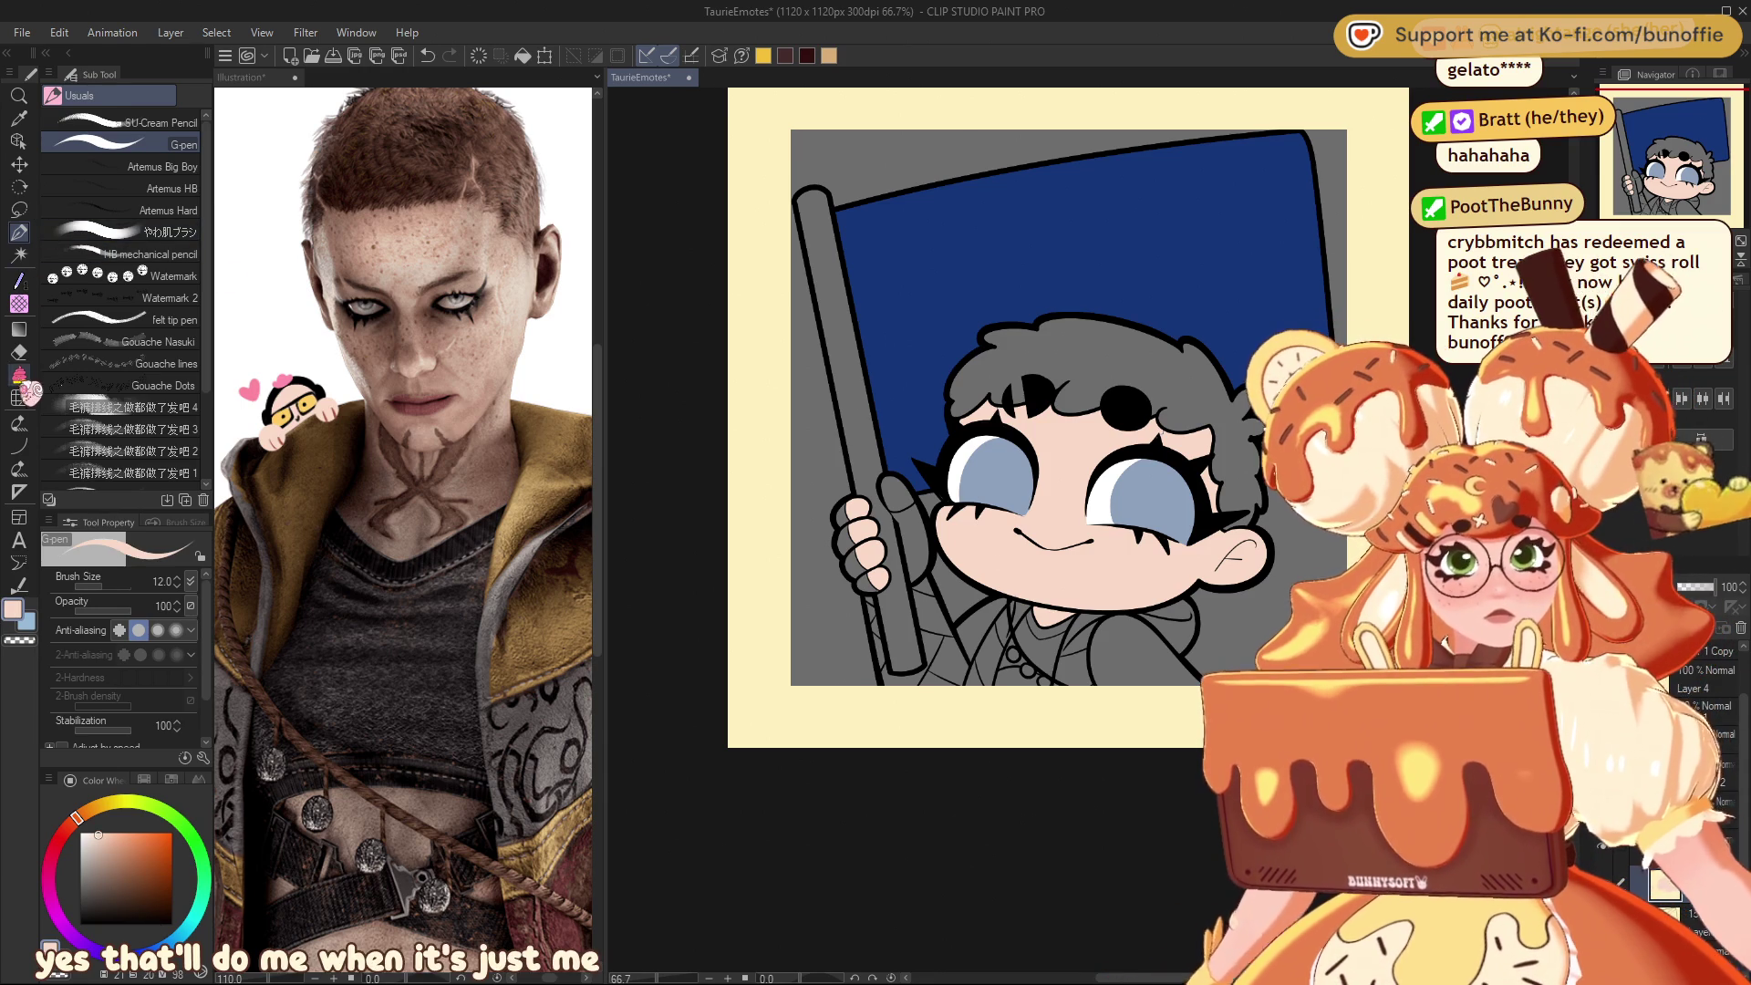
Step: Fill the thumb with the peach skin colour
click(20, 372)
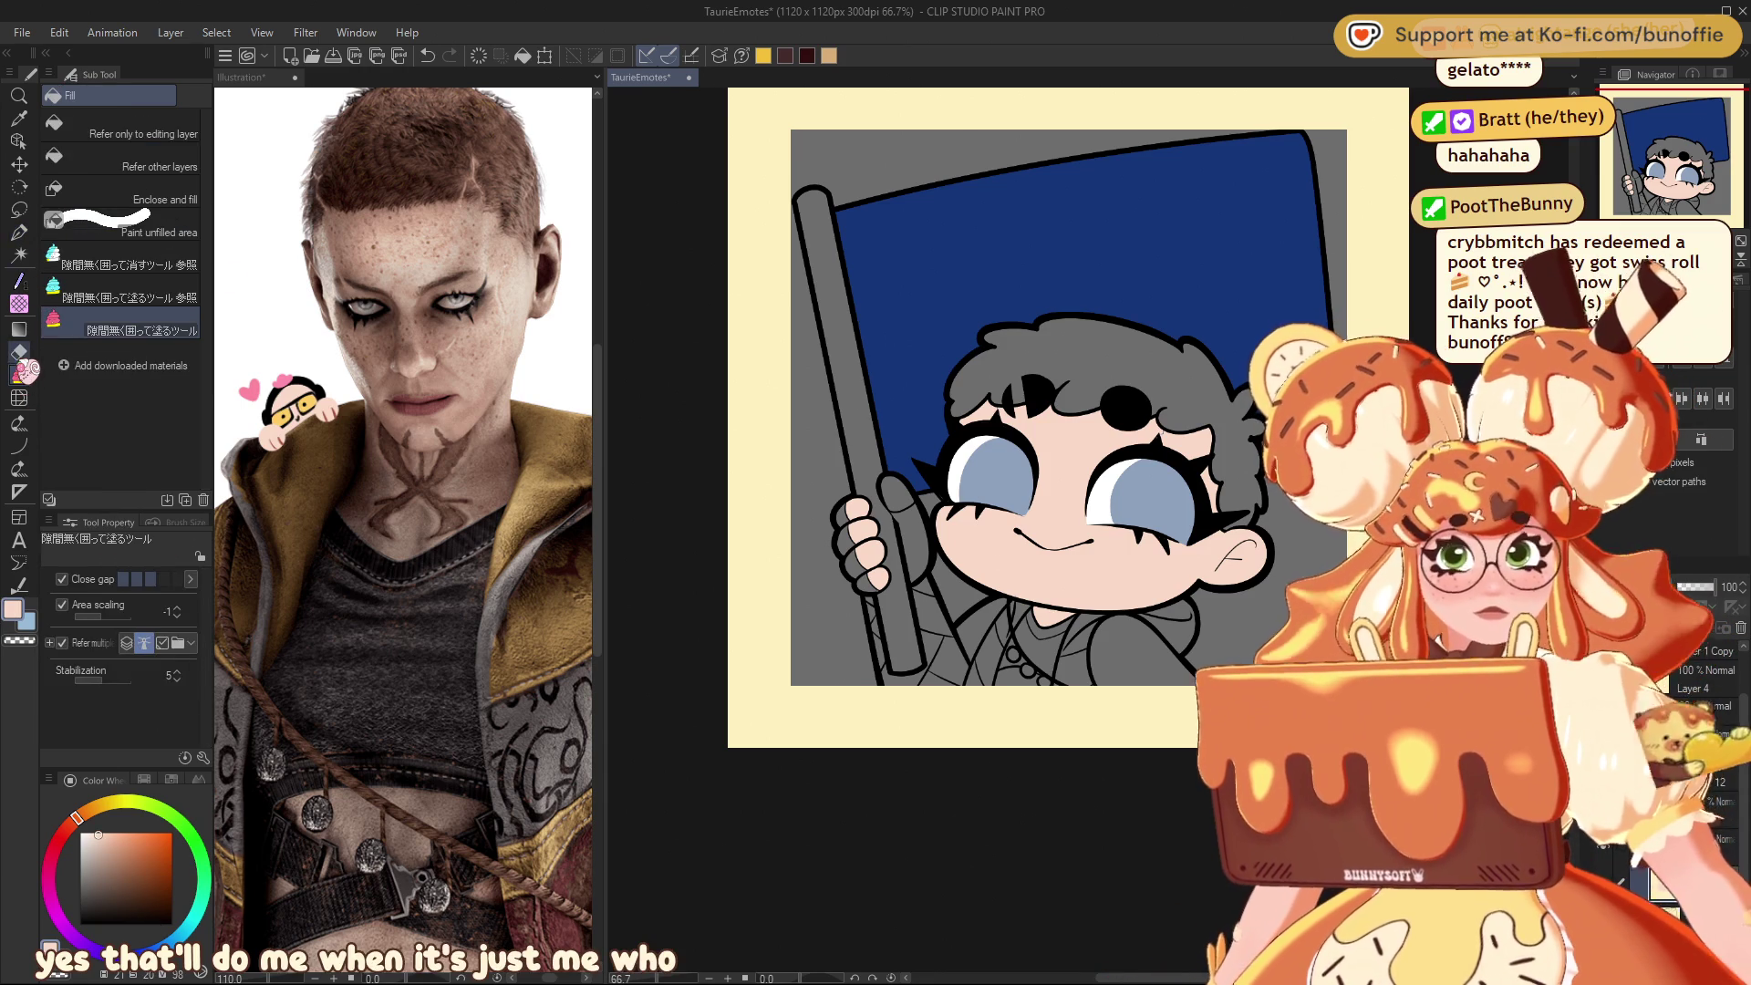
click(881, 493)
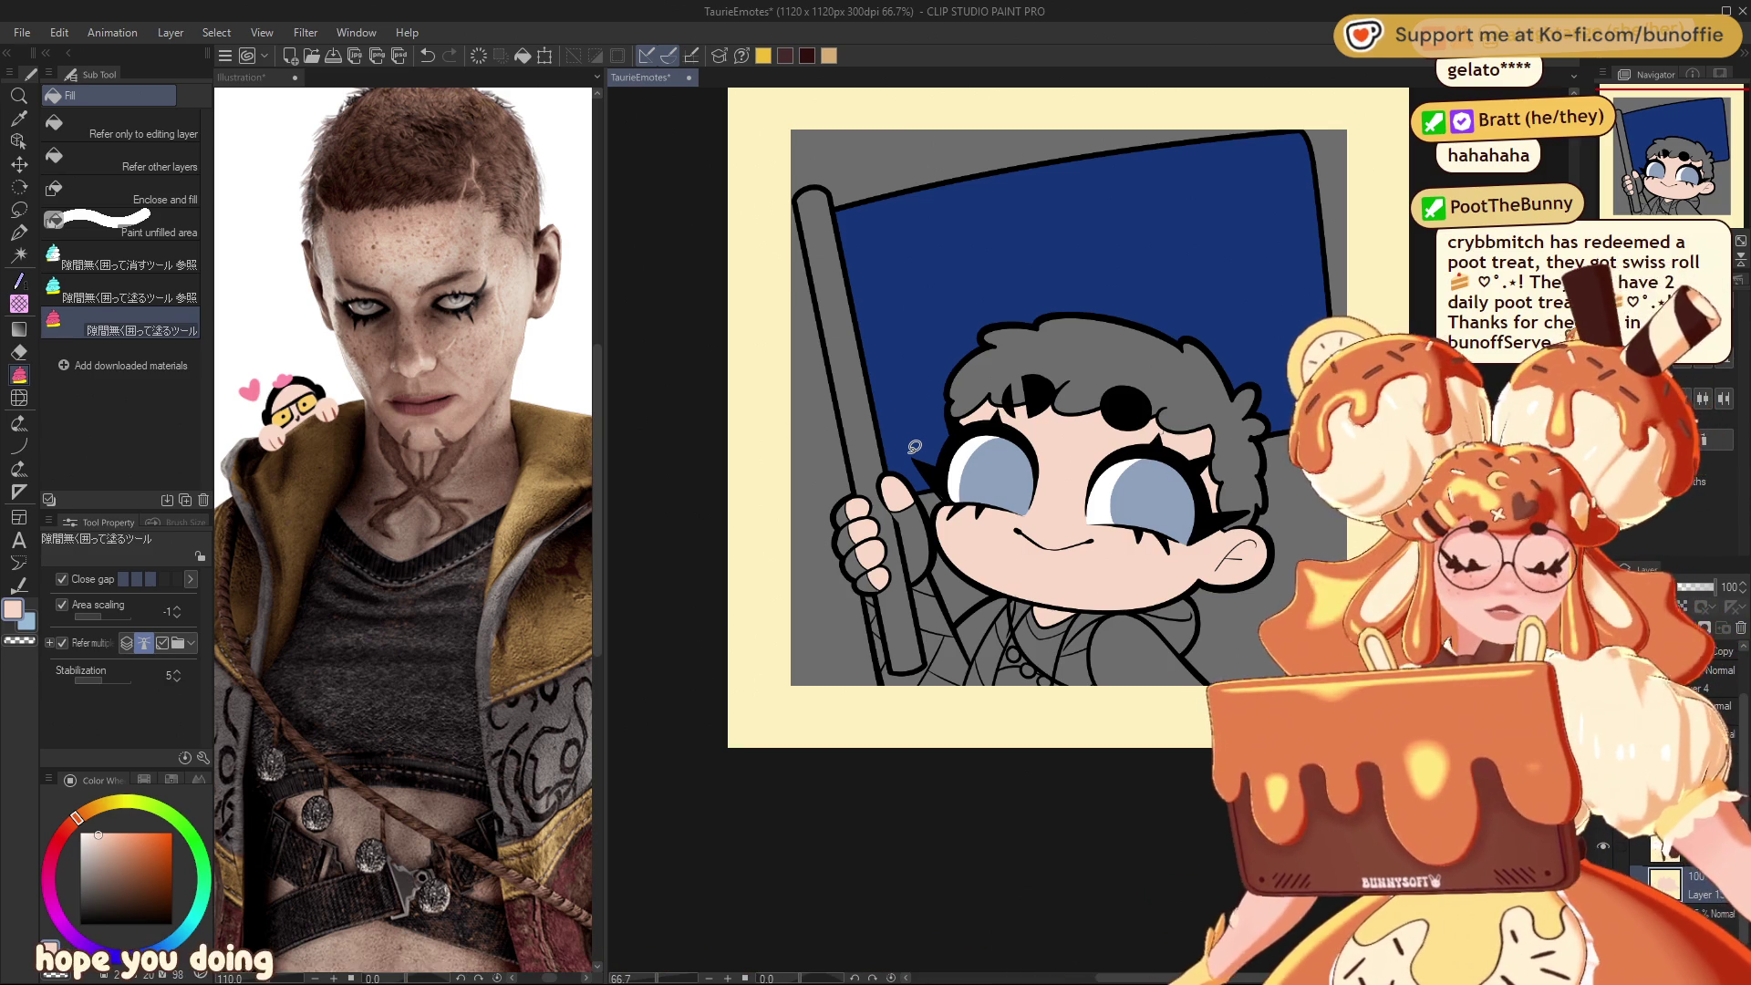
drag(1689, 128, 1702, 121)
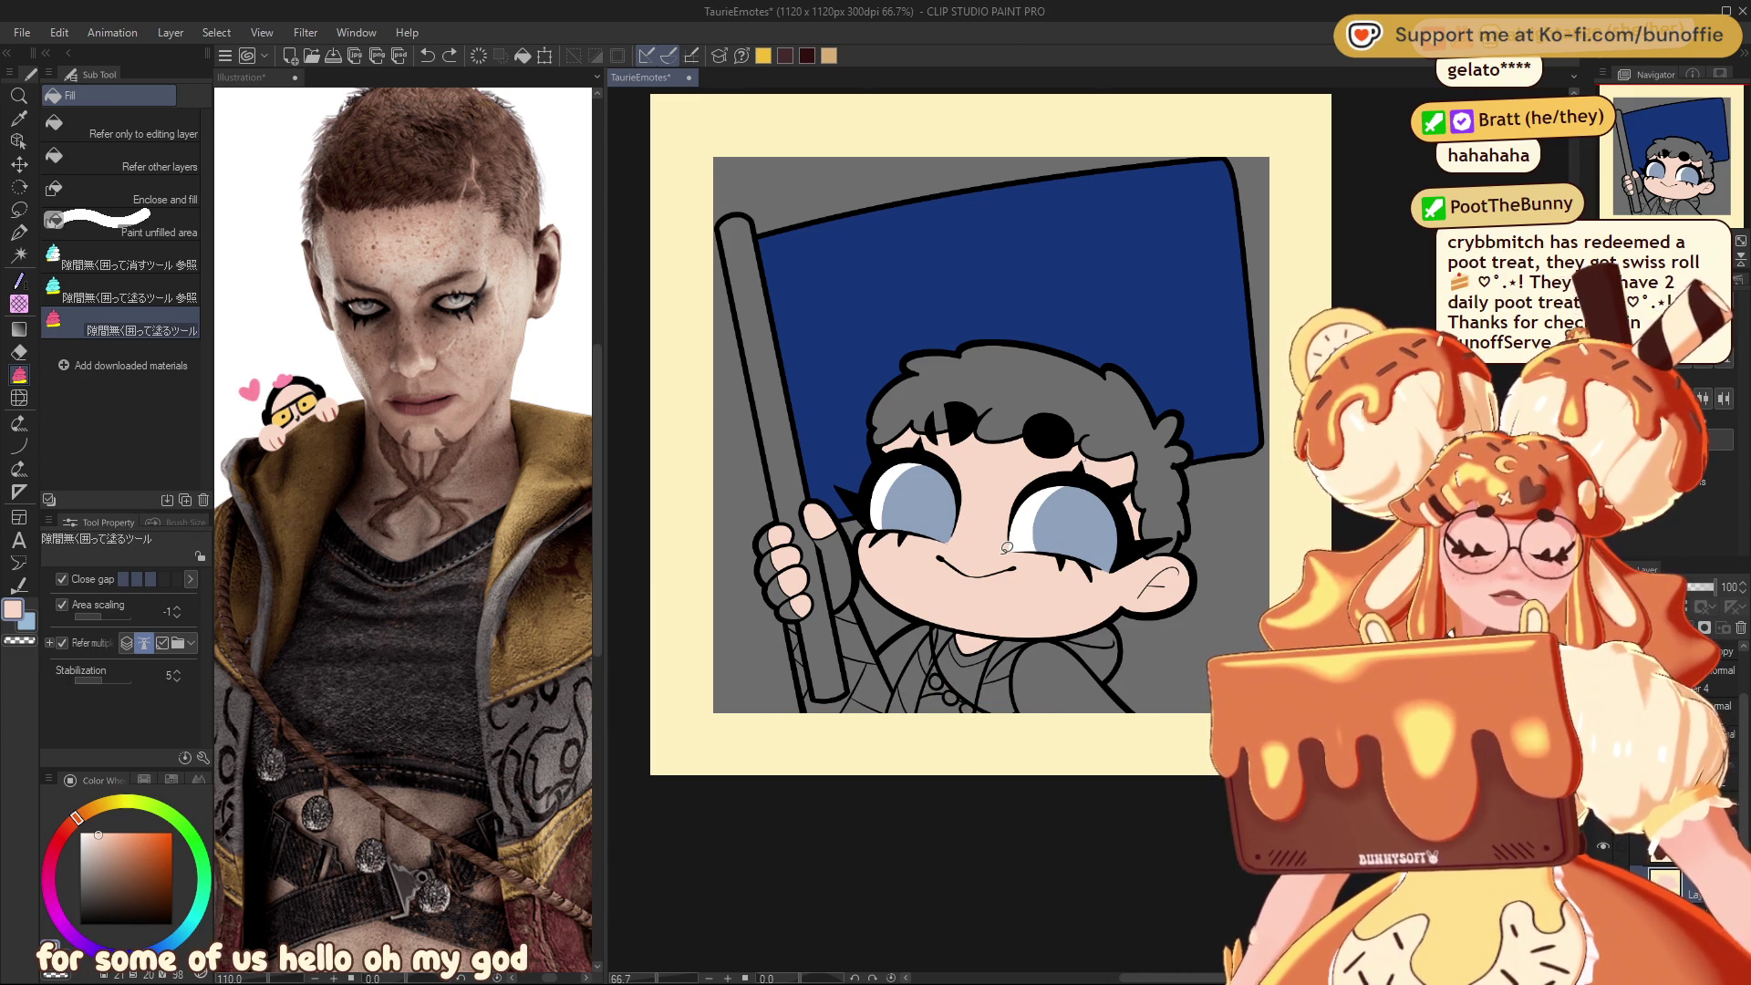
click(20, 231)
Step: Lasso-fill the small gaps around the chin, neck and shoulder with skin colour
key(ctrl+plus)
key(ctrl+plus)
key(ctrl+plus)
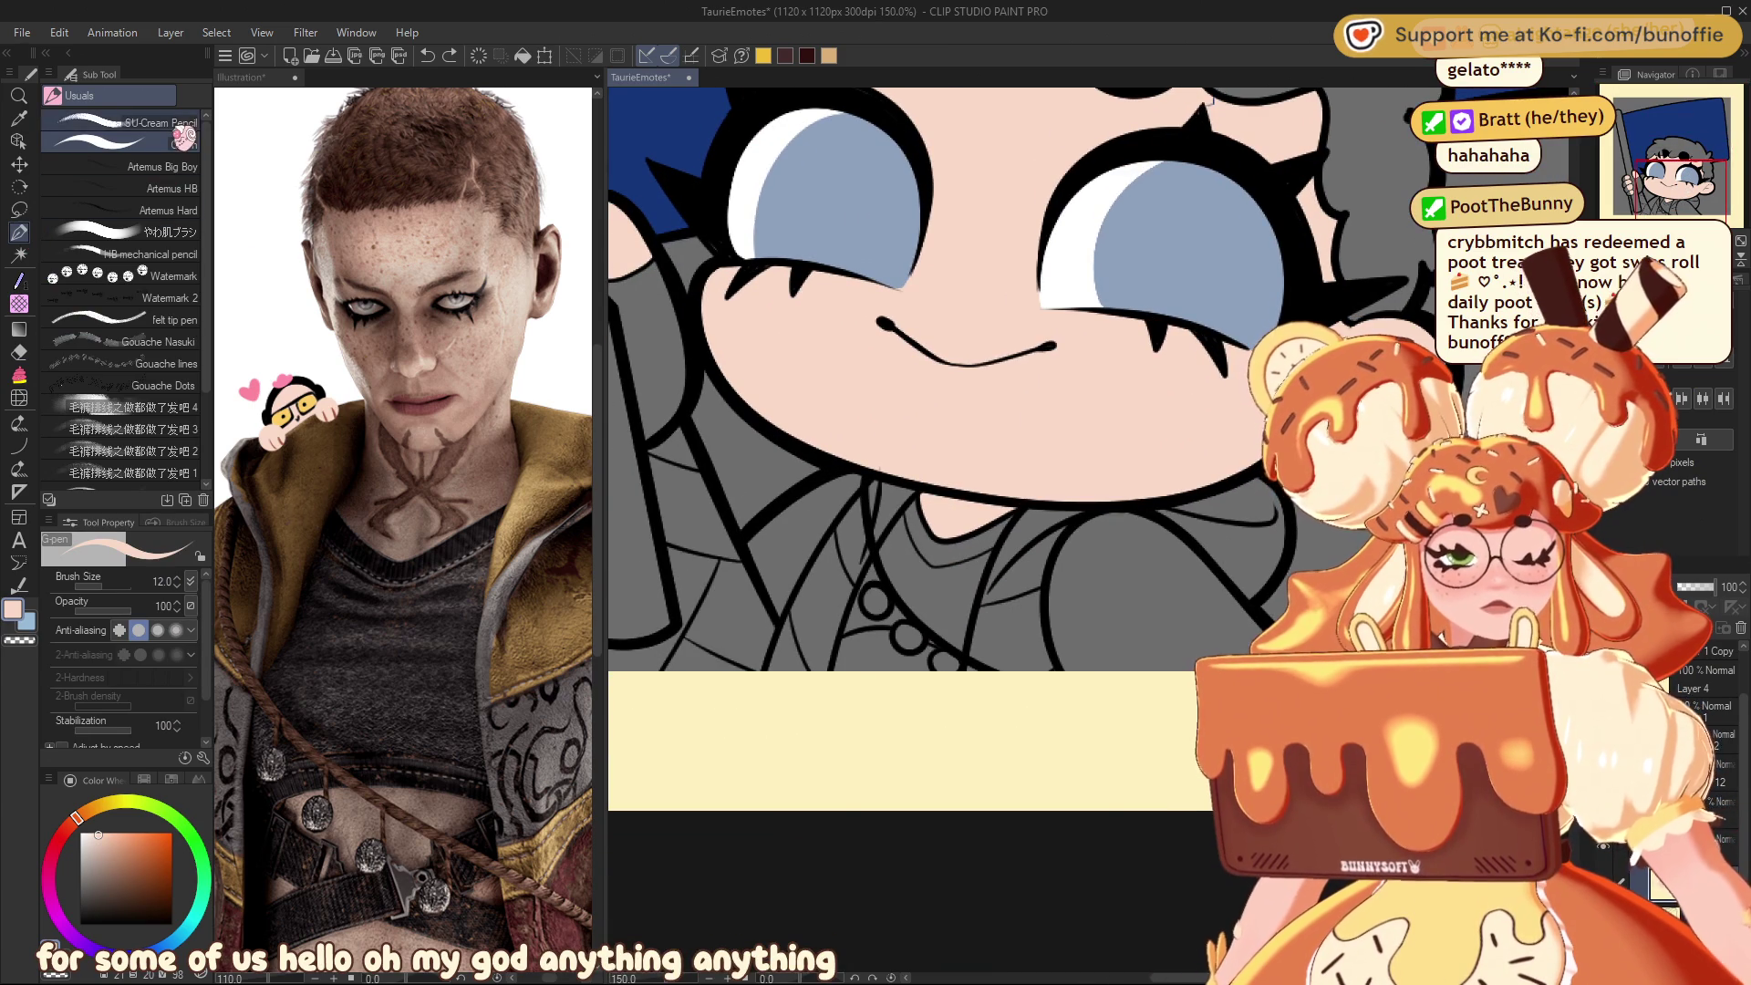
click(146, 122)
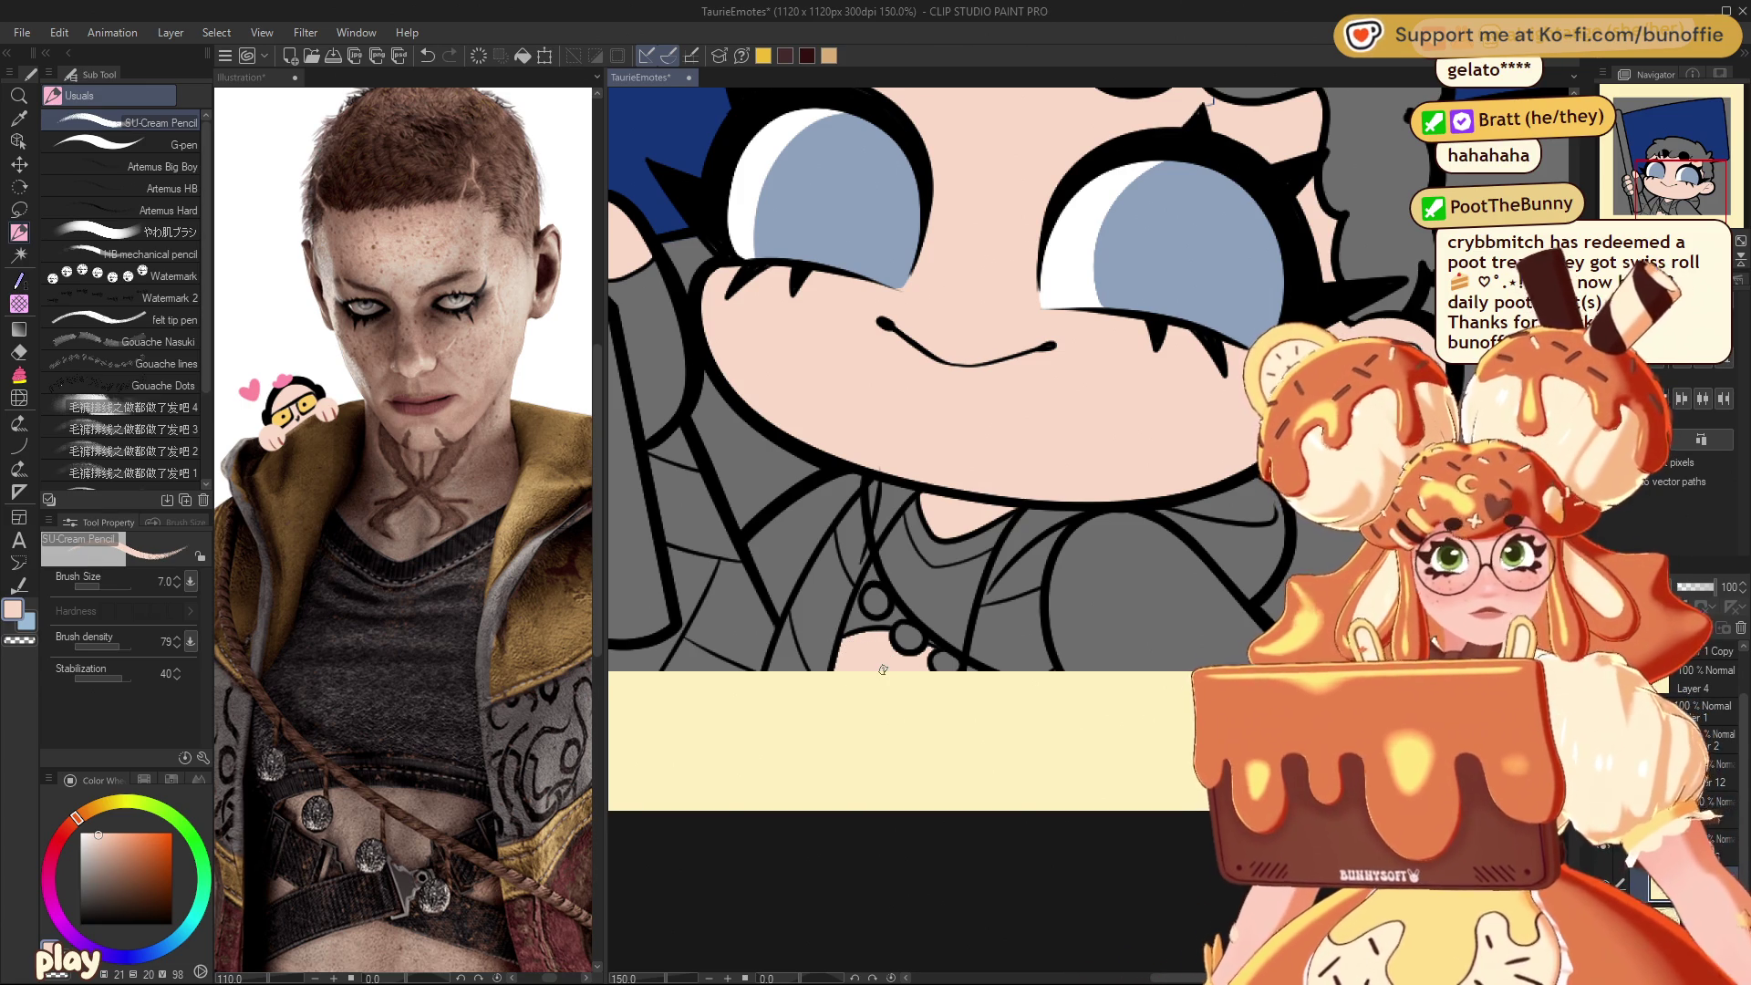
mouse_move(1674, 174)
mouse_down()
mouse_move(1669, 153)
mouse_move(1695, 170)
mouse_up()
key(ctrl+minus)
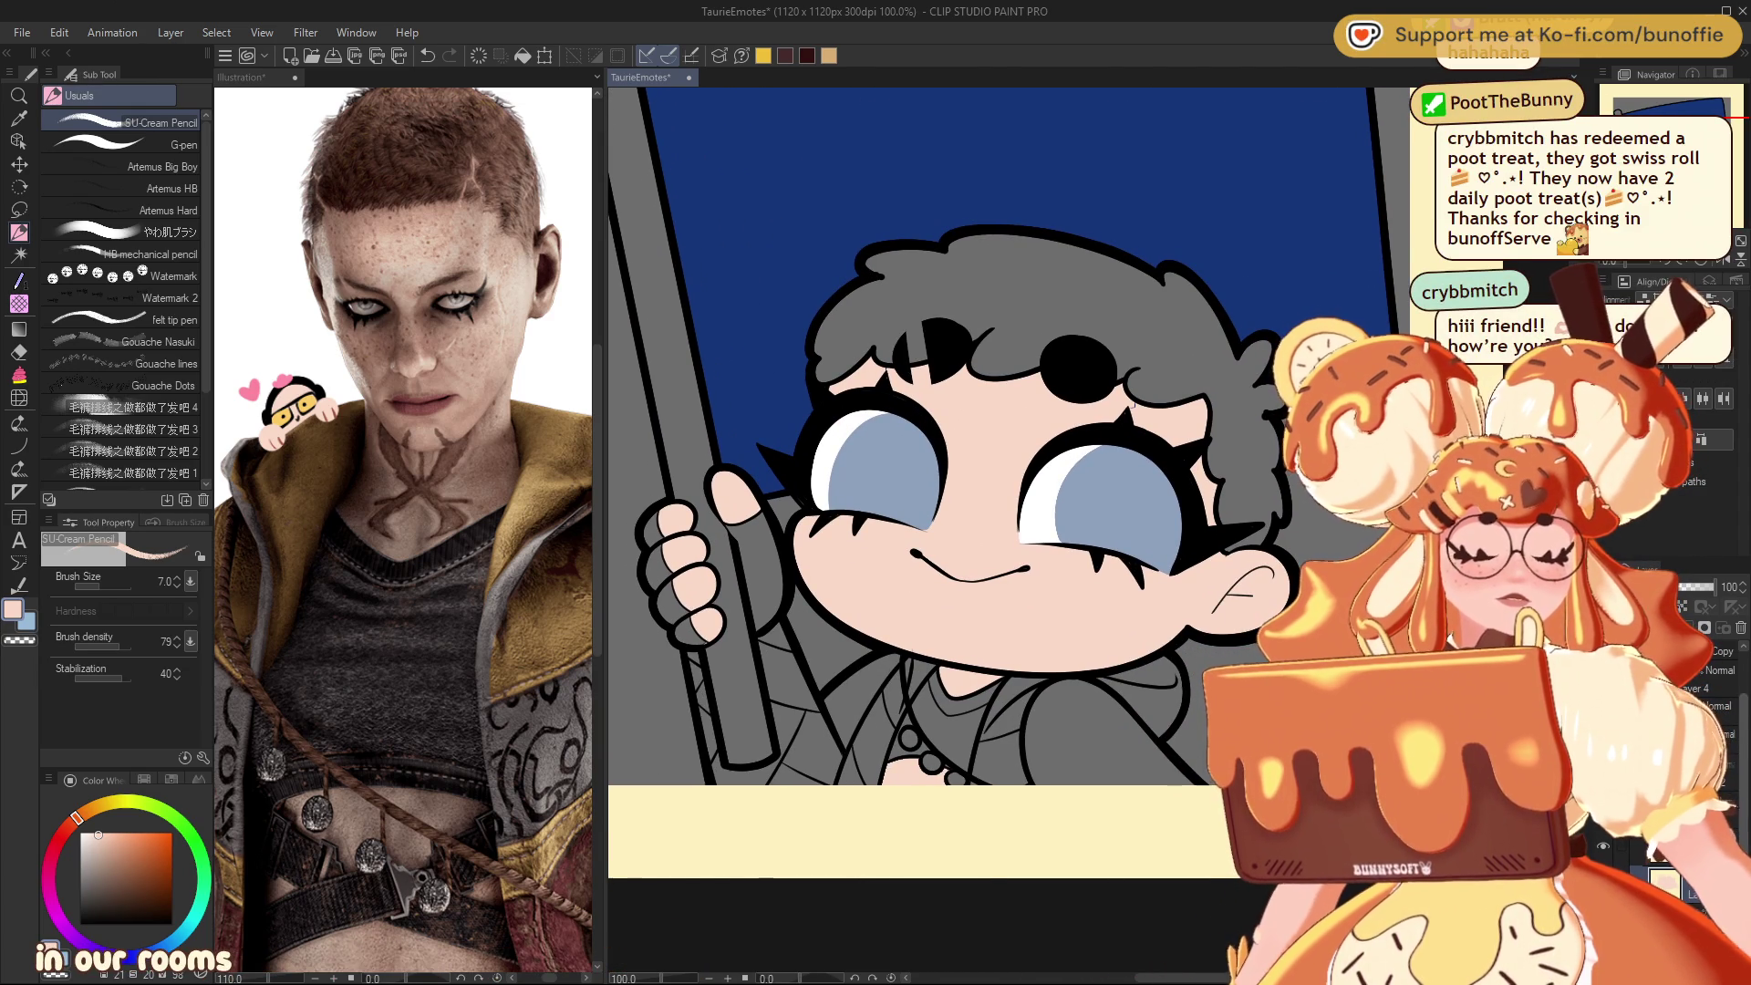
click(19, 375)
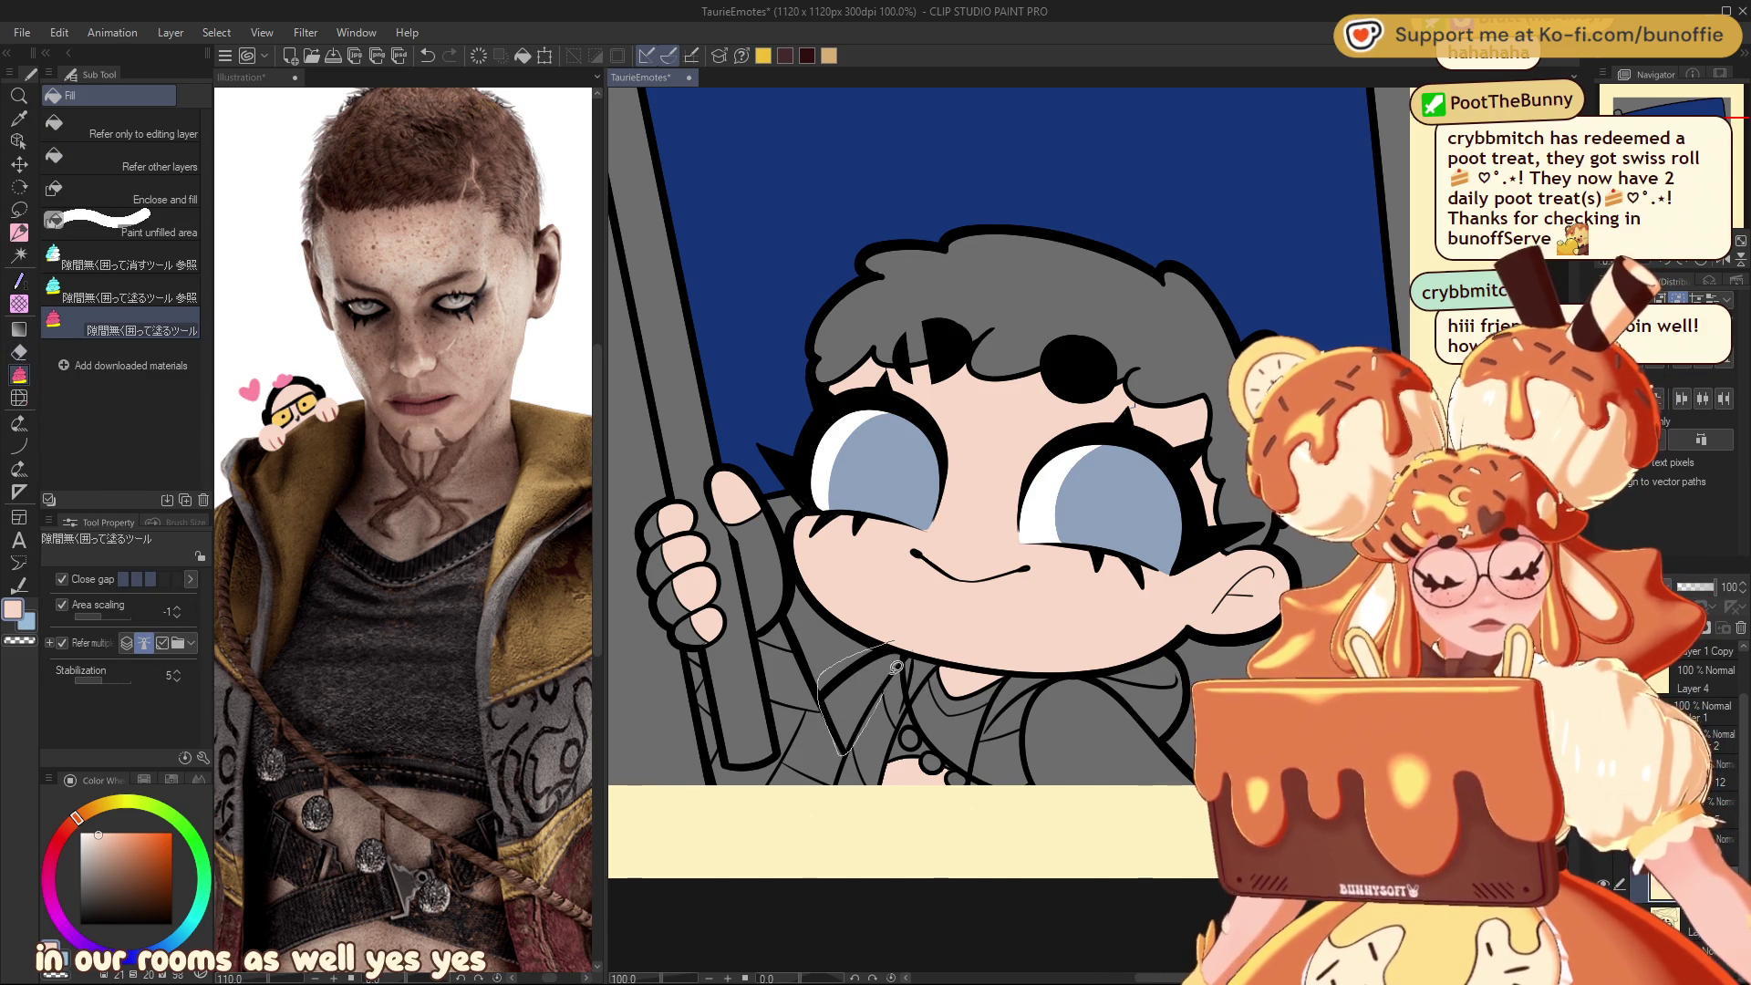
mouse_move(915, 631)
mouse_down()
mouse_move(825, 678)
mouse_move(921, 619)
mouse_up()
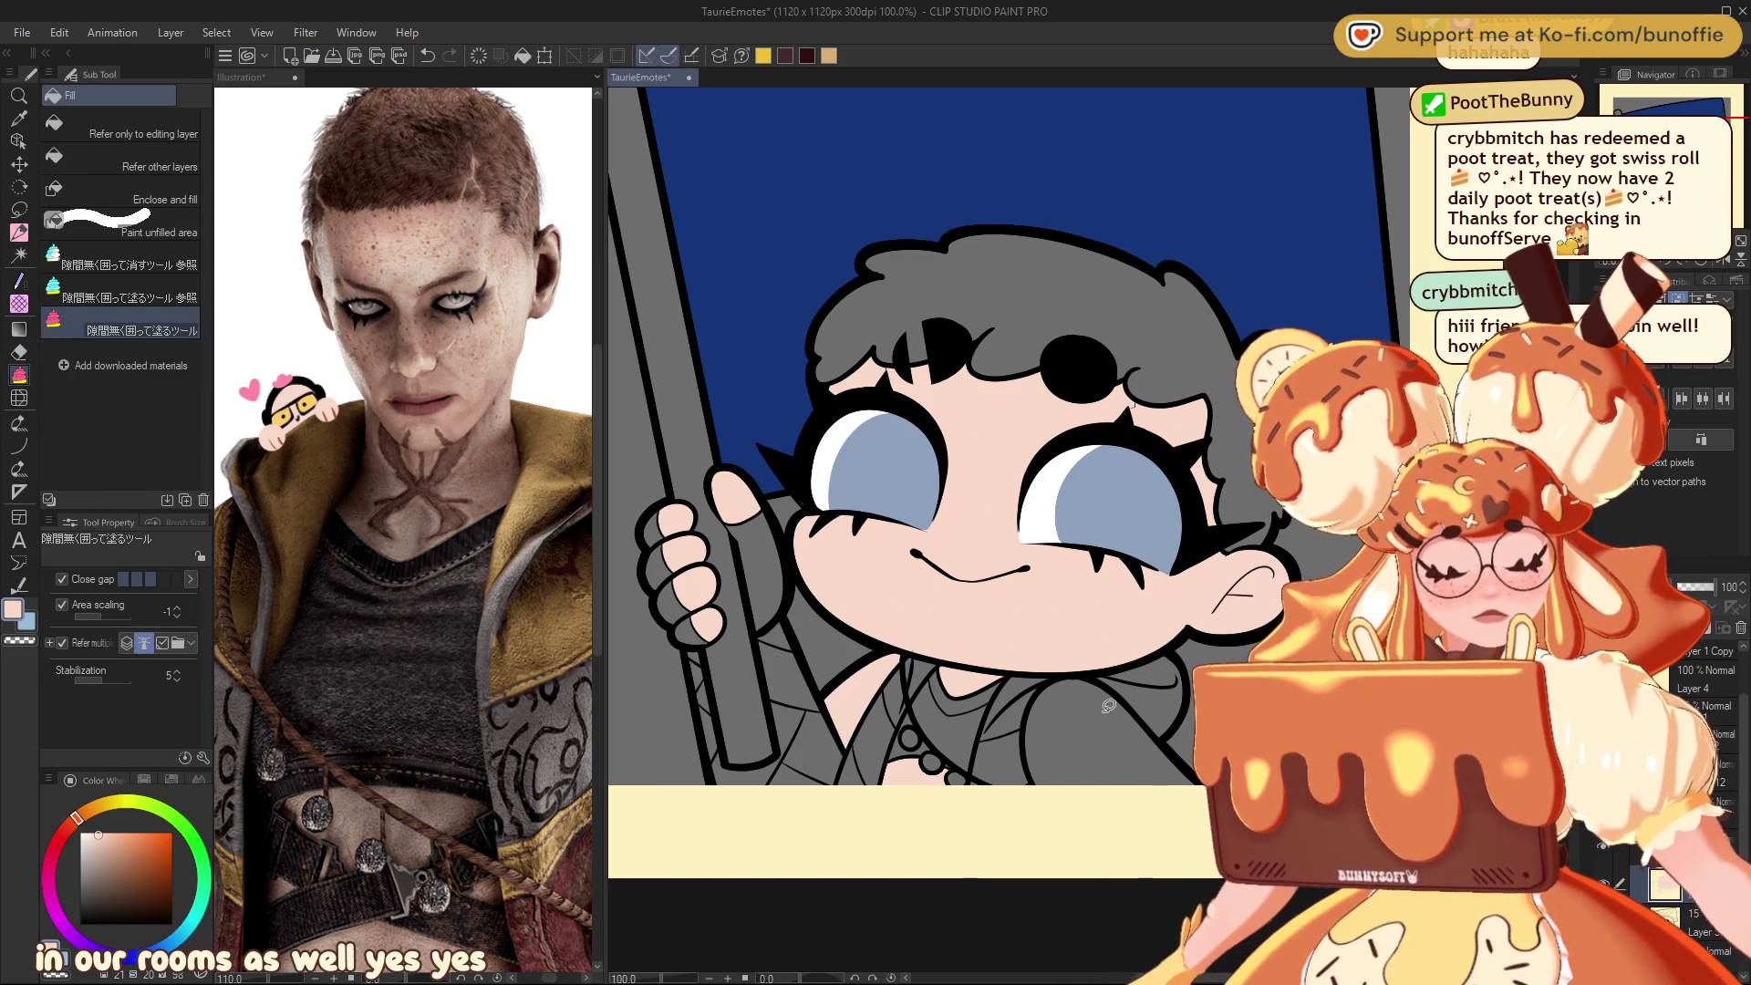
mouse_move(1101, 670)
mouse_down()
mouse_move(1138, 811)
mouse_move(1121, 681)
mouse_move(1140, 811)
mouse_move(1110, 659)
mouse_up()
mouse_move(1110, 658)
mouse_down()
mouse_move(1039, 665)
mouse_move(1084, 640)
mouse_move(874, 561)
mouse_up()
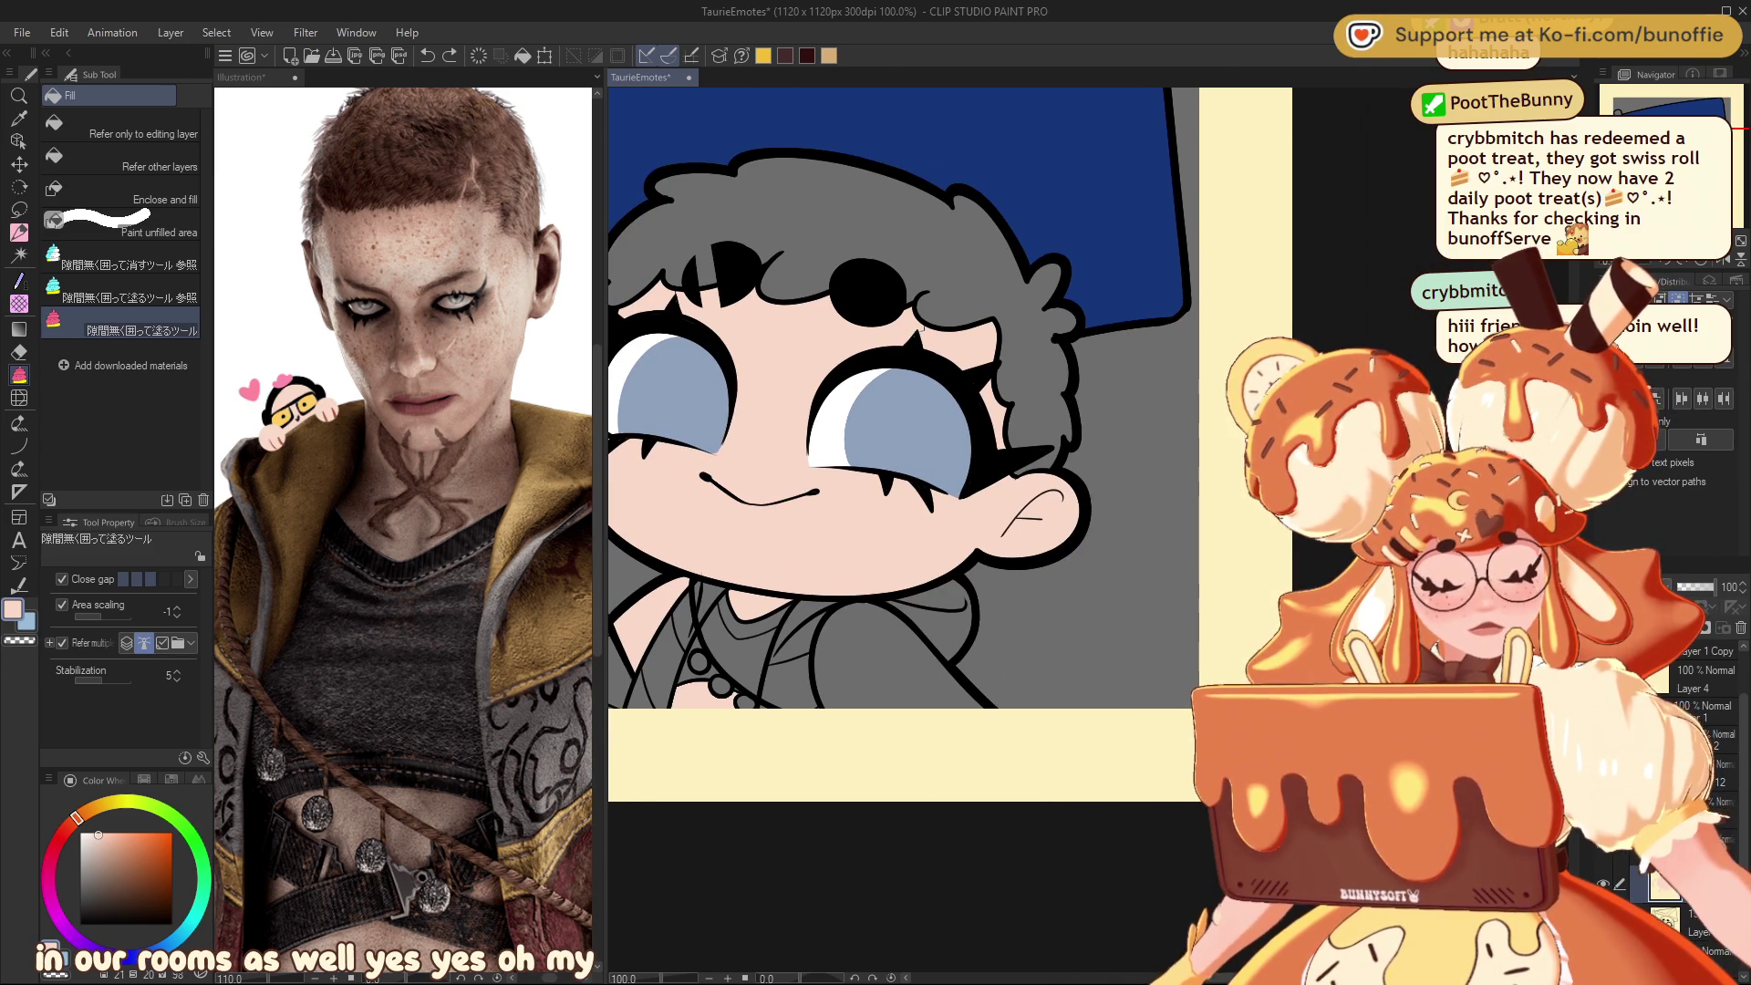
mouse_move(651, 630)
mouse_down()
mouse_move(898, 616)
mouse_move(1028, 743)
mouse_move(875, 602)
mouse_up()
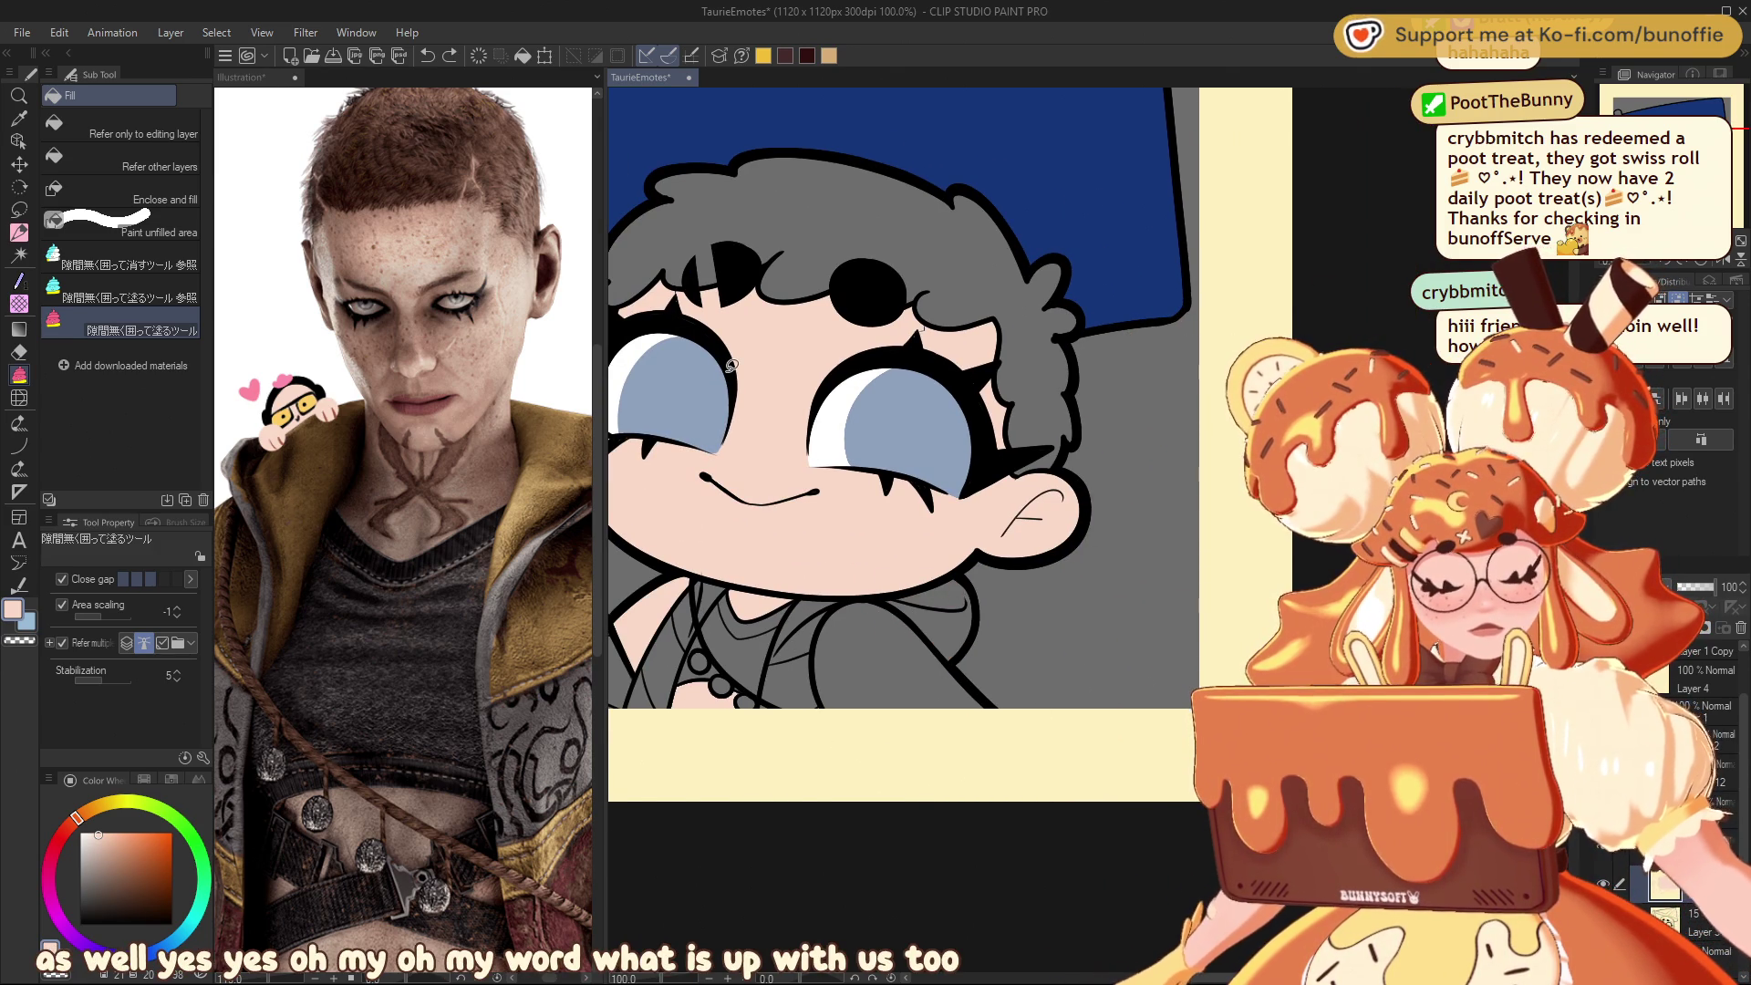
Step: Paint peach skin tone along both sides of the shoulder outline with the pencil
key(p)
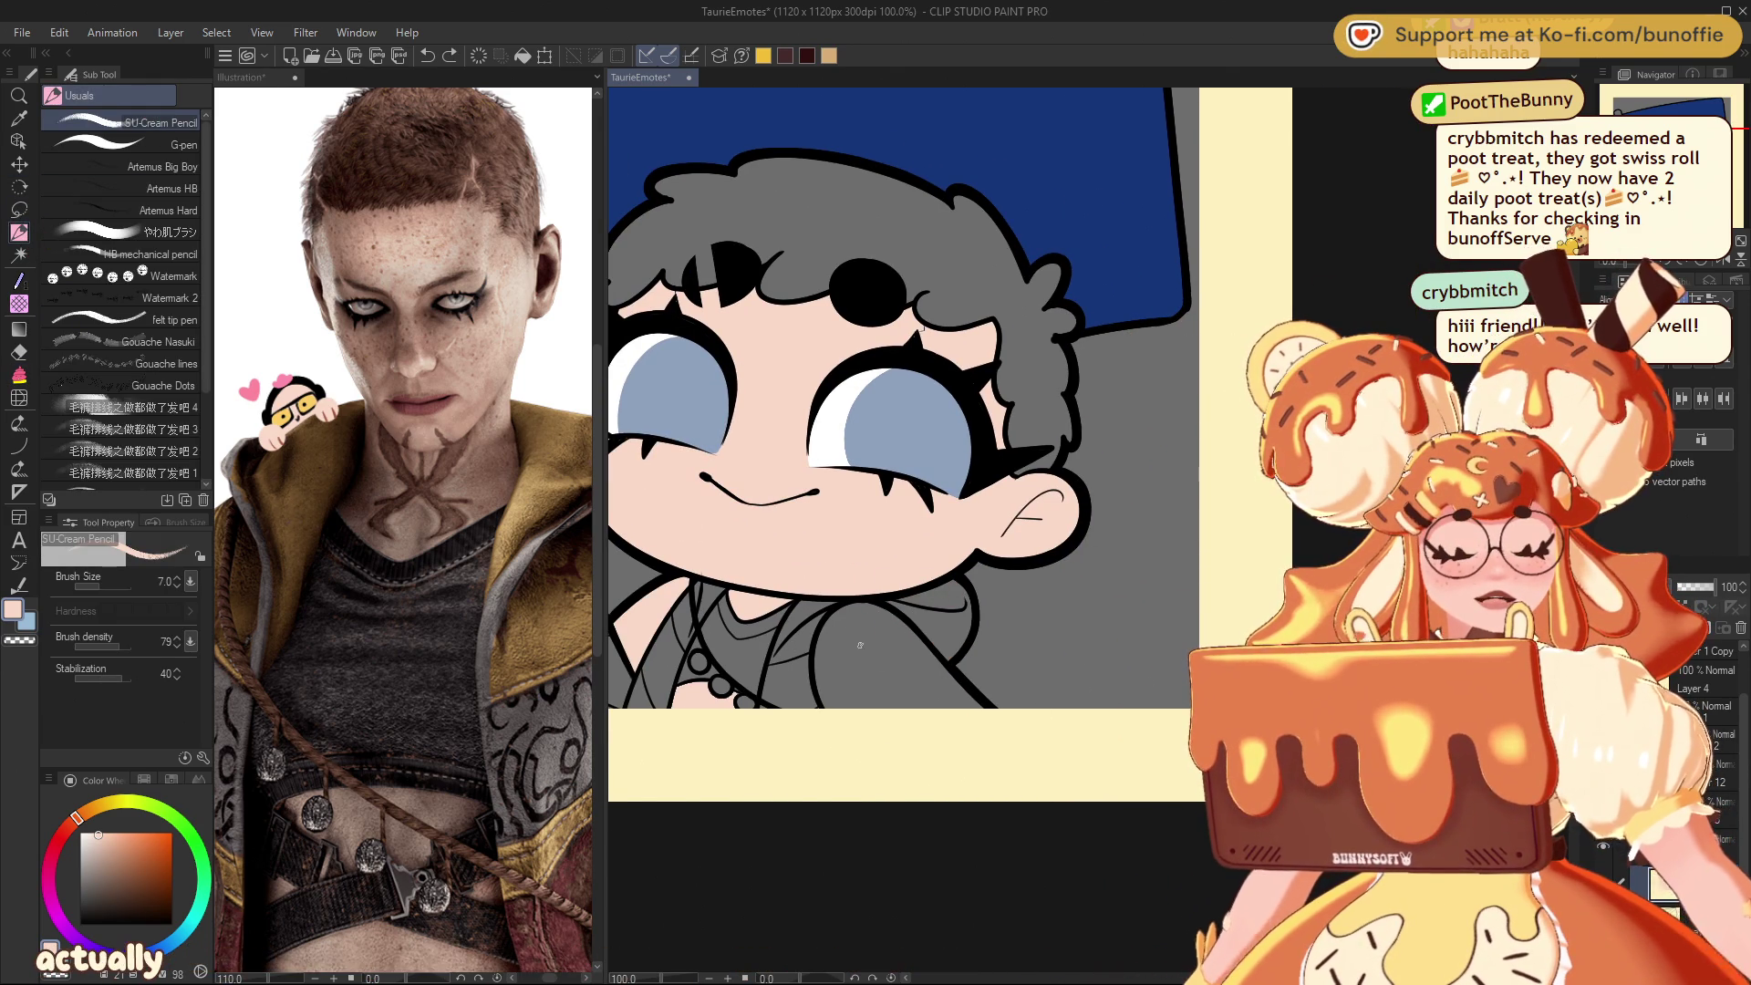
drag(819, 708, 850, 608)
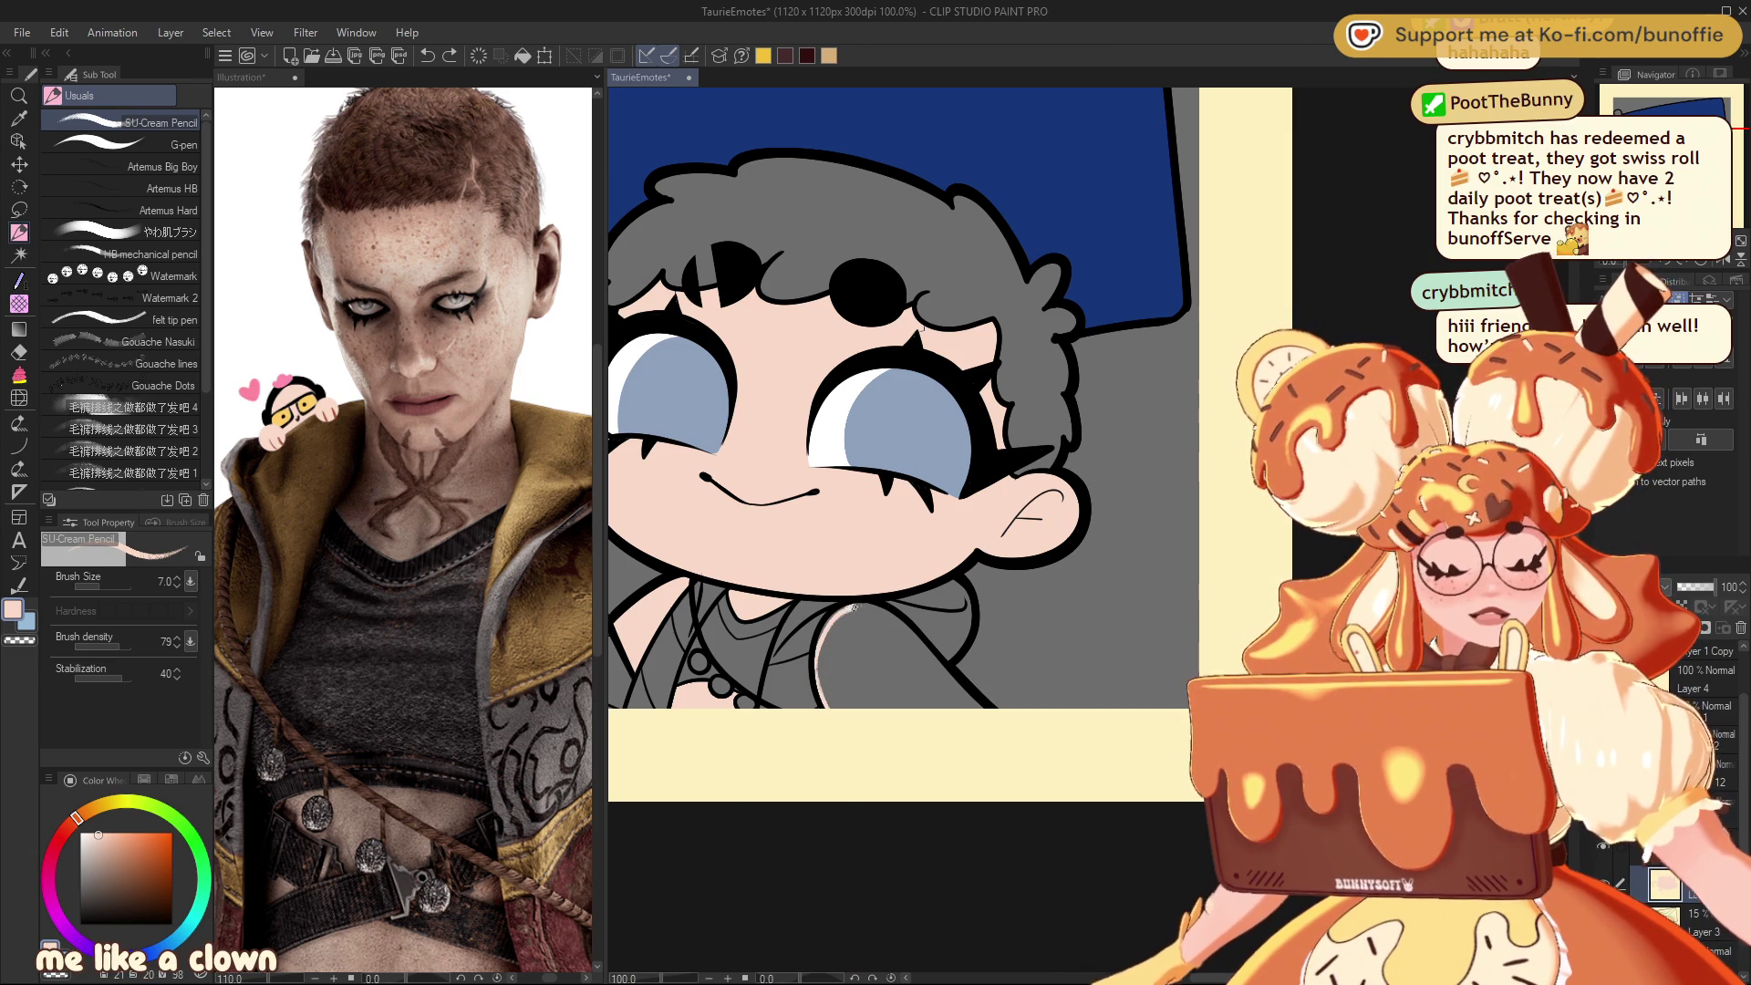
drag(815, 679, 841, 611)
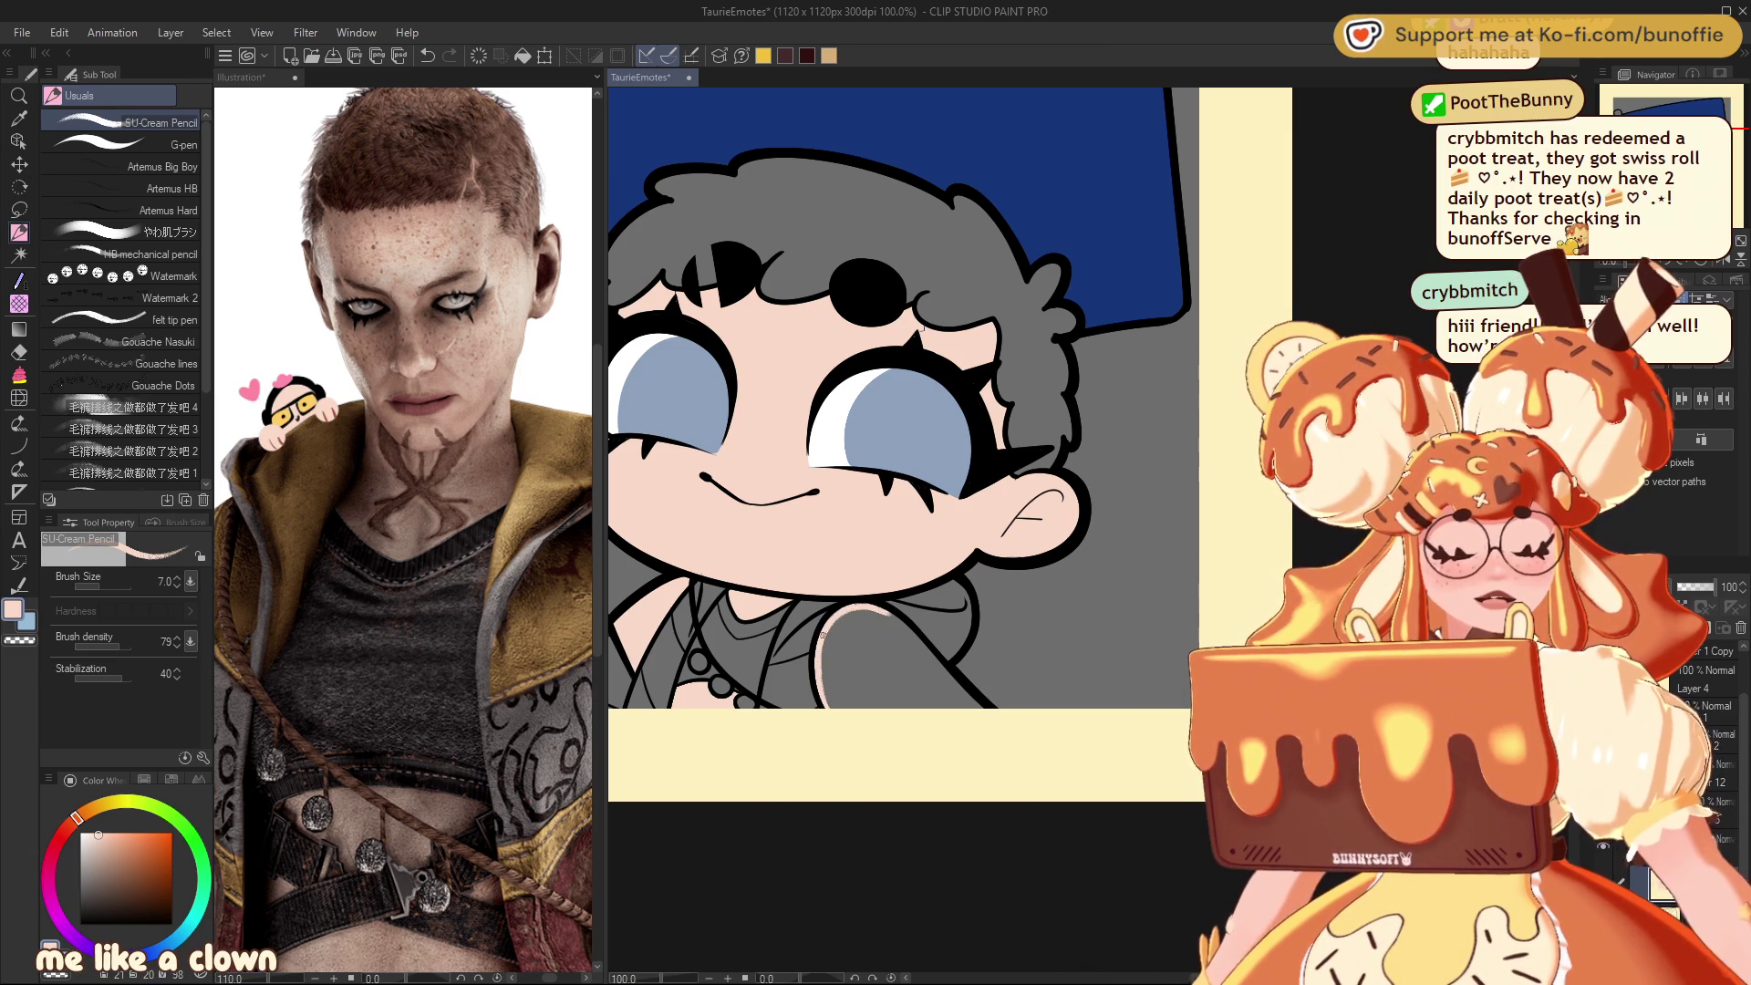
drag(979, 707, 895, 618)
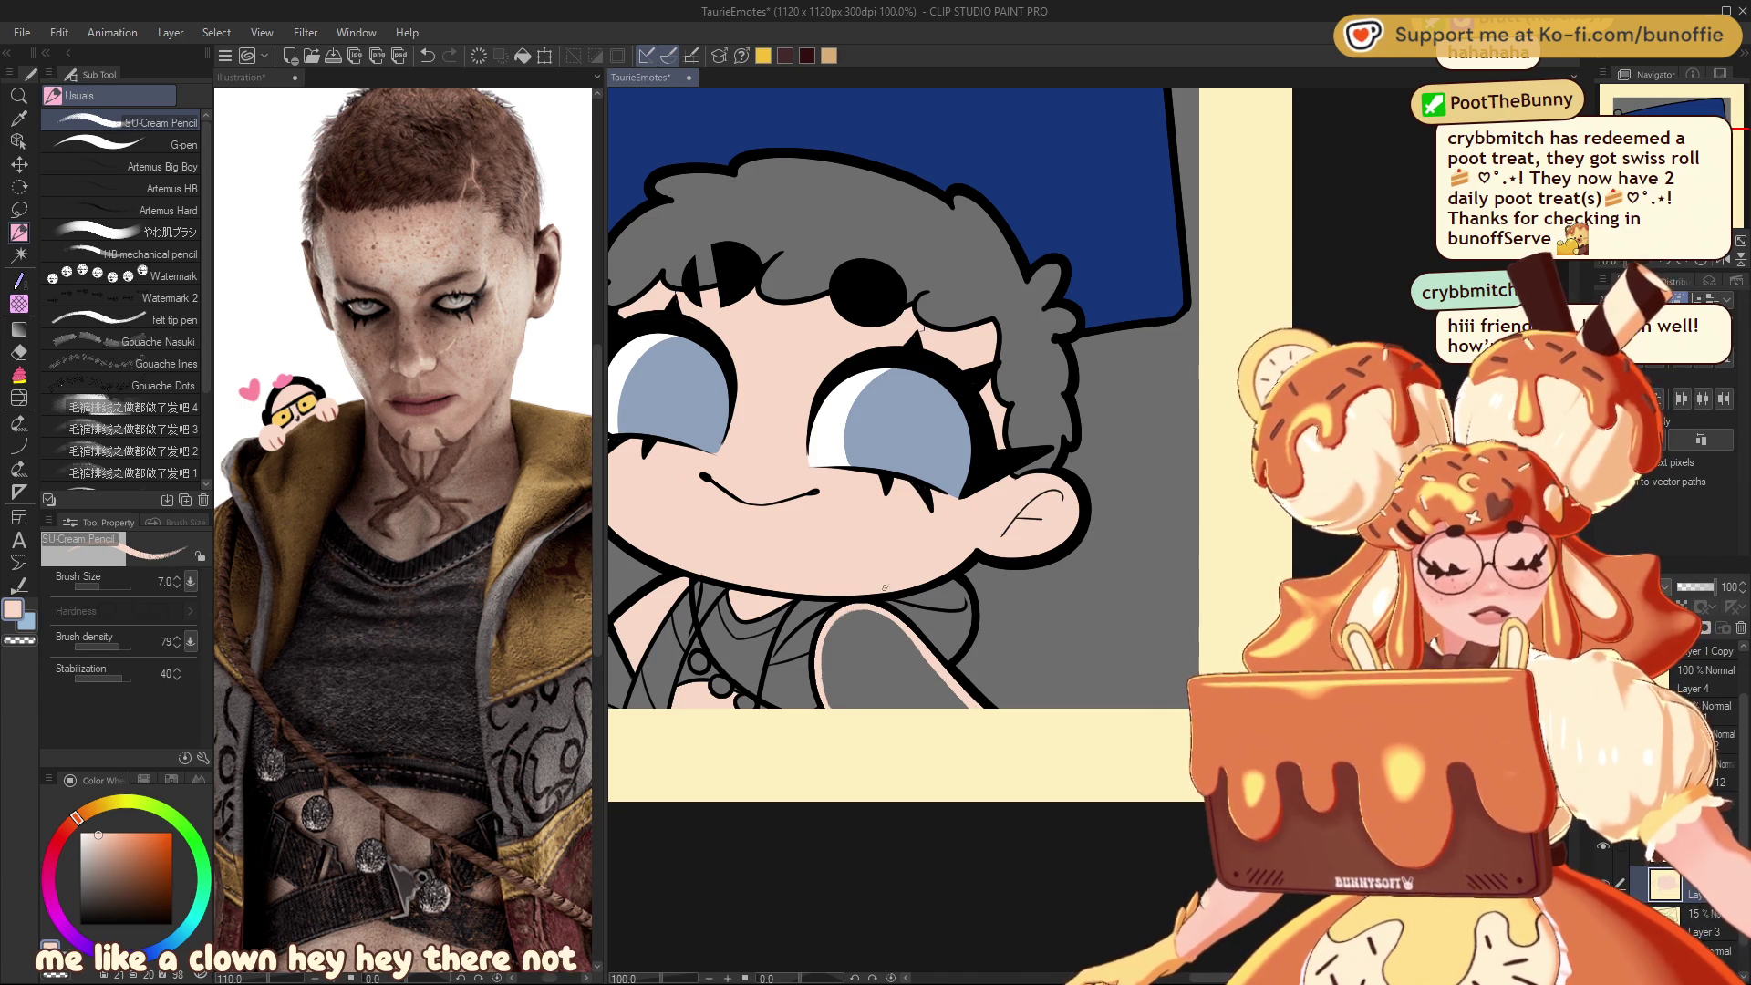
Step: Fill the grey shoulder area with skin colour using Refer only to editing layer
key(g)
key(g)
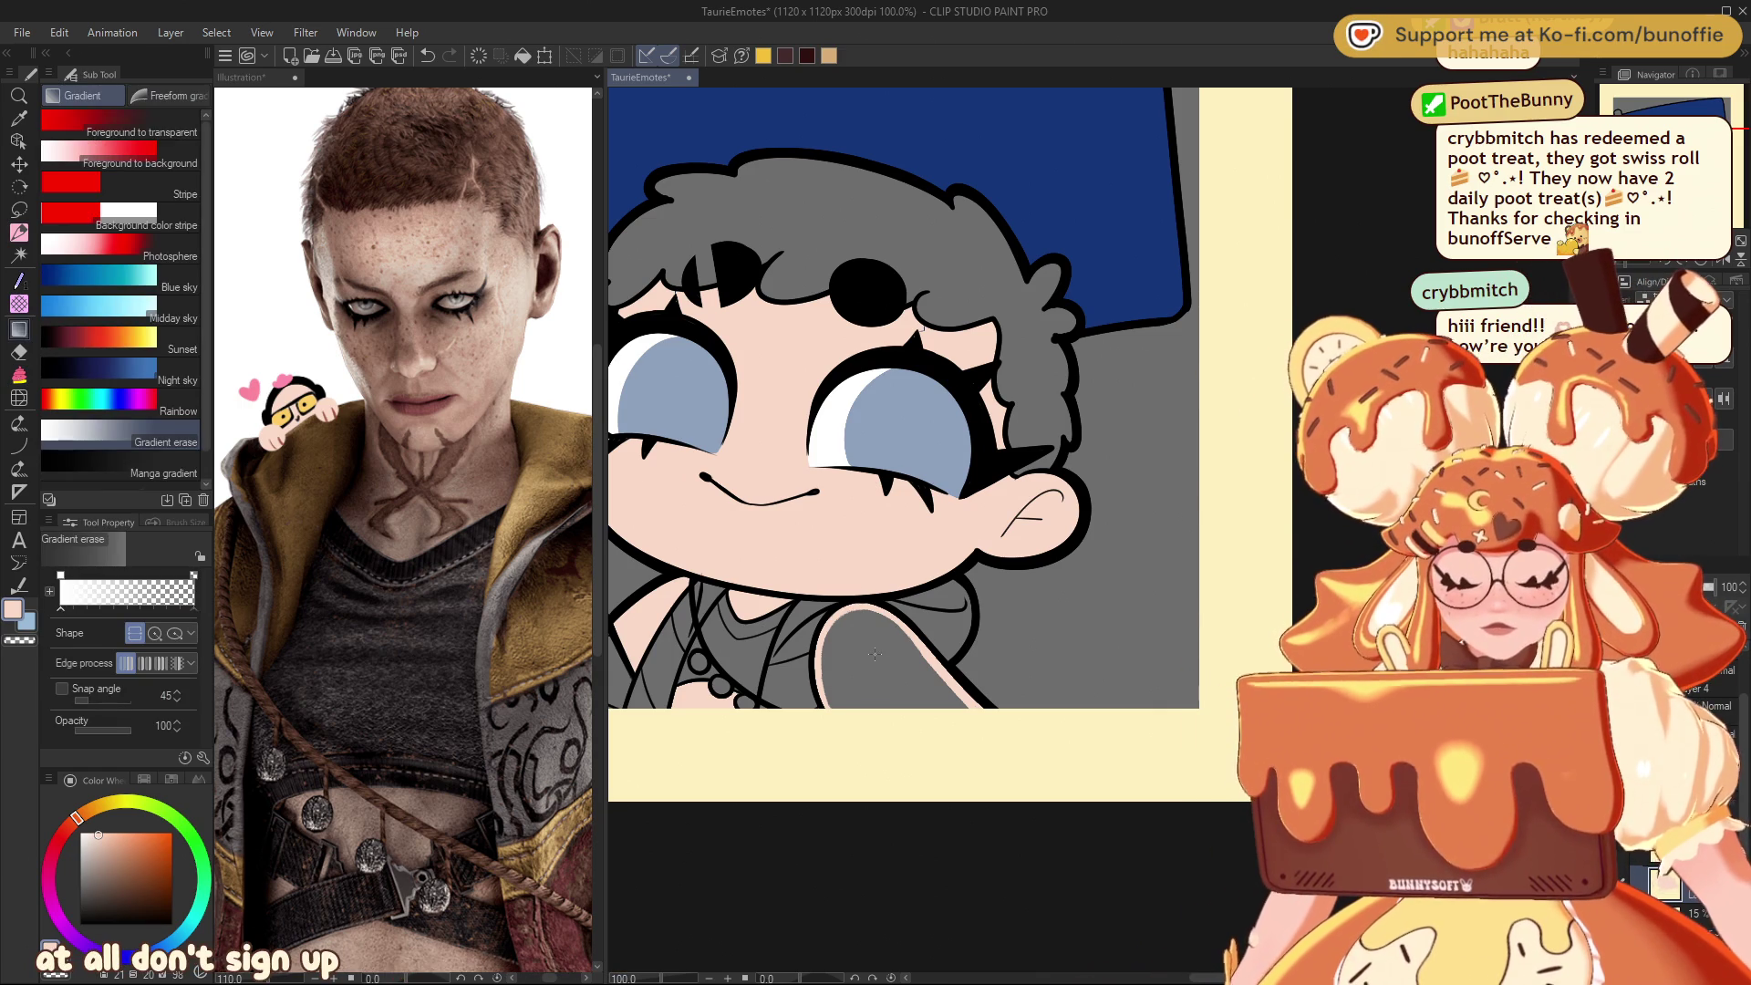
click(170, 143)
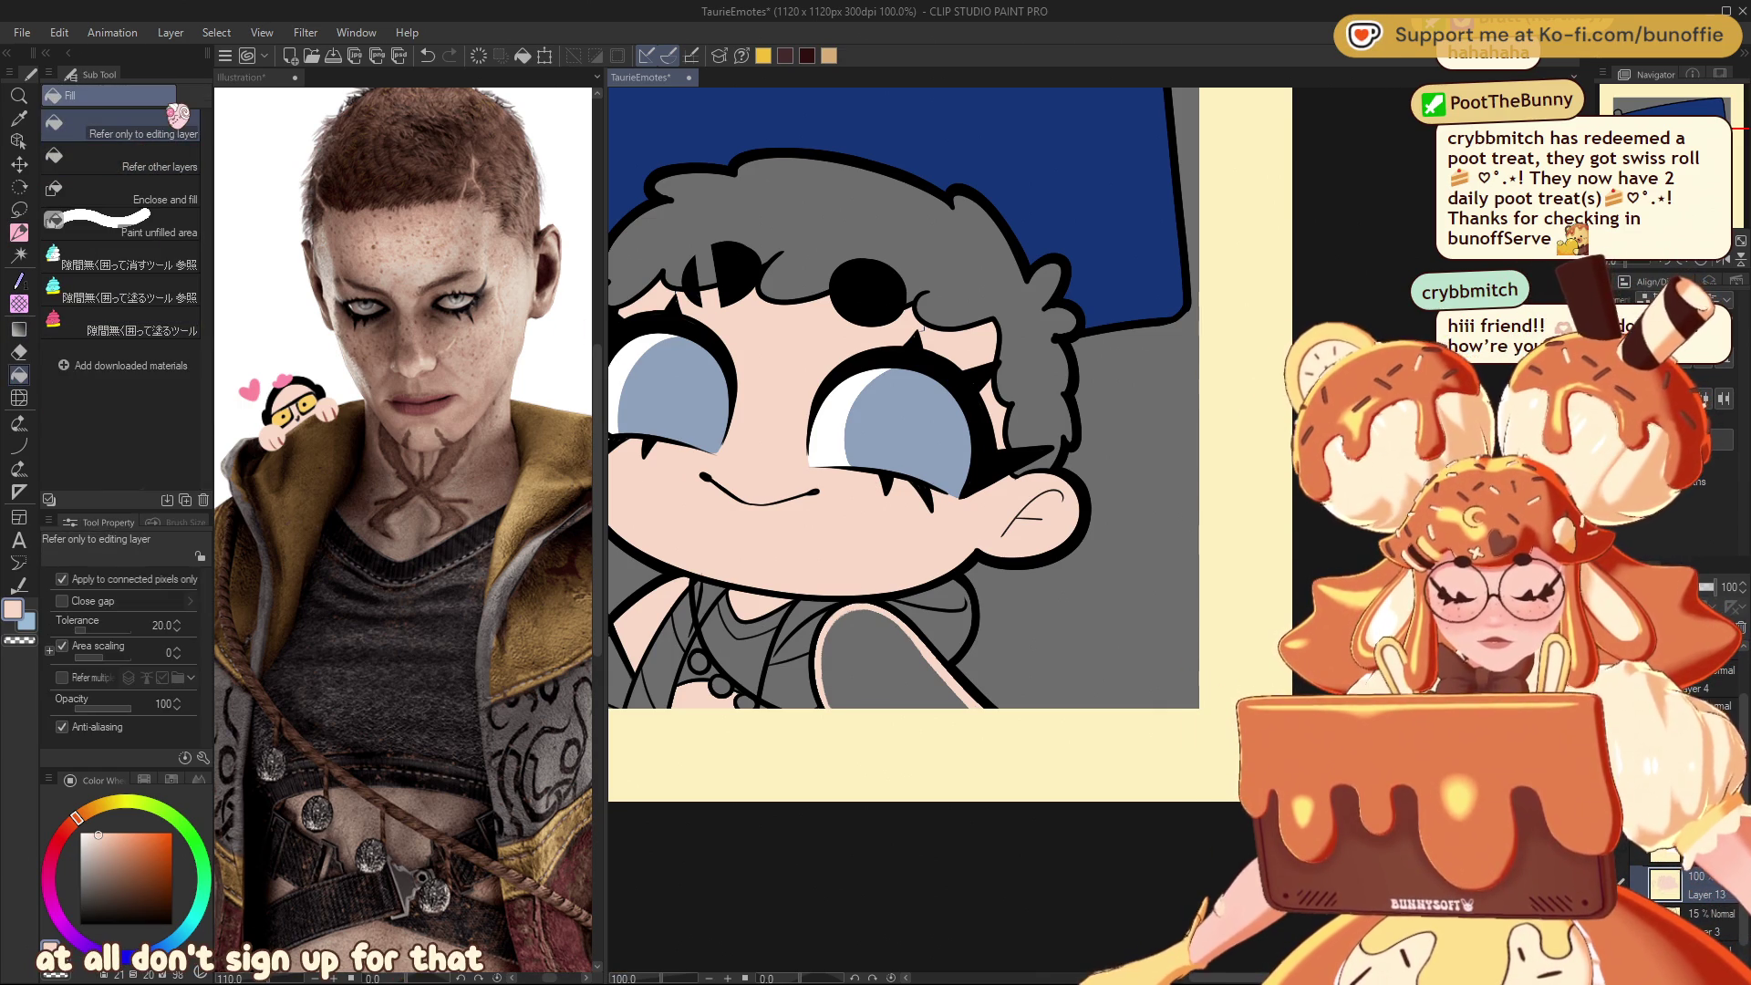
click(877, 650)
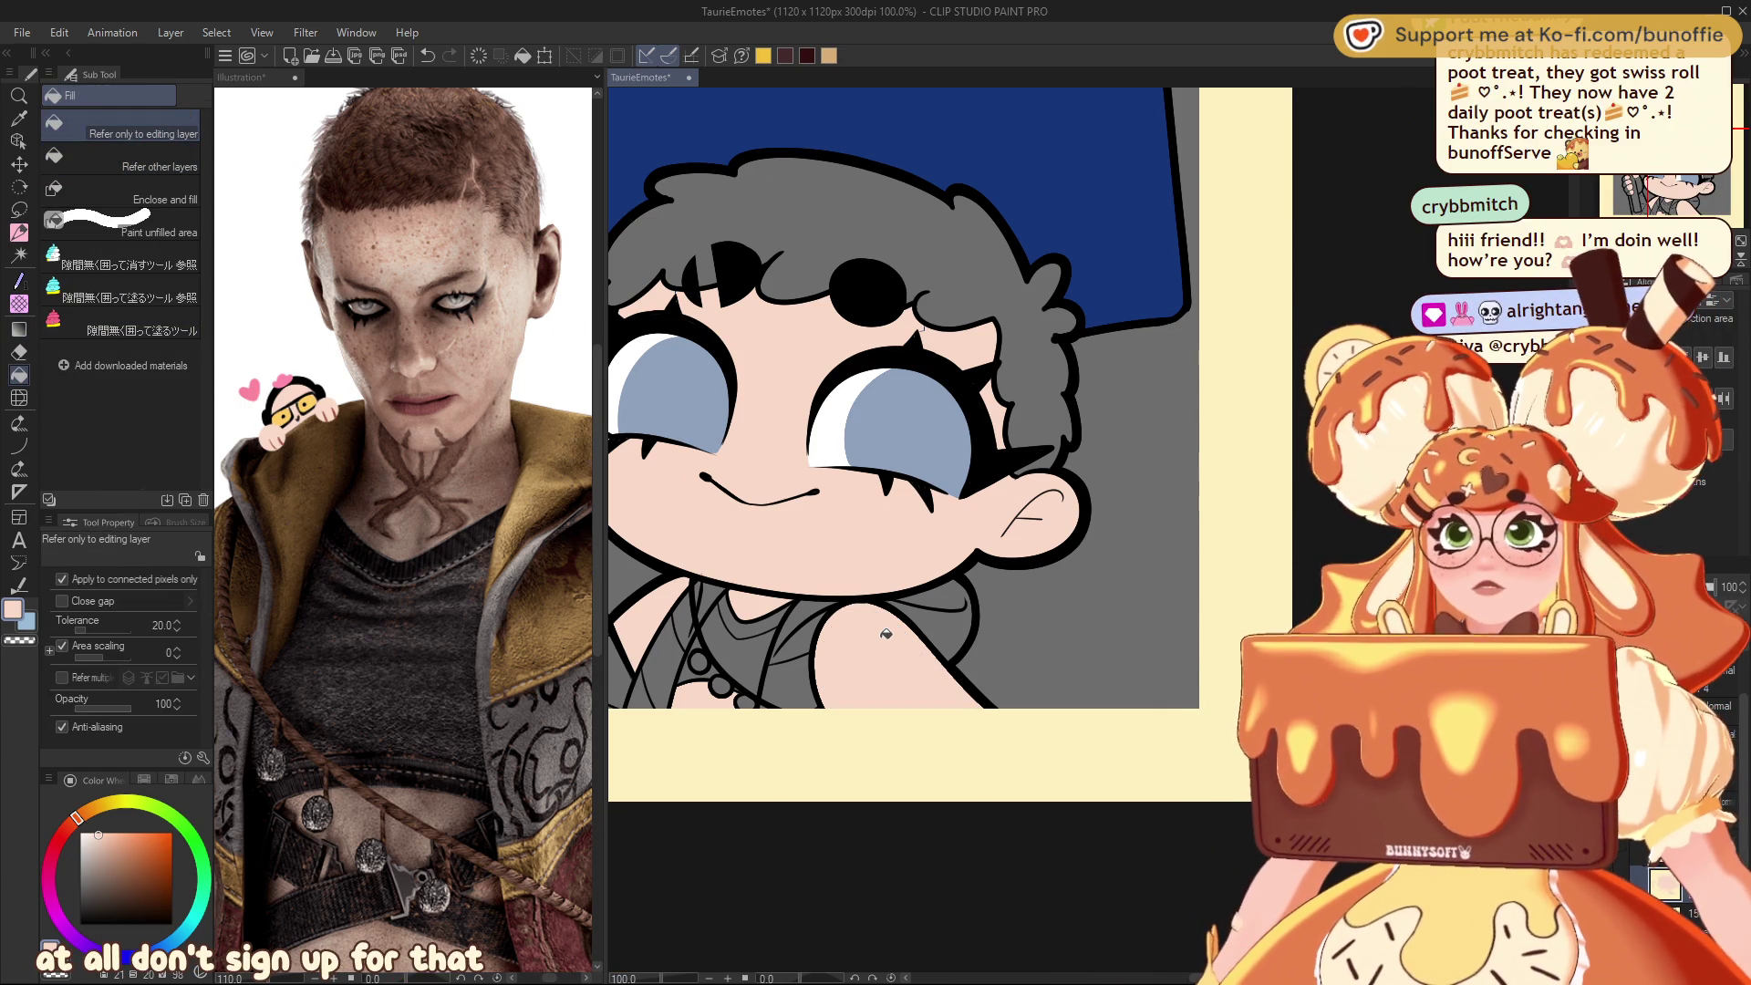
key(p)
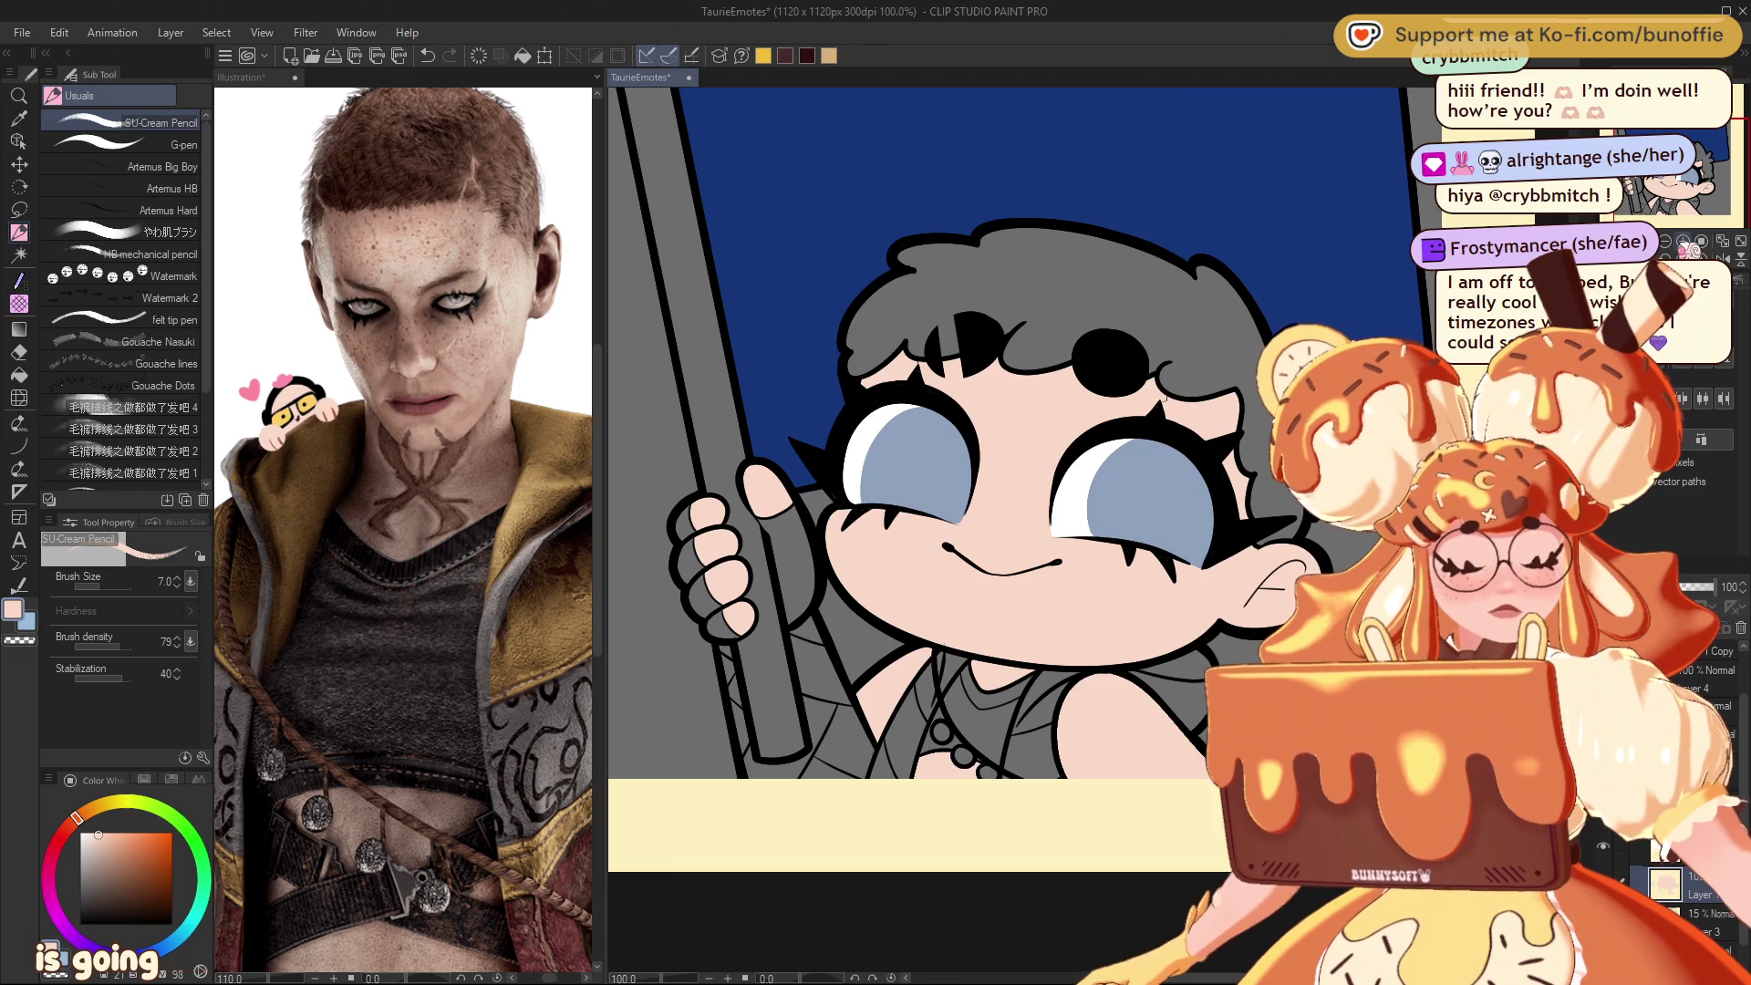
key(ctrl+plus)
key(ctrl+plus)
scroll(1068, 513, up, 5)
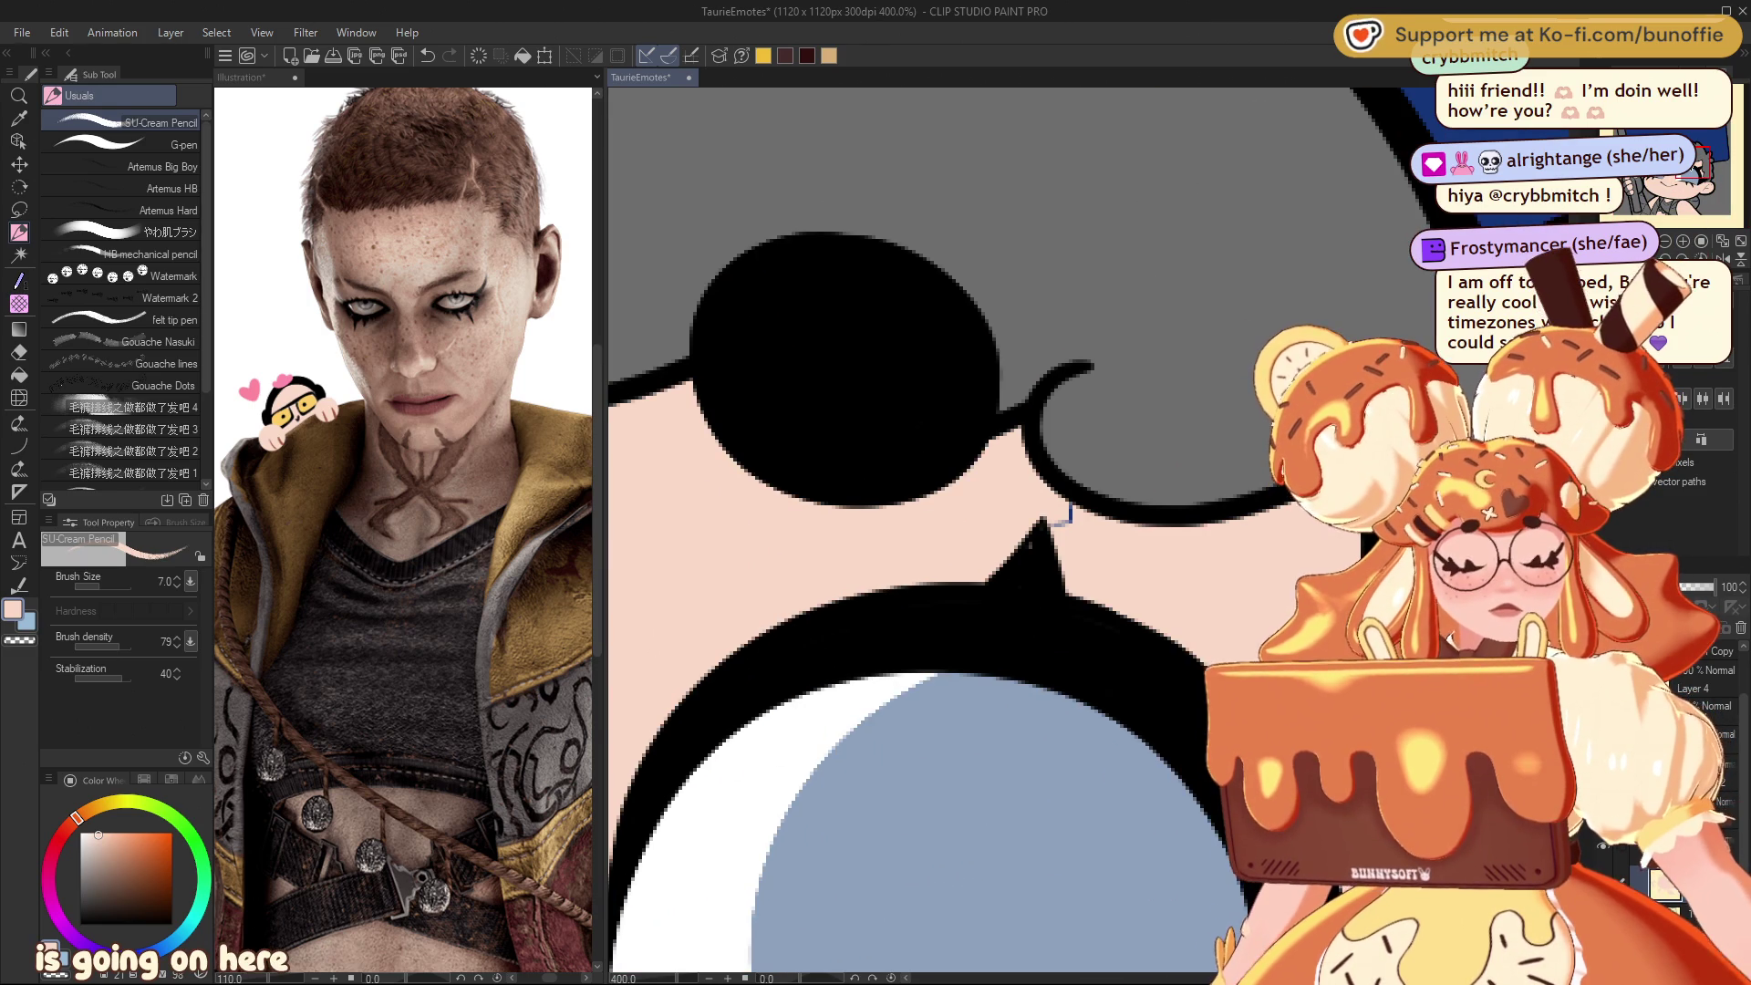
scroll(1069, 513, down, 1)
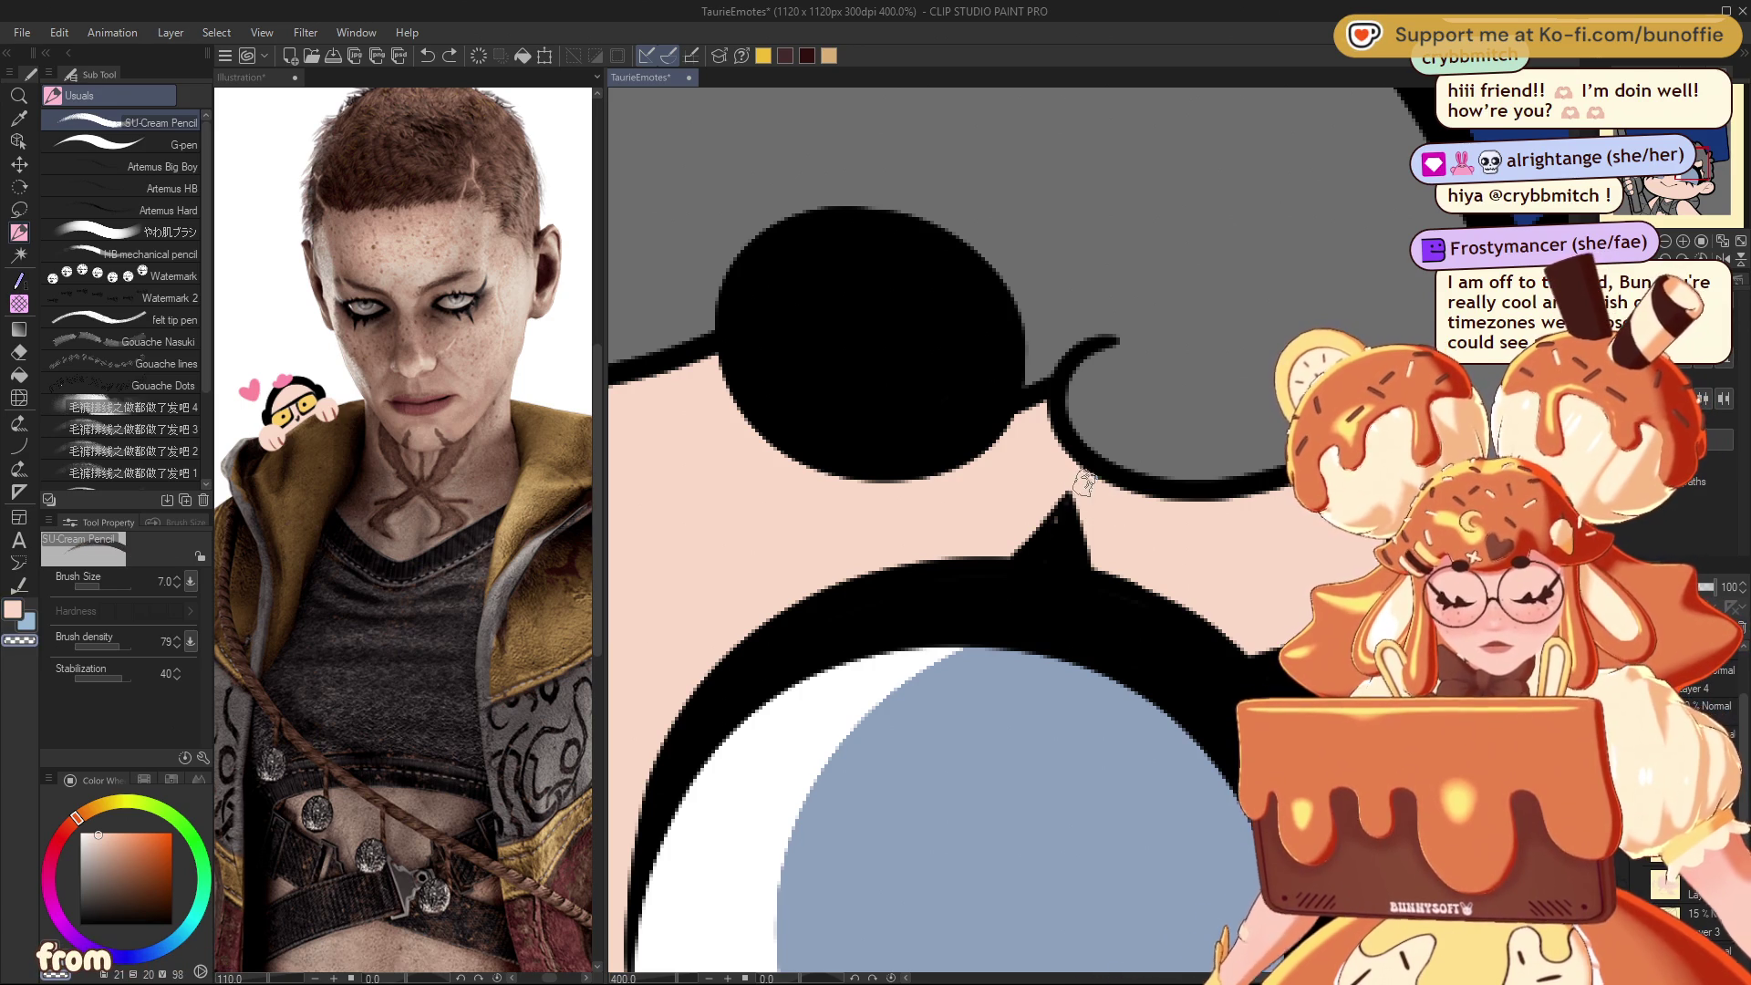
mouse_move(1133, 495)
mouse_down()
mouse_move(958, 210)
mouse_move(1368, 273)
mouse_move(1407, 185)
mouse_up()
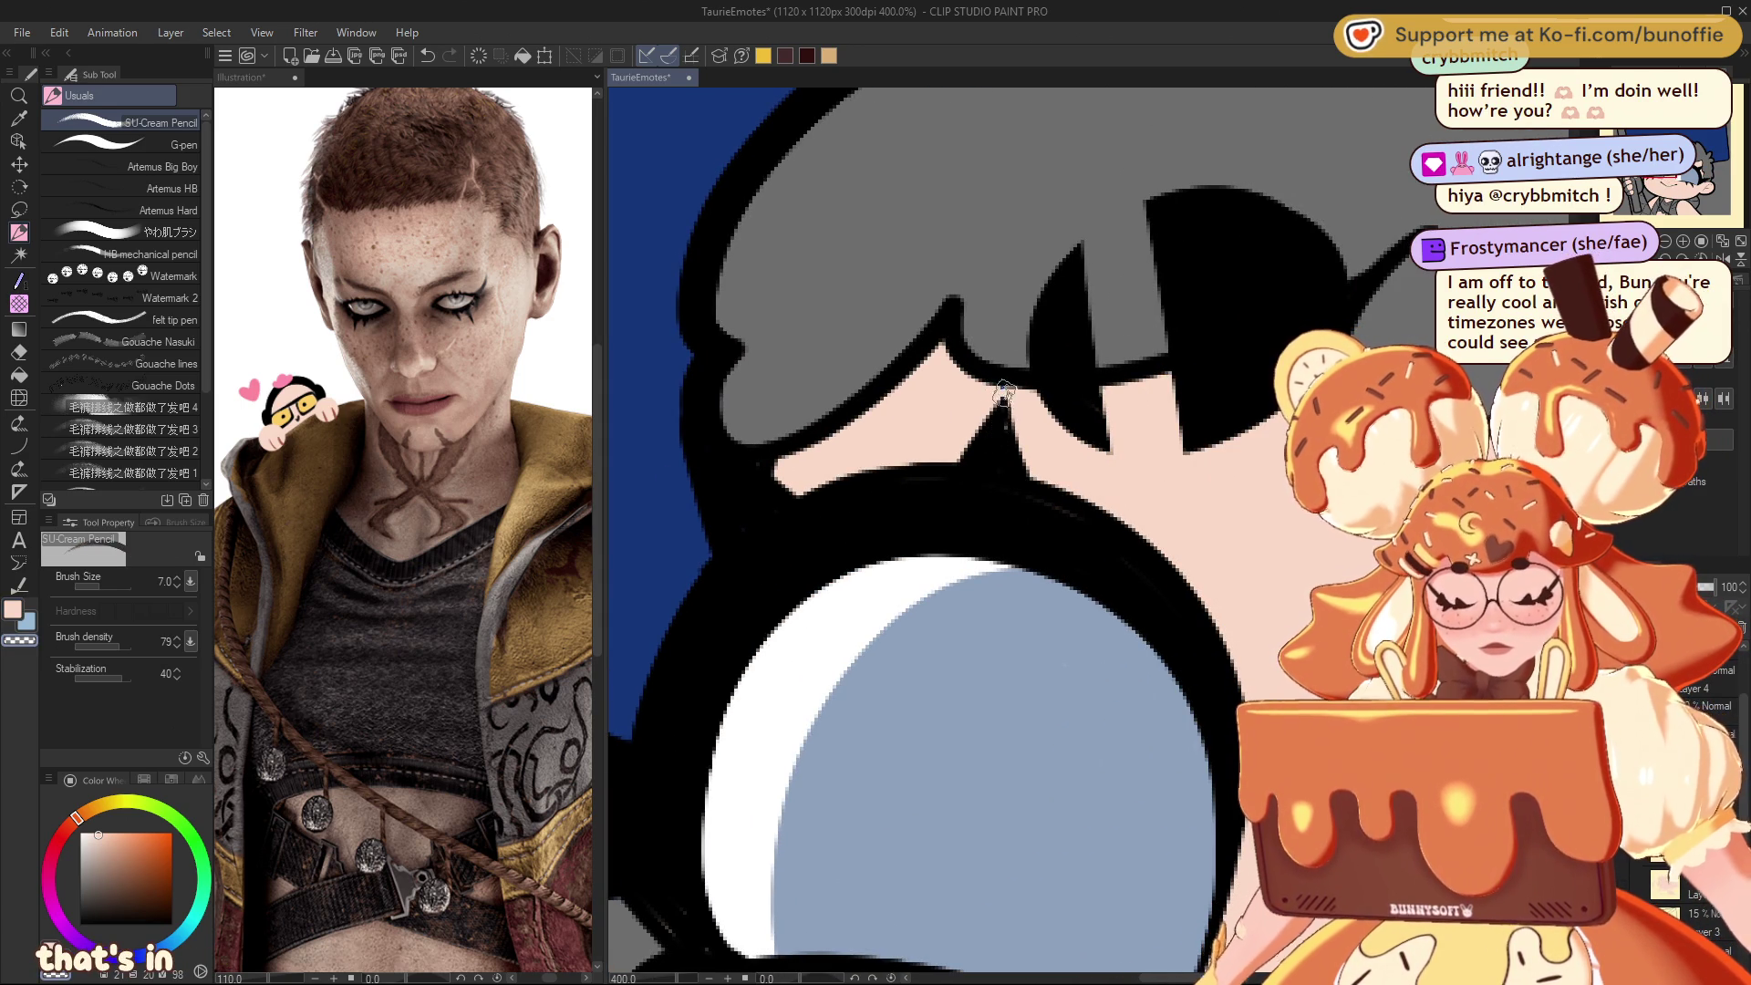
key(ctrl+minus)
key(ctrl+minus)
key(ctrl+minus)
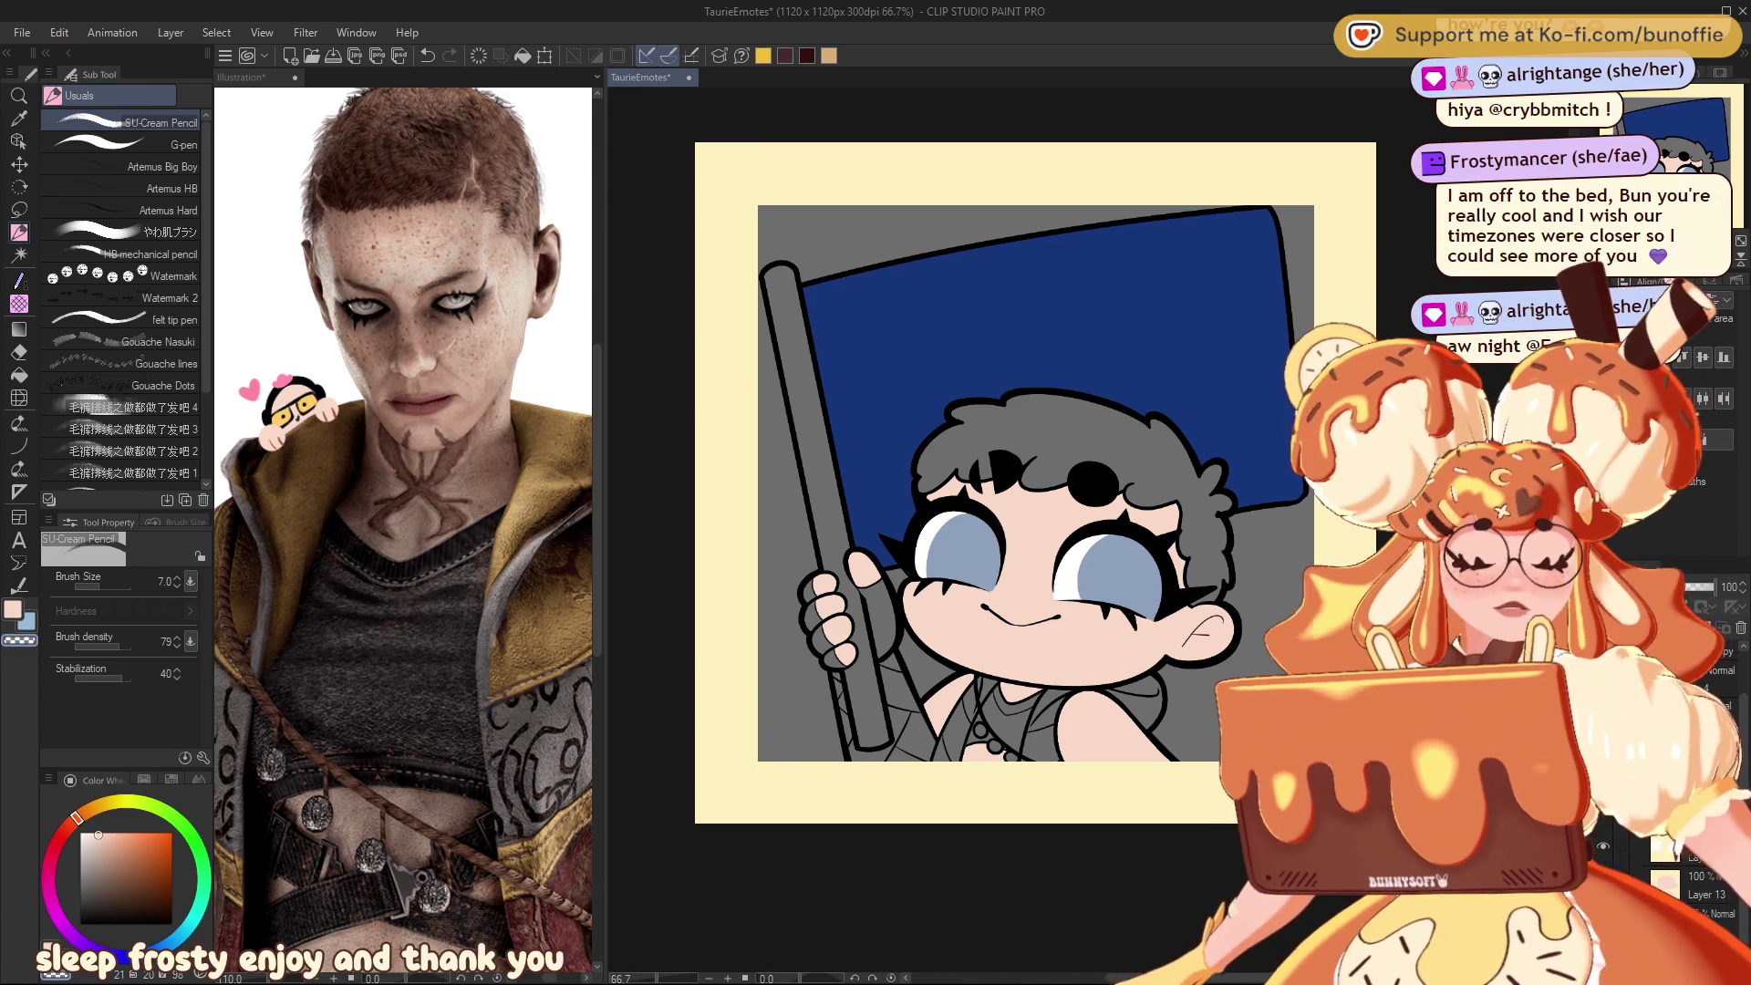
scroll(1268, 304, up, 2)
drag(1719, 140, 1692, 161)
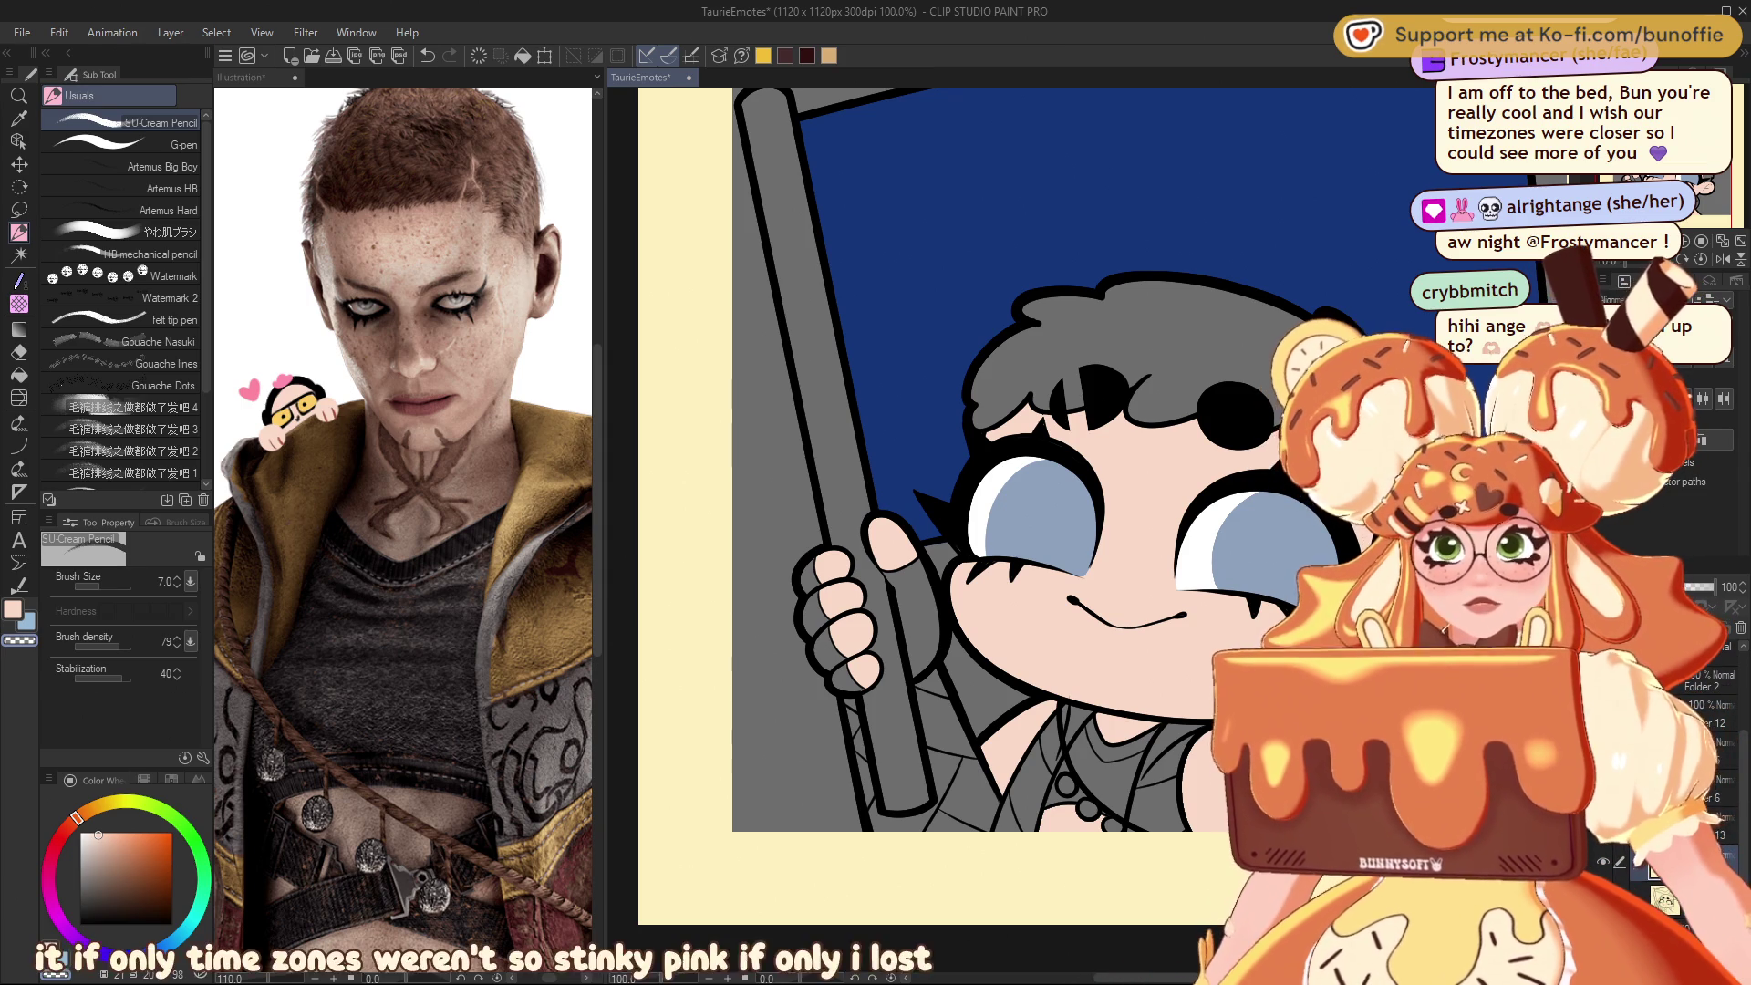
click(60, 847)
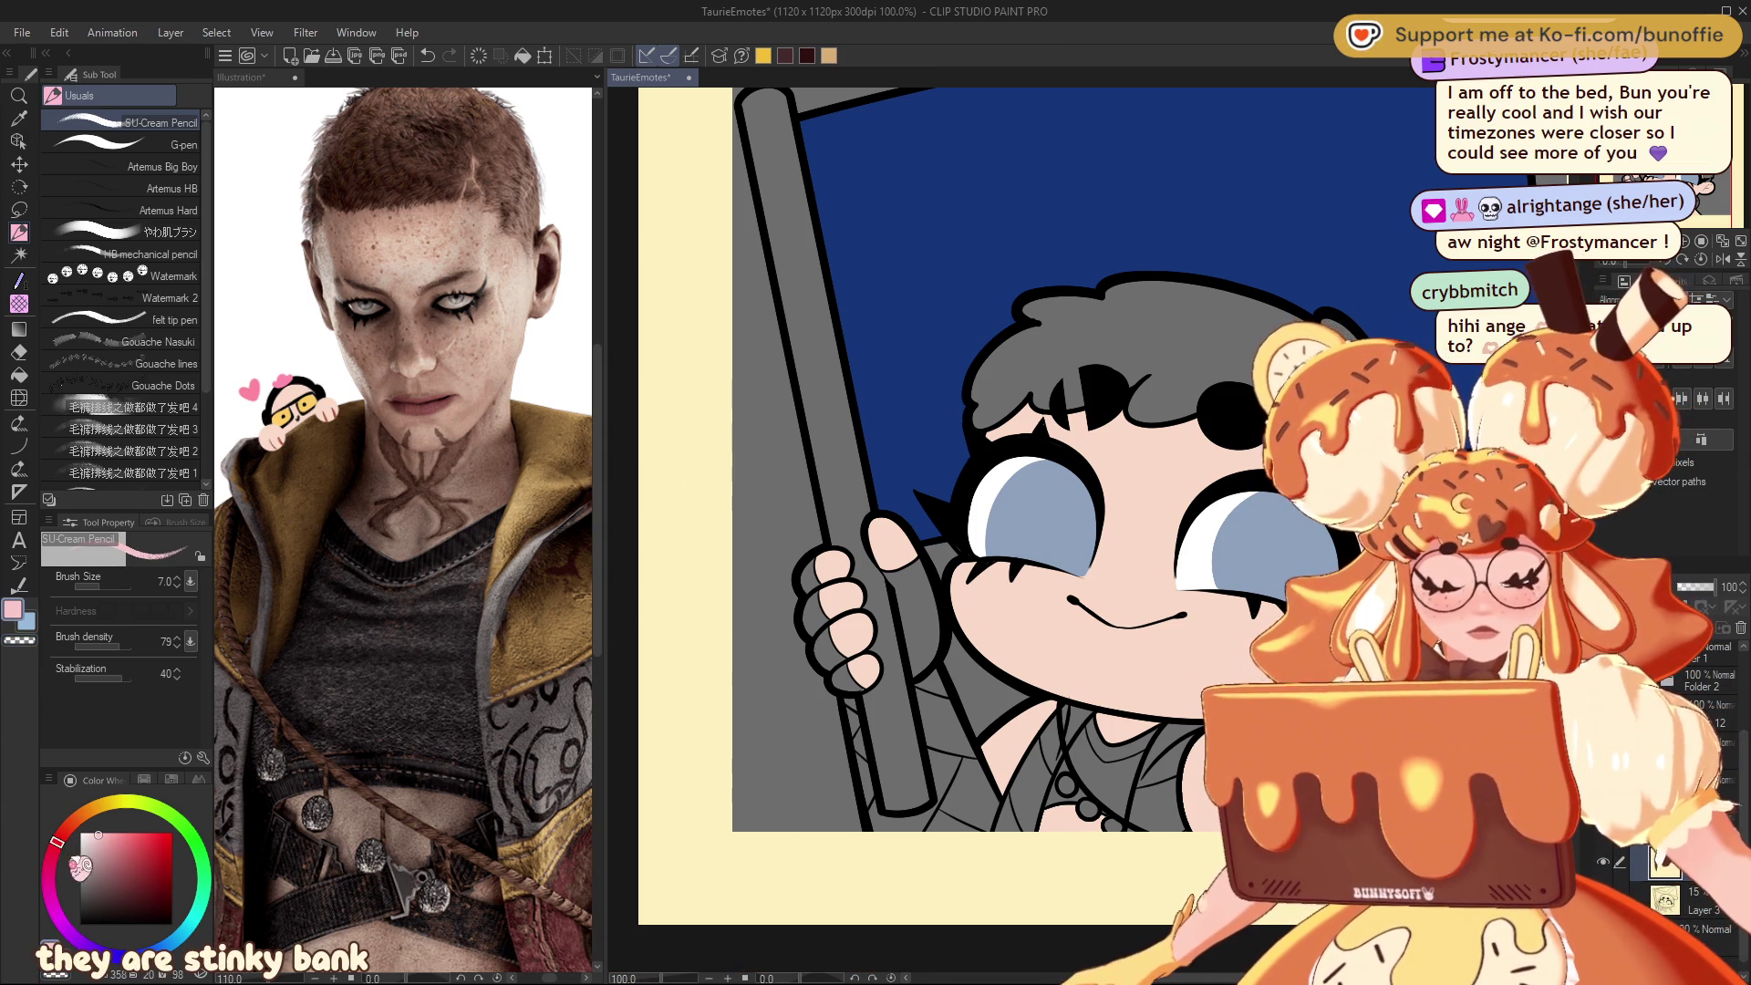
Step: Paint the glove, thumb area and wrapped forearm deep red with the G-pen at size 30
drag(124, 858, 134, 868)
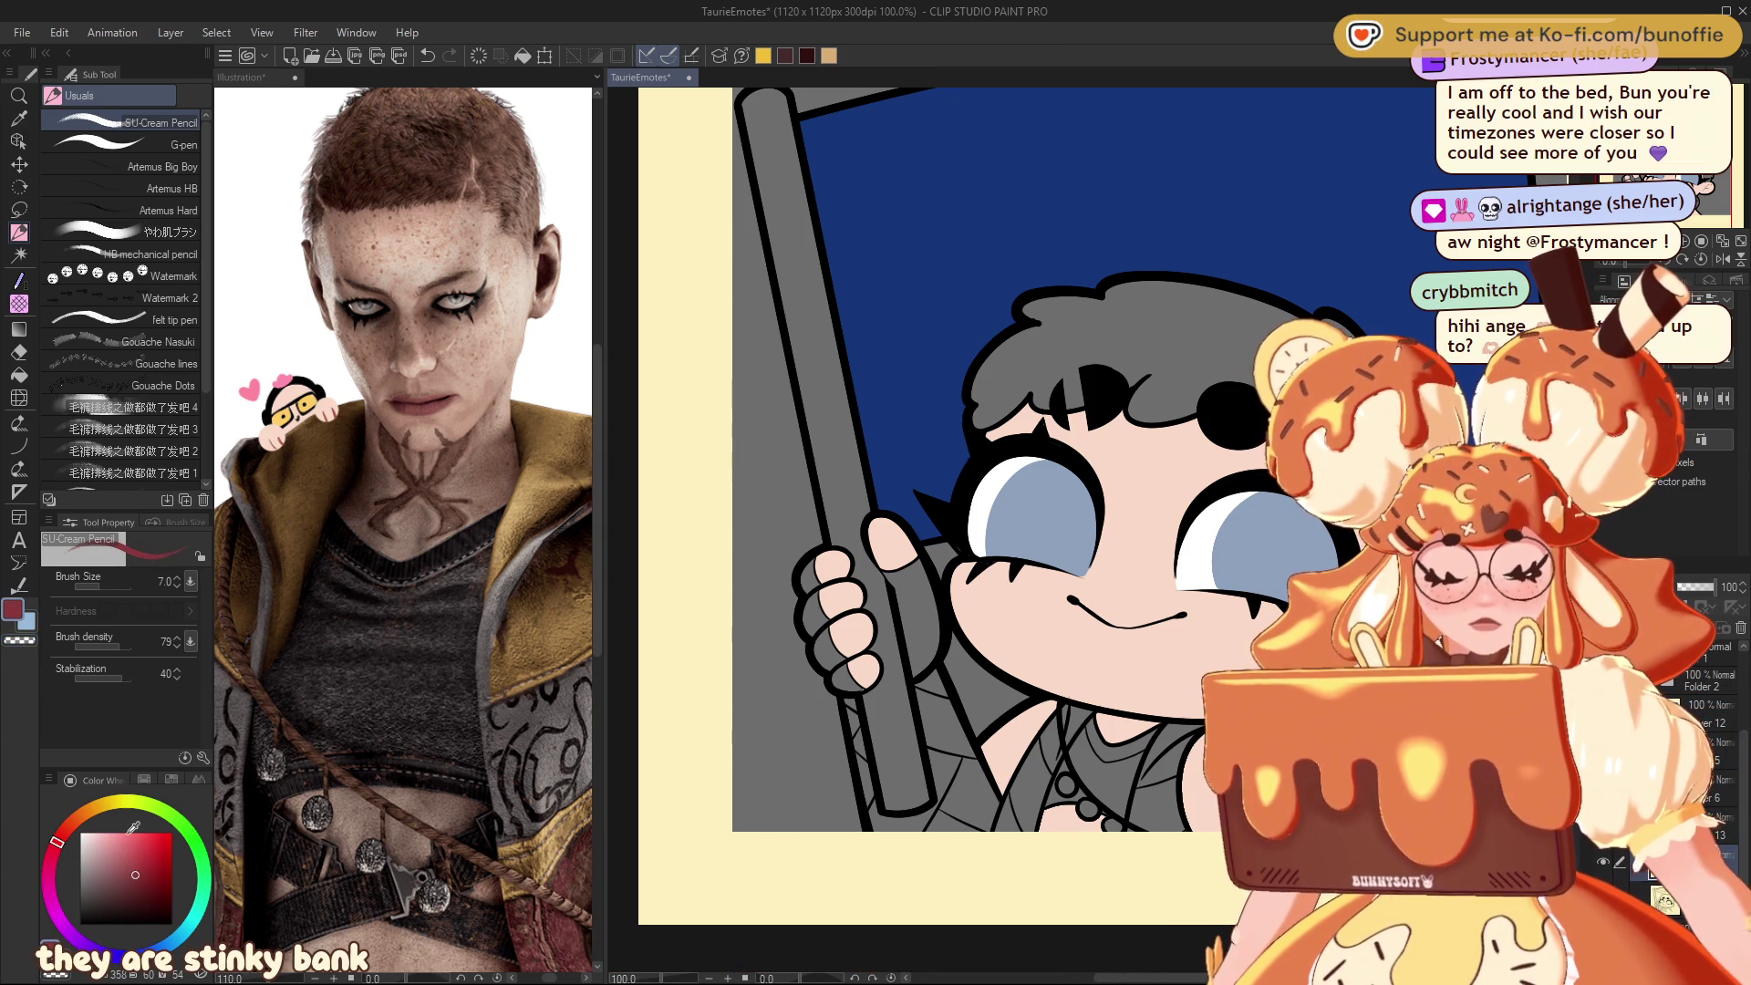
click(137, 144)
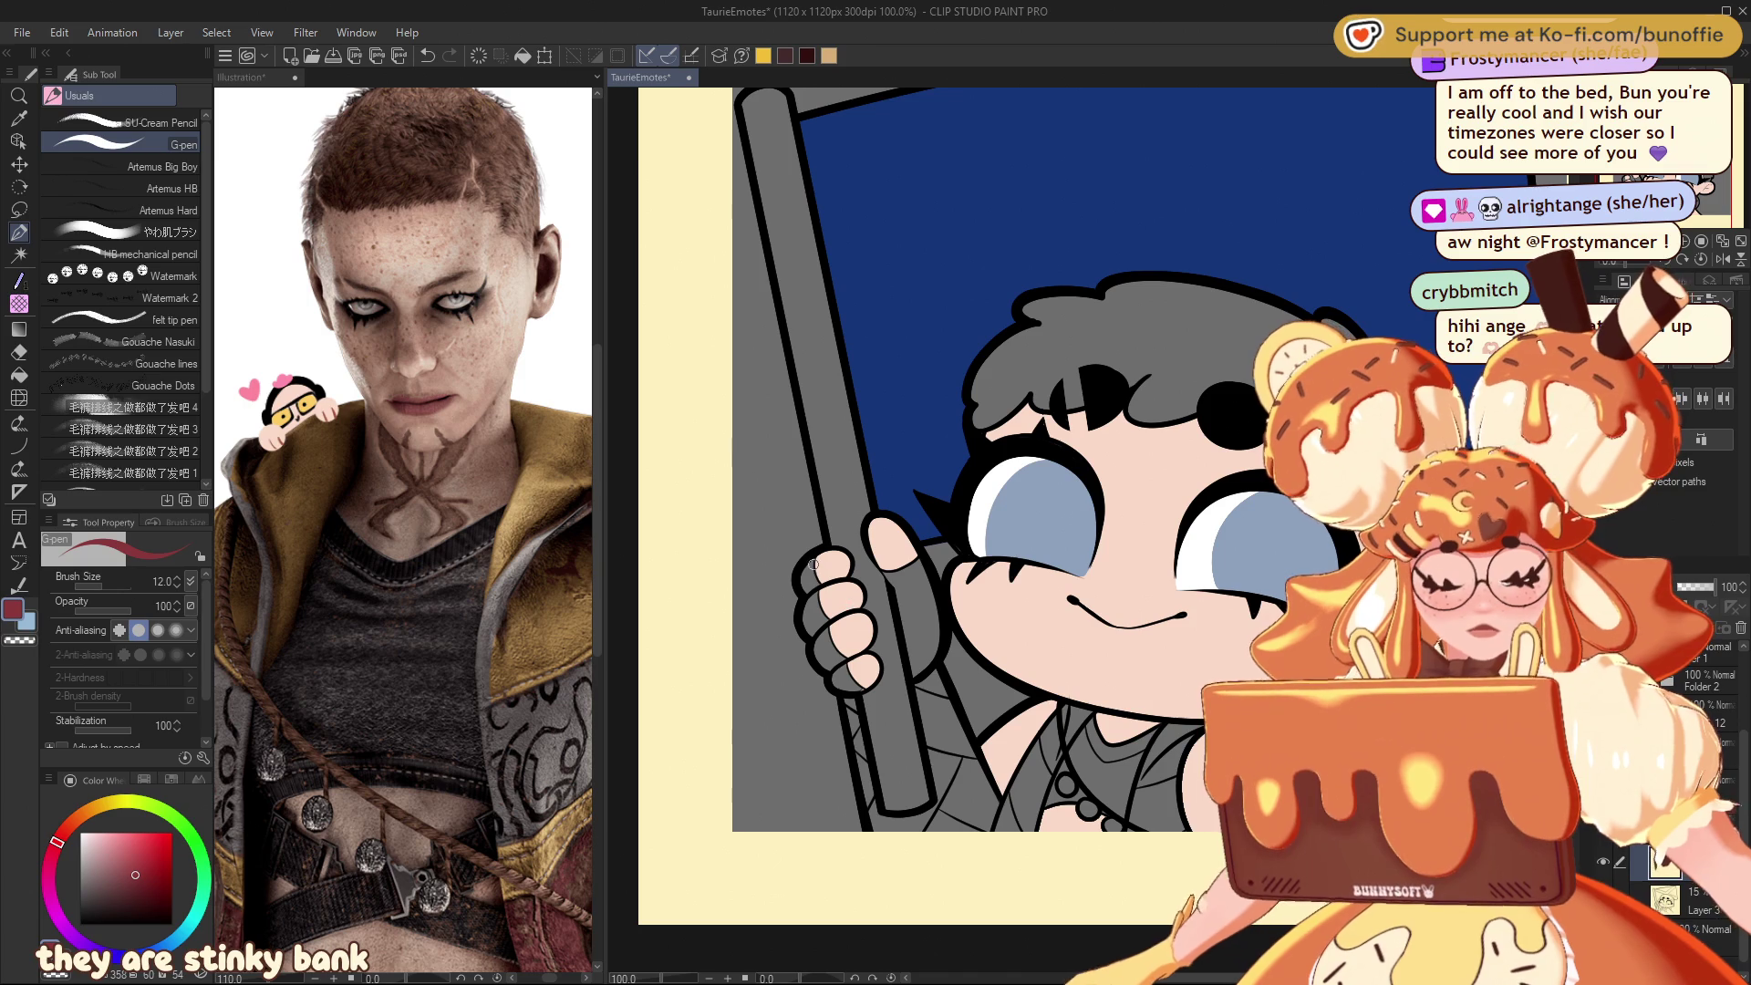
drag(804, 582, 812, 564)
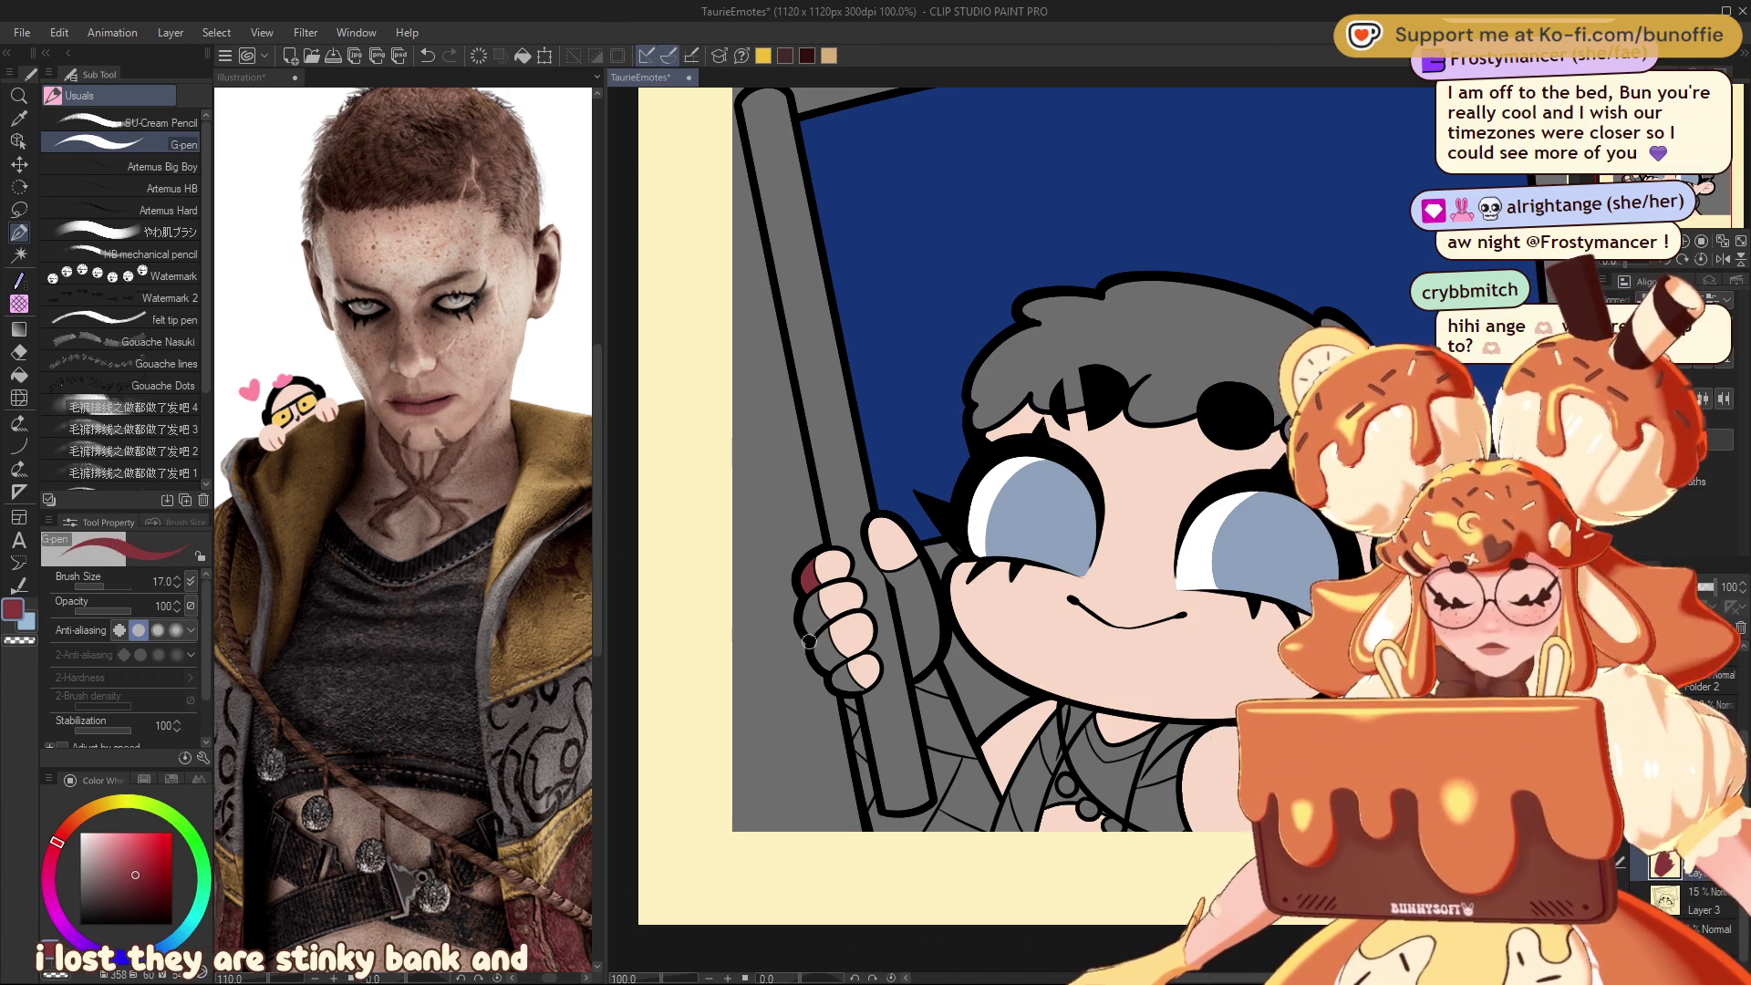
drag(806, 609, 848, 682)
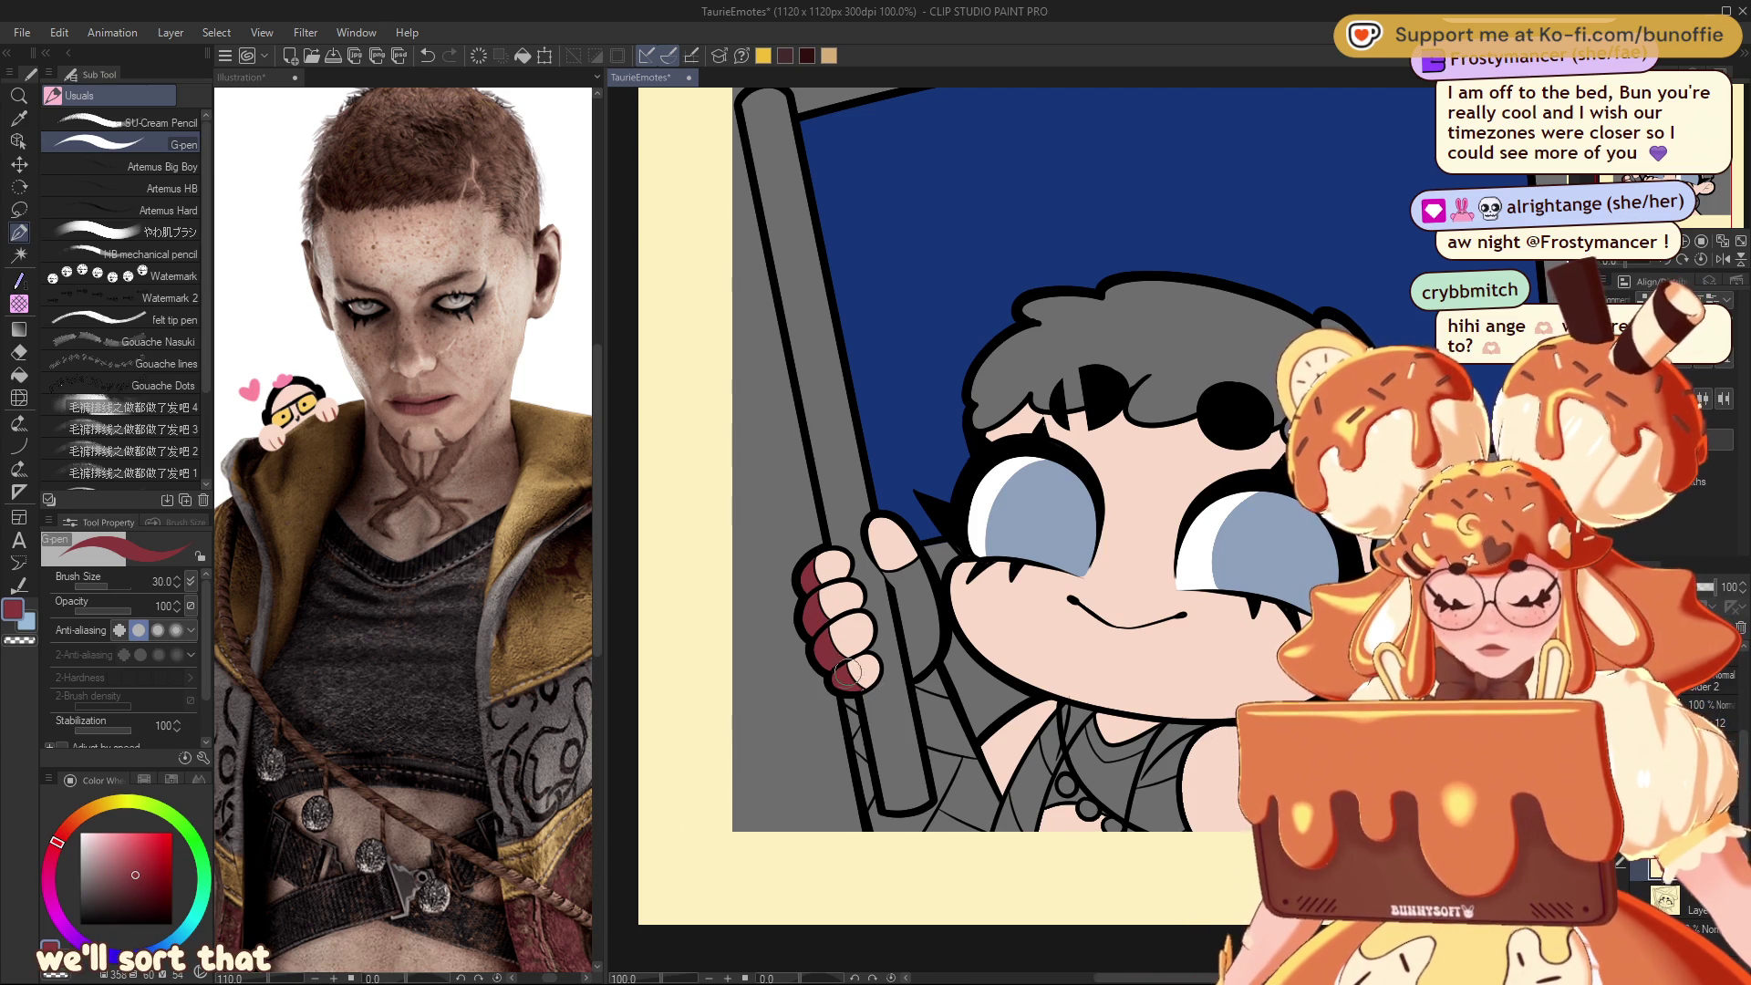
mouse_move(886, 570)
mouse_down()
mouse_move(917, 675)
mouse_move(917, 560)
mouse_up()
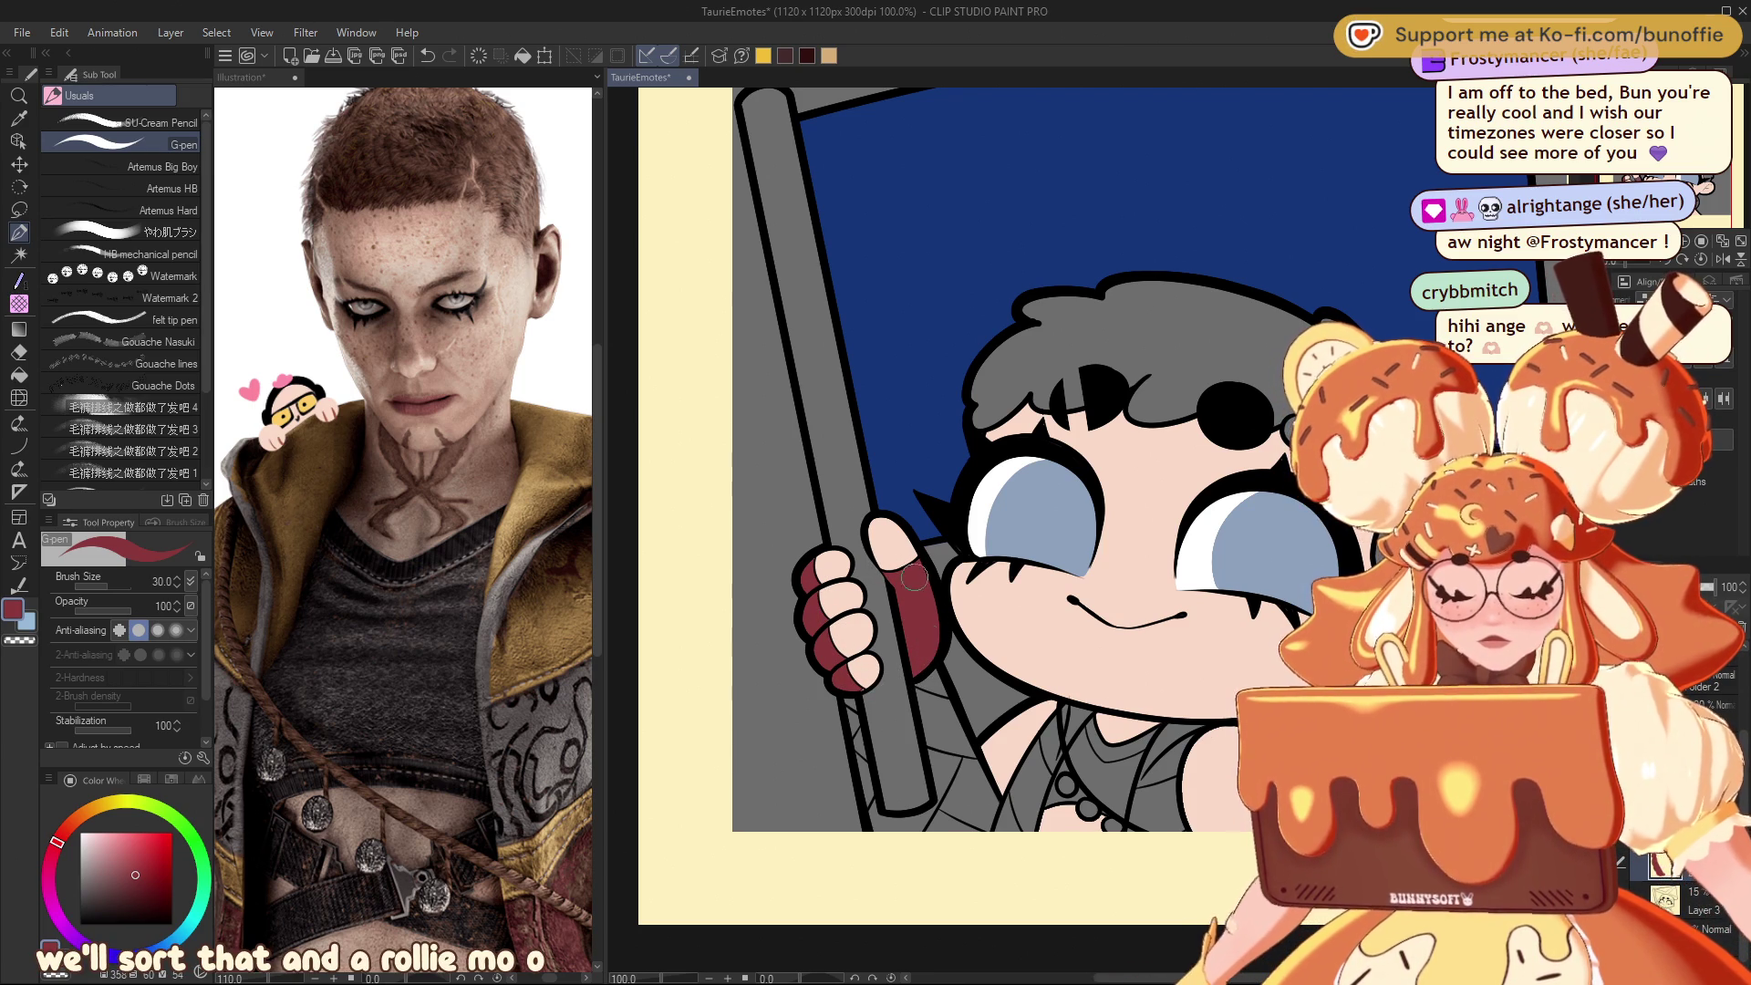
mouse_move(917, 674)
mouse_down()
mouse_move(966, 821)
mouse_move(980, 801)
mouse_move(944, 693)
mouse_move(980, 788)
mouse_move(949, 693)
mouse_move(969, 768)
mouse_move(916, 821)
mouse_move(853, 700)
mouse_up()
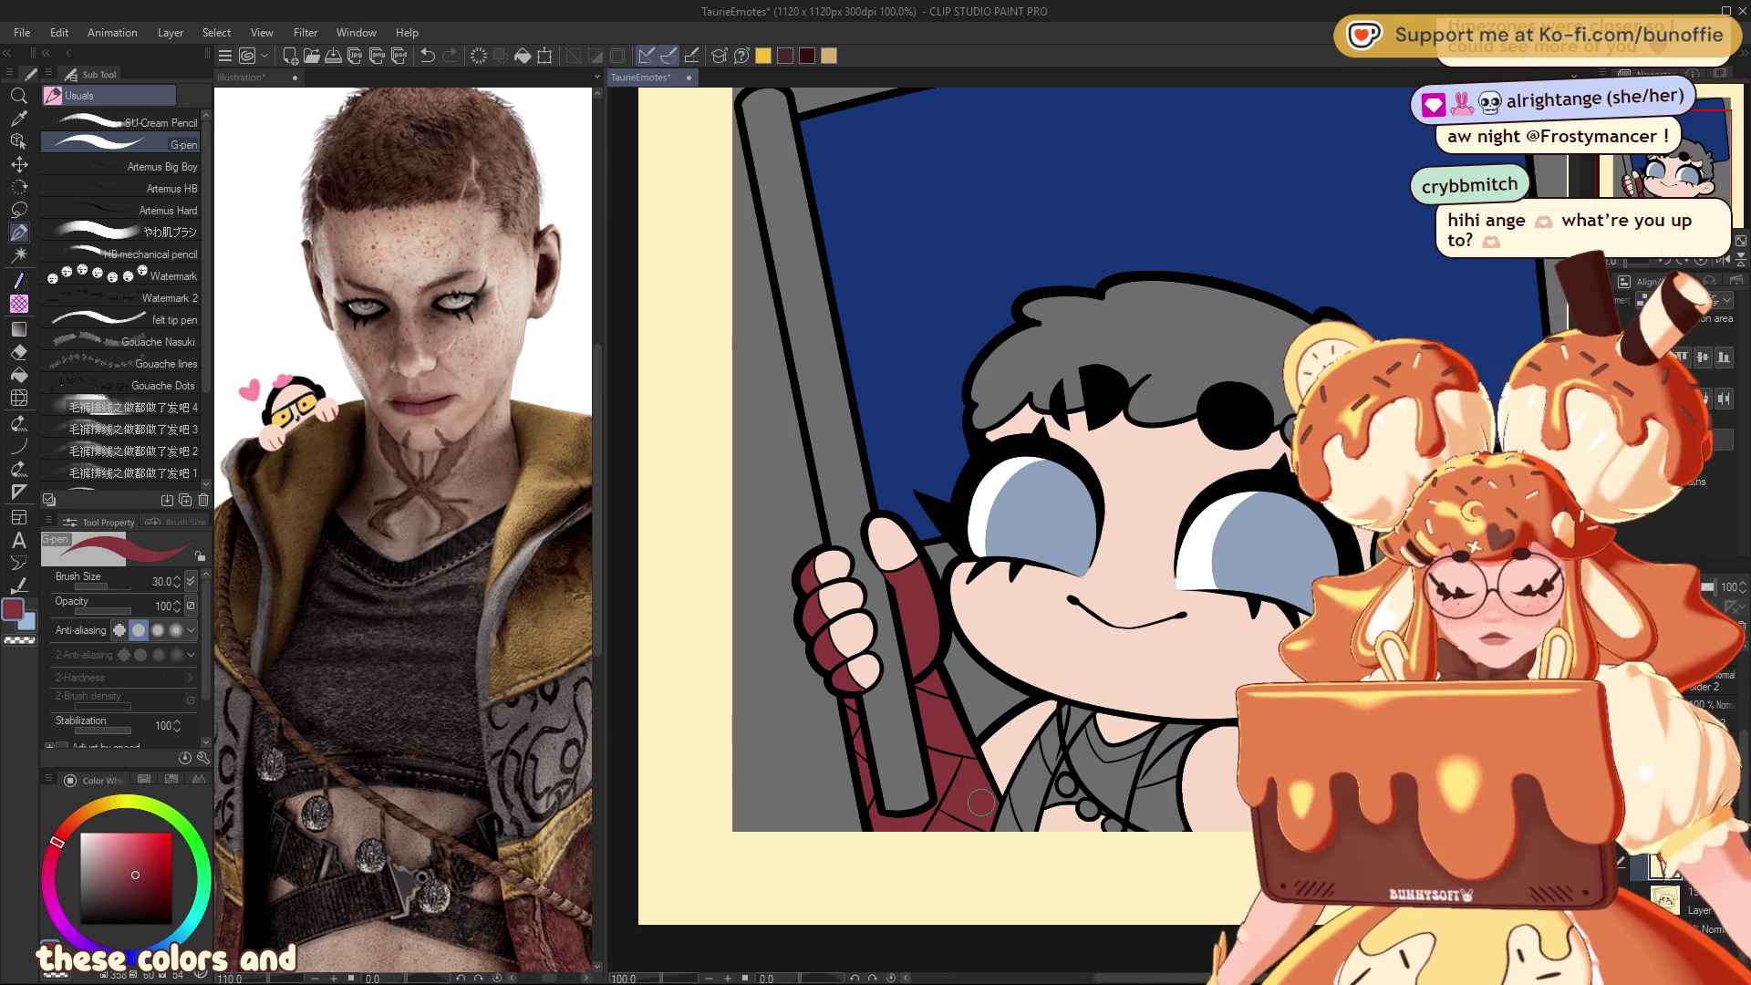
drag(1692, 159, 1716, 153)
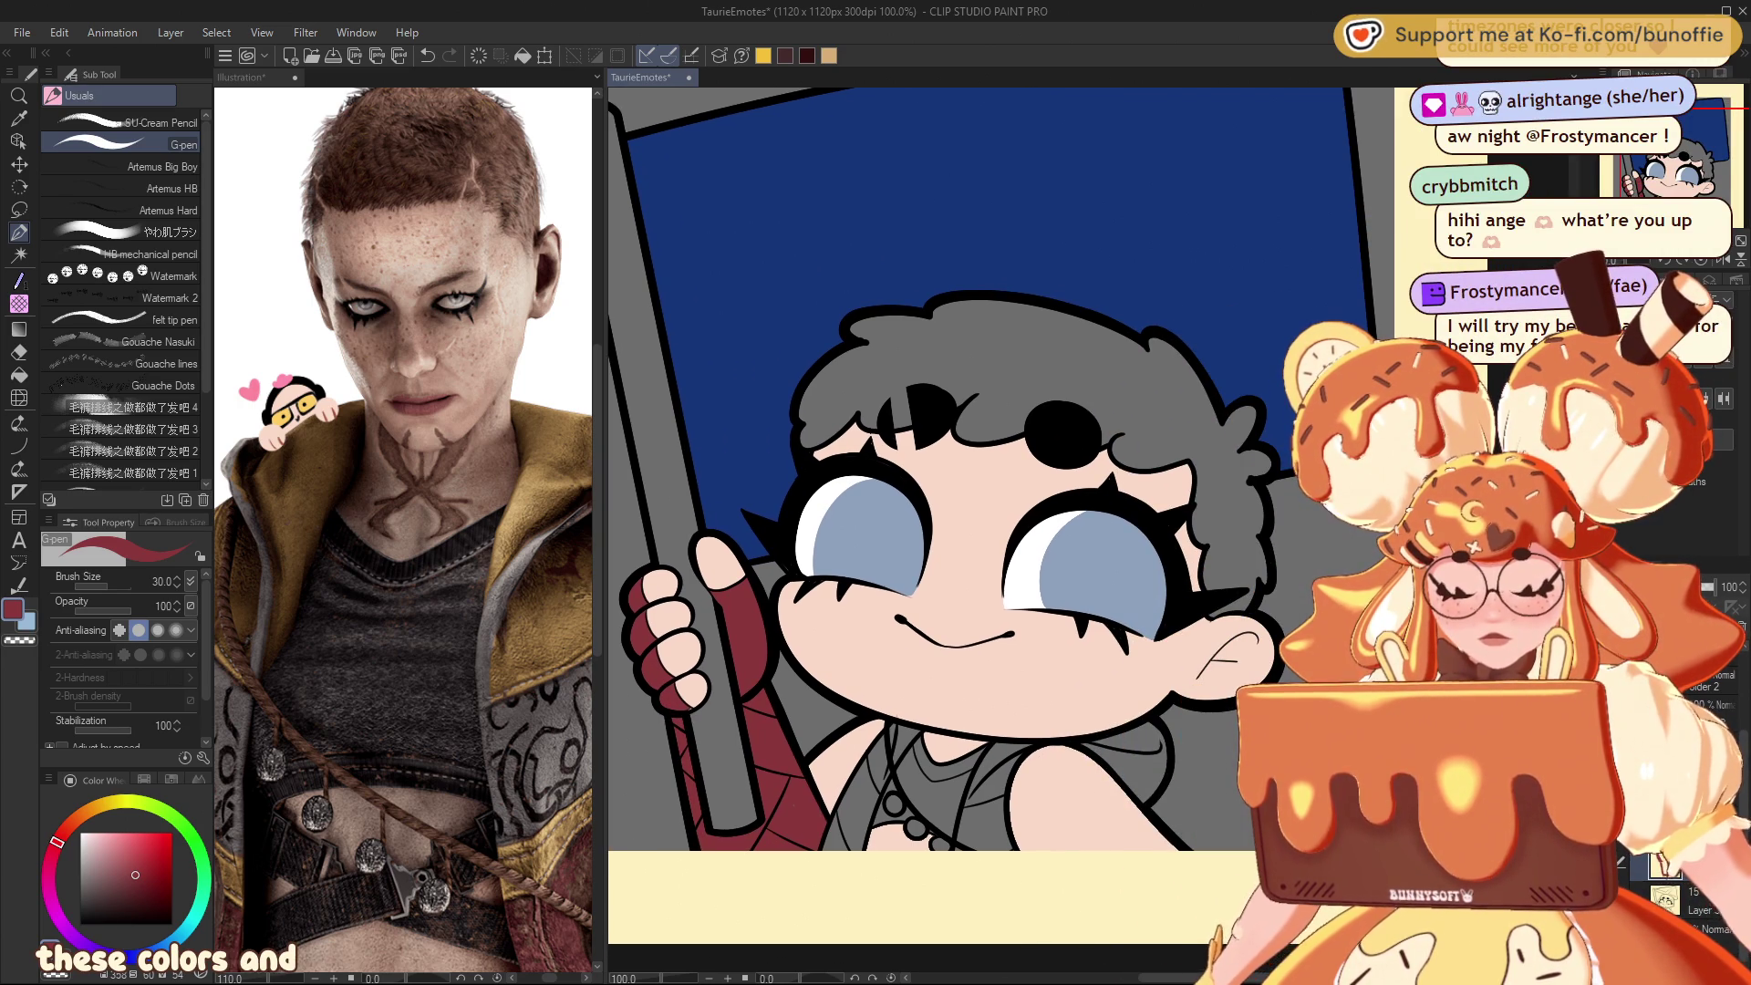
Step: Add a new layer and pick a coppery orange-brown for the hair
key(ctrl+shift+n)
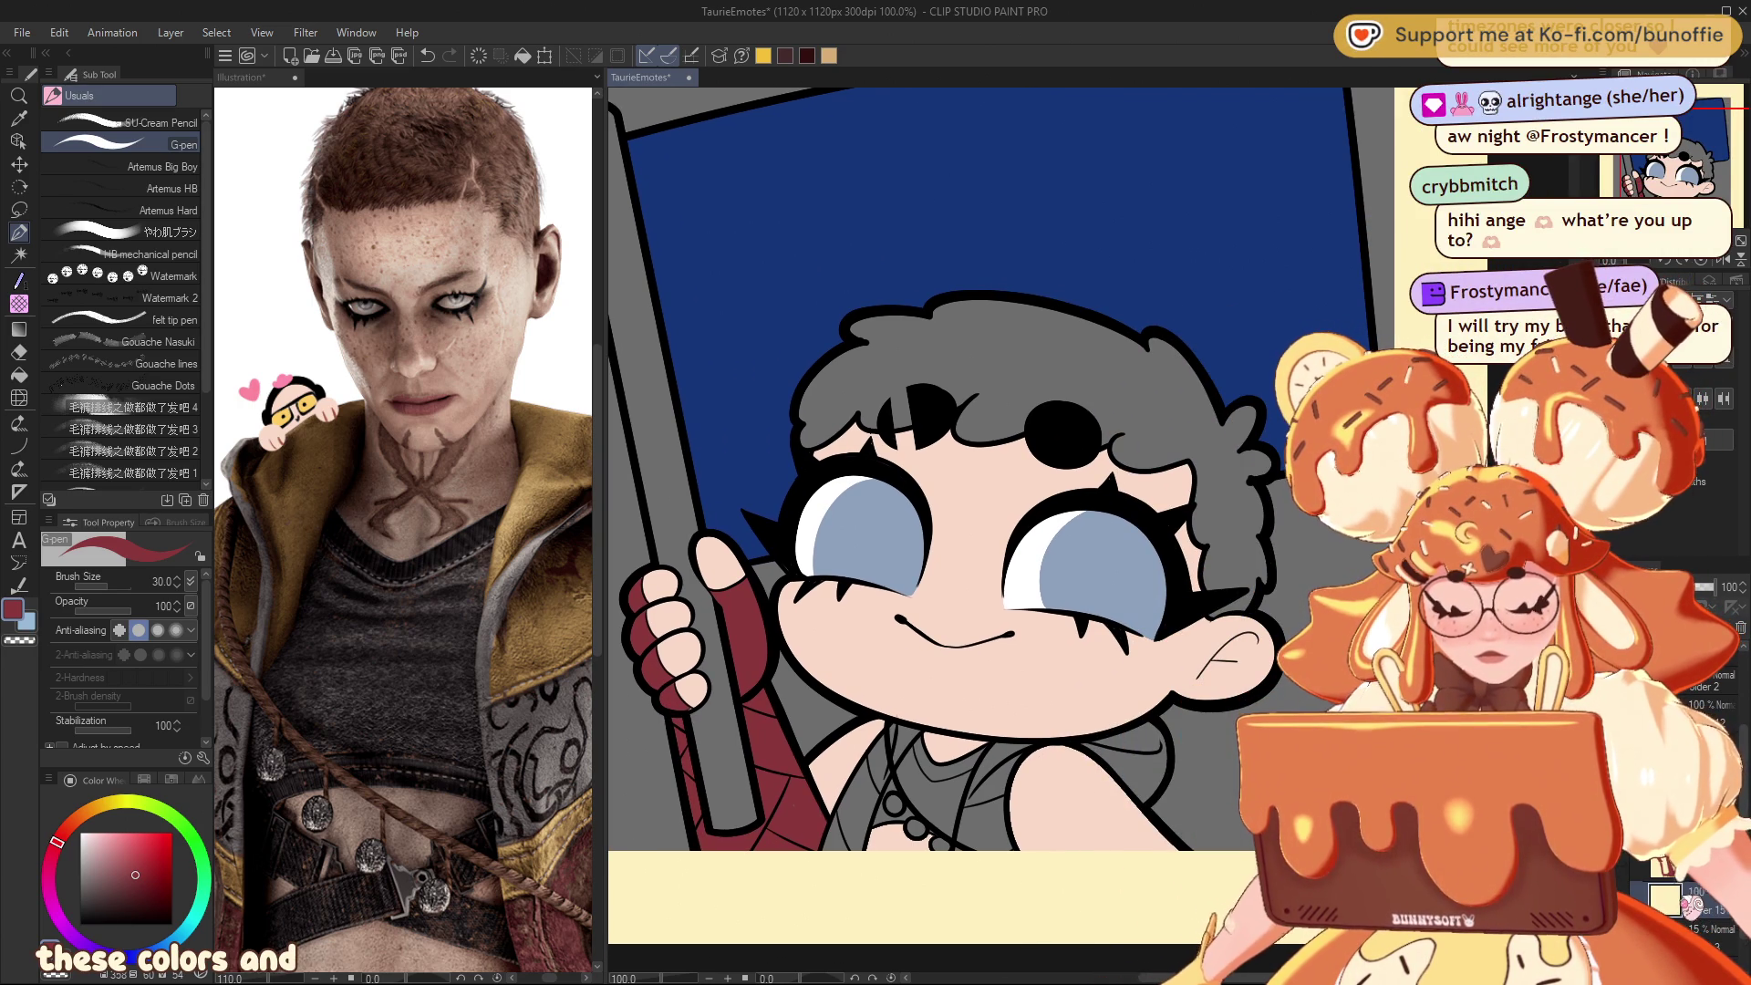
mouse_move(95, 817)
mouse_down()
mouse_move(112, 826)
mouse_move(89, 830)
mouse_up()
click(133, 853)
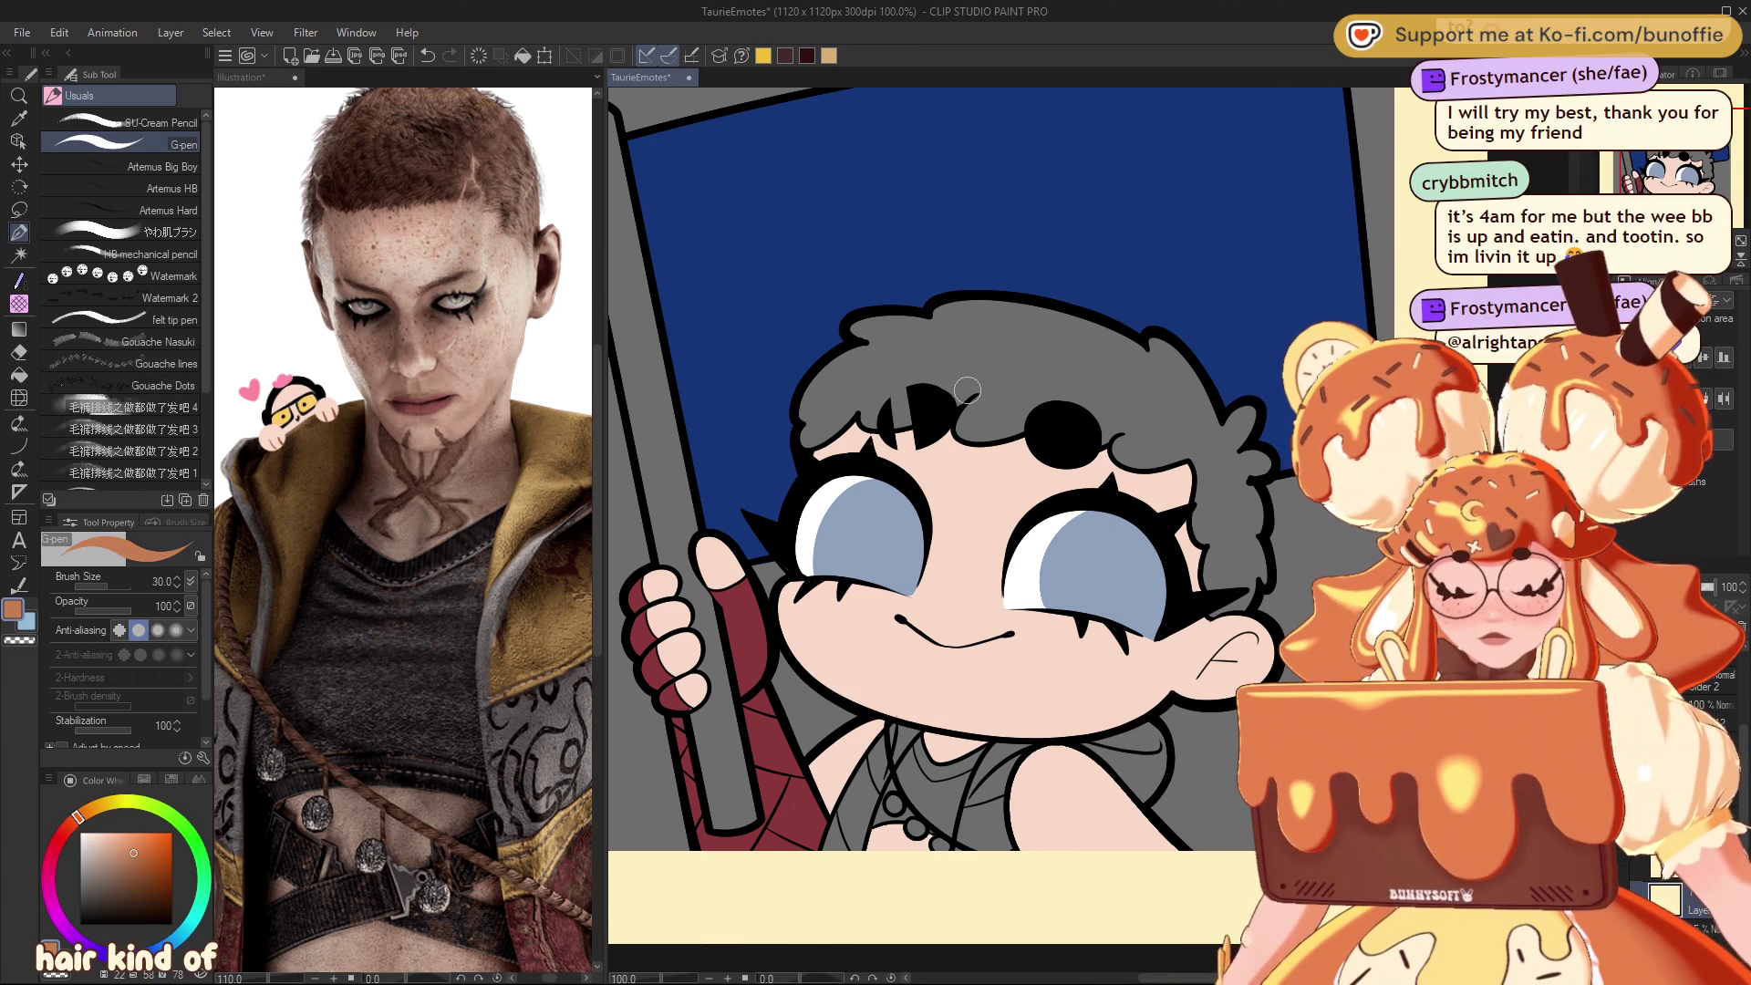
Step: Paint the hair edges orange-brown with the G-pen and fill the remaining grey
mouse_move(883, 421)
mouse_down()
mouse_move(797, 426)
mouse_move(866, 355)
mouse_move(955, 312)
mouse_up()
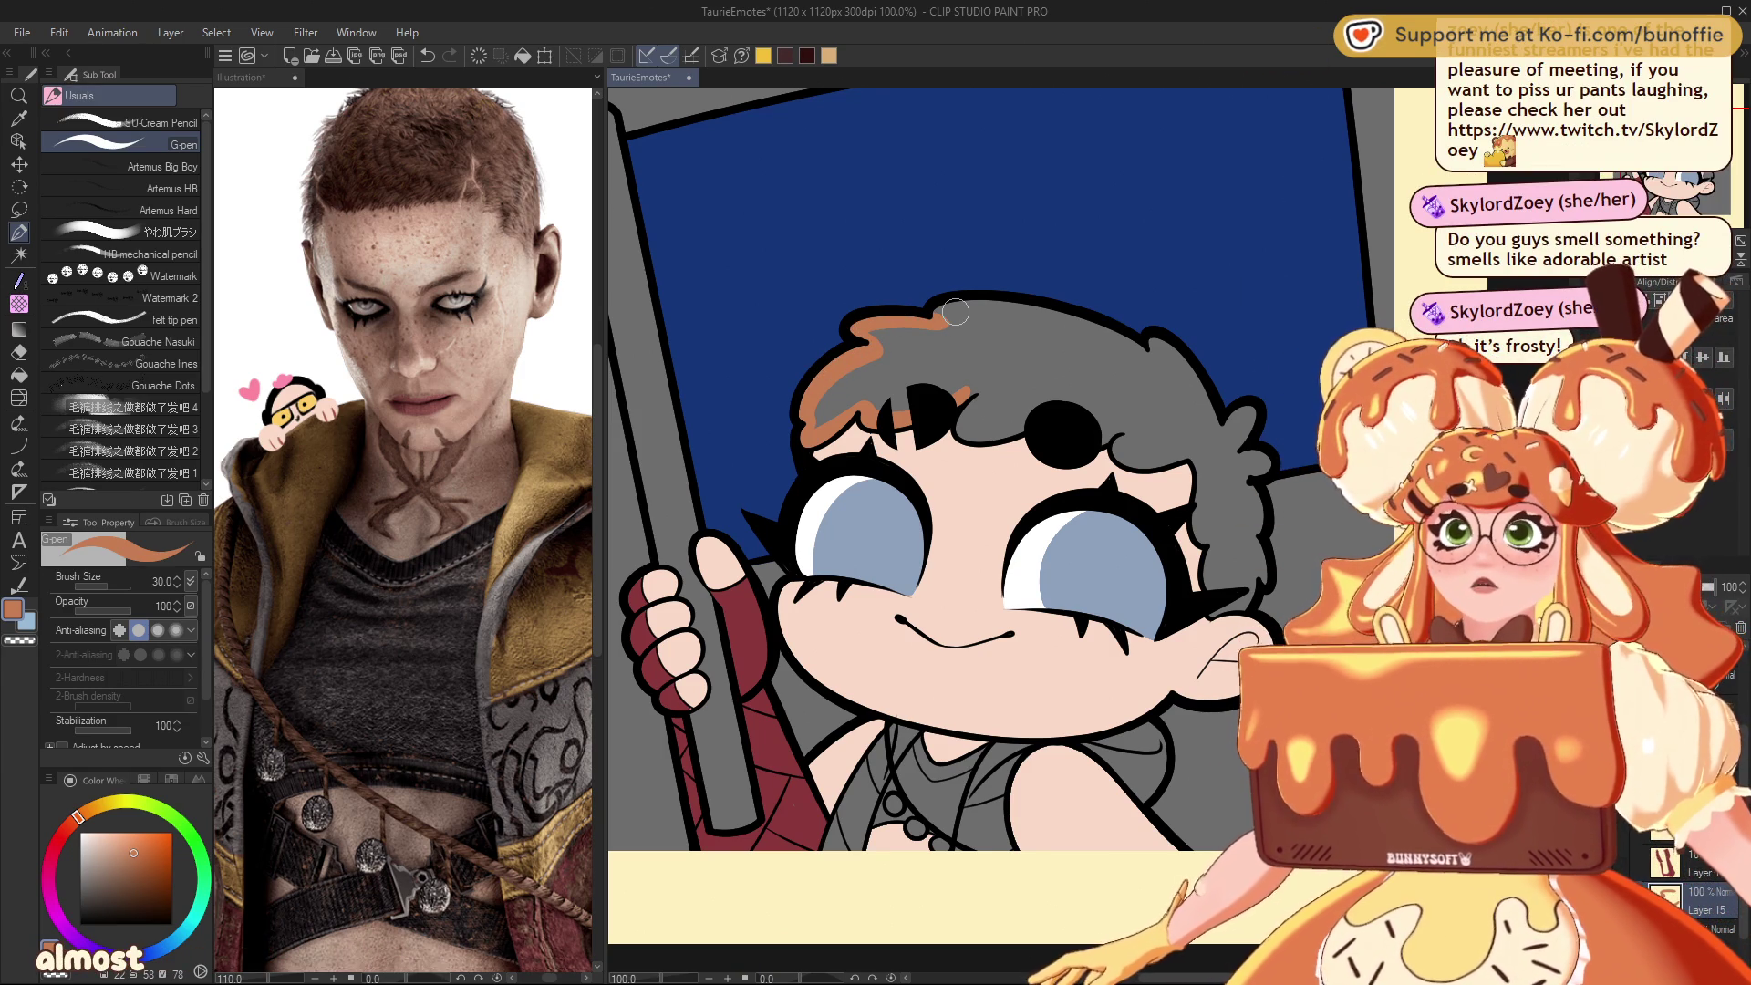
mouse_move(937, 315)
mouse_down()
mouse_move(1026, 304)
mouse_move(1129, 354)
mouse_up()
mouse_move(996, 301)
mouse_down()
mouse_move(1178, 381)
mouse_move(1262, 467)
mouse_move(1256, 511)
mouse_up()
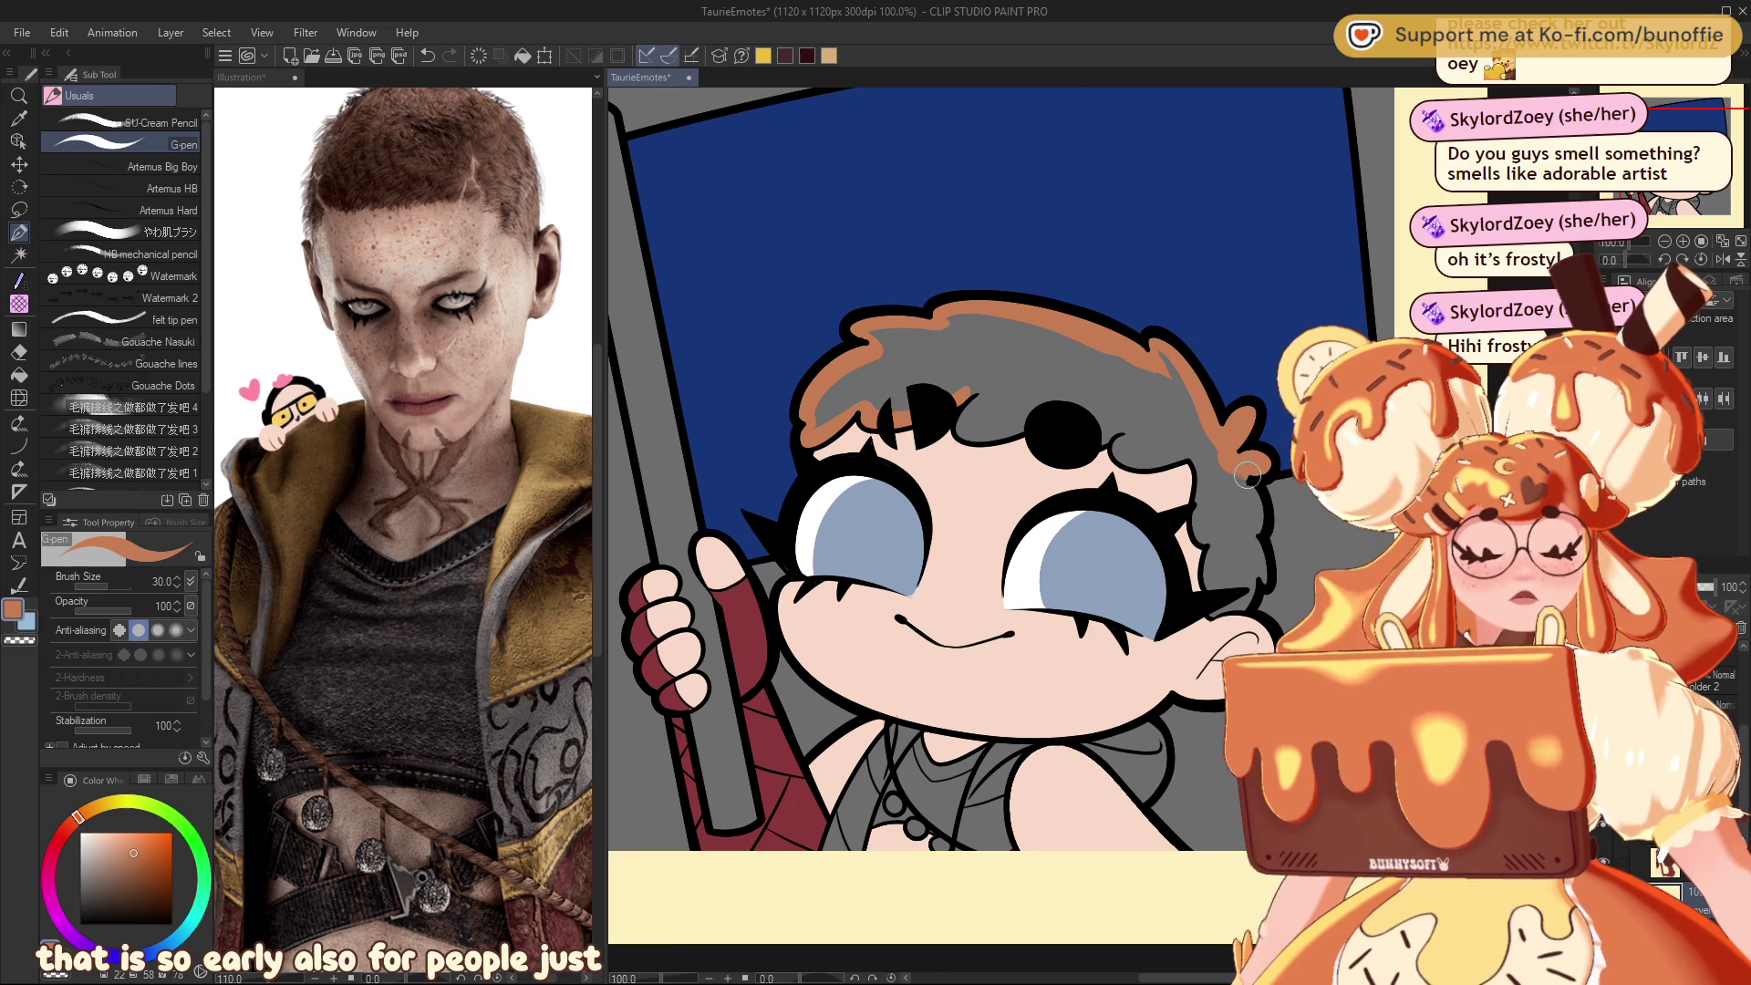
mouse_move(1255, 510)
mouse_down()
mouse_move(1238, 604)
mouse_move(1197, 536)
mouse_up()
drag(1187, 461, 1112, 444)
mouse_move(1034, 434)
mouse_down()
mouse_move(975, 442)
mouse_move(966, 401)
mouse_move(824, 420)
mouse_move(834, 383)
mouse_move(830, 399)
mouse_move(869, 404)
mouse_move(978, 383)
mouse_move(880, 346)
mouse_move(906, 386)
mouse_move(912, 346)
mouse_move(948, 374)
mouse_move(889, 342)
mouse_move(1021, 337)
mouse_move(902, 335)
mouse_up()
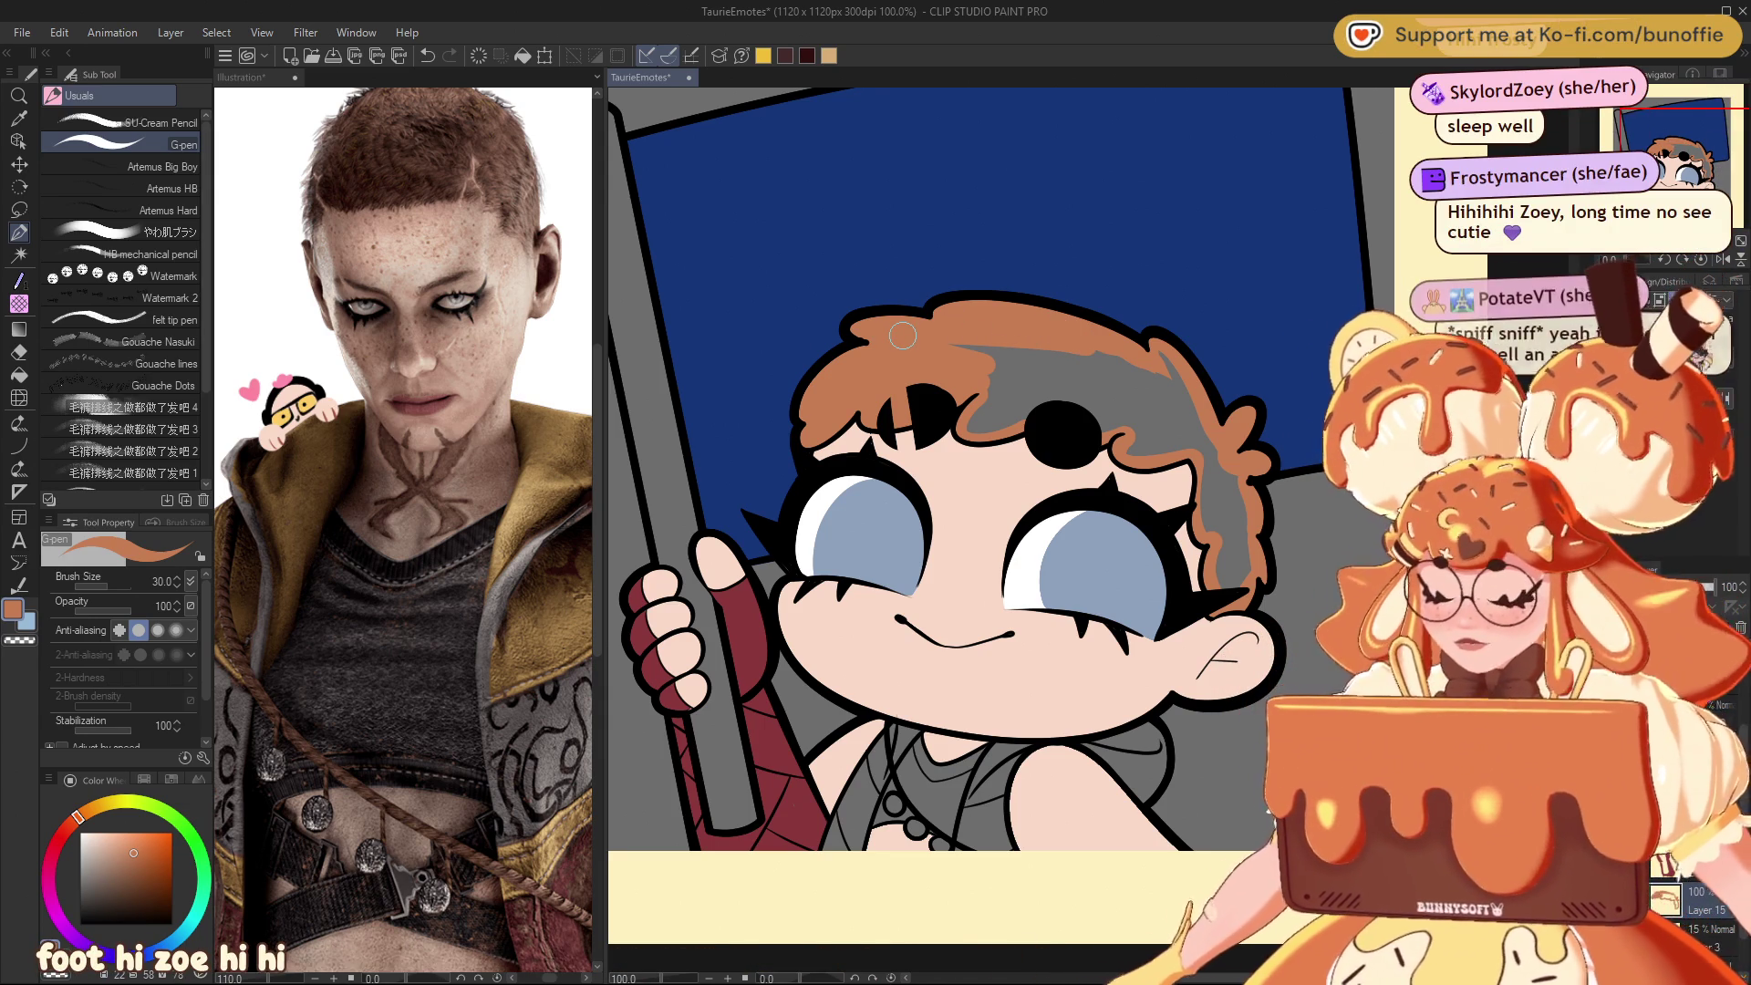
key(g)
key(g)
click(1041, 379)
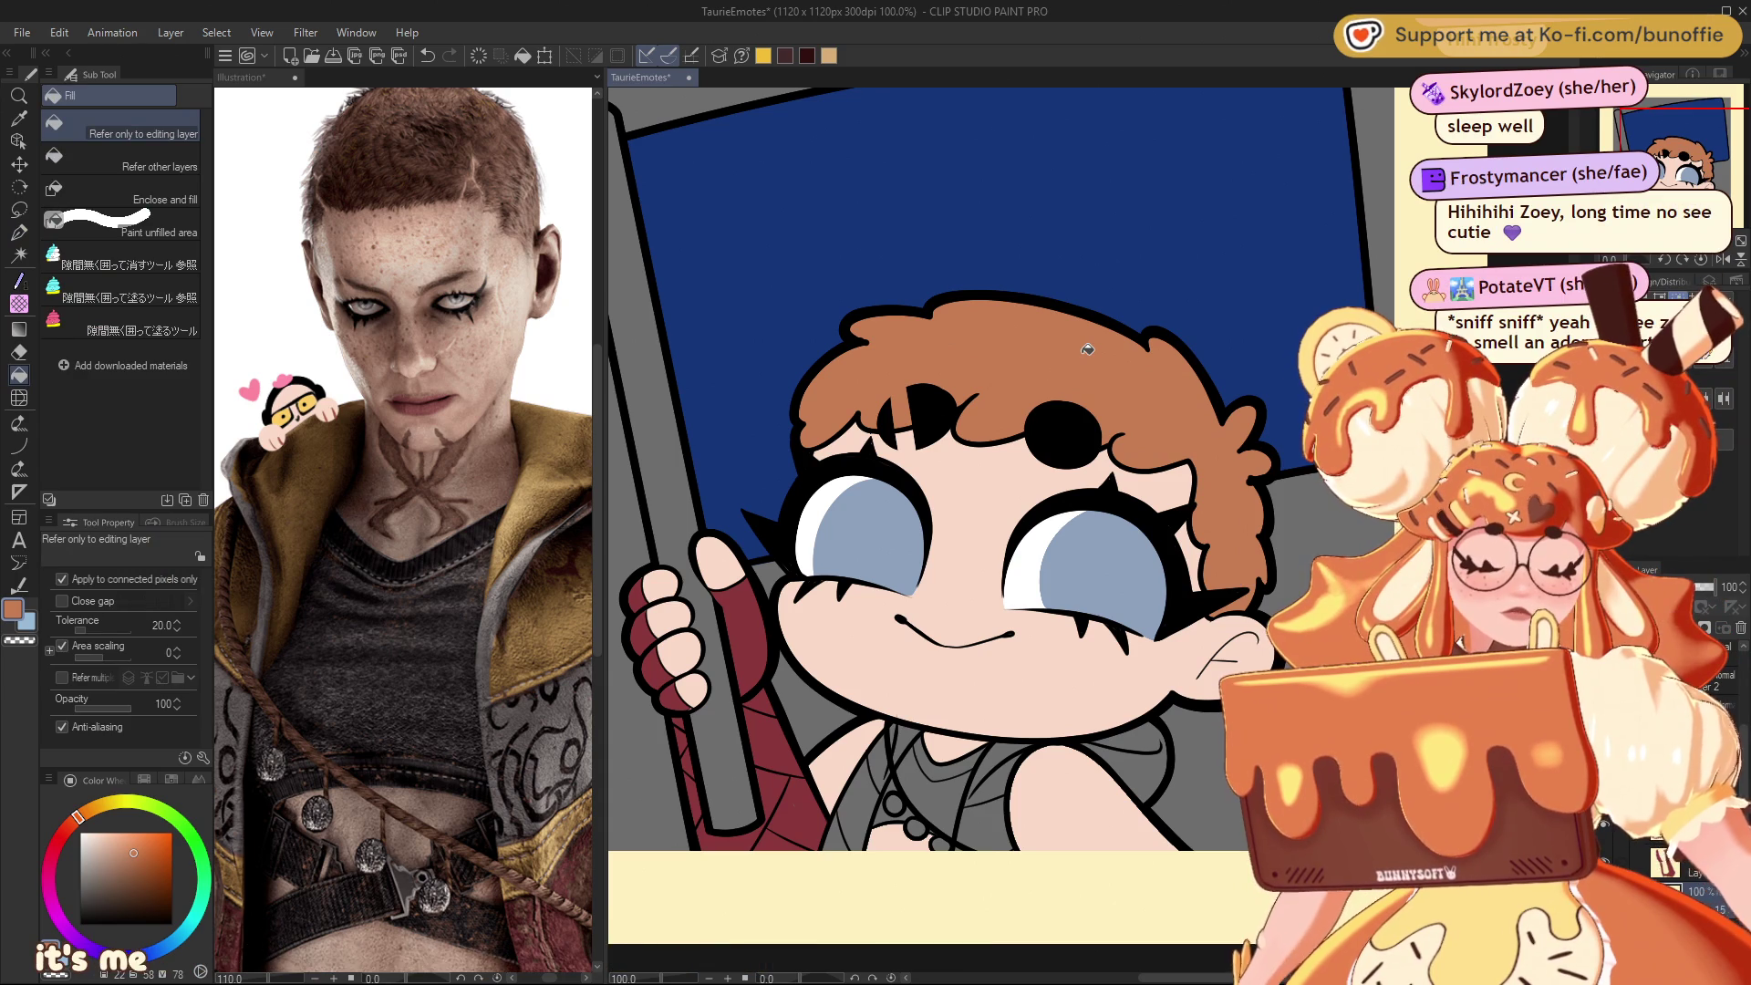
Step: Review the whole emote at different zoom levels and pick a tan yellow for the hood
click(22, 232)
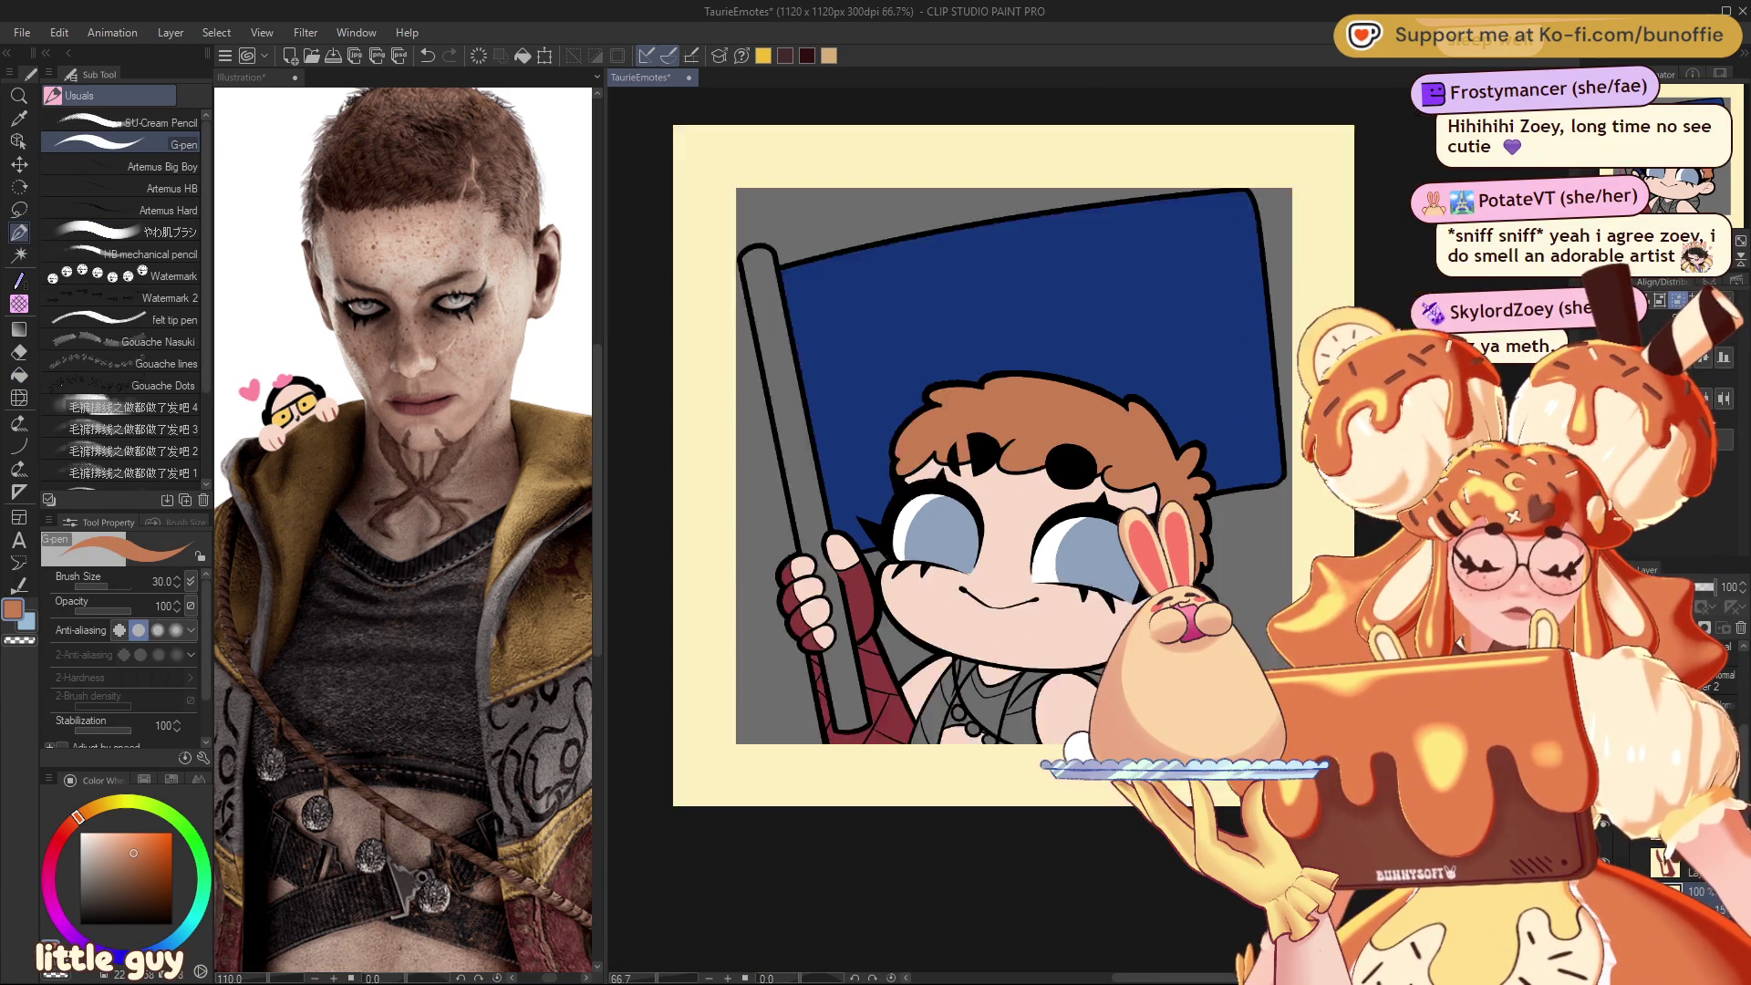
click(1666, 243)
click(1683, 241)
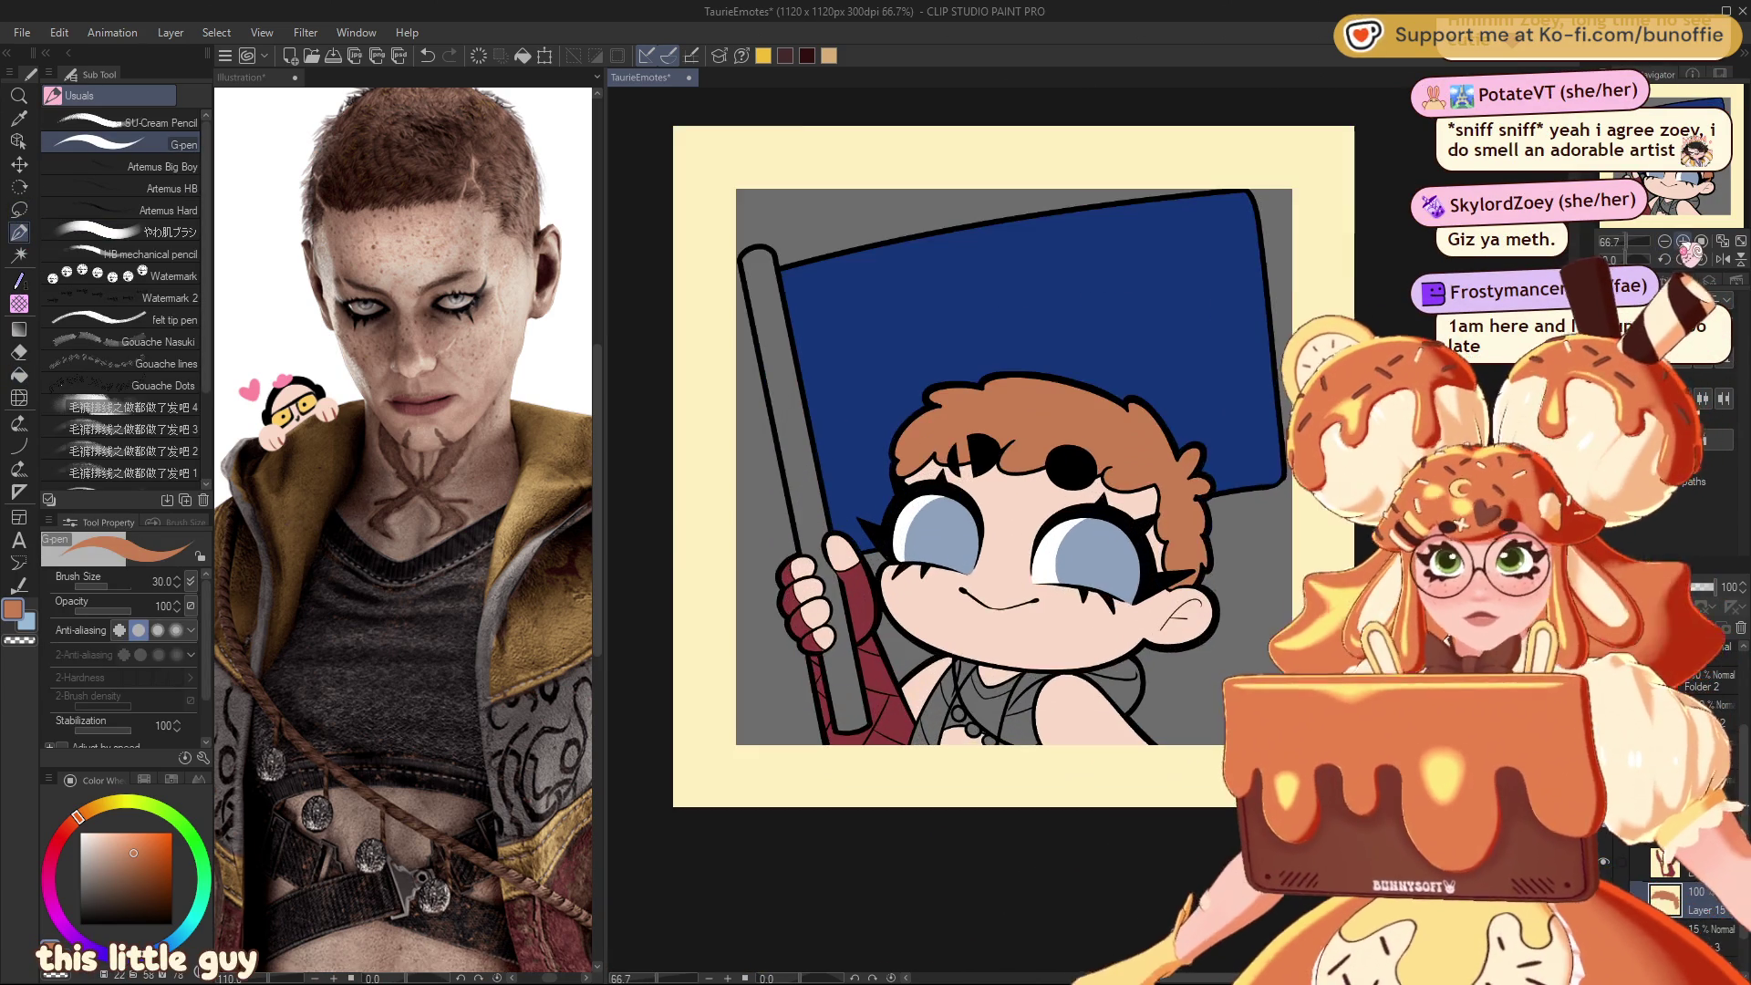
click(1683, 243)
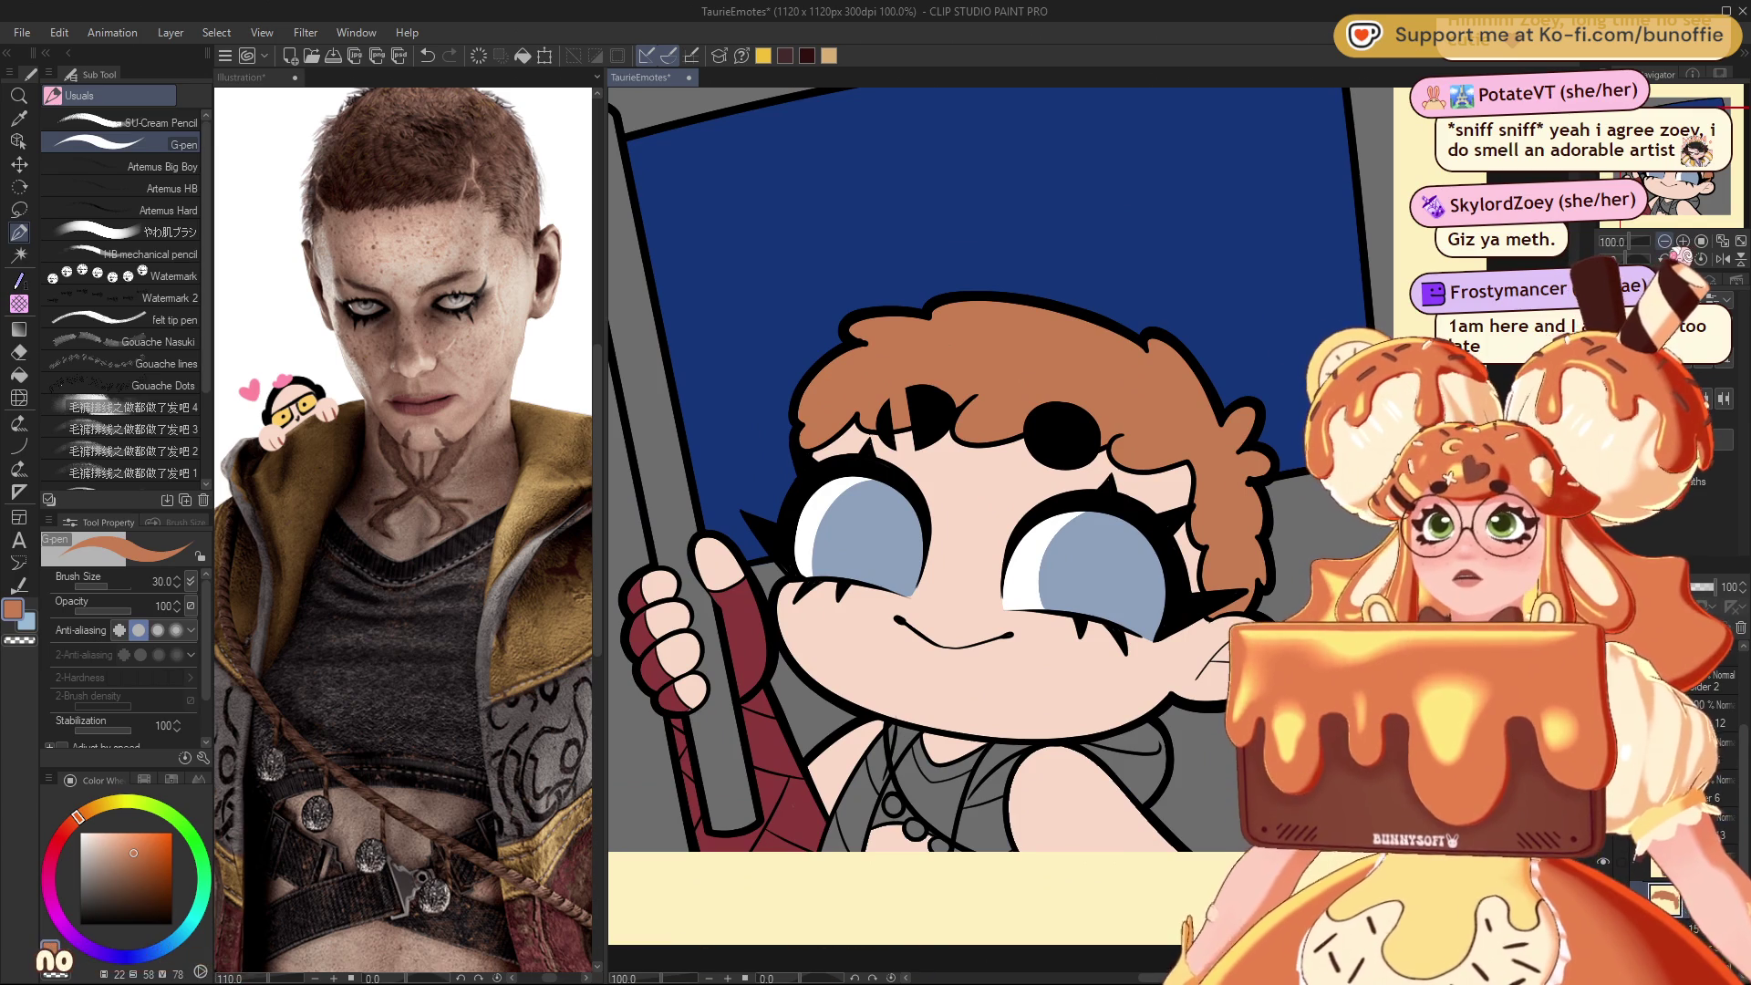
mouse_move(911, 456)
mouse_down()
mouse_move(1039, 538)
mouse_move(1003, 438)
mouse_up()
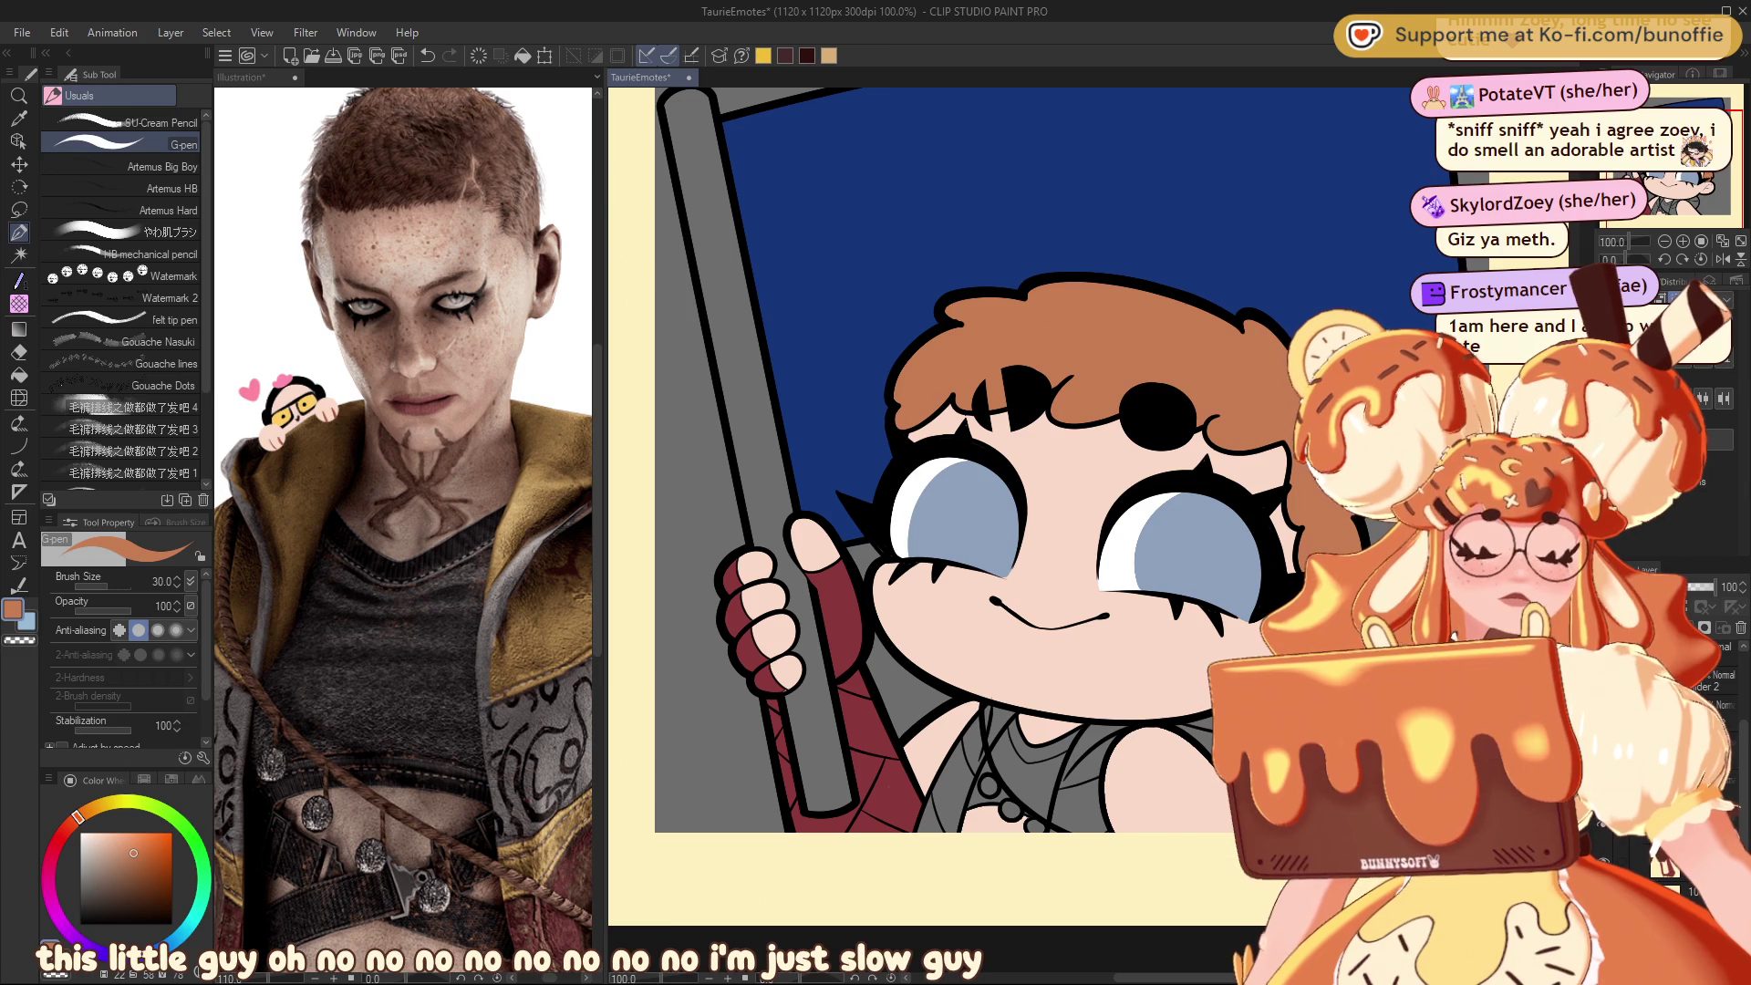
drag(104, 823, 100, 805)
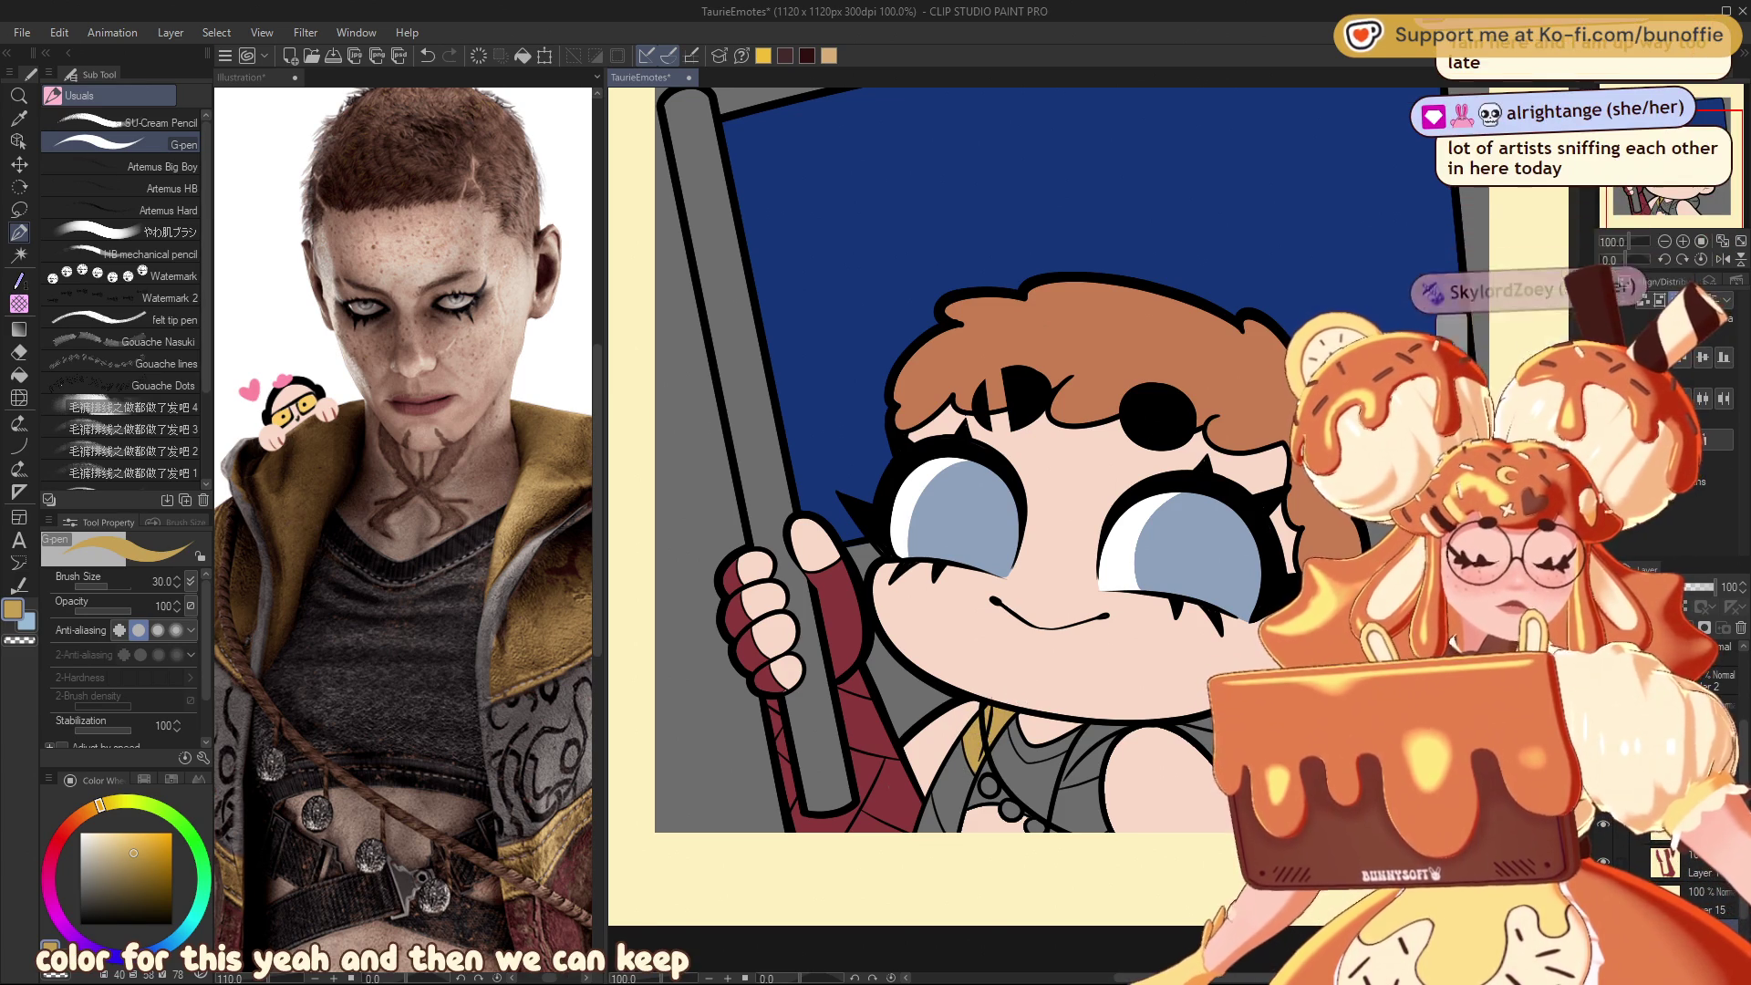
Step: Paint the hood around the collar and shoulders tan-yellow with the G-pen
drag(1018, 693, 1006, 680)
drag(1075, 734, 987, 753)
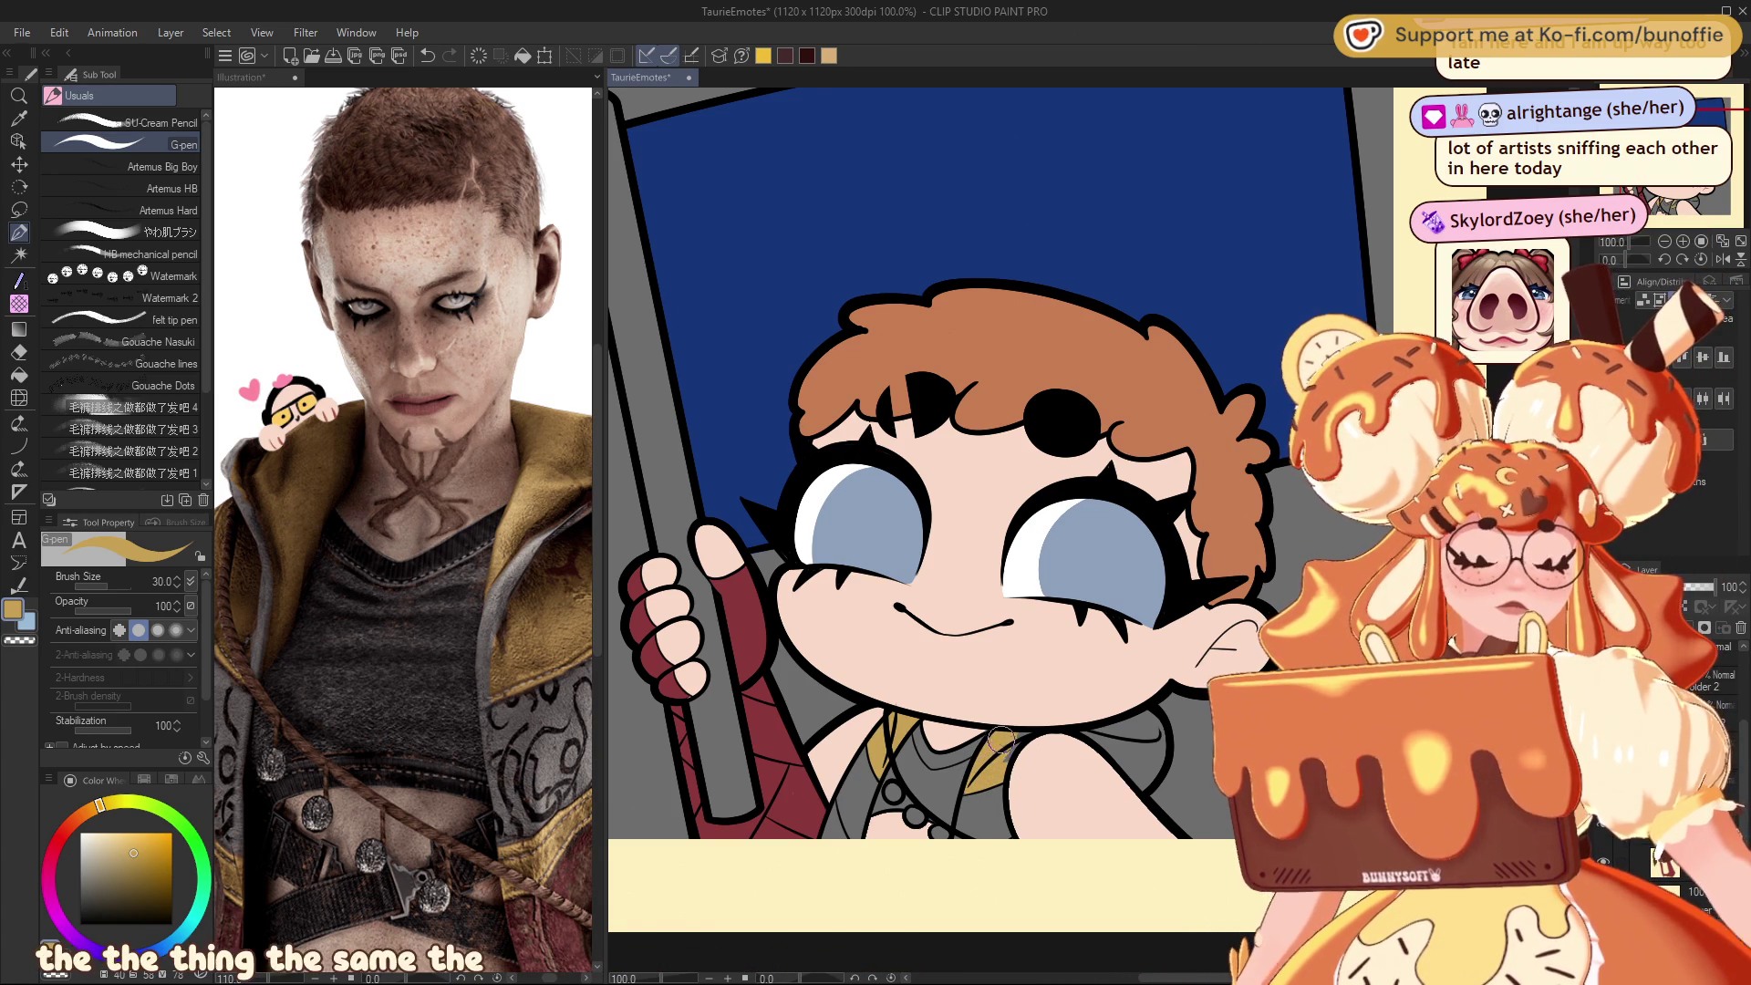
drag(1035, 729, 1108, 750)
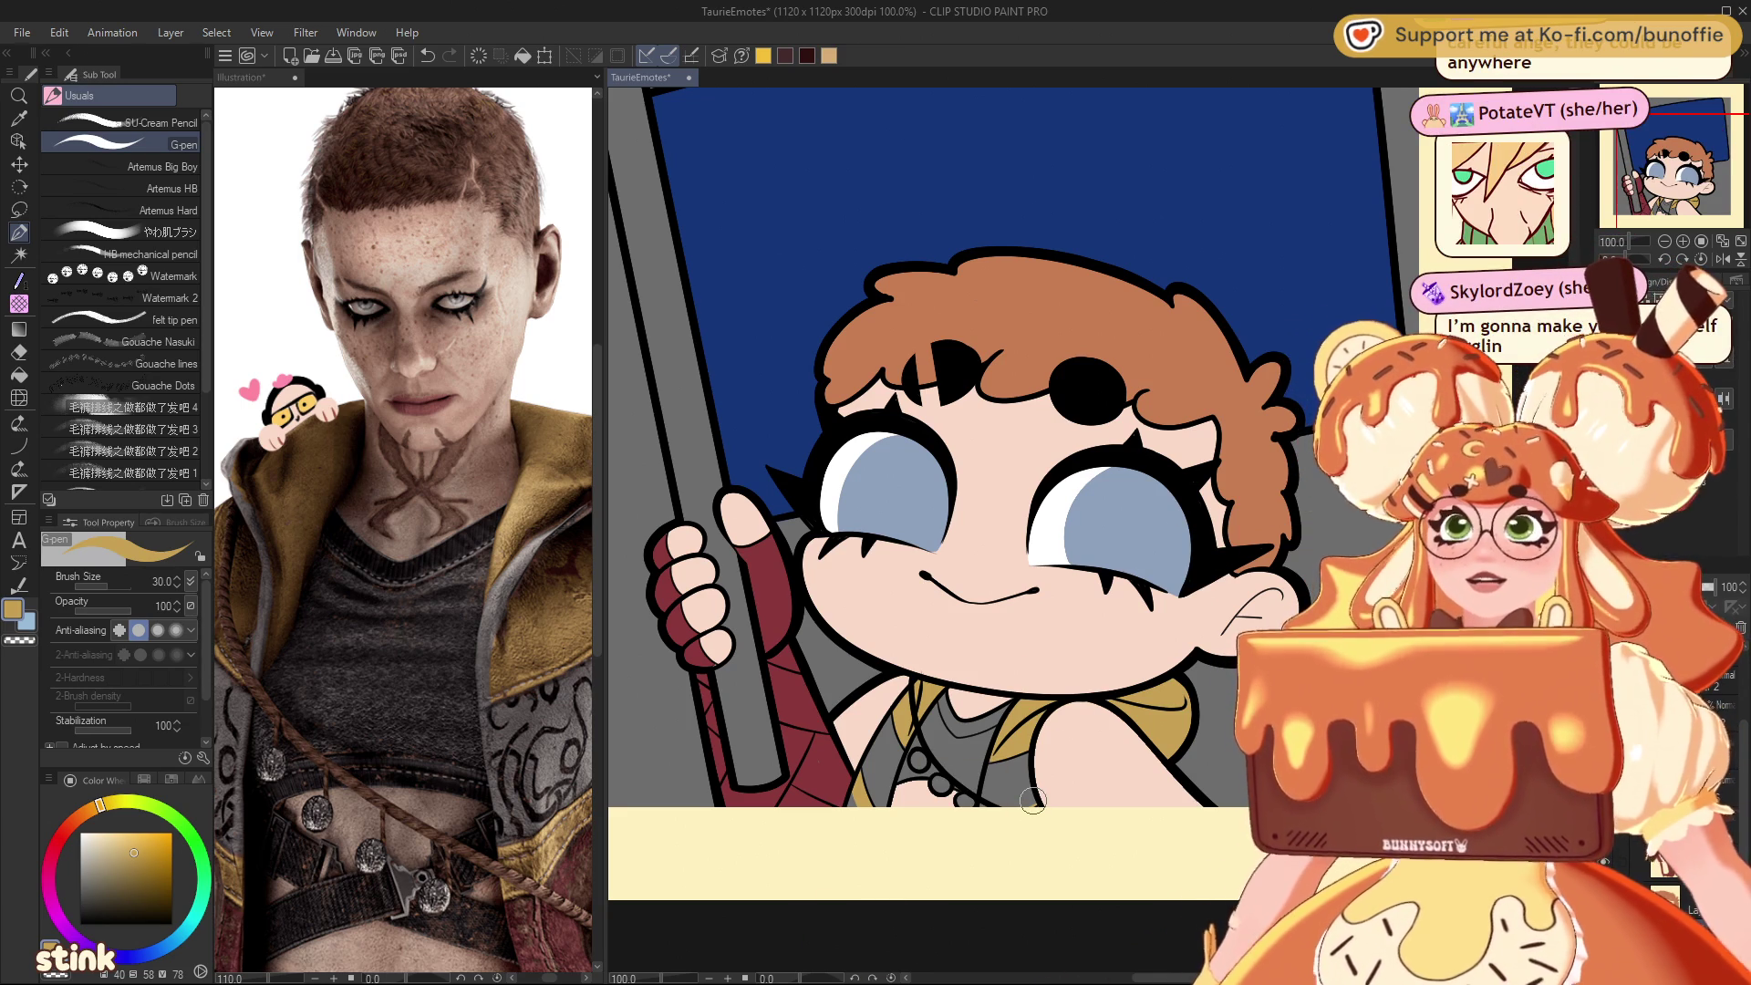
drag(1698, 162, 1692, 153)
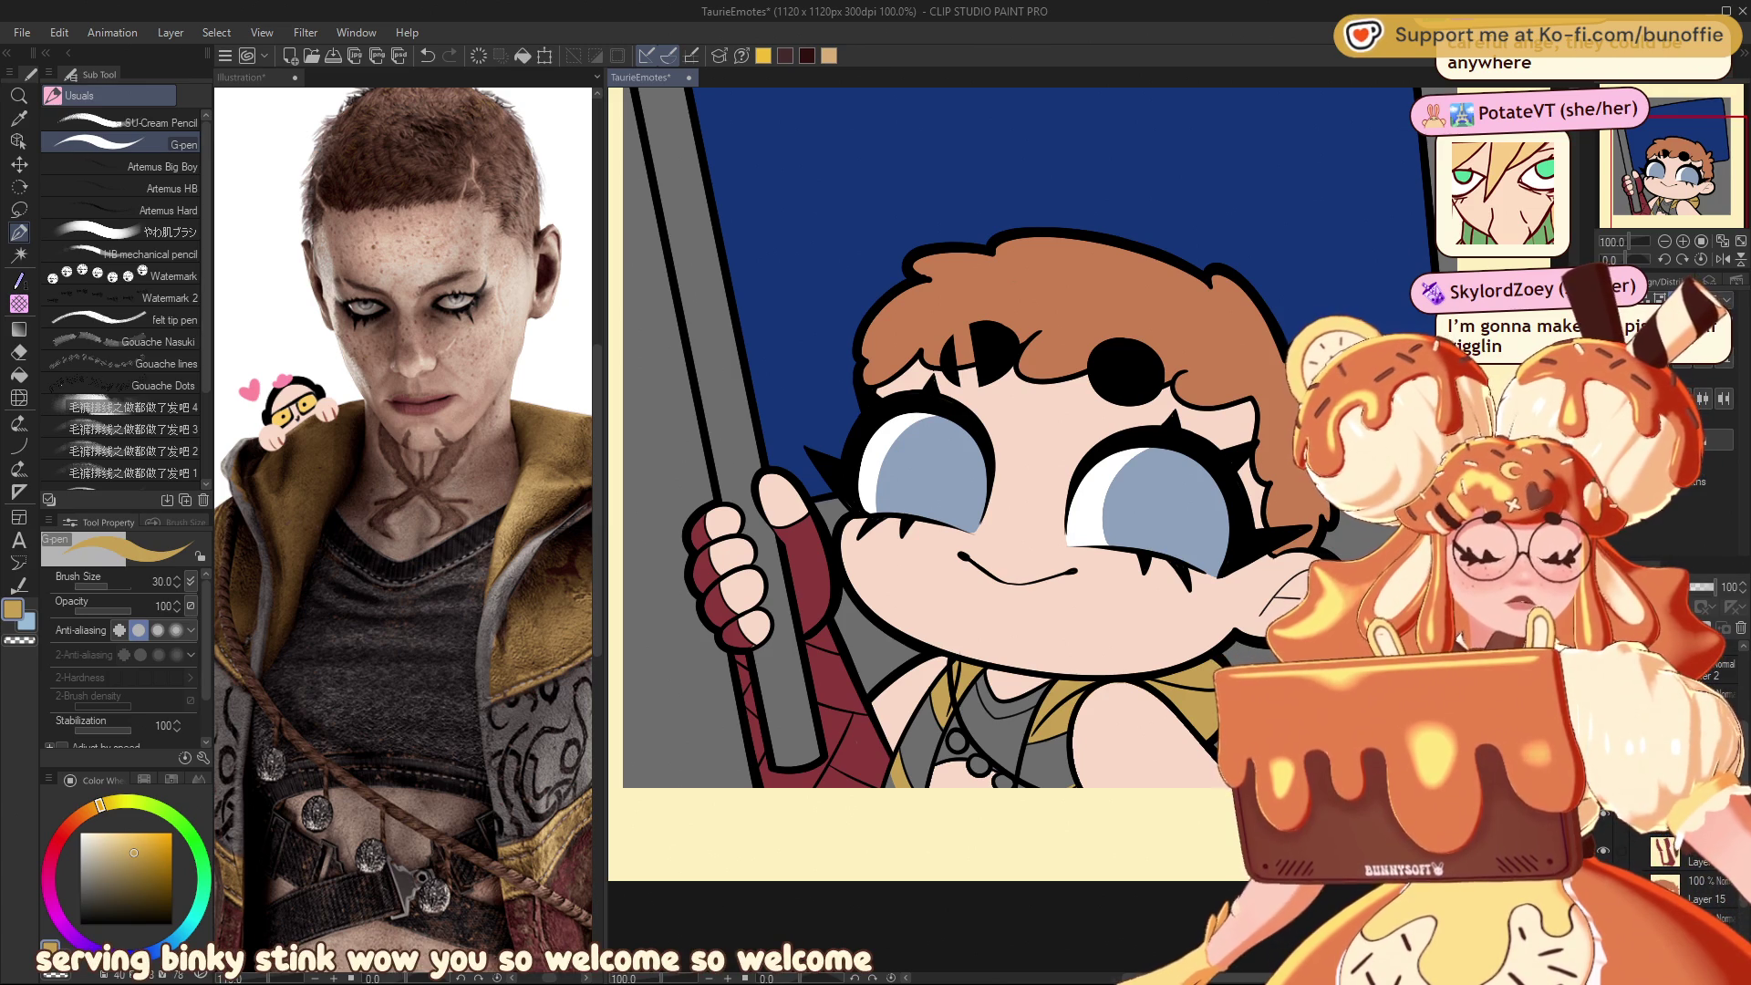
Step: Pick a dark purple and shade the shirt just below the collar
click(105, 896)
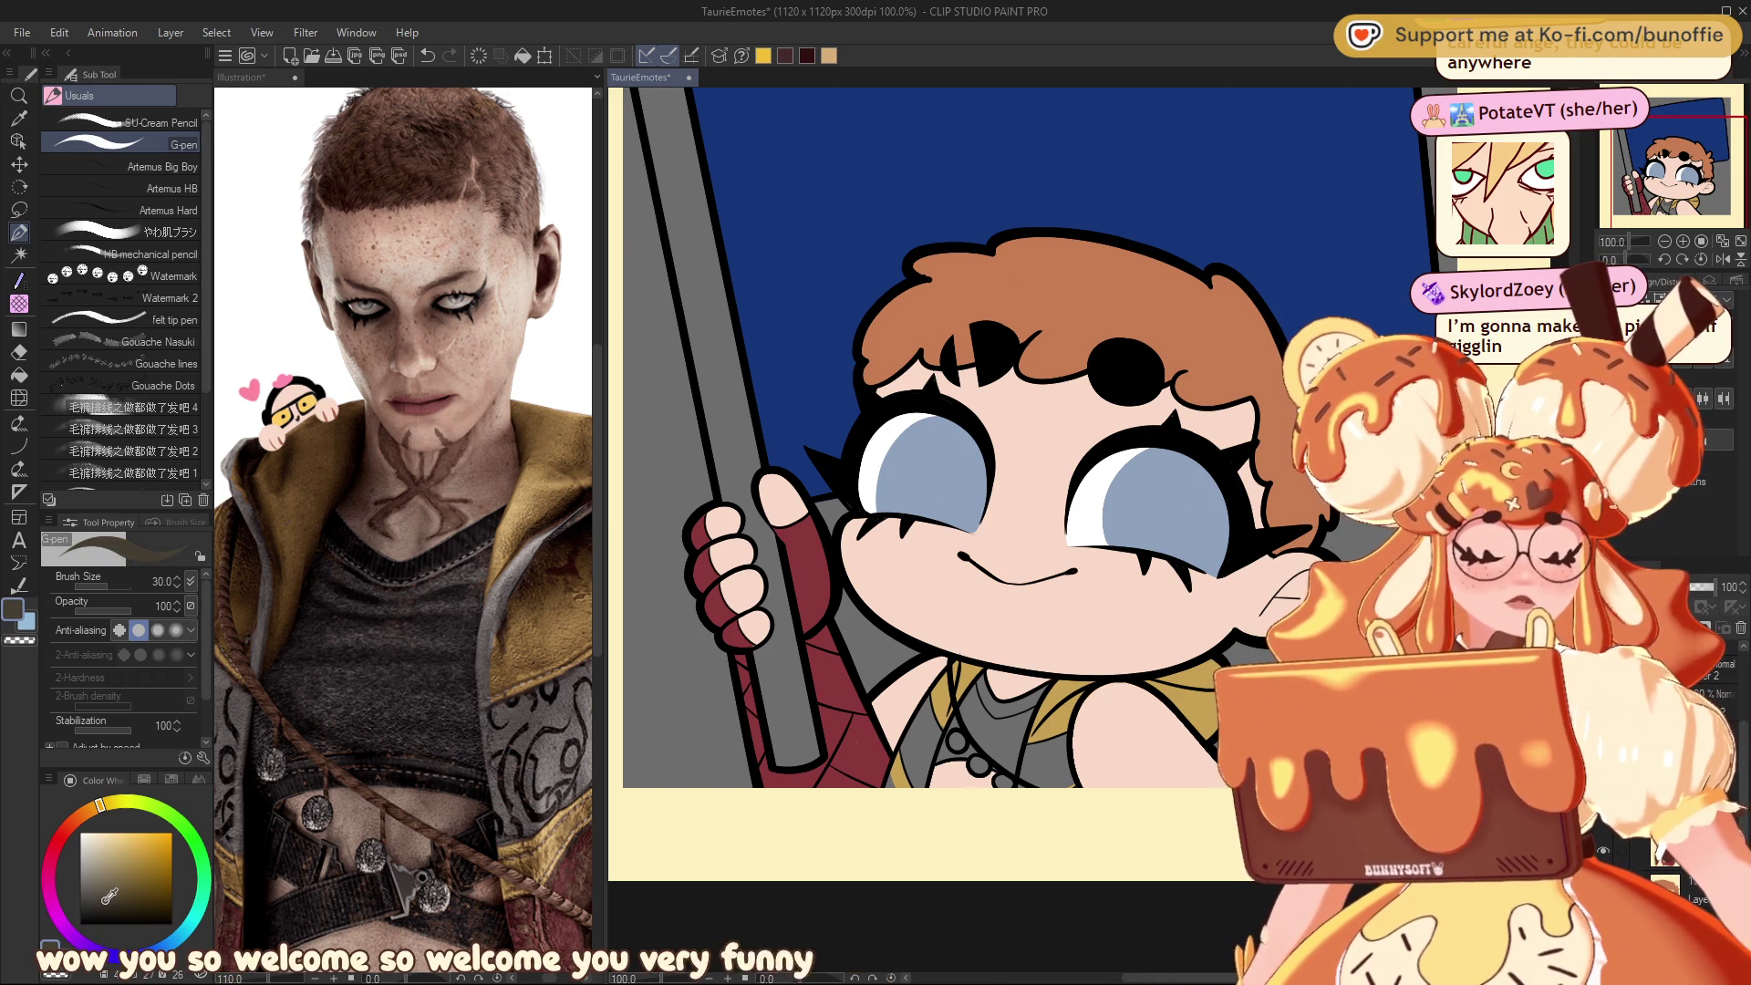
click(100, 951)
click(107, 904)
mouse_move(981, 675)
mouse_down()
mouse_move(967, 702)
mouse_move(1017, 771)
mouse_move(1046, 675)
mouse_move(999, 725)
mouse_move(973, 723)
mouse_move(998, 736)
mouse_up()
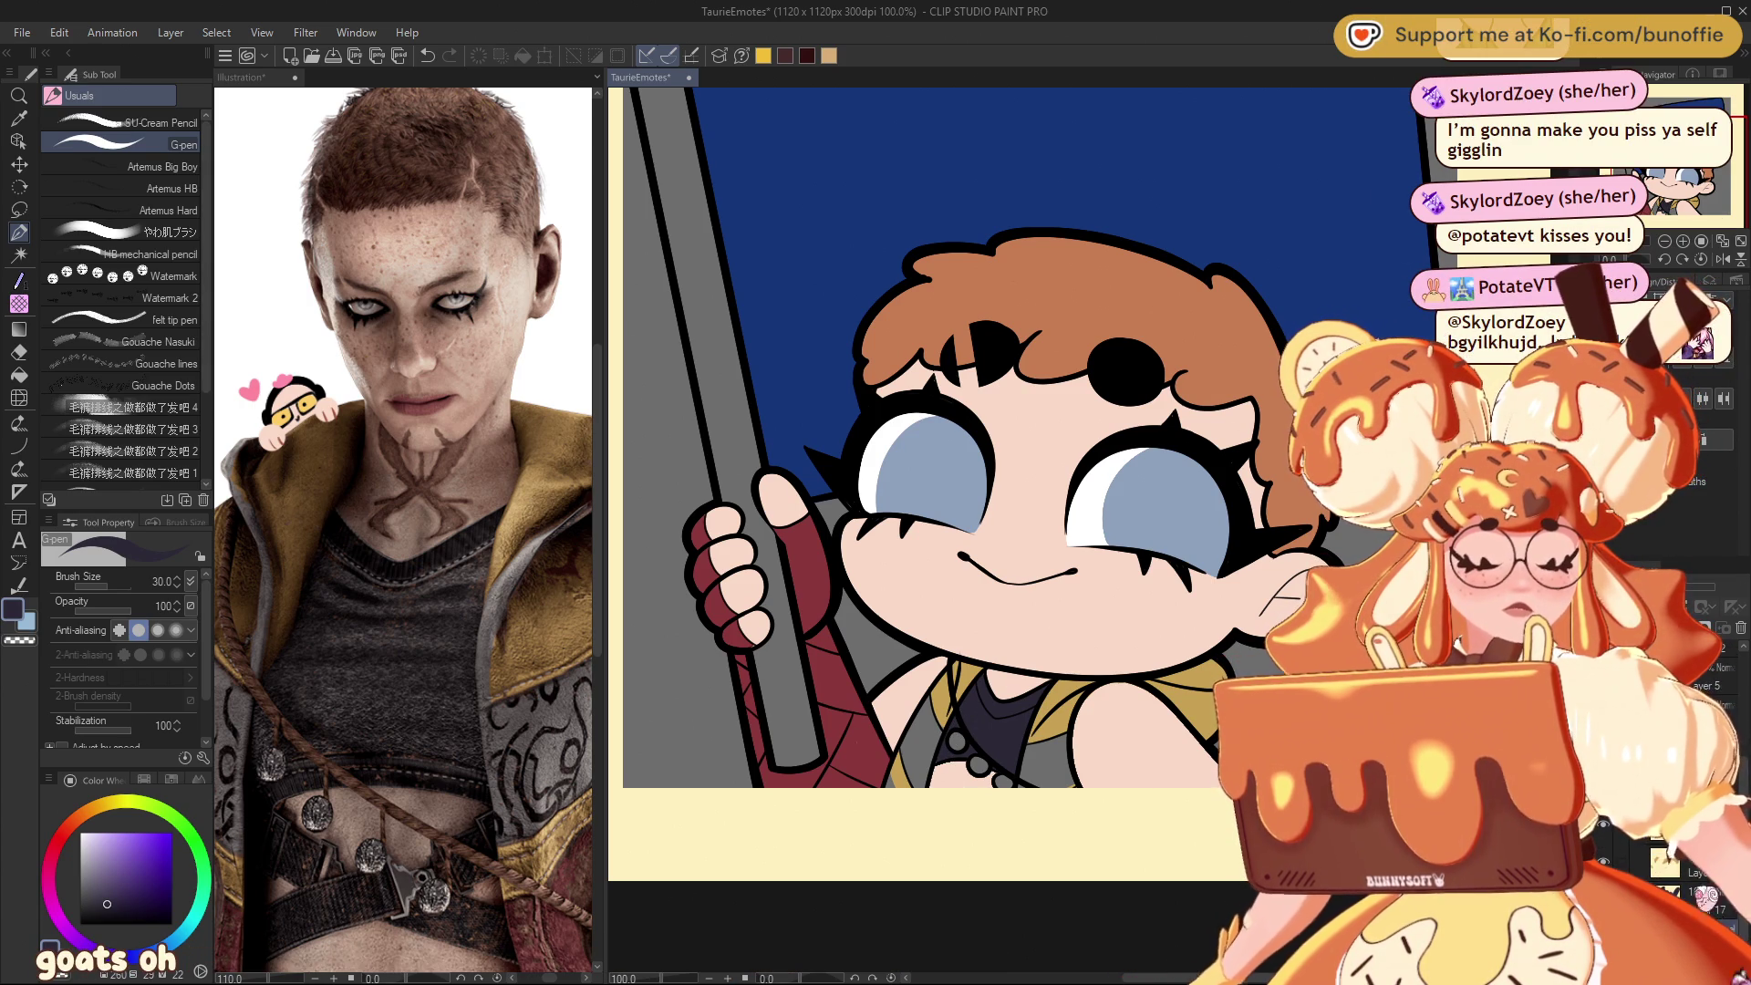
Step: Switch to light blue-white and paint the necklace beads
key(x)
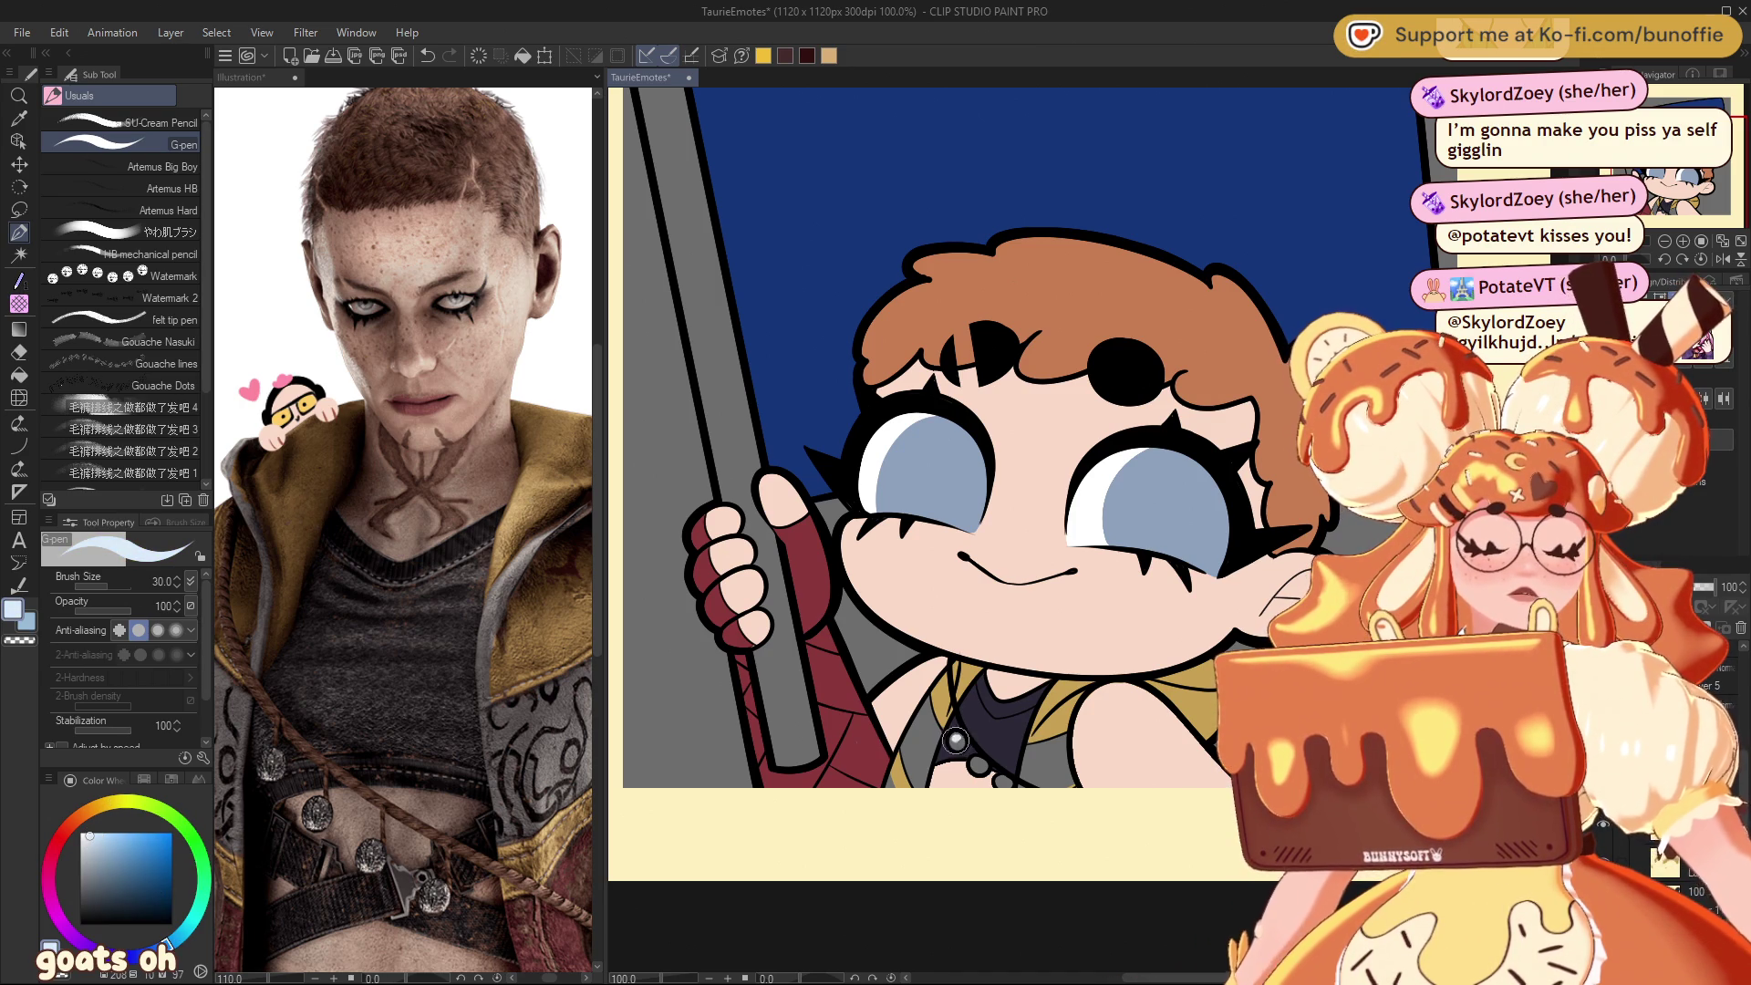
click(978, 764)
click(1003, 779)
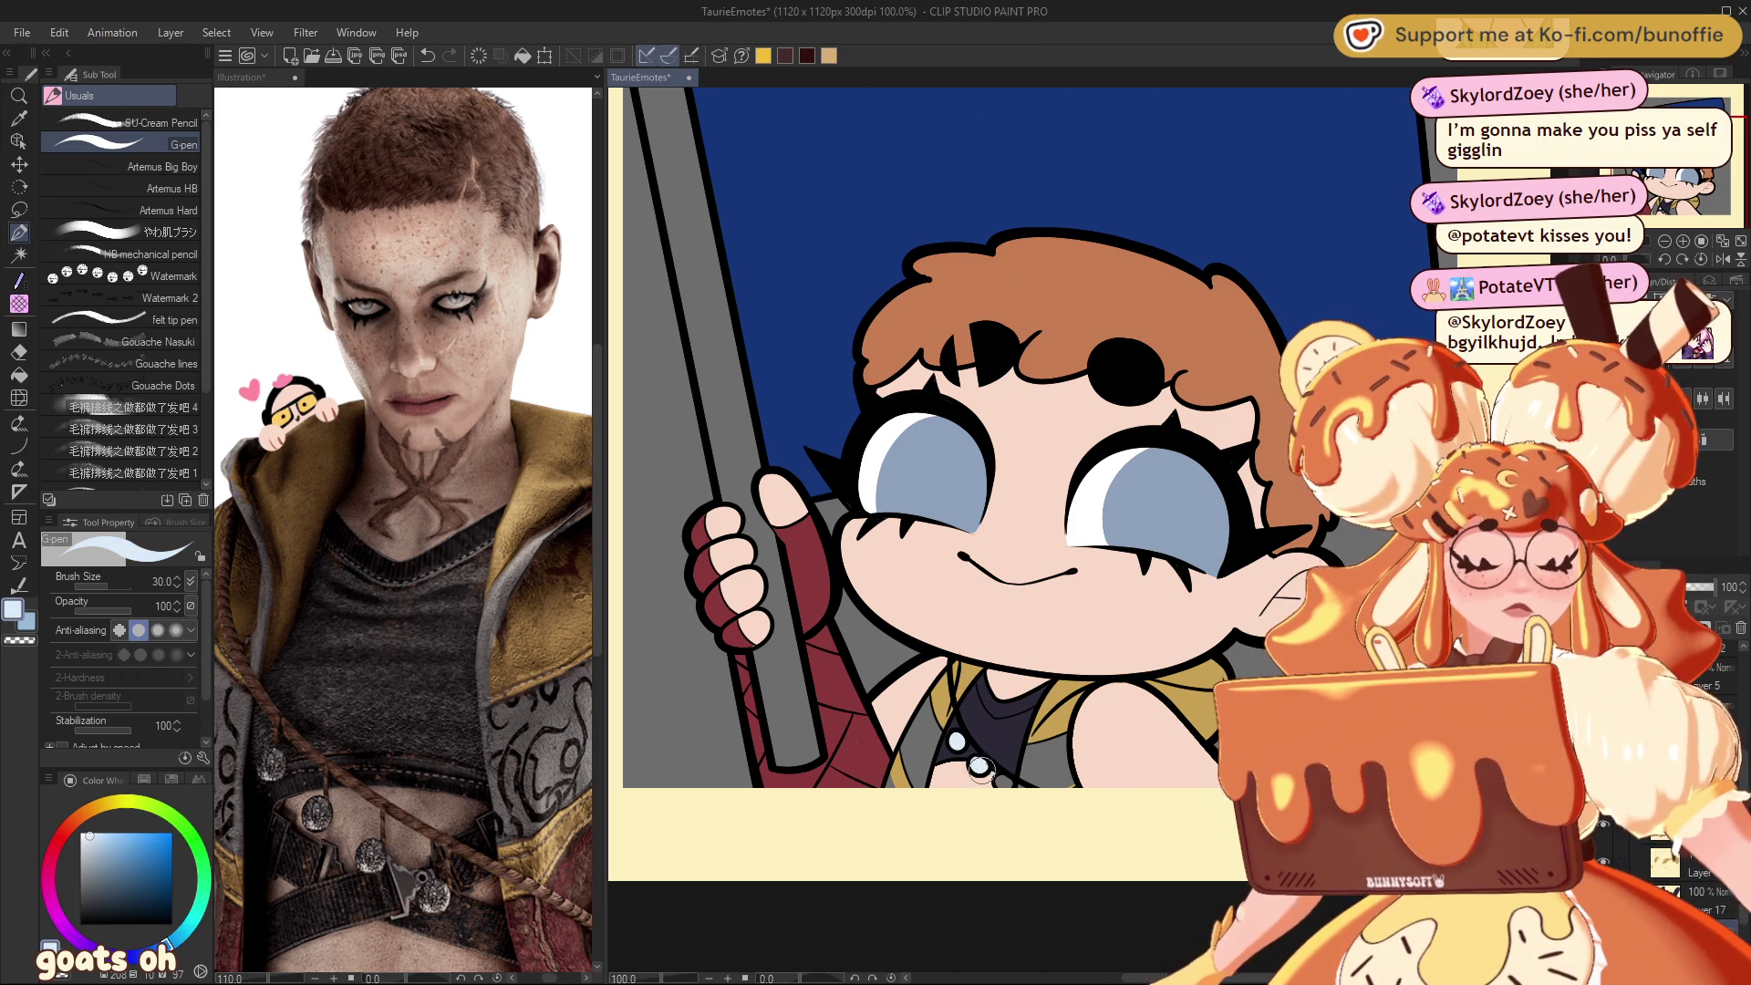
click(1001, 781)
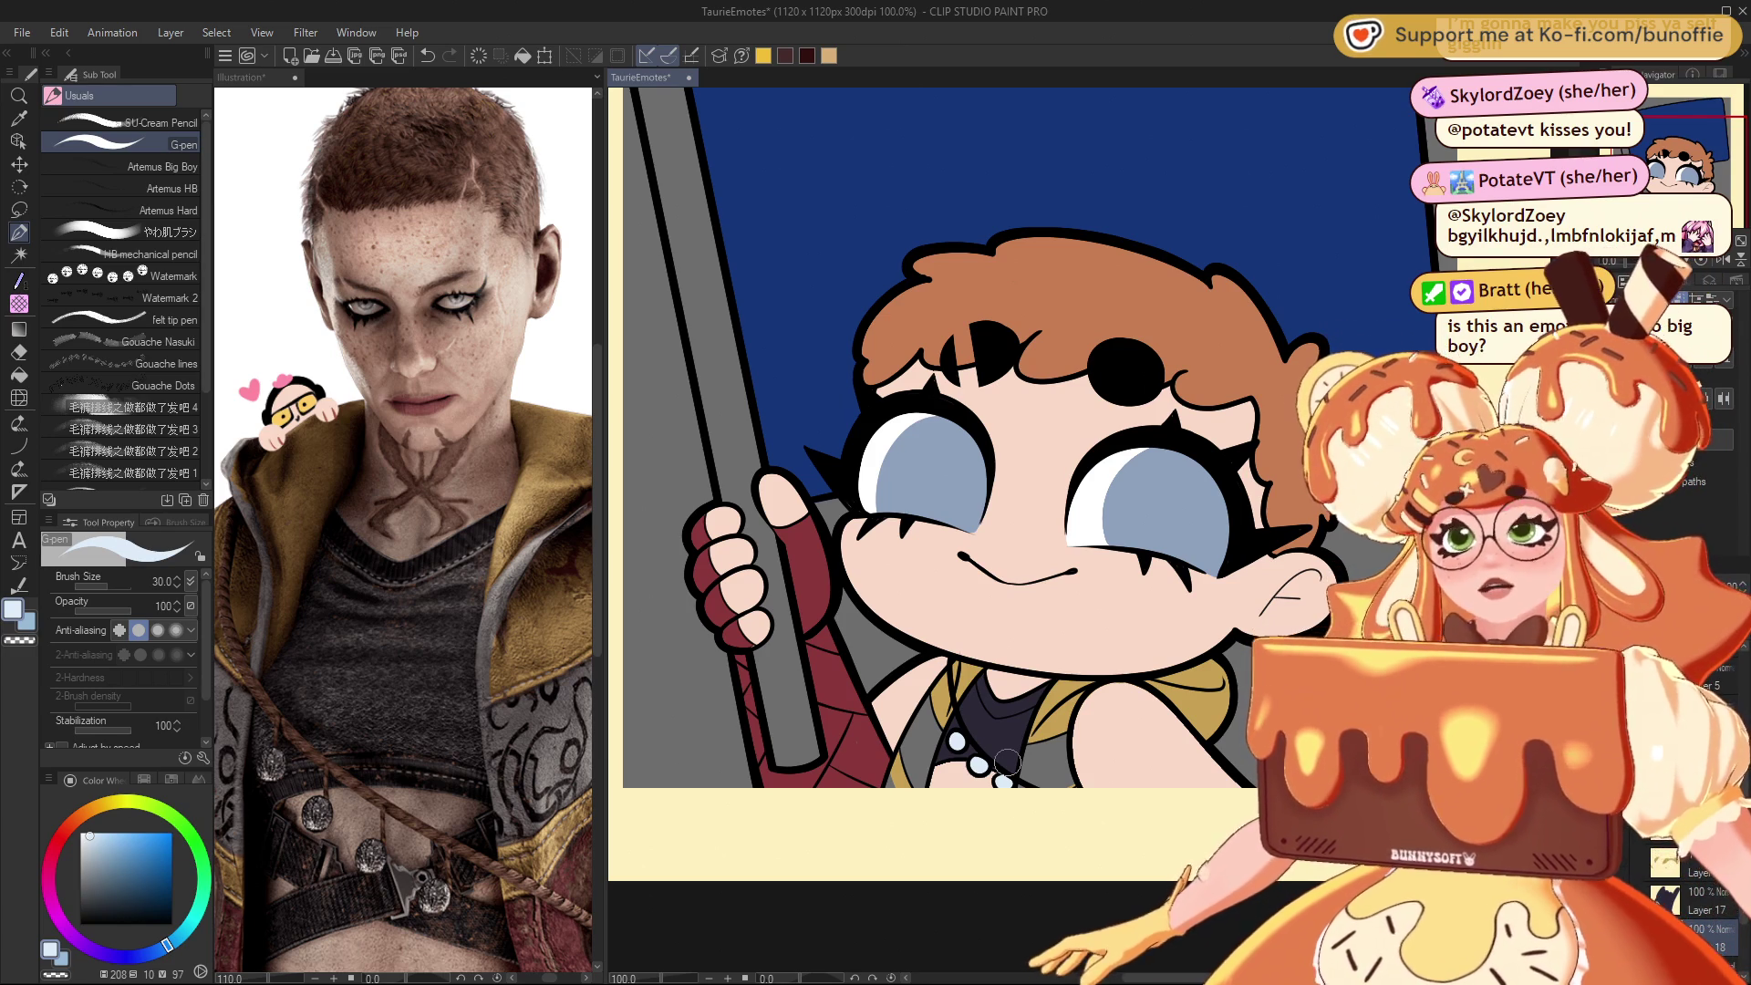
Step: Sample the hair's brown, darken it, and paint the grey flag pole brown above and below the hand
scroll(1037, 491, down, 3)
scroll(1037, 491, up, 1)
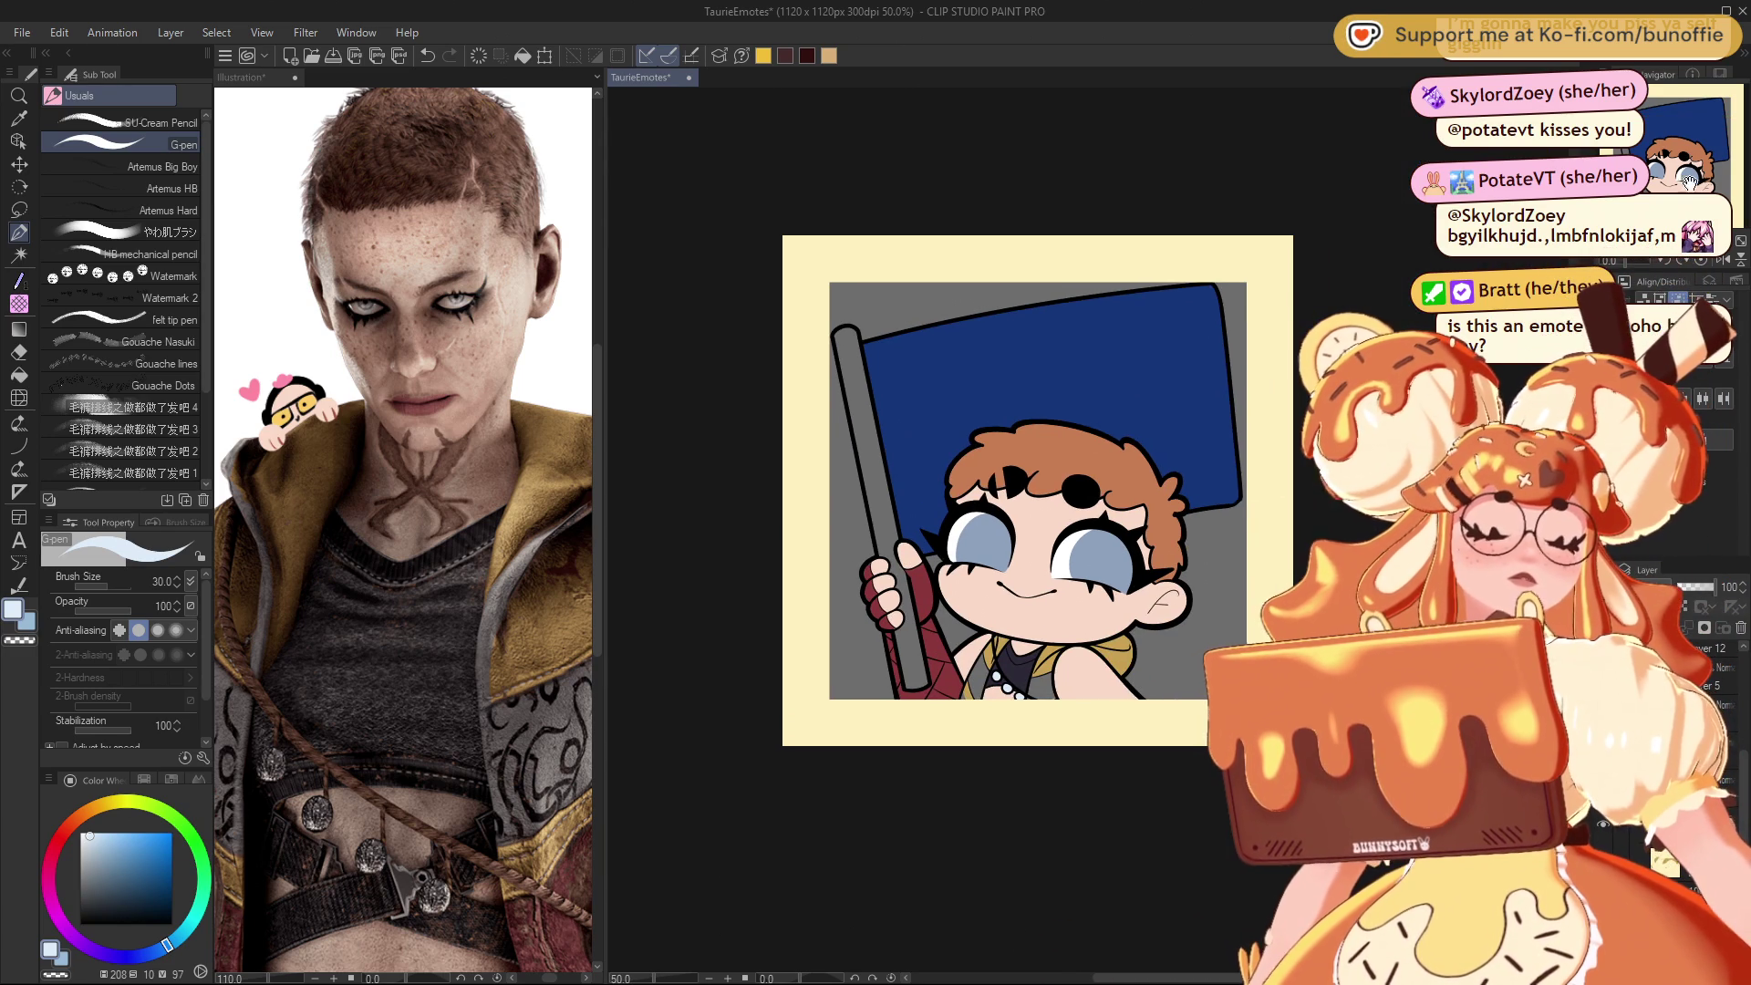
scroll(1088, 530, up, 1)
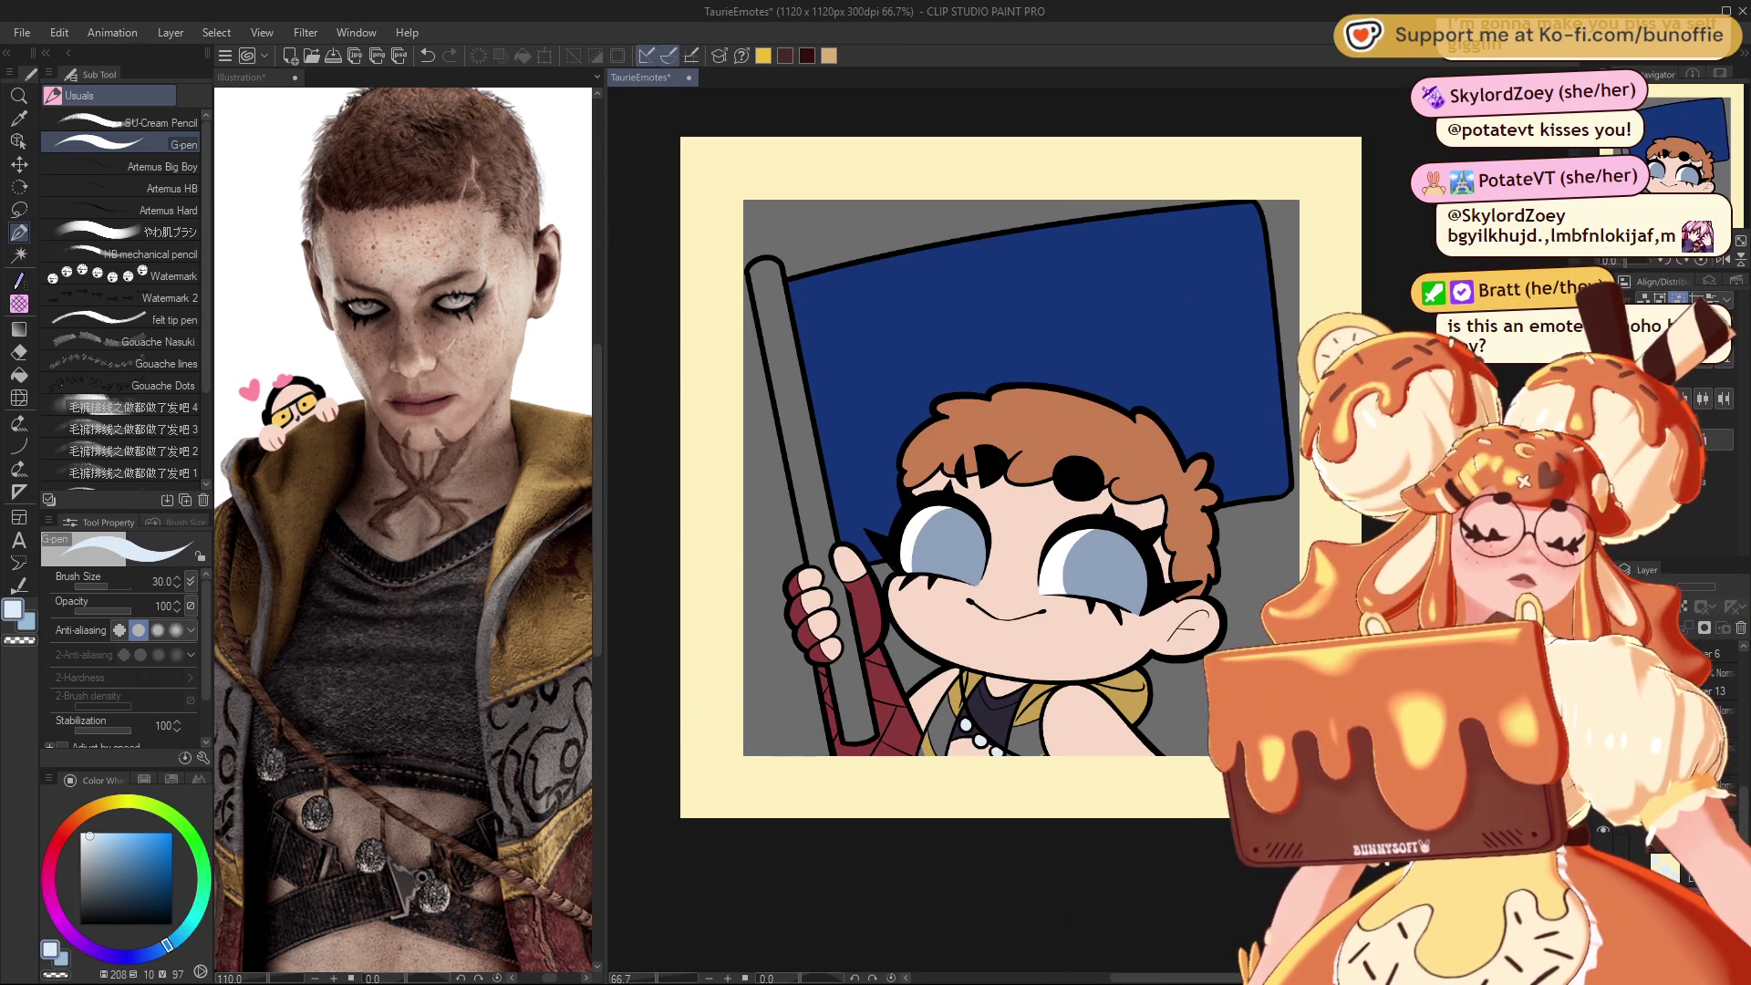
alt+click(1009, 404)
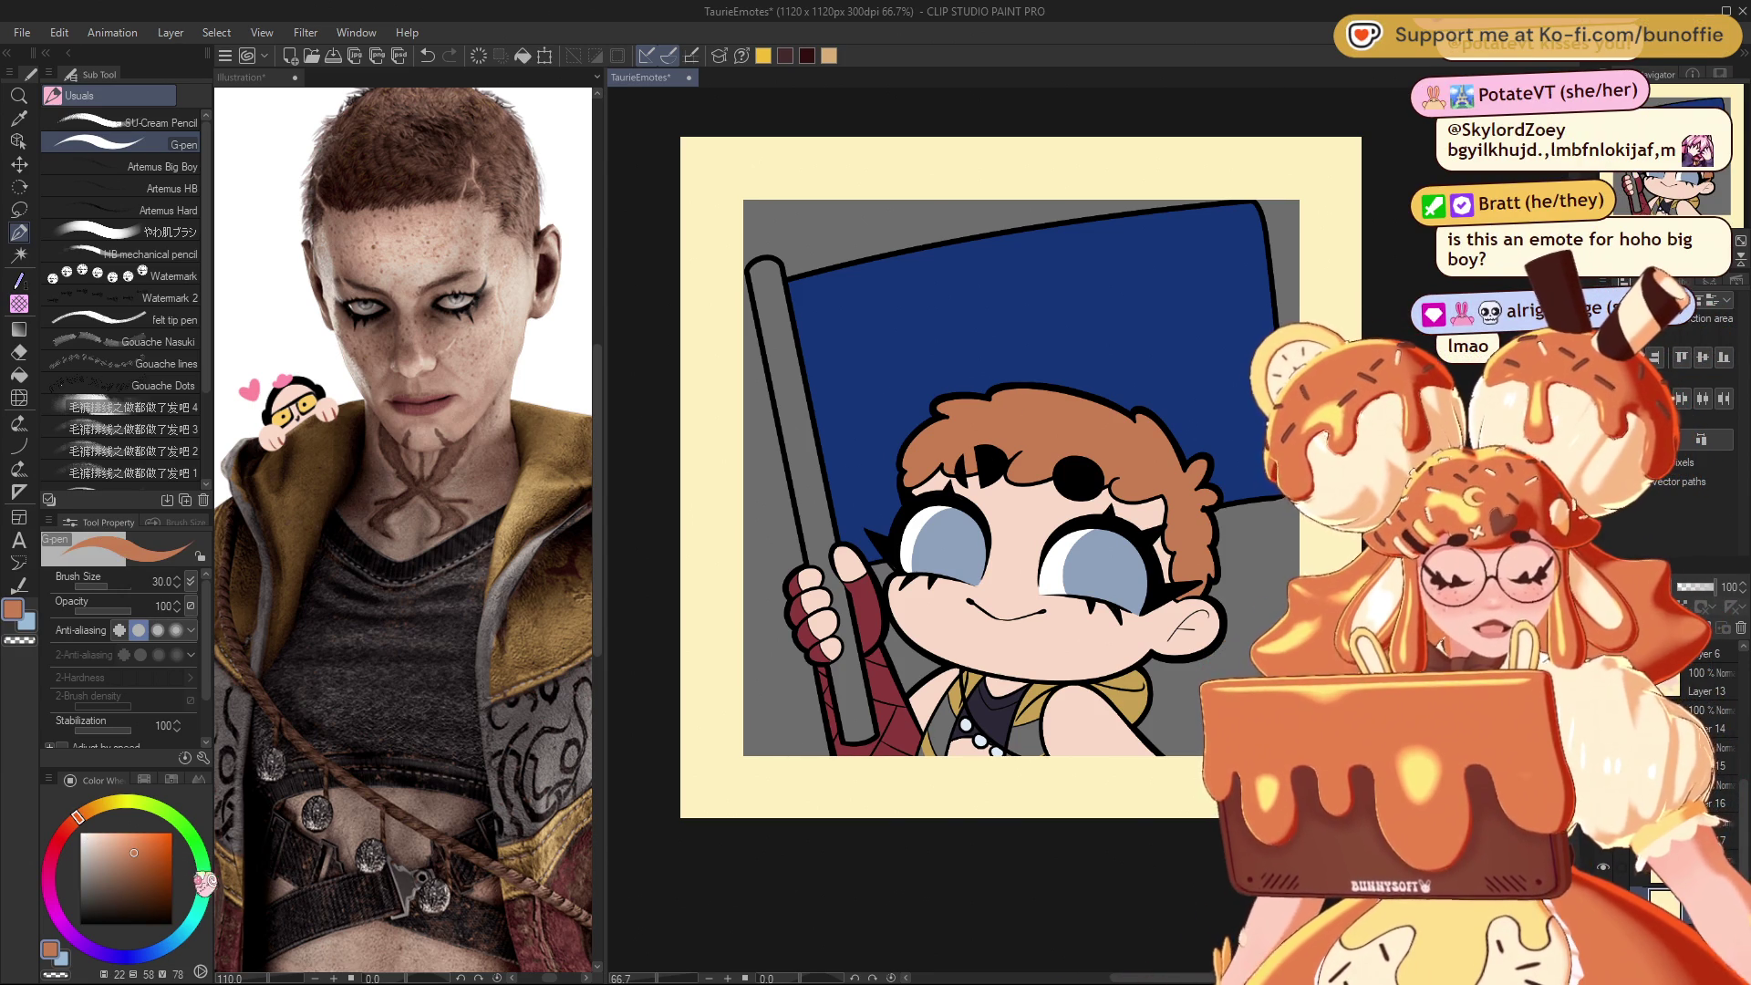
click(137, 877)
drag(136, 877, 134, 890)
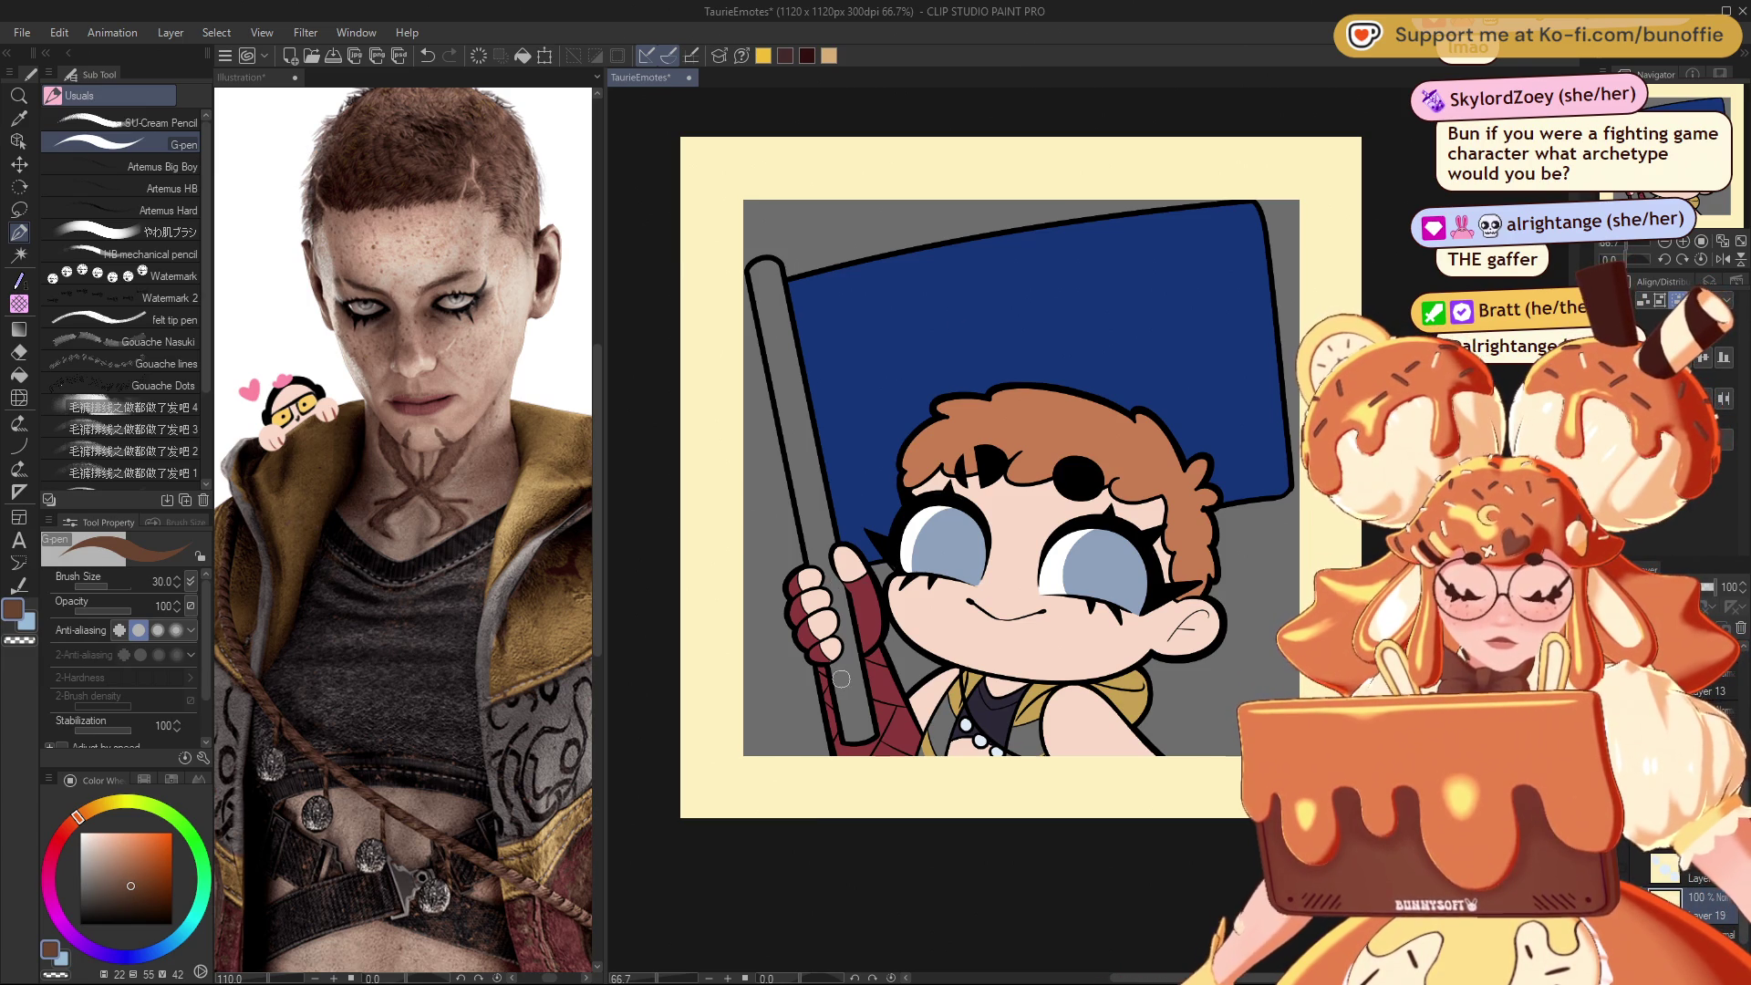
mouse_move(832, 658)
mouse_down()
mouse_move(843, 734)
mouse_move(841, 666)
mouse_move(853, 734)
mouse_move(869, 704)
mouse_up()
drag(826, 593, 782, 281)
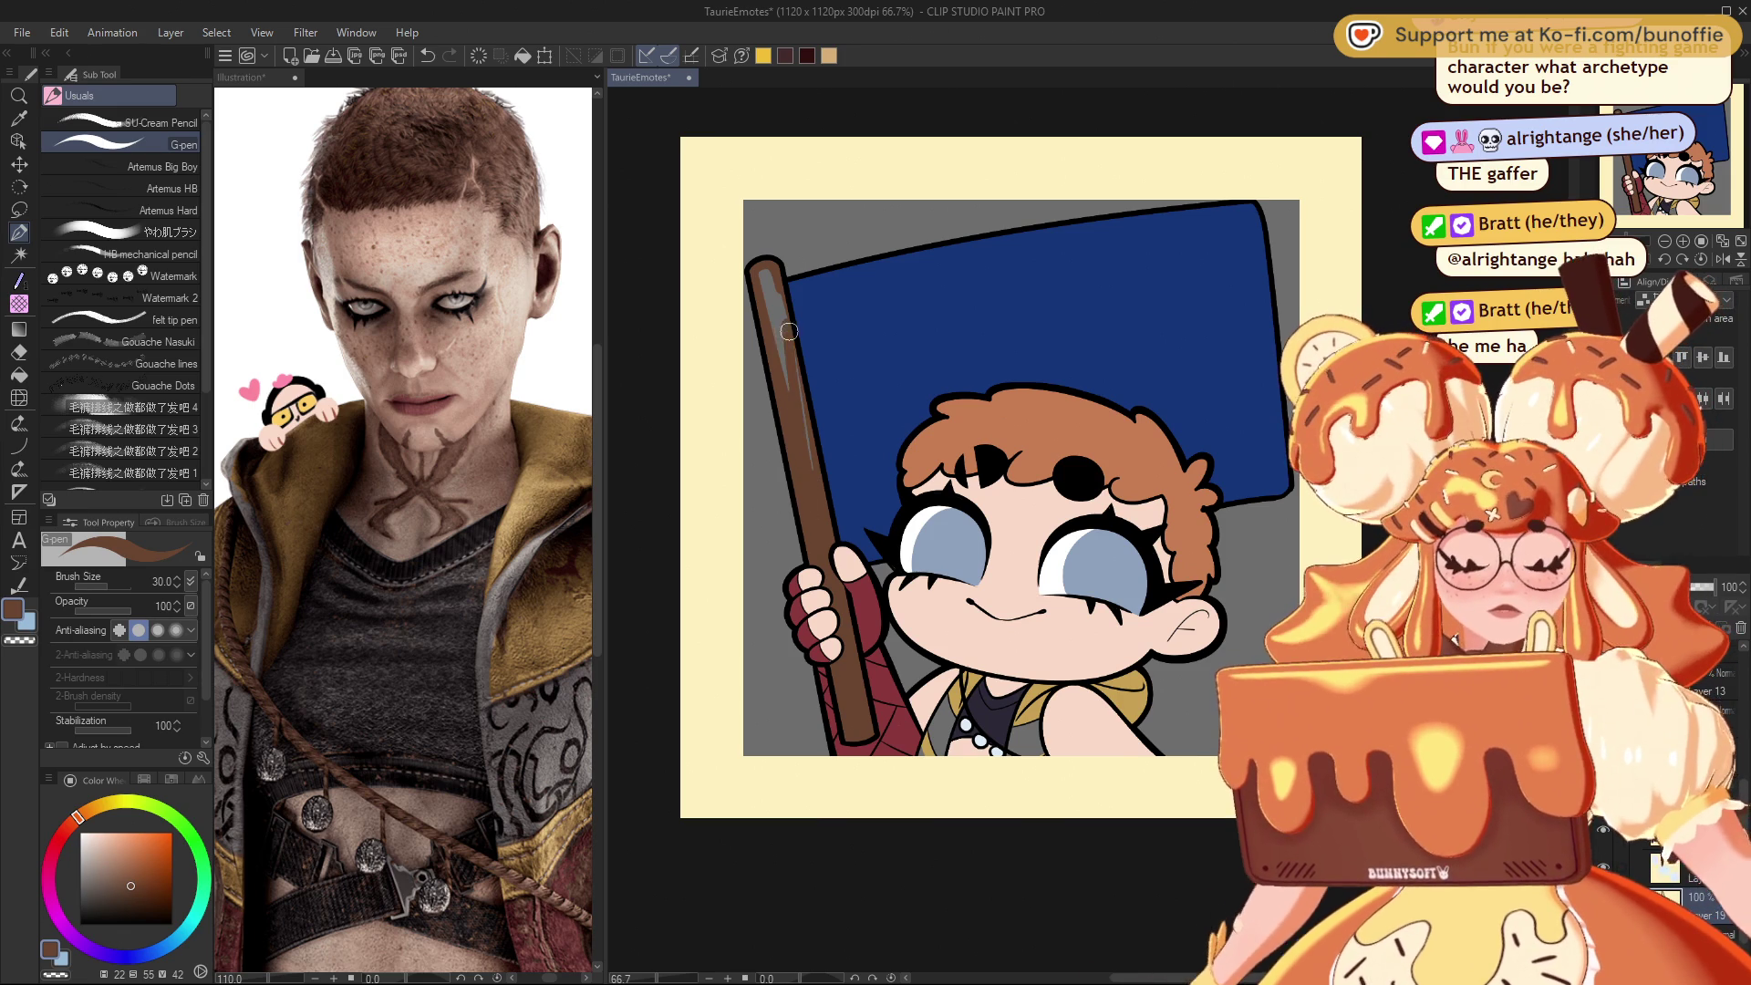
mouse_move(791, 389)
mouse_down()
mouse_move(766, 287)
mouse_move(796, 422)
mouse_up()
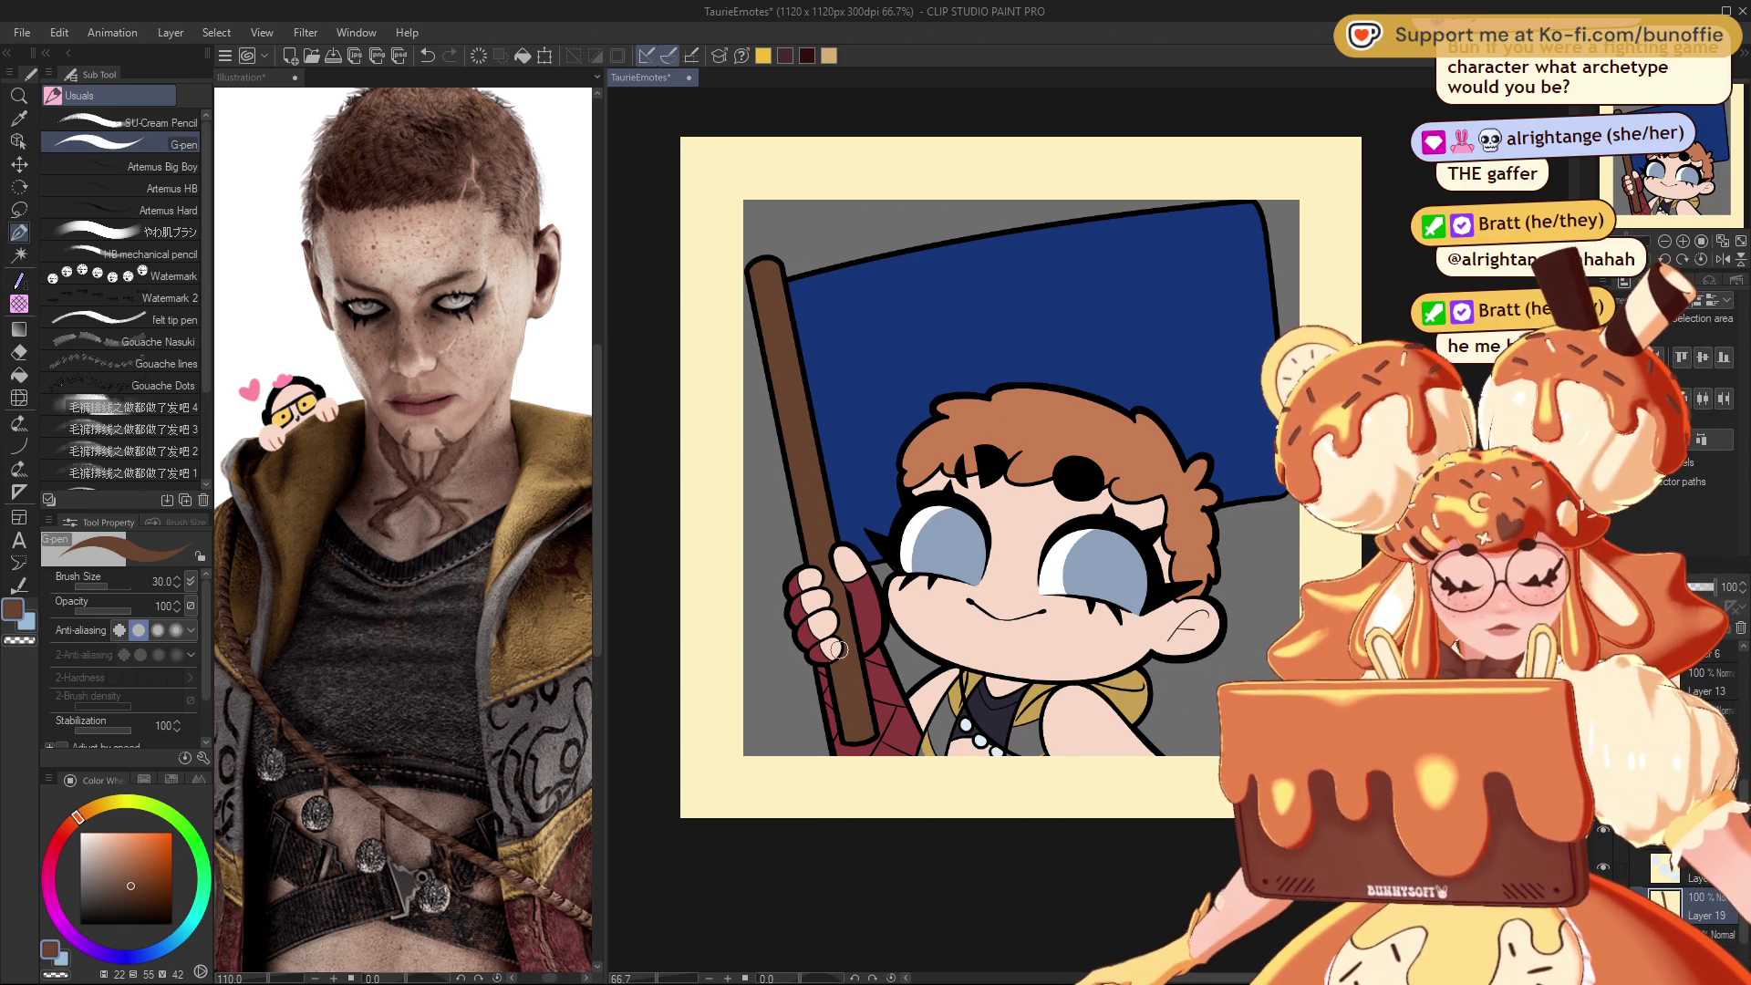
mouse_move(1021, 478)
mouse_down()
mouse_move(947, 458)
mouse_move(1056, 505)
mouse_move(1033, 490)
mouse_up()
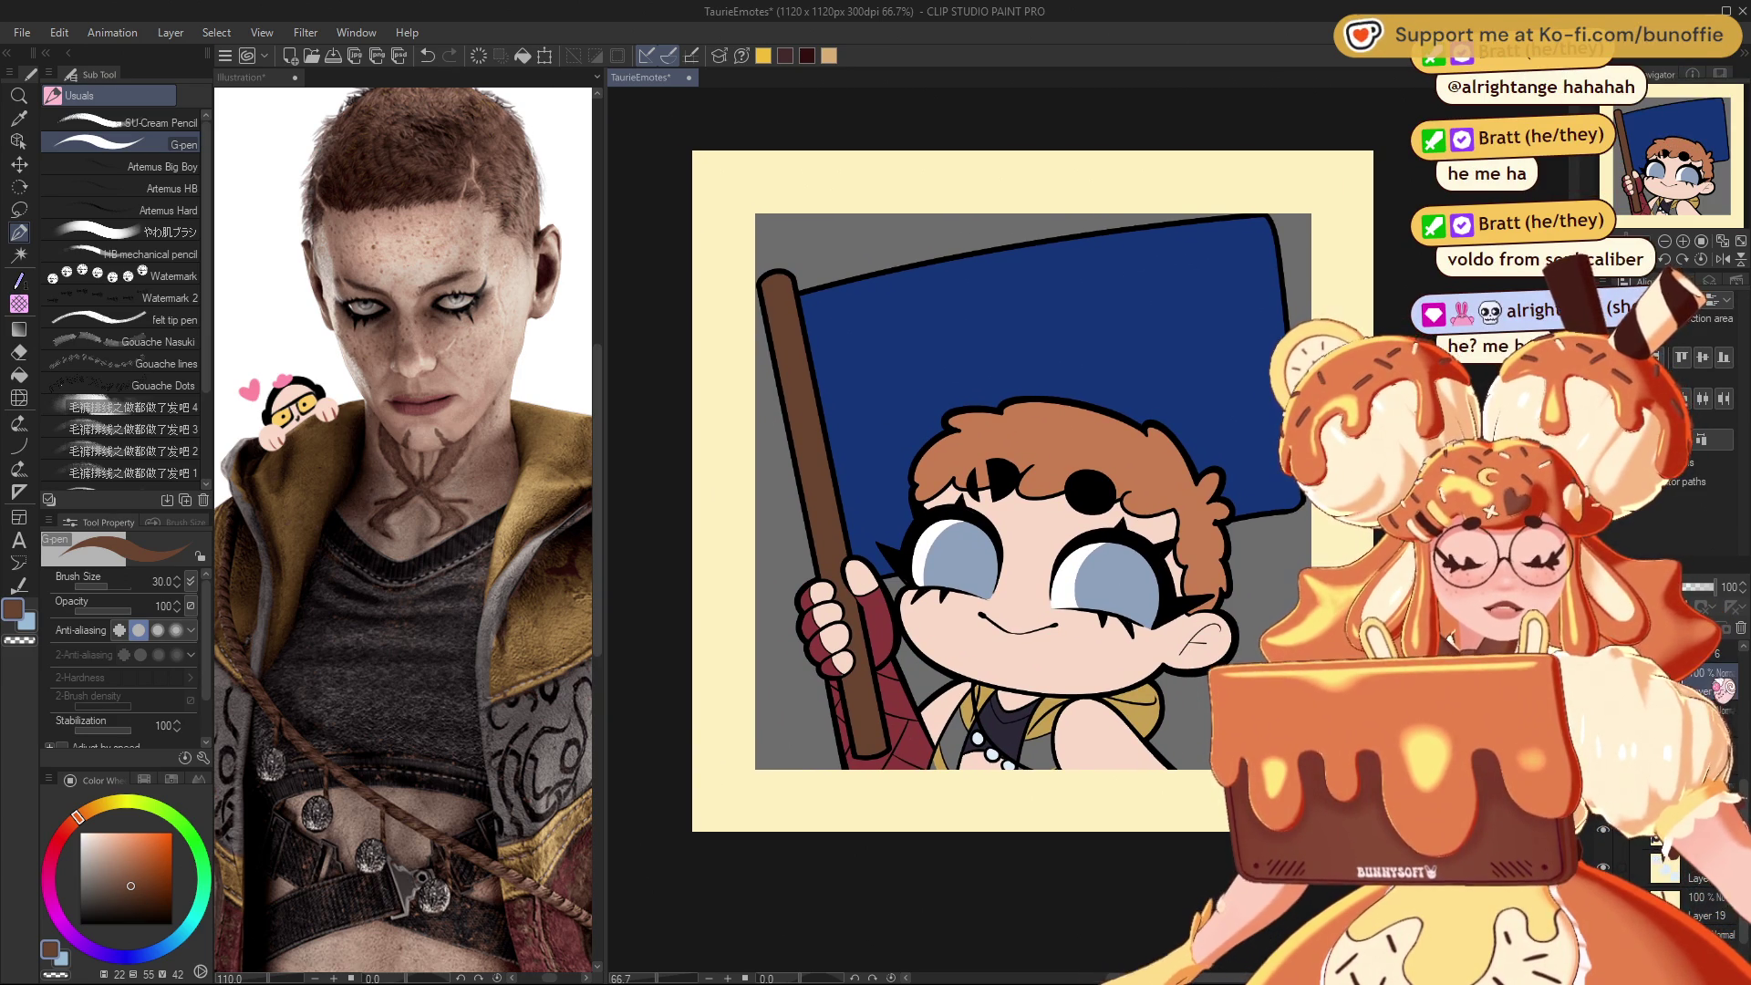
scroll(1037, 710, up, 2)
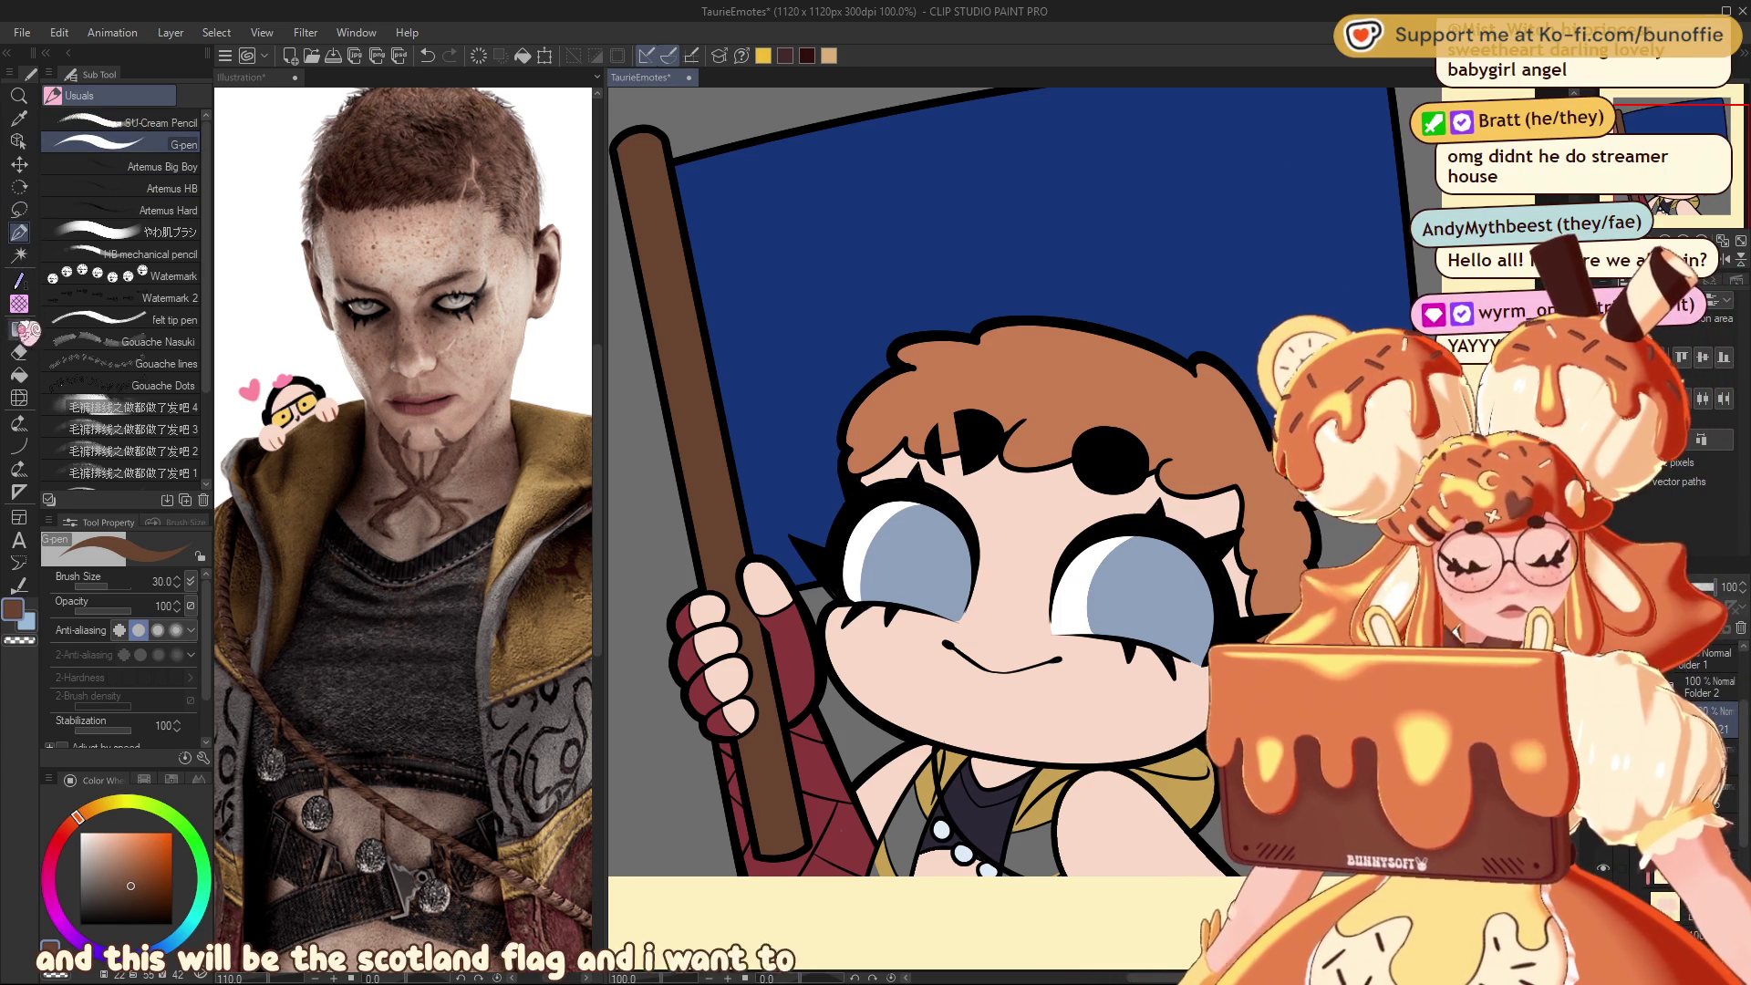
click(89, 832)
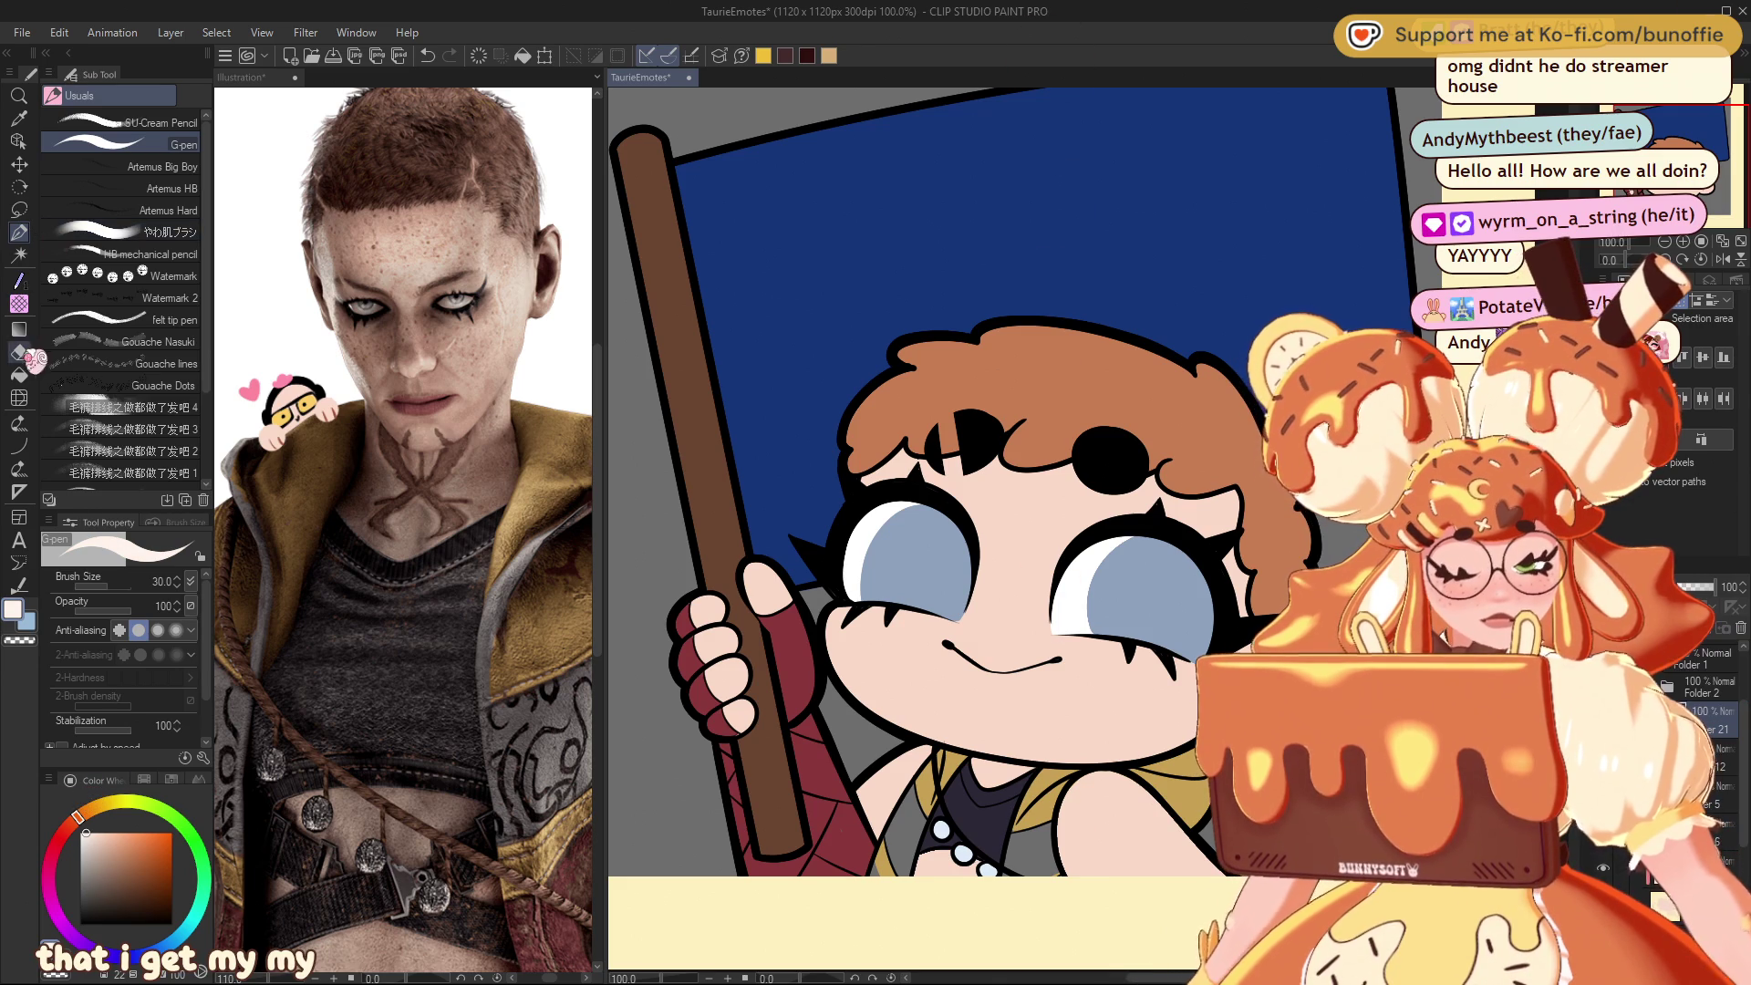
Step: Choose the Figure straight-line tool at size 70 and draw two white diagonals across the flag
click(27, 445)
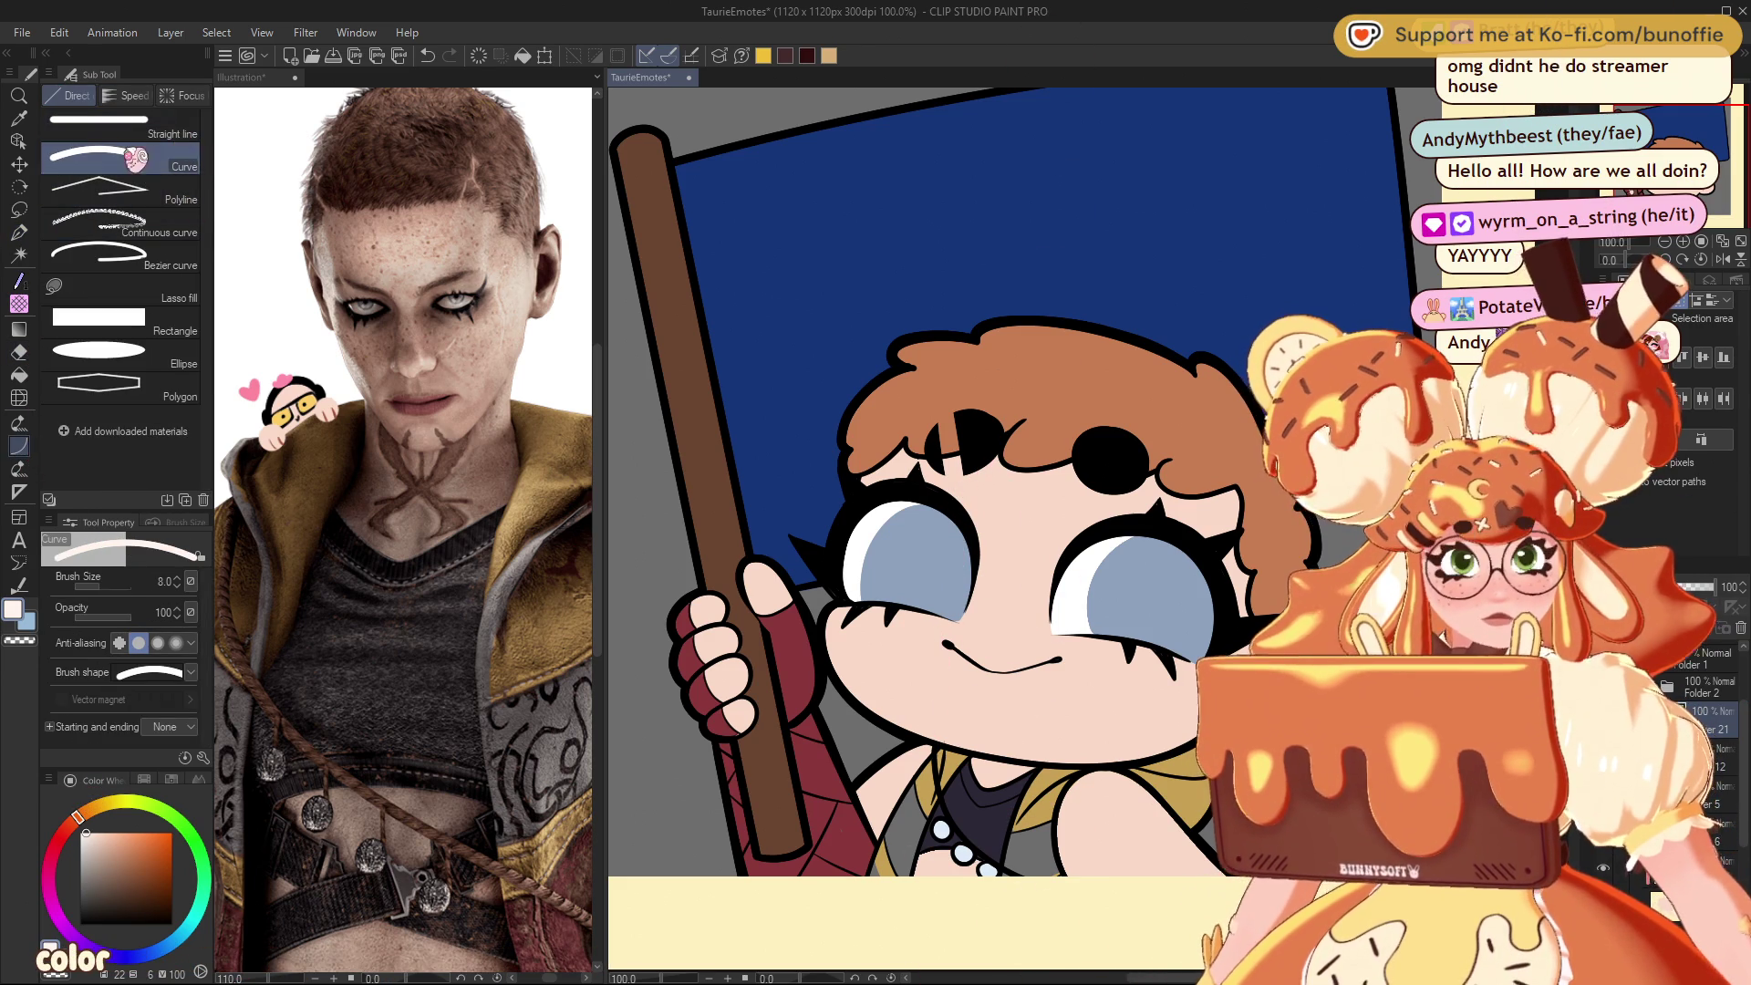
click(98, 123)
click(1715, 146)
drag(1714, 146, 1707, 139)
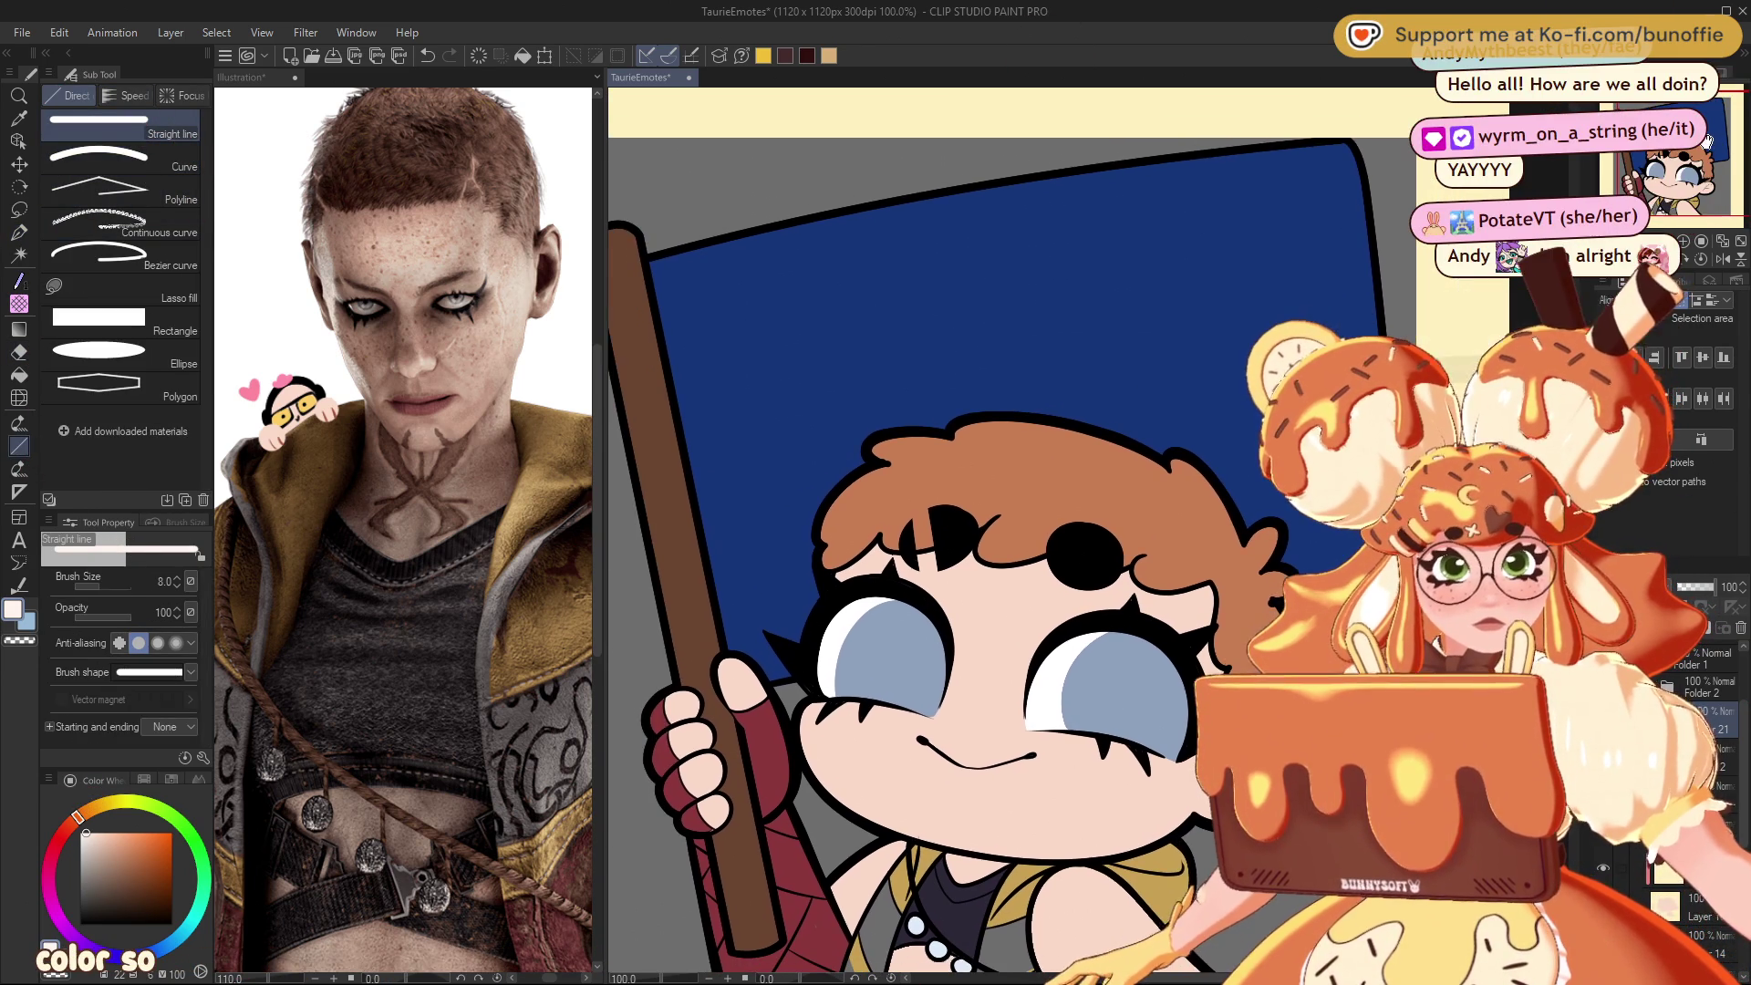
key(bracketright)
key(bracketright)
key(bracketright)
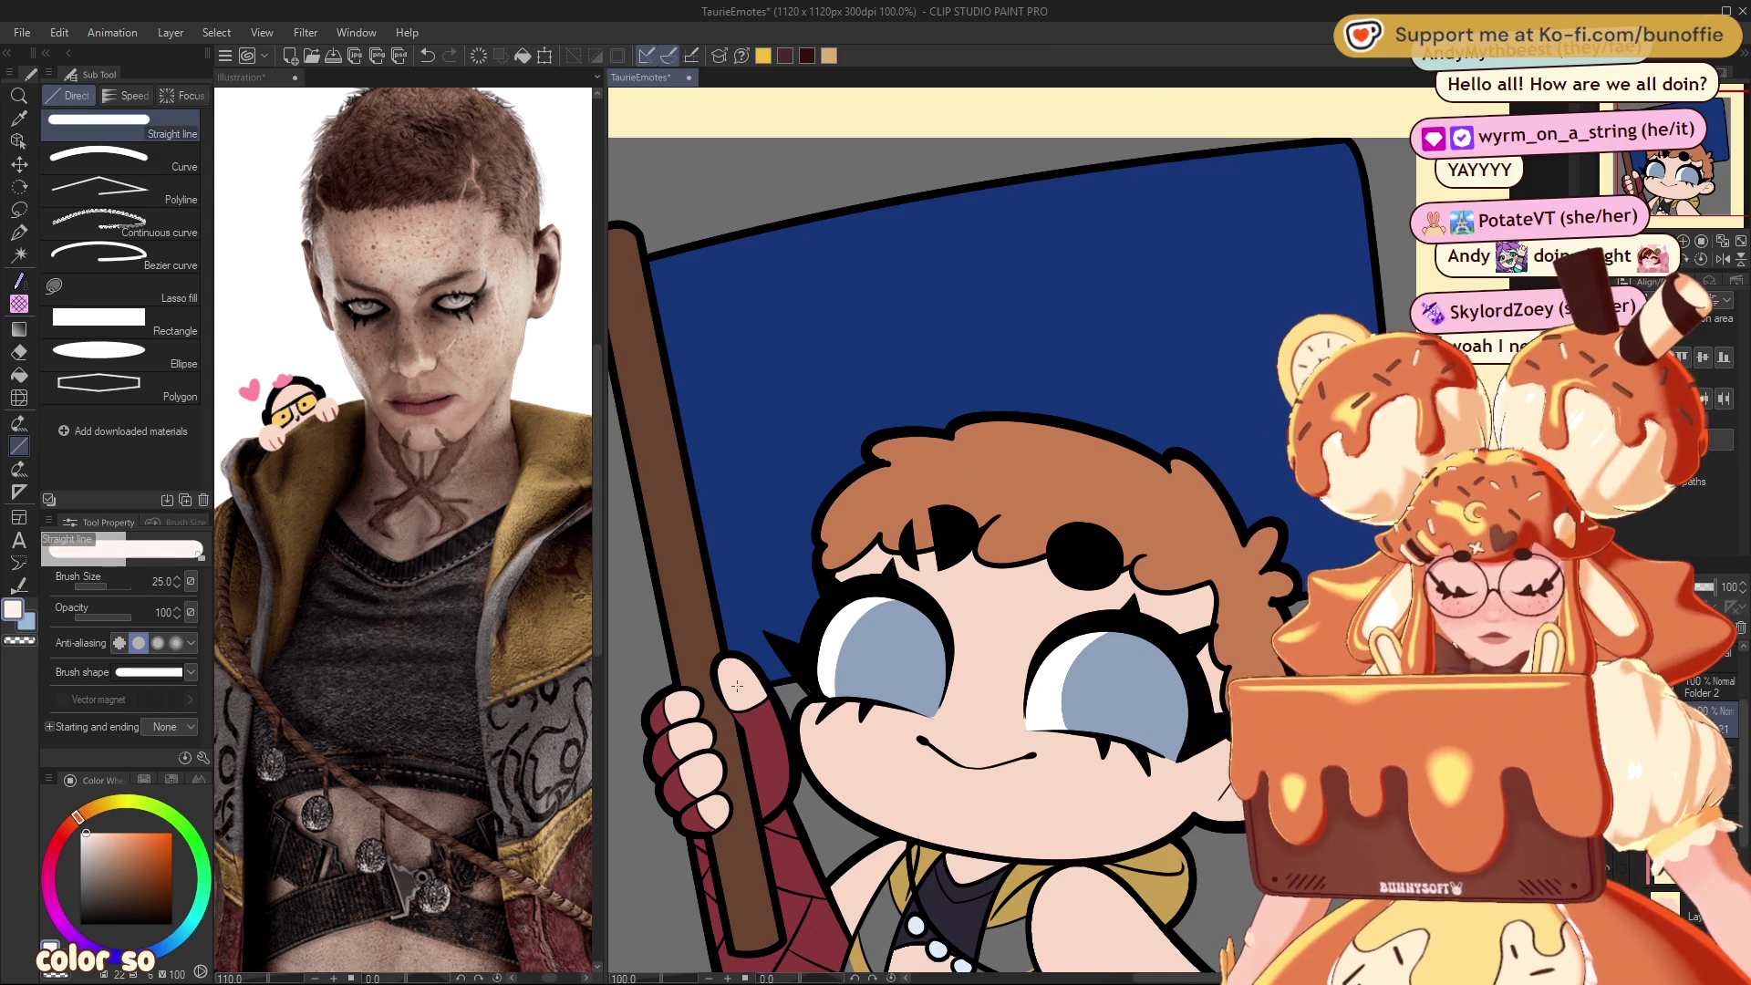
drag(727, 688, 1310, 157)
drag(628, 253, 1348, 549)
Step: Replace the thin lines with size-100 white bands drawn corner to corner into a saltire
key(ctrl+z)
key(ctrl+z)
key(bracketright)
key(bracketright)
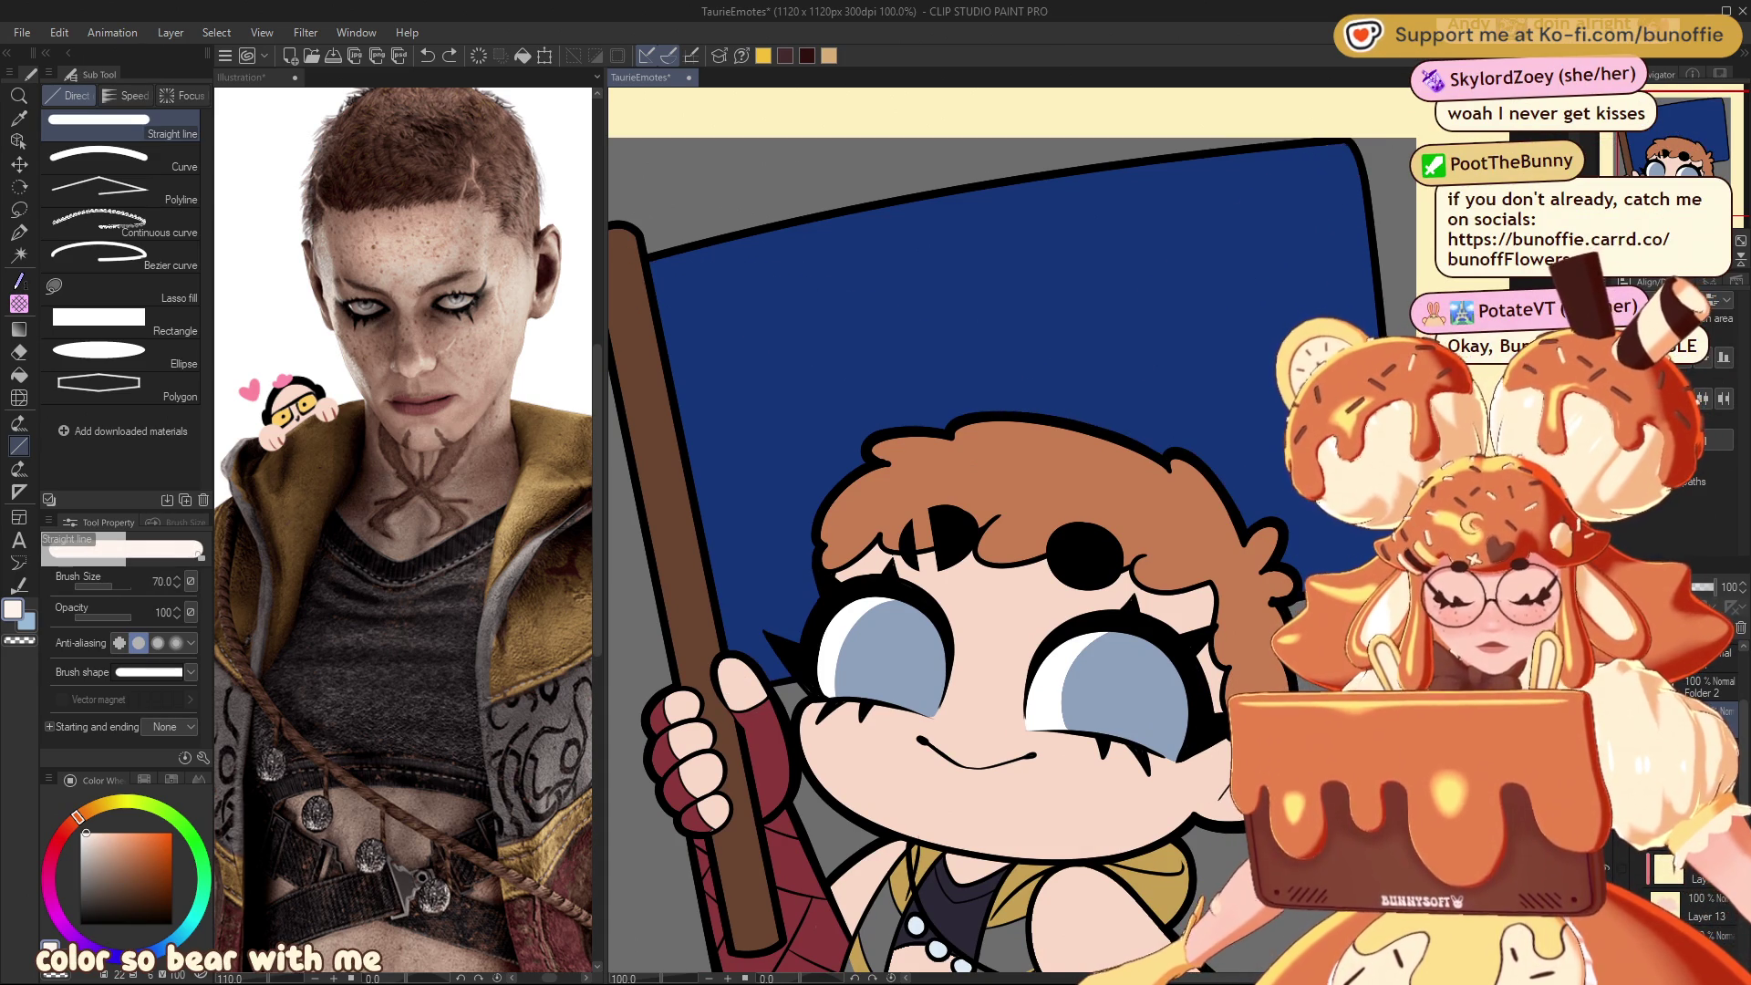
drag(650, 266, 1327, 561)
drag(1359, 144, 720, 628)
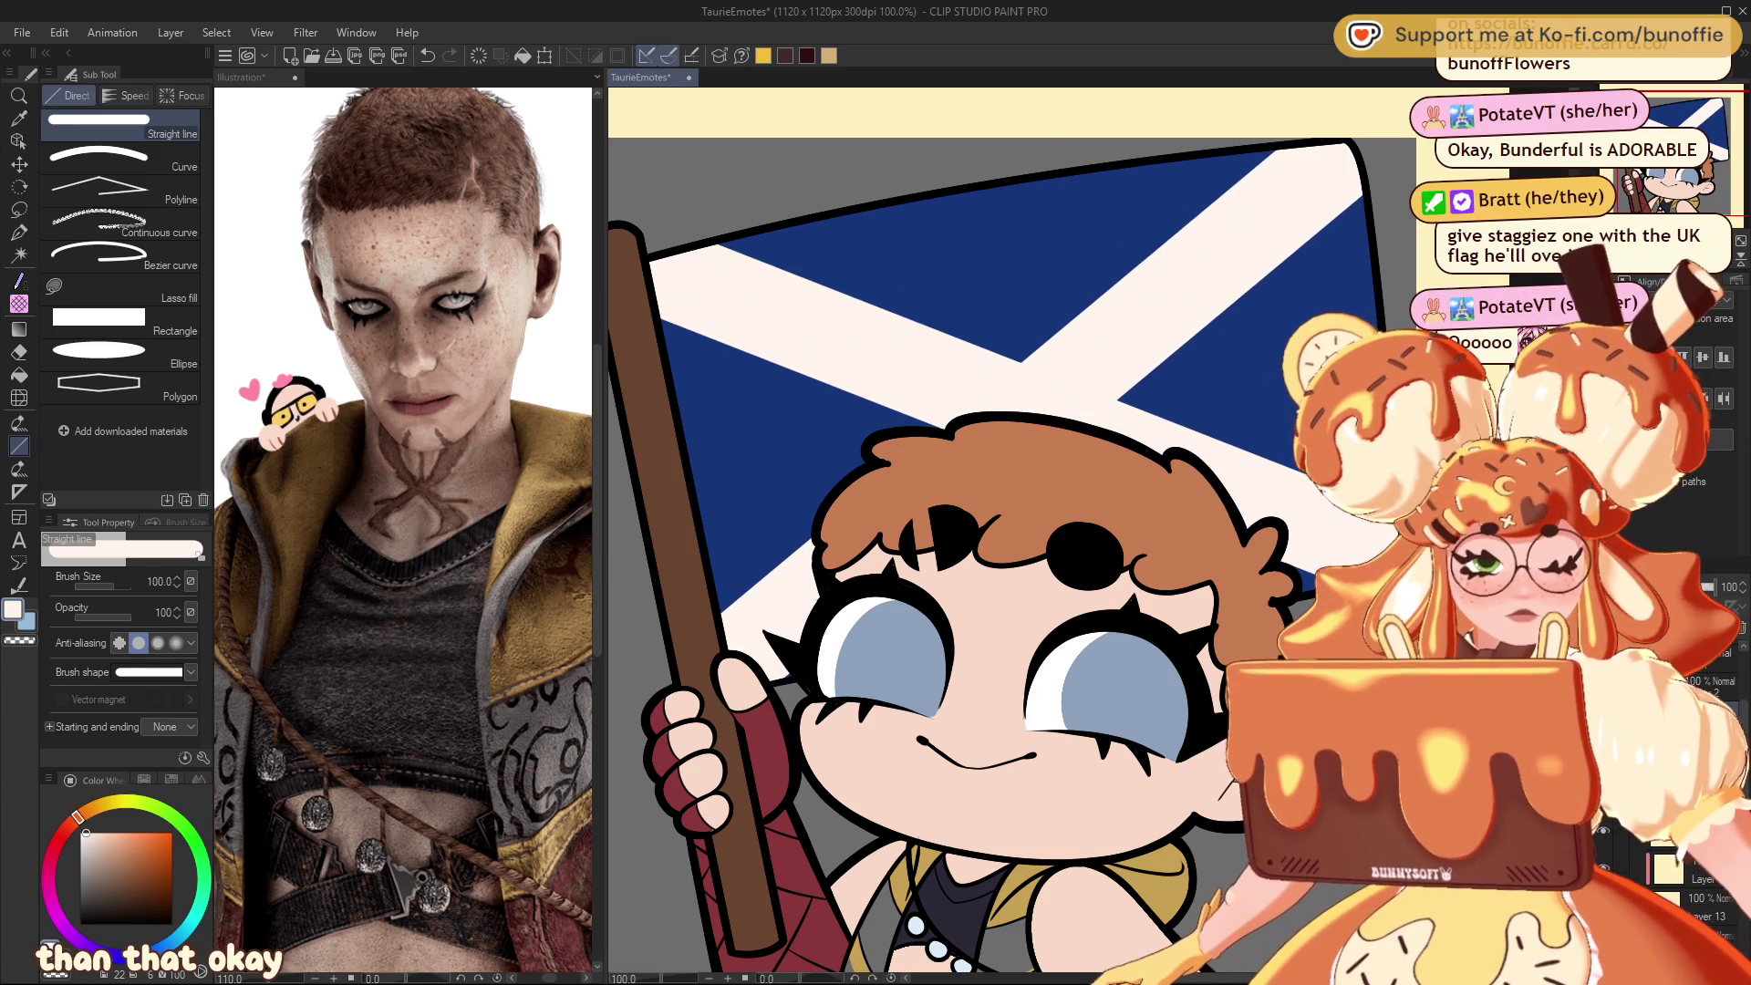
key(ctrl+minus)
key(ctrl+minus)
key(ctrl+minus)
key(ctrl+plus)
key(ctrl+plus)
key(ctrl+plus)
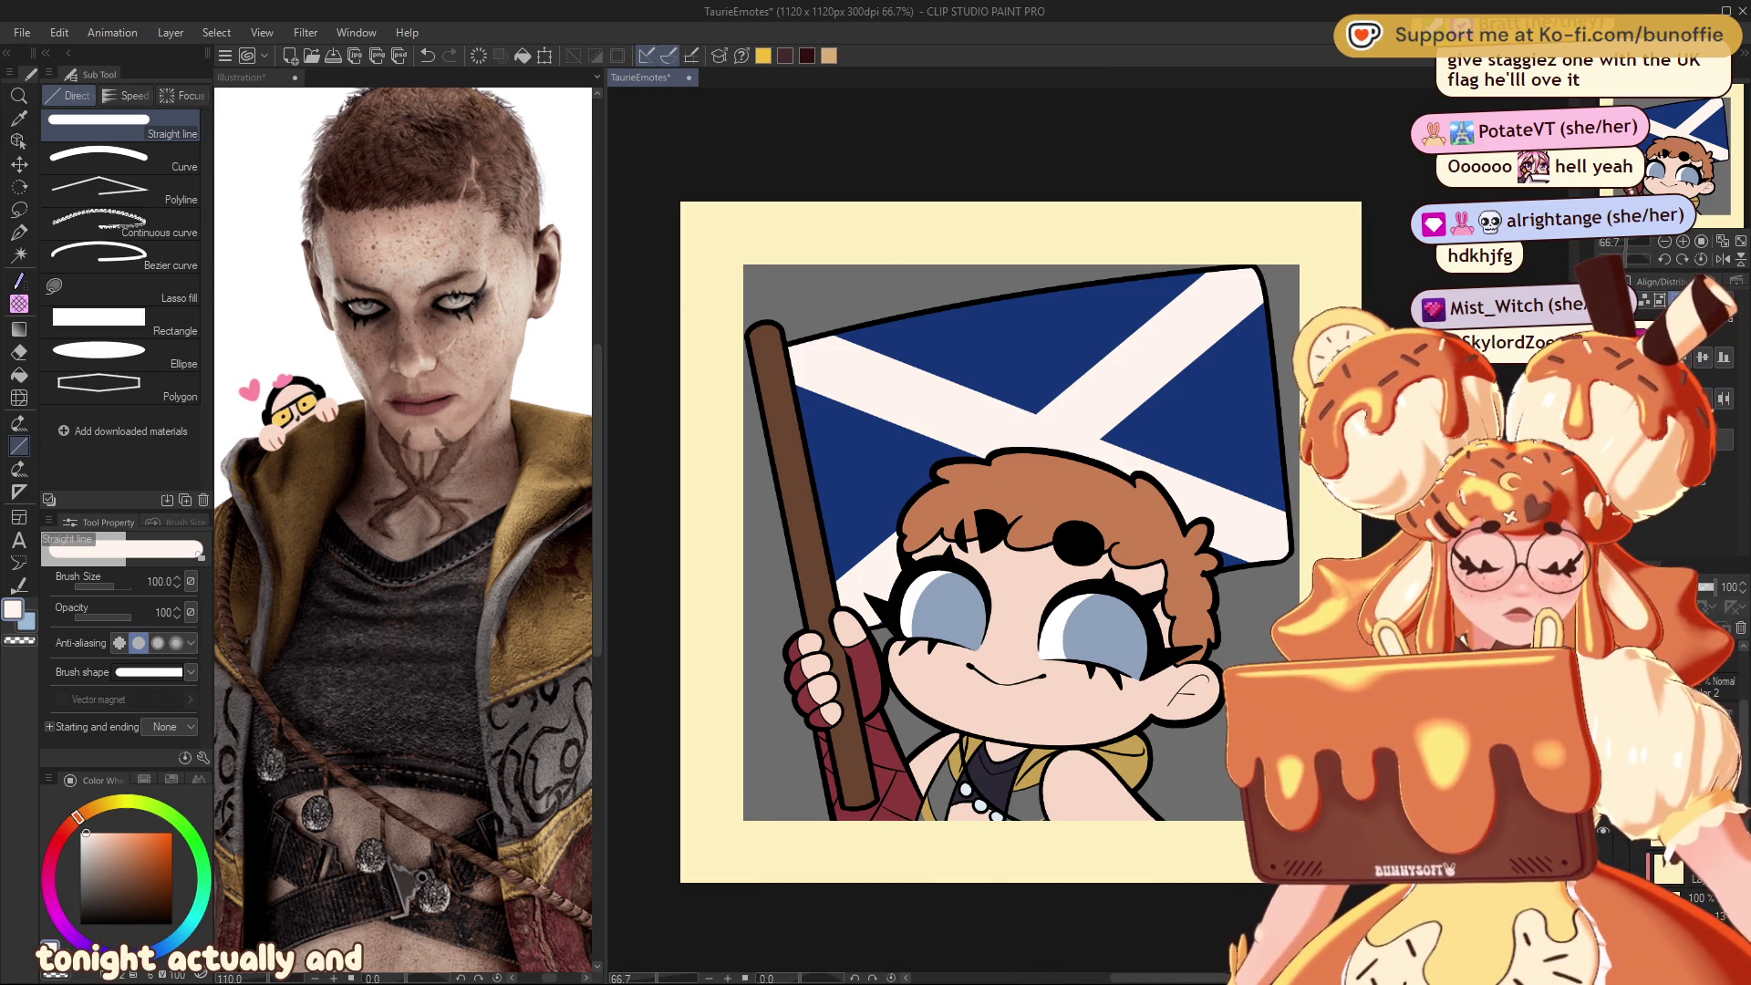
Step: Undo the saltire and fill the flag cloth plain white with the Fill tool
key(ctrl+z)
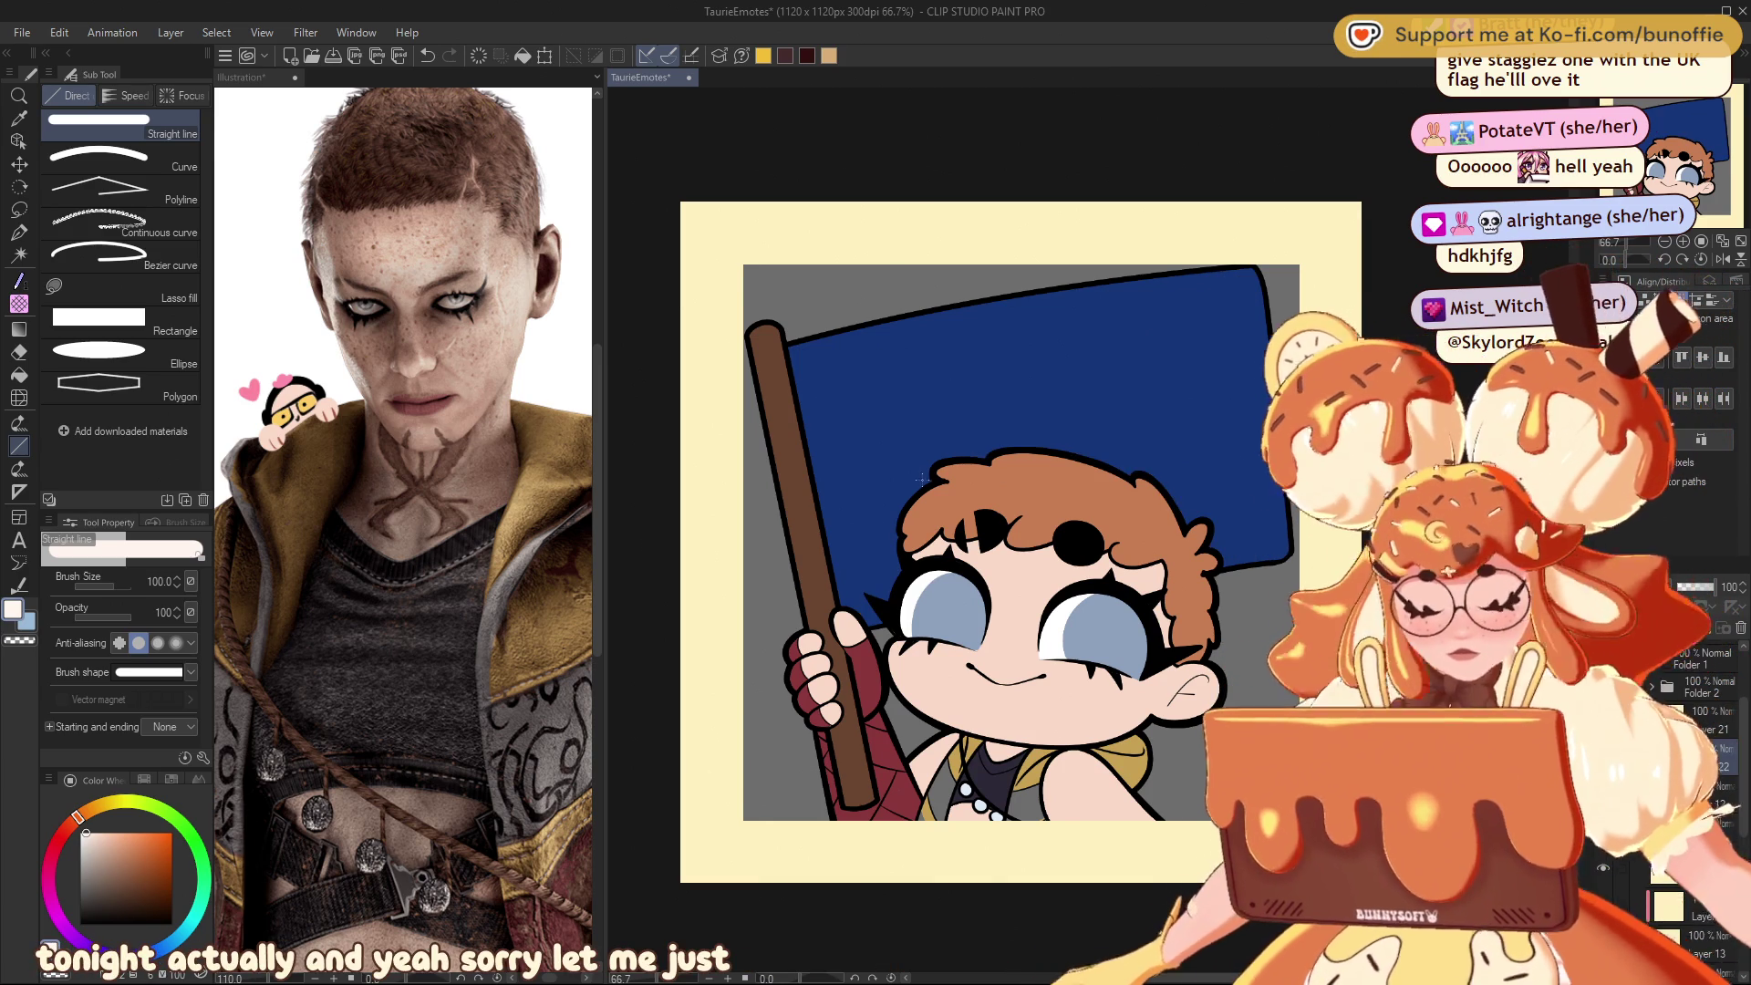
key(g)
click(1044, 383)
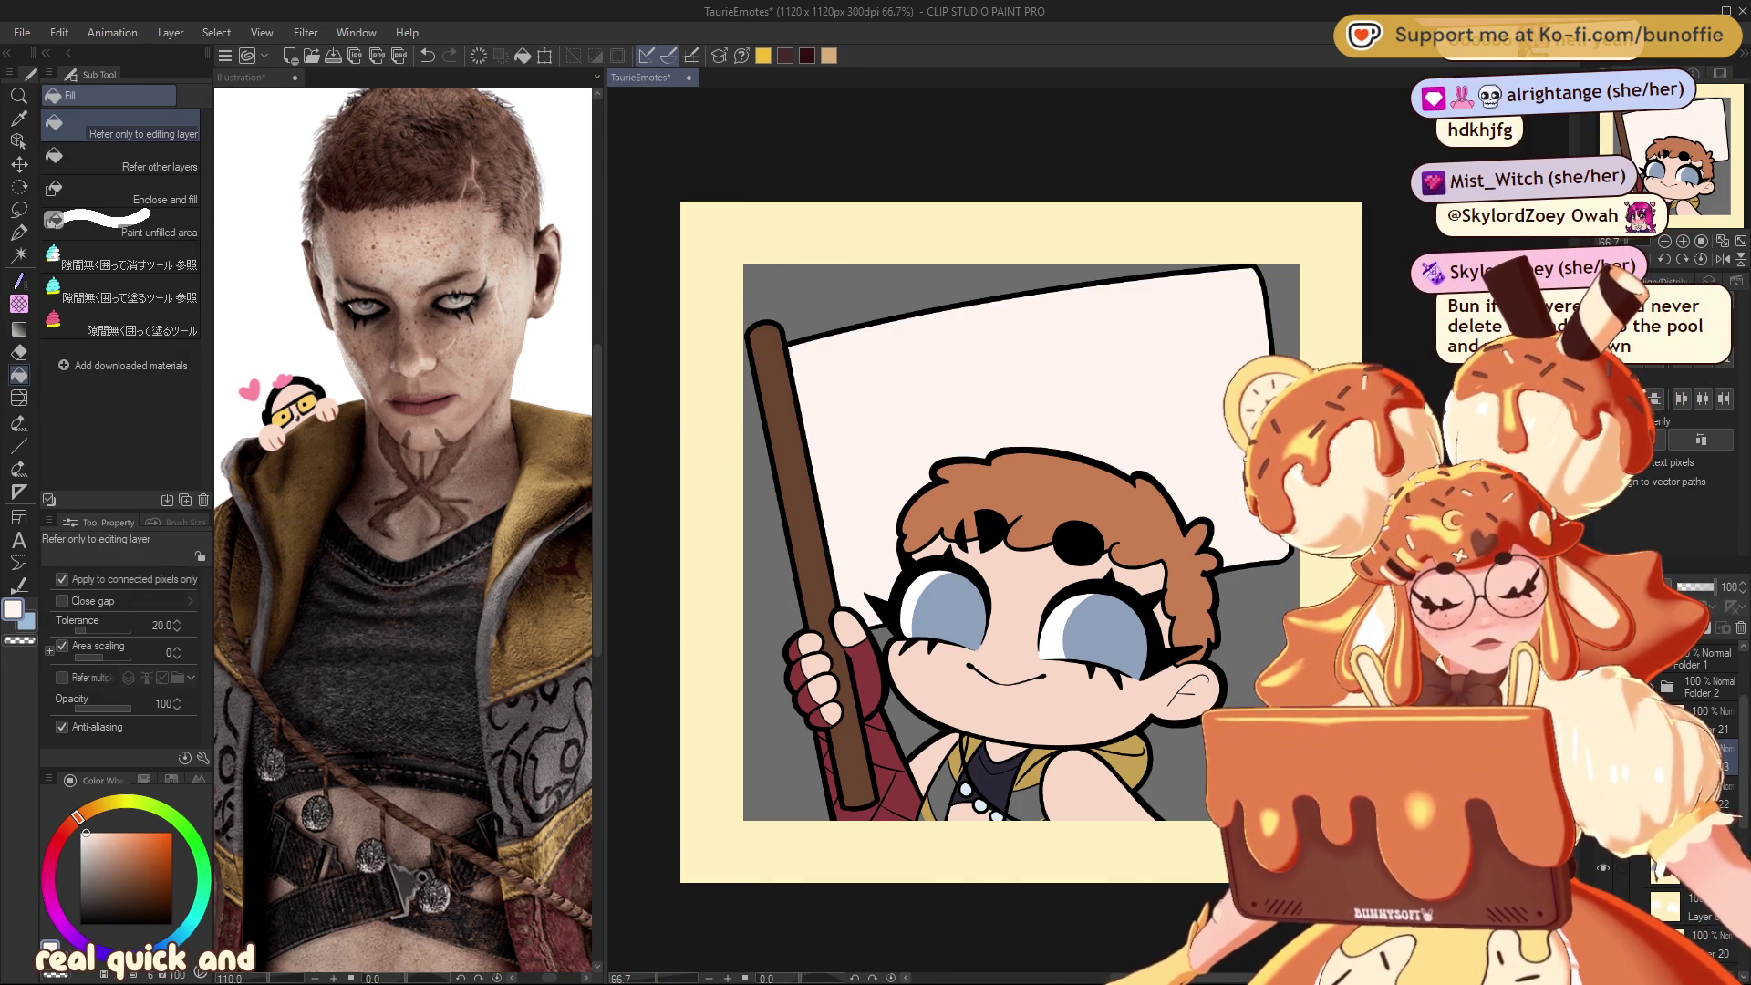
click(64, 830)
click(165, 837)
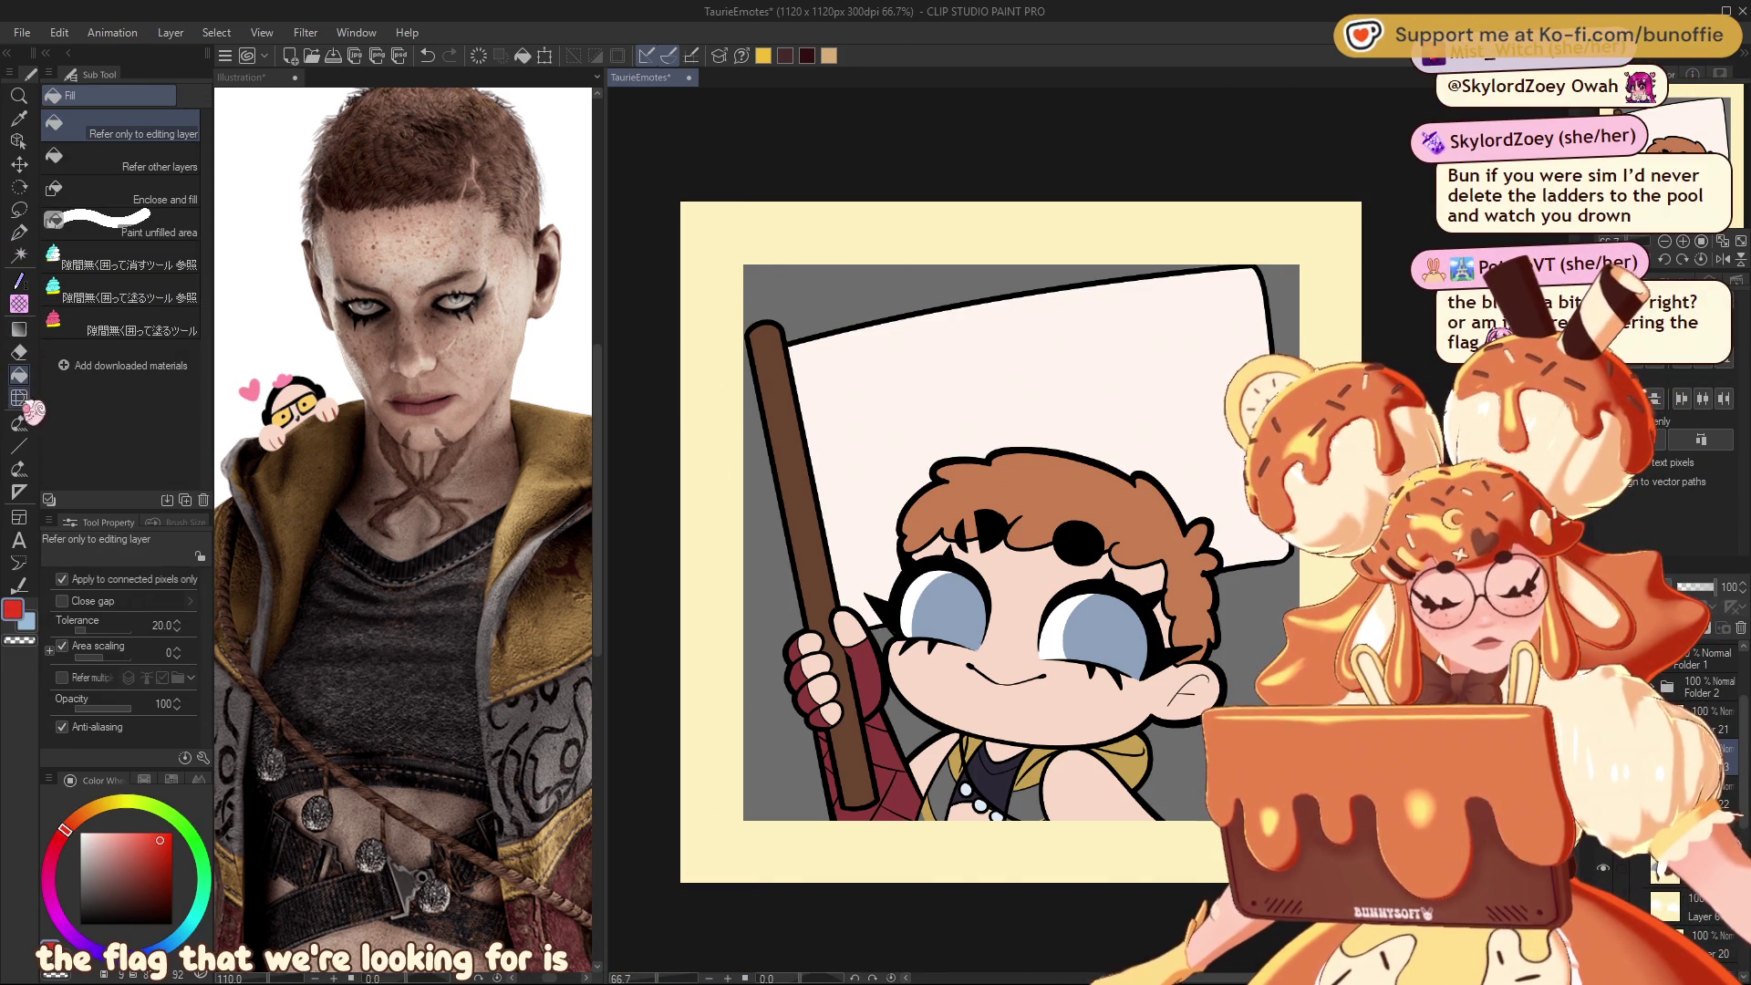
click(19, 446)
drag(1009, 277, 1079, 675)
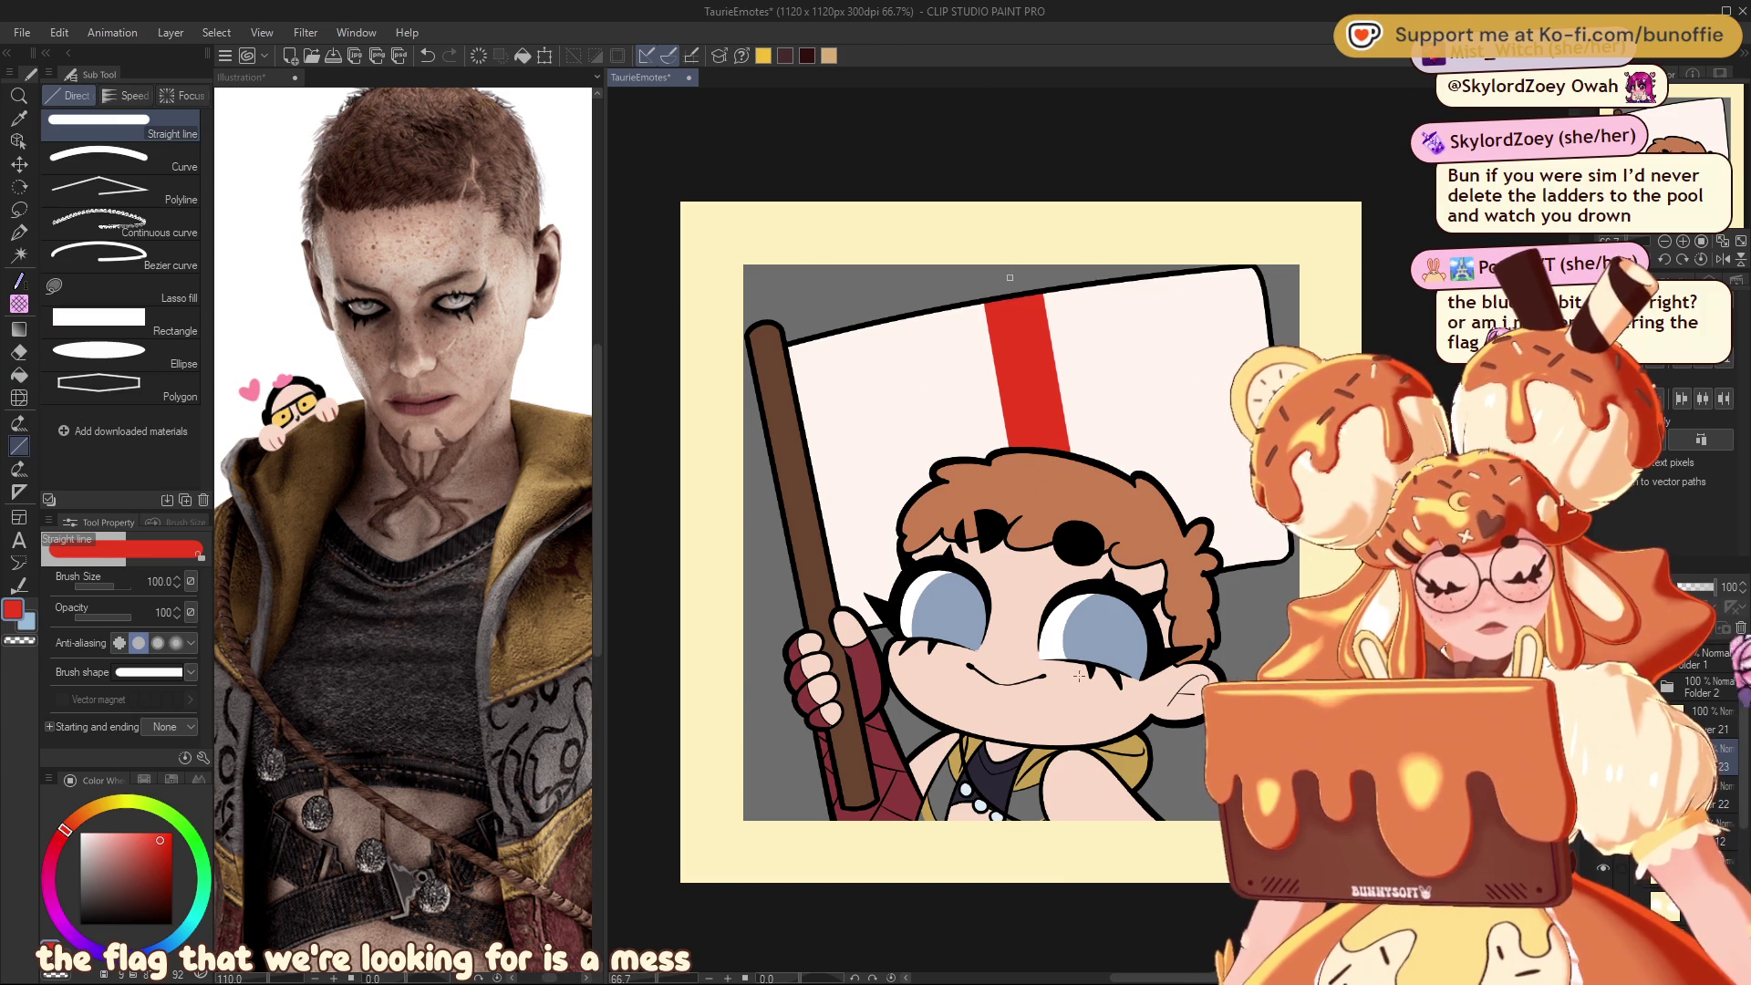
drag(772, 497, 1295, 394)
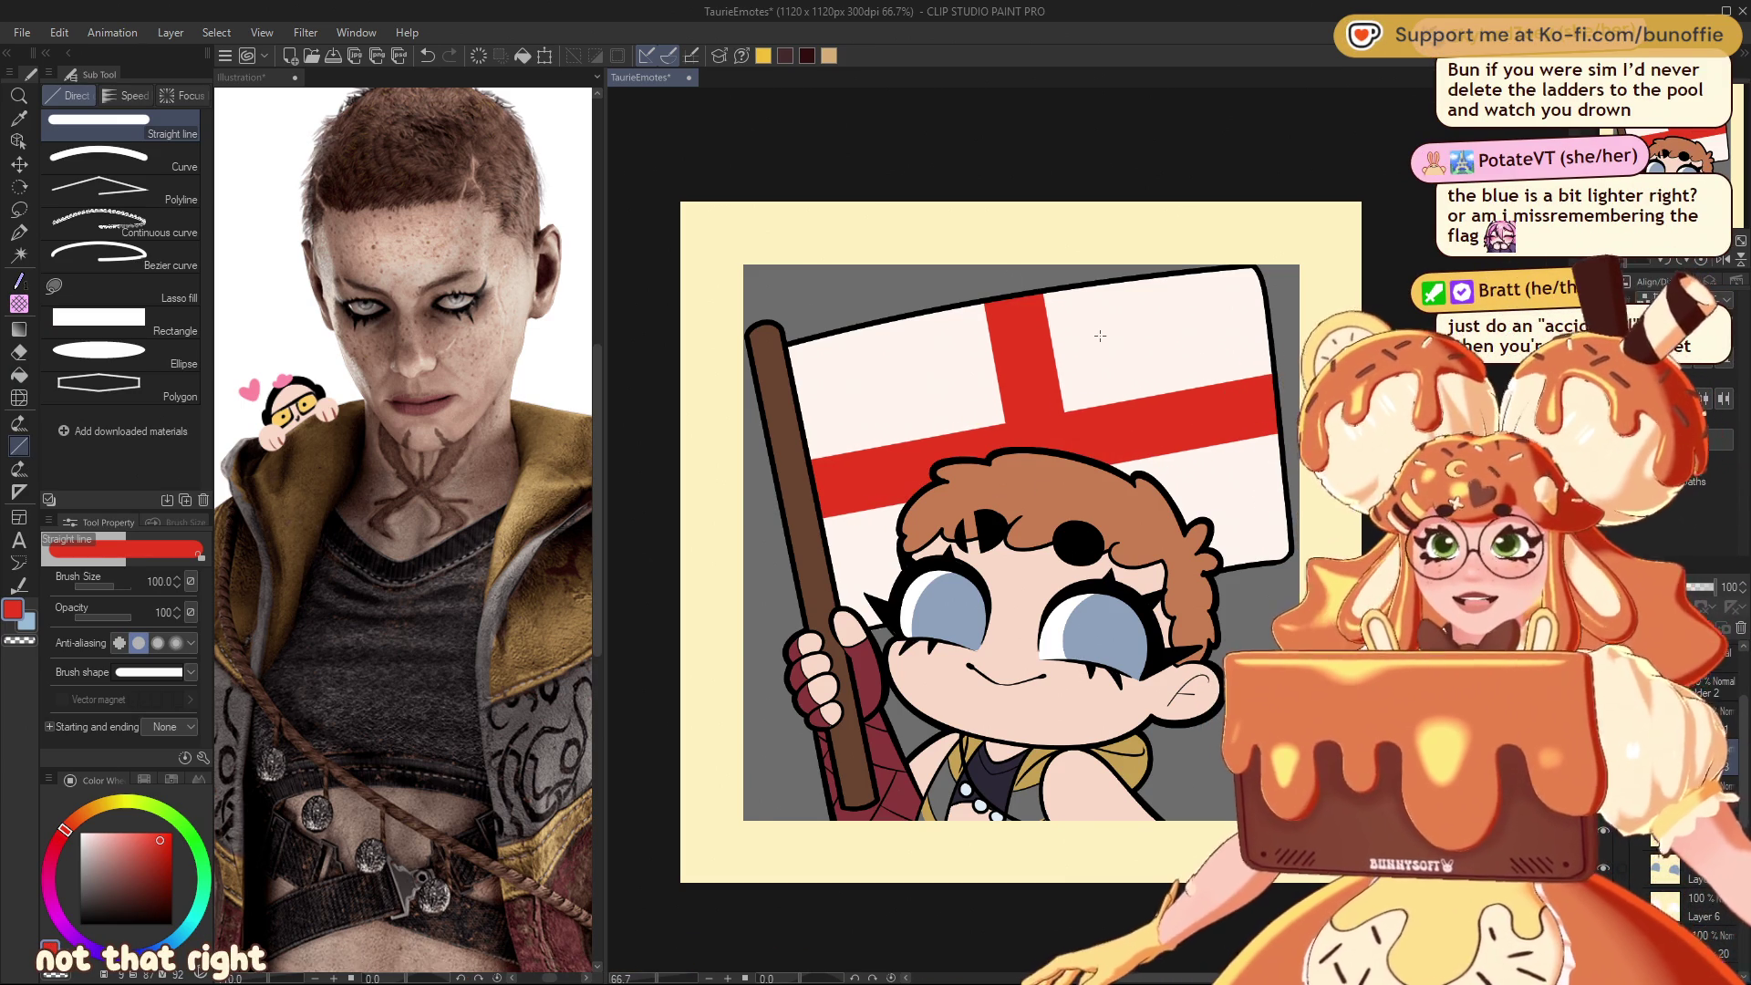
key(ctrl+z)
key(ctrl+z)
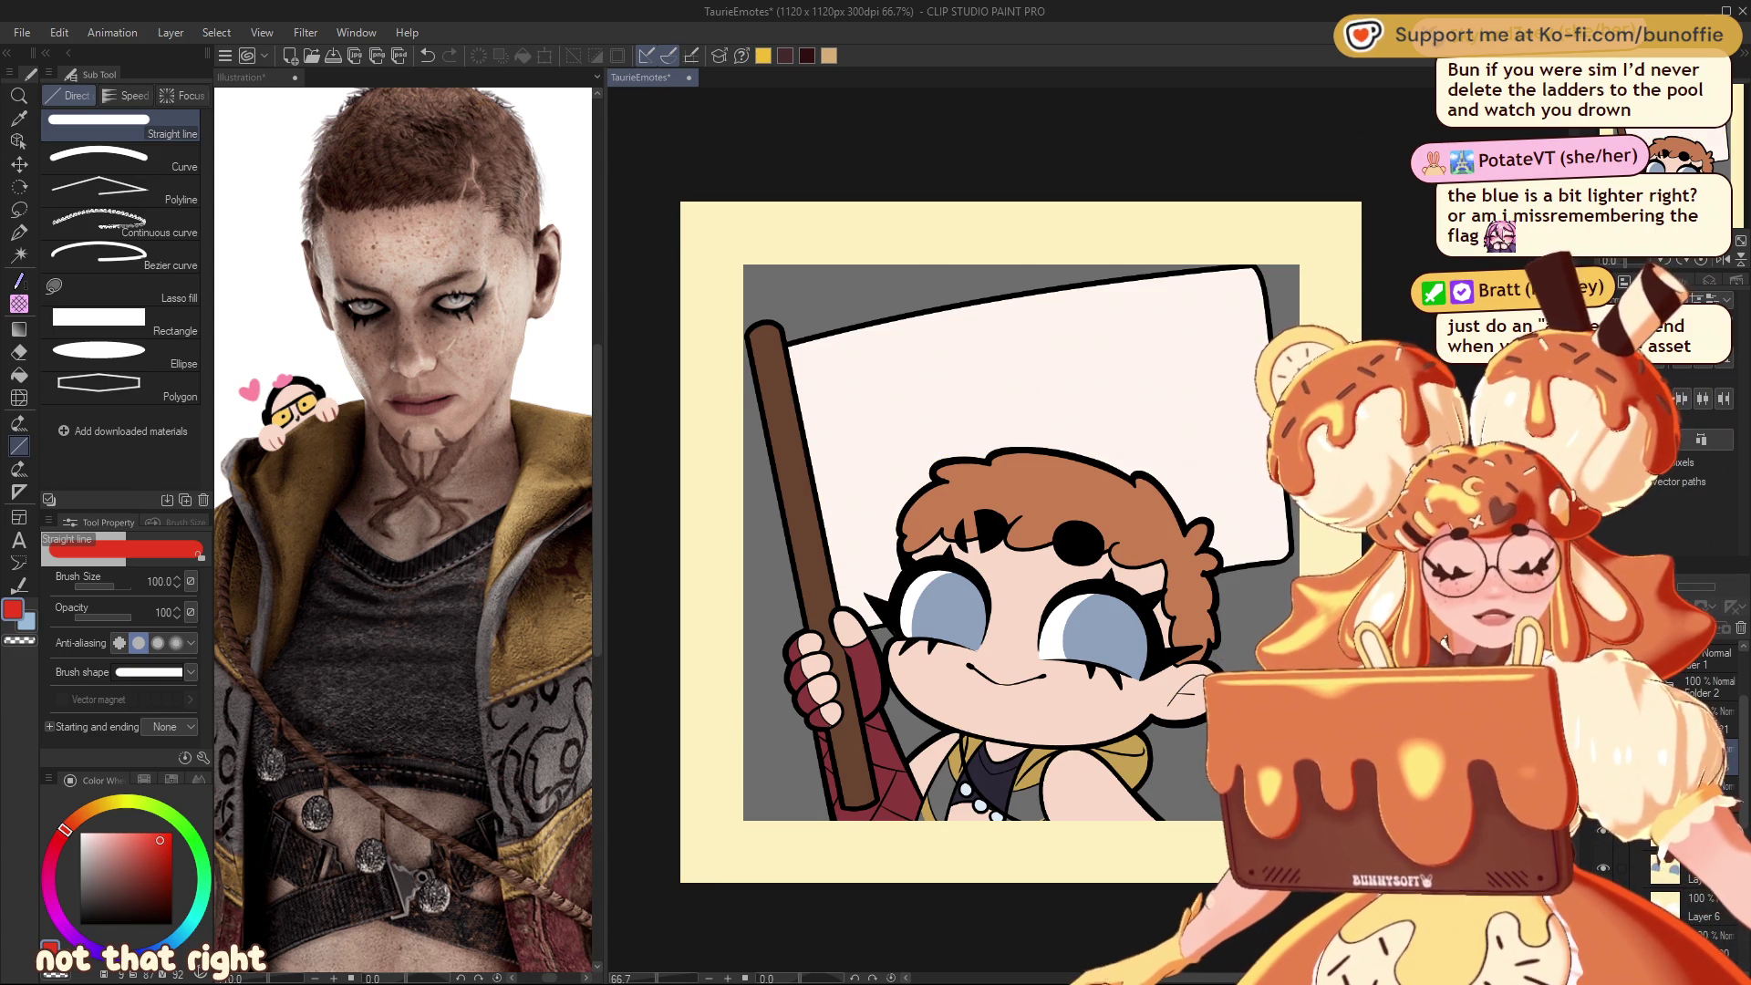
Step: Bring back the navy flag fill and the thick white saltire with undo and redo
key(ctrl+z)
key(ctrl+y)
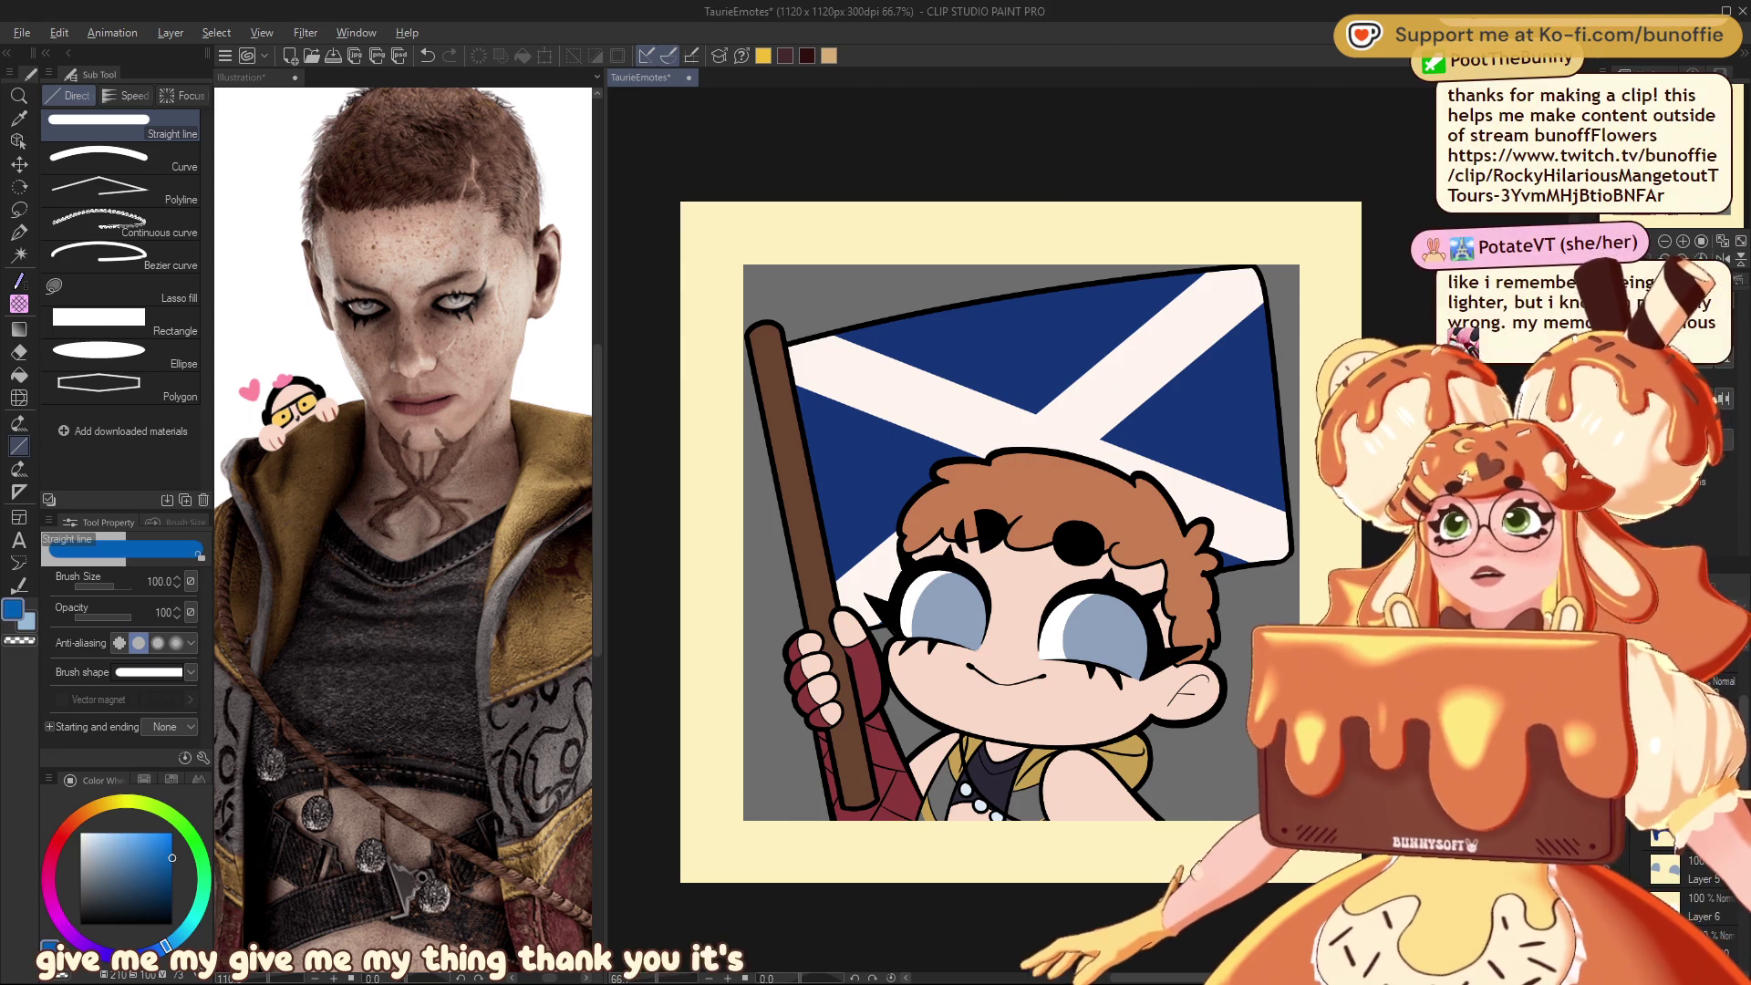
Step: Pick a brighter blue and re-fill the flag background with it, keeping the white cross
click(172, 857)
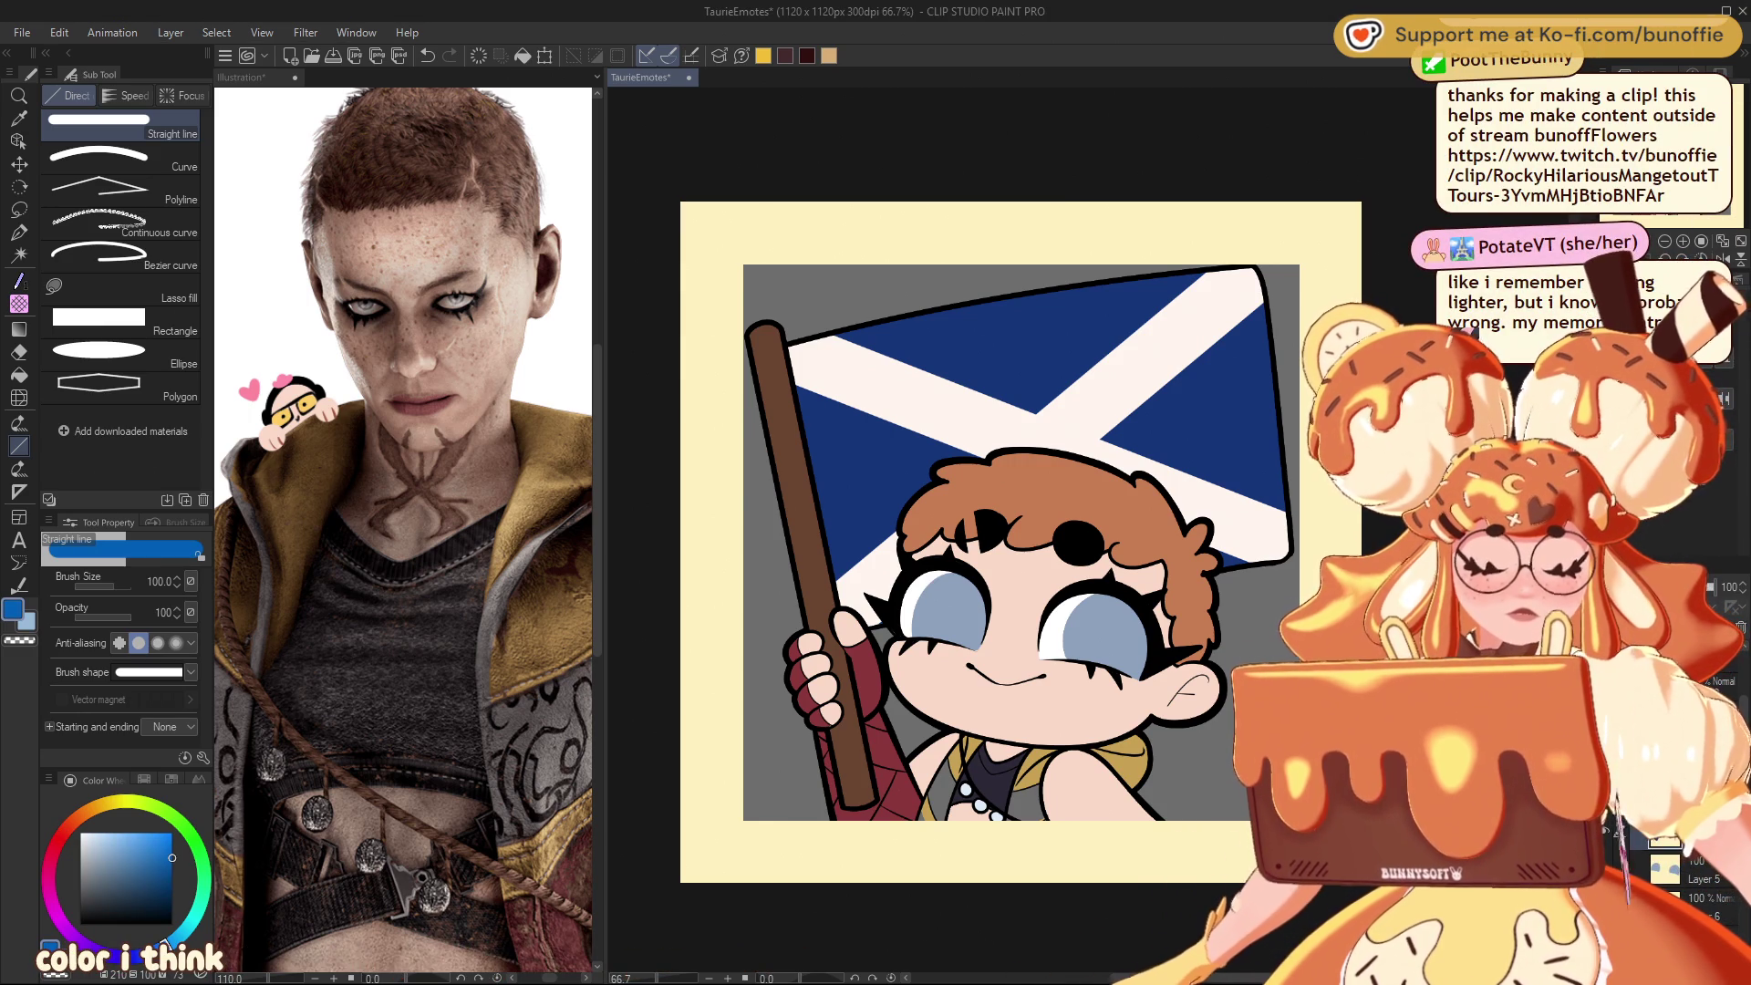
key(Delete)
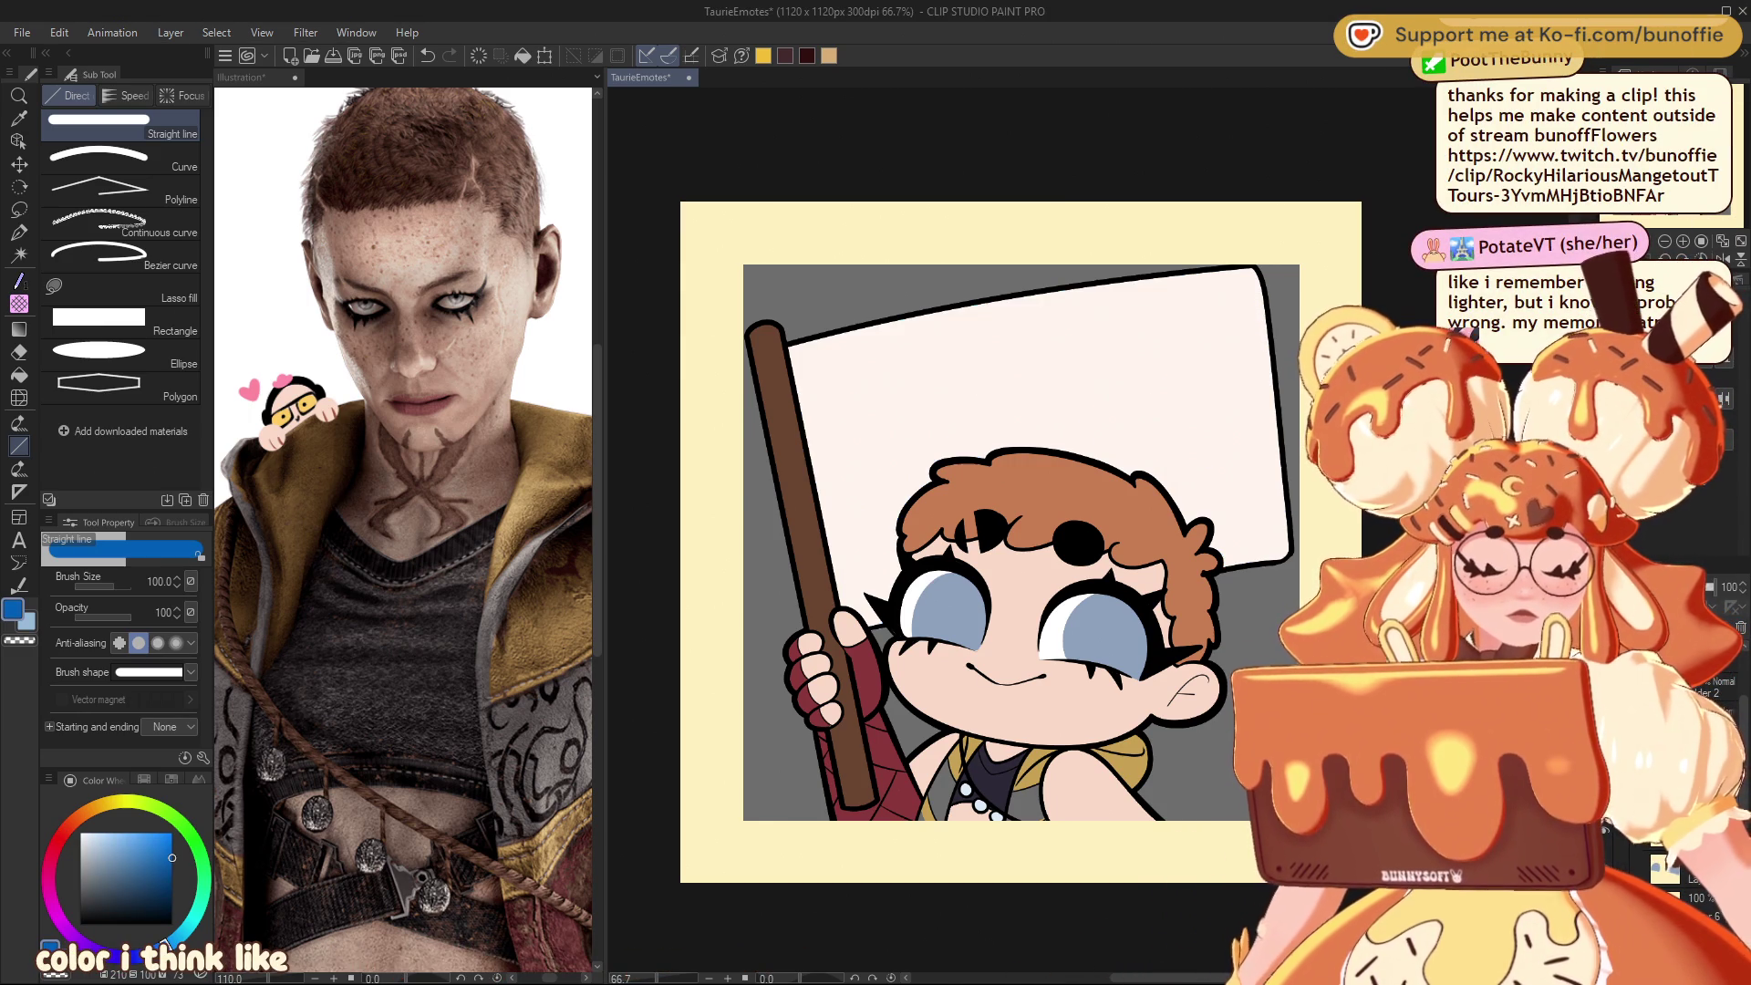
key(g)
key(ctrl+z)
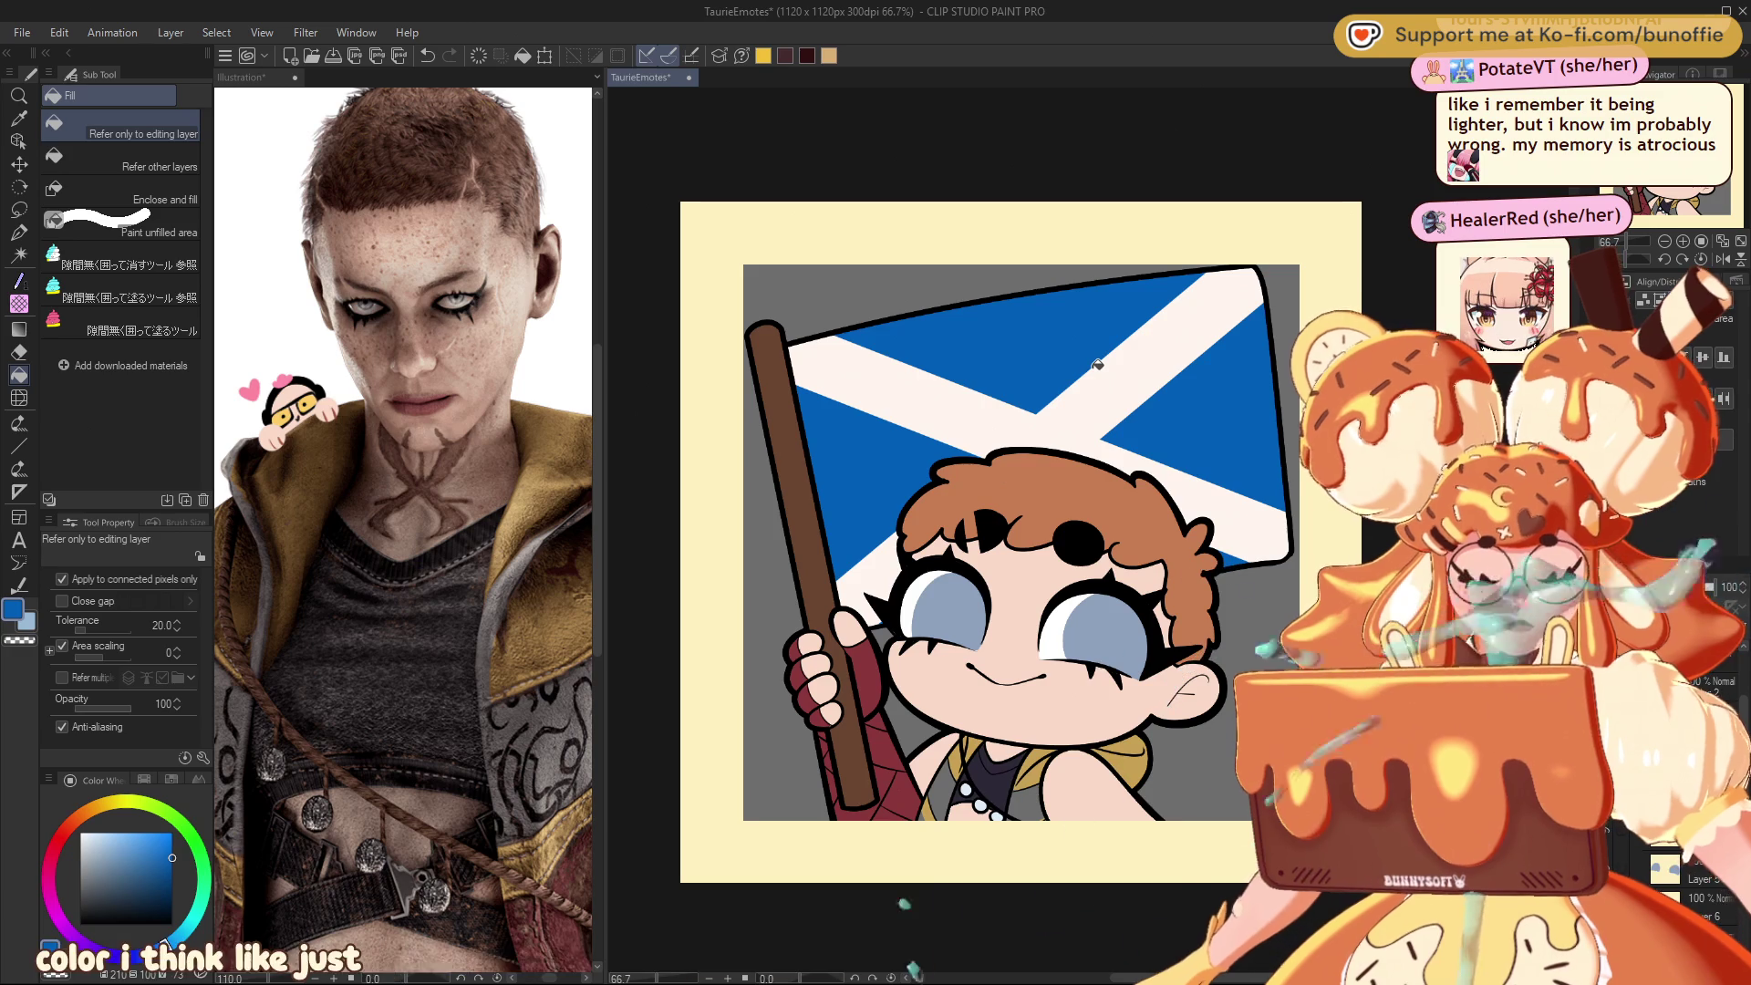
scroll(1307, 401, down, 1)
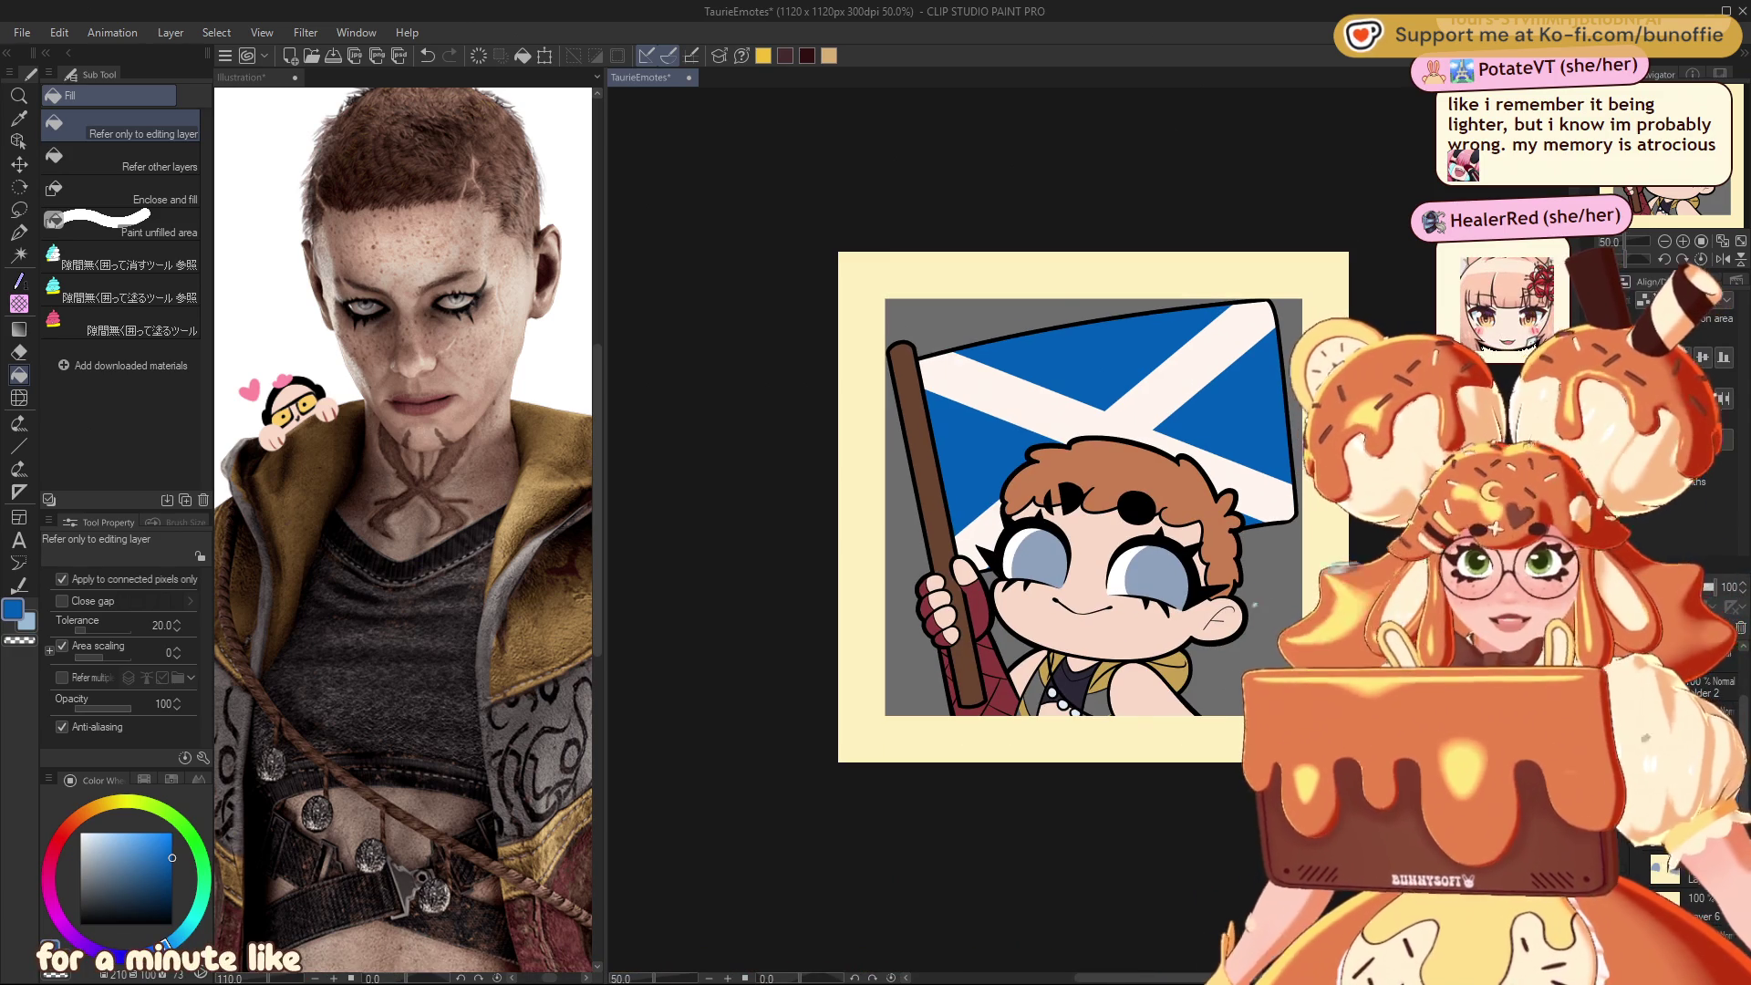